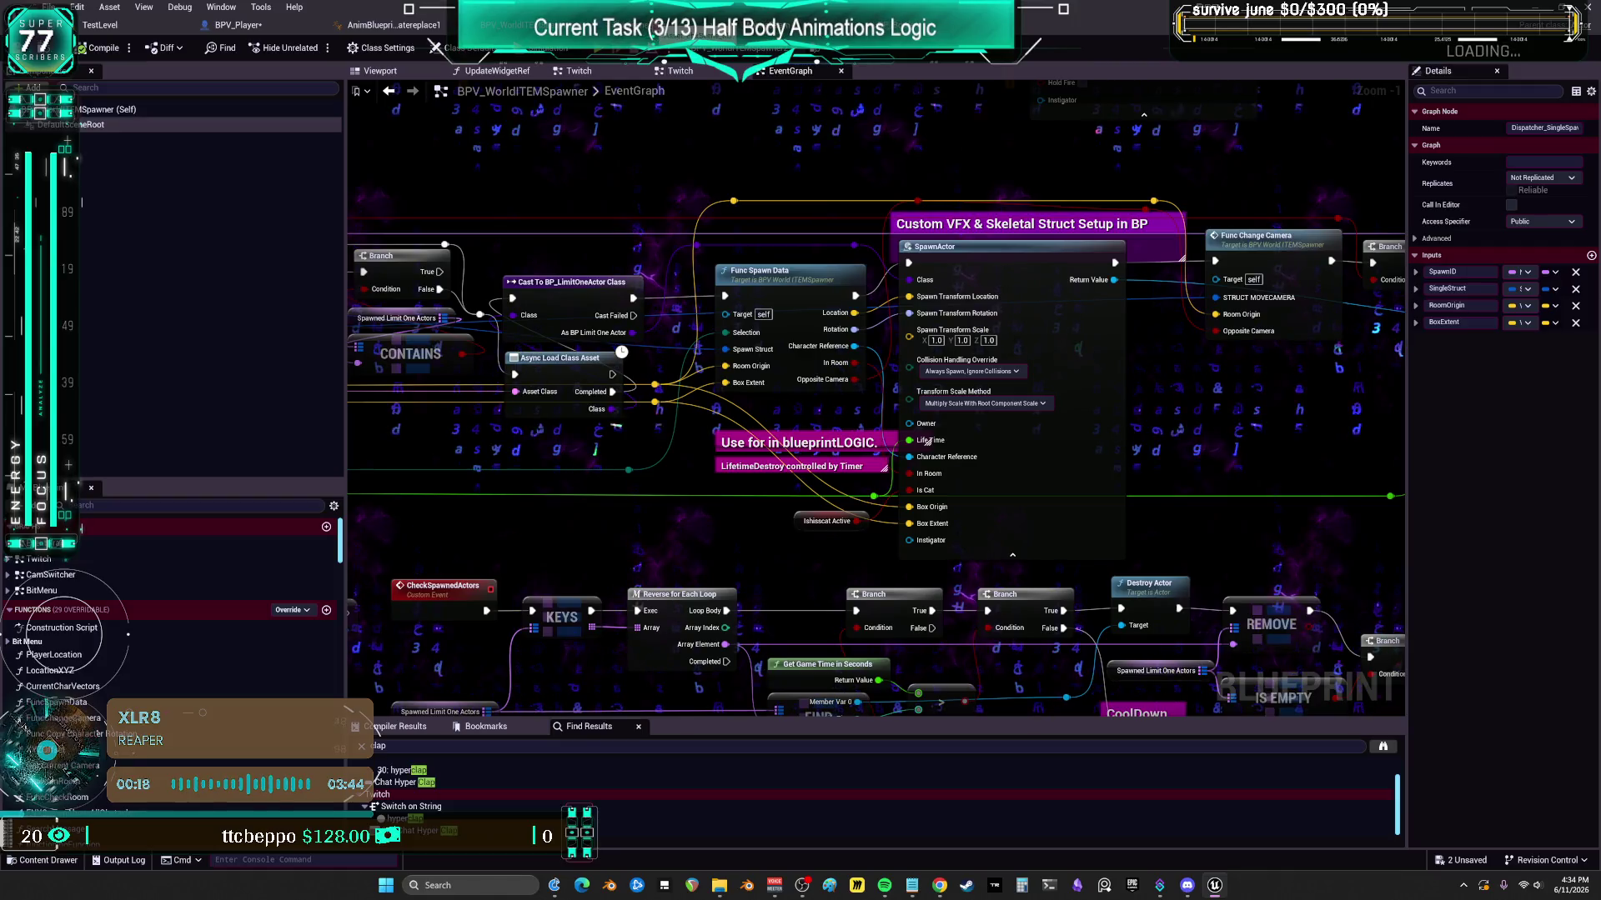
- Pan around the spawner graph to review the SpawnActor pins and Truncate nodes
{"action": "left_click_drag", "start_coordinate": [1114, 279], "coordinate": [1364, 310]}
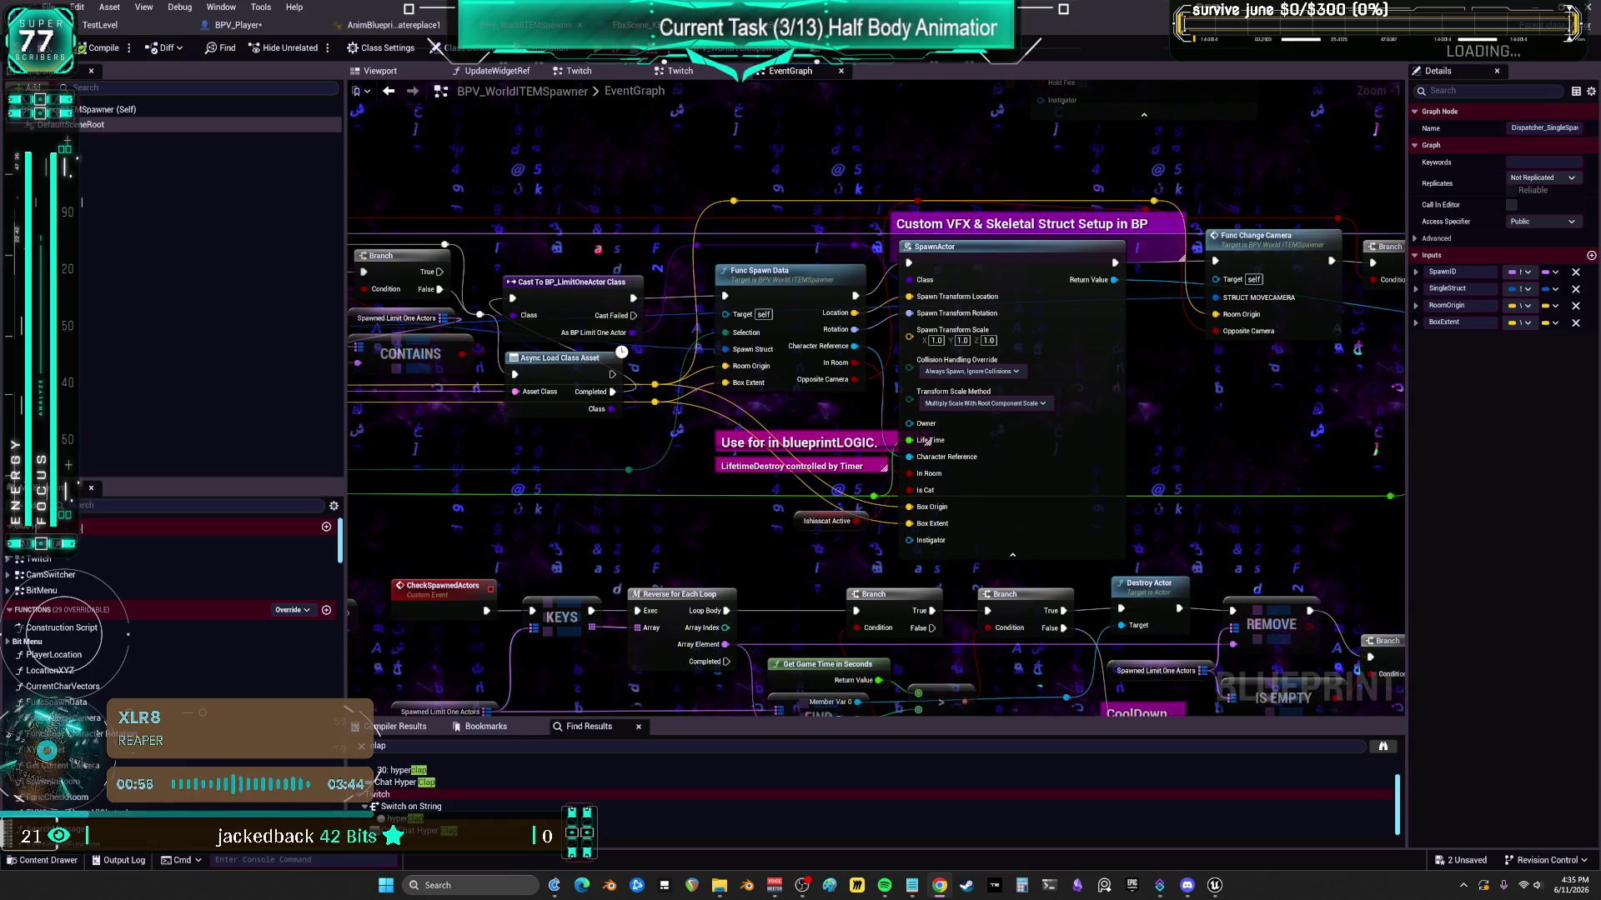
{"action": "left_click_drag", "start_coordinate": [1140, 438], "coordinate": [1077, 465]}
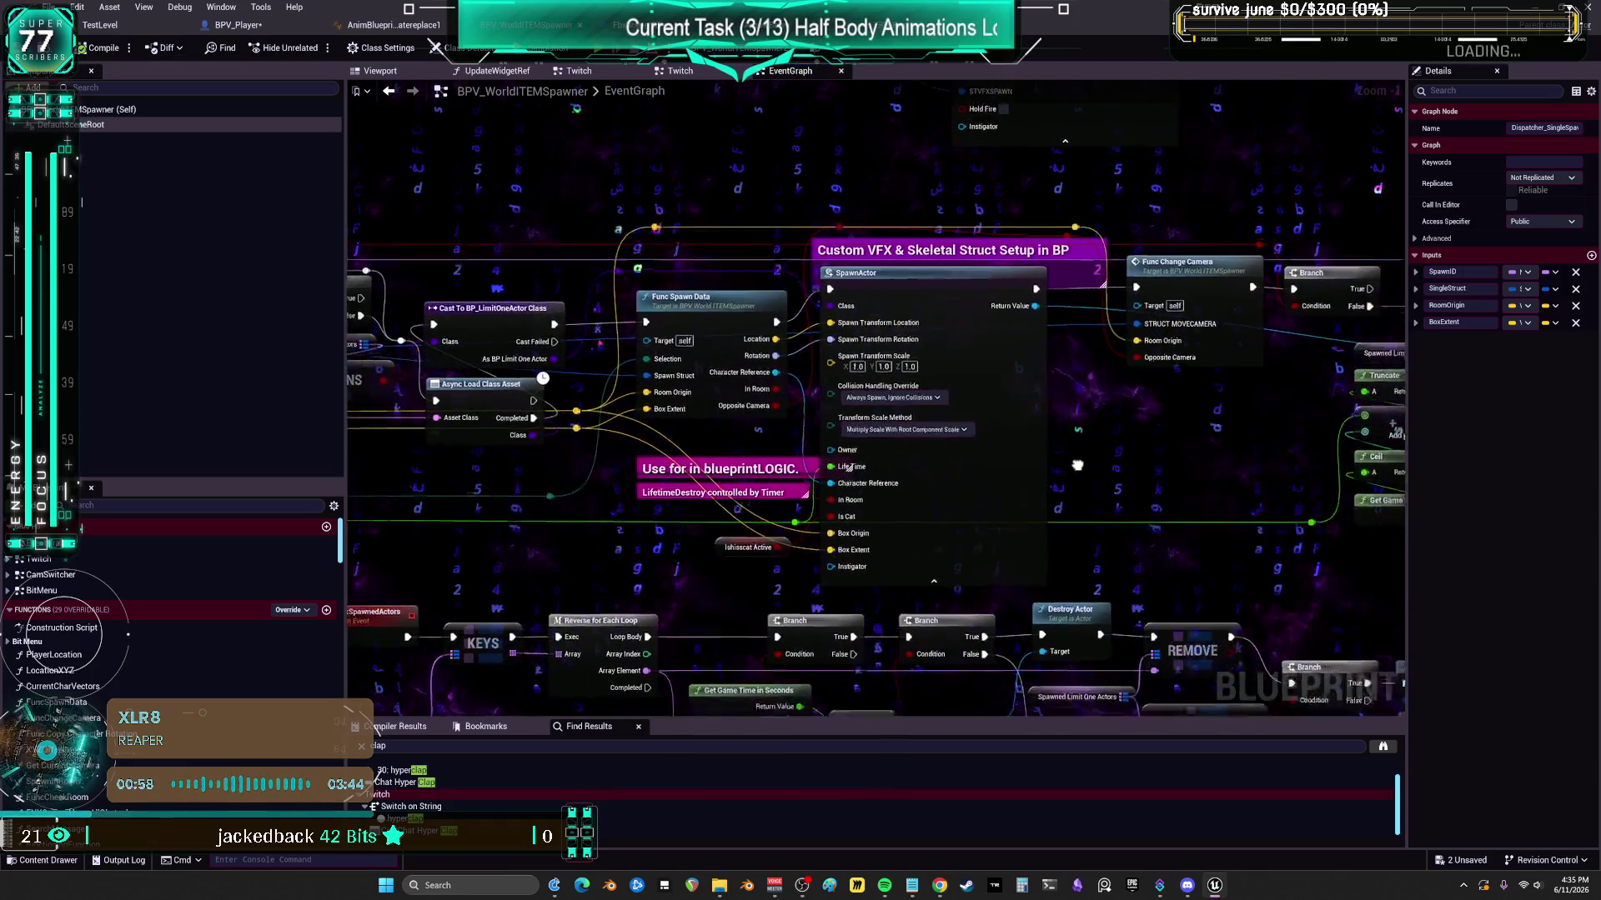
{"action": "left_click_drag", "start_coordinate": [925, 467], "coordinate": [858, 462]}
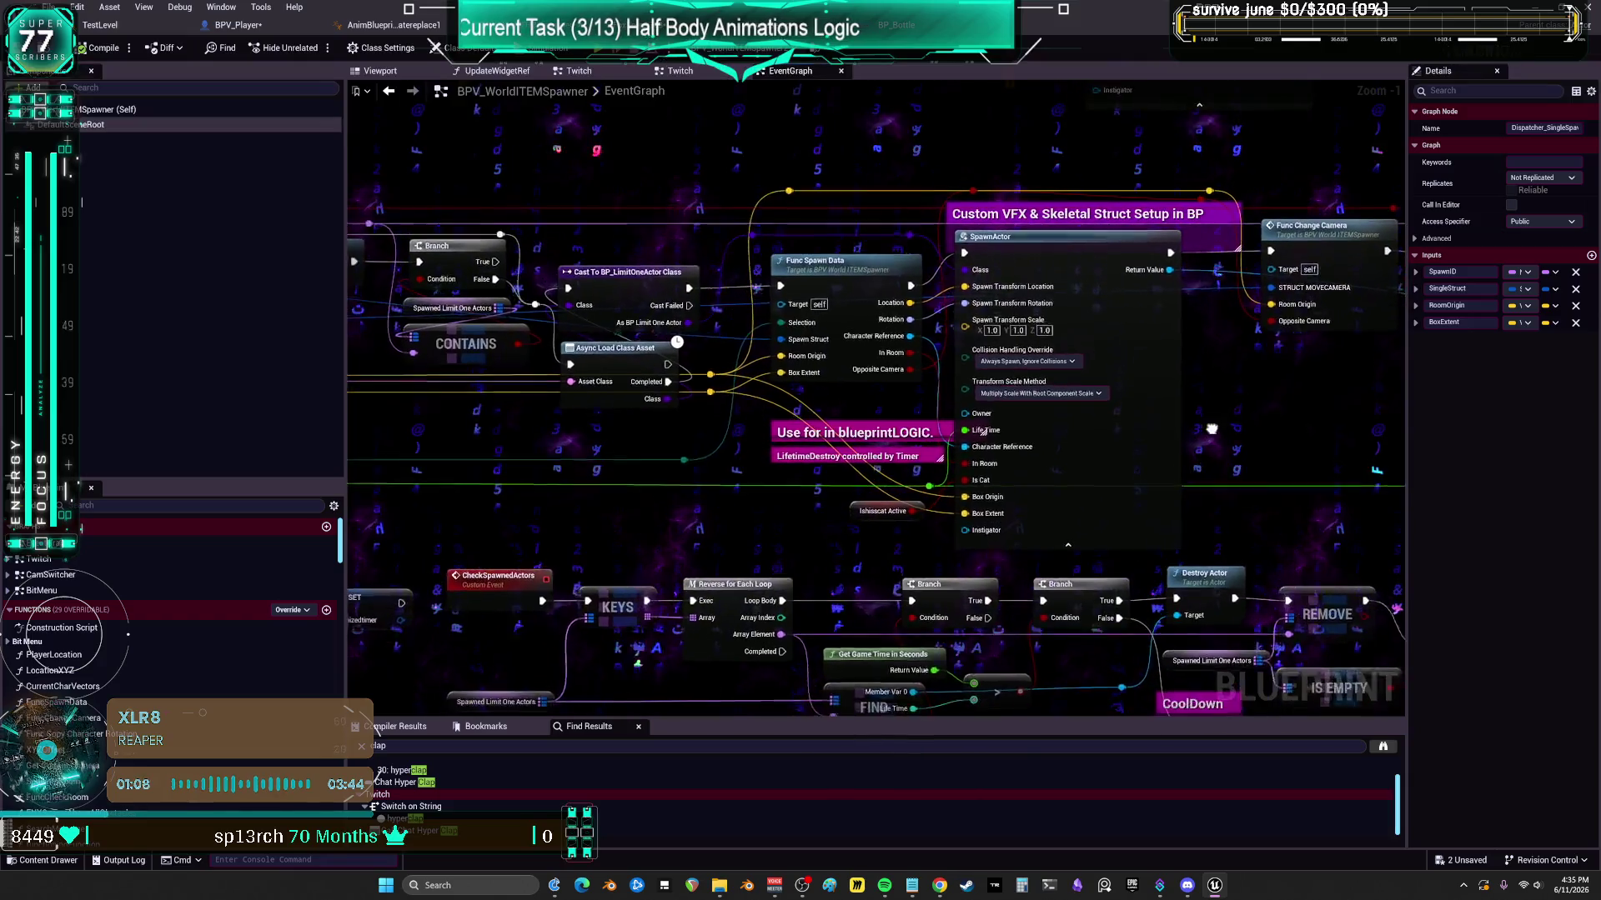
{"action": "left_click_drag", "start_coordinate": [1072, 426], "coordinate": [955, 432]}
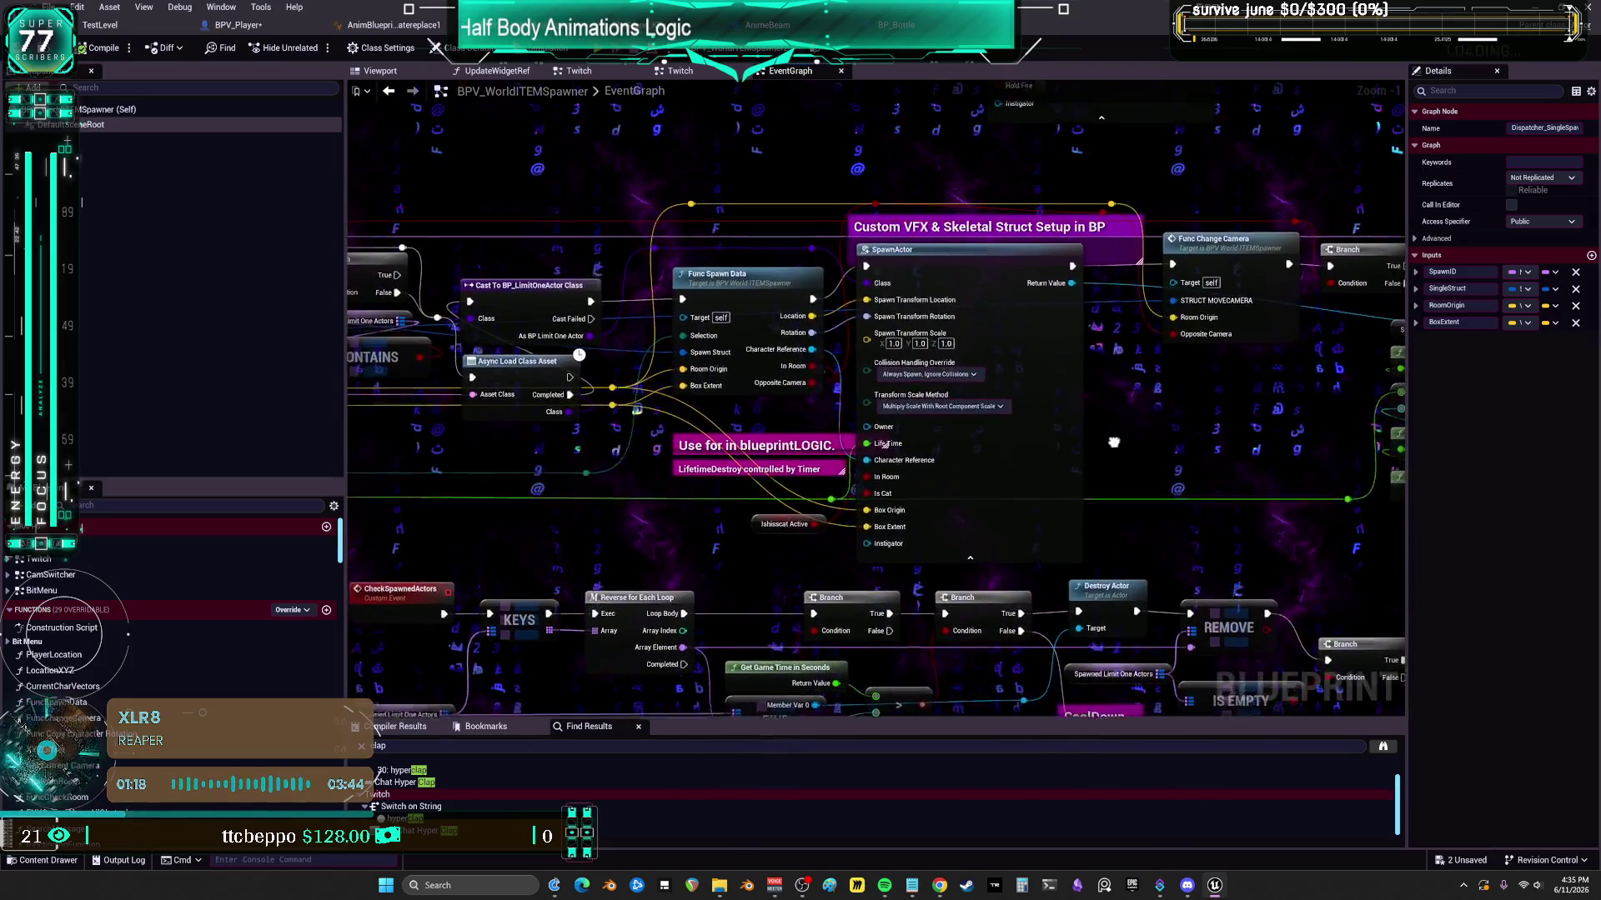
{"action": "left_click_drag", "start_coordinate": [1170, 420], "coordinate": [1118, 421]}
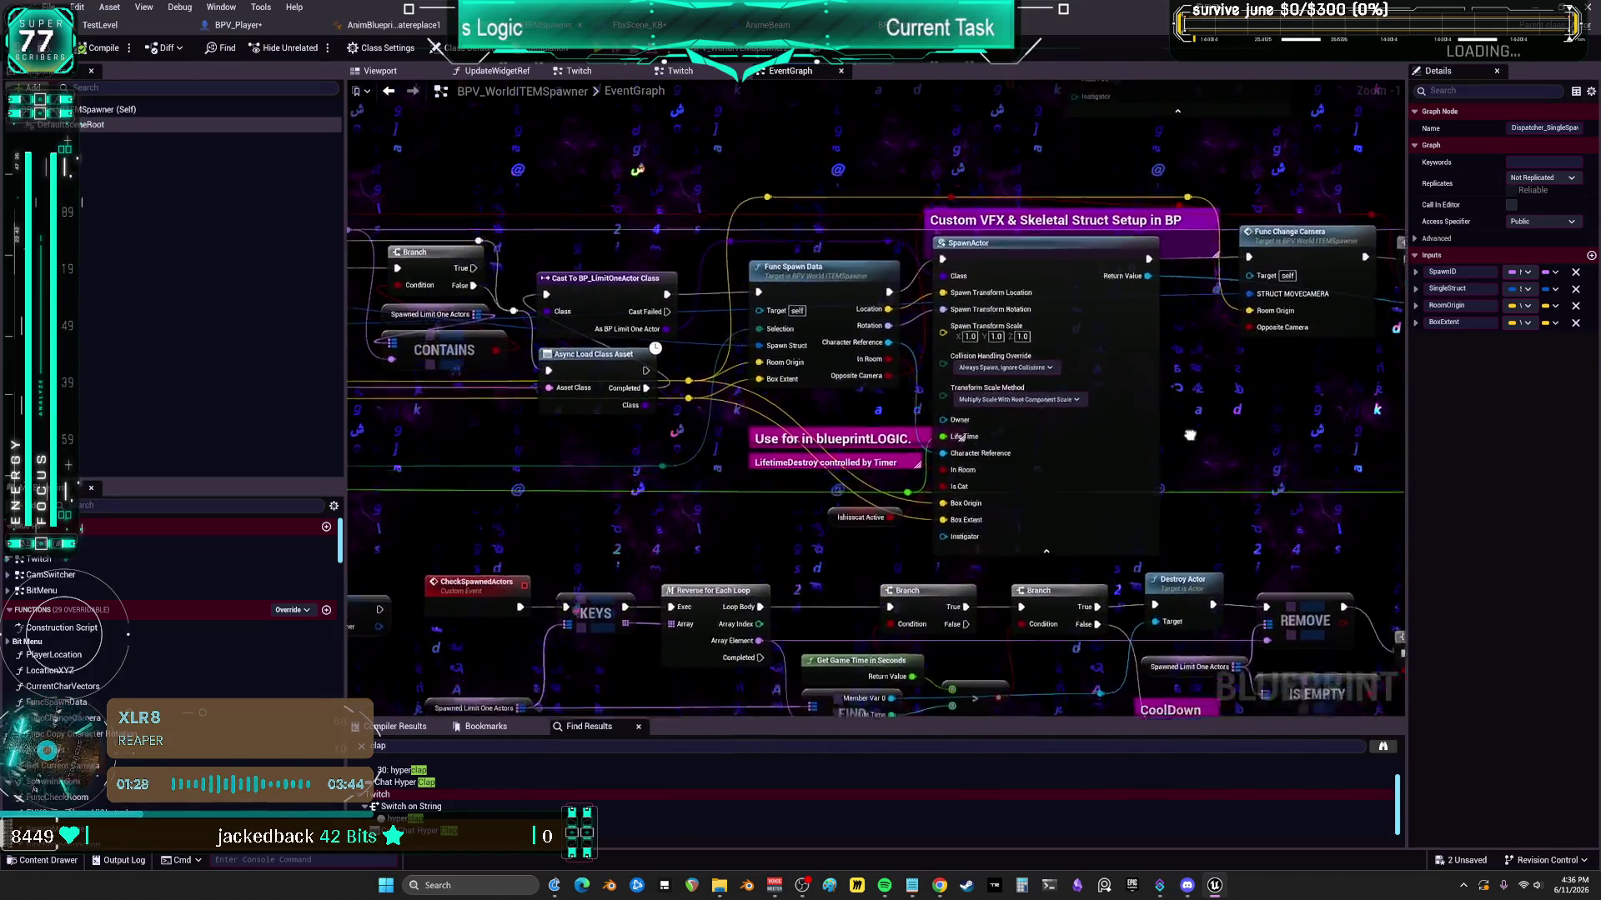
{"action": "left_click_drag", "start_coordinate": [1059, 451], "coordinate": [1047, 437]}
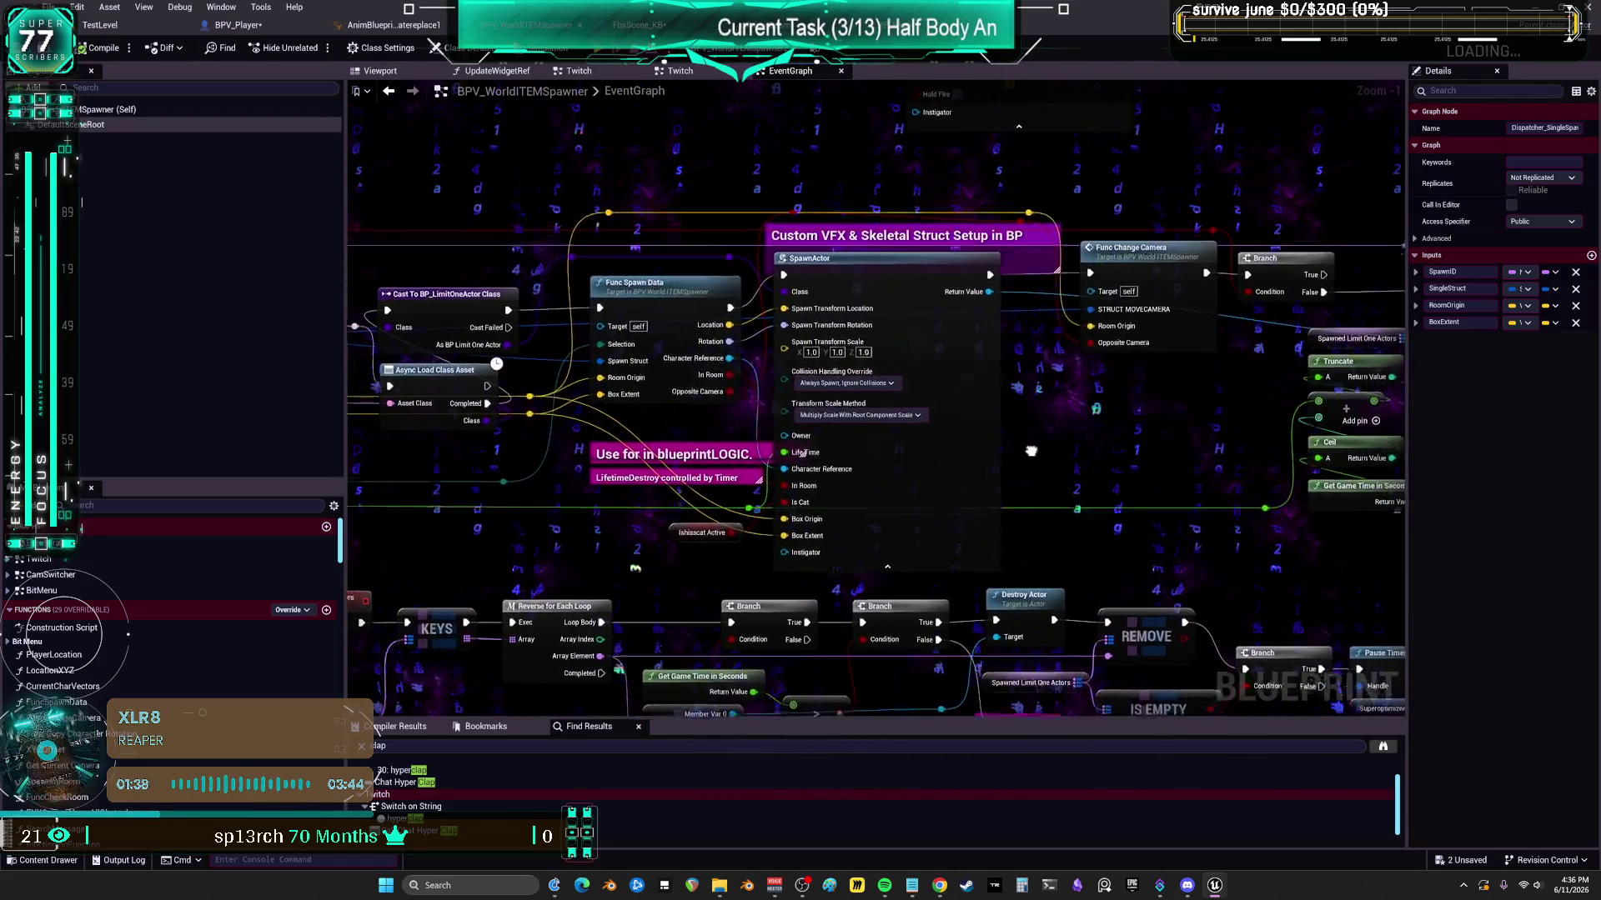
{"action": "mouse_move", "coordinate": [1022, 448]}
{"action": "left_mouse_down"}
{"action": "mouse_move", "coordinate": [984, 415]}
{"action": "mouse_move", "coordinate": [1007, 446]}
{"action": "mouse_move", "coordinate": [1052, 450]}
{"action": "mouse_move", "coordinate": [1094, 411]}
{"action": "left_mouse_up"}
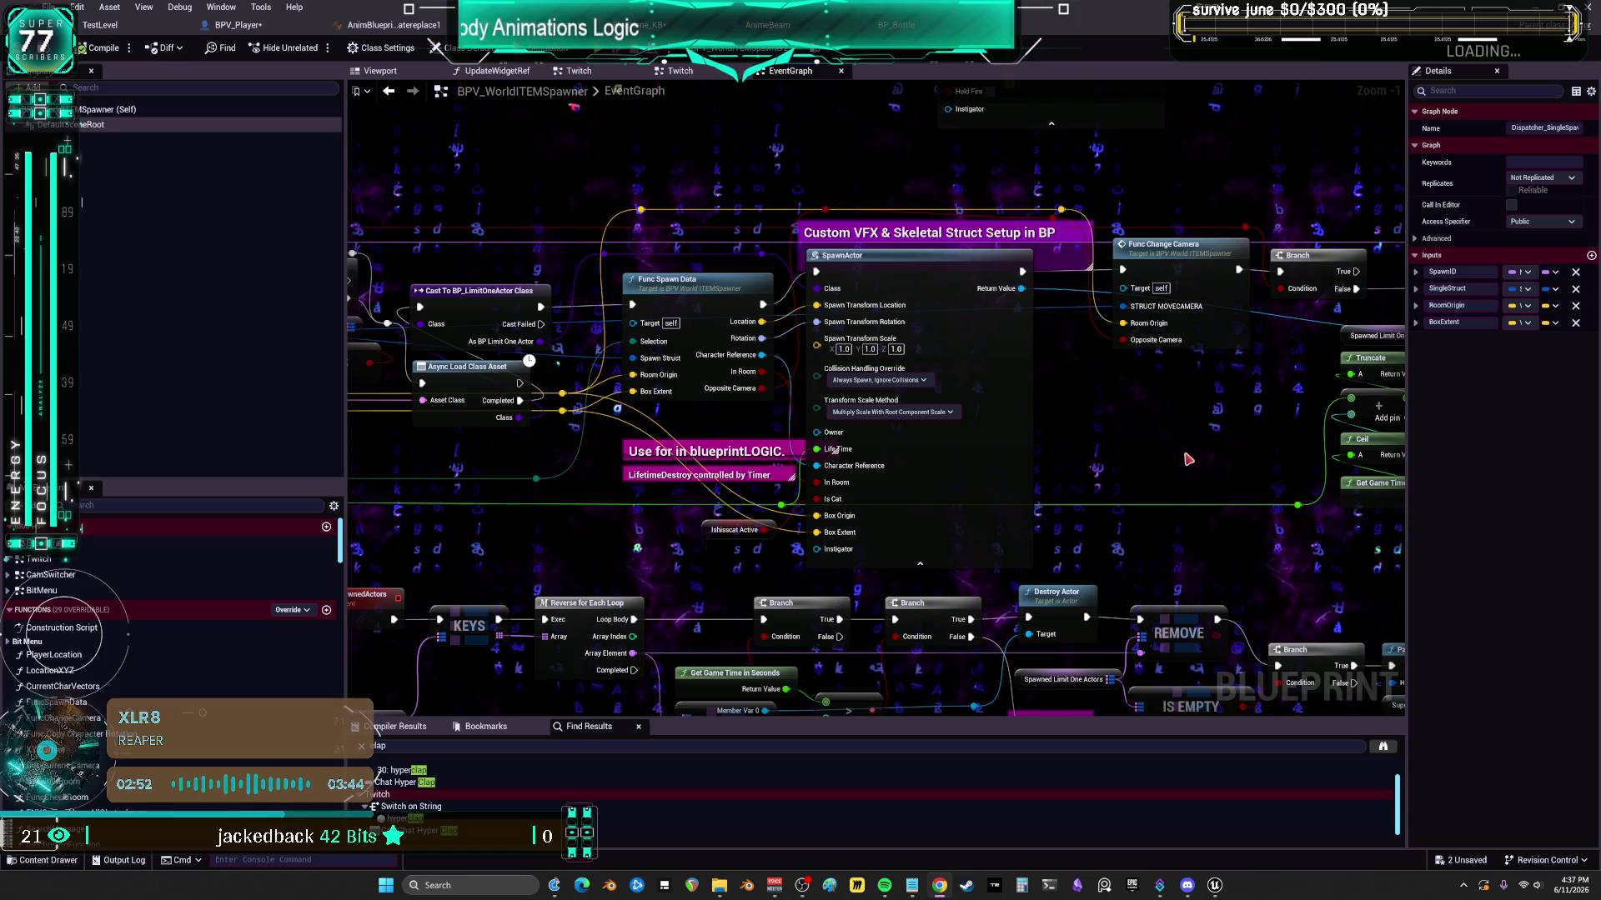
{"action": "mouse_move", "coordinate": [1188, 459]}
{"action": "left_mouse_down"}
{"action": "mouse_move", "coordinate": [1217, 469]}
{"action": "mouse_move", "coordinate": [1112, 469]}
{"action": "mouse_move", "coordinate": [1063, 493]}
{"action": "mouse_move", "coordinate": [1151, 512]}
{"action": "mouse_move", "coordinate": [1133, 523]}
{"action": "mouse_move", "coordinate": [1093, 487]}
{"action": "mouse_move", "coordinate": [1158, 508]}
{"action": "mouse_move", "coordinate": [1109, 542]}
{"action": "mouse_move", "coordinate": [1144, 523]}
{"action": "mouse_move", "coordinate": [1094, 527]}
{"action": "left_mouse_up"}
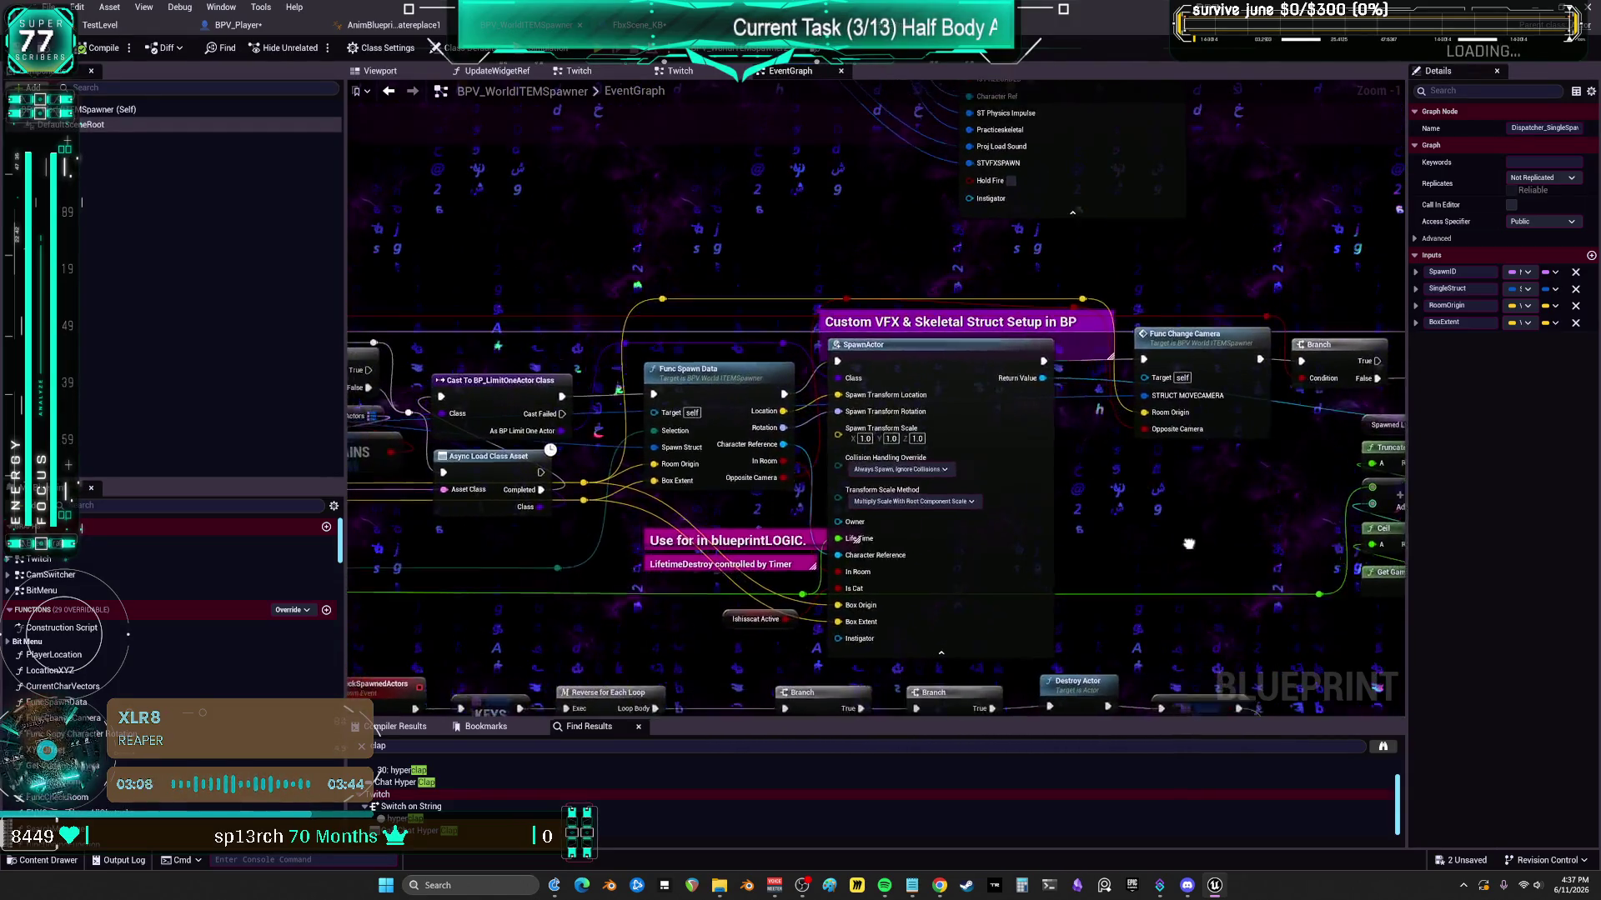
{"action": "mouse_move", "coordinate": [1189, 544]}
{"action": "left_mouse_down"}
{"action": "mouse_move", "coordinate": [1155, 497]}
{"action": "mouse_move", "coordinate": [1149, 525]}
{"action": "left_mouse_up"}
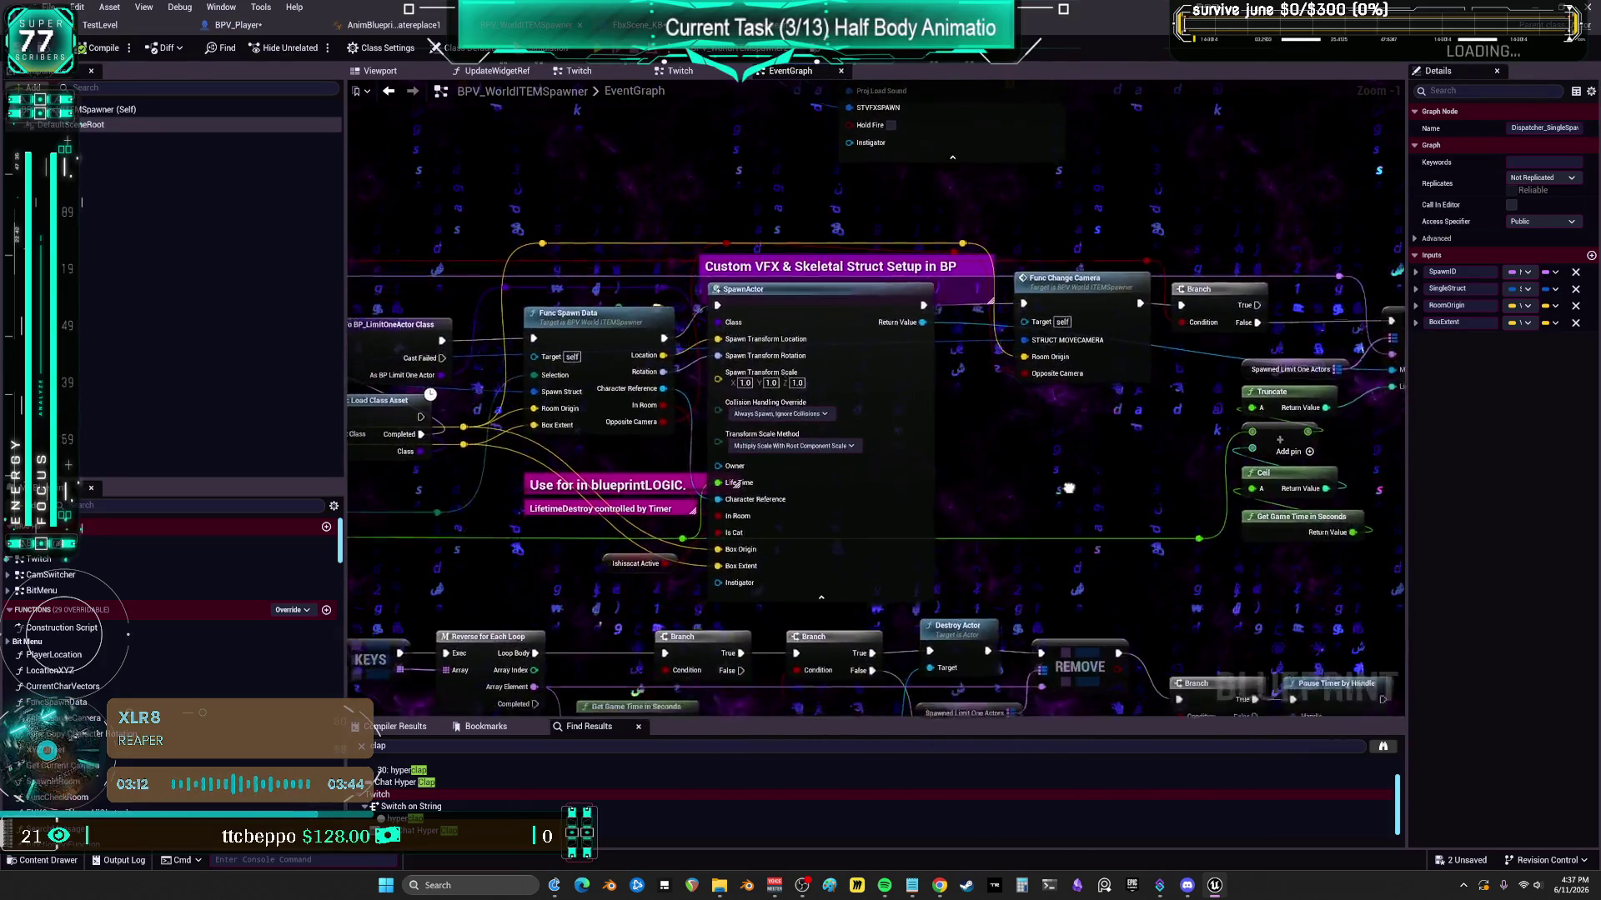
{"action": "mouse_move", "coordinate": [1068, 488]}
{"action": "left_mouse_down"}
{"action": "mouse_move", "coordinate": [1083, 526]}
{"action": "mouse_move", "coordinate": [1120, 527]}
{"action": "left_mouse_up"}
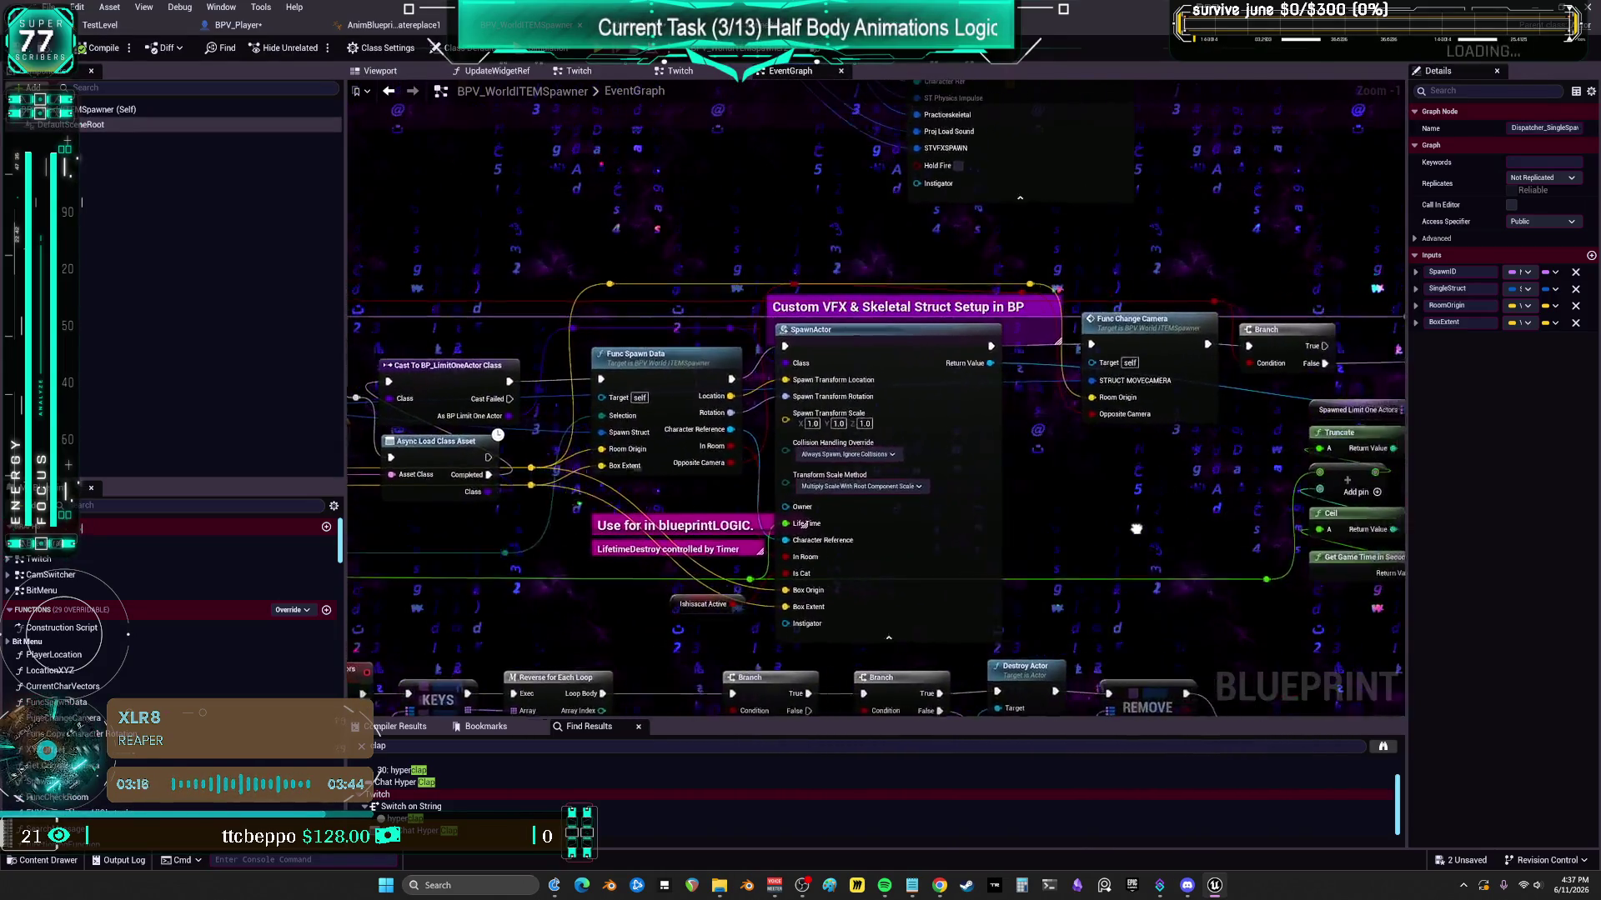
{"action": "mouse_move", "coordinate": [1221, 517]}
{"action": "left_mouse_down"}
{"action": "mouse_move", "coordinate": [1078, 495]}
{"action": "mouse_move", "coordinate": [1293, 493]}
{"action": "mouse_move", "coordinate": [1221, 550]}
{"action": "mouse_move", "coordinate": [1218, 498]}
{"action": "mouse_move", "coordinate": [1200, 530]}
{"action": "mouse_move", "coordinate": [1104, 559]}
{"action": "left_mouse_up"}
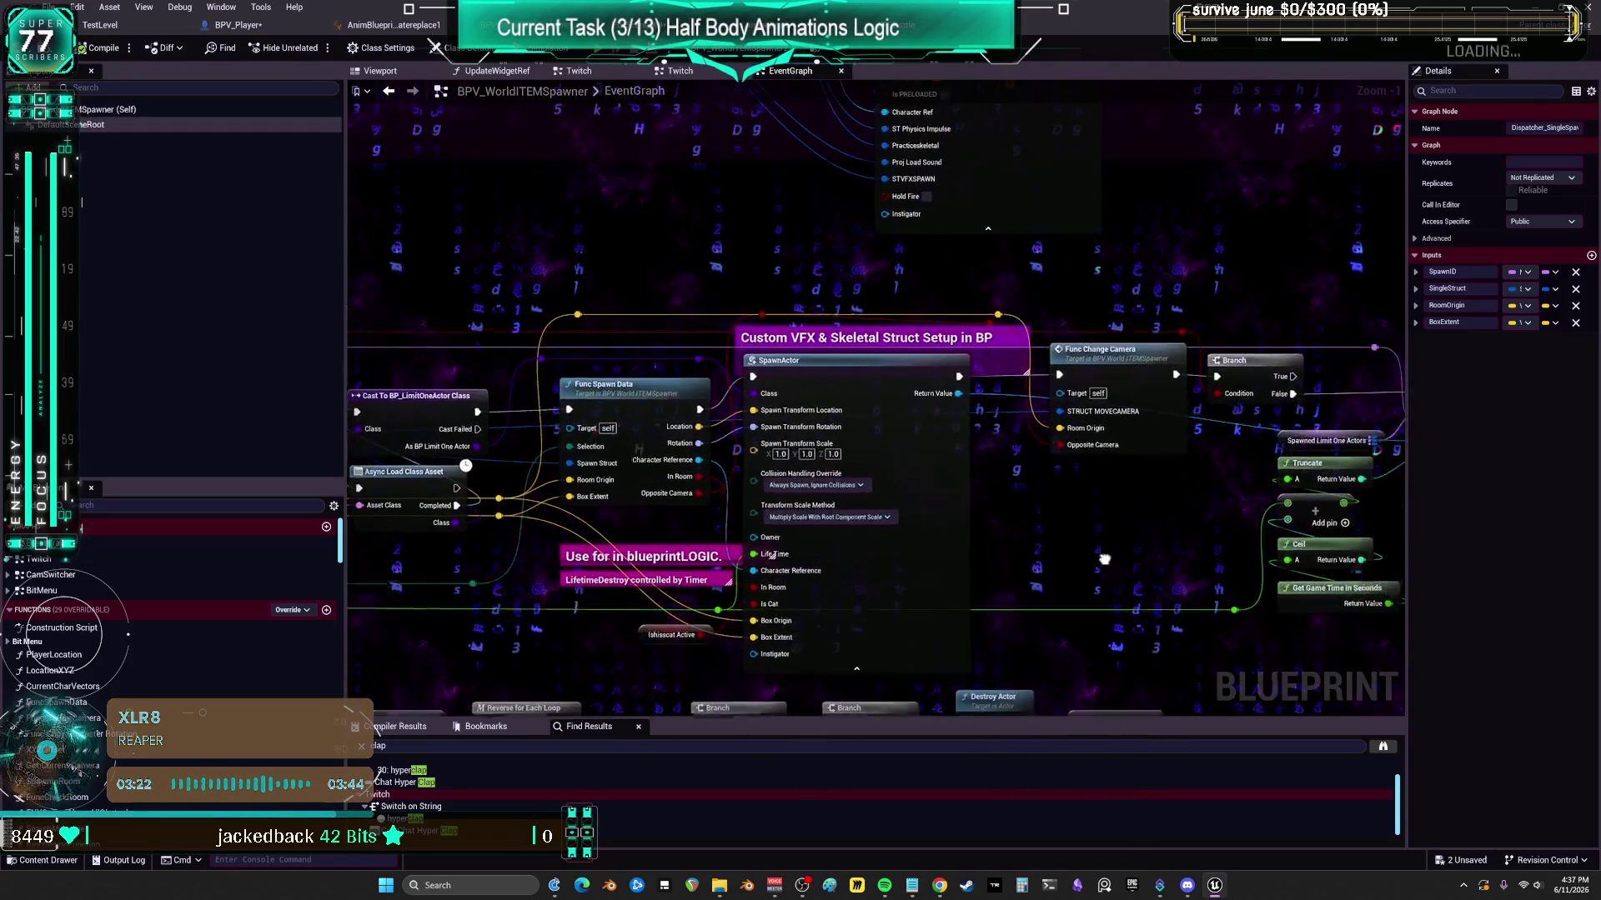
{"action": "mouse_move", "coordinate": [1210, 580]}
{"action": "left_mouse_down"}
{"action": "mouse_move", "coordinate": [1222, 564]}
{"action": "mouse_move", "coordinate": [1161, 566]}
{"action": "mouse_move", "coordinate": [1236, 542]}
{"action": "mouse_move", "coordinate": [1218, 556]}
{"action": "mouse_move", "coordinate": [1211, 523]}
{"action": "mouse_move", "coordinate": [1194, 525]}
{"action": "mouse_move", "coordinate": [1163, 554]}
{"action": "mouse_move", "coordinate": [1234, 553]}
{"action": "mouse_move", "coordinate": [1175, 550]}
{"action": "mouse_move", "coordinate": [1205, 555]}
{"action": "left_mouse_up"}
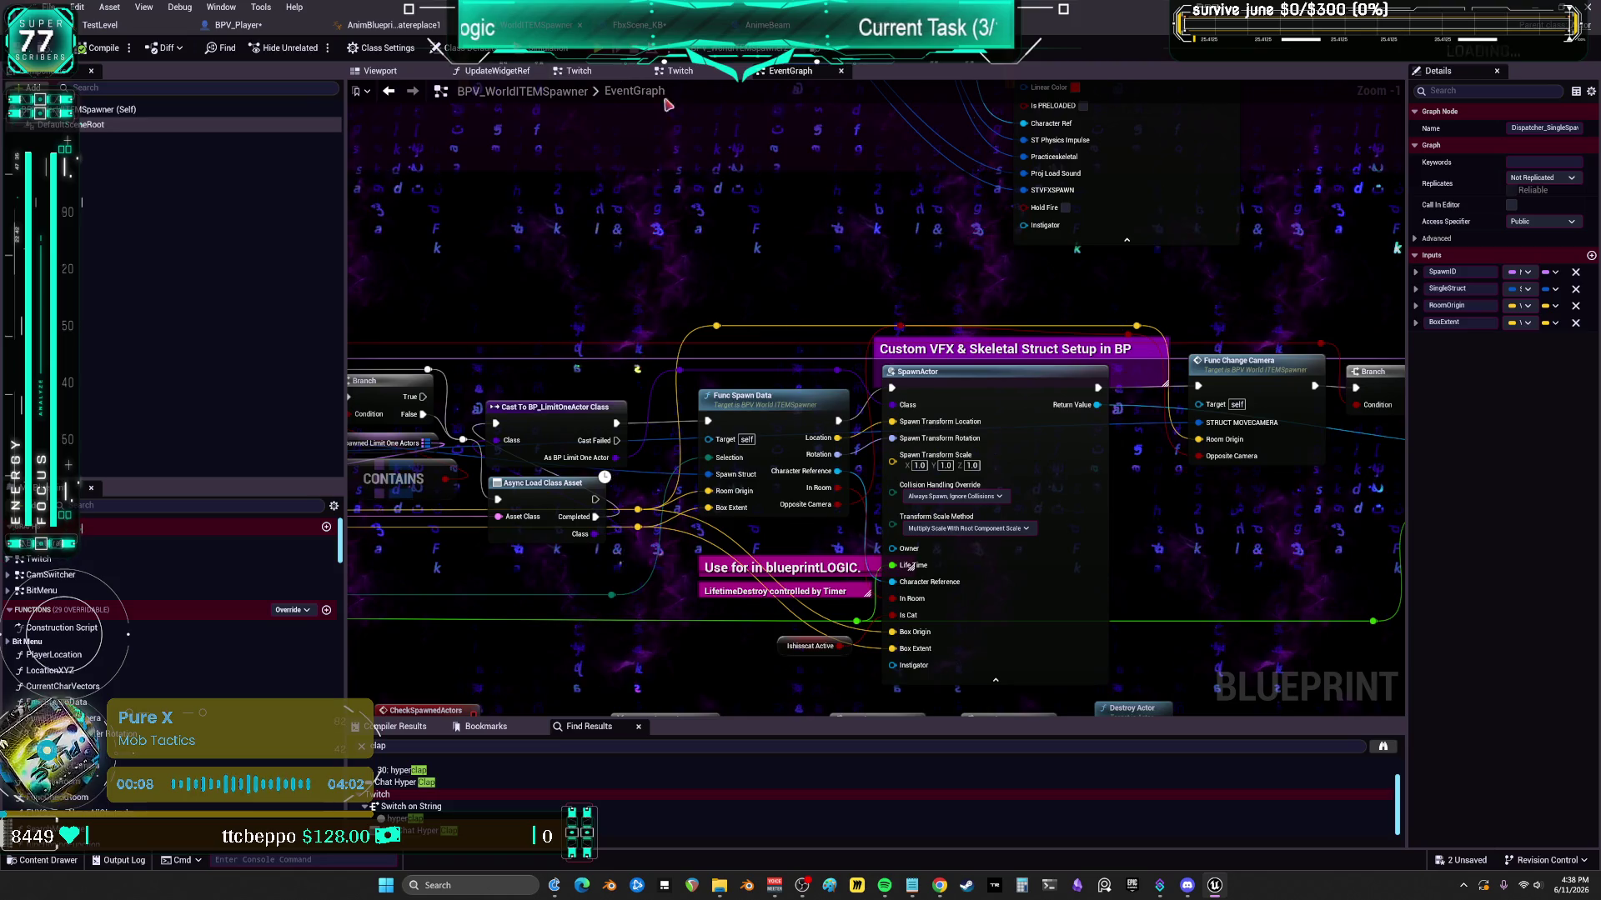
{"action": "scroll", "coordinate": [1084, 433], "scroll_direction": "down", "scroll_amount": 3}
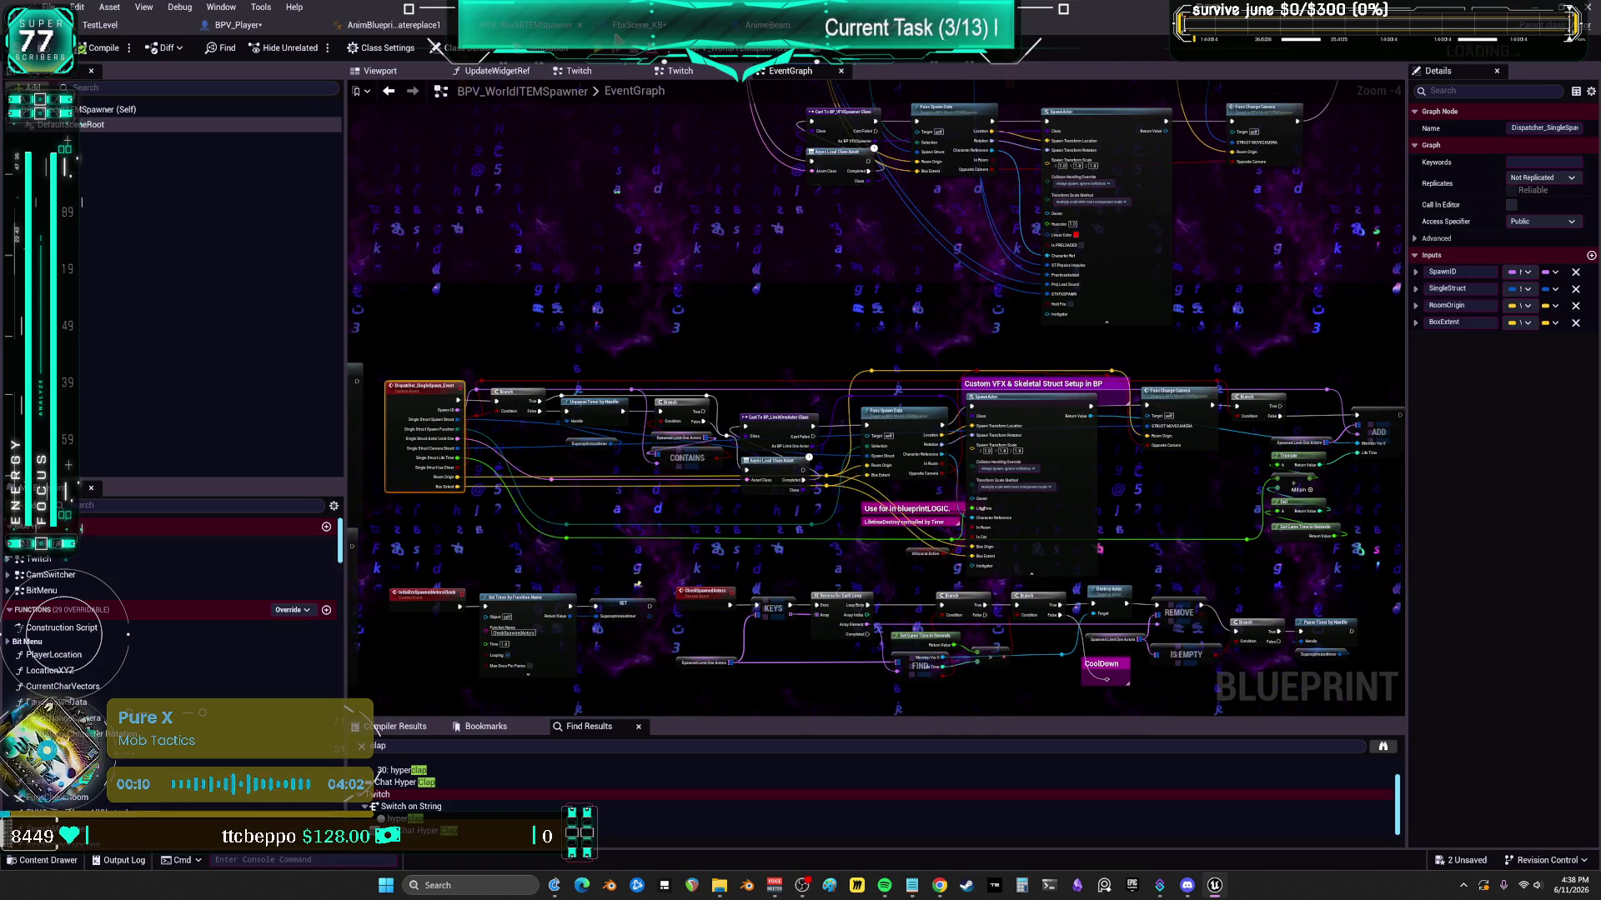
- In FbxScene_KB's event graph, gather and select the Deactivate Mouse and LOOPING HALFBODY nodes
{"action": "key", "text": "ctrl+Tab"}
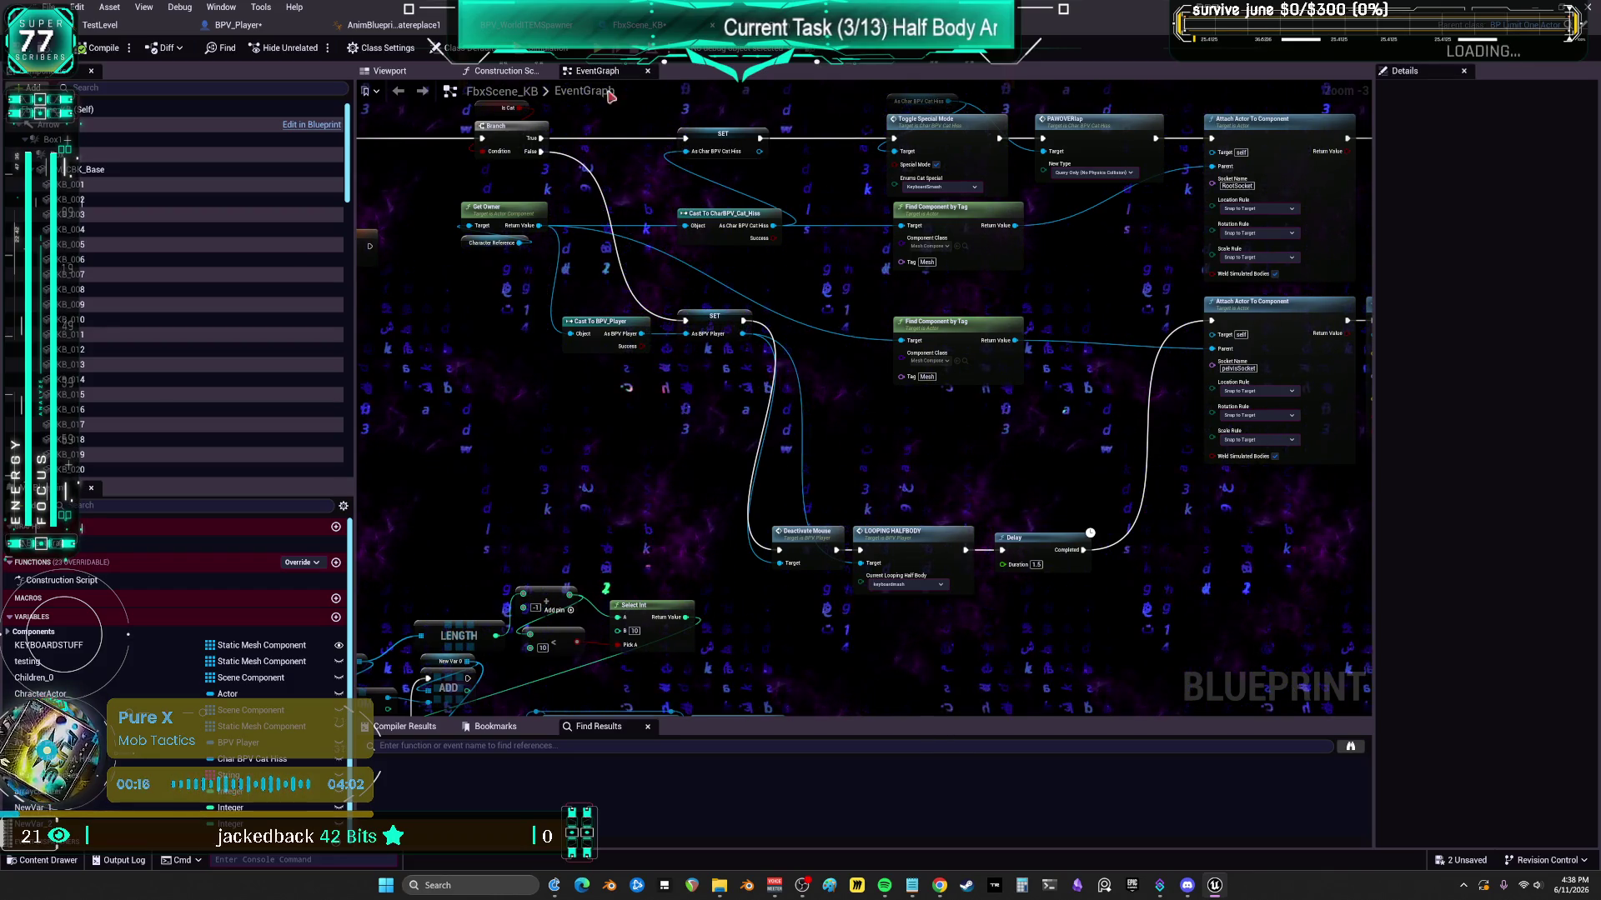
{"action": "left_click_drag", "start_coordinate": [813, 534], "coordinate": [685, 481]}
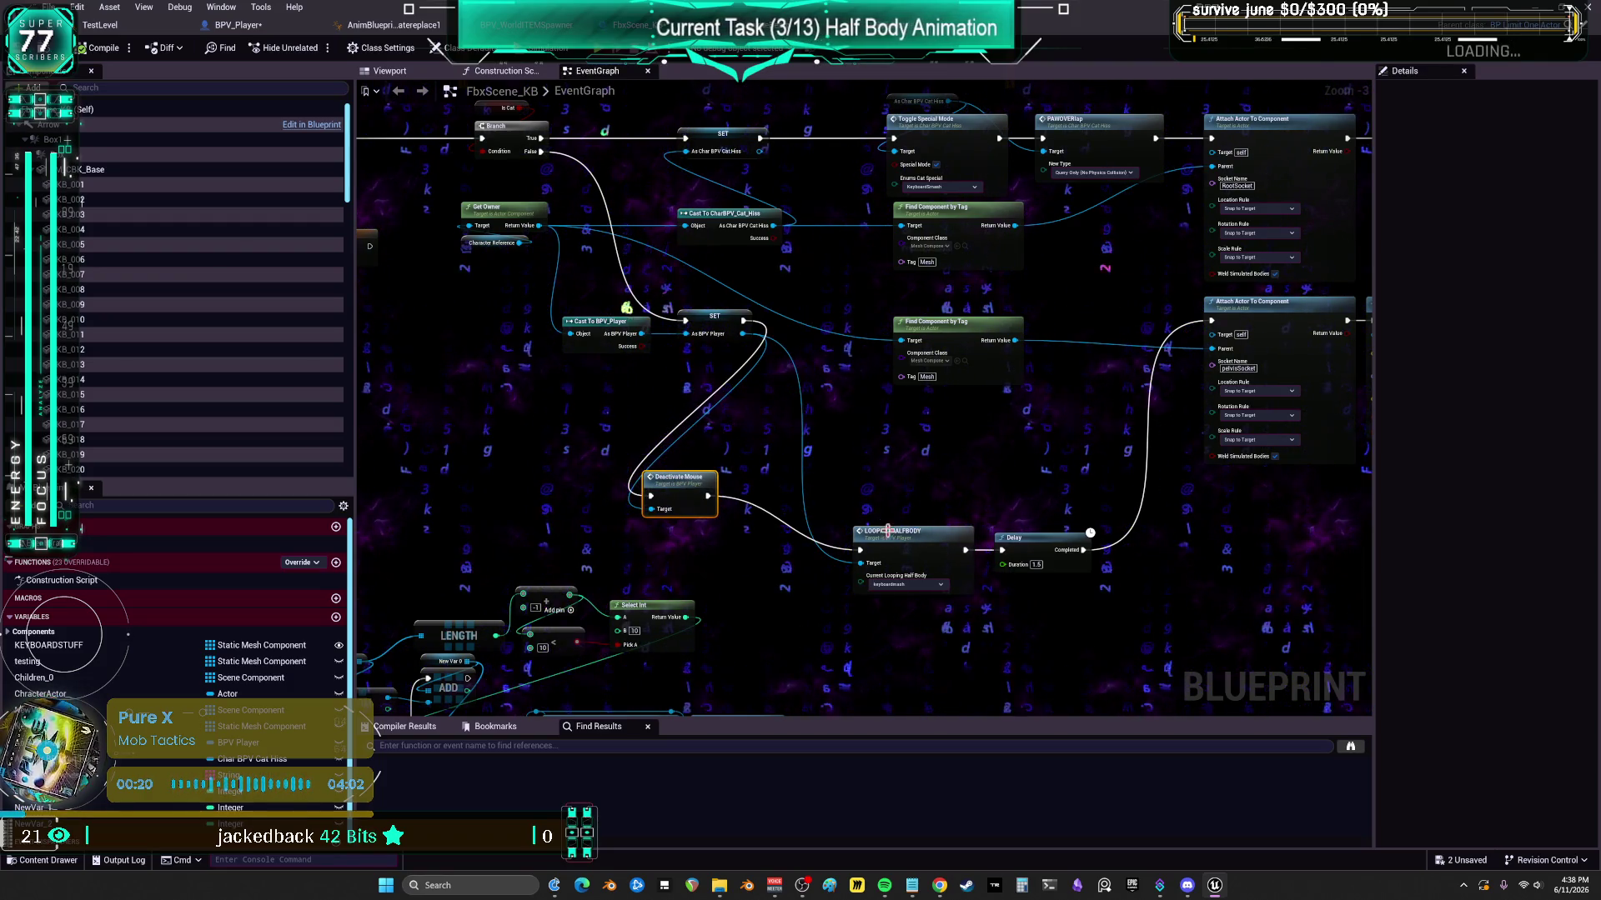
{"action": "left_click", "coordinate": [680, 481]}
{"action": "scroll", "coordinate": [773, 493], "scroll_direction": "up", "scroll_amount": 2}
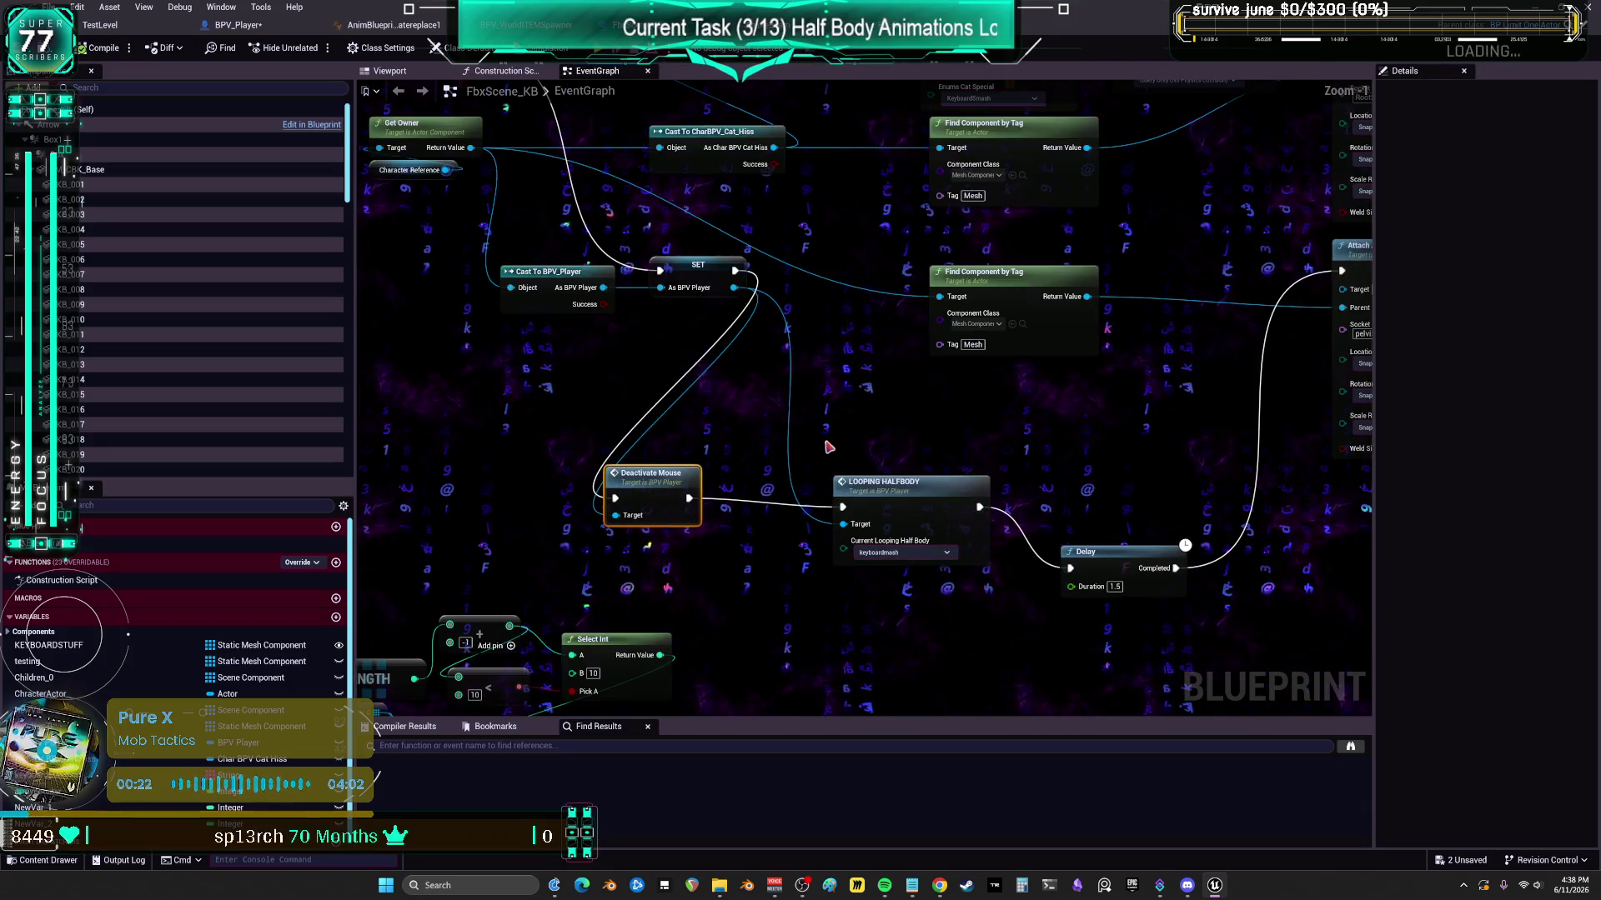
{"action": "left_click_drag", "start_coordinate": [918, 494], "coordinate": [822, 485]}
{"action": "left_click", "coordinate": [652, 475]}
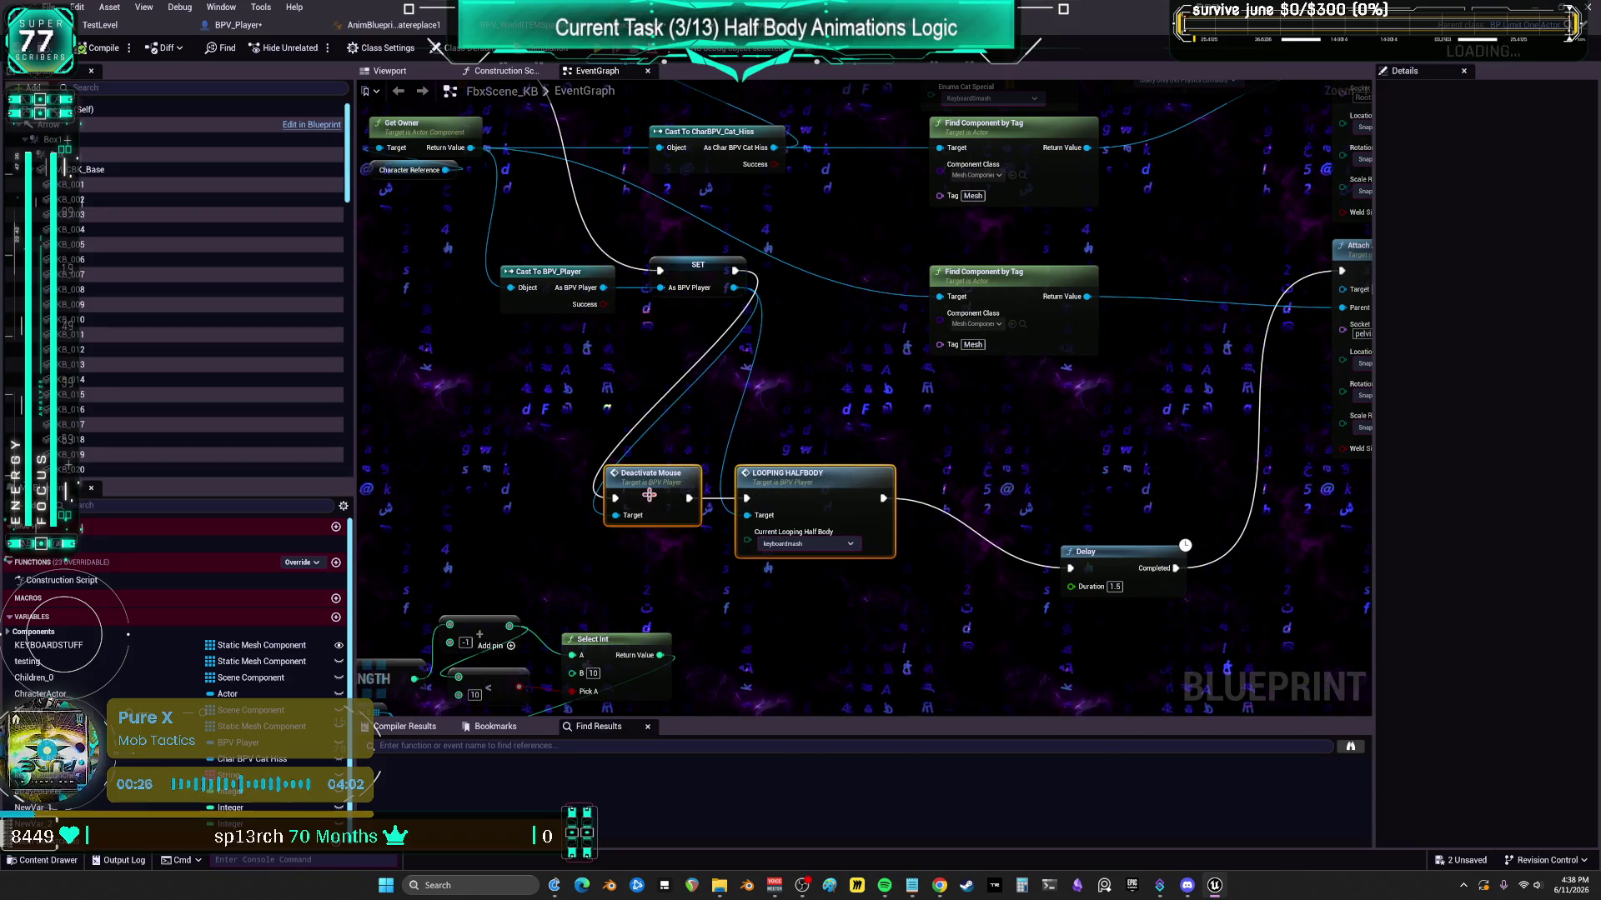
{"action": "left_click_drag", "start_coordinate": [911, 410], "coordinate": [644, 497]}
- Move the Delay node up so SET wires straight into it
{"action": "left_click_drag", "start_coordinate": [861, 457], "coordinate": [815, 541]}
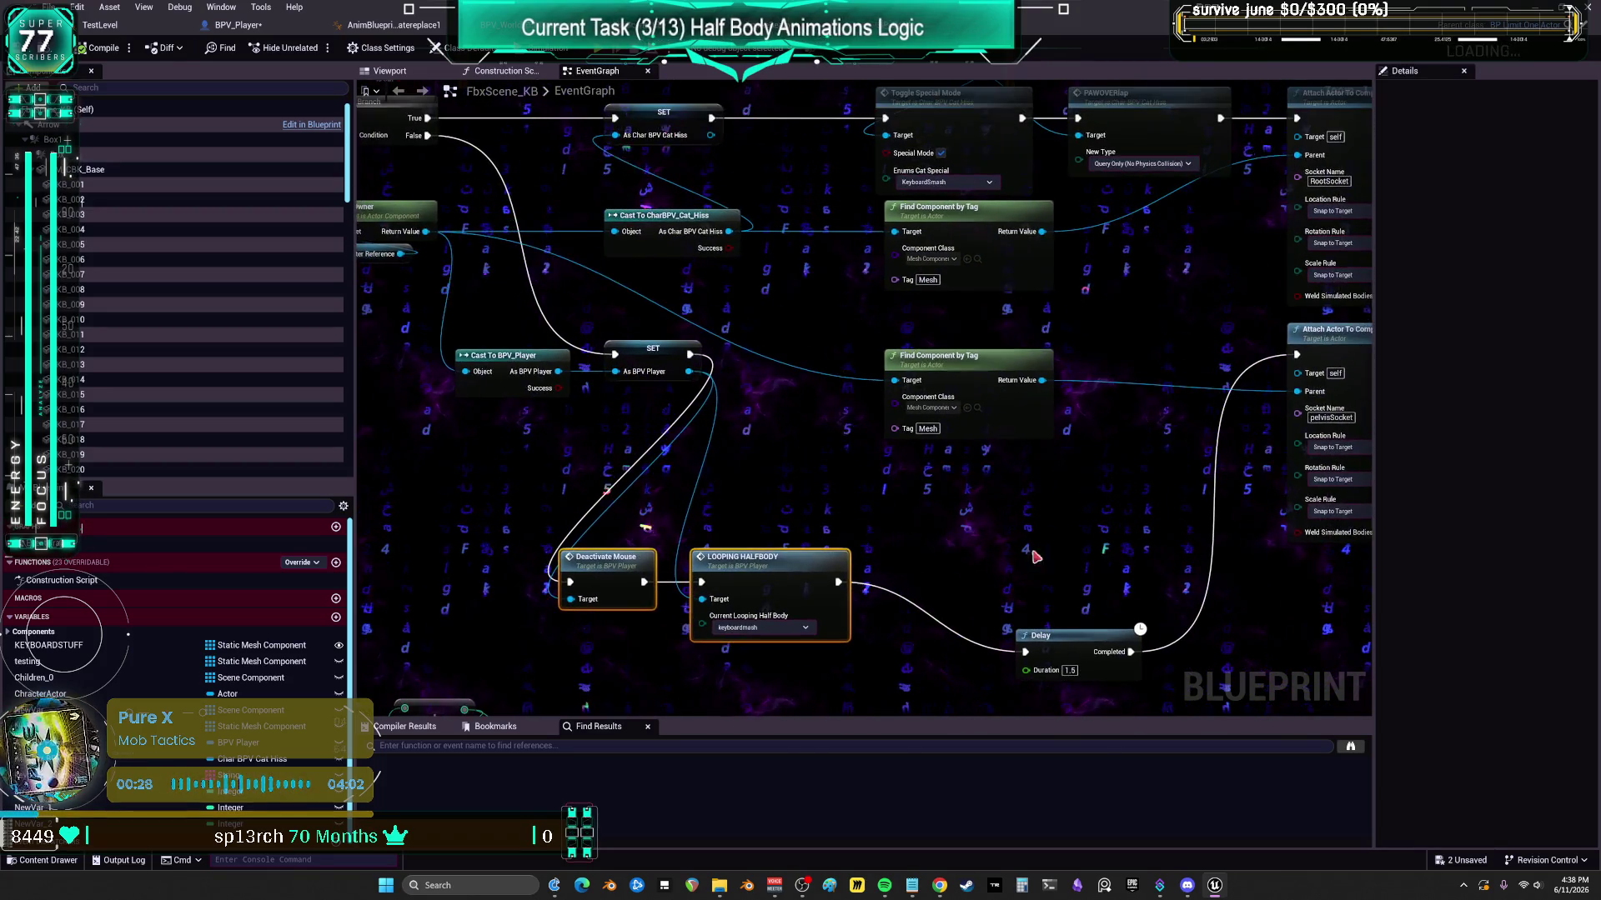
{"action": "left_click_drag", "start_coordinate": [1069, 627], "coordinate": [1014, 522]}
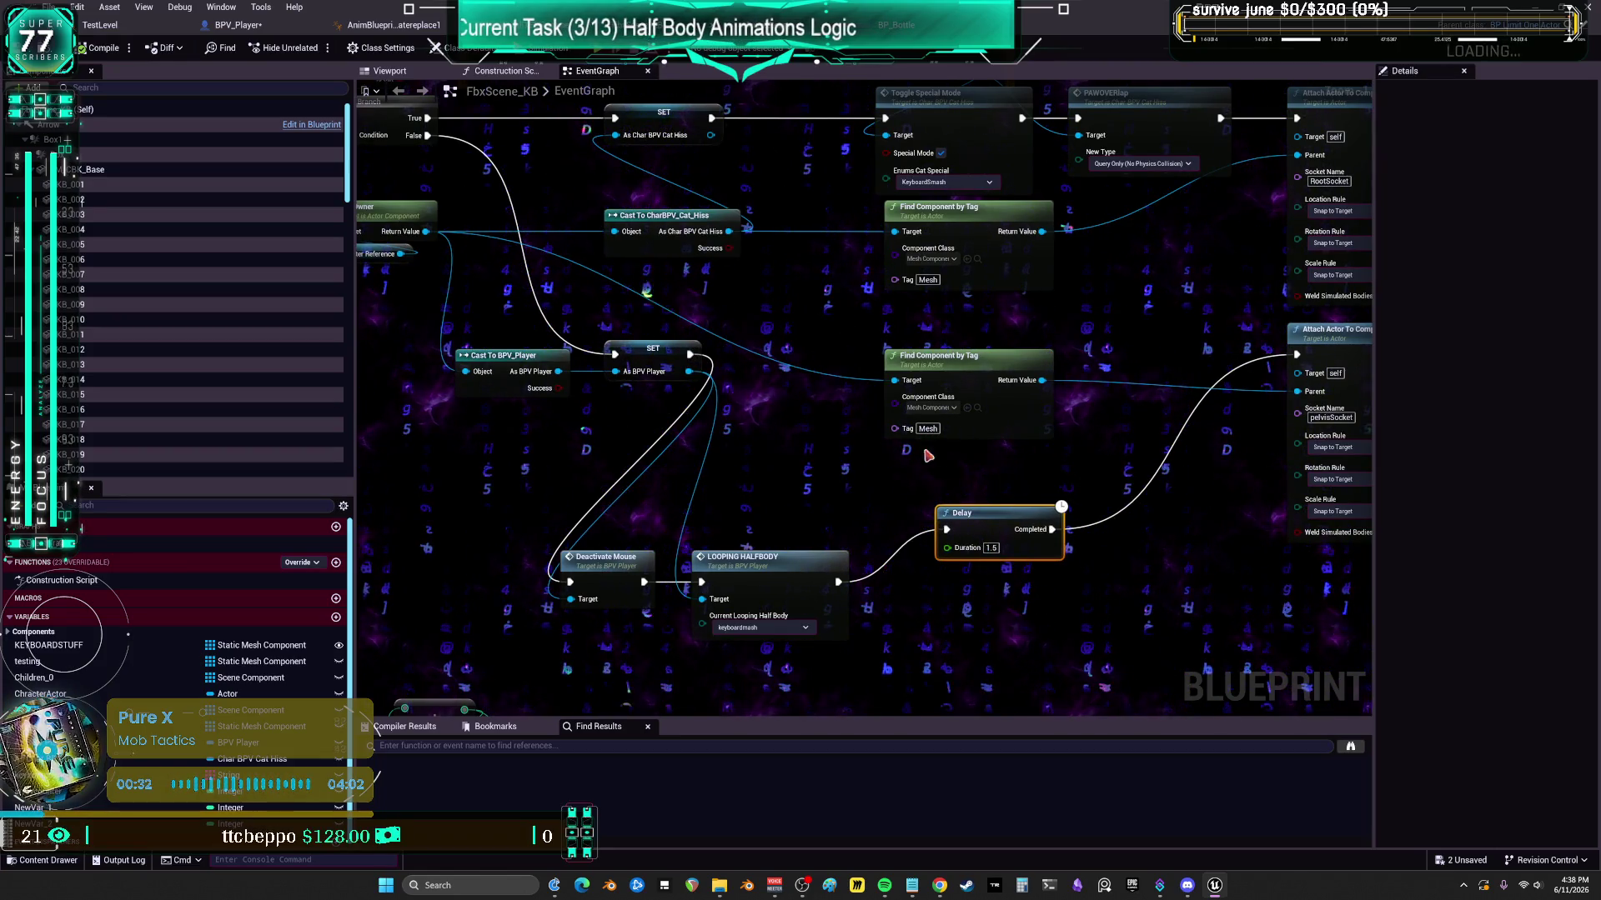
{"action": "scroll", "coordinate": [967, 459], "scroll_direction": "down", "scroll_amount": 1}
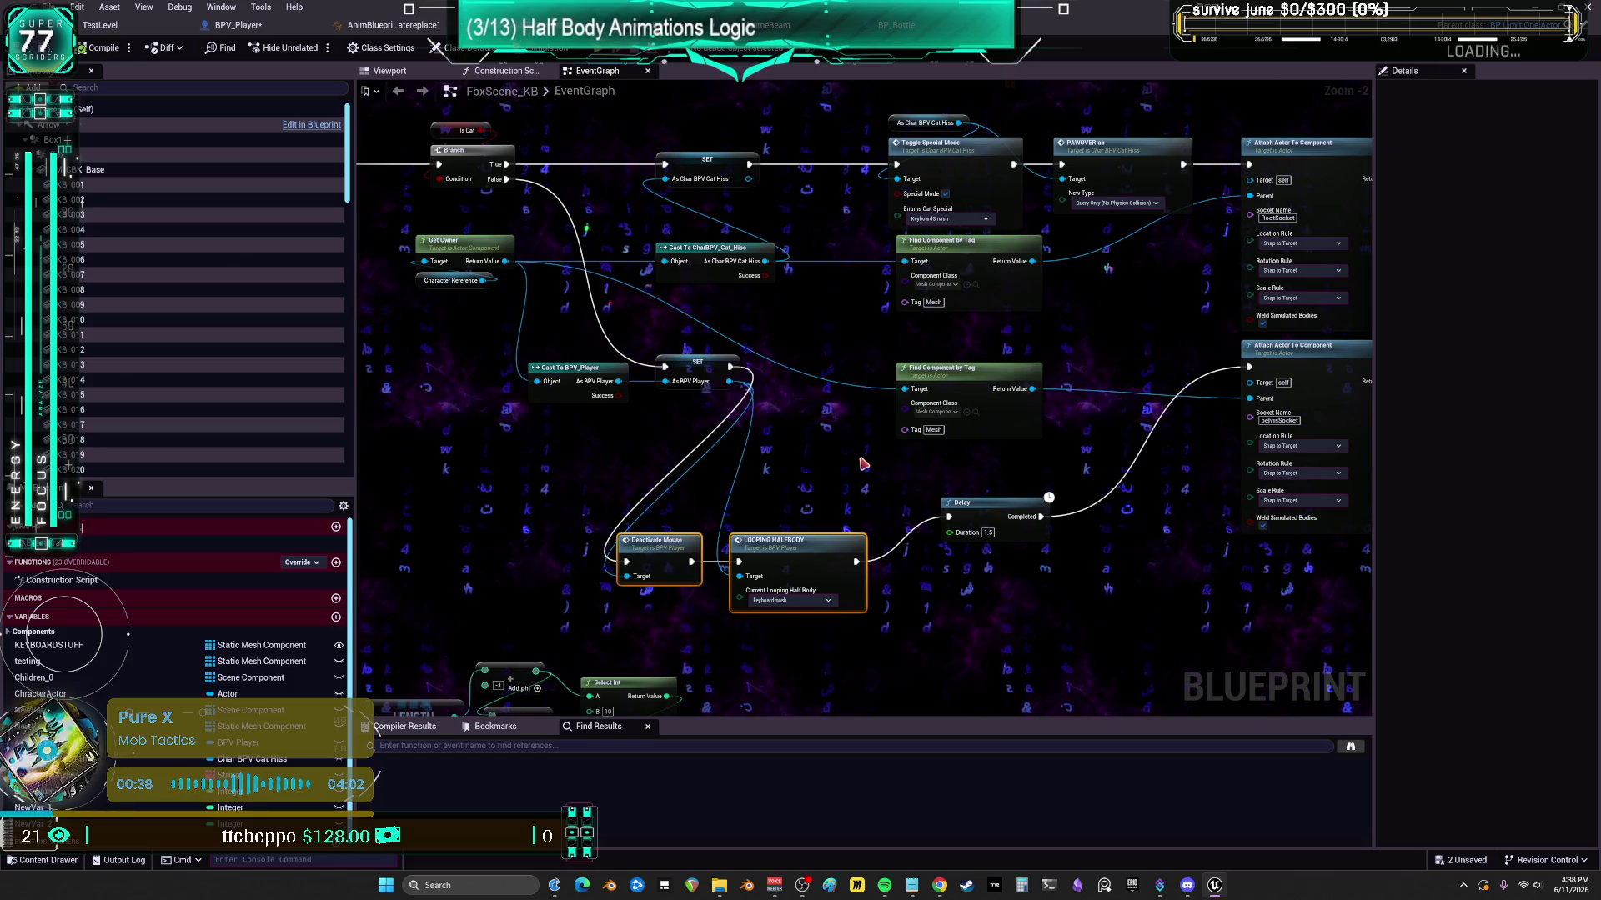
{"action": "mouse_move", "coordinate": [1158, 461]}
{"action": "left_mouse_down"}
{"action": "mouse_move", "coordinate": [1117, 454]}
{"action": "mouse_move", "coordinate": [1254, 175]}
{"action": "mouse_move", "coordinate": [904, 340]}
{"action": "mouse_move", "coordinate": [961, 459]}
{"action": "mouse_move", "coordinate": [842, 474]}
{"action": "left_mouse_up"}
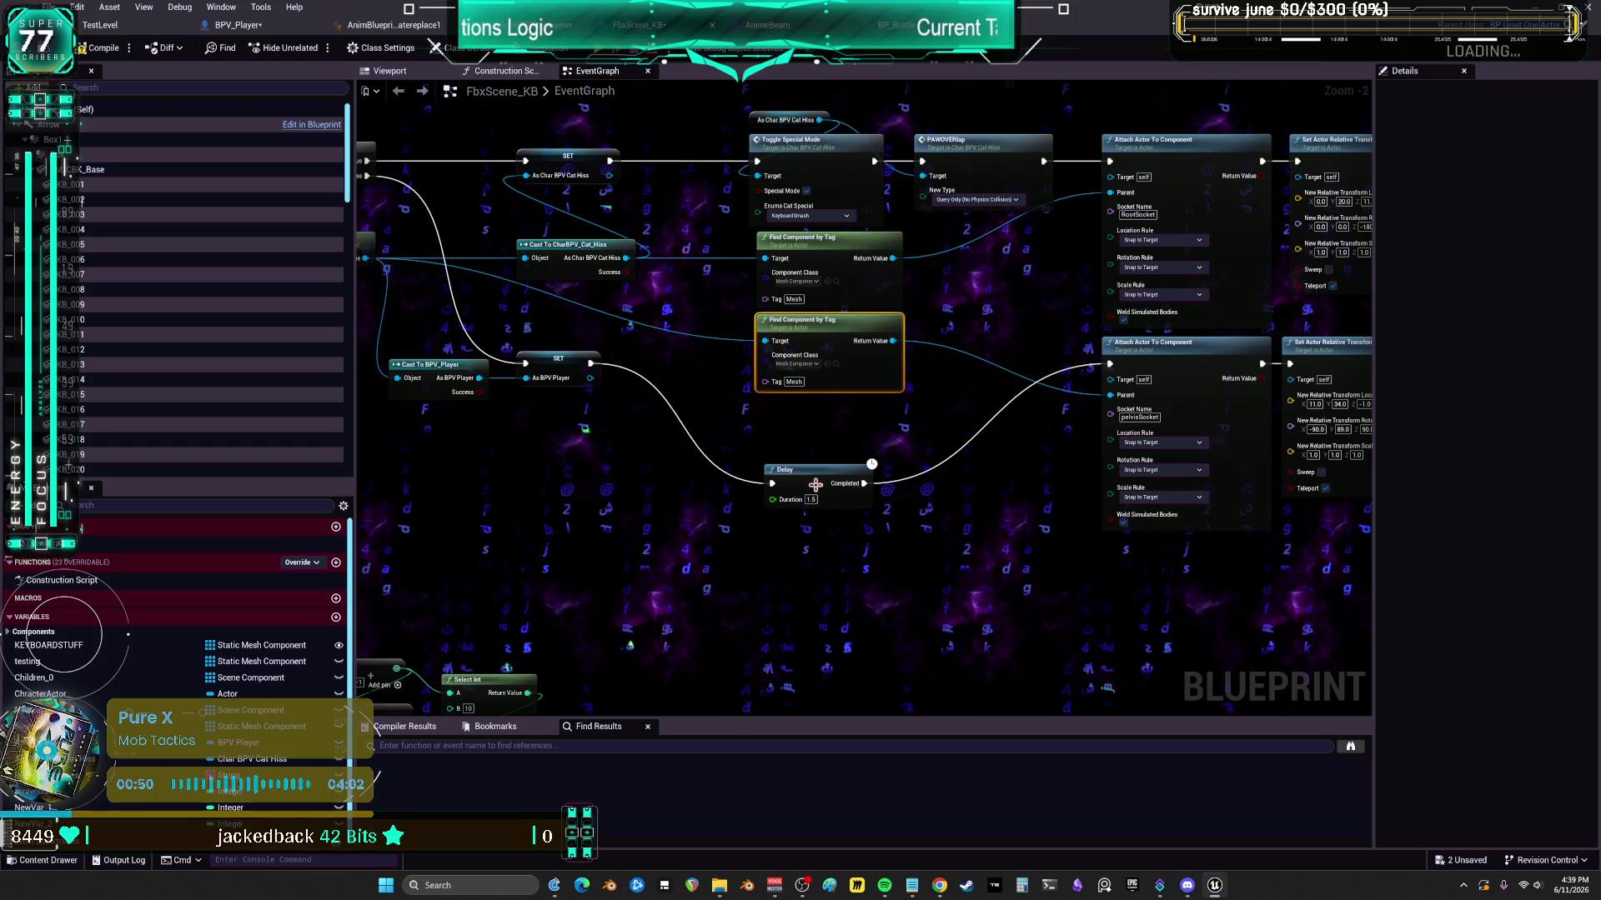
- Select the Delay node and nudge it left into line with SET's output wire
{"action": "left_click_drag", "start_coordinate": [814, 430], "coordinate": [896, 421]}
{"action": "left_click_drag", "start_coordinate": [692, 396], "coordinate": [483, 354]}
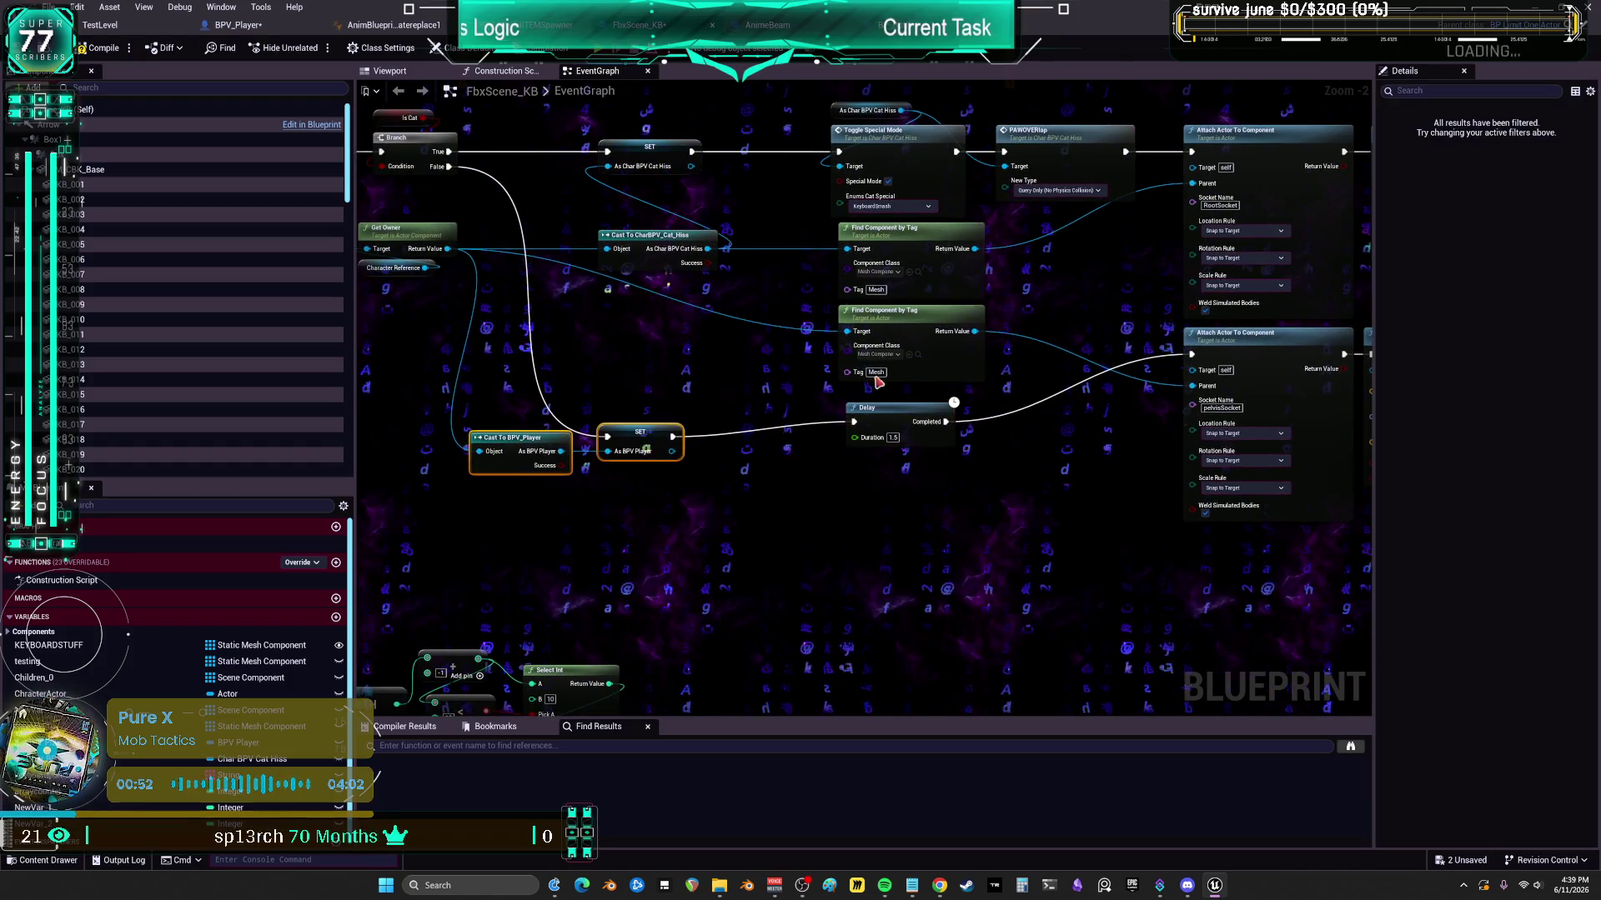
{"action": "left_click_drag", "start_coordinate": [843, 445], "coordinate": [846, 446]}
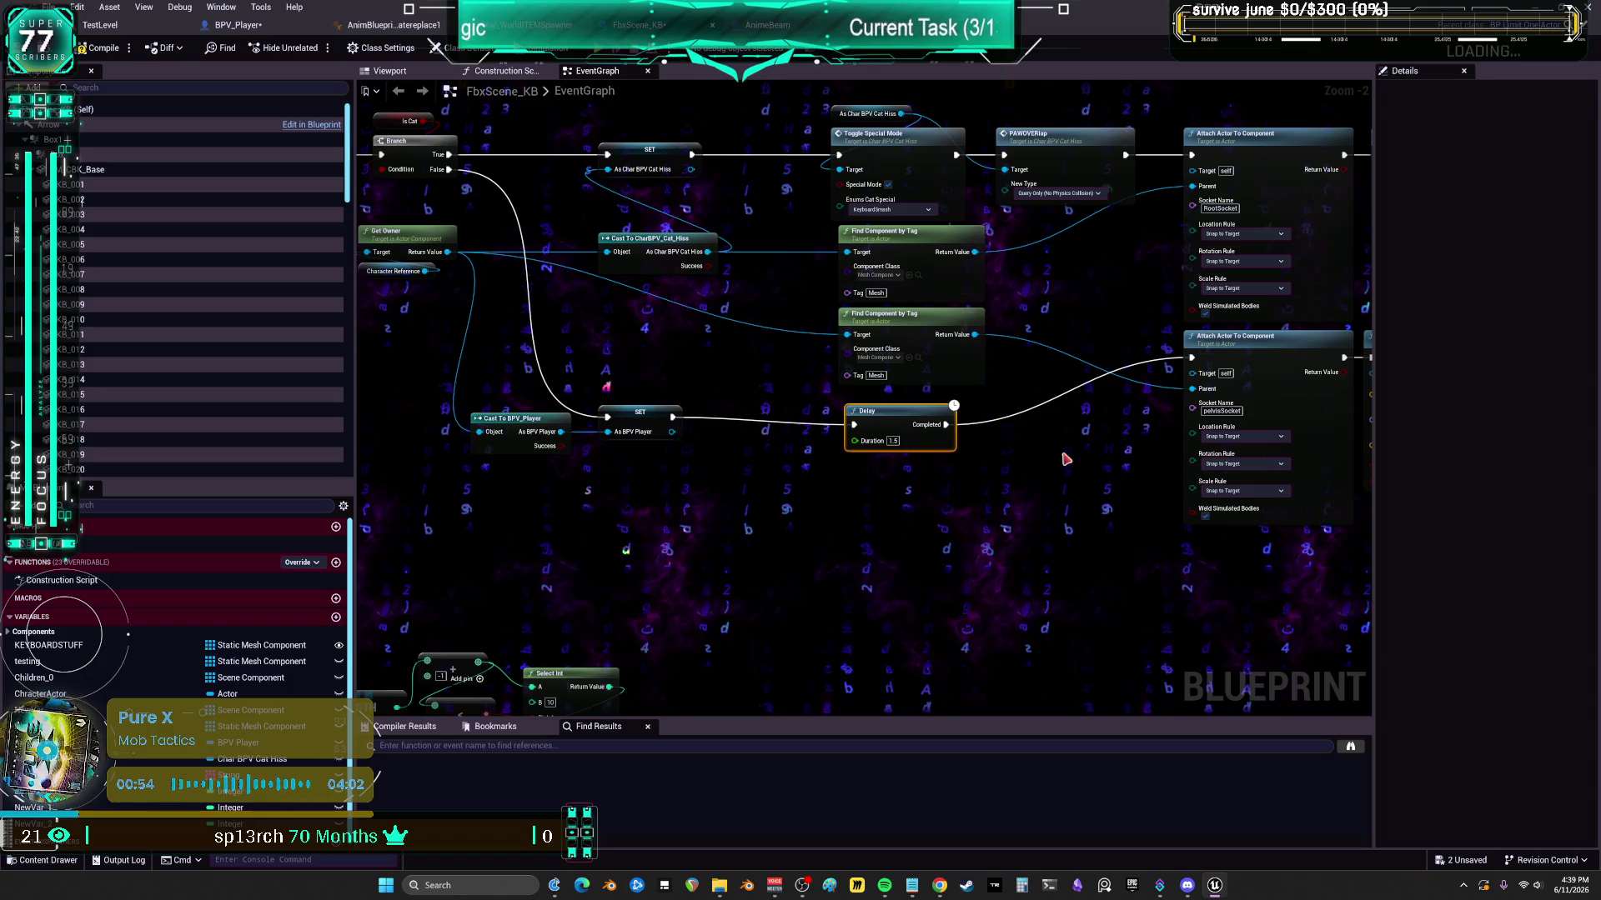
{"action": "mouse_move", "coordinate": [1088, 433]}
{"action": "left_mouse_down"}
{"action": "mouse_move", "coordinate": [1001, 467]}
{"action": "mouse_move", "coordinate": [739, 426]}
{"action": "left_mouse_up"}
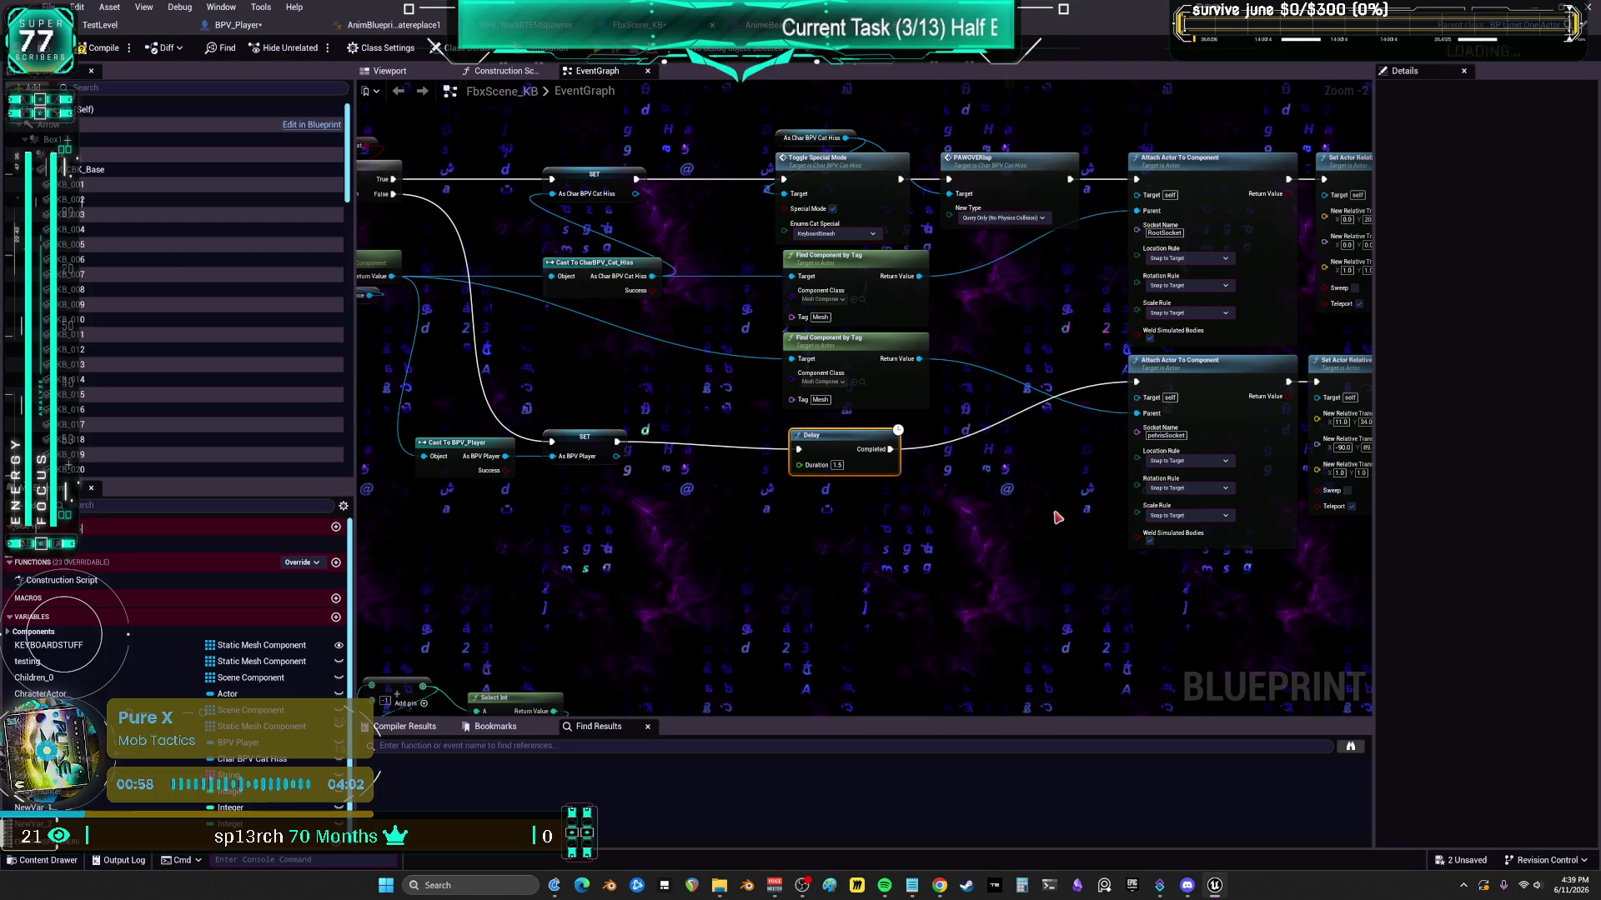
{"action": "mouse_move", "coordinate": [1057, 517]}
{"action": "left_mouse_down"}
{"action": "mouse_move", "coordinate": [825, 499]}
{"action": "mouse_move", "coordinate": [1100, 480]}
{"action": "left_mouse_up"}
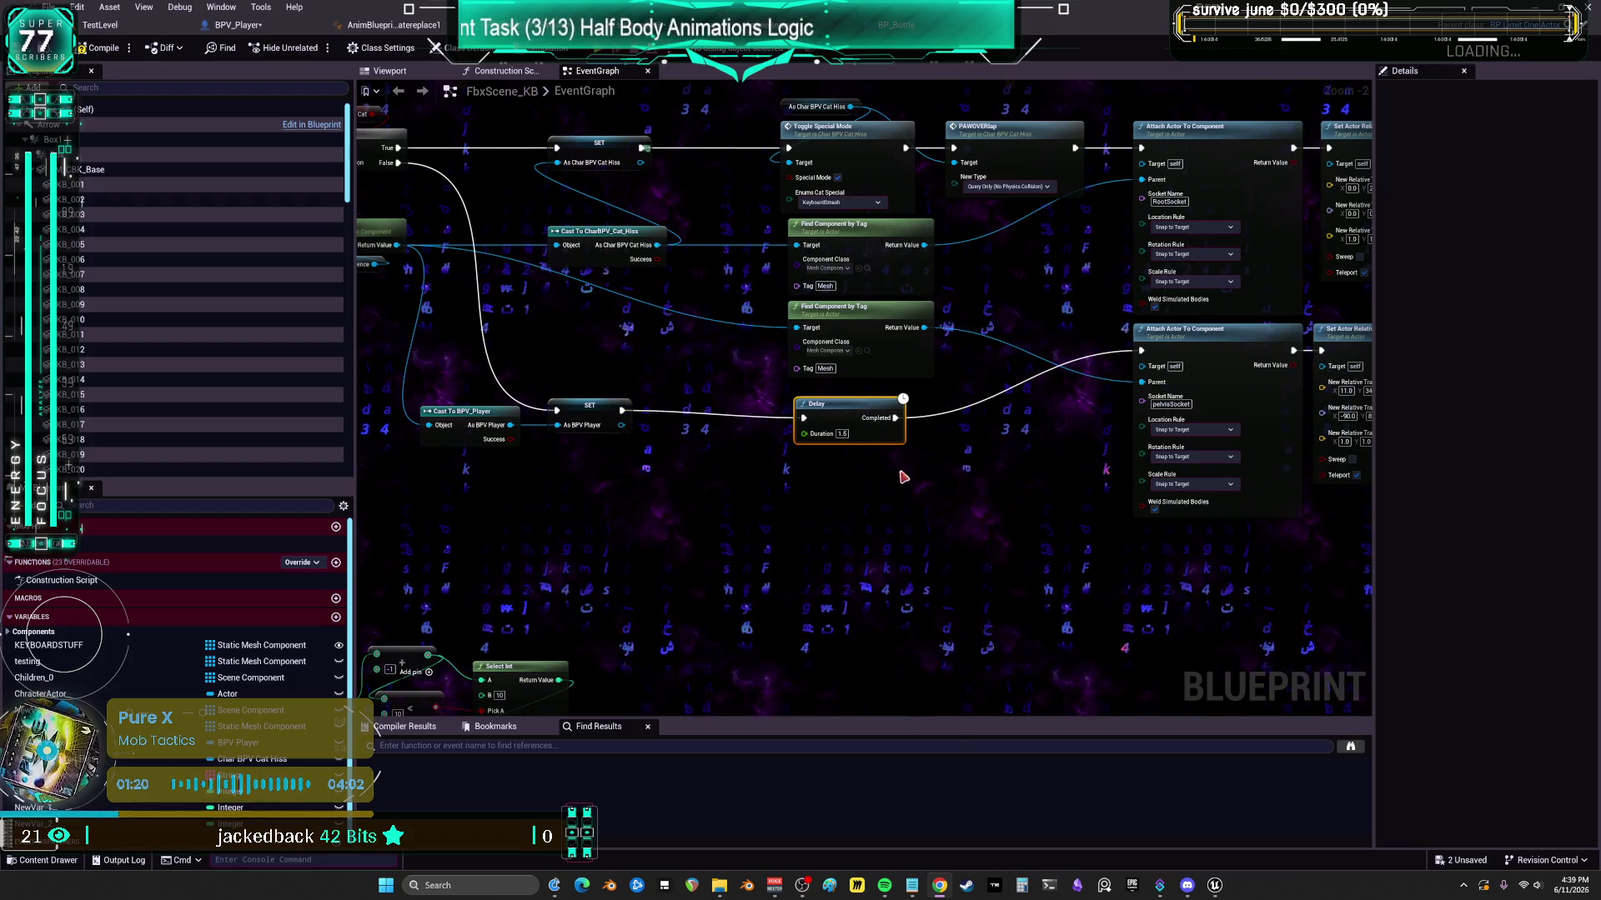
{"action": "key", "text": "q"}
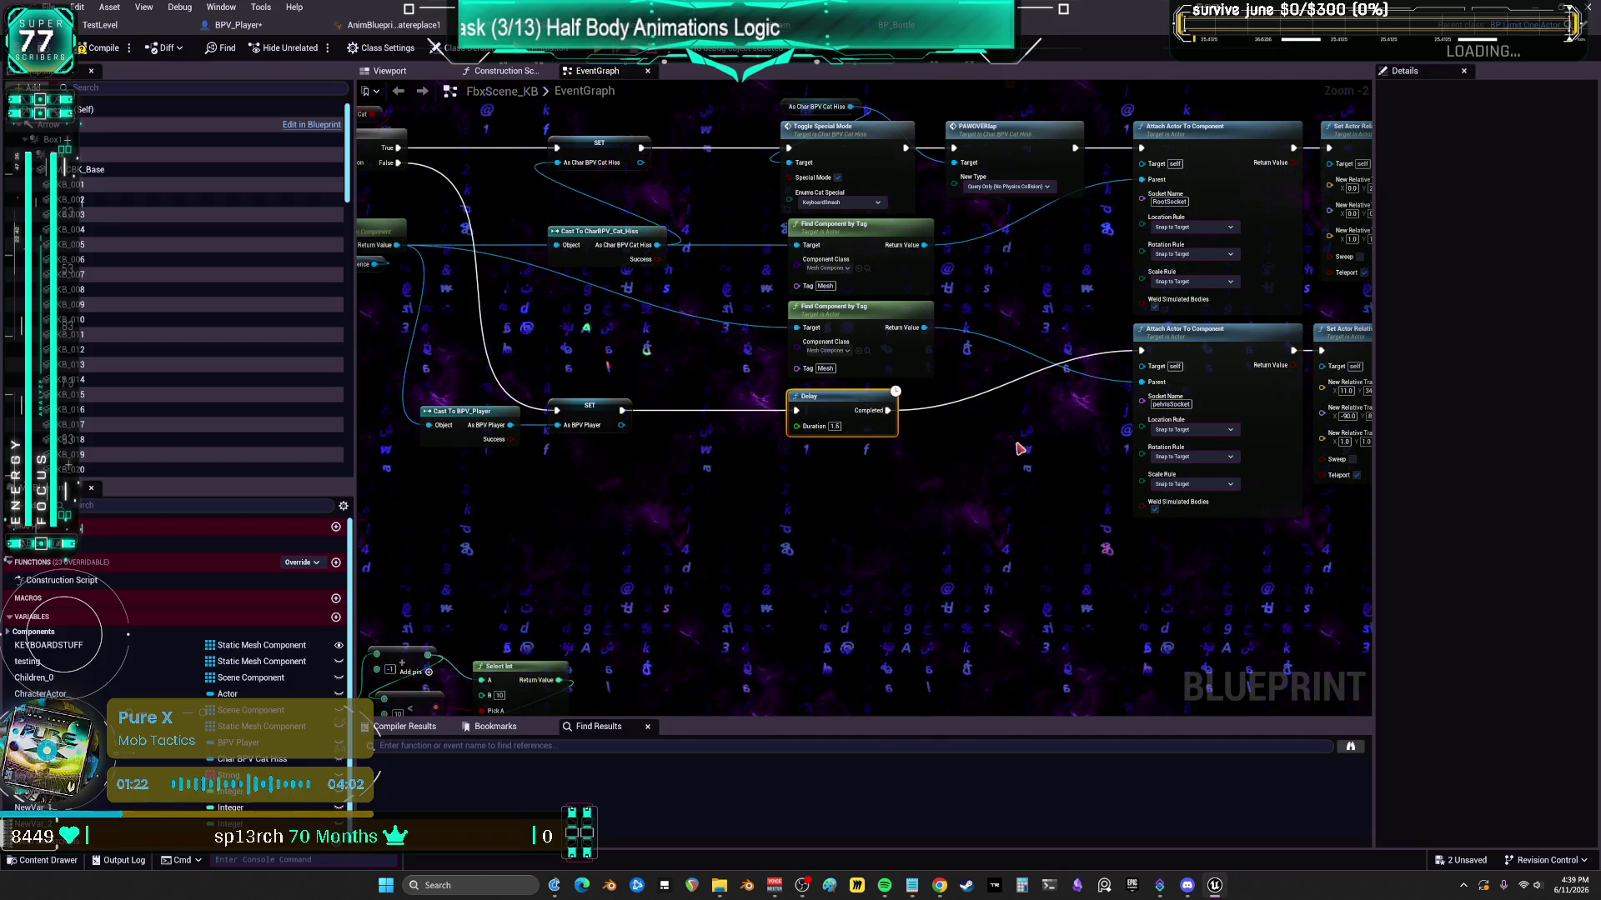
{"action": "scroll", "coordinate": [1019, 449], "scroll_direction": "down", "scroll_amount": 2}
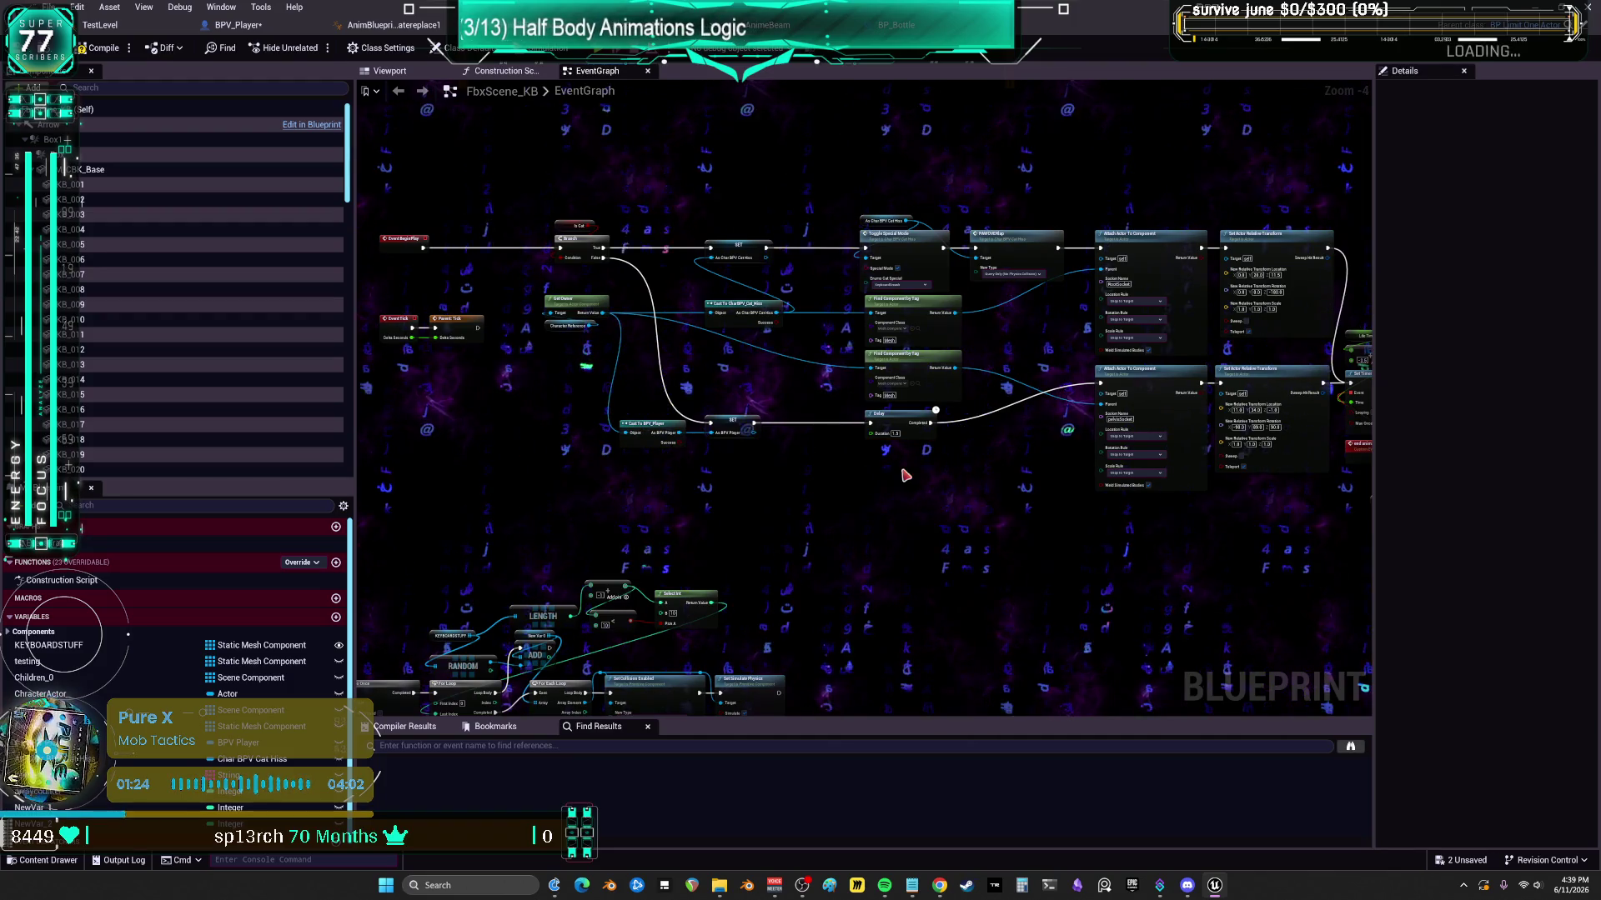
- Finish the Delay comment about preventing collision on spawn and animation blend, then commit it
{"action": "scroll", "coordinate": [905, 476], "scroll_direction": "up", "scroll_amount": 3}
{"action": "type", "text": "c"}
{"action": "type", "text": "i d"}
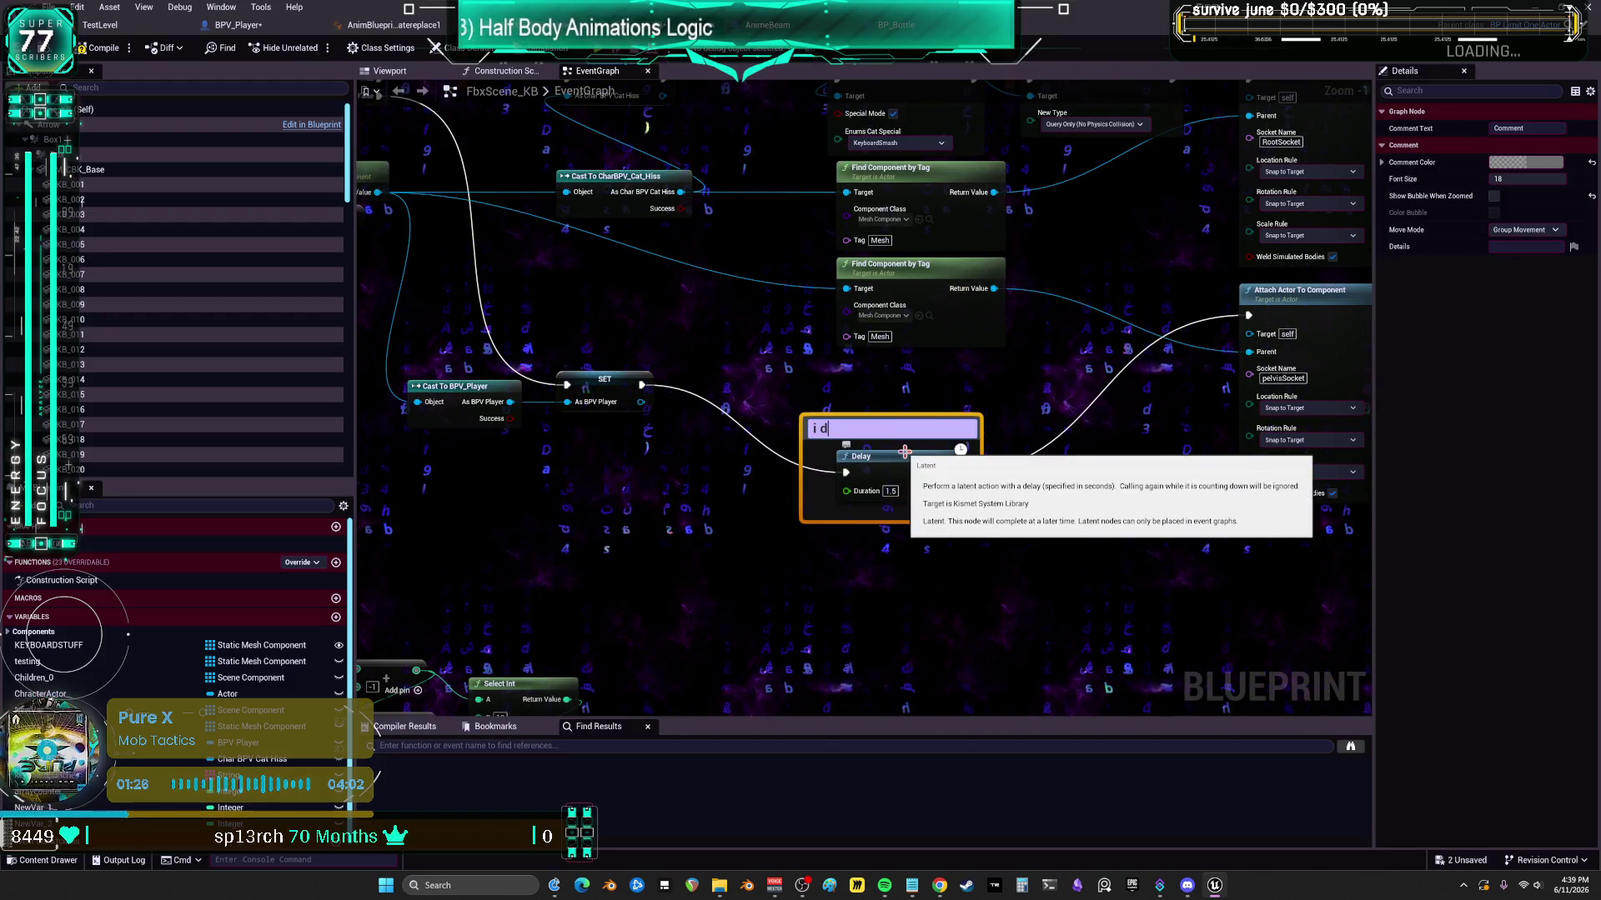
{"action": "type", "text": "ont know why i put thi"}
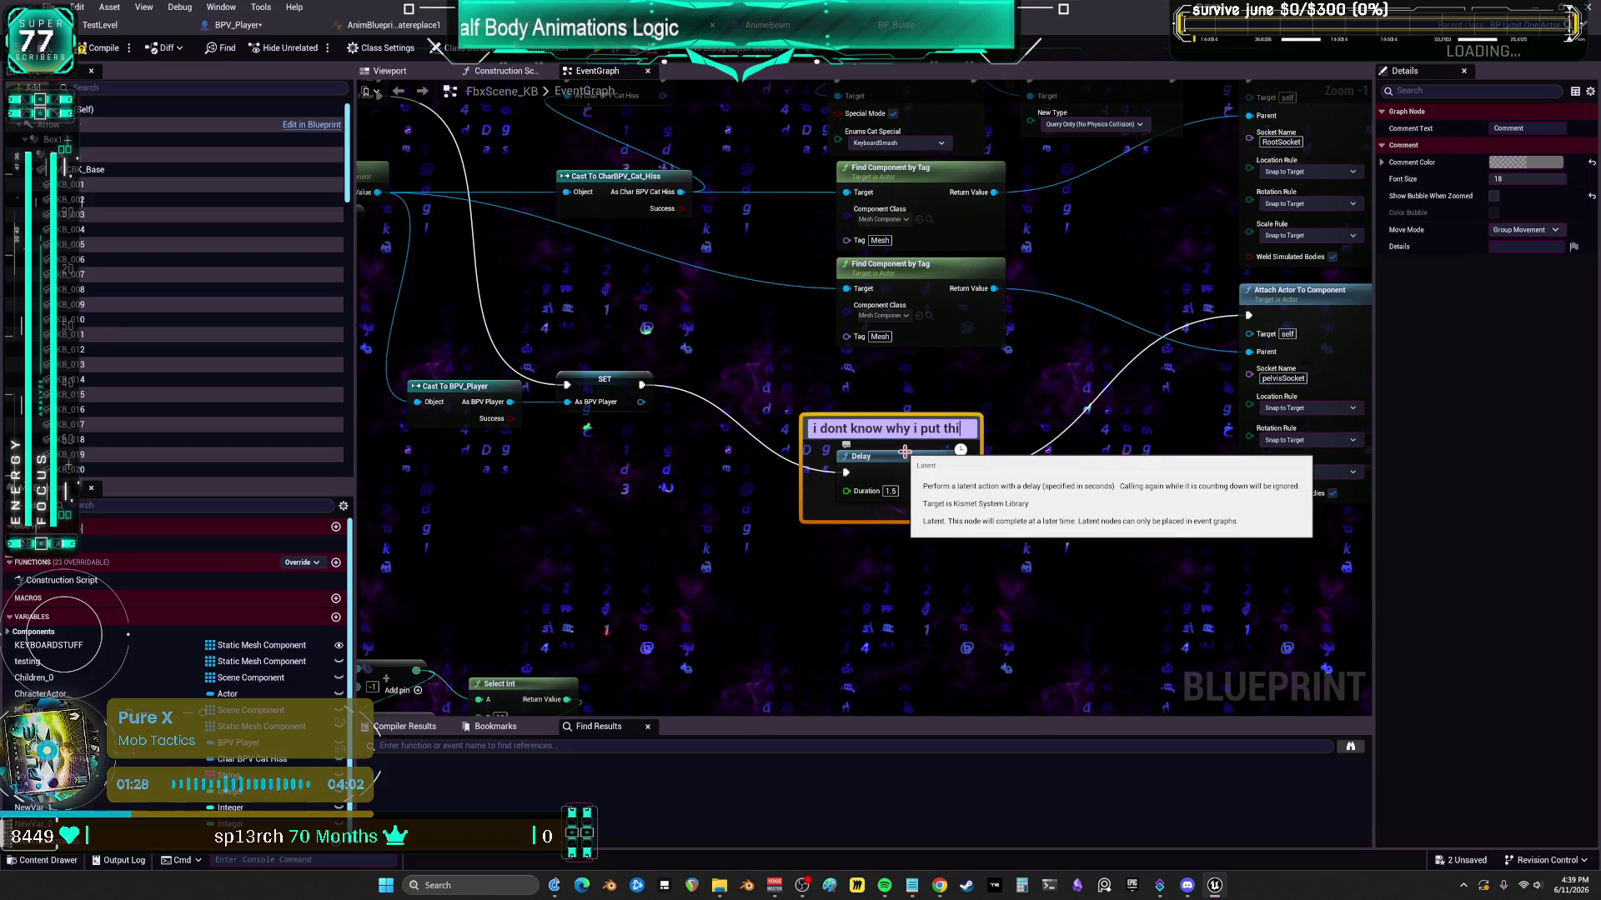
{"action": "type", "text": " think to"}
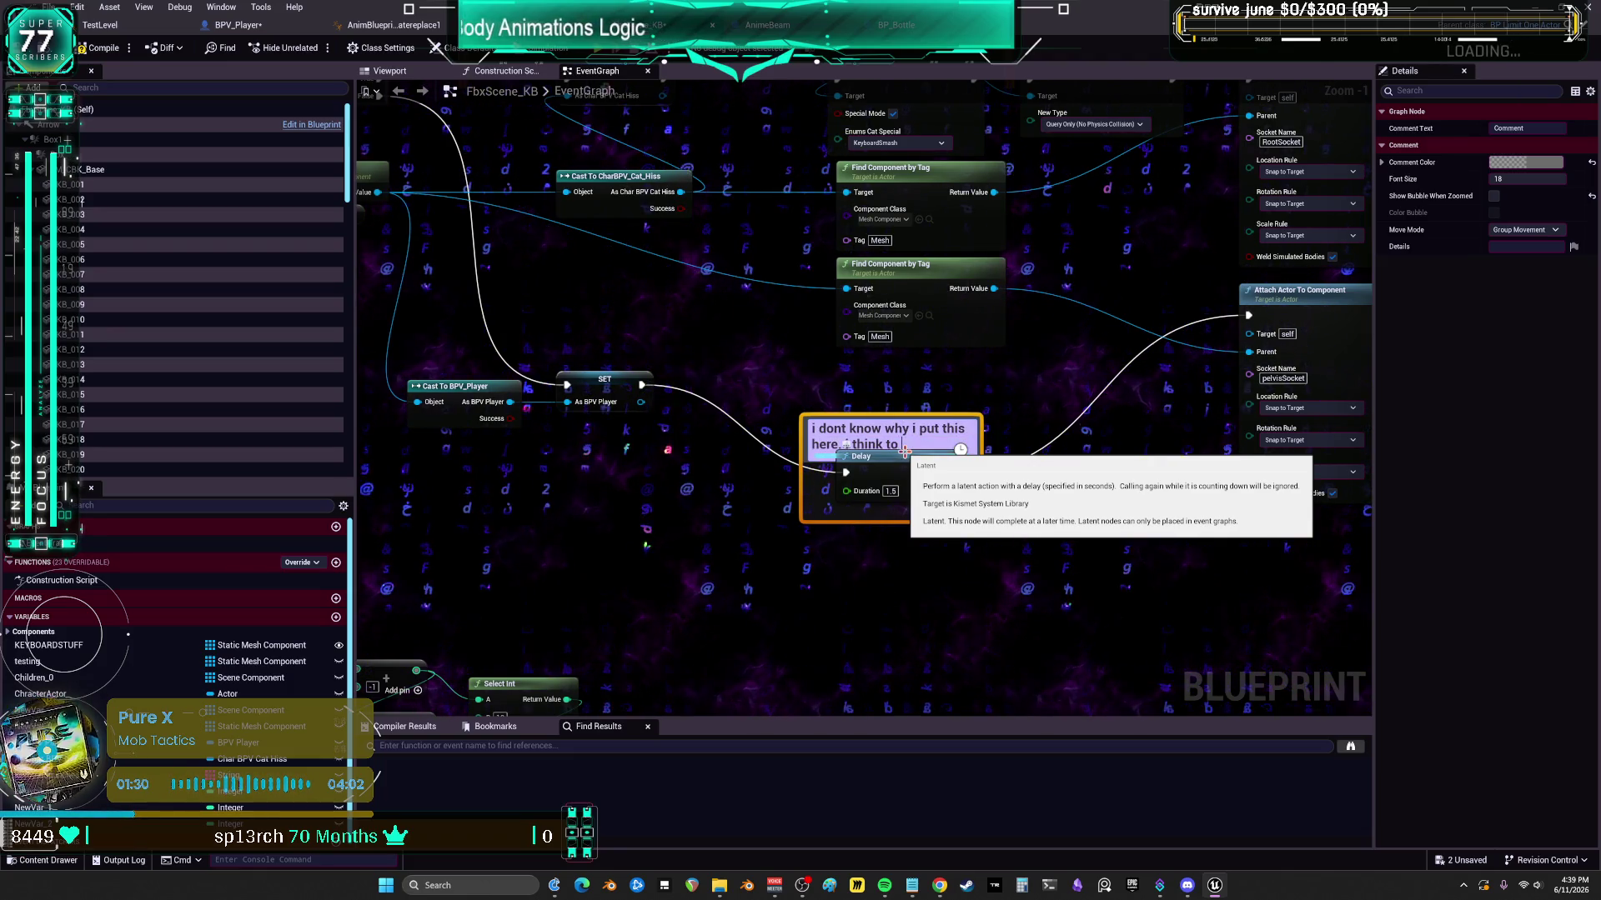
{"action": "type", "text": "prevent c"}
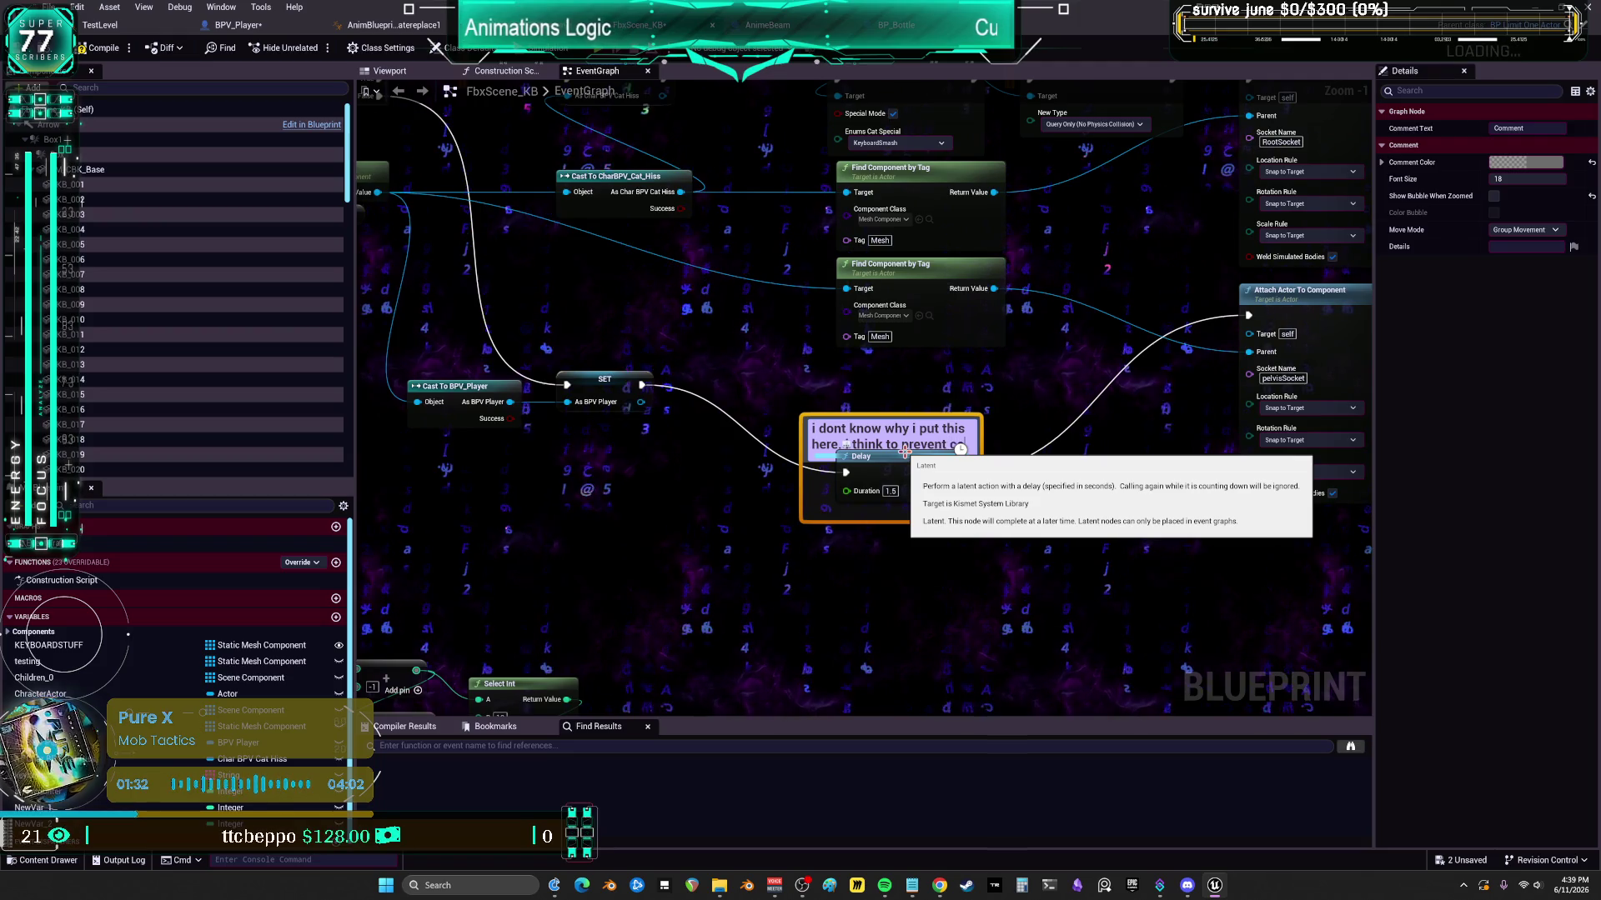
{"action": "type", "text": "olli"}
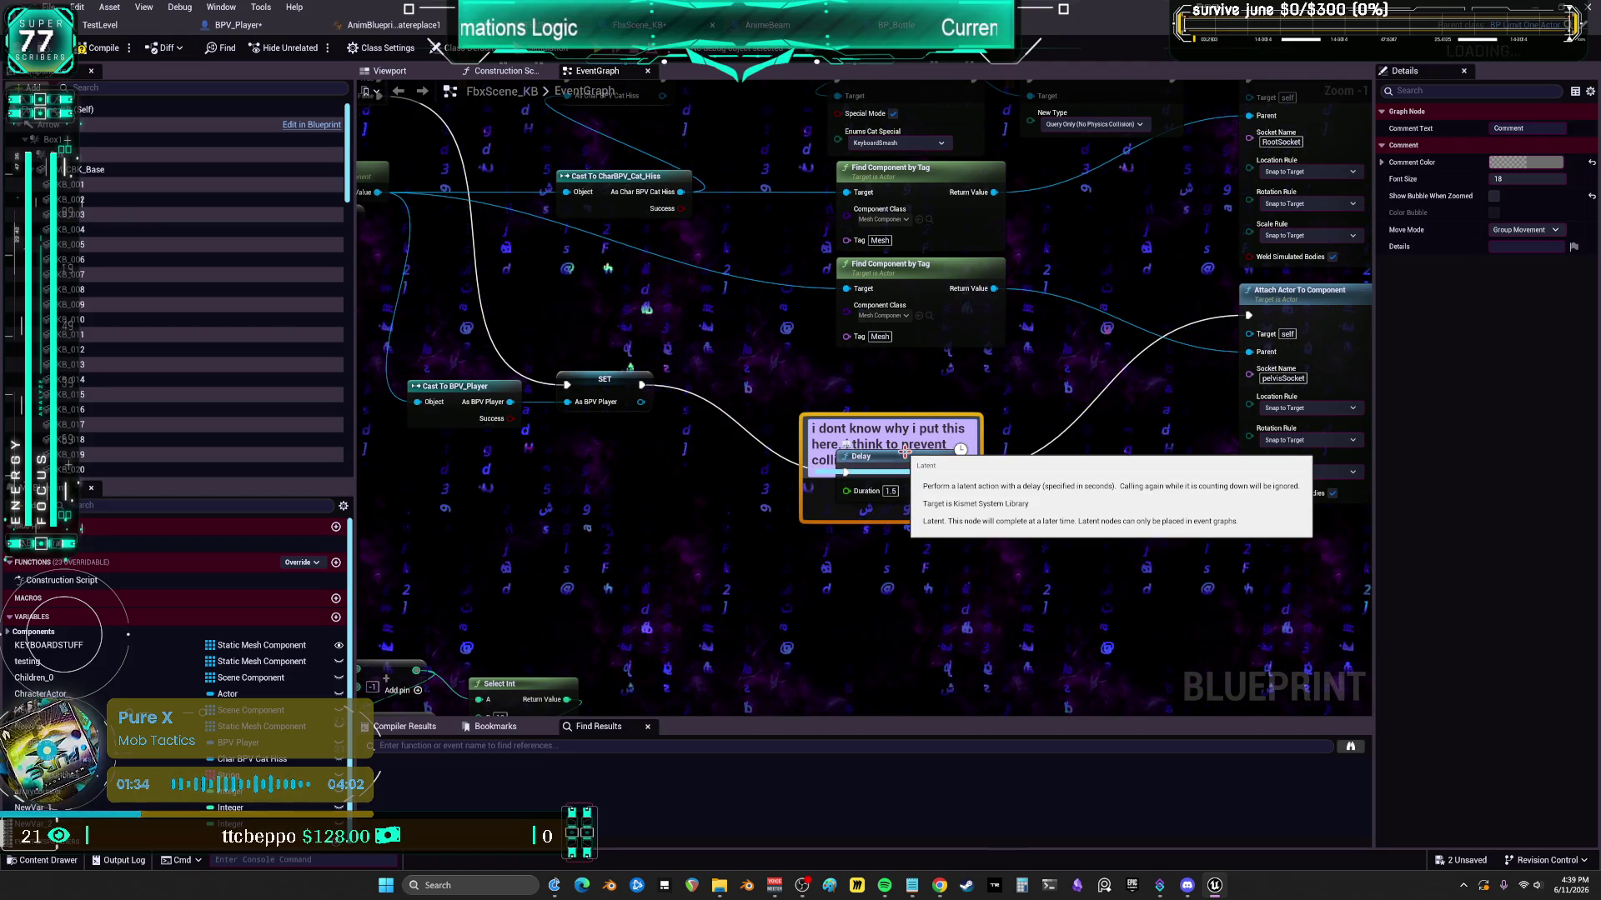
{"action": "type", "text": "sion with anim"}
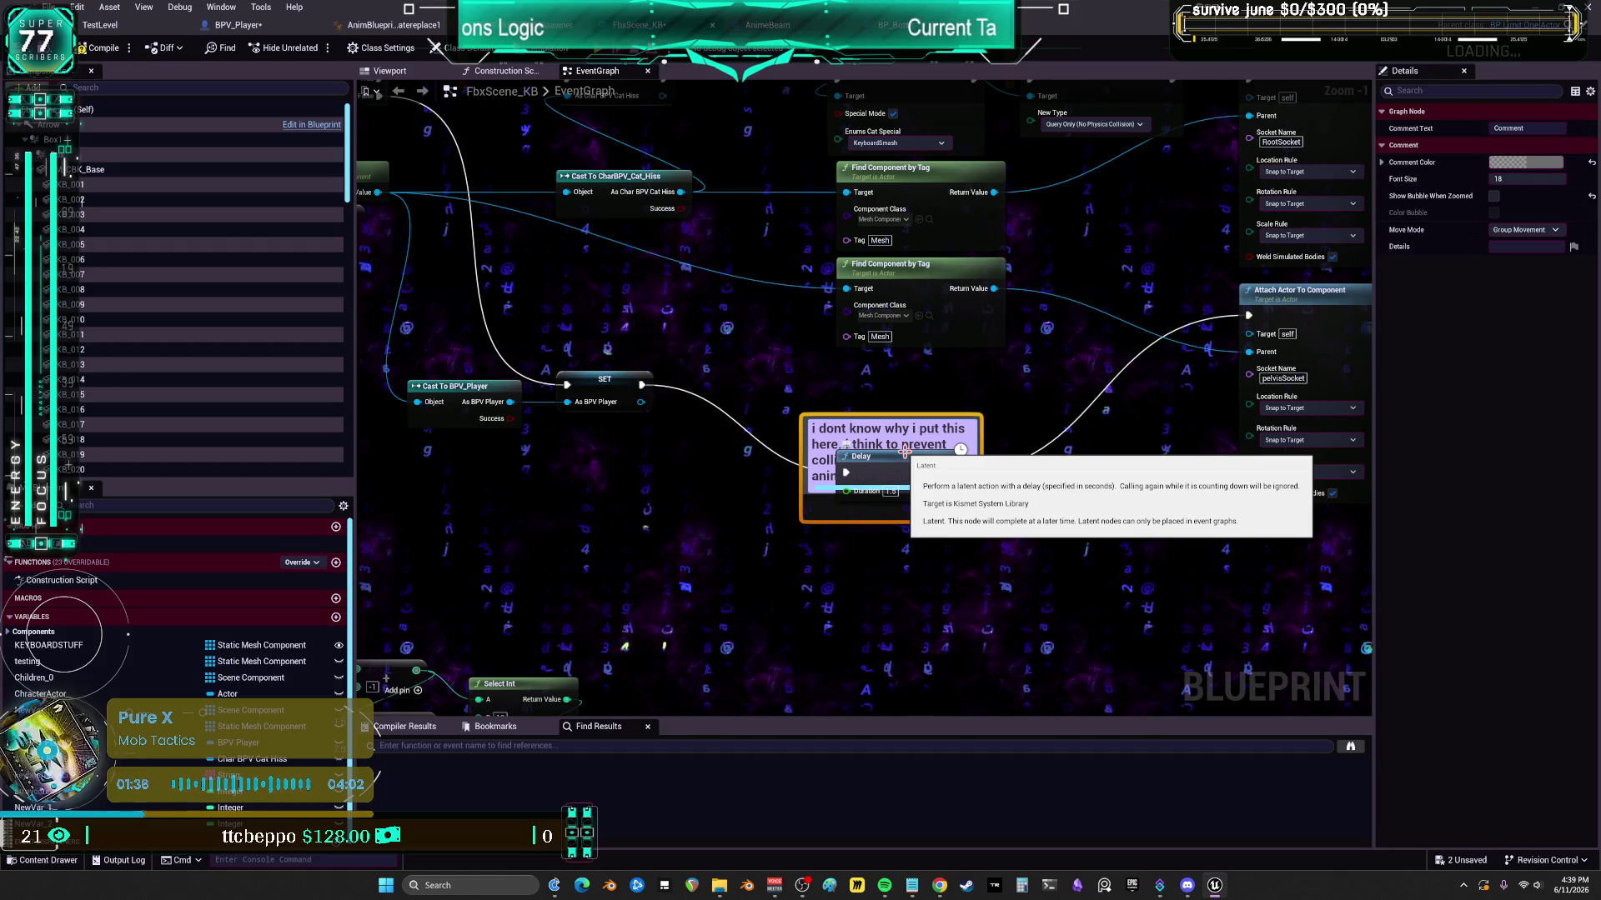
{"action": "type", "text": "ation blend"}
{"action": "left_click", "coordinate": [1056, 386]}
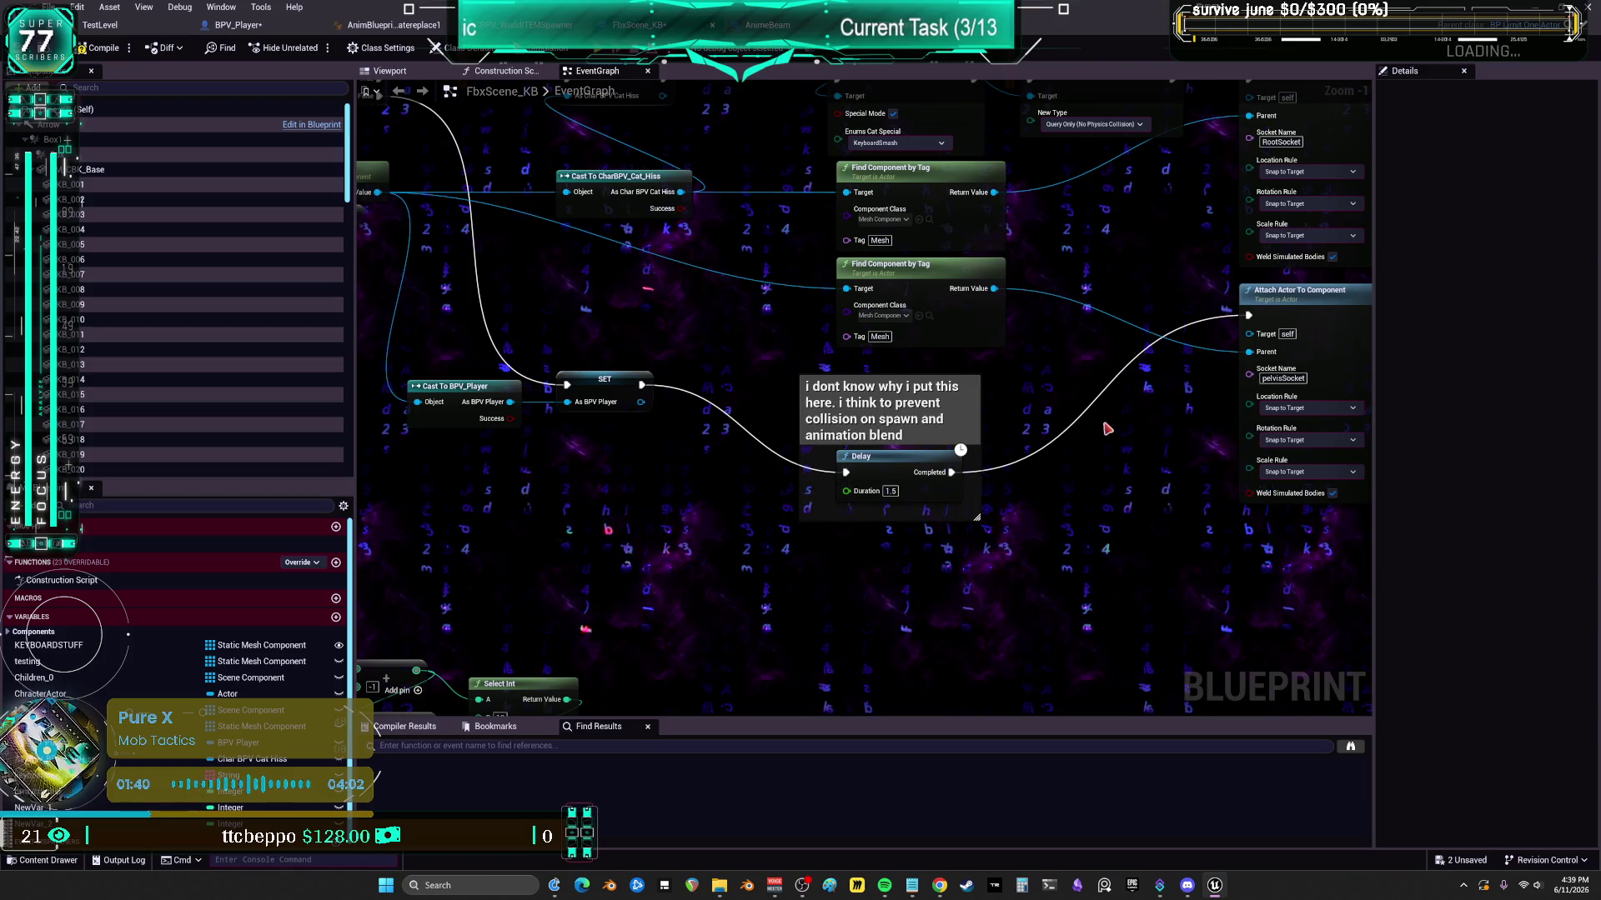
- Review the Attach Actor, Set Timer by Event, Branch and Delay nodes, then compile FbxScene_KB
{"action": "scroll", "coordinate": [1092, 425], "scroll_direction": "down", "scroll_amount": 3}
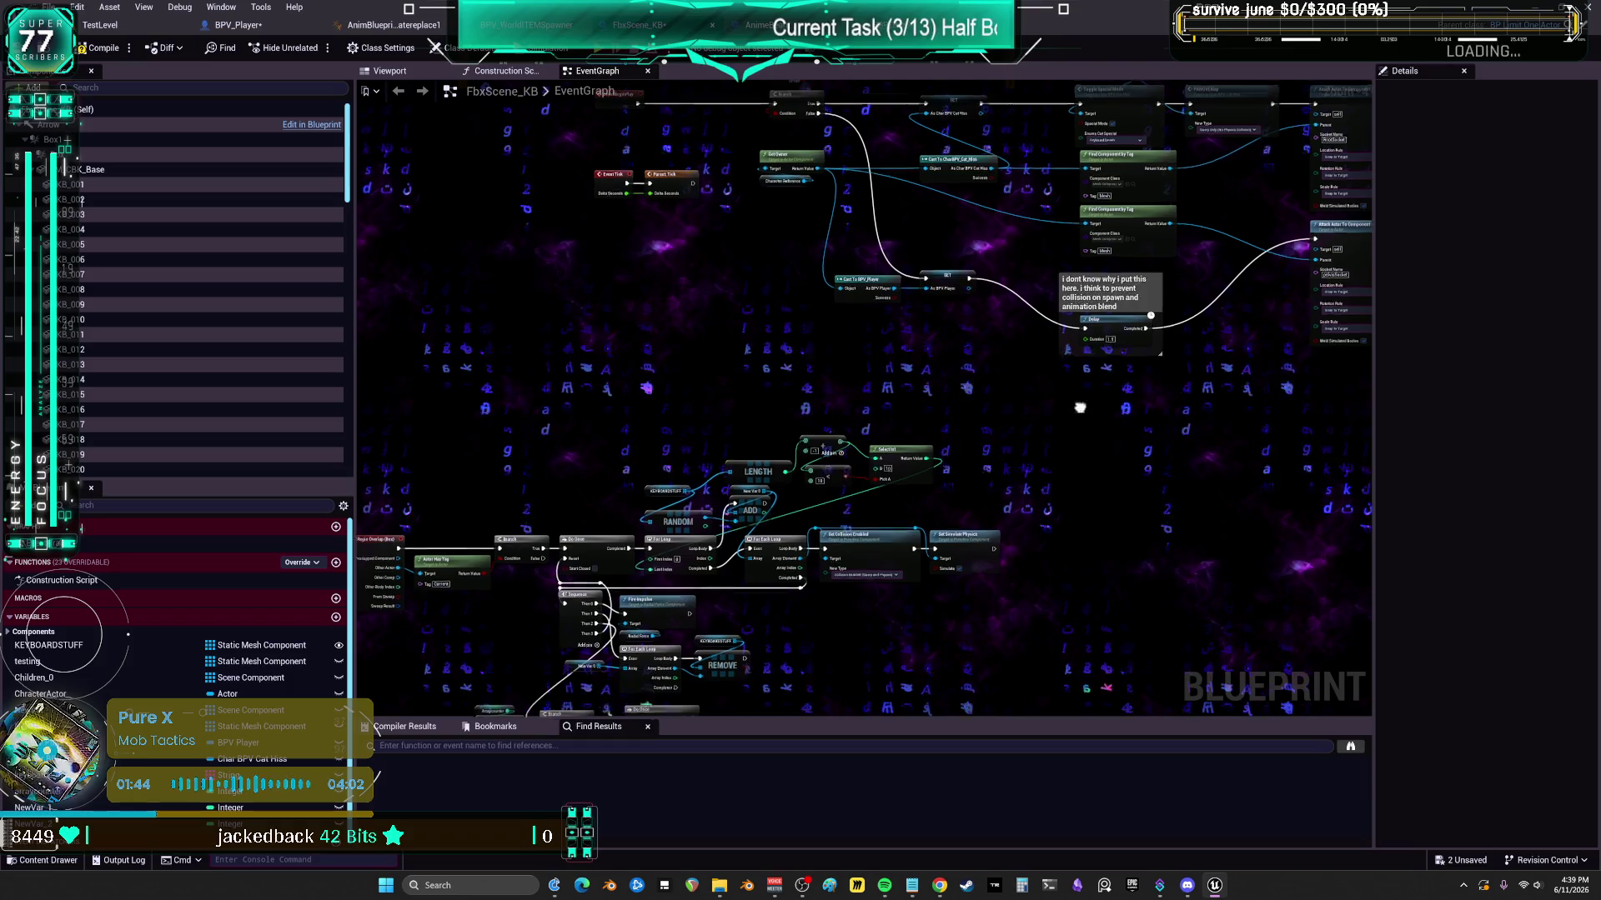
{"action": "mouse_move", "coordinate": [1079, 408]}
{"action": "left_mouse_down"}
{"action": "mouse_move", "coordinate": [1100, 433]}
{"action": "mouse_move", "coordinate": [762, 468]}
{"action": "left_mouse_up"}
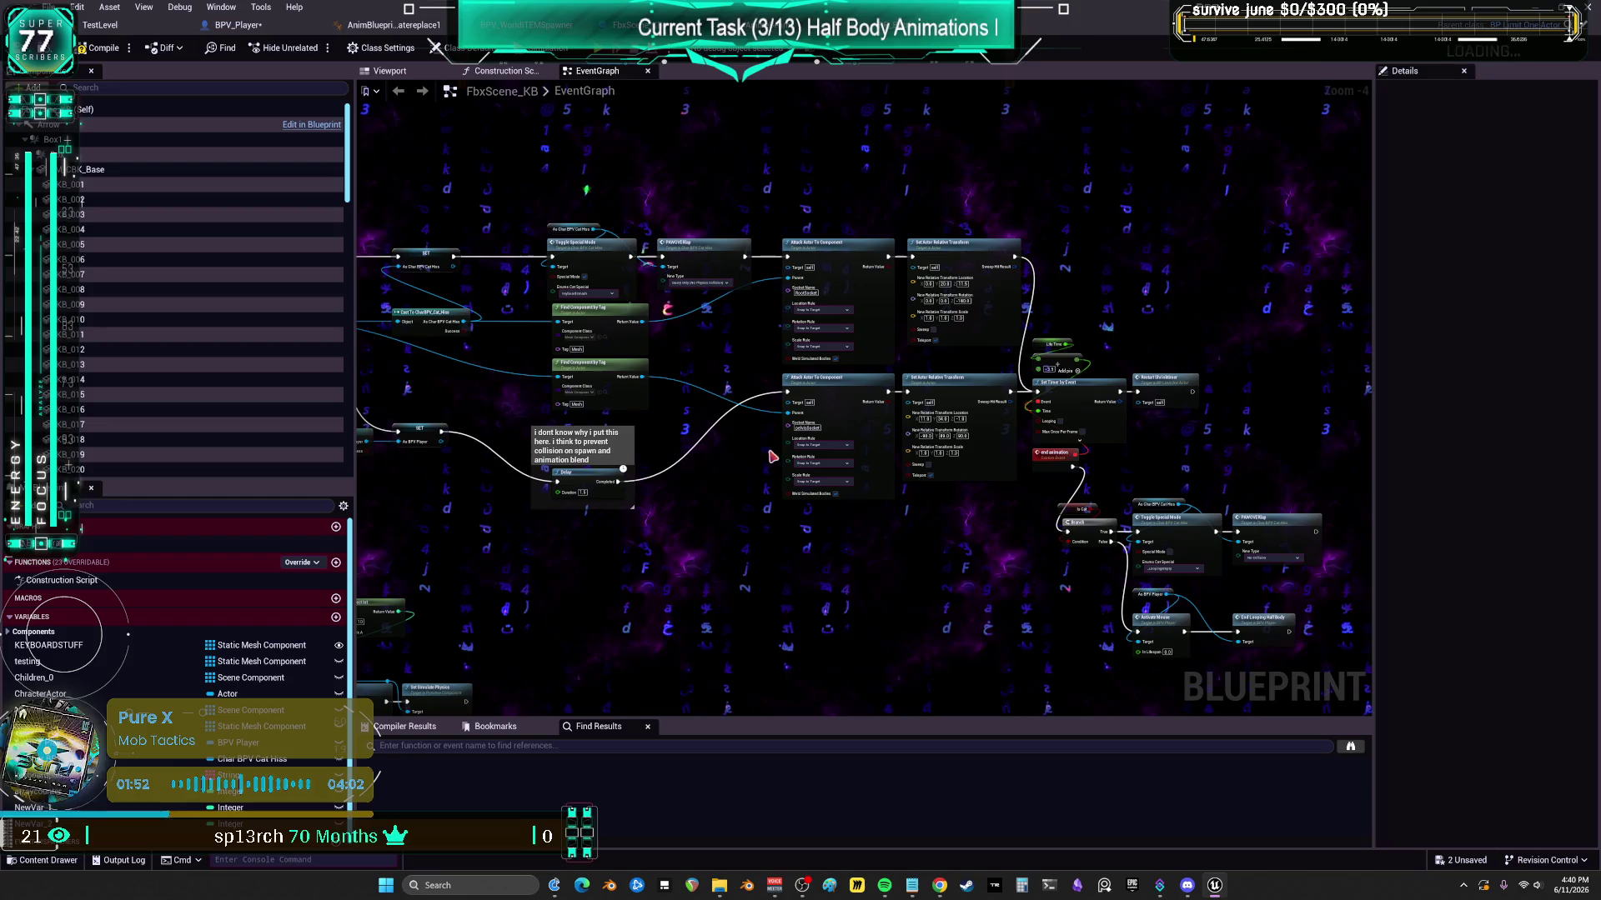
{"action": "scroll", "coordinate": [831, 393], "scroll_direction": "up", "scroll_amount": 1}
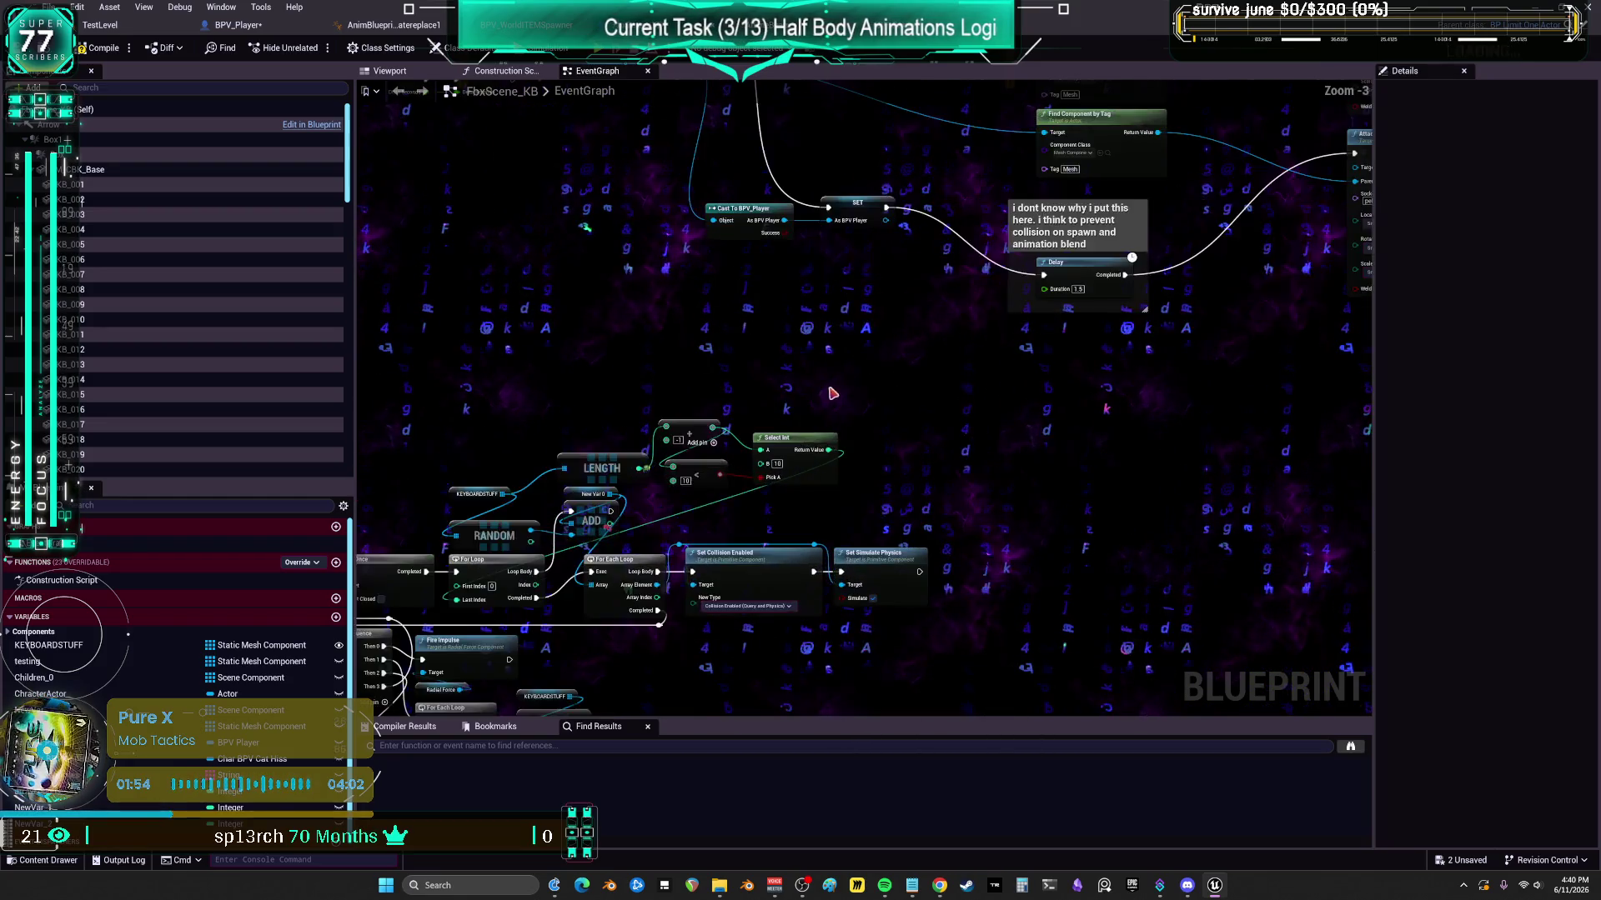
{"action": "right_click", "coordinate": [677, 431]}
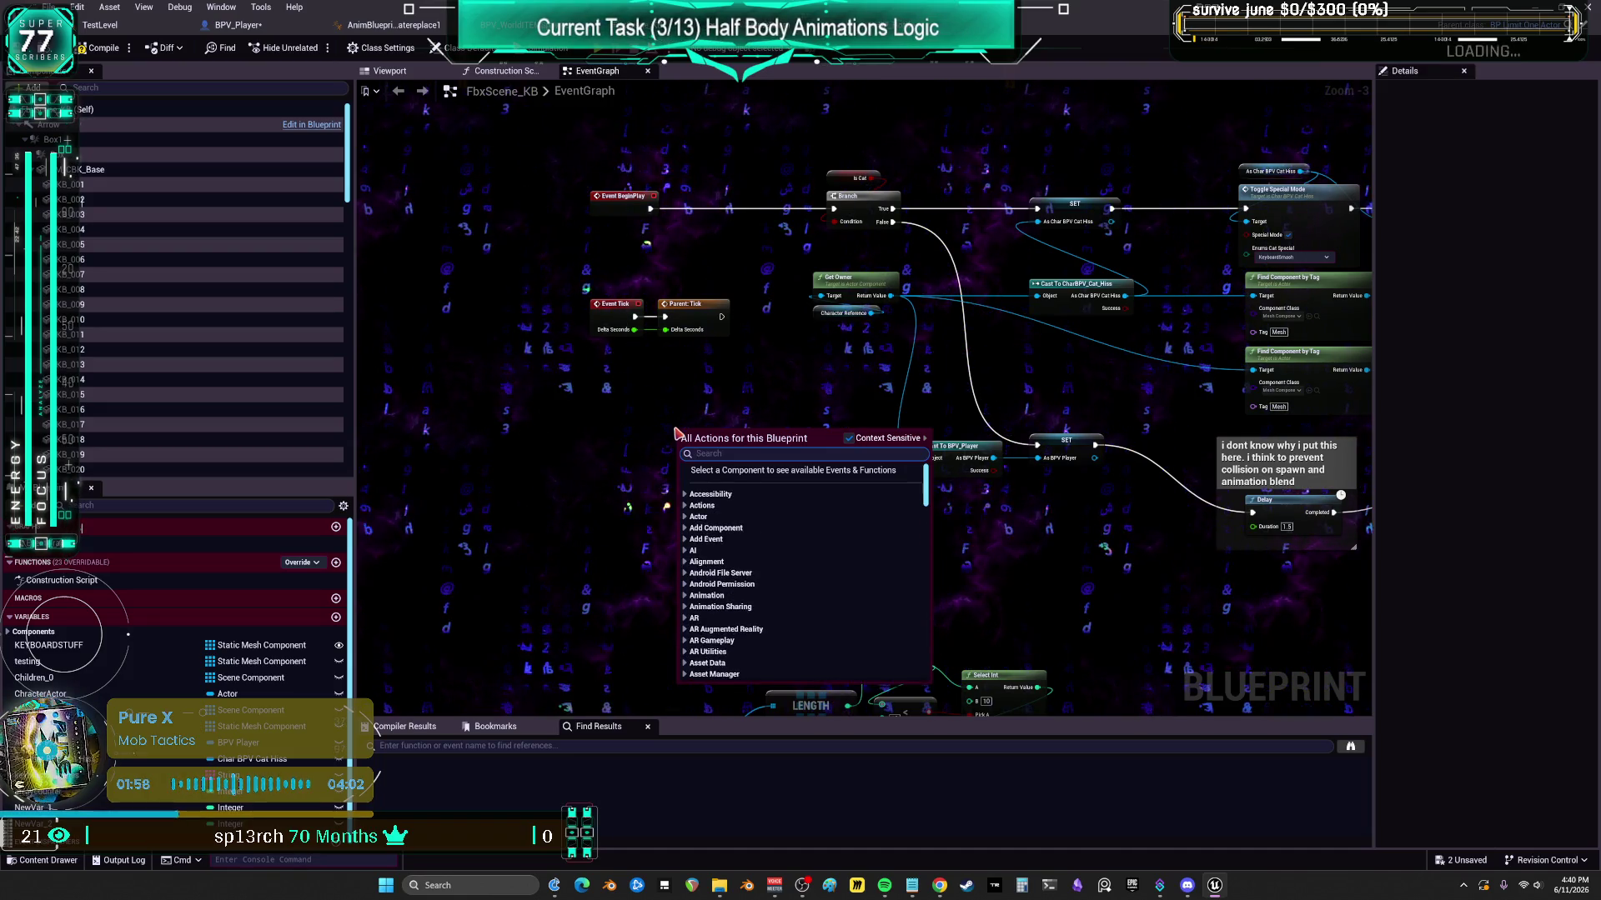
{"action": "left_click", "coordinate": [953, 510]}
{"action": "left_click_drag", "start_coordinate": [1042, 542], "coordinate": [596, 527]}
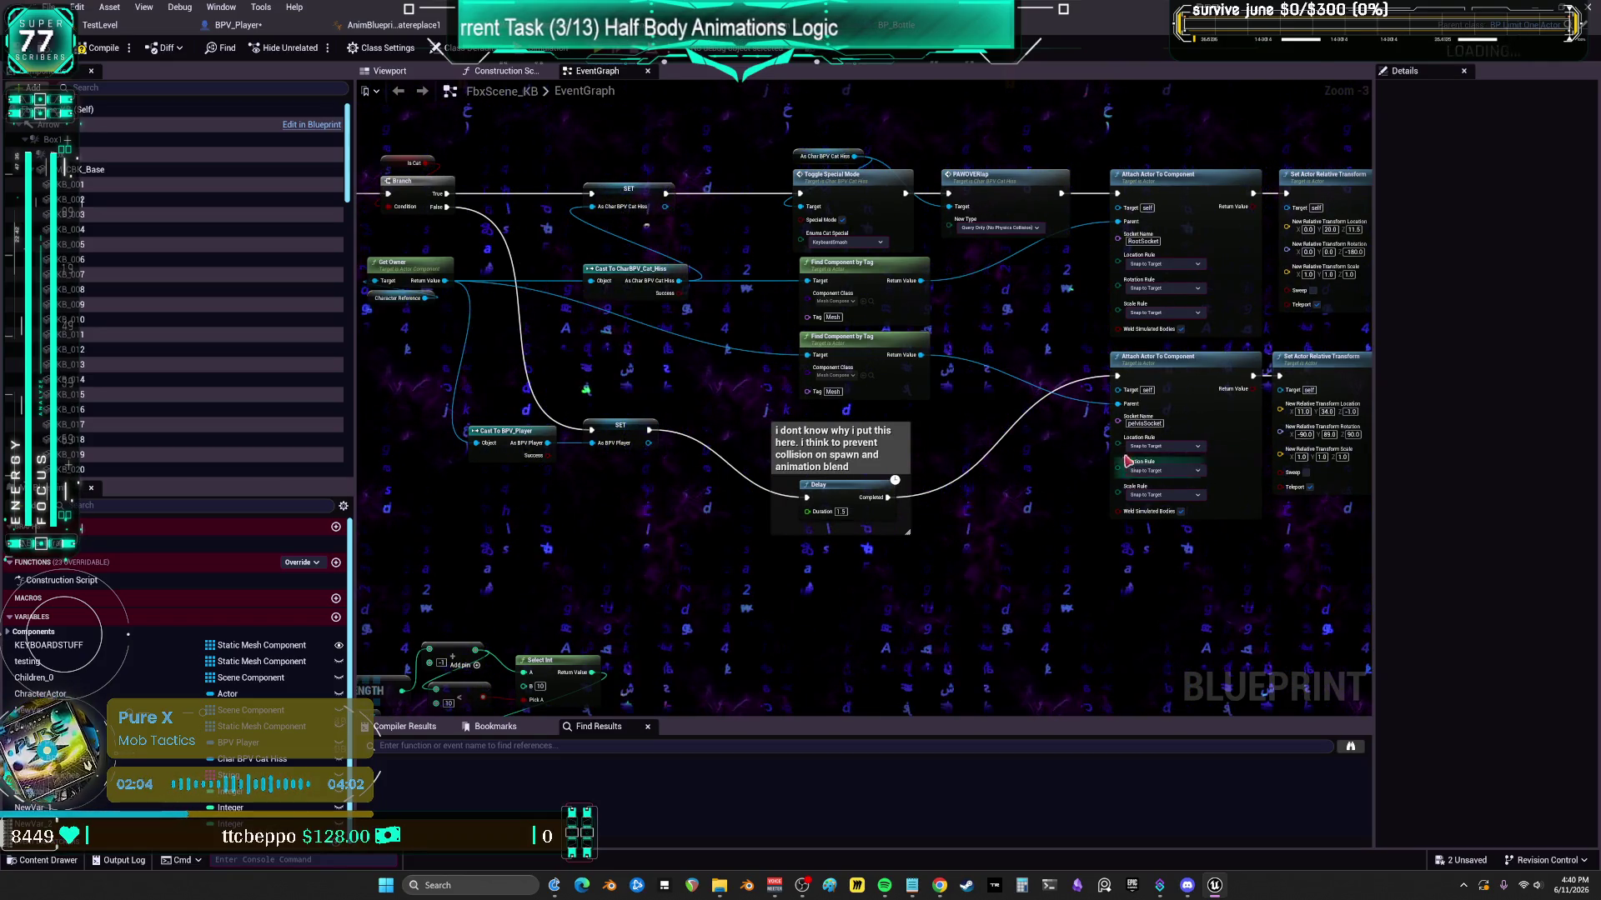
{"action": "left_click_drag", "start_coordinate": [1077, 415], "coordinate": [910, 411]}
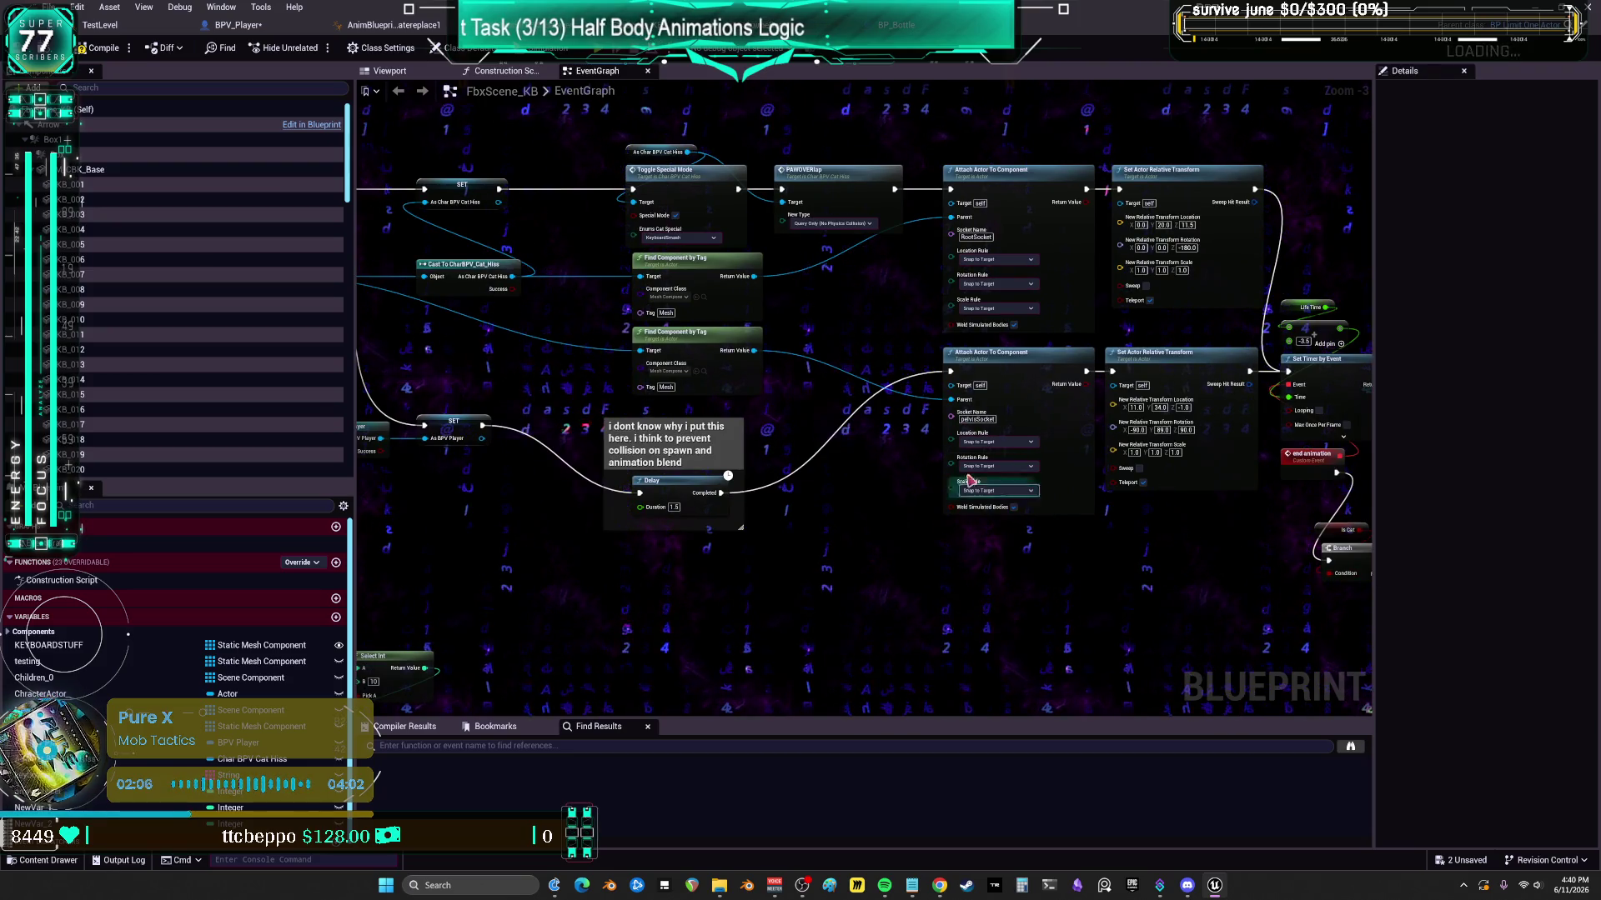
{"action": "mouse_move", "coordinate": [1164, 540]}
{"action": "left_mouse_down"}
{"action": "mouse_move", "coordinate": [819, 510]}
{"action": "mouse_move", "coordinate": [1142, 492]}
{"action": "left_mouse_up"}
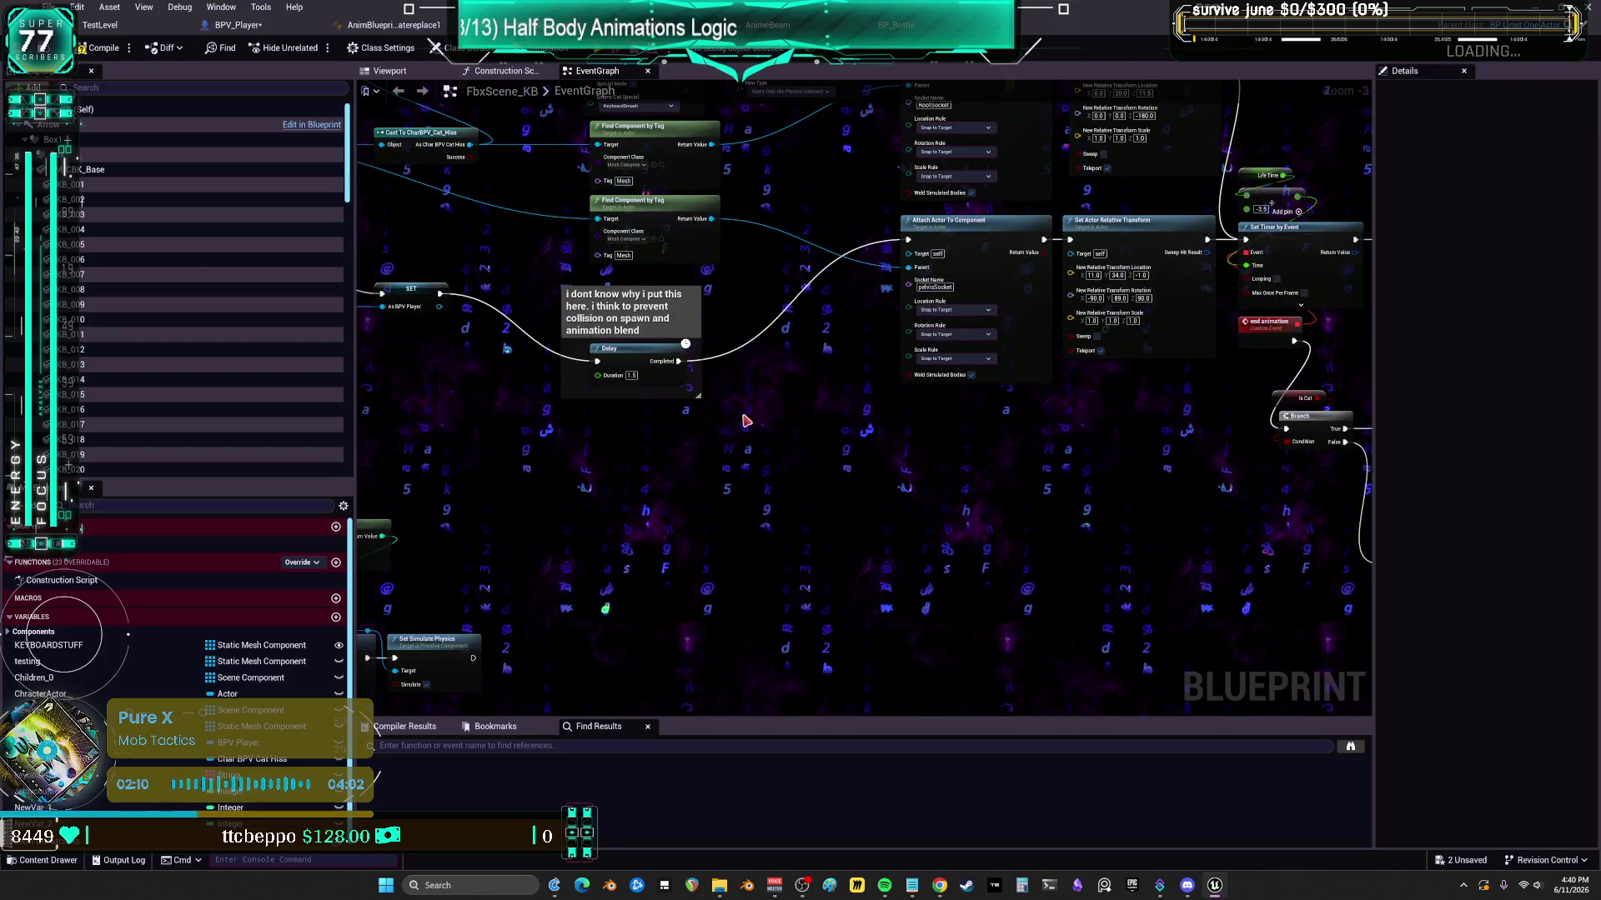
{"action": "left_click_drag", "start_coordinate": [688, 471], "coordinate": [921, 450]}
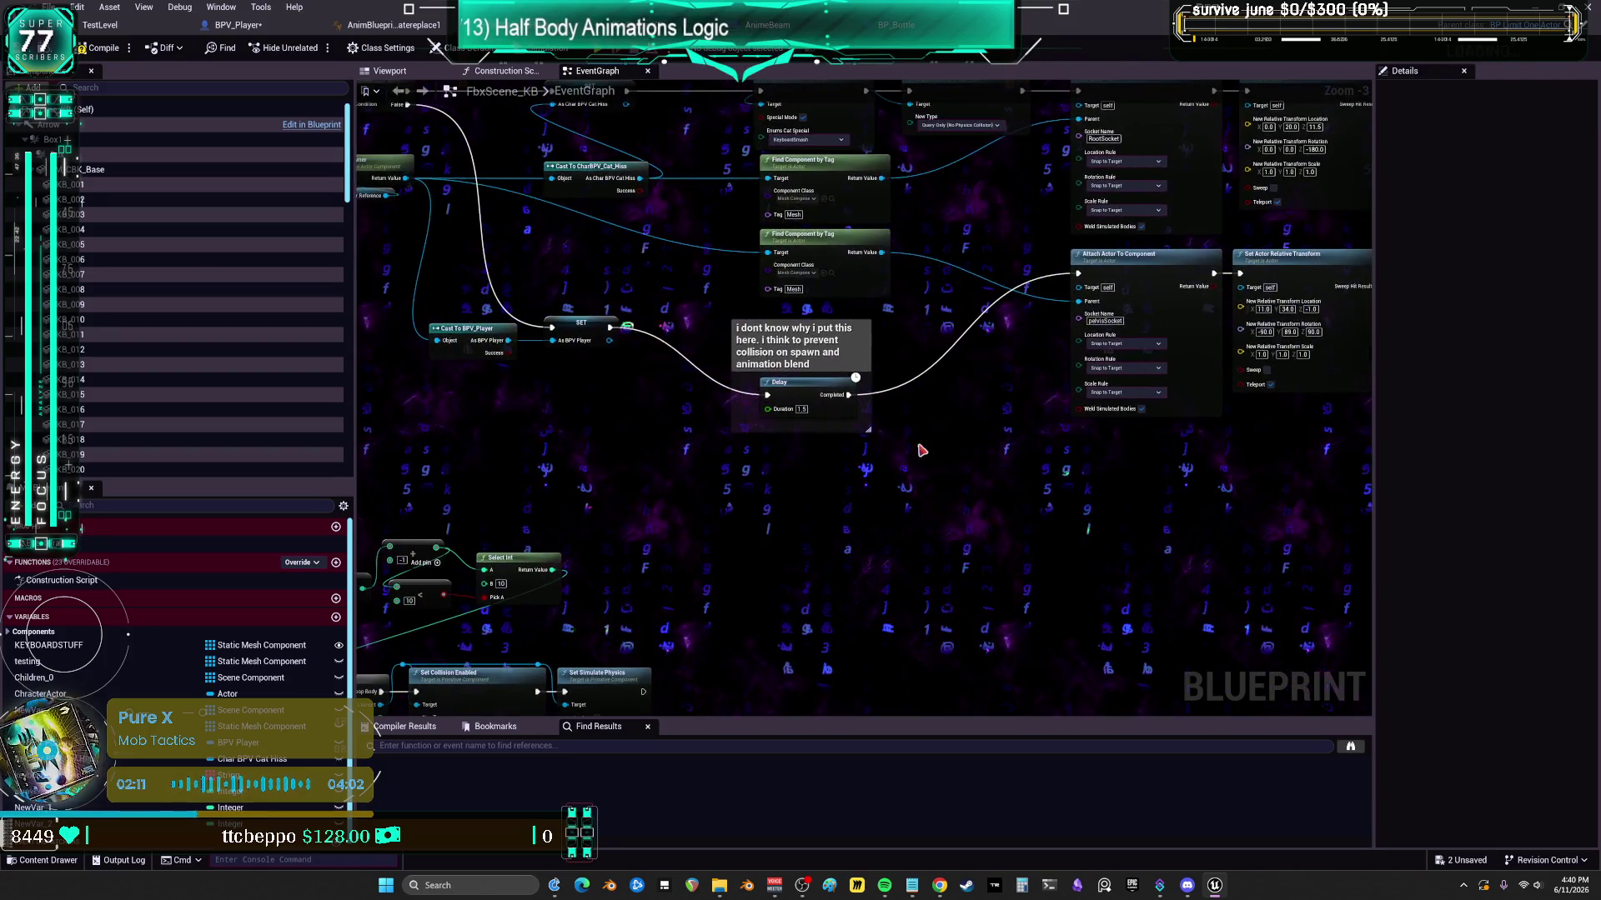
{"action": "left_click", "coordinate": [103, 49]}
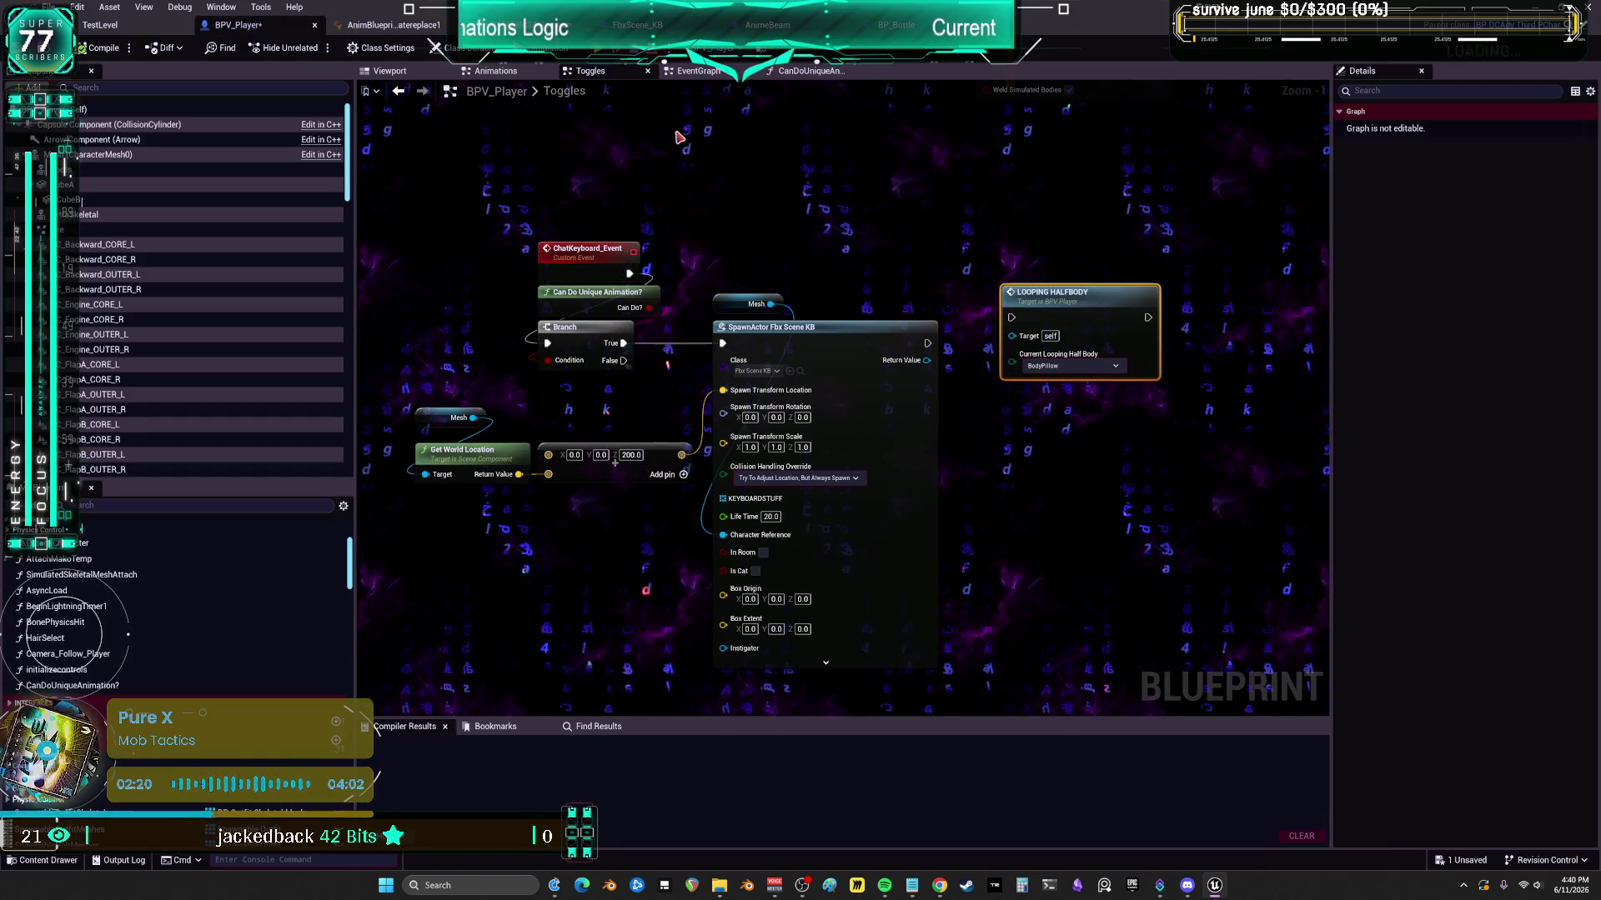
- Add a Deactivate Mouse node to the Toggles graph, searching 'deactivemouse'
{"action": "left_click_drag", "start_coordinate": [954, 399], "coordinate": [948, 418]}
{"action": "right_click", "coordinate": [948, 417]}
{"action": "type", "text": "deac"}
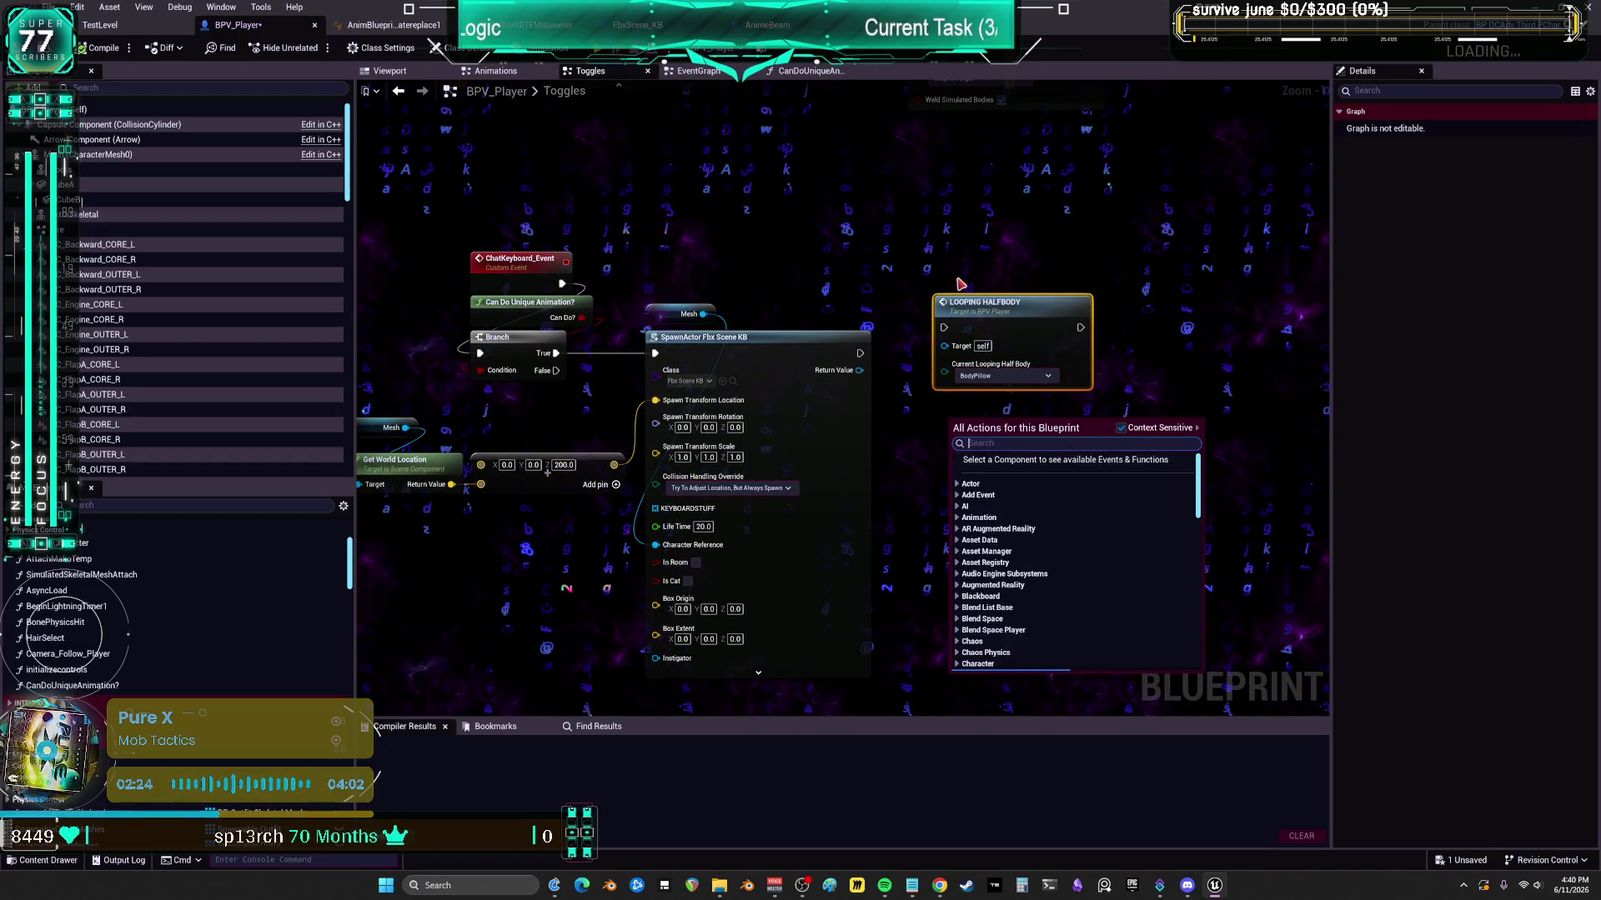
{"action": "type", "text": "tive"}
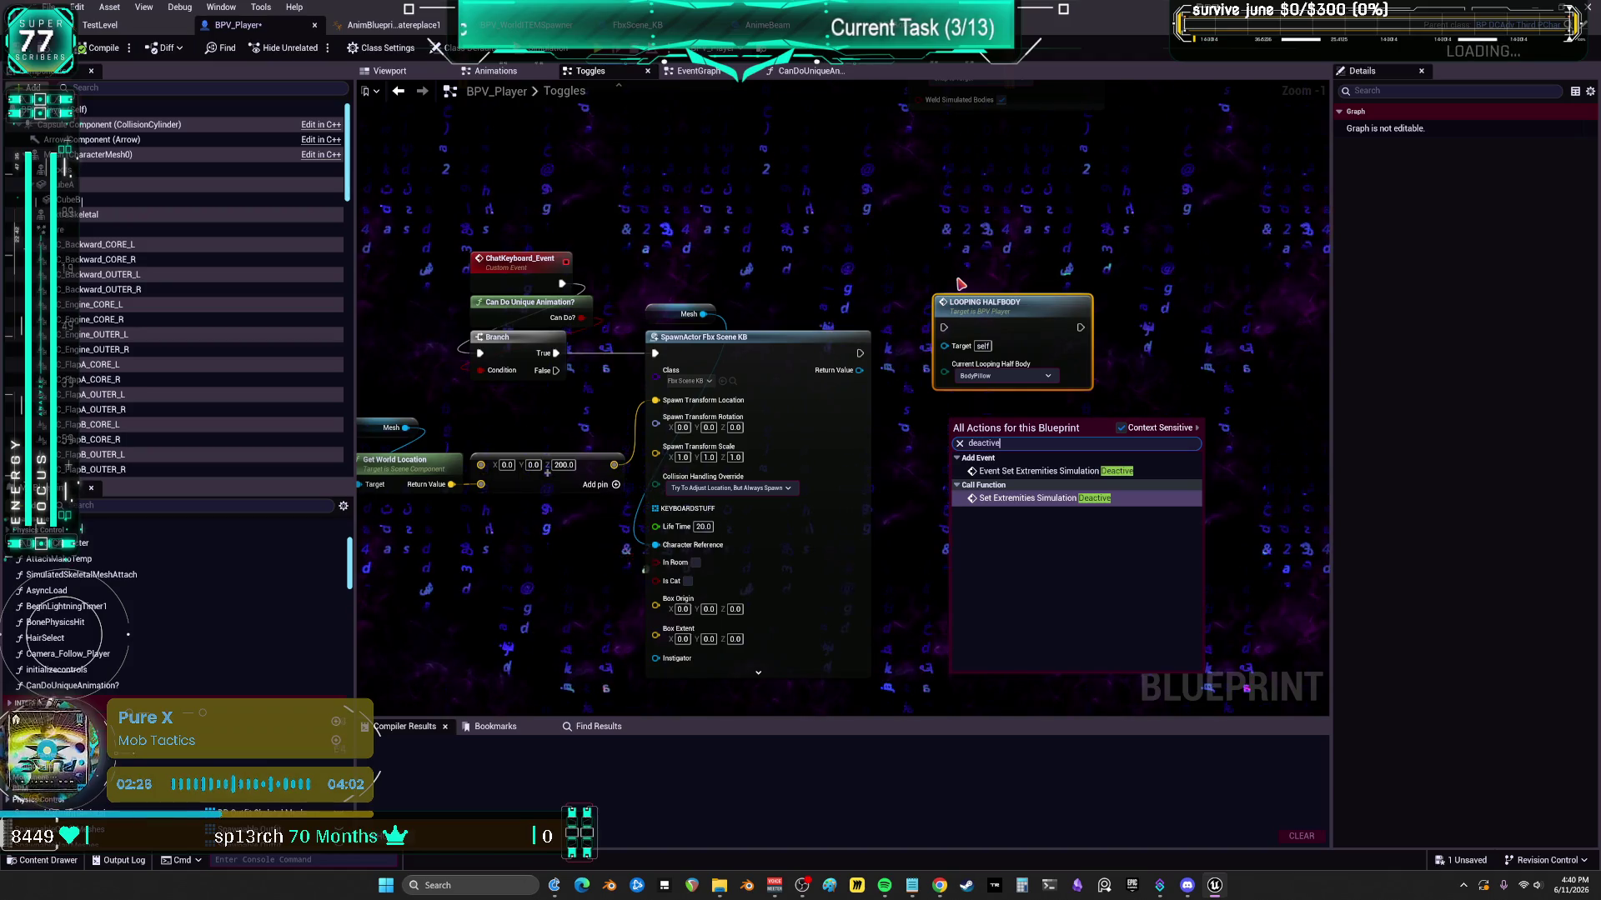
{"action": "type", "text": "m m"}
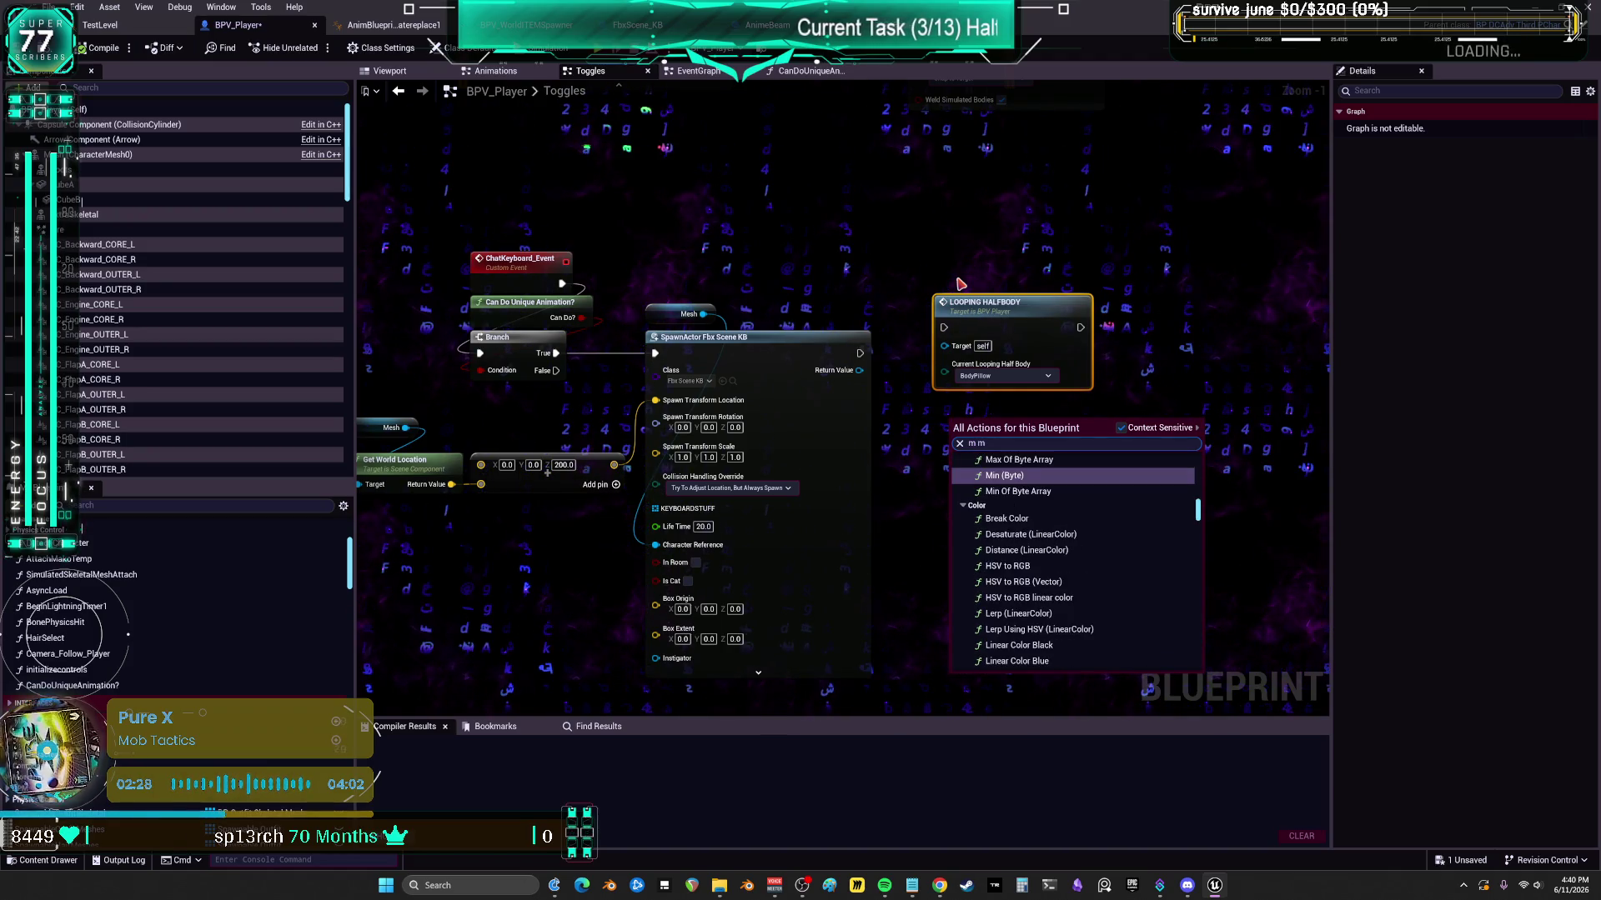
{"action": "type", "text": "ouse"}
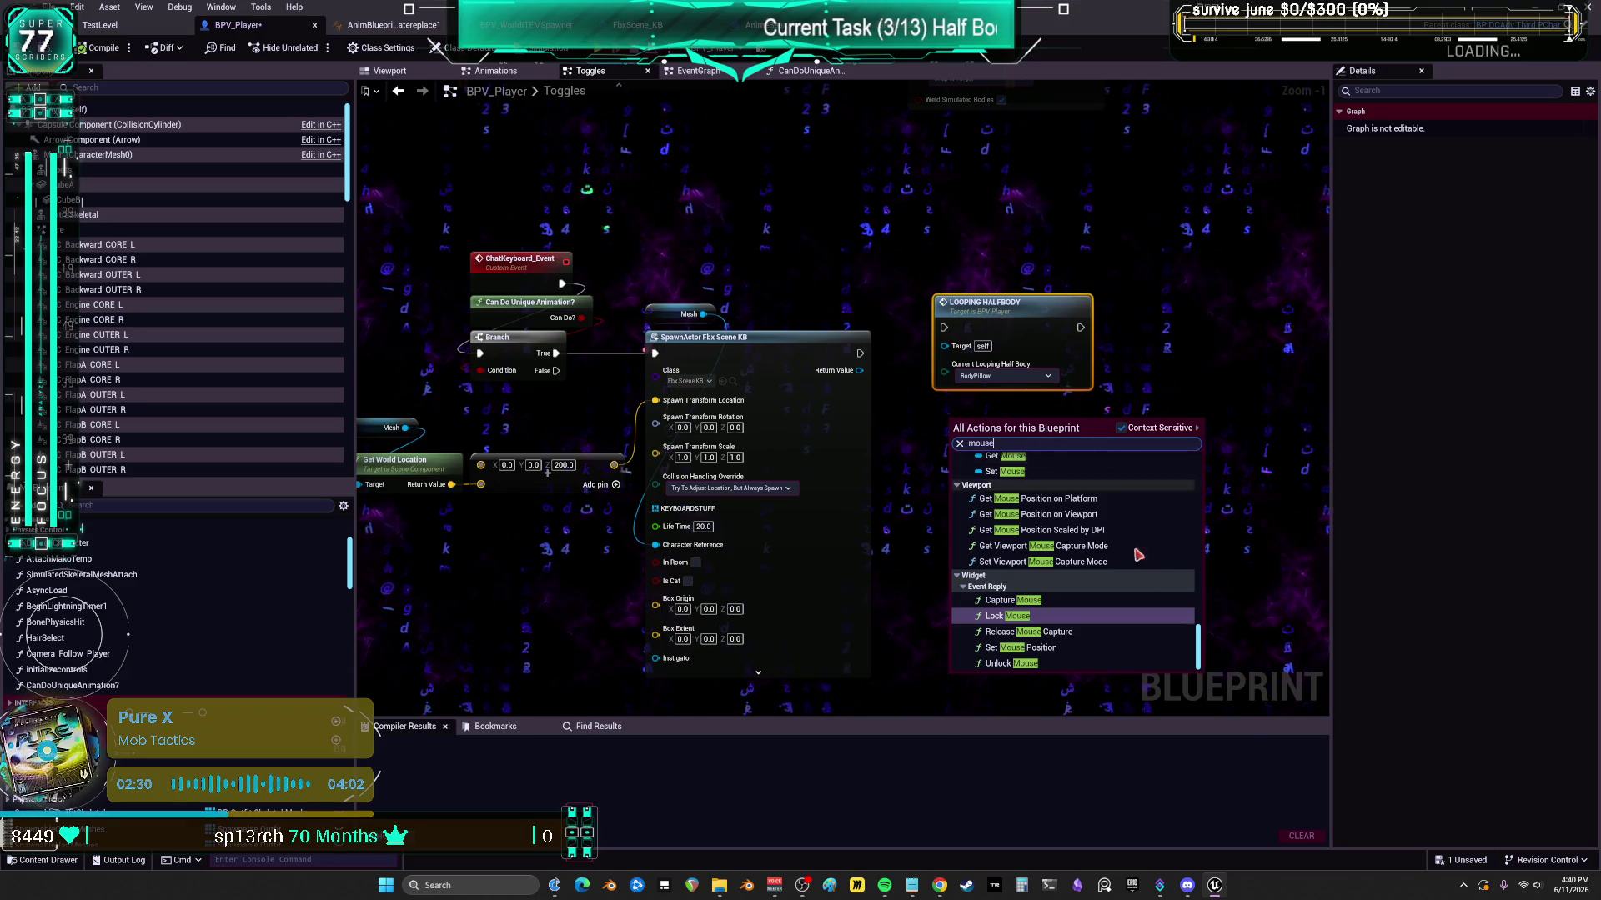
{"action": "scroll", "coordinate": [1075, 583], "scroll_direction": "up", "scroll_amount": 5}
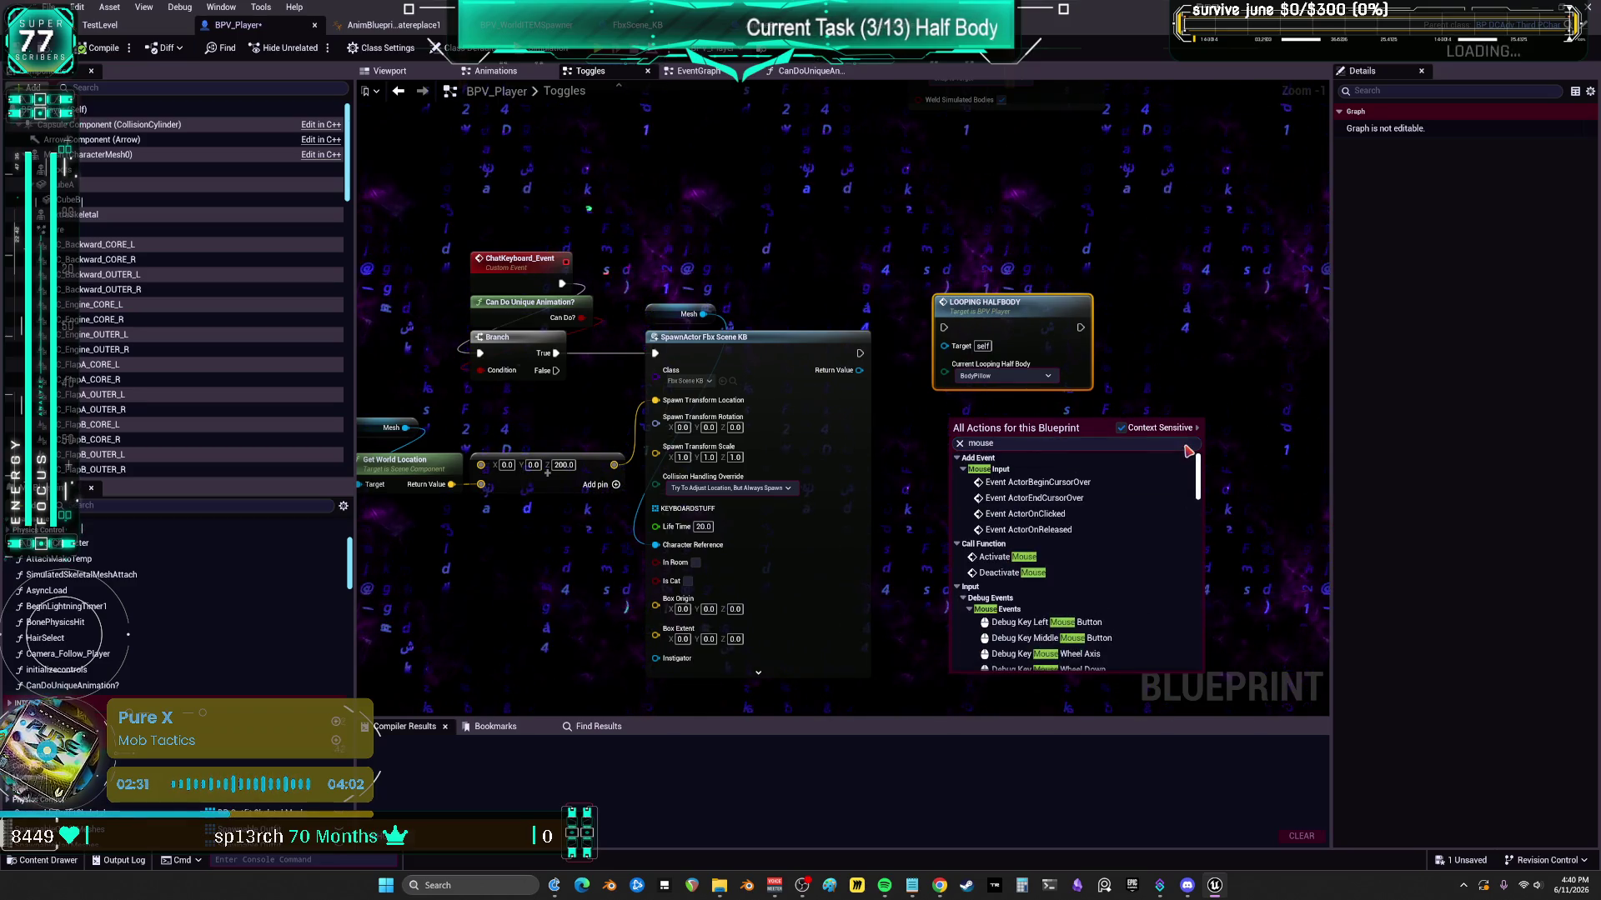
{"action": "left_click", "coordinate": [1050, 570]}
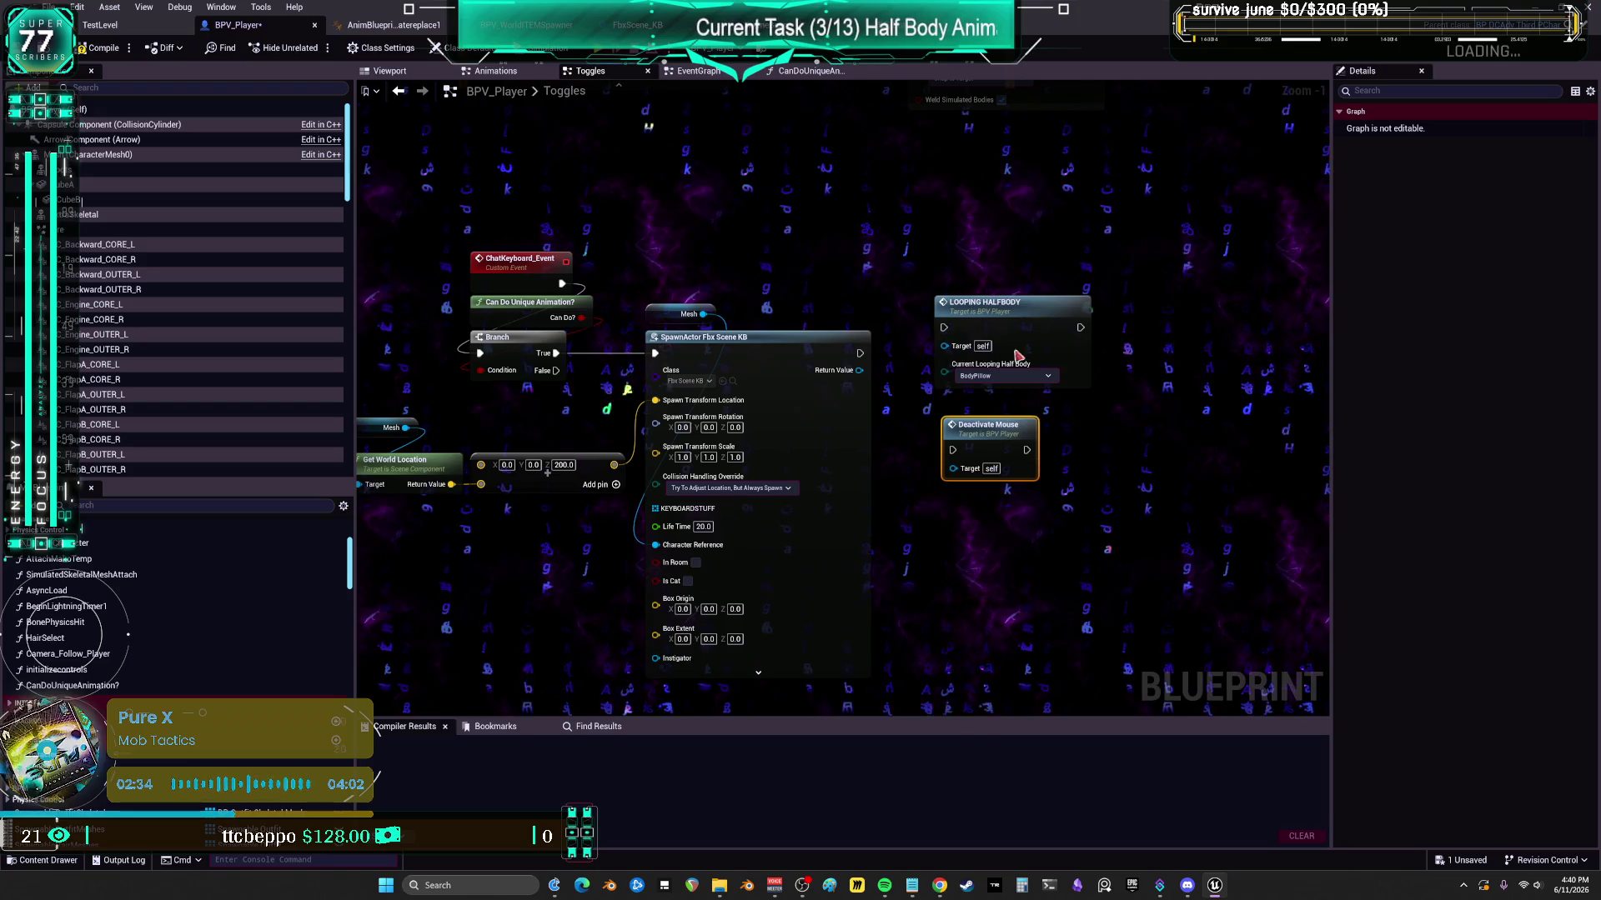
- Wire SpawnActor → Deactivate Mouse → LOOPING HALFBODY and set its half body to keyboardmash
{"action": "left_click_drag", "start_coordinate": [1018, 357], "coordinate": [1114, 410]}
{"action": "mouse_move", "coordinate": [860, 353]}
{"action": "left_mouse_down"}
{"action": "mouse_move", "coordinate": [952, 398]}
{"action": "mouse_move", "coordinate": [970, 381]}
{"action": "mouse_move", "coordinate": [934, 344]}
{"action": "left_mouse_up"}
{"action": "left_click_drag", "start_coordinate": [1112, 355], "coordinate": [1110, 319]}
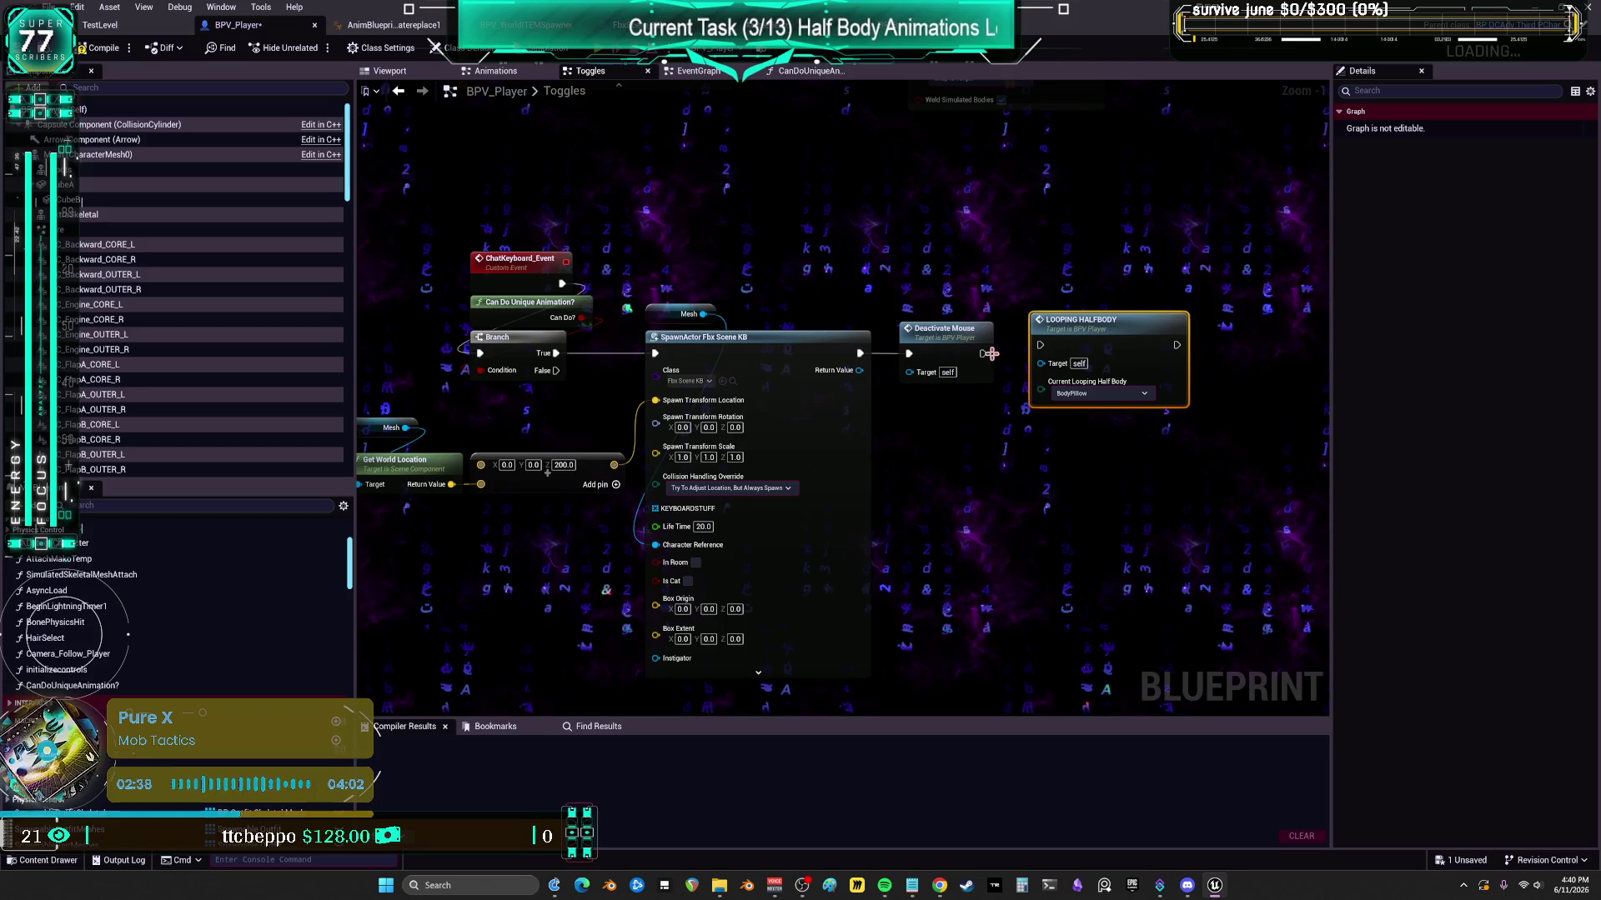
{"action": "left_click", "coordinate": [1093, 394]}
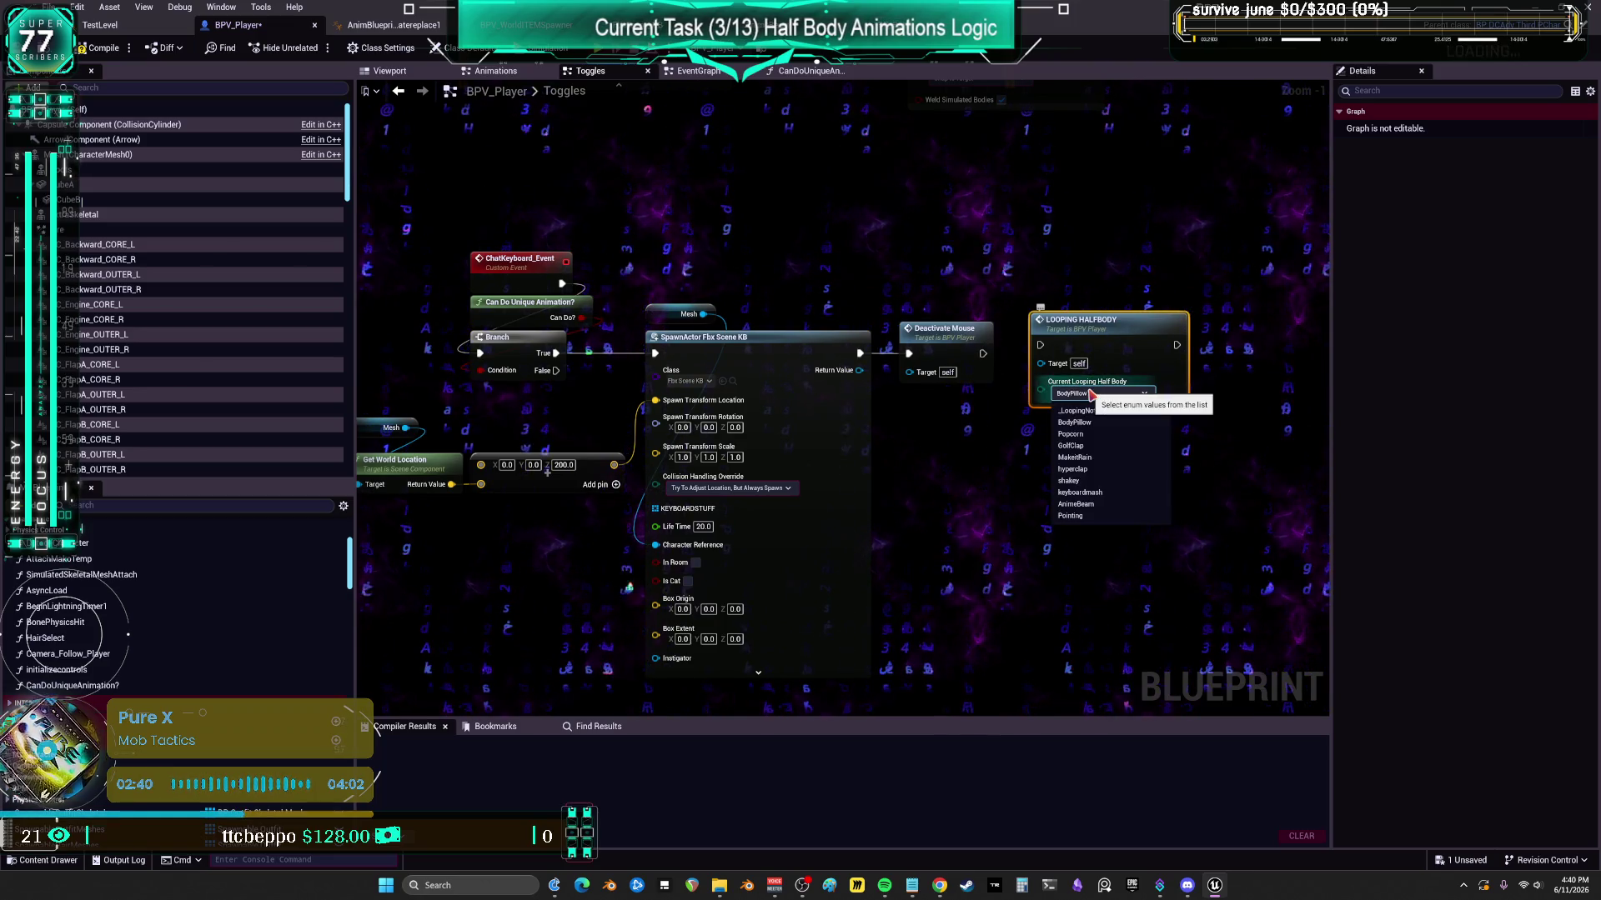
{"action": "left_click", "coordinate": [1085, 495]}
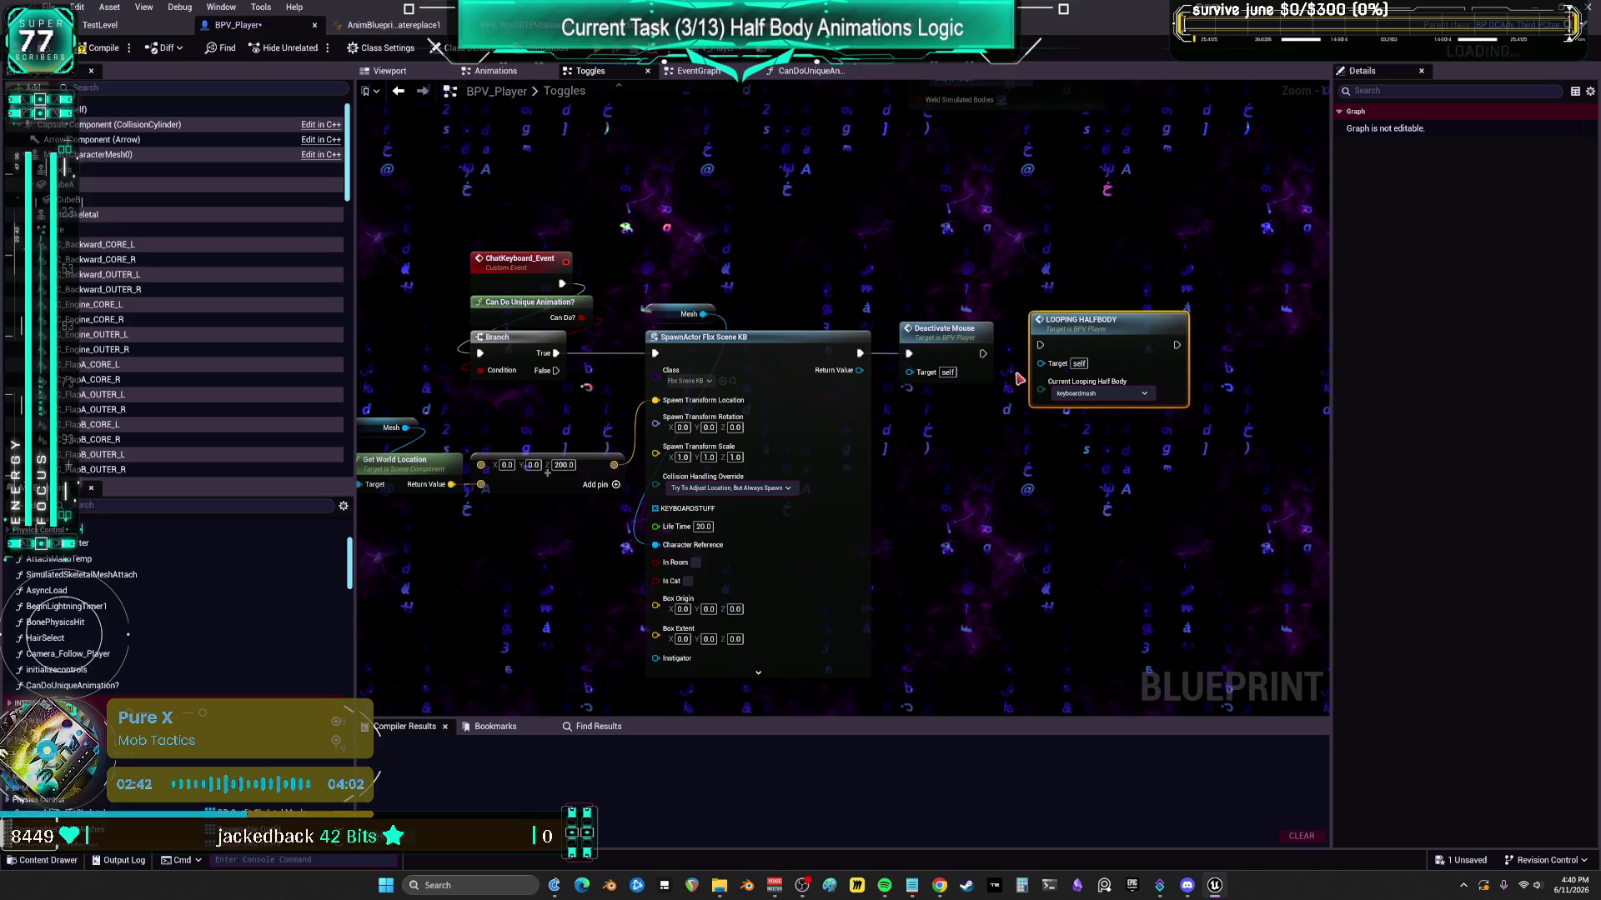
{"action": "left_click_drag", "start_coordinate": [983, 353], "coordinate": [1067, 346]}
{"action": "scroll", "coordinate": [1068, 346], "scroll_direction": "down", "scroll_amount": 3}
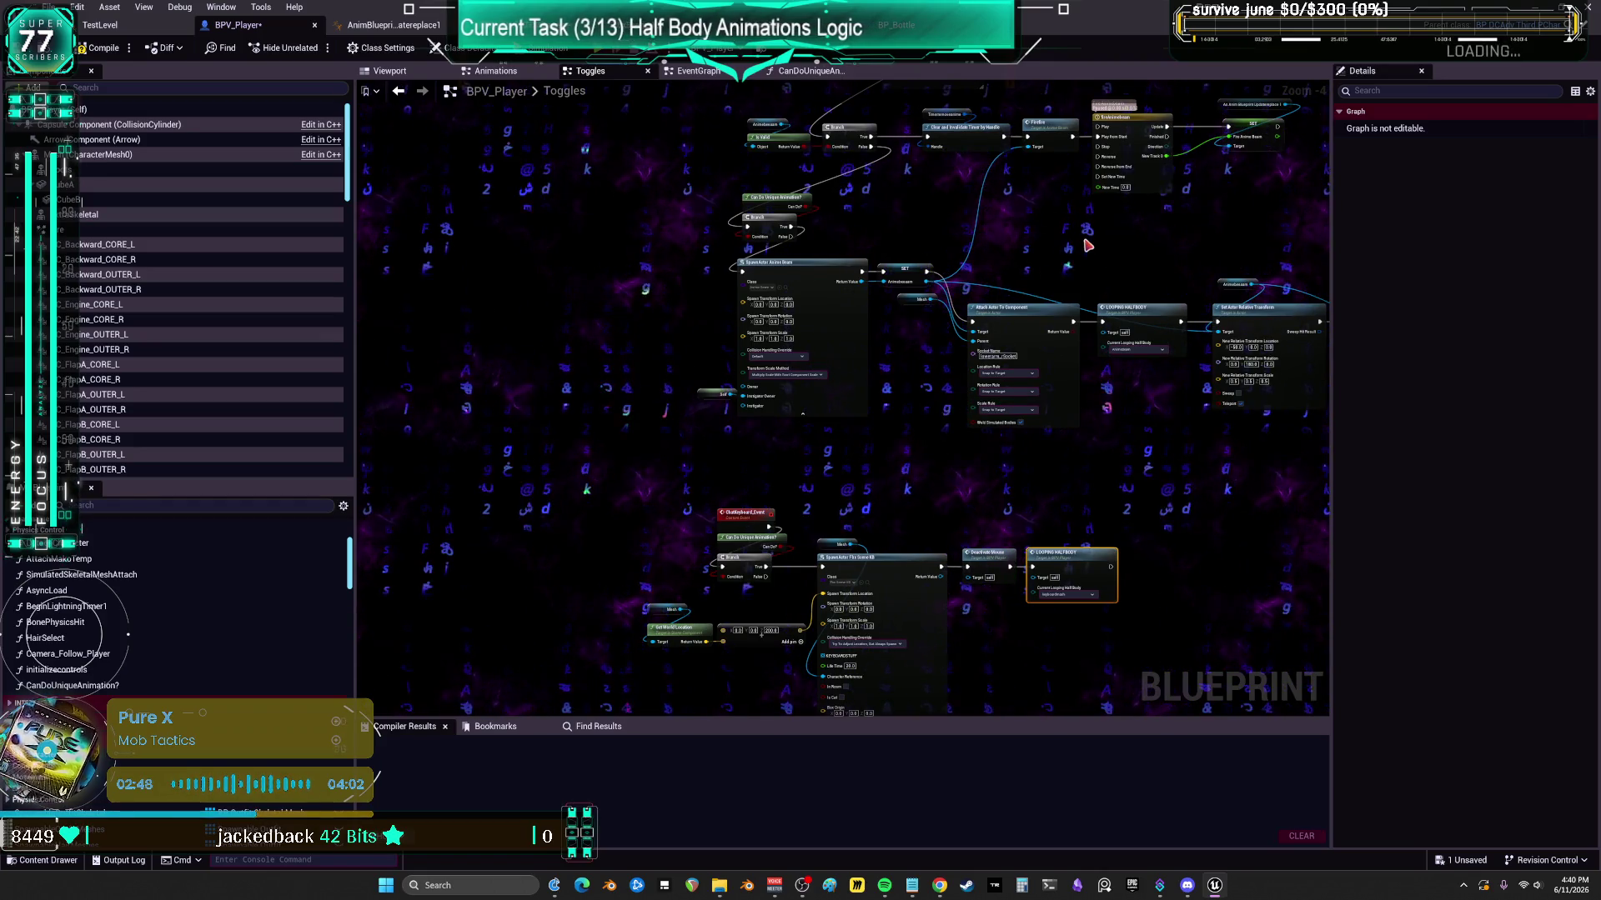
- Paste a copy of Deactivate Mouse beside the Can Do Unique Animation branch
{"action": "left_click_drag", "start_coordinate": [1037, 214], "coordinate": [1056, 460]}
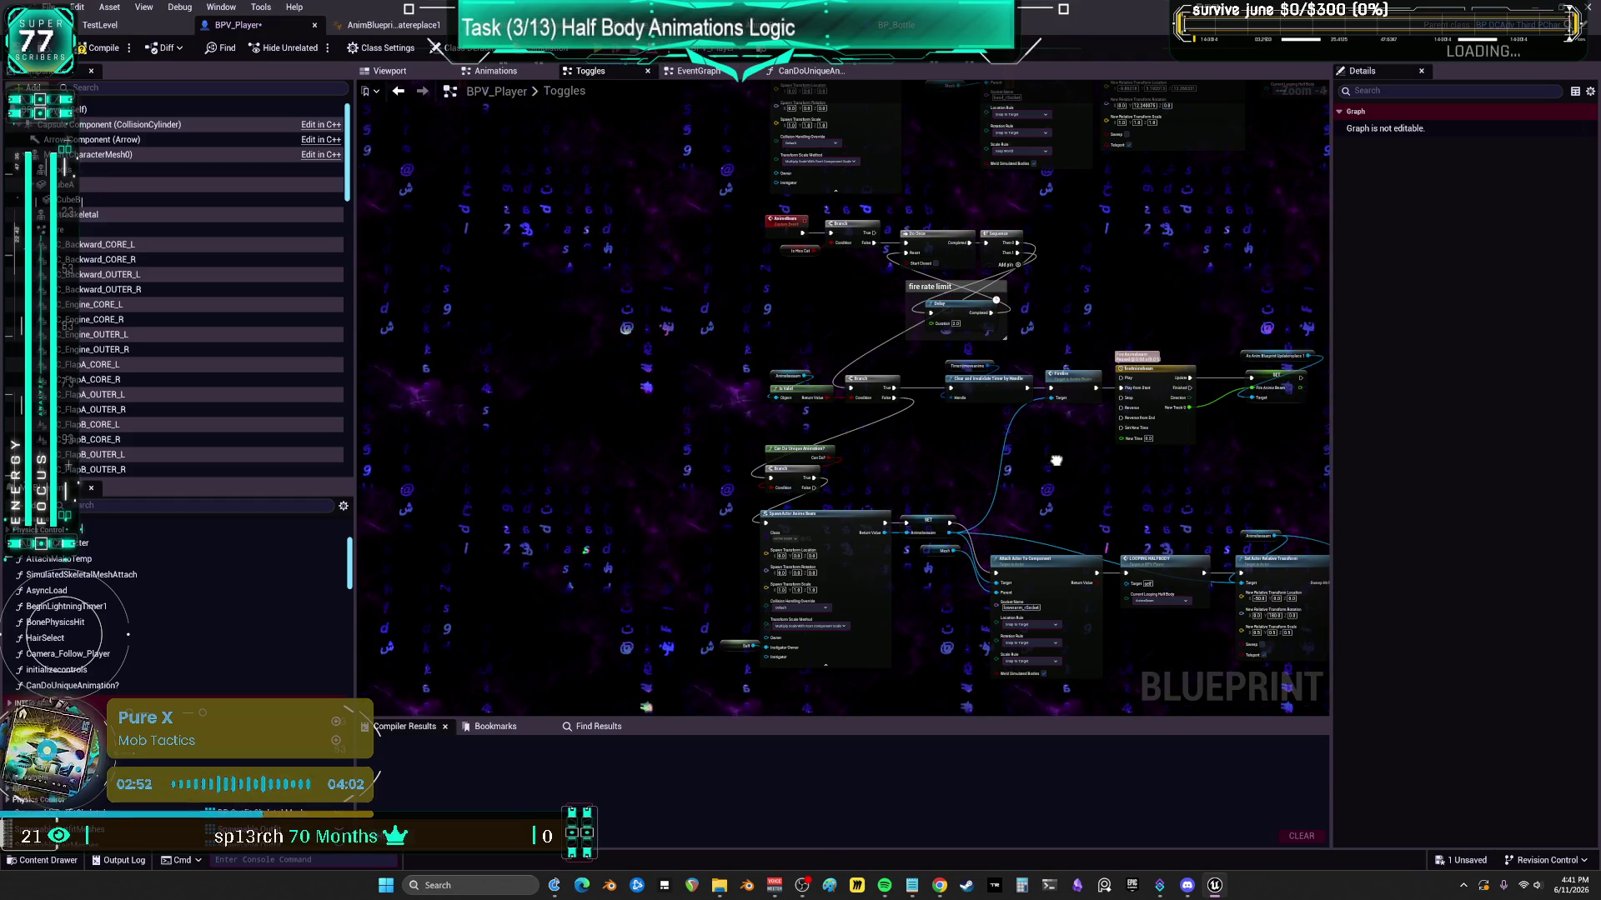
{"action": "mouse_move", "coordinate": [1056, 460]}
{"action": "left_mouse_down"}
{"action": "mouse_move", "coordinate": [778, 381]}
{"action": "mouse_move", "coordinate": [832, 183]}
{"action": "left_mouse_up"}
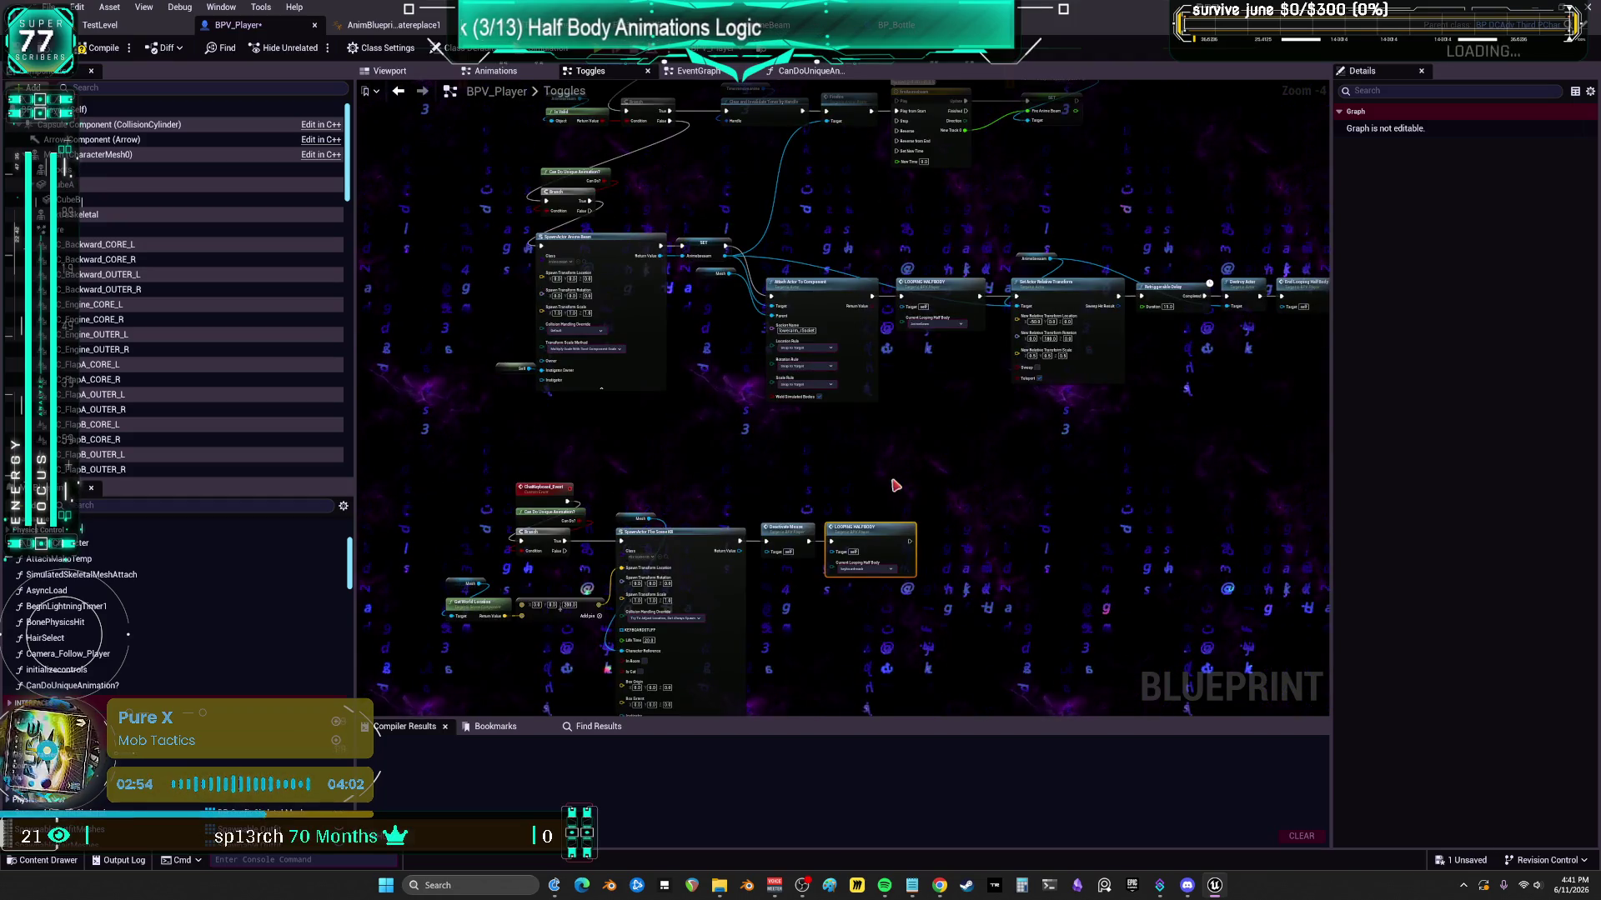
{"action": "left_click", "coordinate": [782, 535]}
{"action": "left_click", "coordinate": [731, 400]}
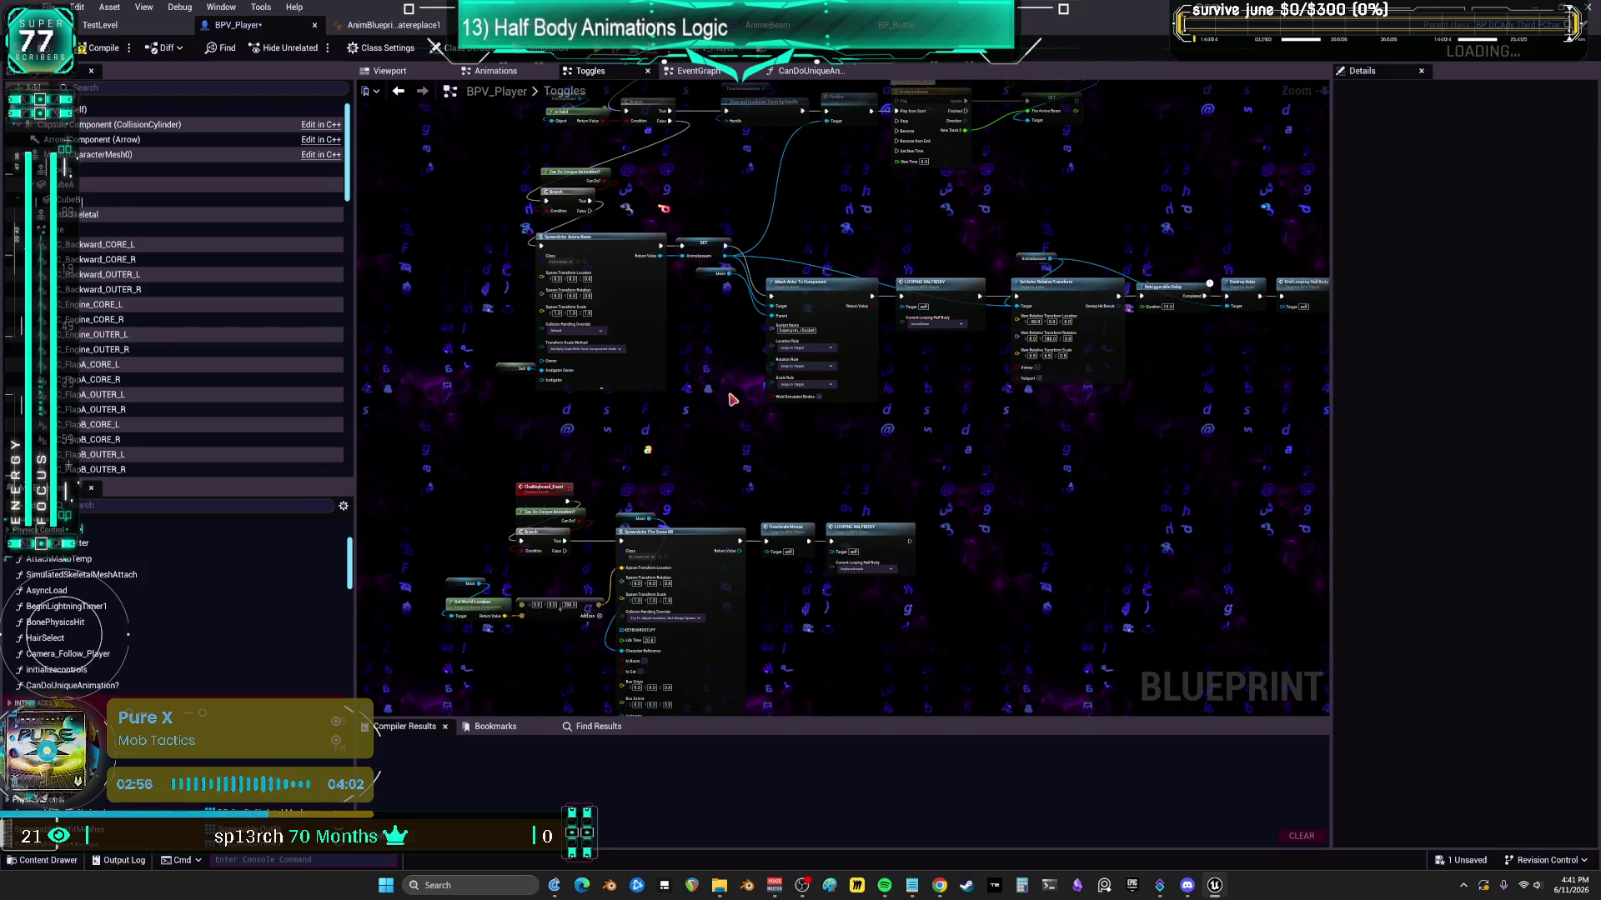
{"action": "key", "text": "ctrl+v"}
{"action": "scroll", "coordinate": [732, 399], "scroll_direction": "up", "scroll_amount": 2}
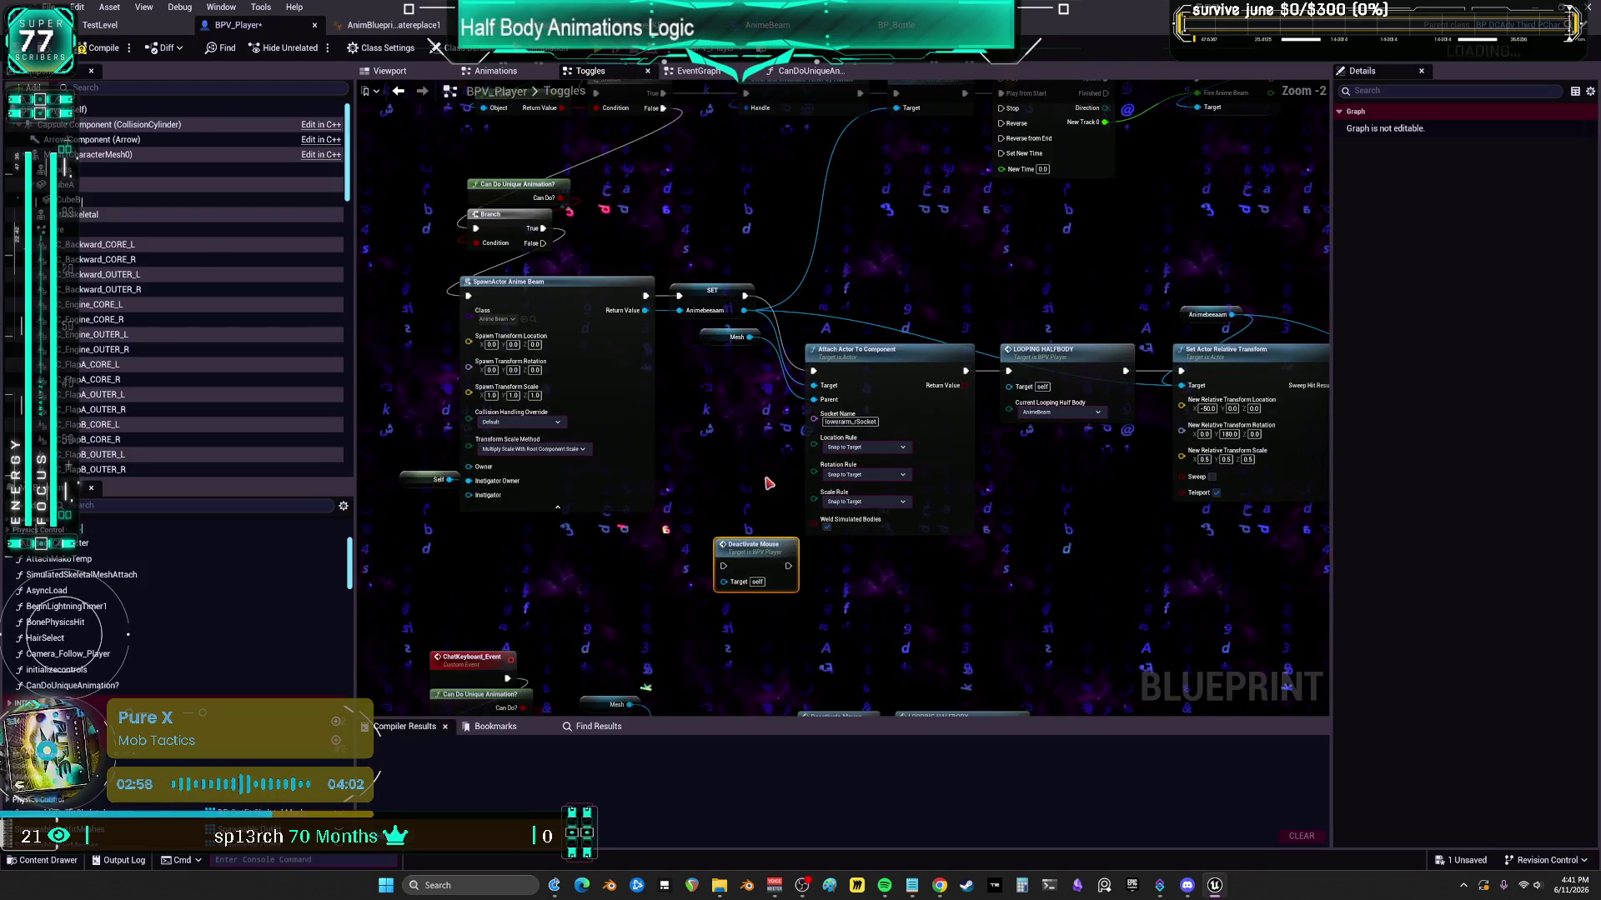
{"action": "mouse_move", "coordinate": [771, 538]}
{"action": "left_mouse_down"}
{"action": "mouse_move", "coordinate": [670, 170]}
{"action": "mouse_move", "coordinate": [696, 291]}
{"action": "left_mouse_up"}
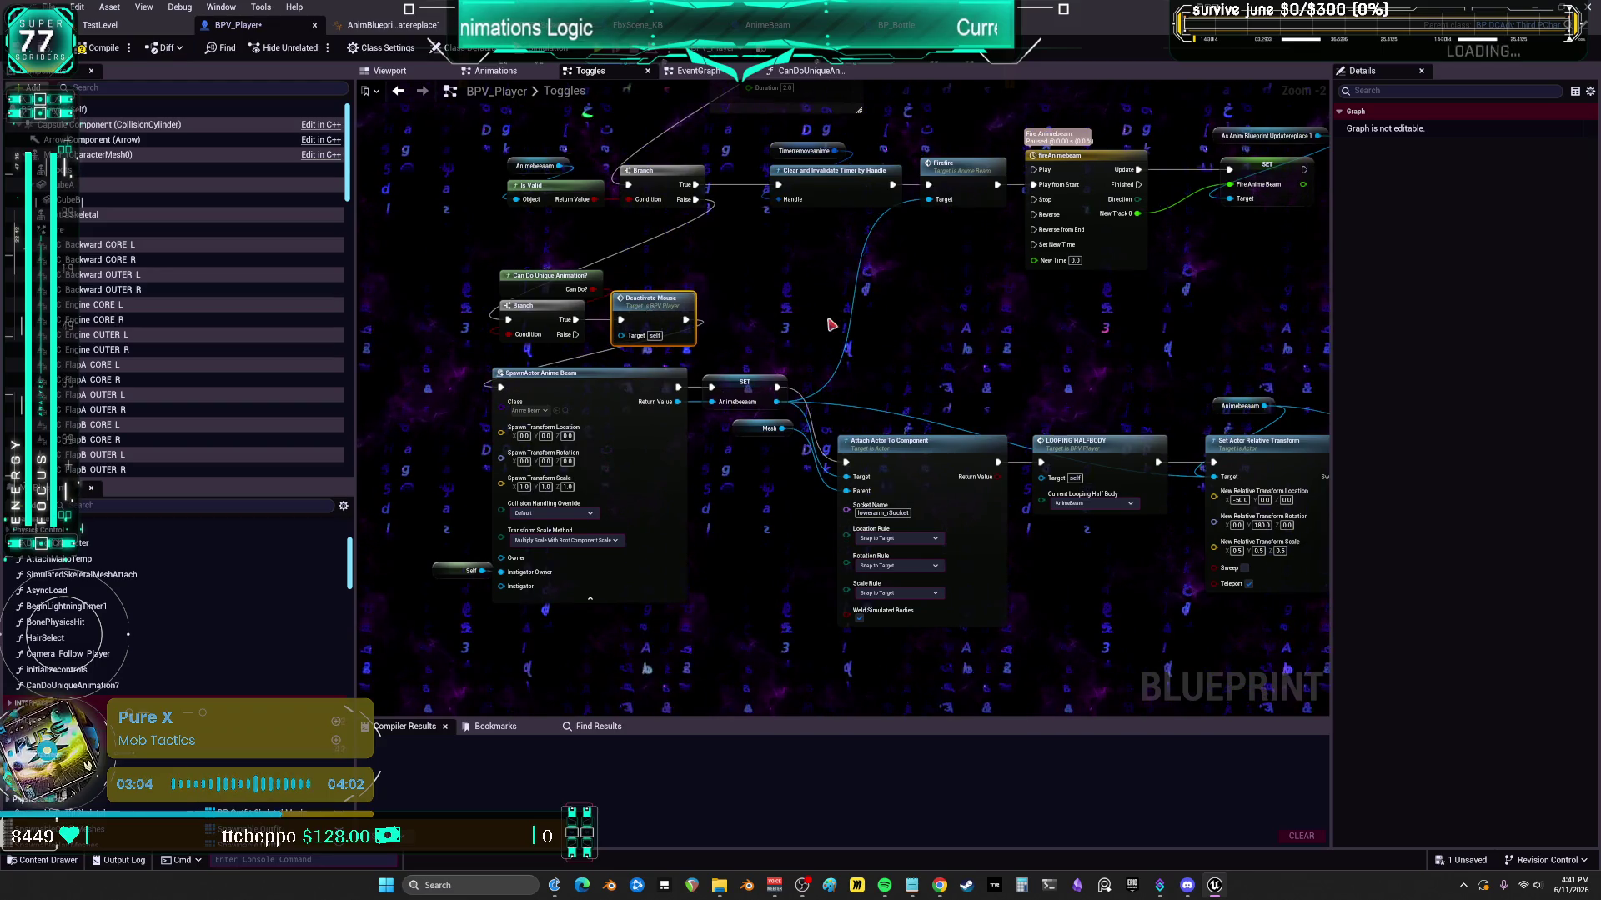
{"action": "scroll", "coordinate": [778, 397], "scroll_direction": "down", "scroll_amount": 3}
{"action": "scroll", "coordinate": [681, 232], "scroll_direction": "up", "scroll_amount": 3}
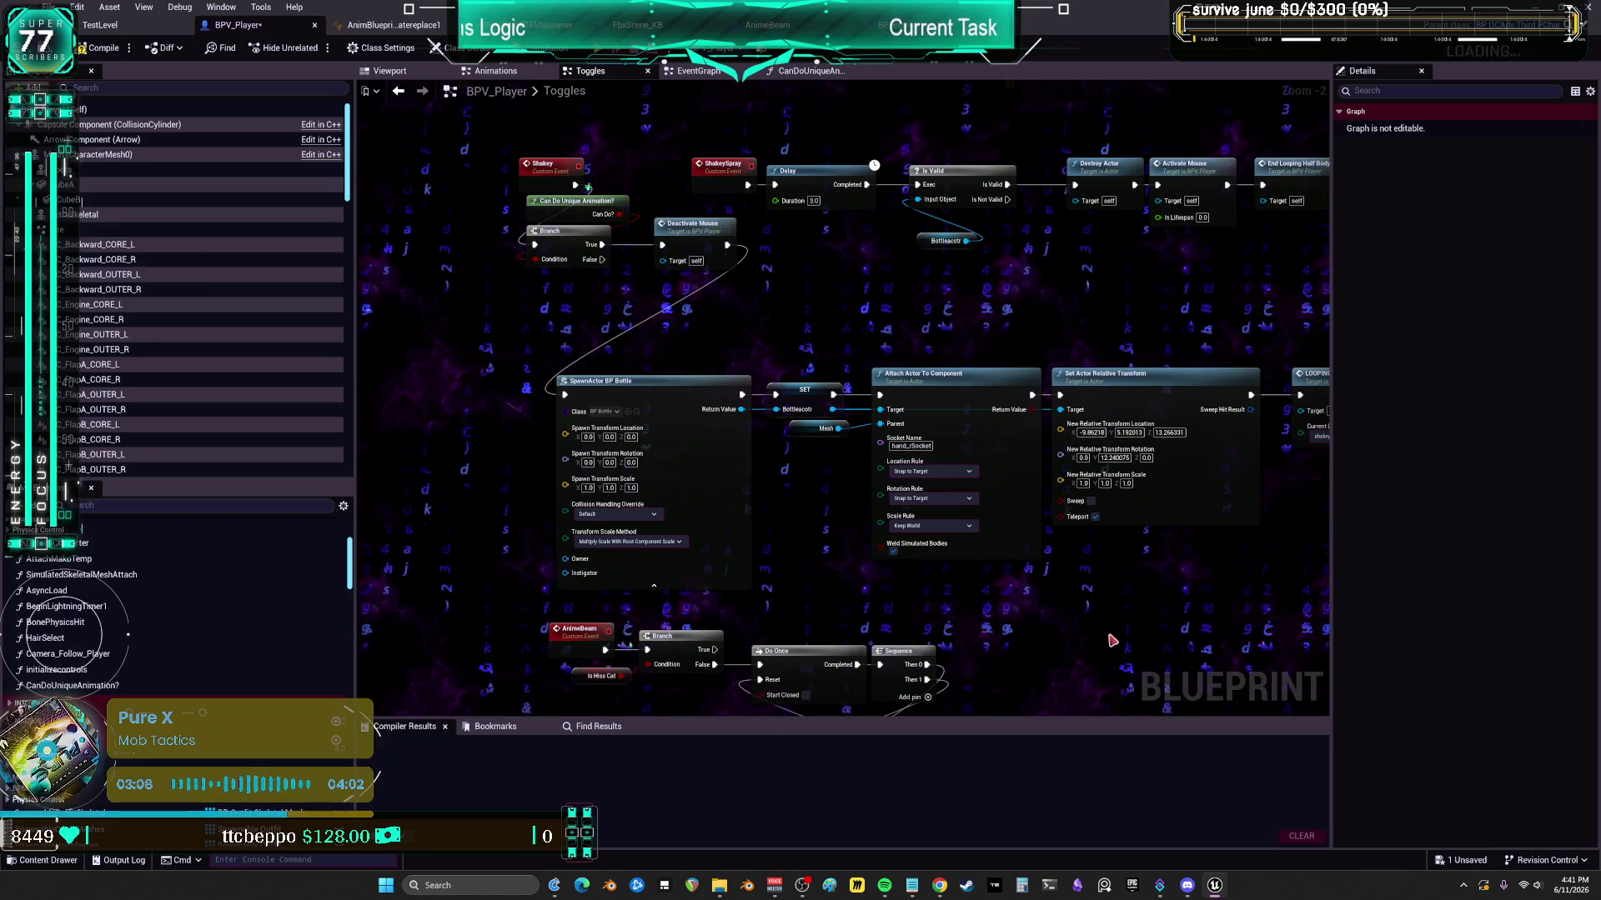
- Place a LOOPING HALFBODY node next to the Branch in the Shakey chain and wire it onward
{"action": "left_click_drag", "start_coordinate": [1092, 583], "coordinate": [837, 566]}
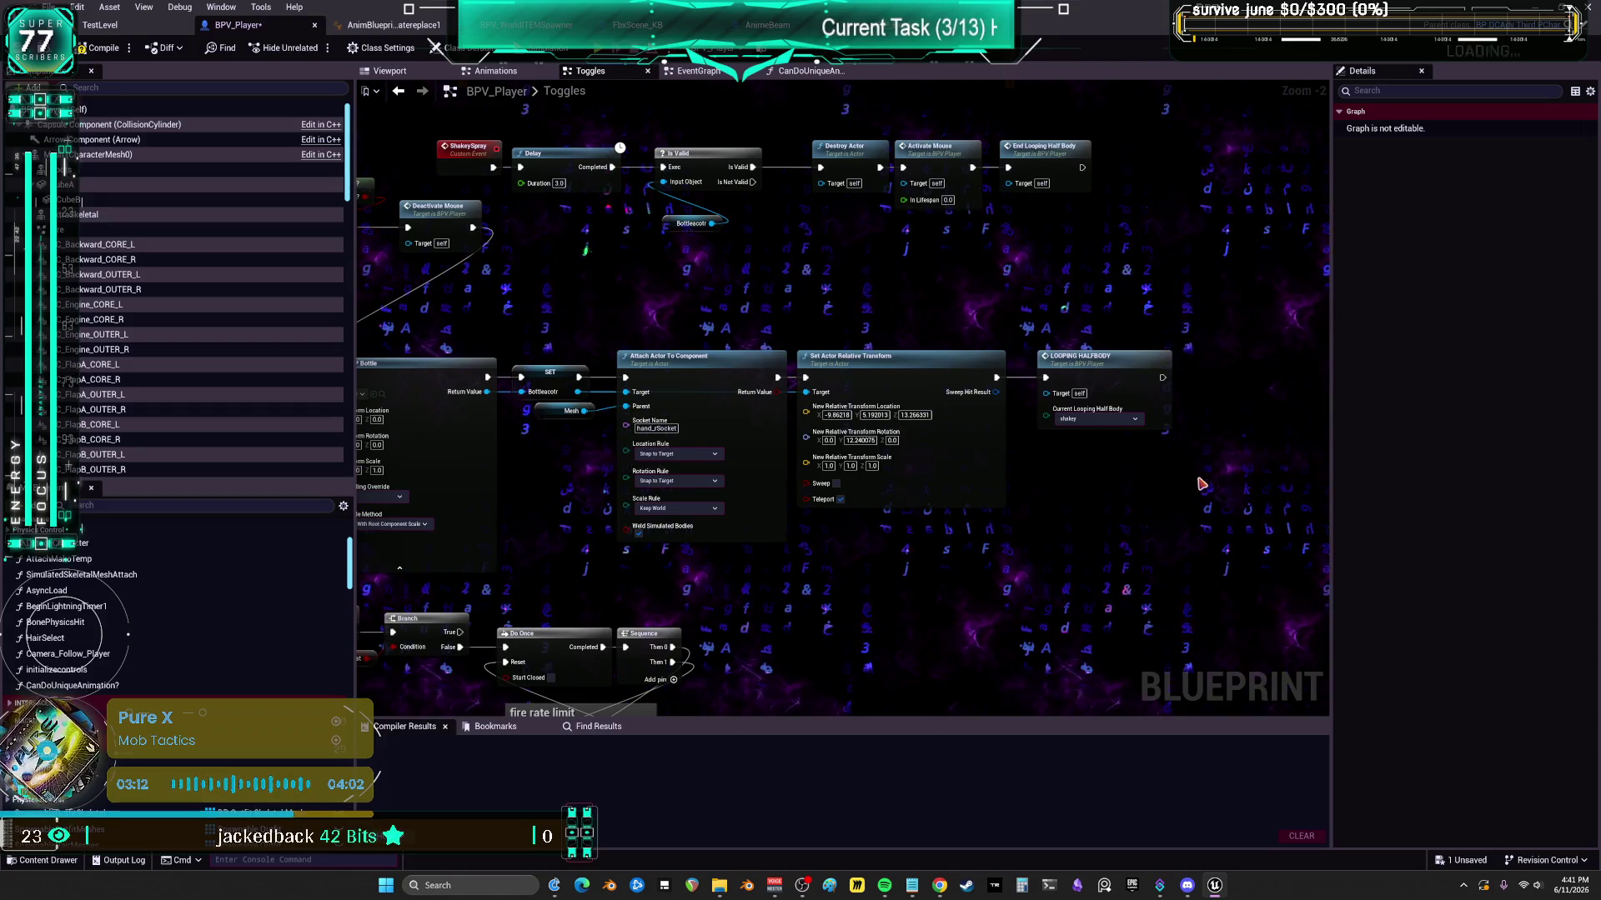
{"action": "left_click_drag", "start_coordinate": [1165, 488], "coordinate": [1109, 327]}
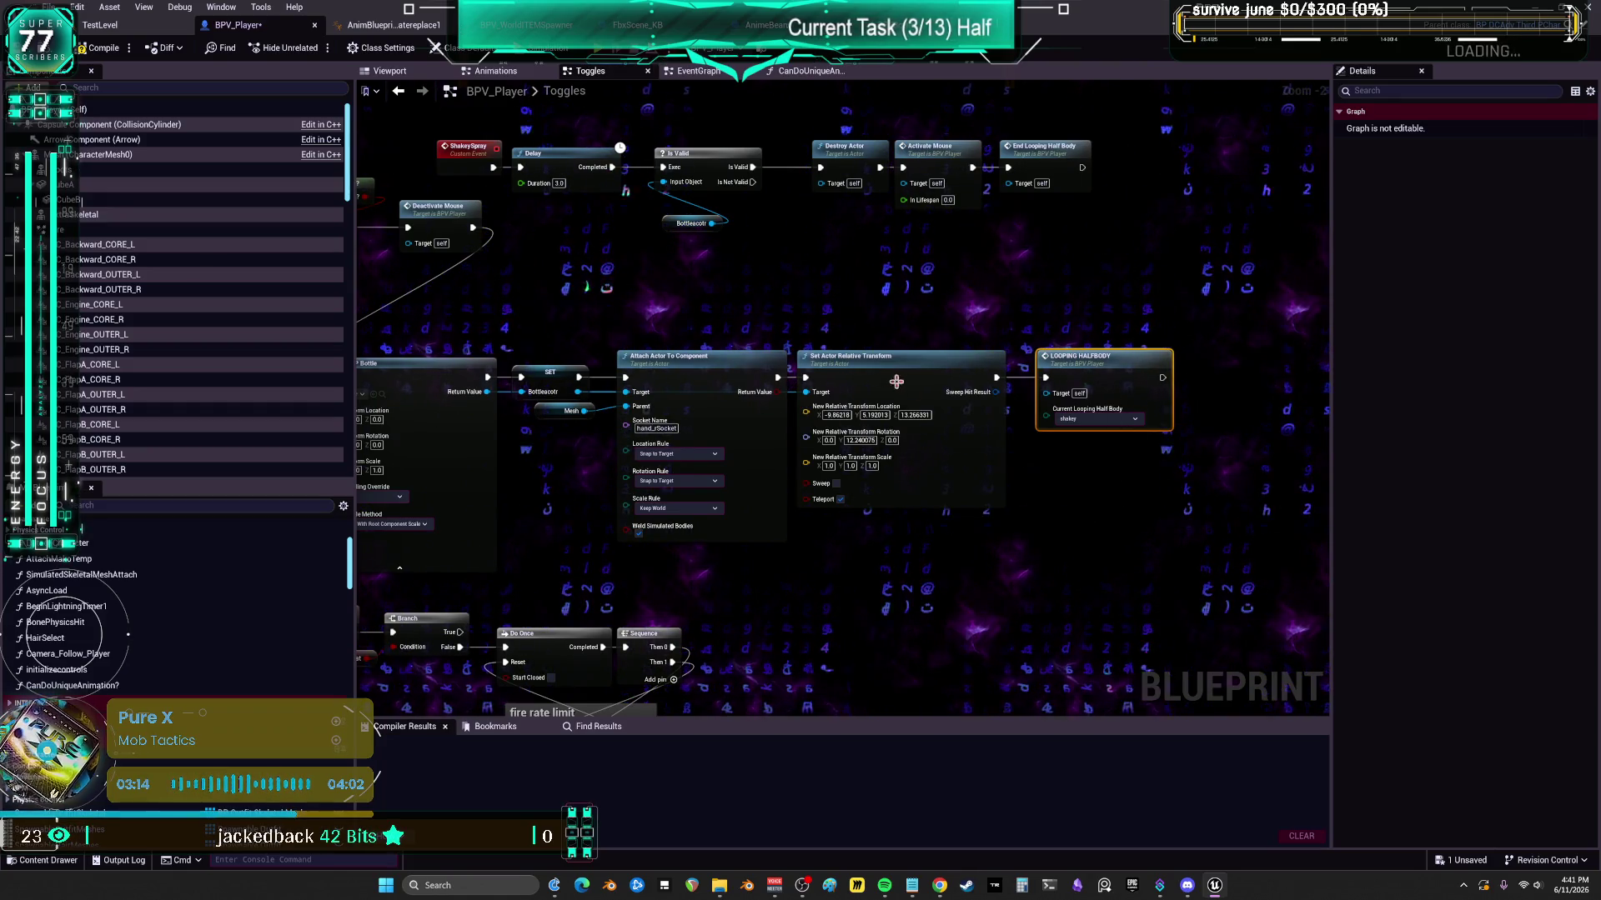
{"action": "left_click_drag", "start_coordinate": [1012, 388], "coordinate": [850, 311]}
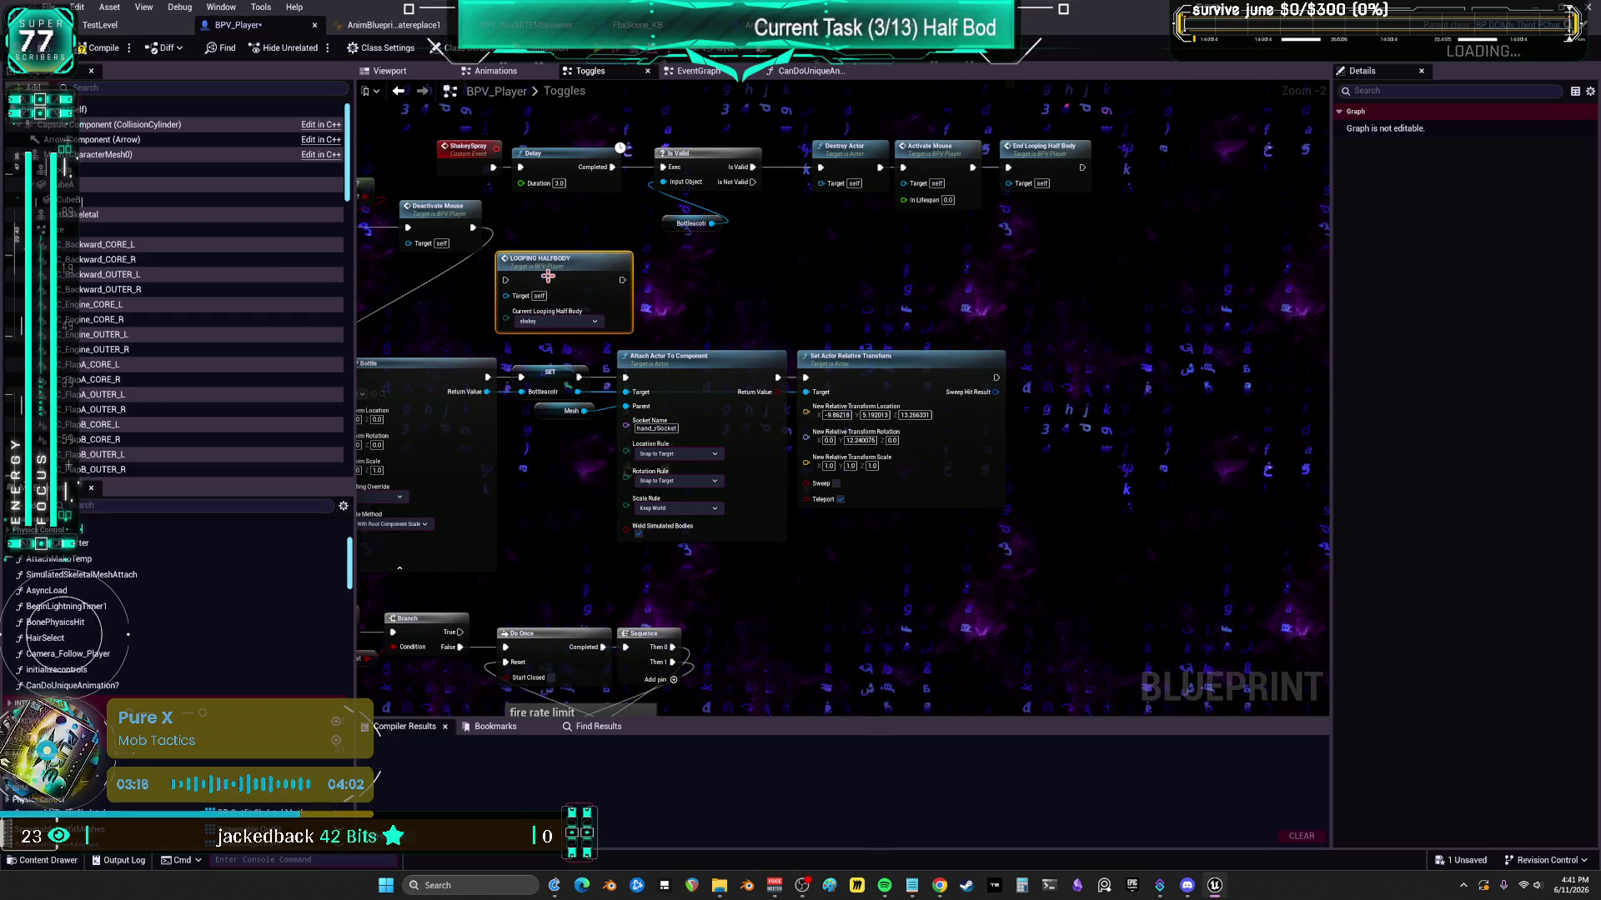
{"action": "left_click_drag", "start_coordinate": [548, 276], "coordinate": [804, 300]}
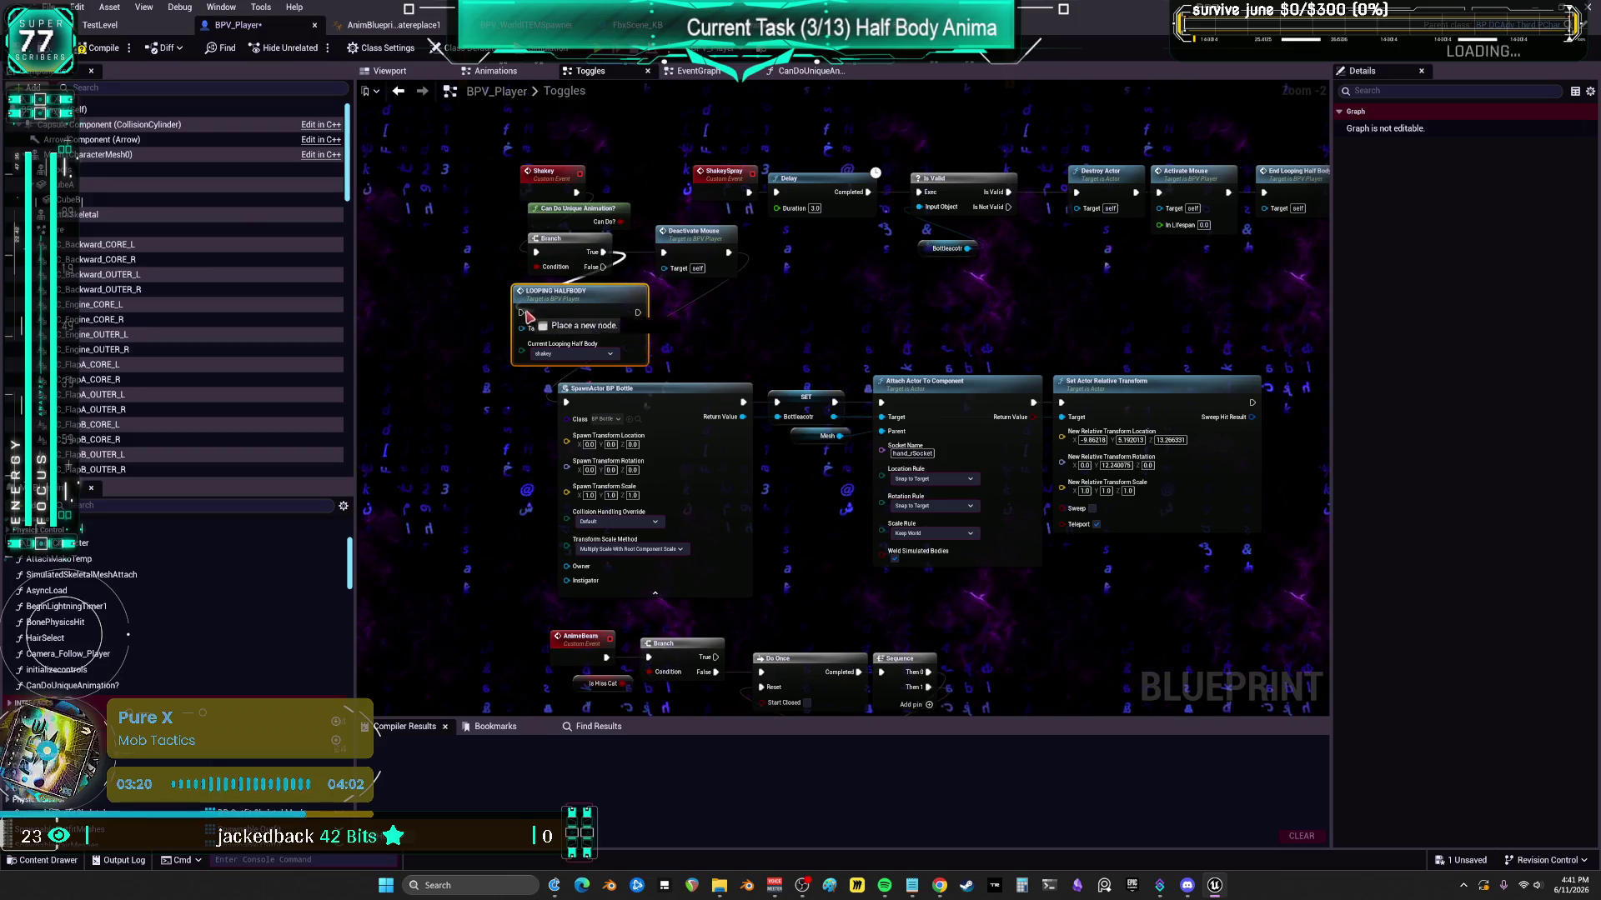
{"action": "mouse_move", "coordinate": [705, 246]}
{"action": "left_mouse_down"}
{"action": "mouse_move", "coordinate": [783, 527]}
{"action": "mouse_move", "coordinate": [771, 342]}
{"action": "left_mouse_up"}
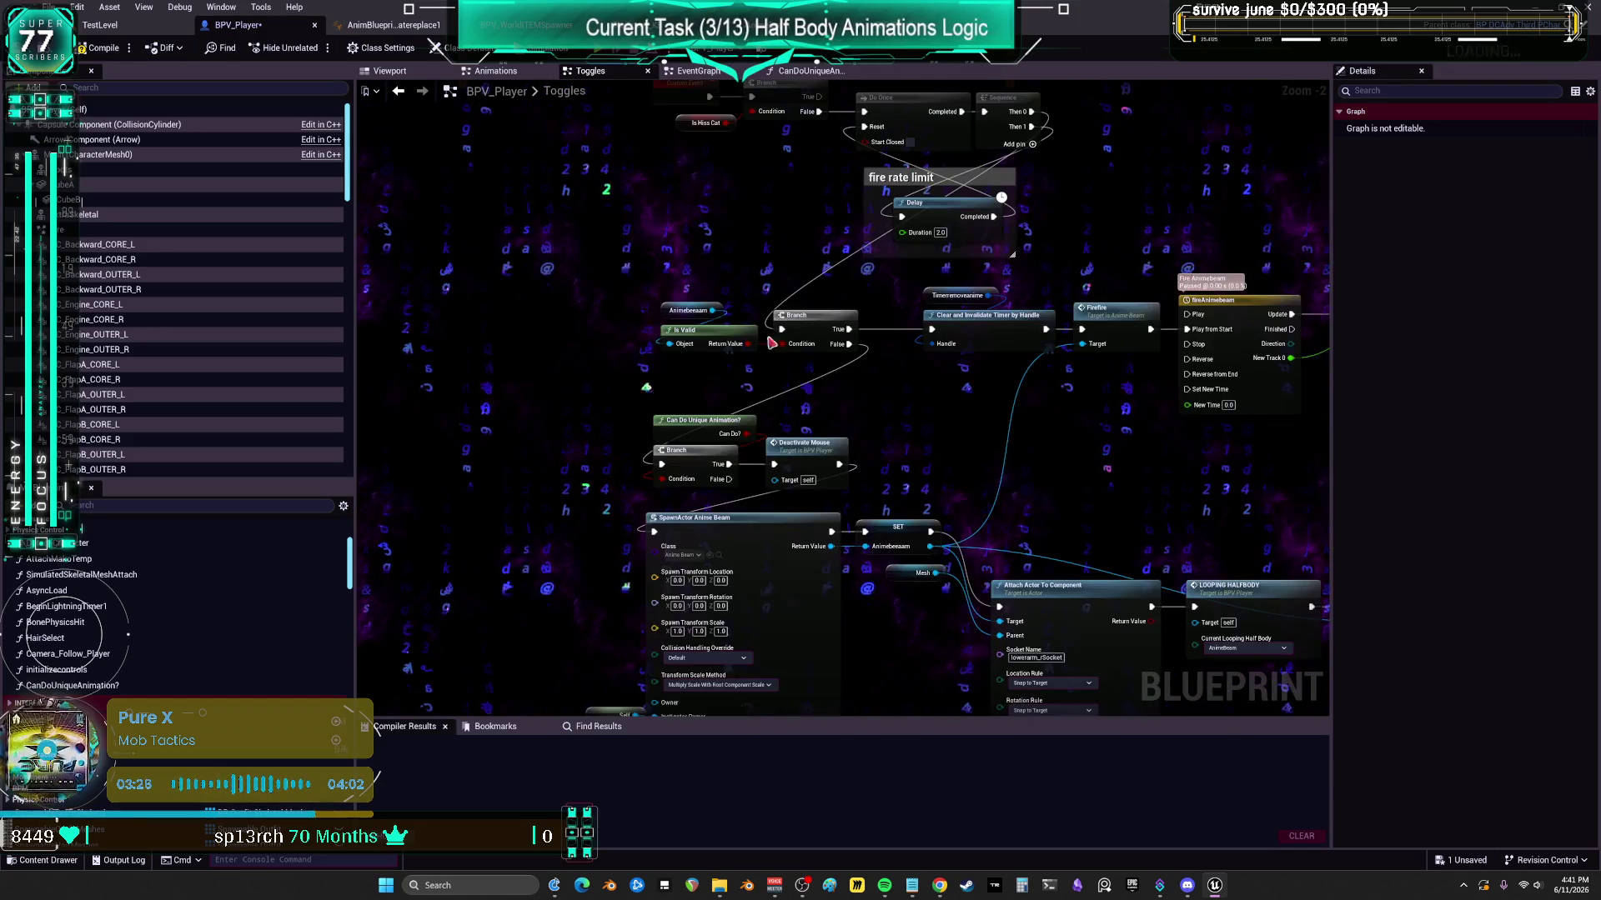
{"action": "left_click_drag", "start_coordinate": [1054, 477], "coordinate": [801, 368]}
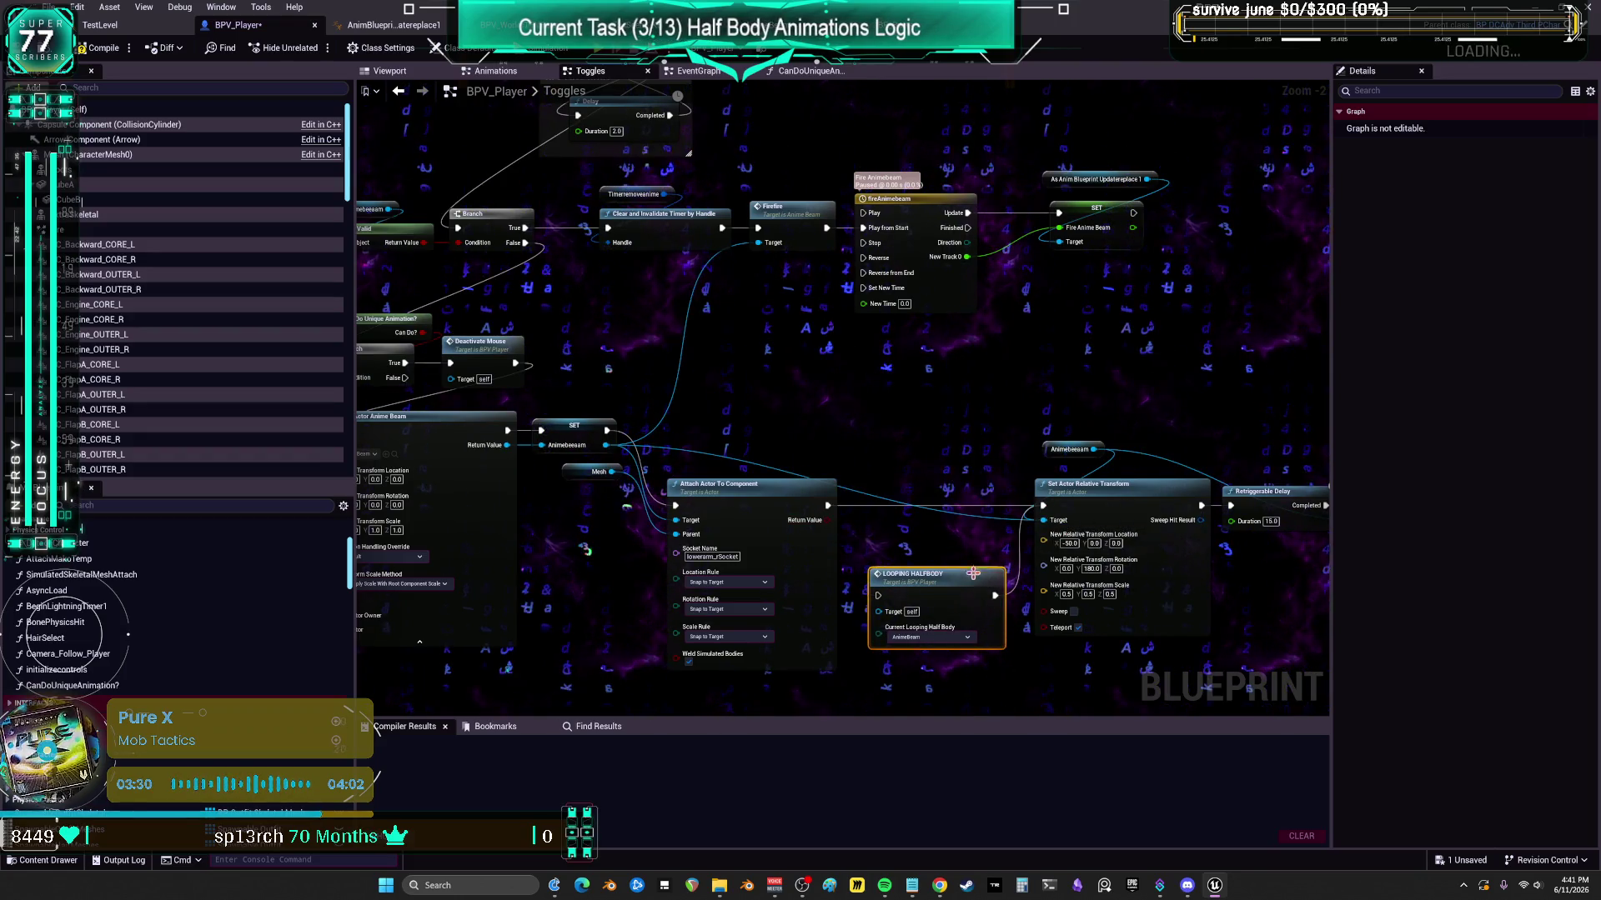
{"action": "mouse_move", "coordinate": [967, 590]}
{"action": "left_mouse_down"}
{"action": "mouse_move", "coordinate": [433, 525]}
{"action": "mouse_move", "coordinate": [704, 513]}
{"action": "mouse_move", "coordinate": [728, 368]}
{"action": "left_mouse_up"}
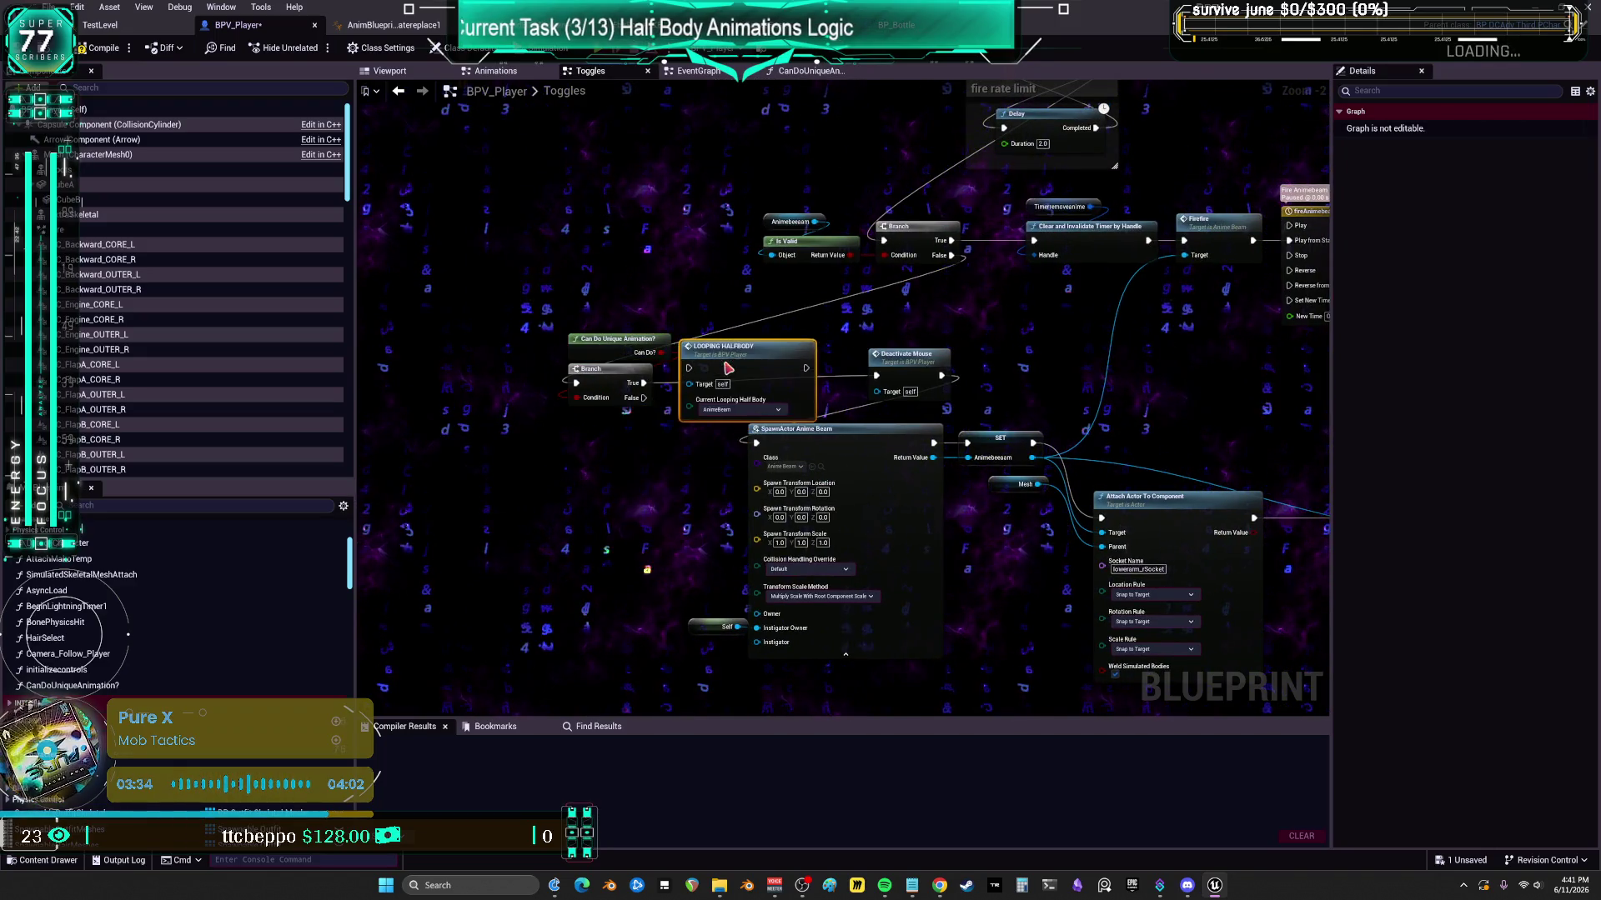
{"action": "left_click_drag", "start_coordinate": [636, 392], "coordinate": [678, 379]}
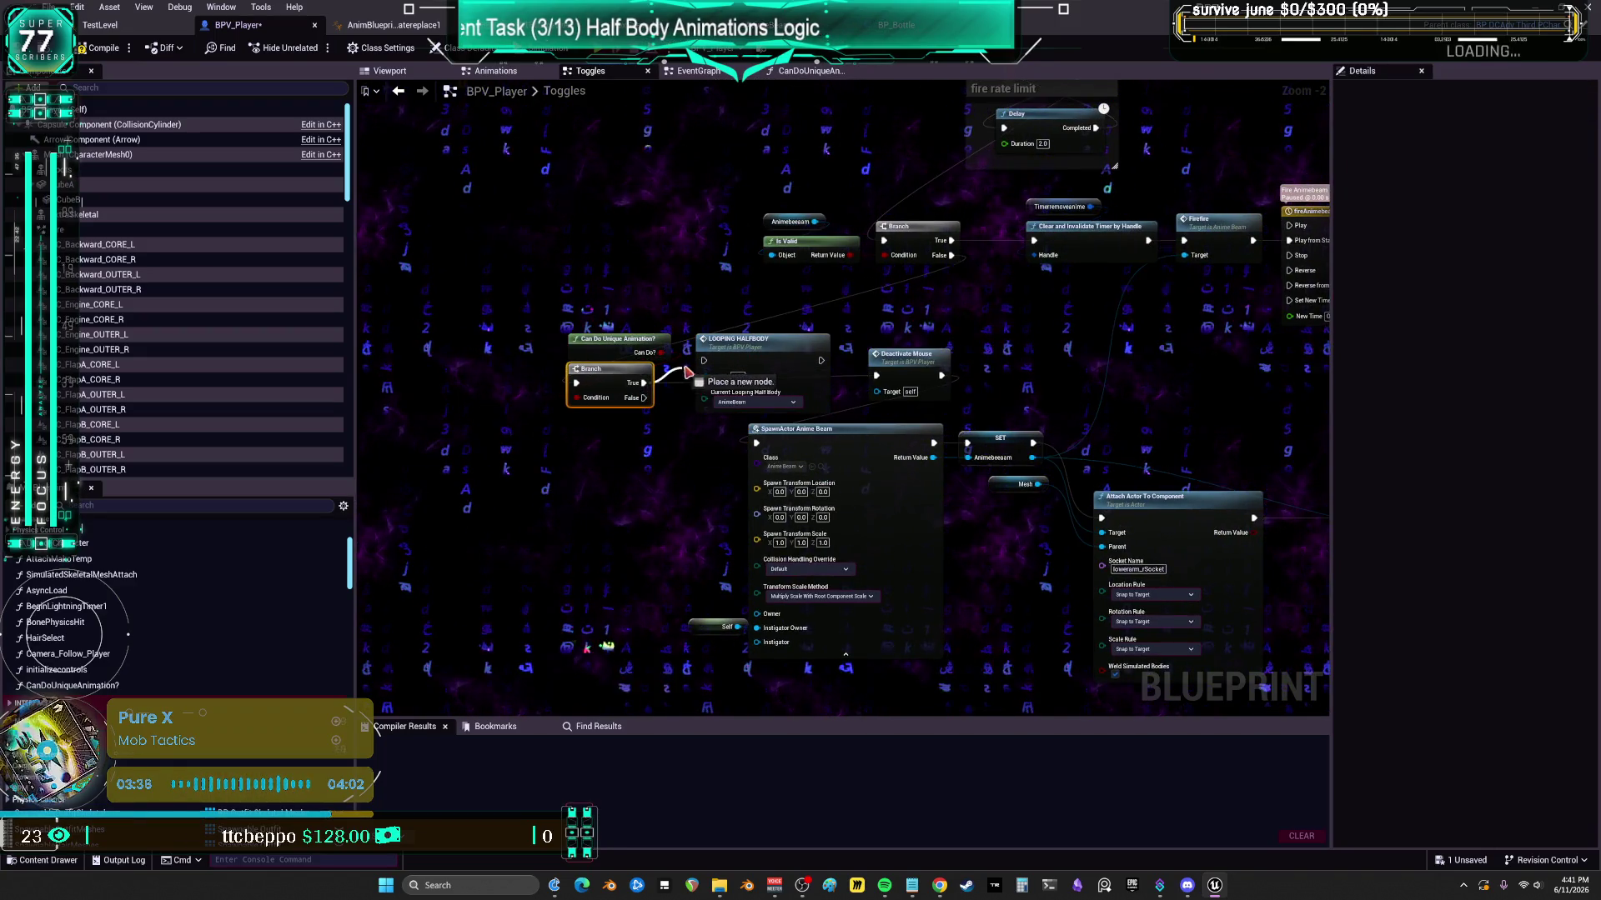
{"action": "mouse_move", "coordinate": [863, 379]}
{"action": "left_mouse_down"}
{"action": "mouse_move", "coordinate": [832, 365]}
{"action": "mouse_move", "coordinate": [882, 451]}
{"action": "mouse_move", "coordinate": [842, 250]}
{"action": "mouse_move", "coordinate": [958, 317]}
{"action": "left_mouse_up"}
{"action": "scroll", "coordinate": [995, 335], "scroll_direction": "down", "scroll_amount": 2}
{"action": "scroll", "coordinate": [747, 361], "scroll_direction": "up", "scroll_amount": 2}
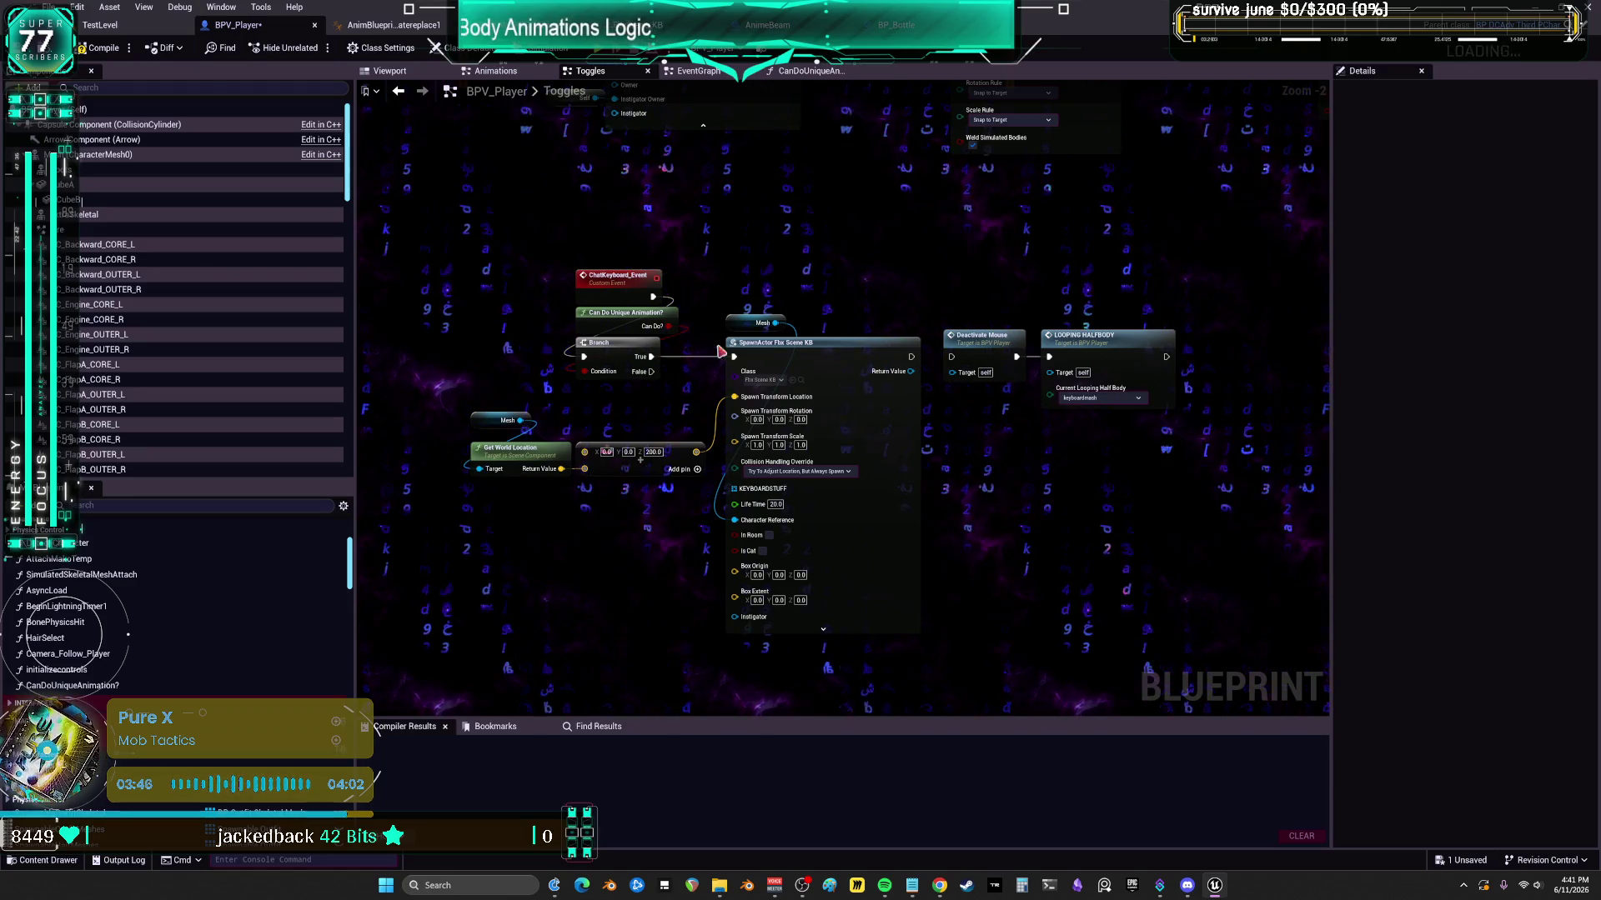
- Wire Branch True into LOOPING HALFBODY, then Deactivate Mouse, then the SpawnActor node
{"action": "left_click_drag", "start_coordinate": [493, 561], "coordinate": [750, 392]}
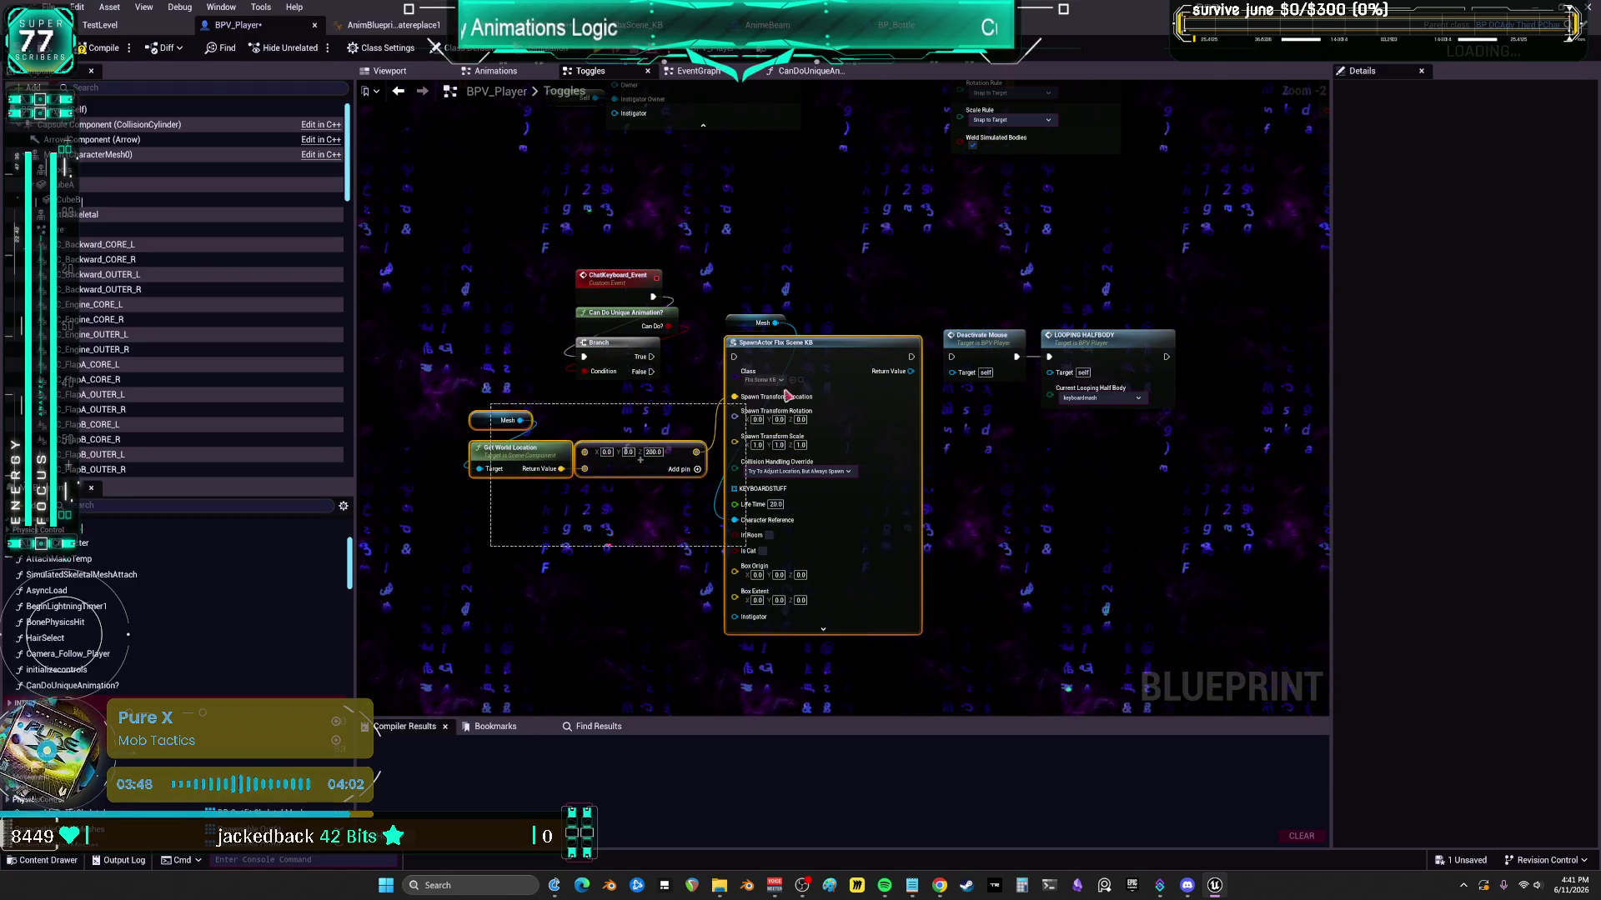
{"action": "left_click_drag", "start_coordinate": [825, 343], "coordinate": [901, 501]}
{"action": "left_click_drag", "start_coordinate": [933, 321], "coordinate": [1184, 417]}
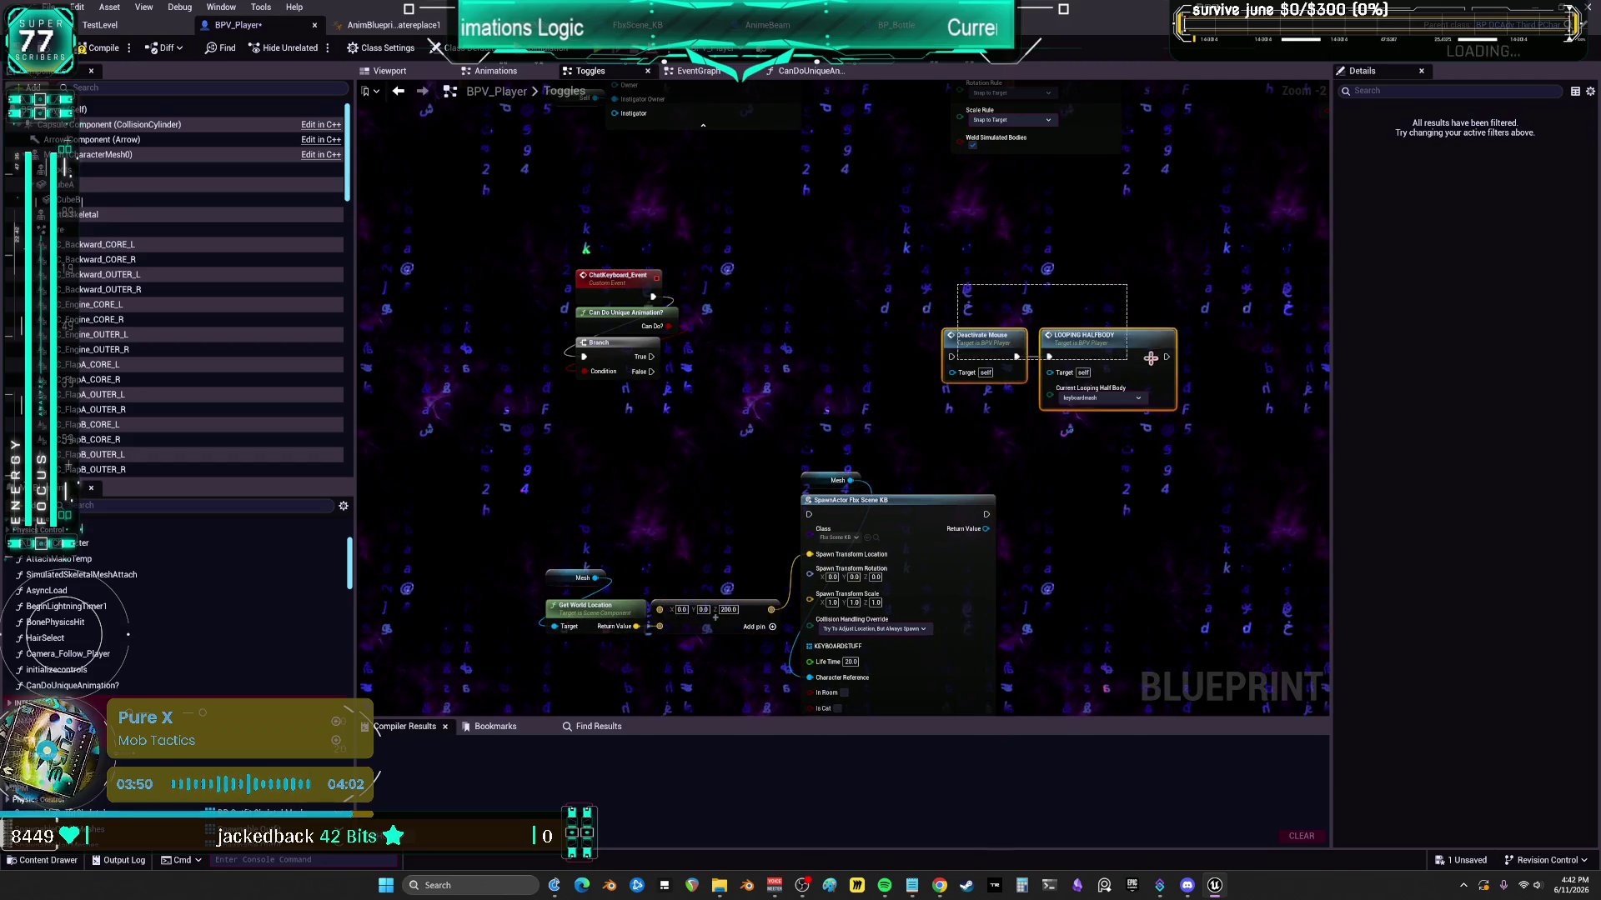
{"action": "mouse_move", "coordinate": [1145, 356]}
{"action": "left_mouse_down"}
{"action": "mouse_move", "coordinate": [725, 431]}
{"action": "mouse_move", "coordinate": [770, 424]}
{"action": "left_mouse_up"}
{"action": "mouse_move", "coordinate": [651, 357]}
{"action": "left_mouse_down"}
{"action": "mouse_move", "coordinate": [581, 428]}
{"action": "mouse_move", "coordinate": [863, 402]}
{"action": "mouse_move", "coordinate": [832, 424]}
{"action": "mouse_move", "coordinate": [656, 410]}
{"action": "left_mouse_up"}
{"action": "left_click", "coordinate": [747, 417], "text": "shift"}
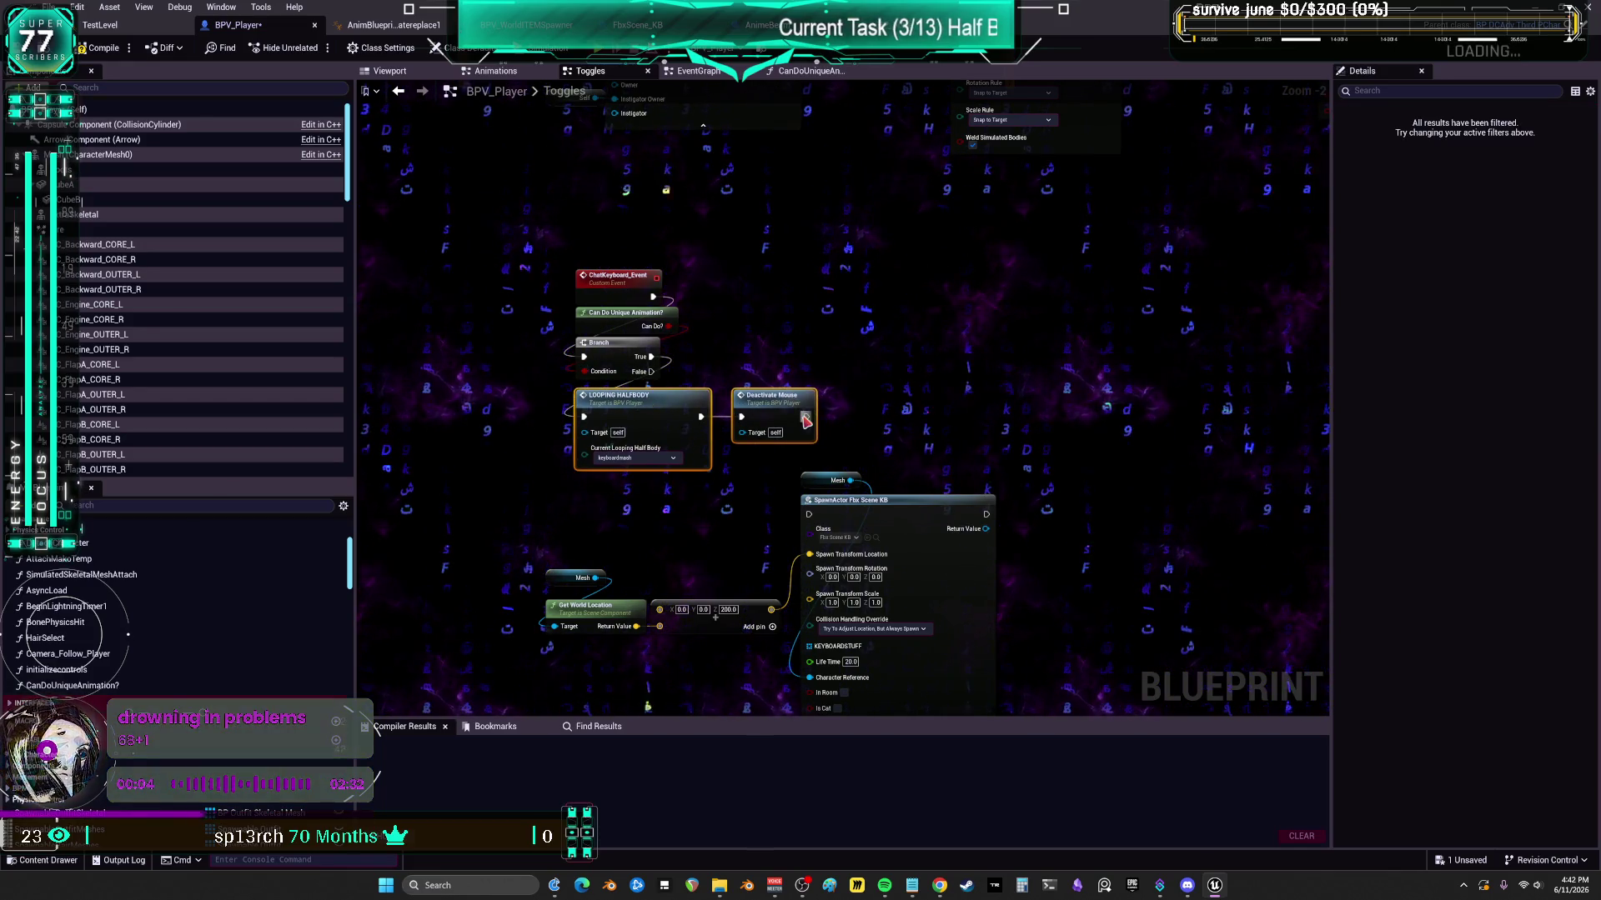
{"action": "left_click_drag", "start_coordinate": [806, 417], "coordinate": [808, 514]}
- Move SpawnActor Fbx Scene KB beside Deactivate Mouse and tuck the Mesh/Get World Location nodes underneath
{"action": "left_click", "coordinate": [870, 455]}
{"action": "mouse_move", "coordinate": [870, 446]}
{"action": "left_mouse_down"}
{"action": "mouse_move", "coordinate": [910, 434]}
{"action": "mouse_move", "coordinate": [923, 348]}
{"action": "left_mouse_up"}
{"action": "left_click_drag", "start_coordinate": [783, 613], "coordinate": [572, 551]}
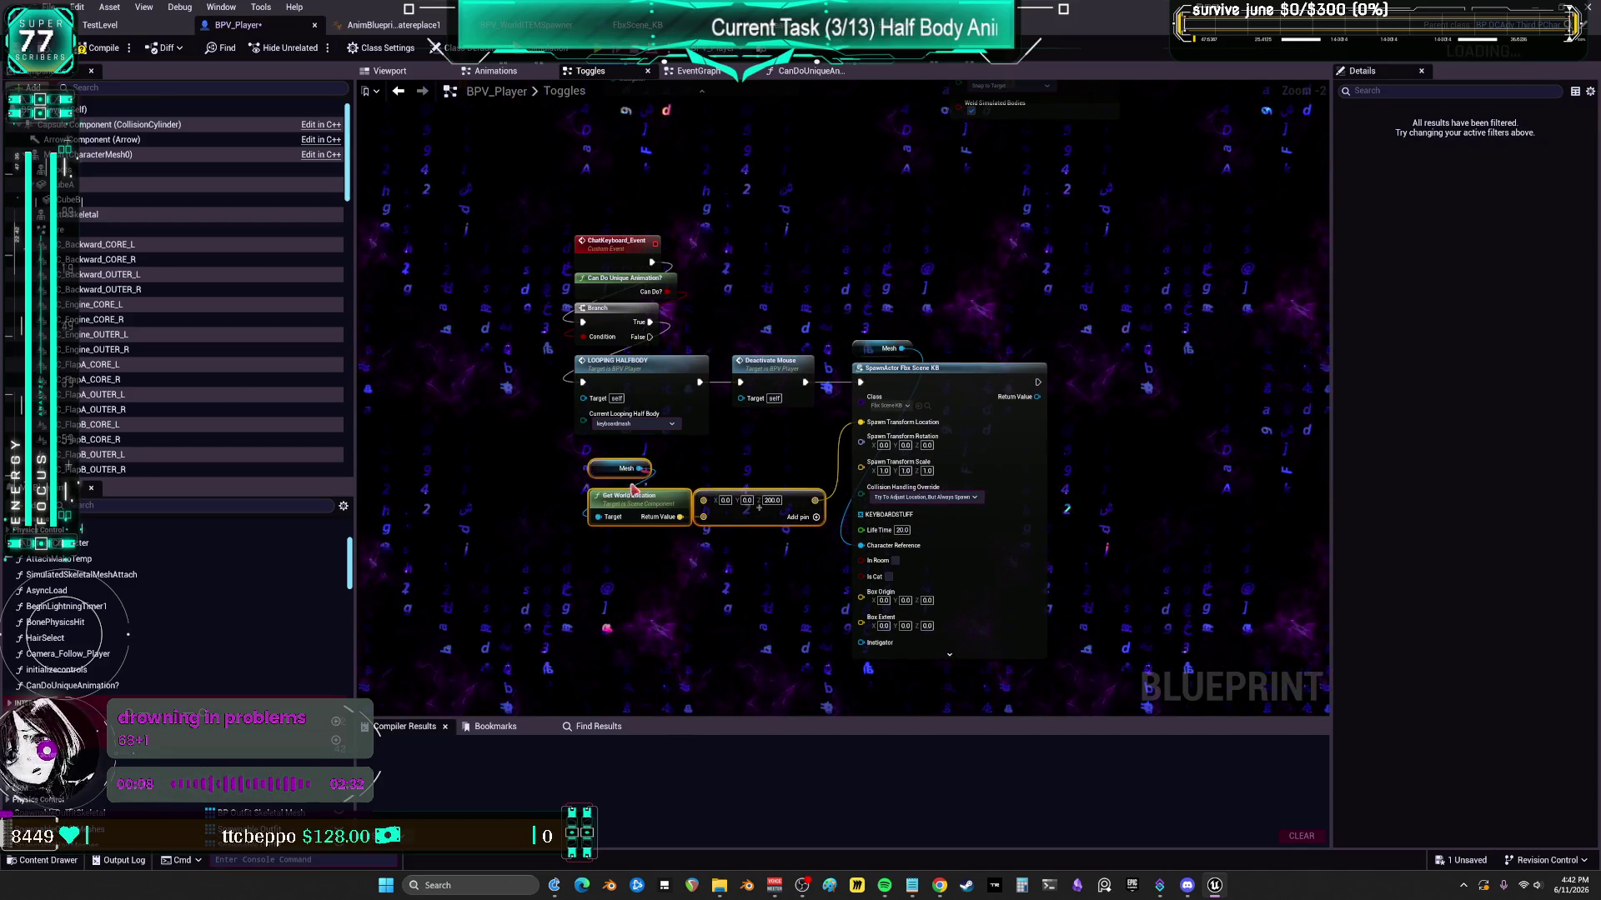
{"action": "left_click_drag", "start_coordinate": [634, 487], "coordinate": [618, 465]}
{"action": "left_click", "coordinate": [954, 239]}
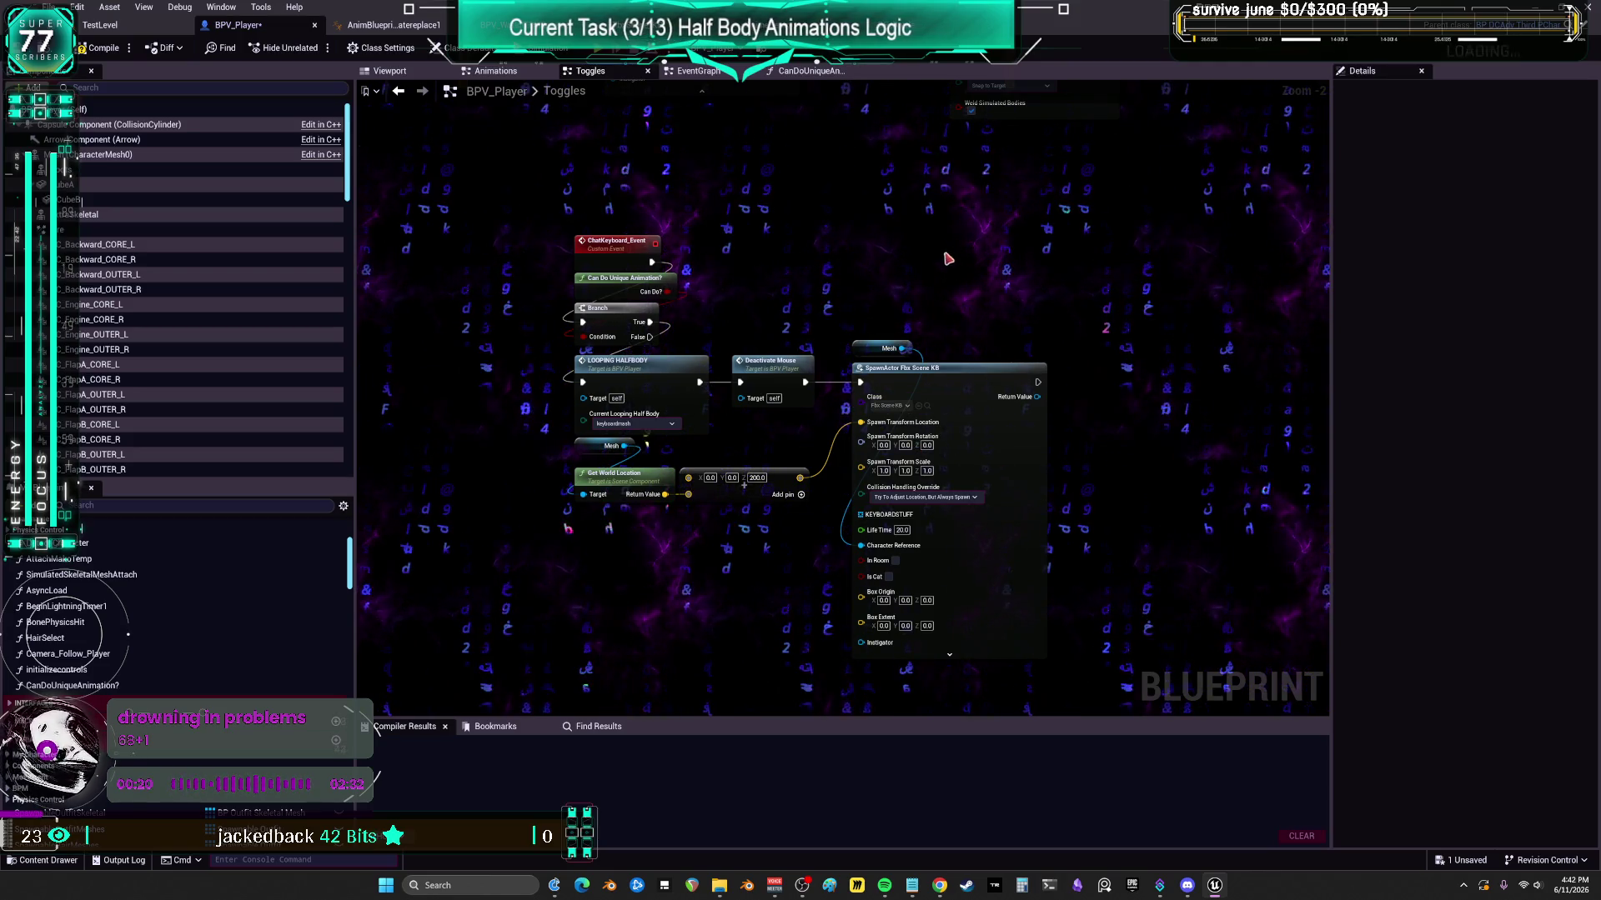
{"action": "left_click_drag", "start_coordinate": [947, 257], "coordinate": [868, 383]}
{"action": "left_click_drag", "start_coordinate": [792, 550], "coordinate": [586, 464]}
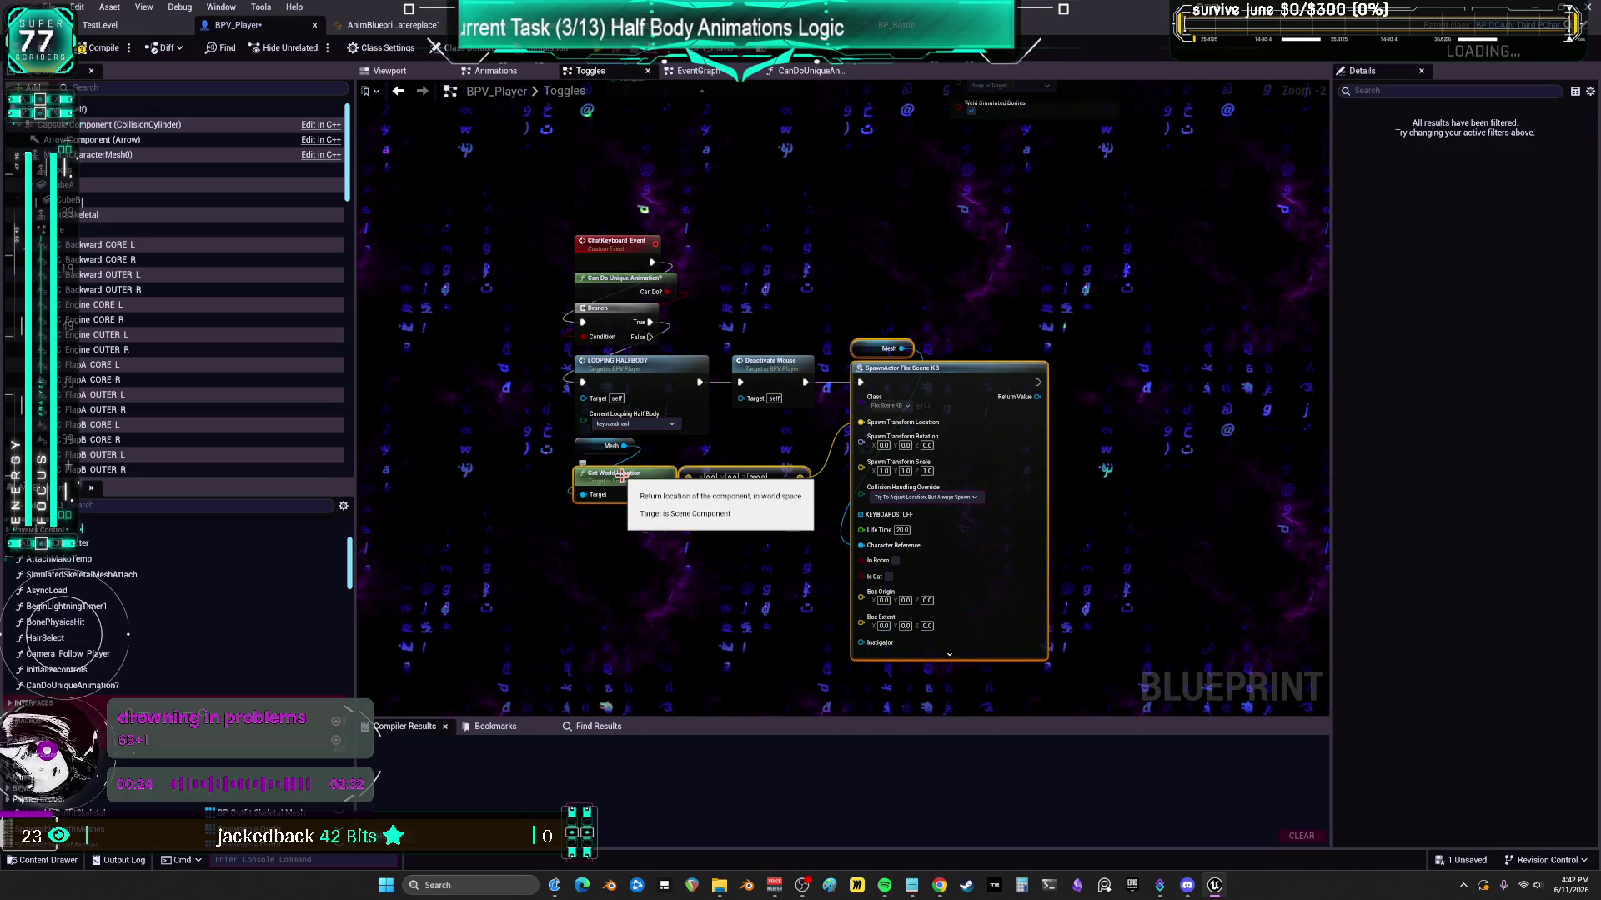
- Switch to the TestLevel editor and search the Outliner for 'hiss'
{"action": "left_click", "coordinate": [100, 25]}
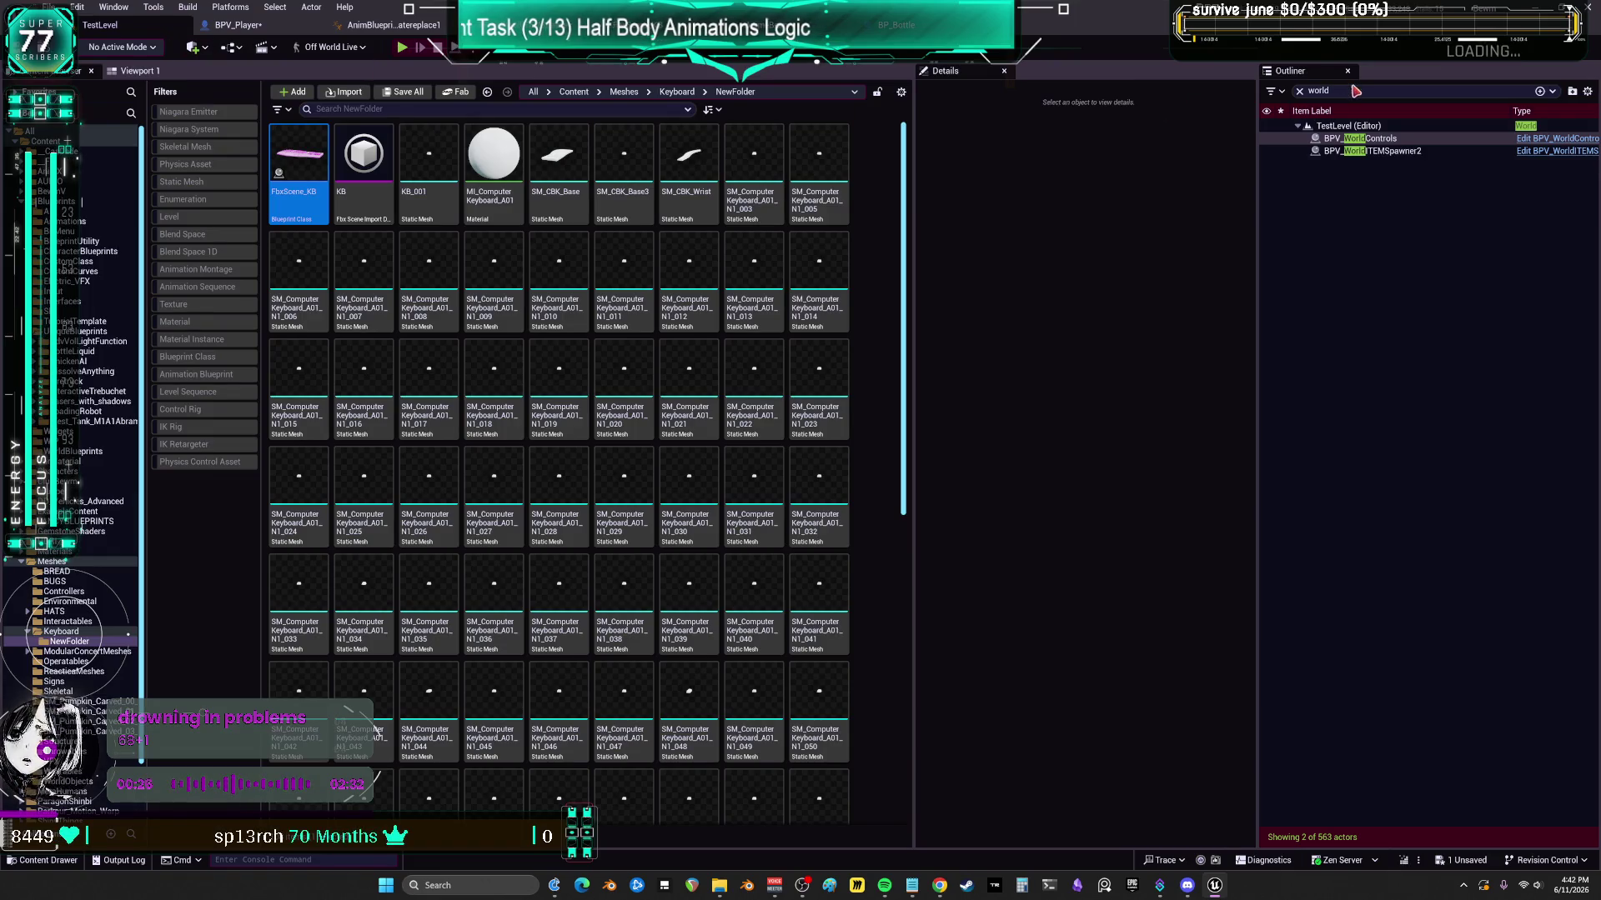
{"action": "type", "text": "hiss"}
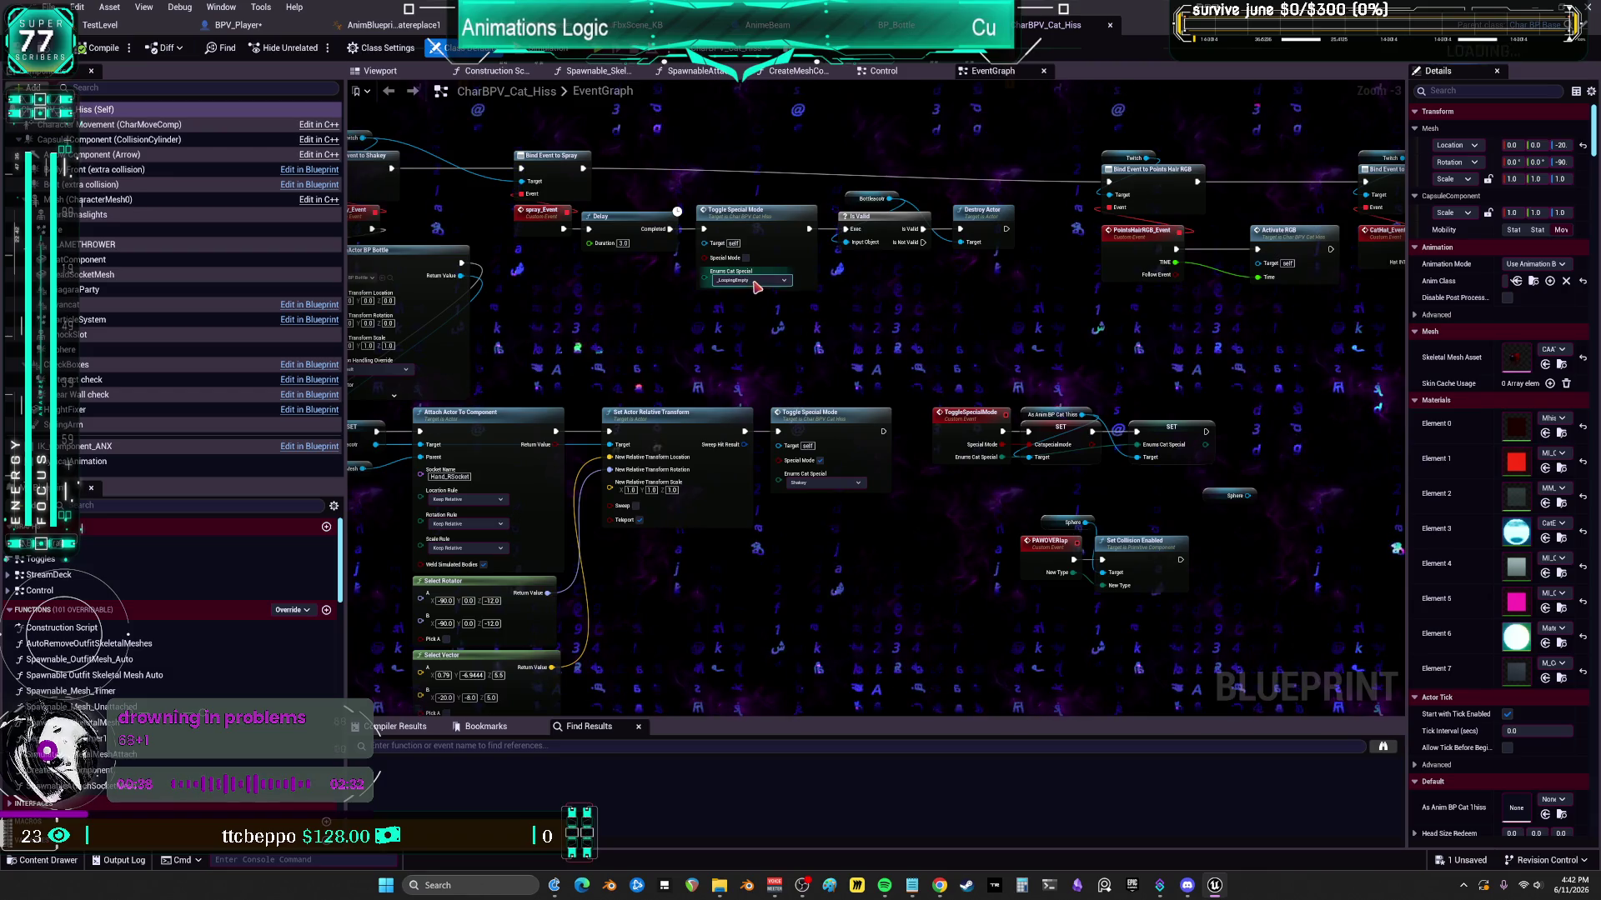
- Add an Assign Chat Keyboard bind node on Twitch, creating ChatKeyboard_Event
{"action": "left_click", "coordinate": [550, 746]}
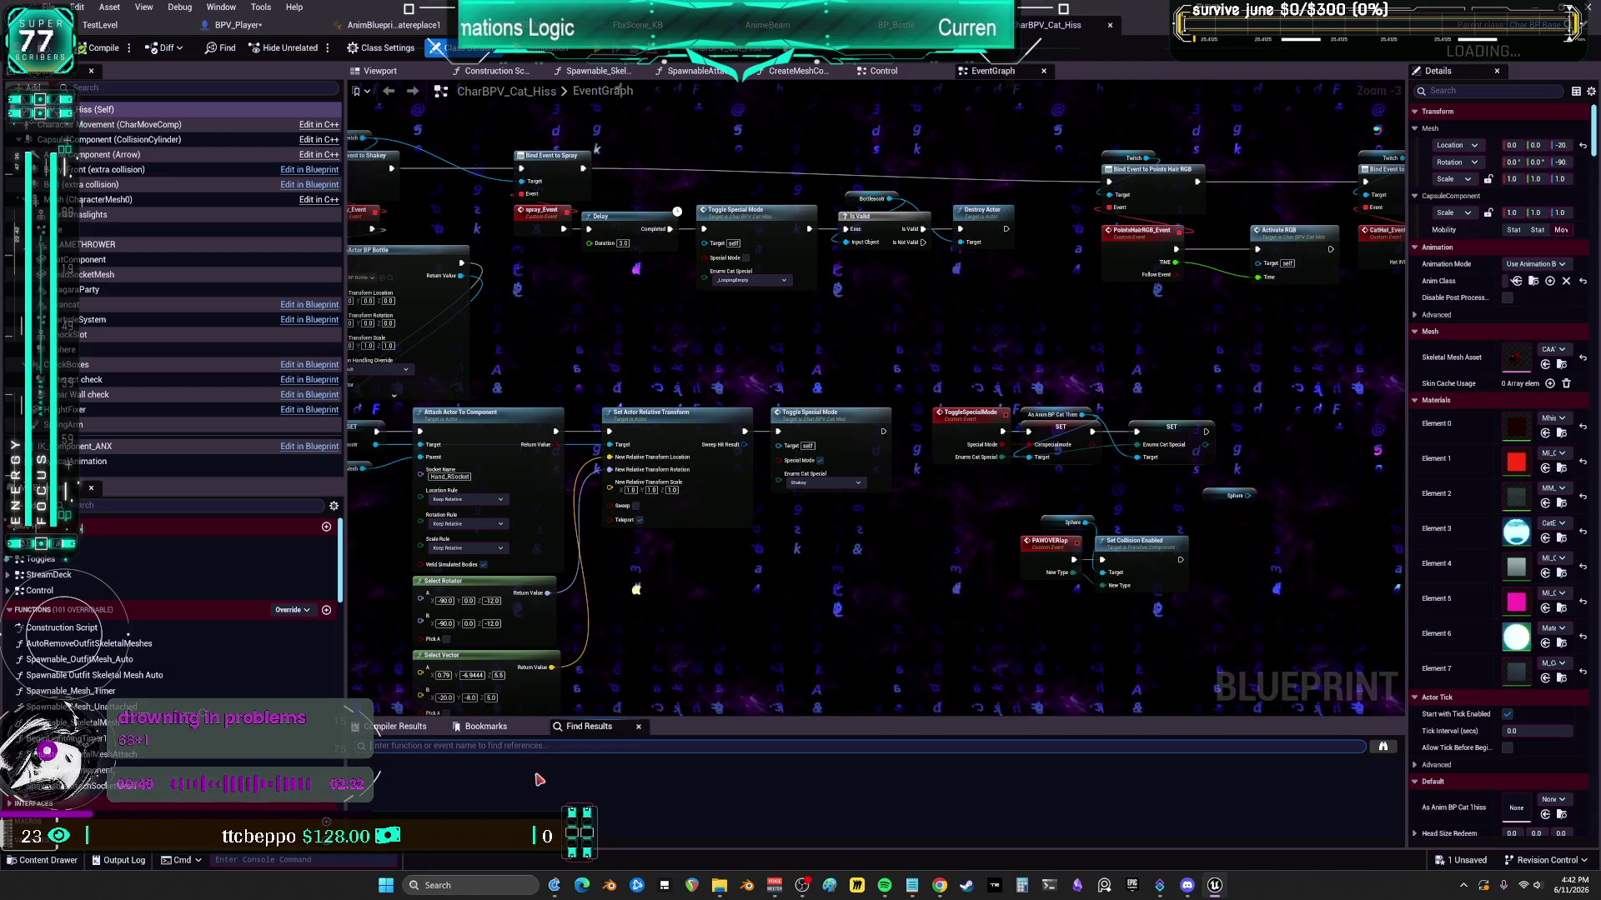
{"action": "type", "text": "eyboard"}
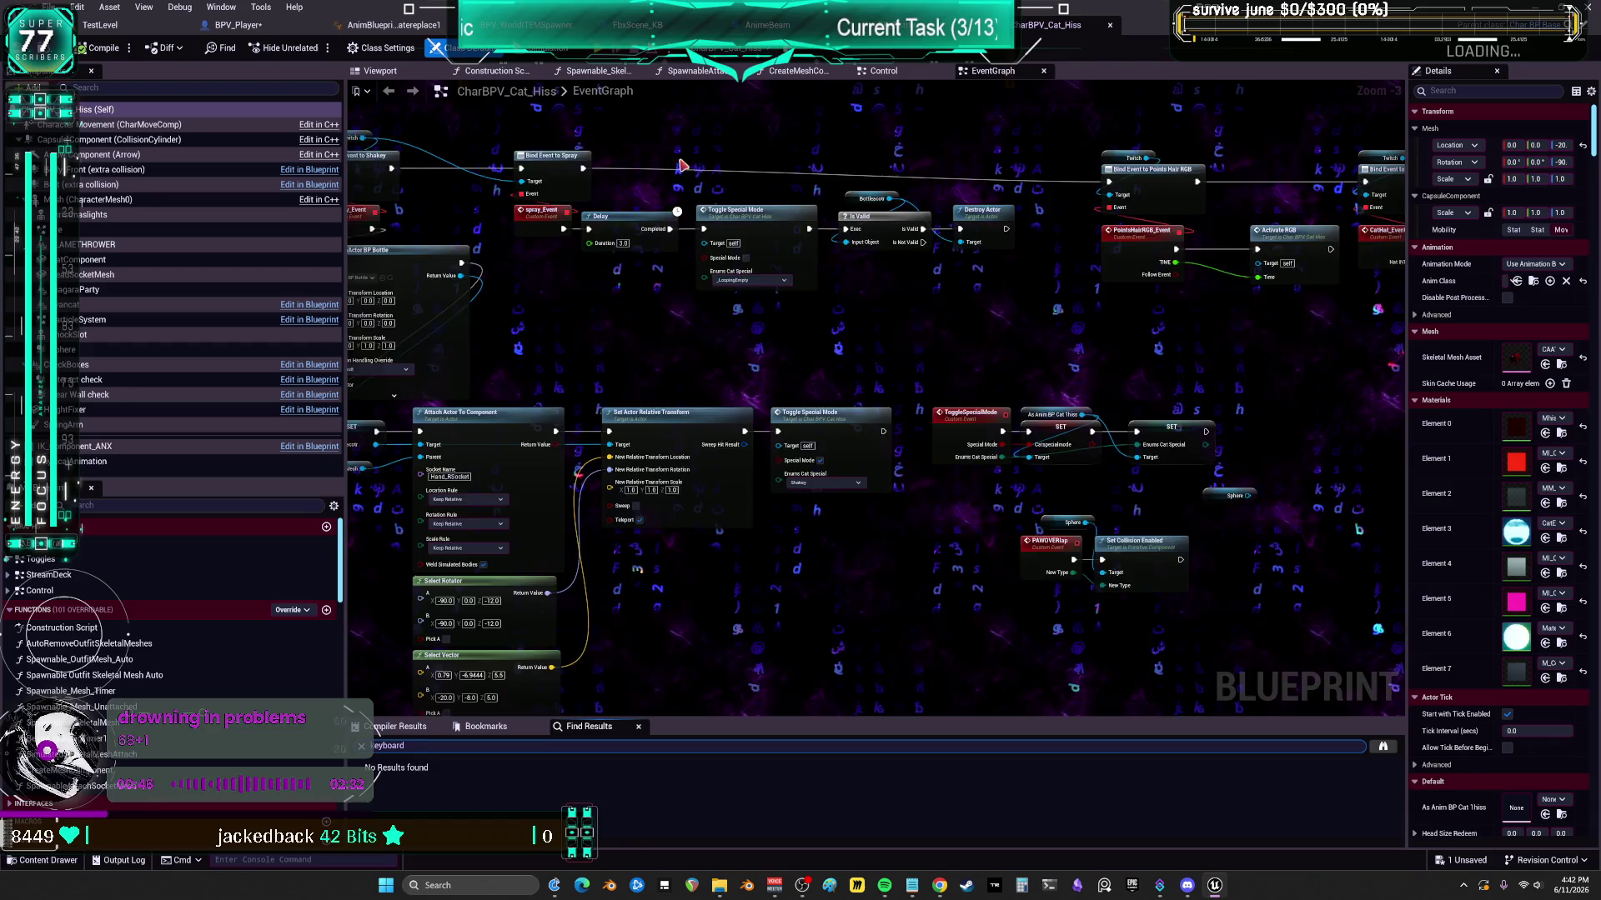
{"action": "mouse_move", "coordinate": [377, 137]}
{"action": "left_mouse_down"}
{"action": "mouse_move", "coordinate": [494, 313]}
{"action": "mouse_move", "coordinate": [811, 251]}
{"action": "mouse_move", "coordinate": [804, 240]}
{"action": "left_mouse_up"}
{"action": "type", "text": "assign key"}
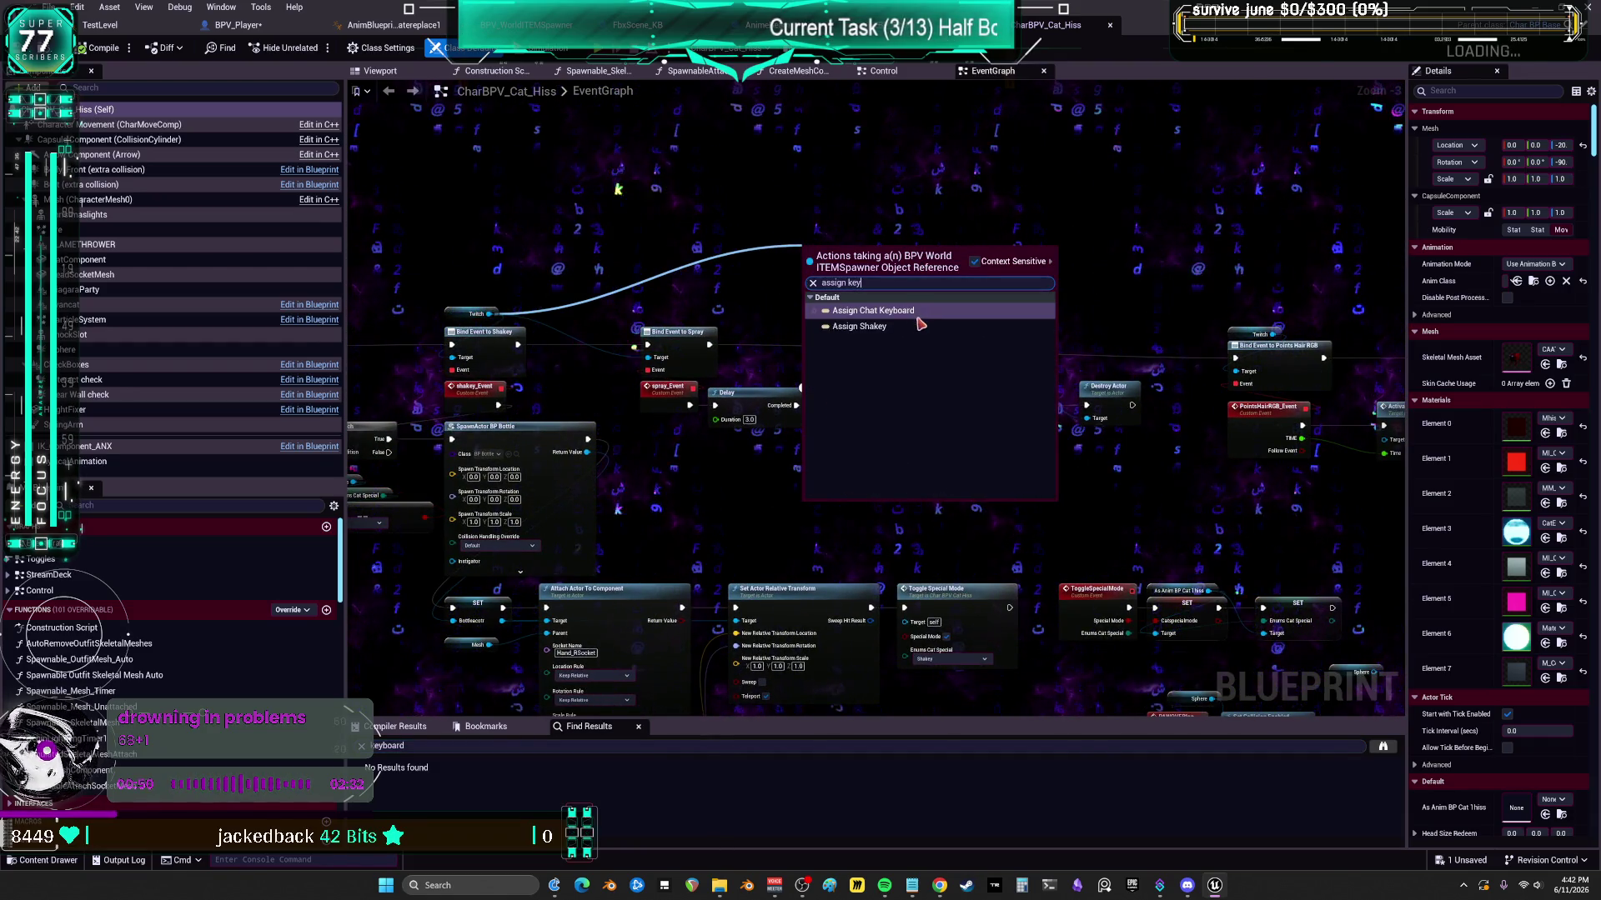
{"action": "left_click", "coordinate": [917, 312]}
{"action": "key", "text": "Return"}
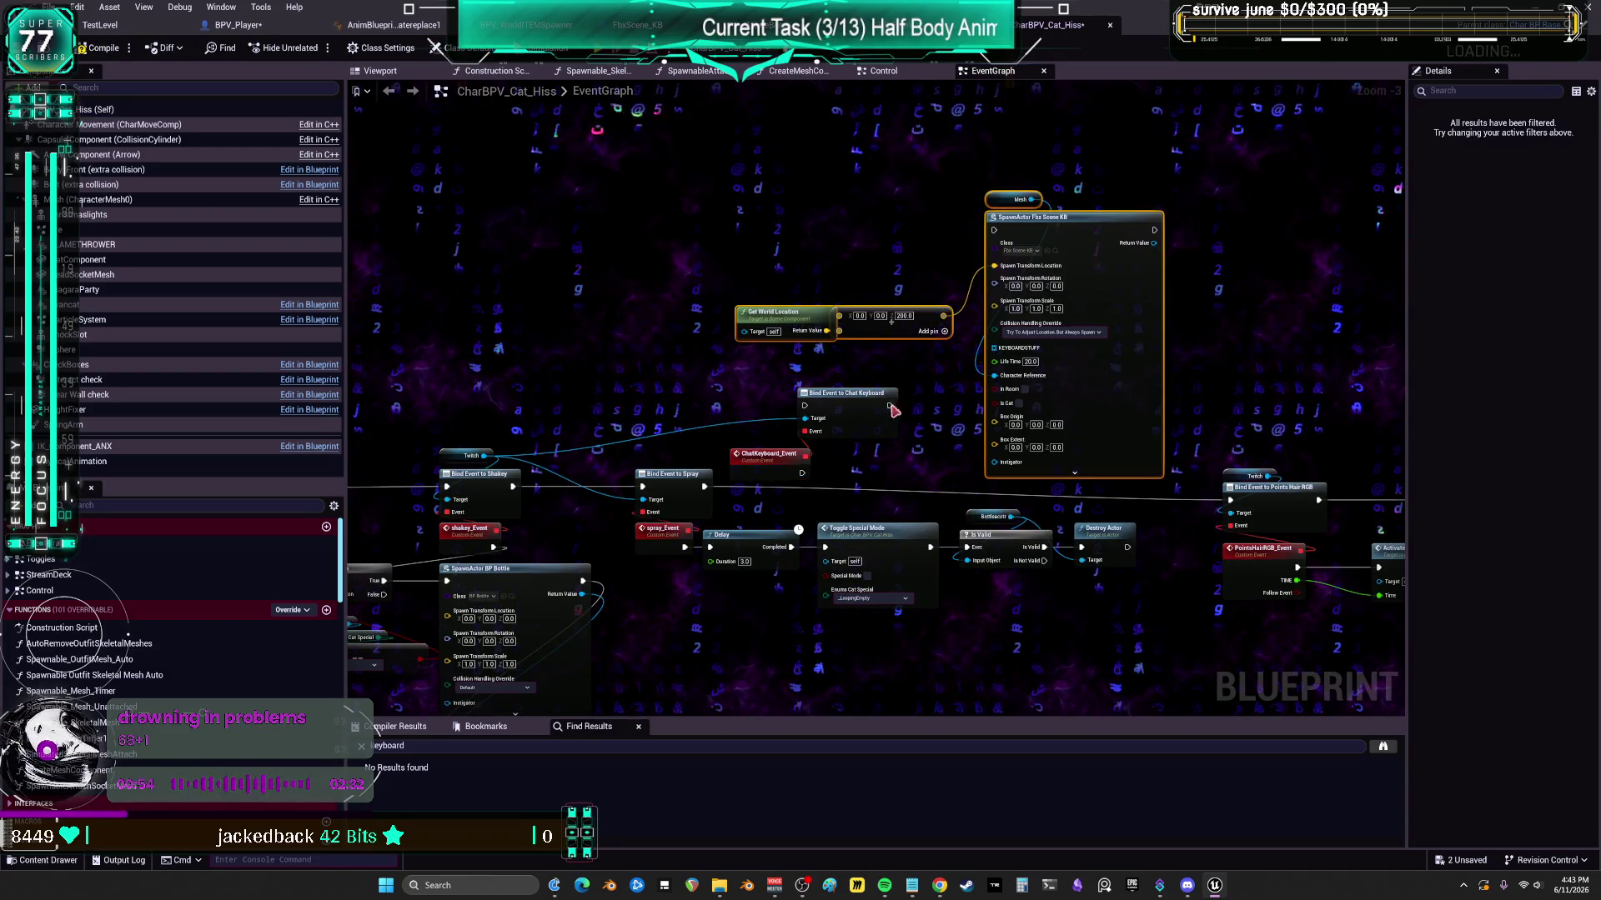
{"action": "left_click_drag", "start_coordinate": [751, 467], "coordinate": [810, 465]}
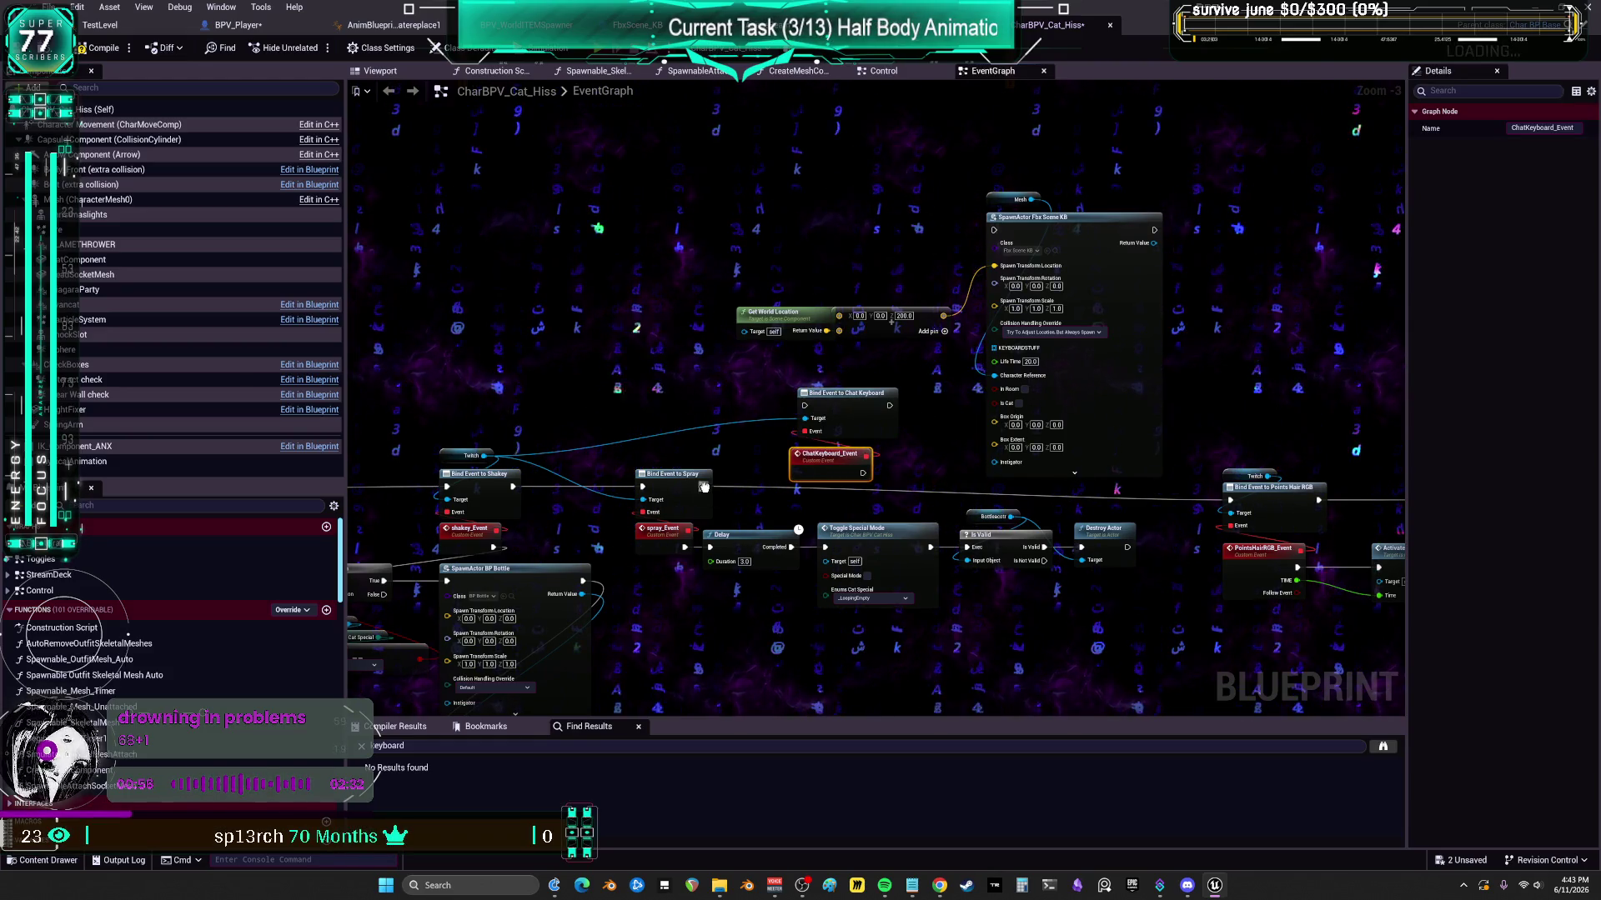
- Chain the bind into the hair RGB binding, plug Mesh into Get World Location, wire ChatKeyboard_Event to SpawnActor Fbx Scene KB
{"action": "mouse_move", "coordinate": [1229, 501]}
{"action": "left_mouse_down"}
{"action": "mouse_move", "coordinate": [1115, 522]}
{"action": "mouse_move", "coordinate": [917, 467]}
{"action": "mouse_move", "coordinate": [889, 406]}
{"action": "left_mouse_up"}
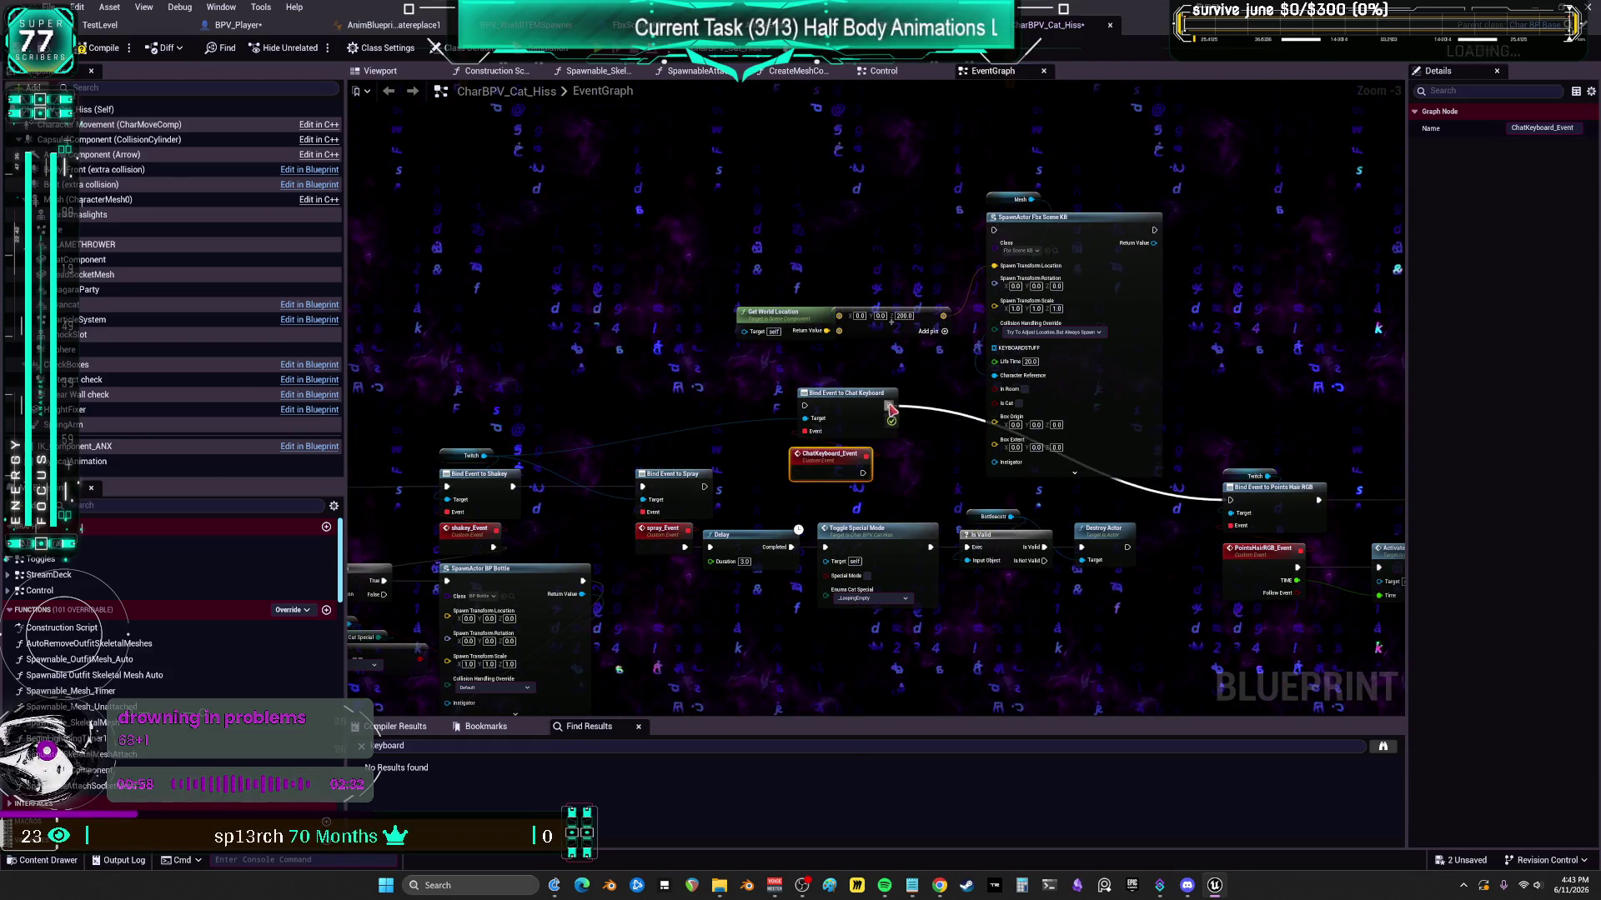
{"action": "mouse_move", "coordinate": [705, 474]}
{"action": "left_mouse_down"}
{"action": "mouse_move", "coordinate": [758, 447]}
{"action": "mouse_move", "coordinate": [703, 492]}
{"action": "left_mouse_up"}
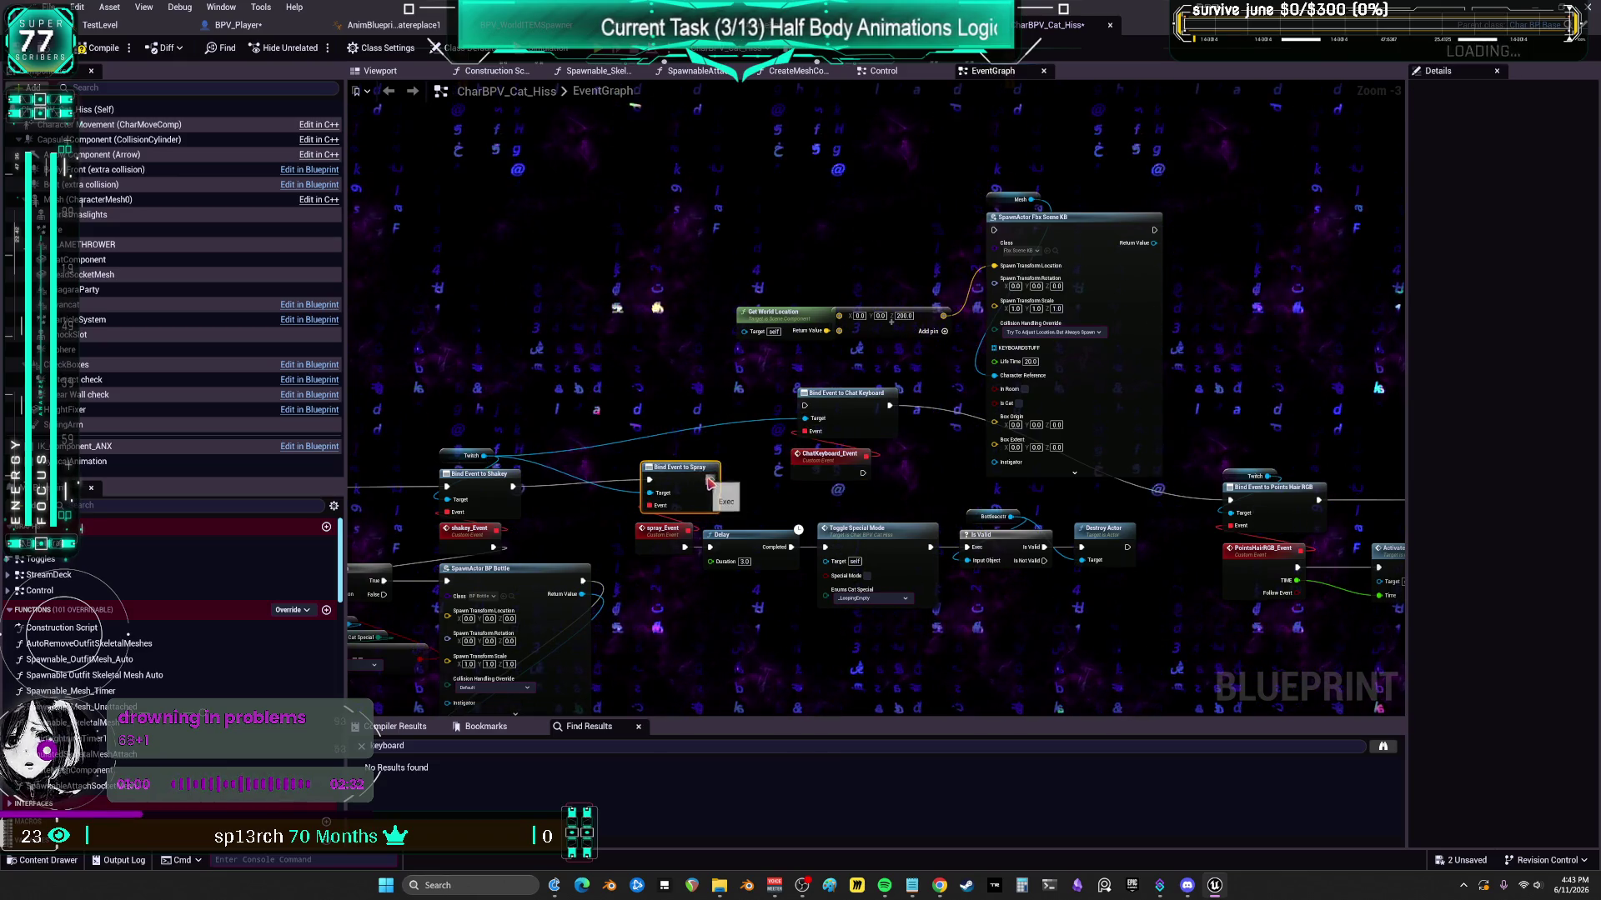
{"action": "left_click_drag", "start_coordinate": [863, 474], "coordinate": [896, 265]}
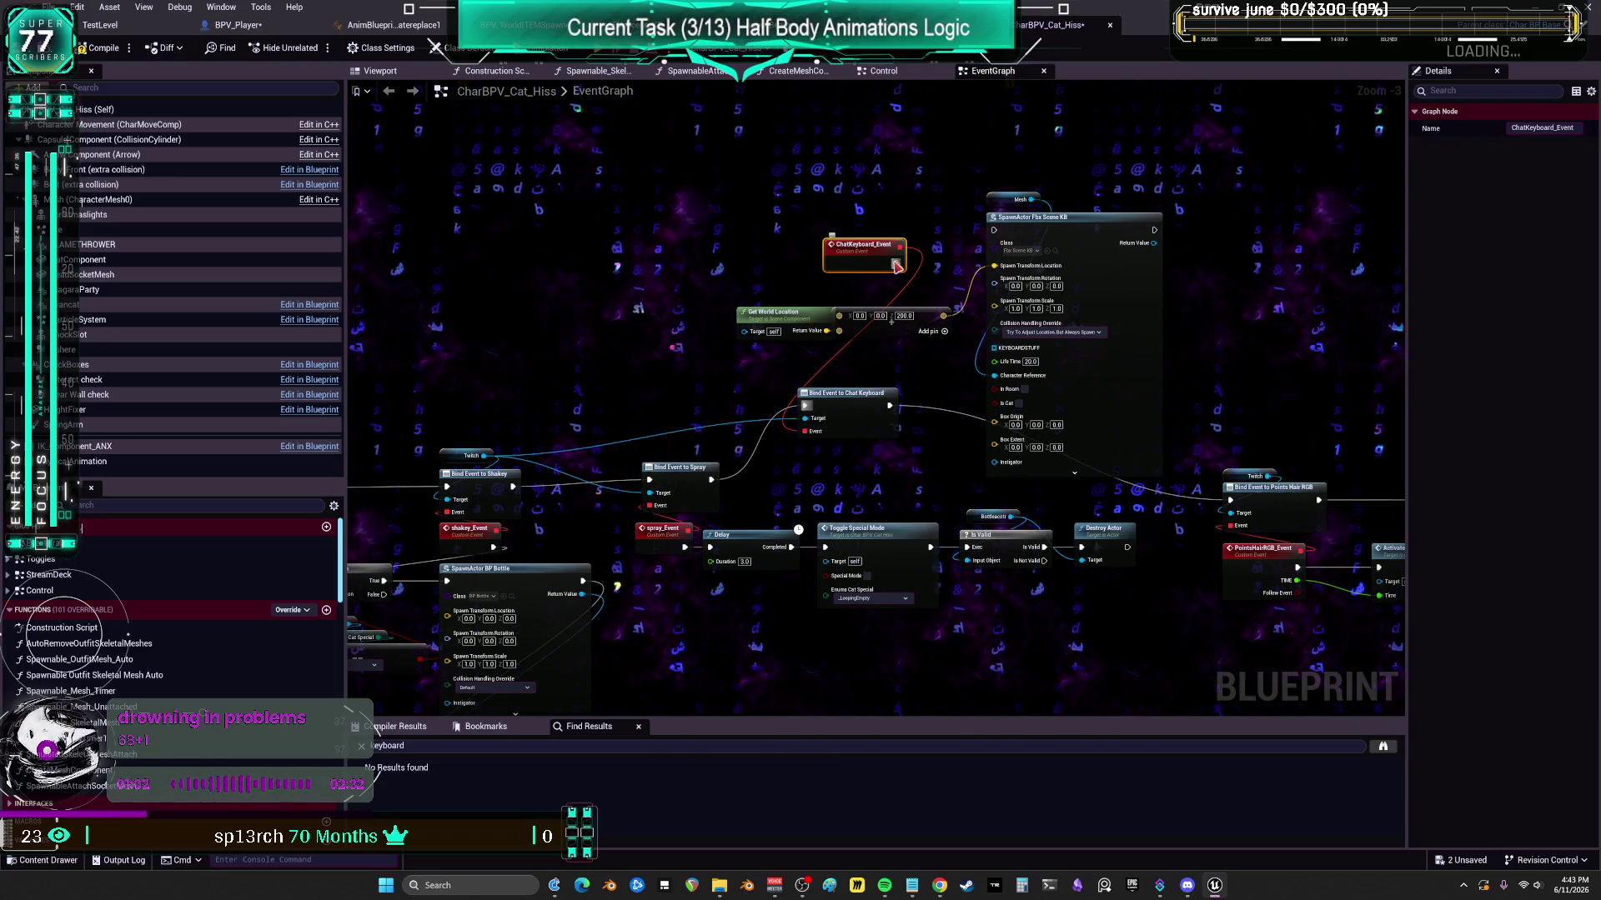
{"action": "left_click_drag", "start_coordinate": [828, 317], "coordinate": [775, 297]}
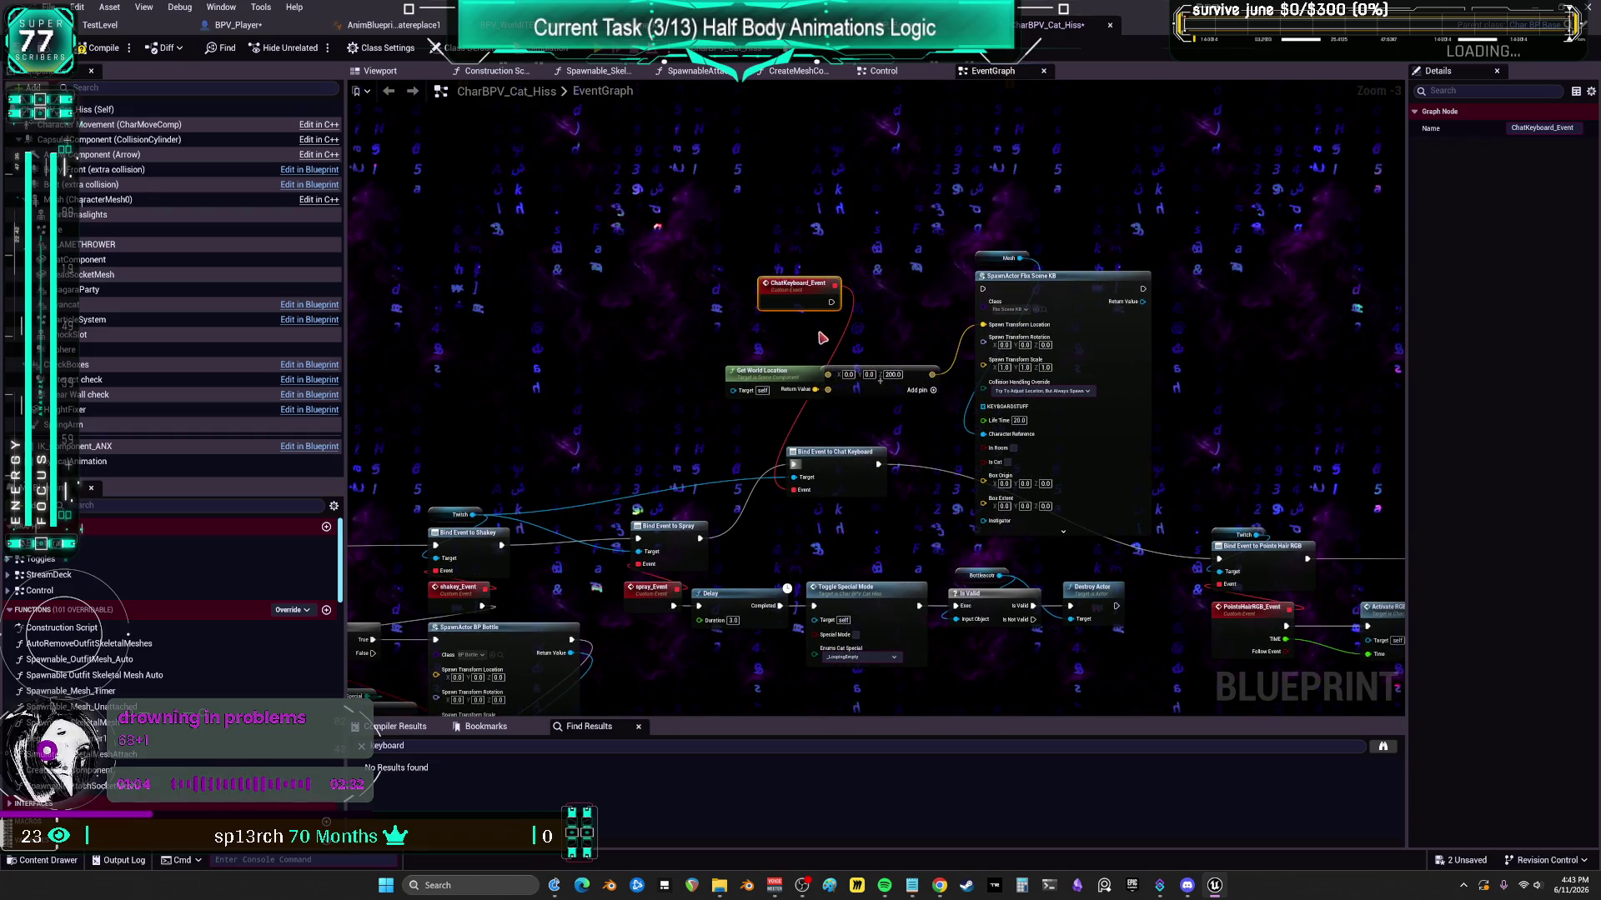
{"action": "left_click_drag", "start_coordinate": [100, 199], "coordinate": [727, 389]}
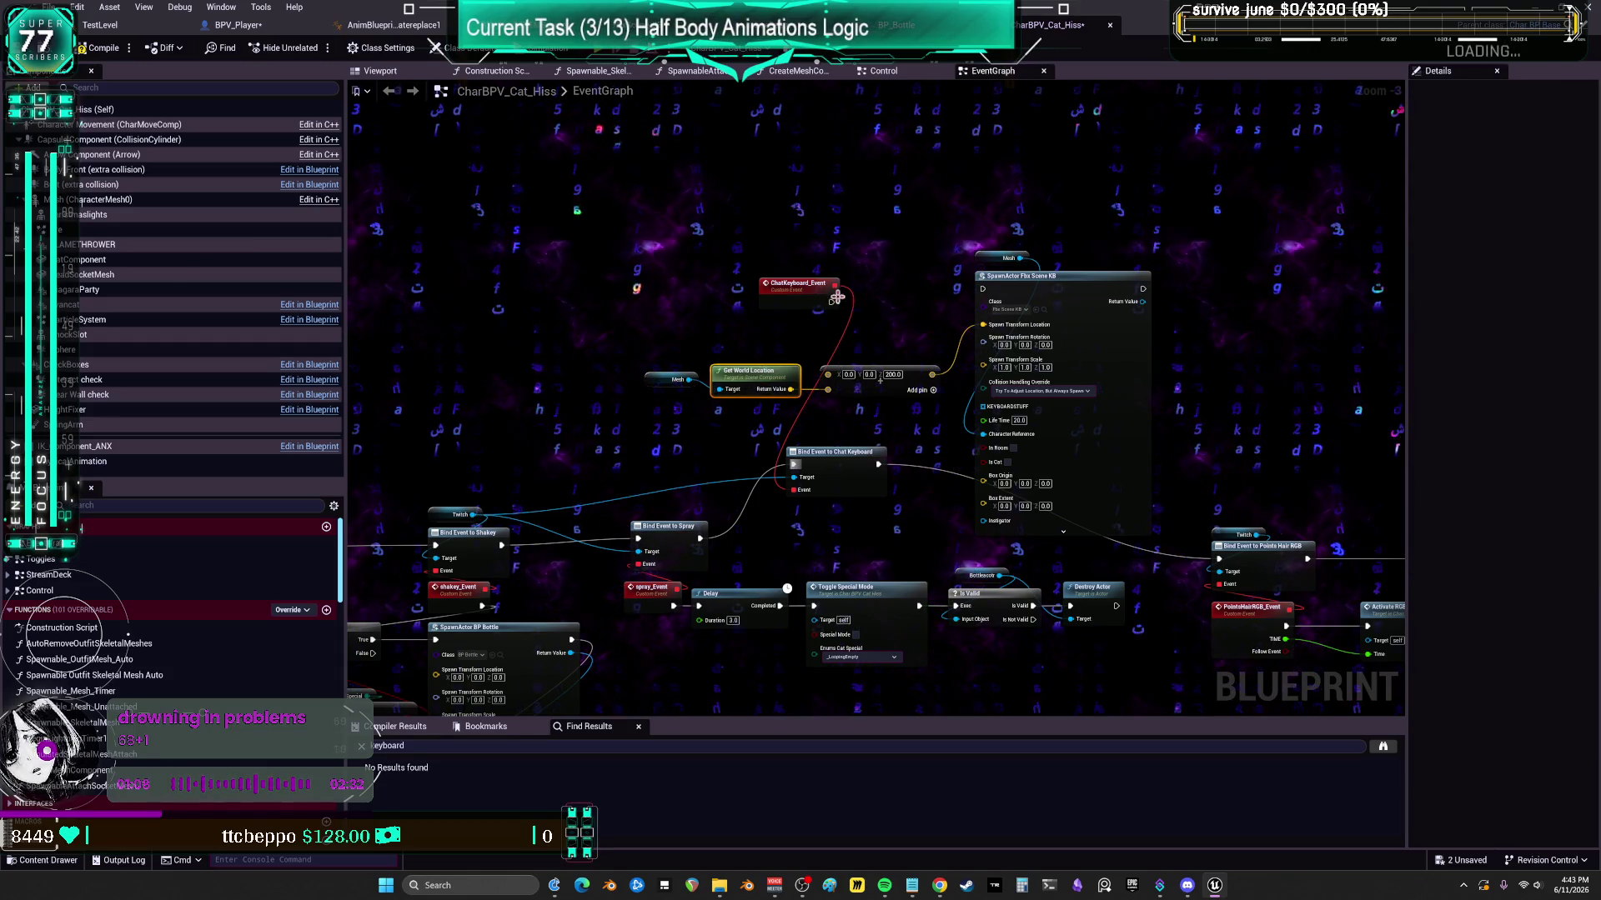
{"action": "mouse_move", "coordinate": [834, 300]}
{"action": "left_mouse_down"}
{"action": "mouse_move", "coordinate": [925, 317]}
{"action": "mouse_move", "coordinate": [985, 296]}
{"action": "left_mouse_up"}
{"action": "left_click_drag", "start_coordinate": [799, 301], "coordinate": [752, 288]}
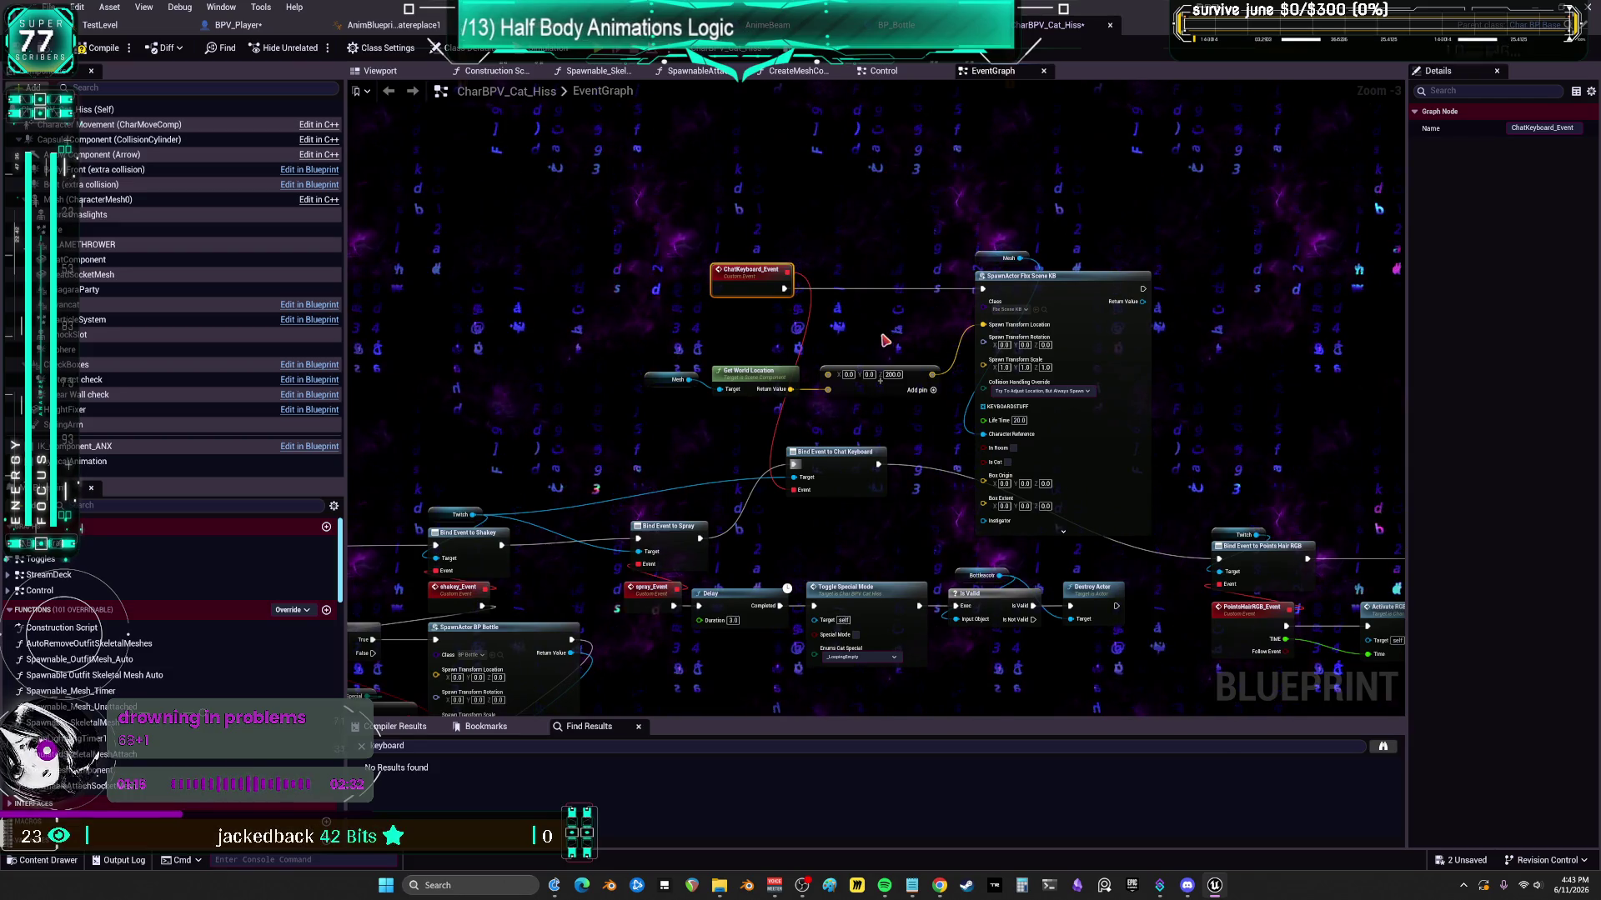
{"action": "left_click_drag", "start_coordinate": [907, 524], "coordinate": [1041, 340]}
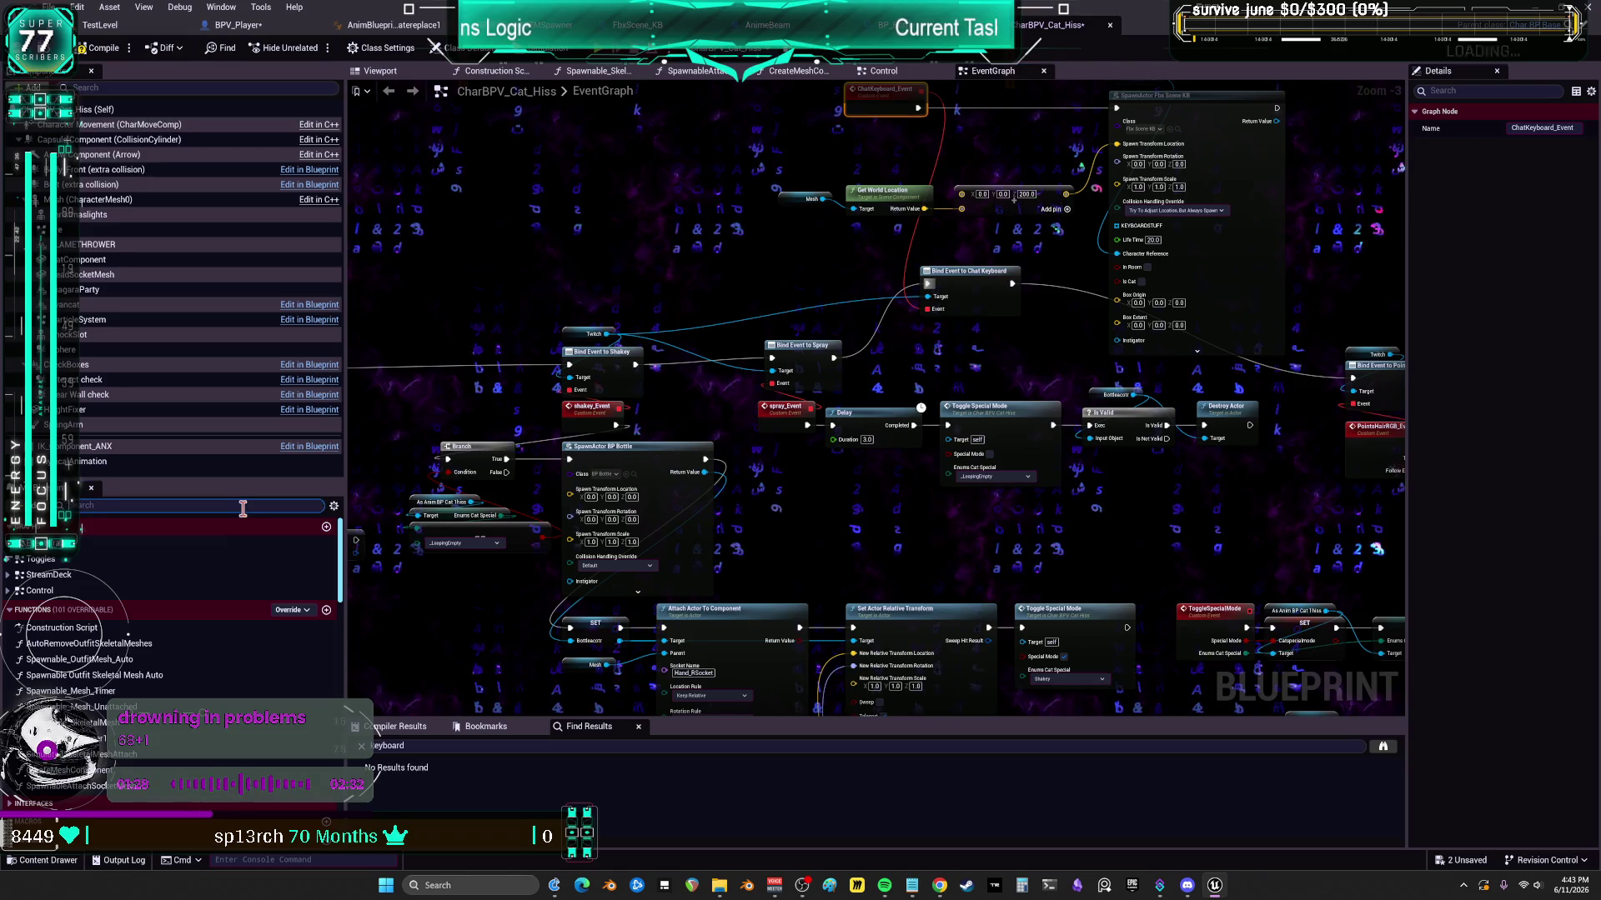
- Search My Blueprint for 'special' and jump to the ToggleSpecialMode custom event
{"action": "type", "text": "ed"}
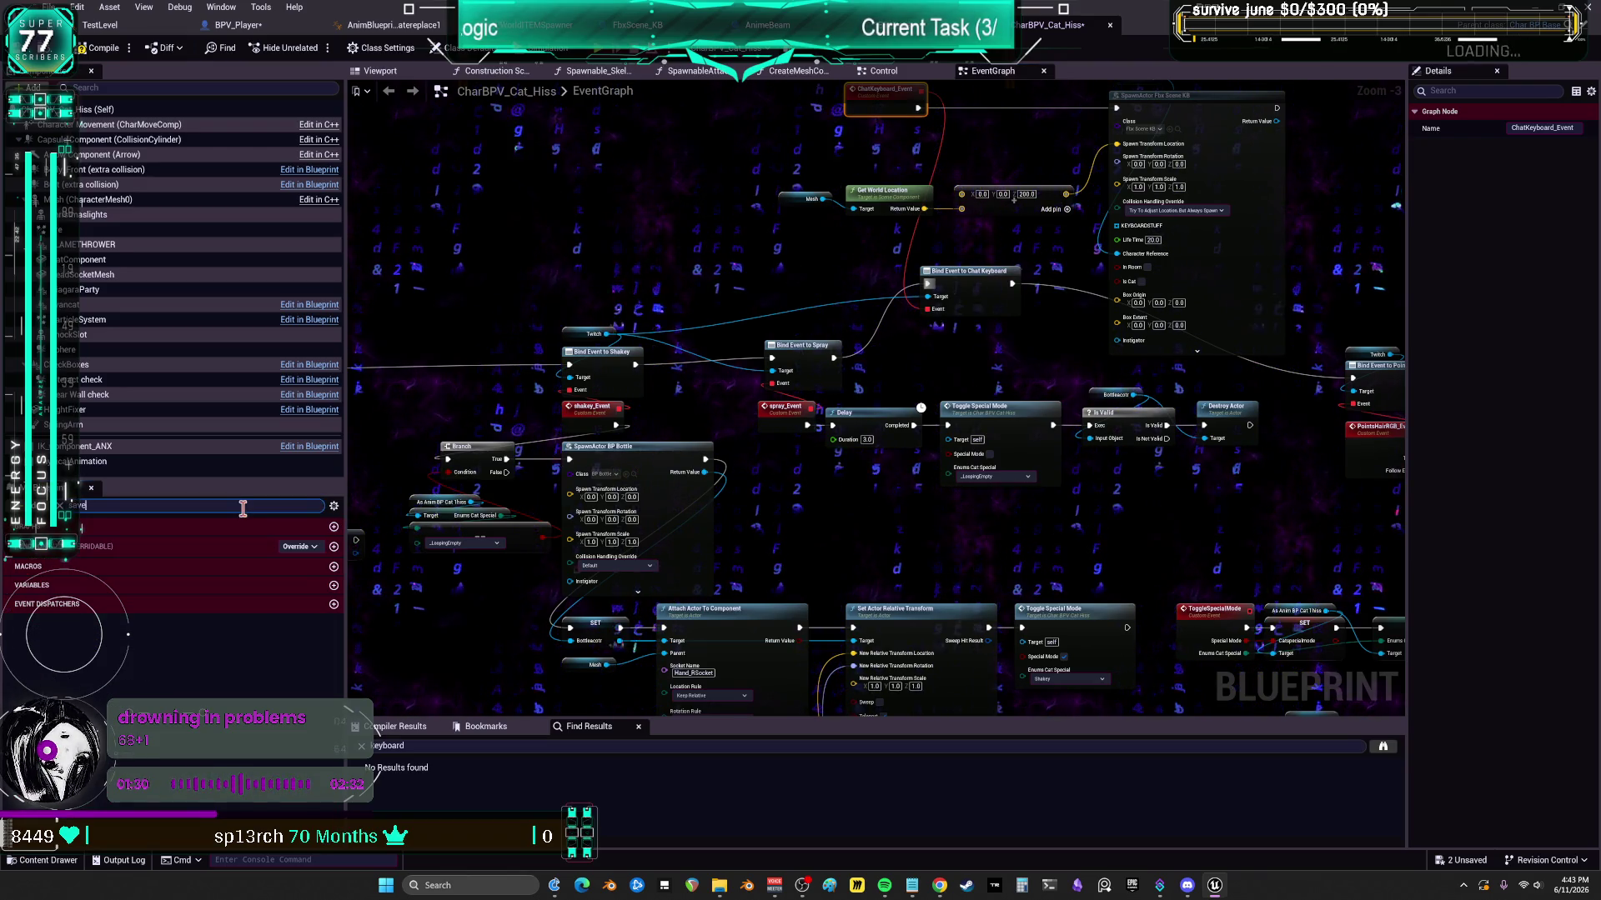
{"action": "key", "text": "Escape"}
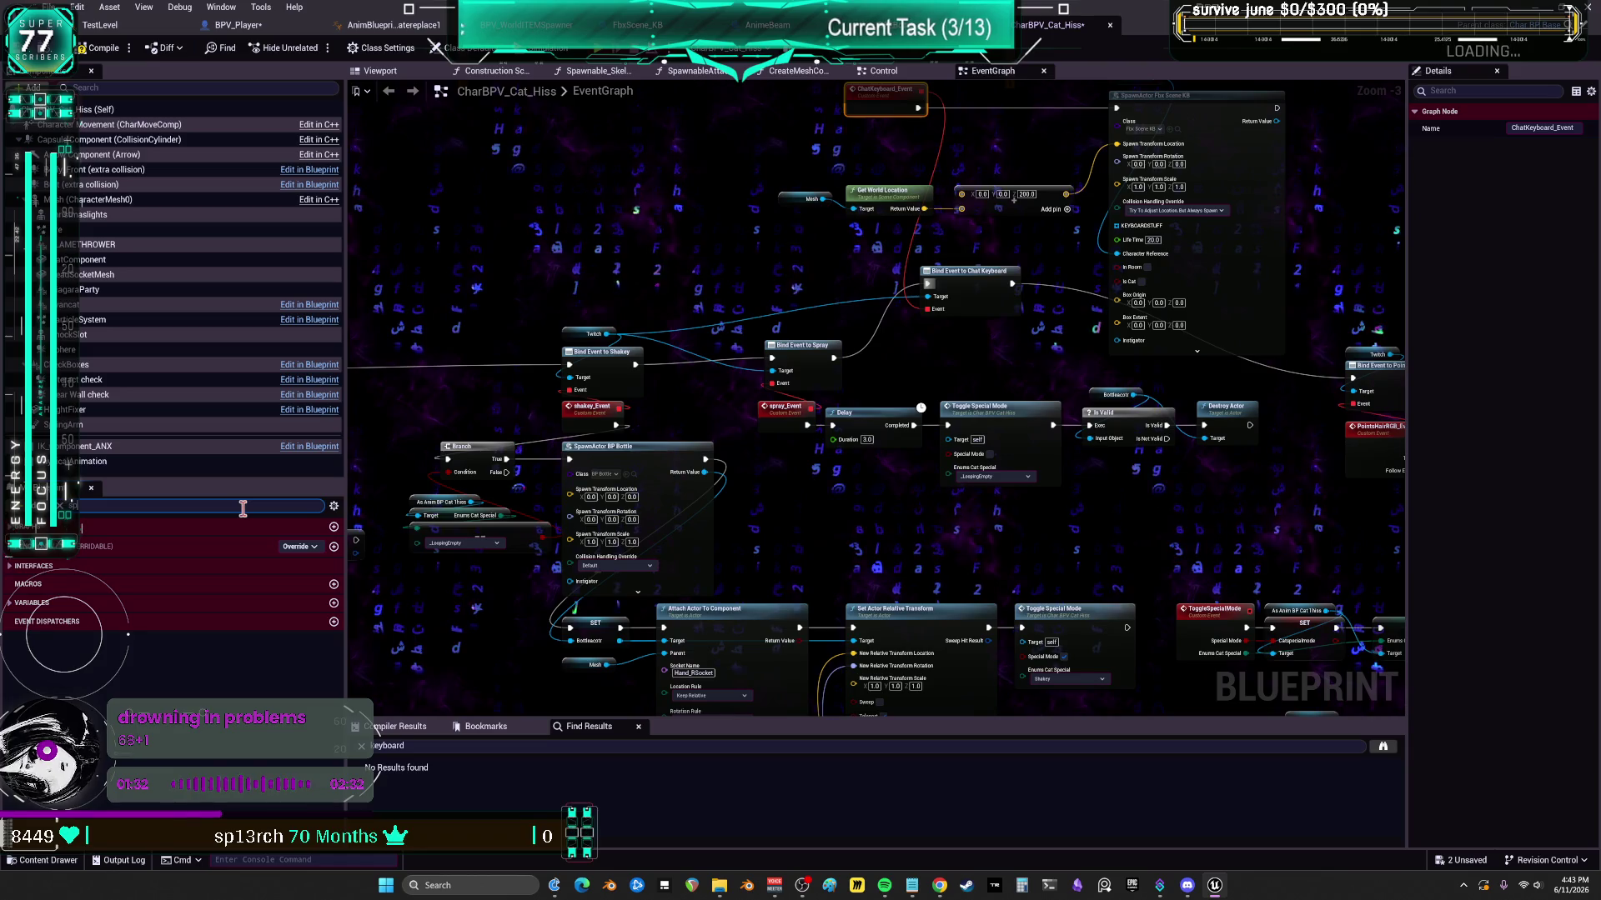
{"action": "type", "text": "l"}
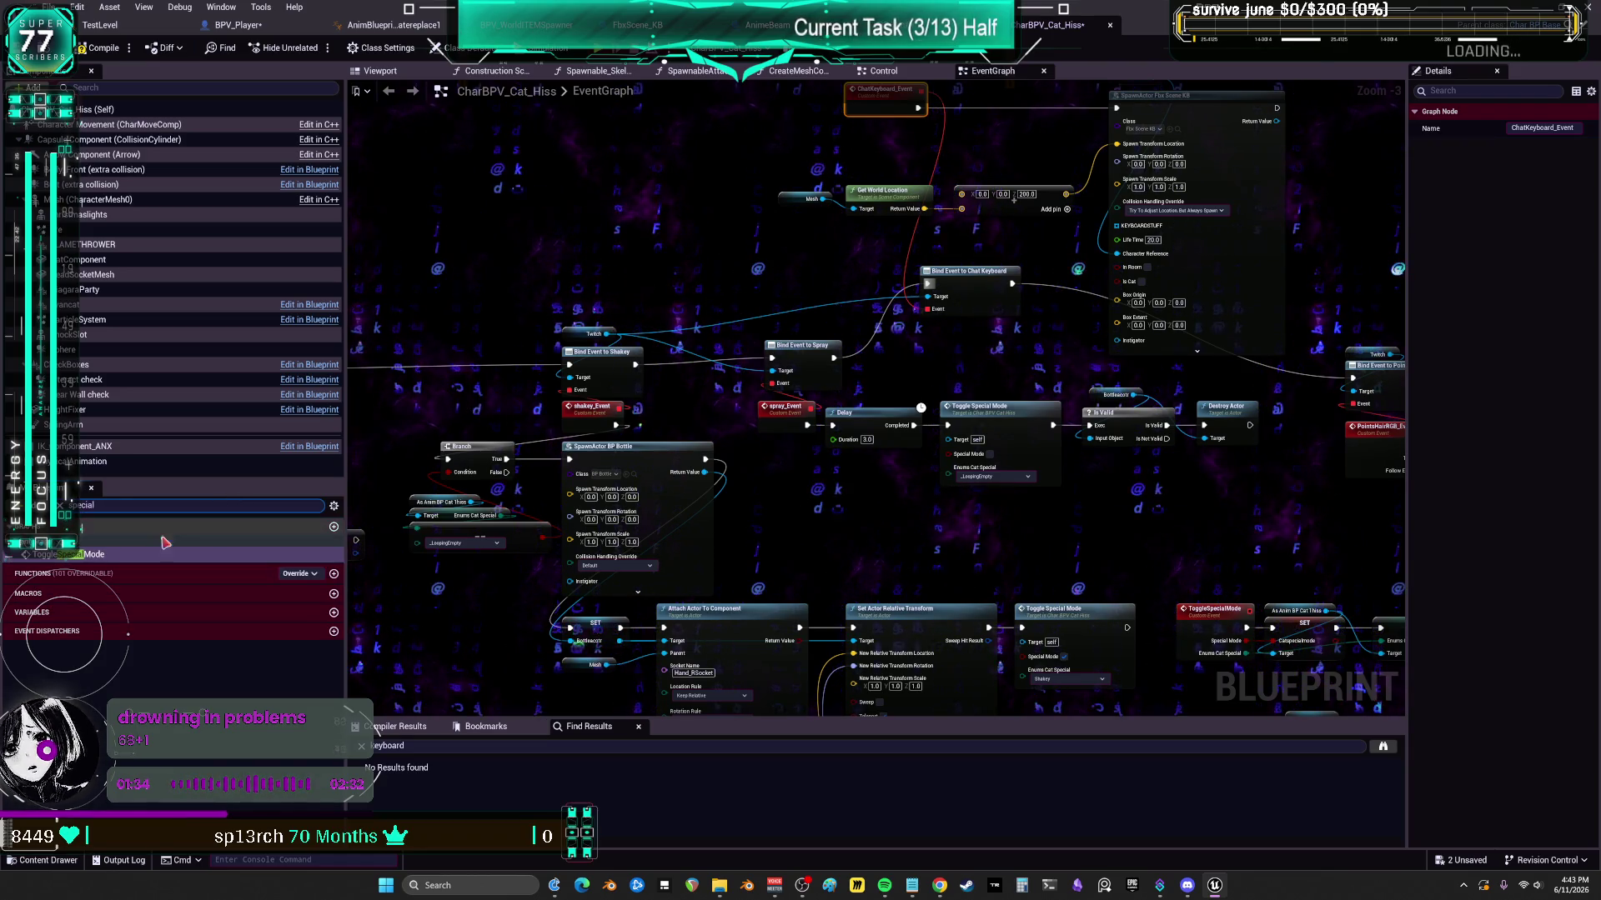
{"action": "double_click", "coordinate": [94, 554]}
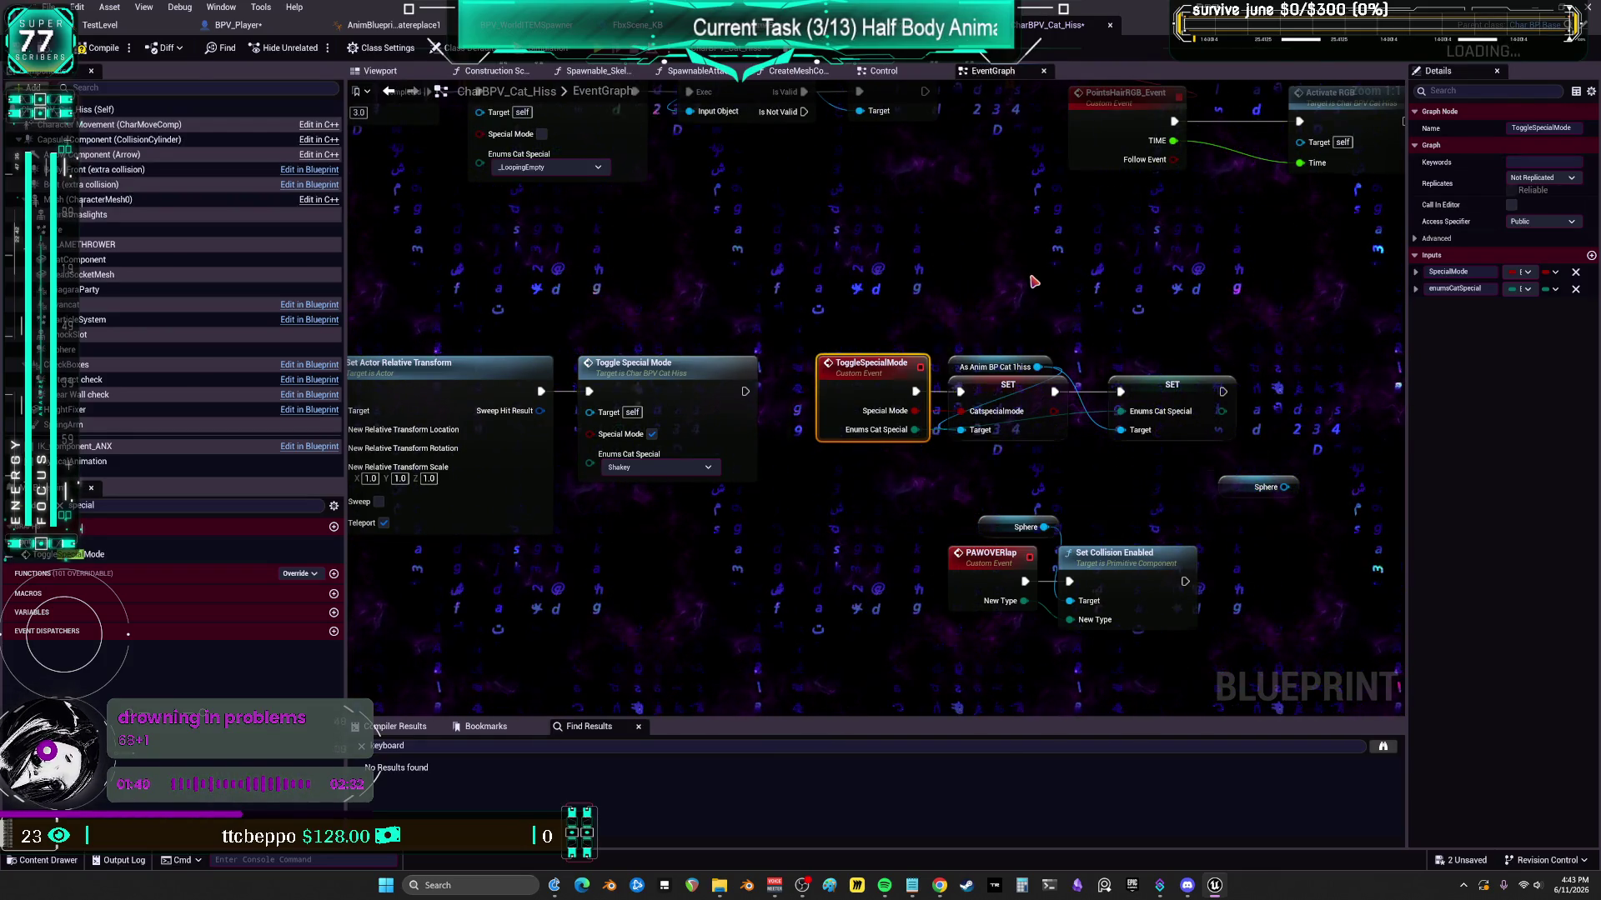
{"action": "scroll", "coordinate": [1033, 281], "scroll_direction": "down", "scroll_amount": 3}
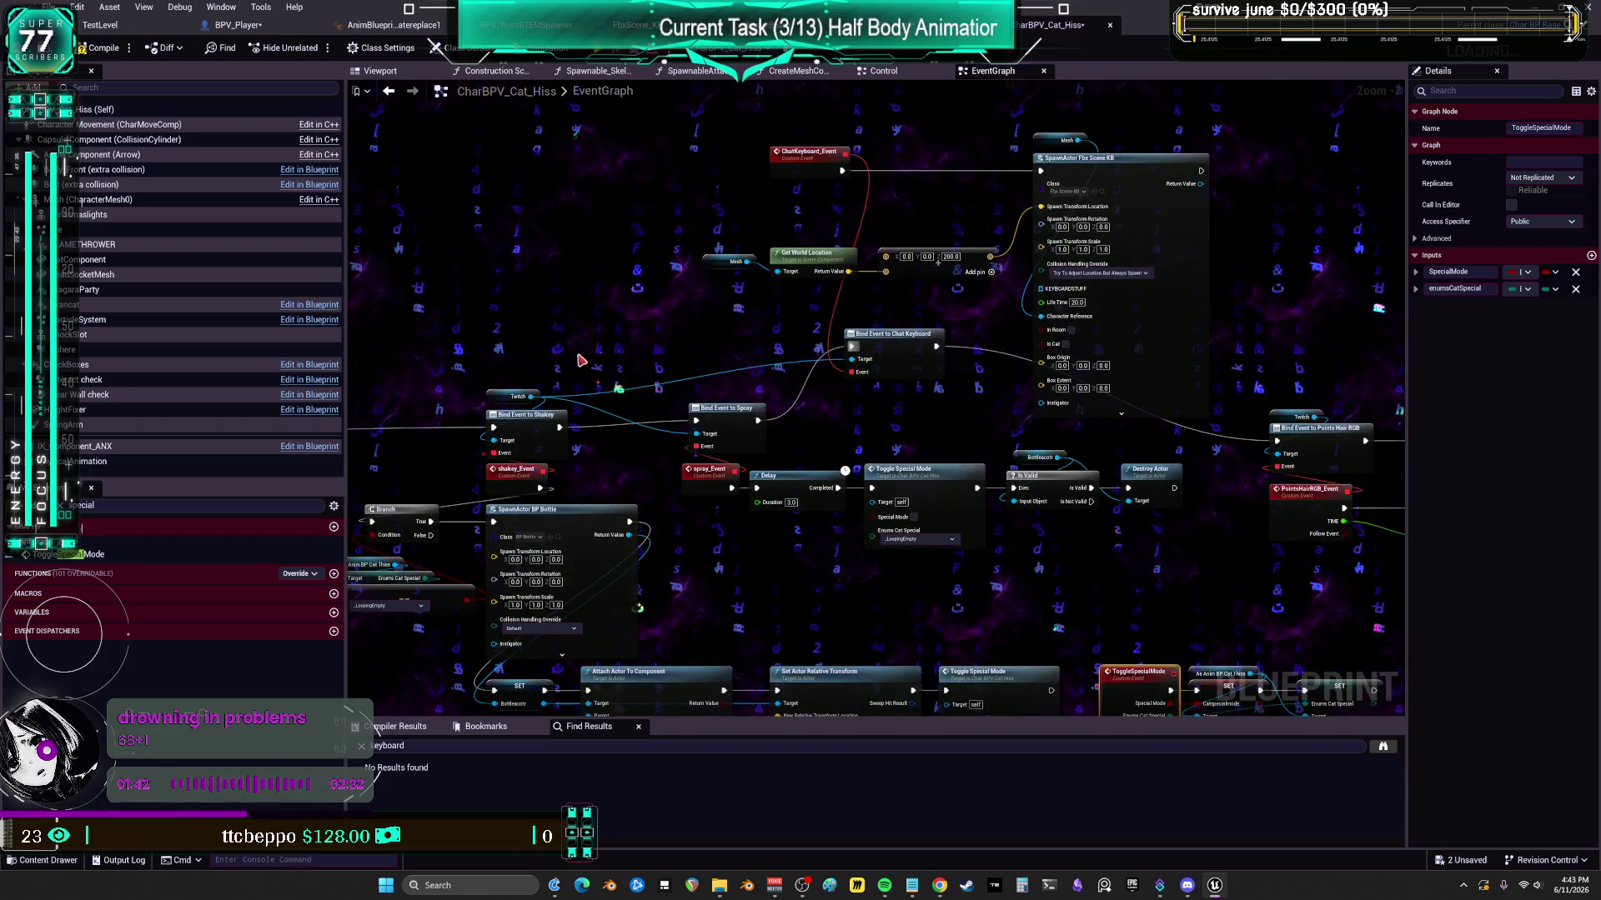
{"action": "left_click_drag", "start_coordinate": [581, 360], "coordinate": [711, 392]}
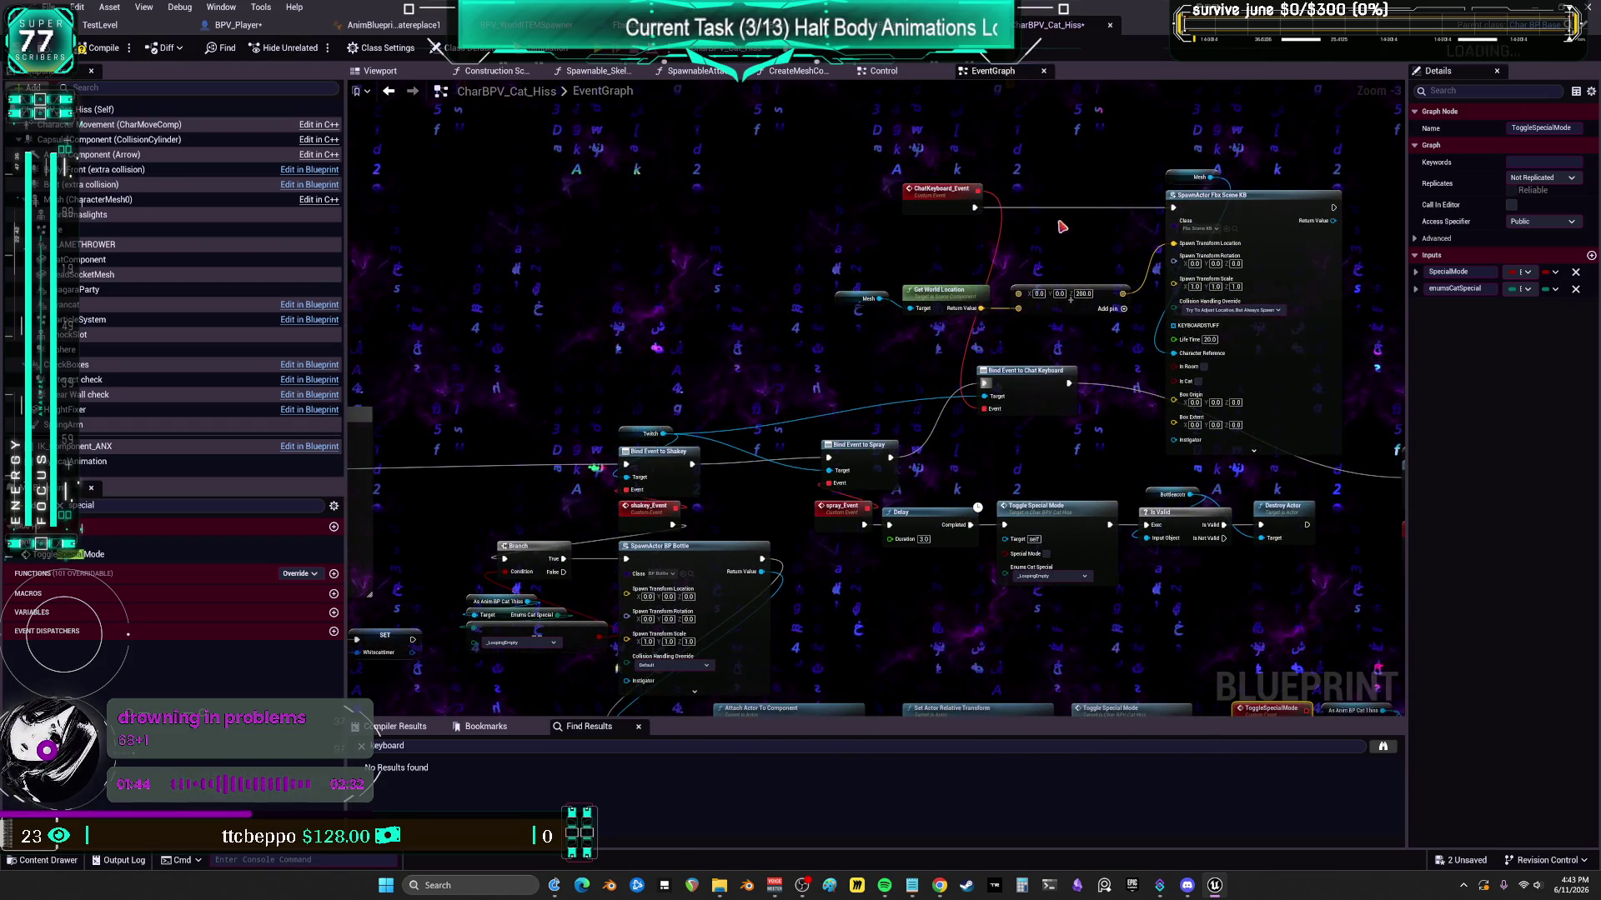
{"action": "mouse_move", "coordinate": [621, 412]}
{"action": "left_mouse_down"}
{"action": "mouse_move", "coordinate": [754, 315]}
{"action": "mouse_move", "coordinate": [876, 306]}
{"action": "mouse_move", "coordinate": [608, 416]}
{"action": "mouse_move", "coordinate": [605, 436]}
{"action": "left_mouse_up"}
{"action": "left_click_drag", "start_coordinate": [690, 412], "coordinate": [701, 378]}
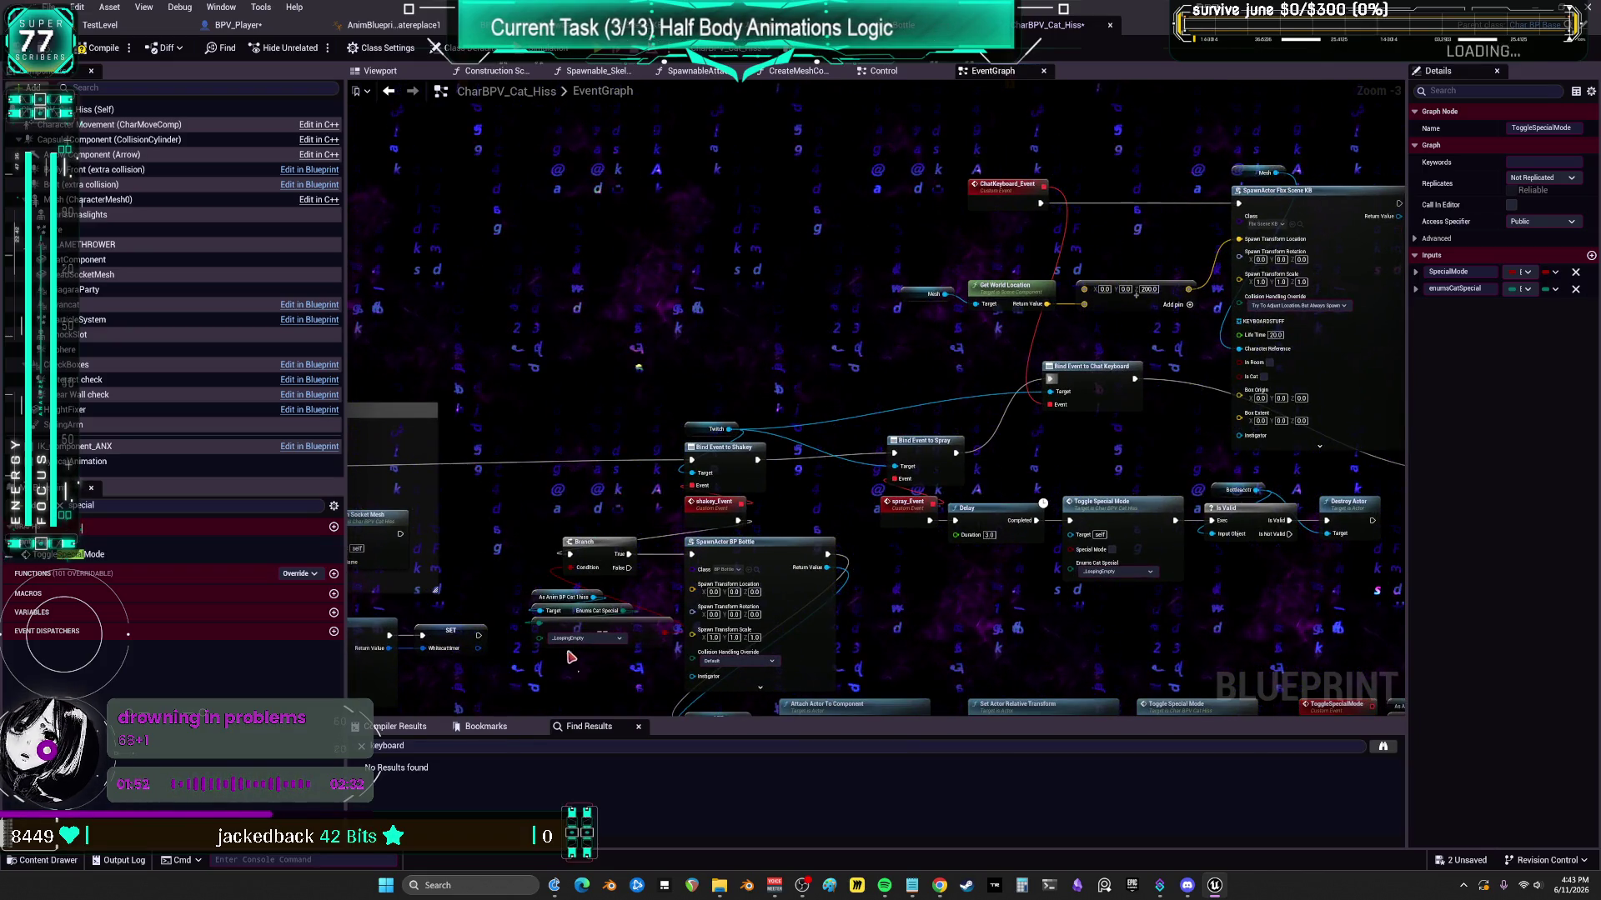
- Paste the cast and enum comparison nodes and set the copy to KeyboardSmash
{"action": "left_click", "coordinate": [631, 216]}
{"action": "scroll", "coordinate": [719, 266], "scroll_direction": "up", "scroll_amount": 2}
{"action": "key", "text": "ctrl+v"}
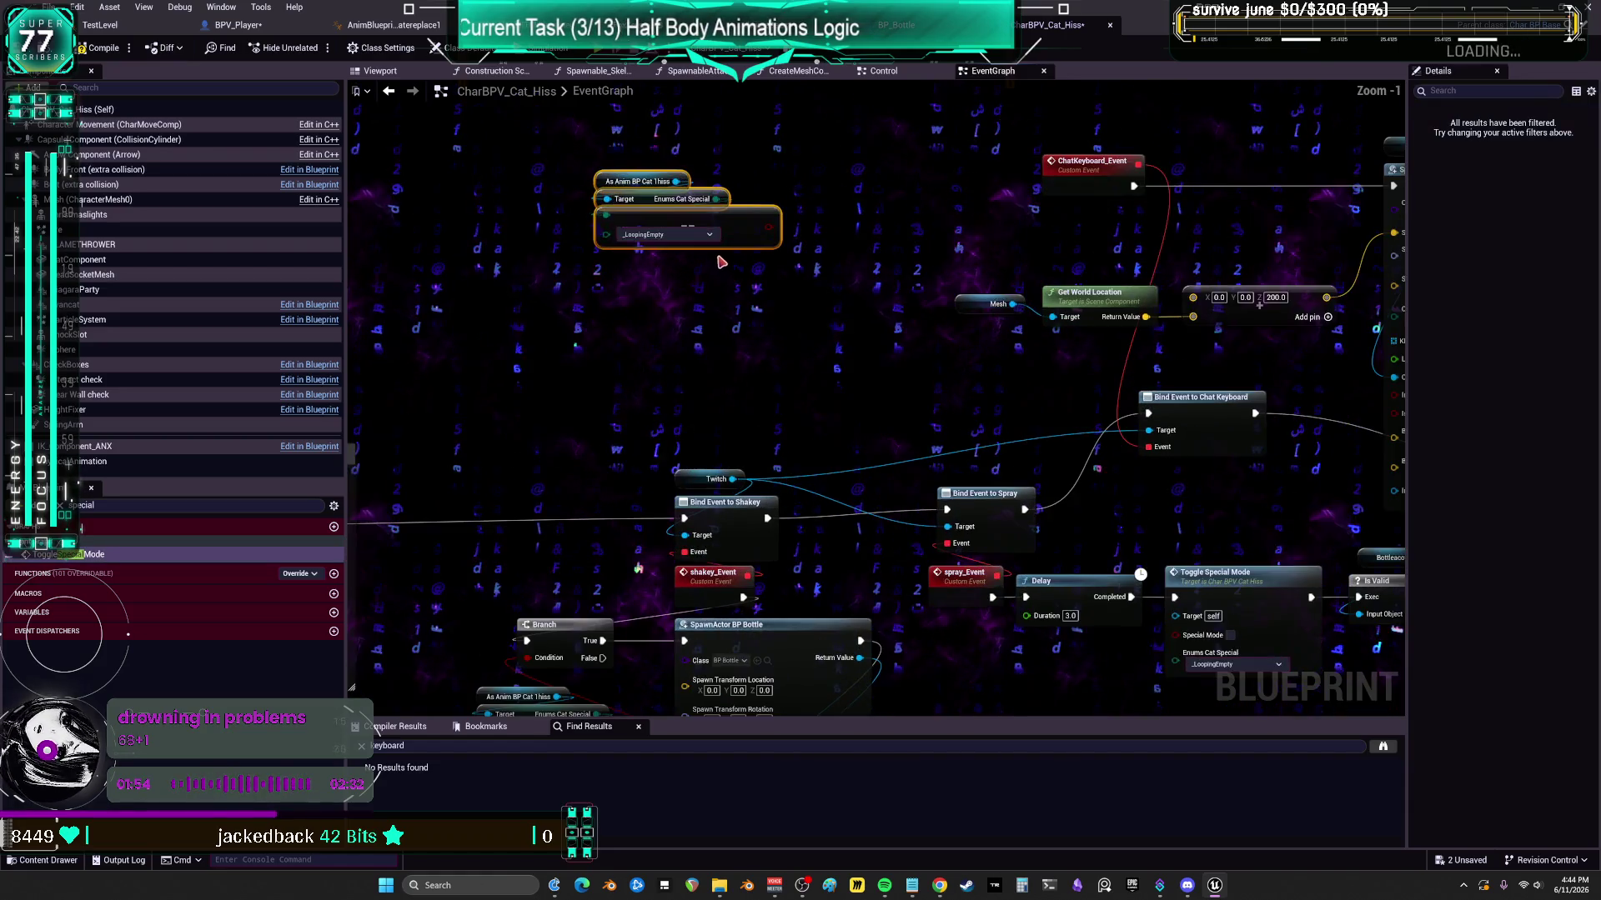
{"action": "left_click", "coordinate": [670, 263]}
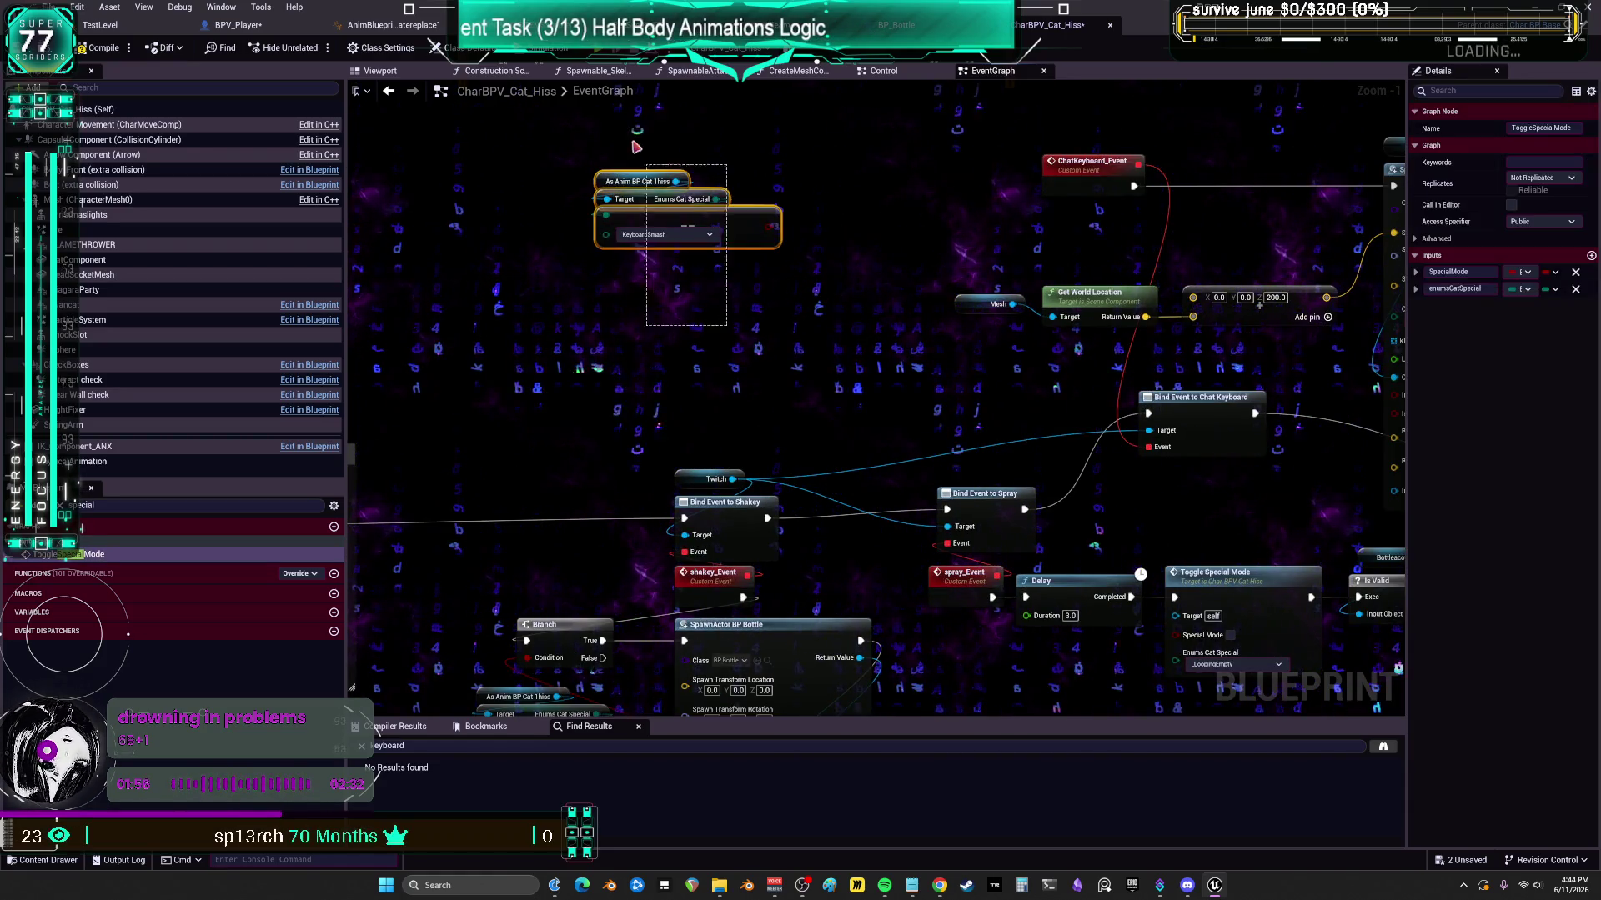
{"action": "left_click", "coordinate": [617, 298]}
- Paste a second copy of the comparison and set its enum to Shakey
{"action": "key", "text": "ctrl+v"}
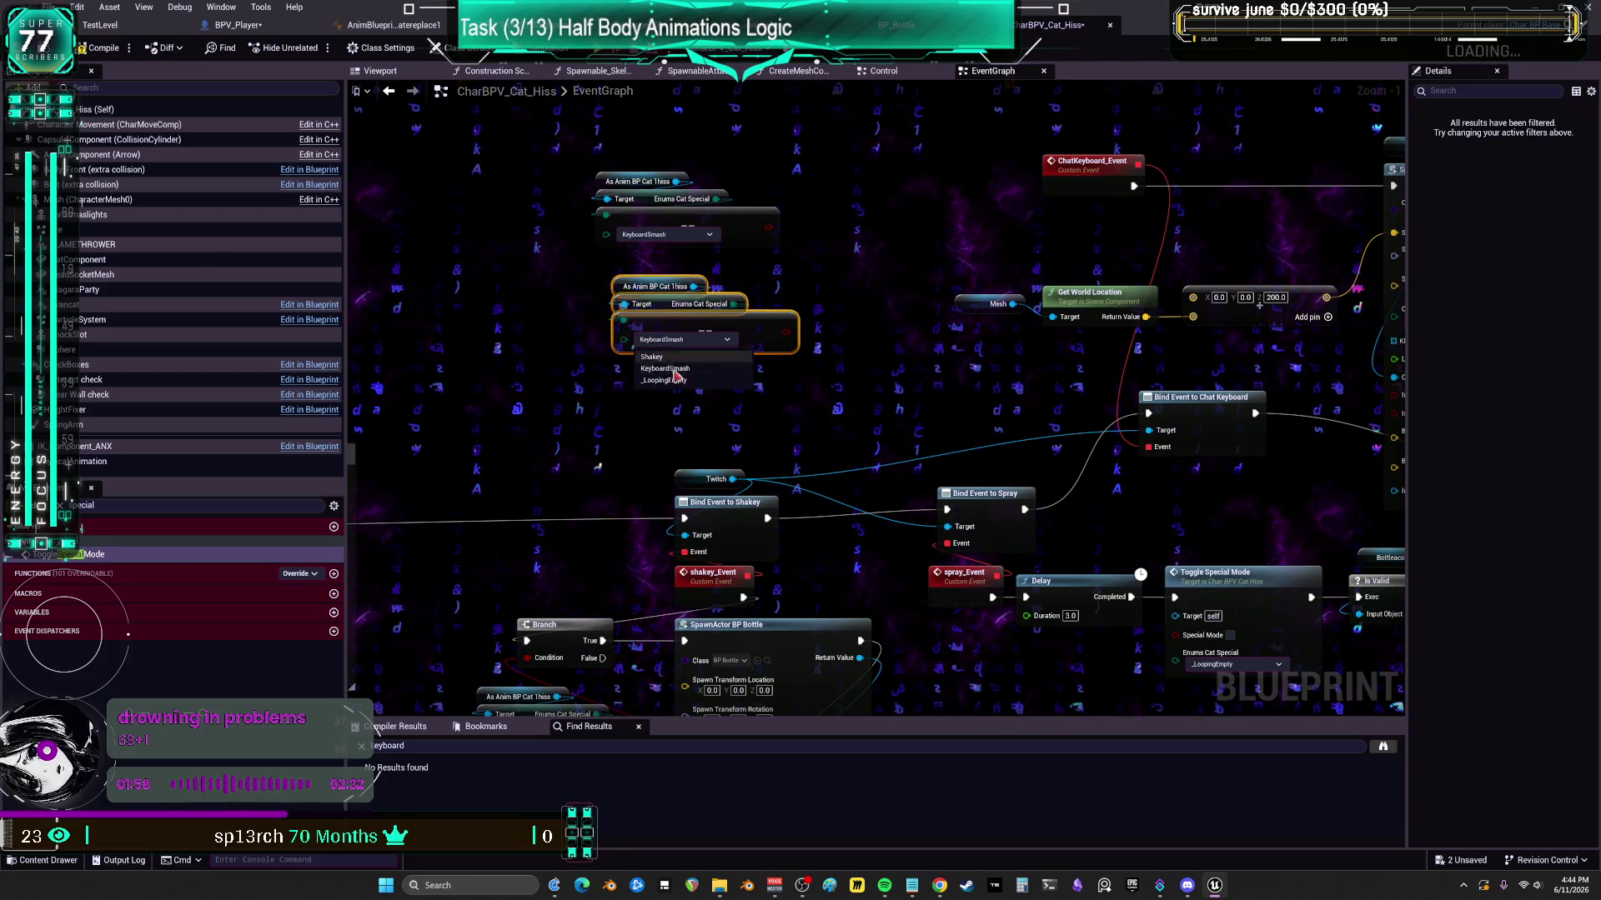
{"action": "left_click", "coordinate": [672, 380]}
{"action": "left_click_drag", "start_coordinate": [677, 323], "coordinate": [659, 323]}
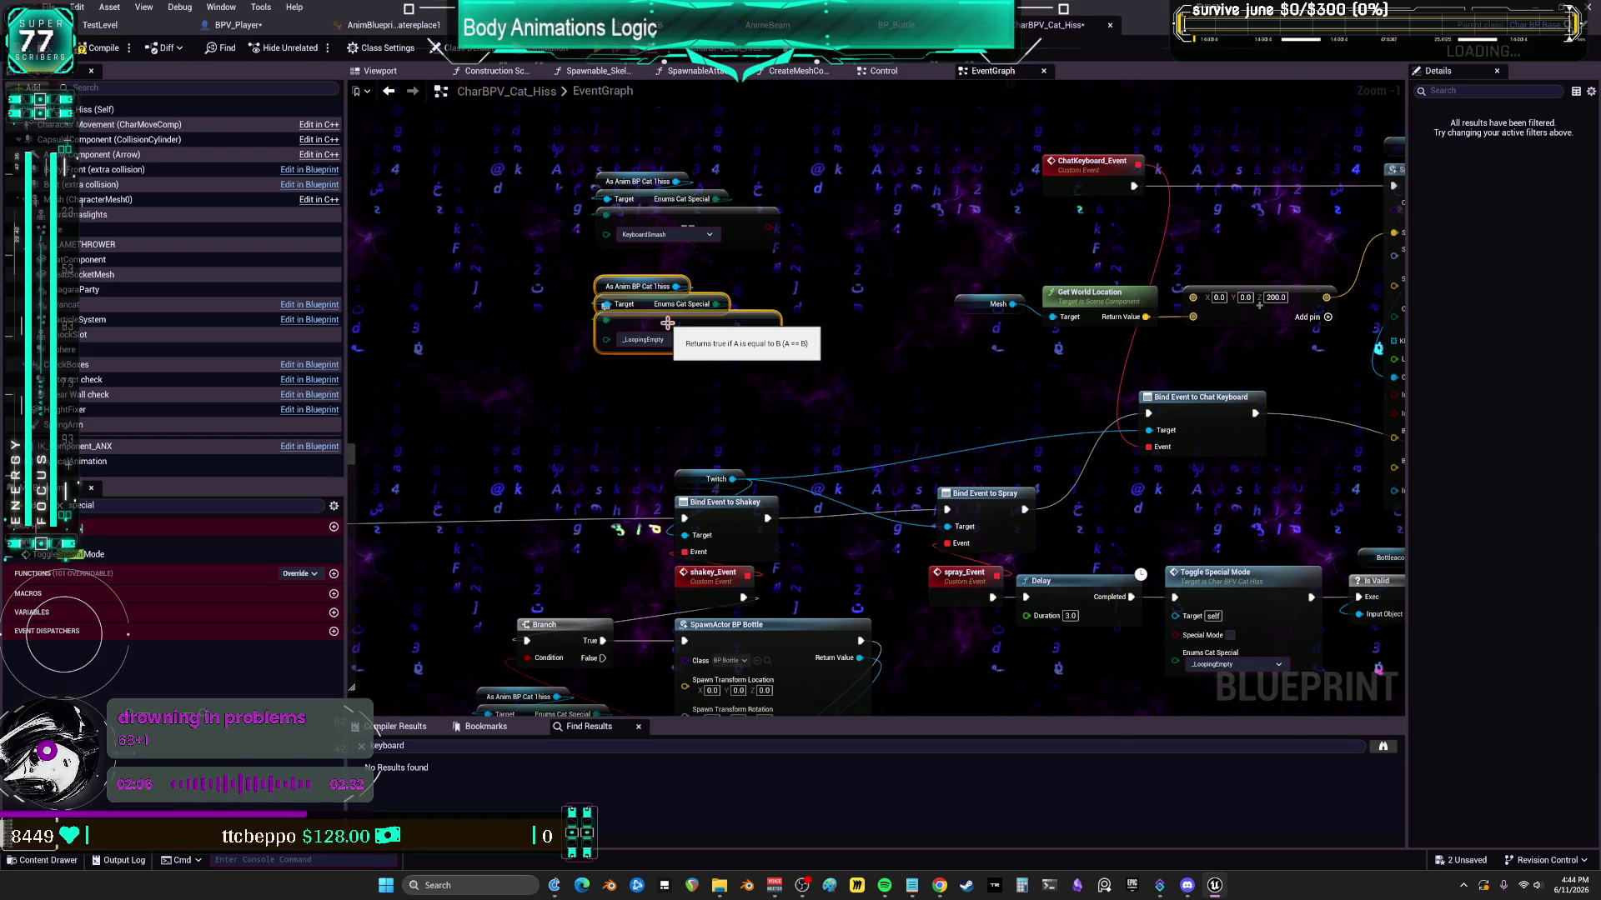
{"action": "left_click", "coordinate": [689, 336]}
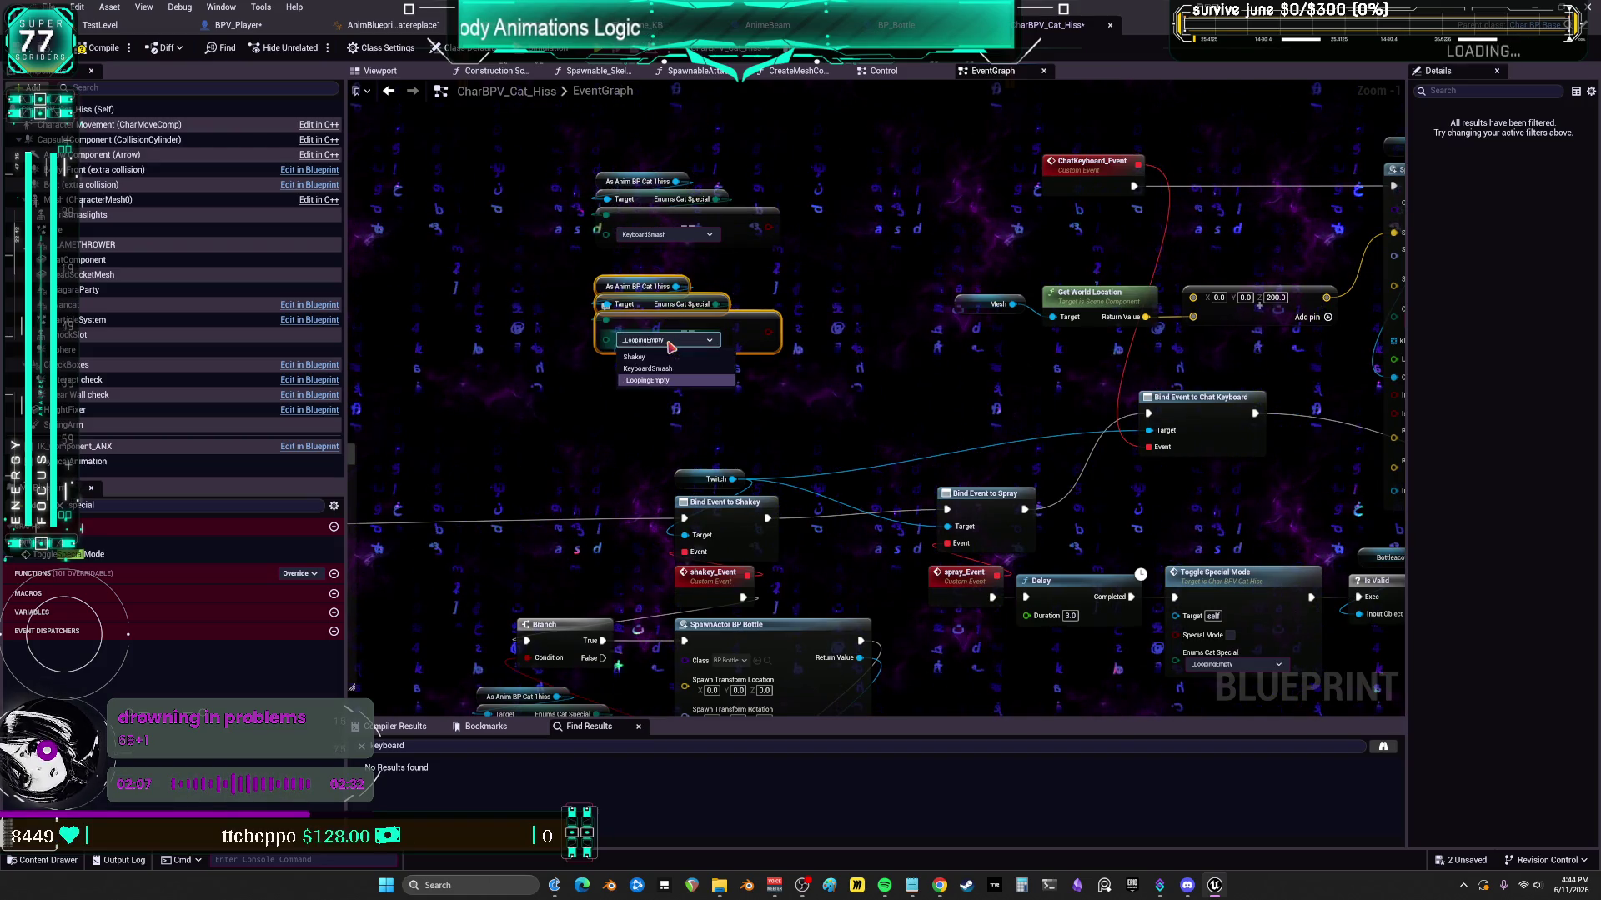
{"action": "left_click", "coordinate": [651, 358]}
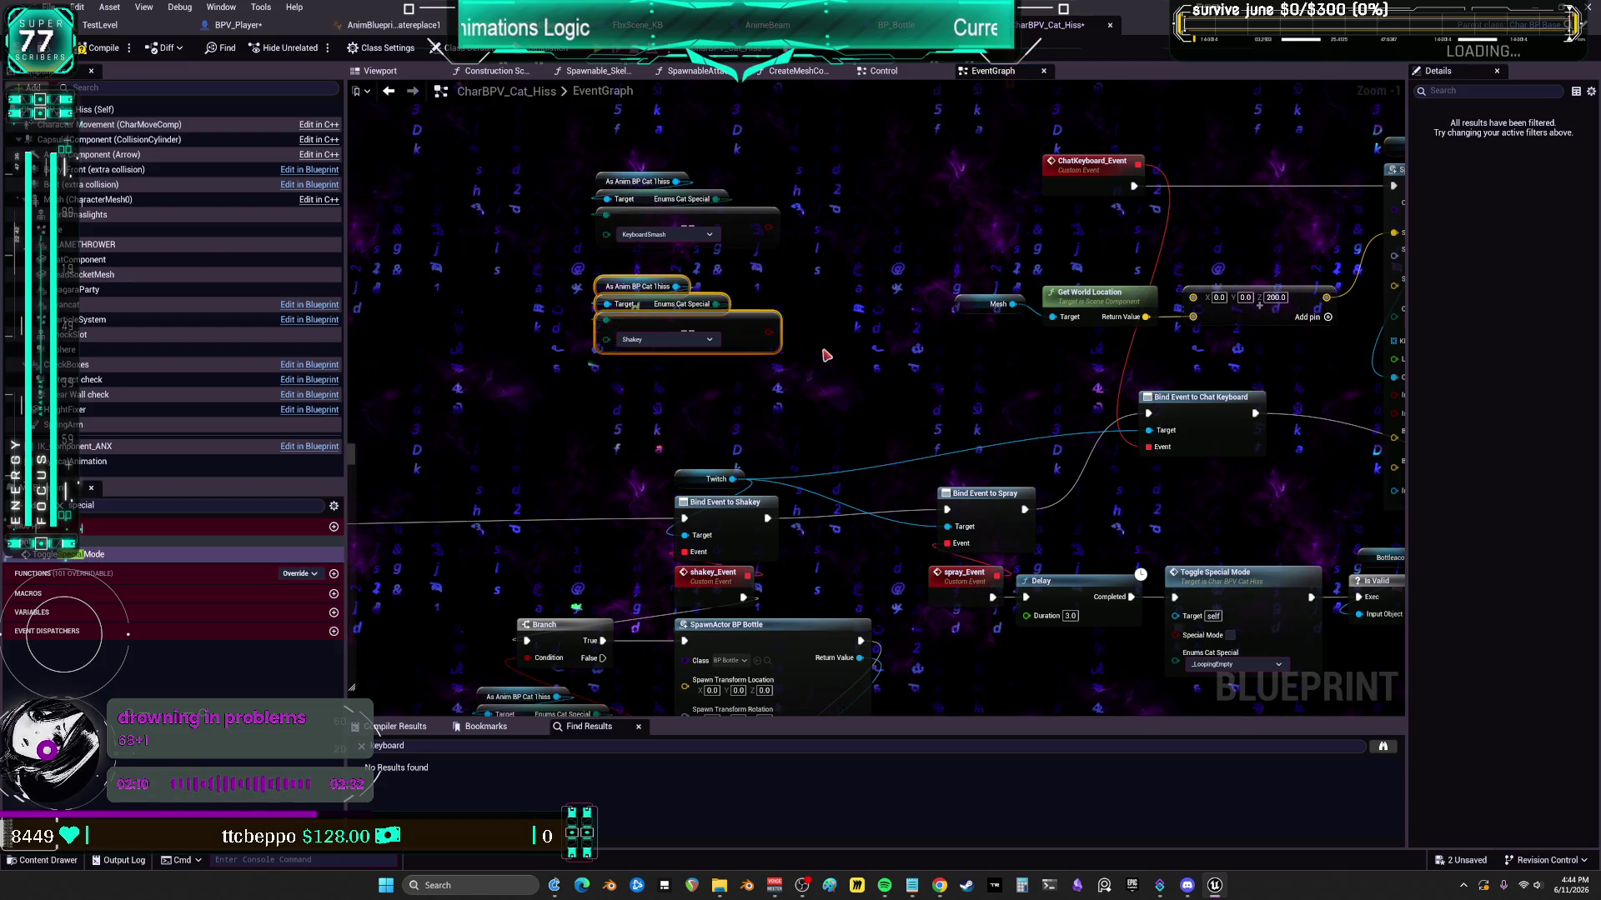
{"action": "left_click_drag", "start_coordinate": [1196, 356], "coordinate": [1048, 382]}
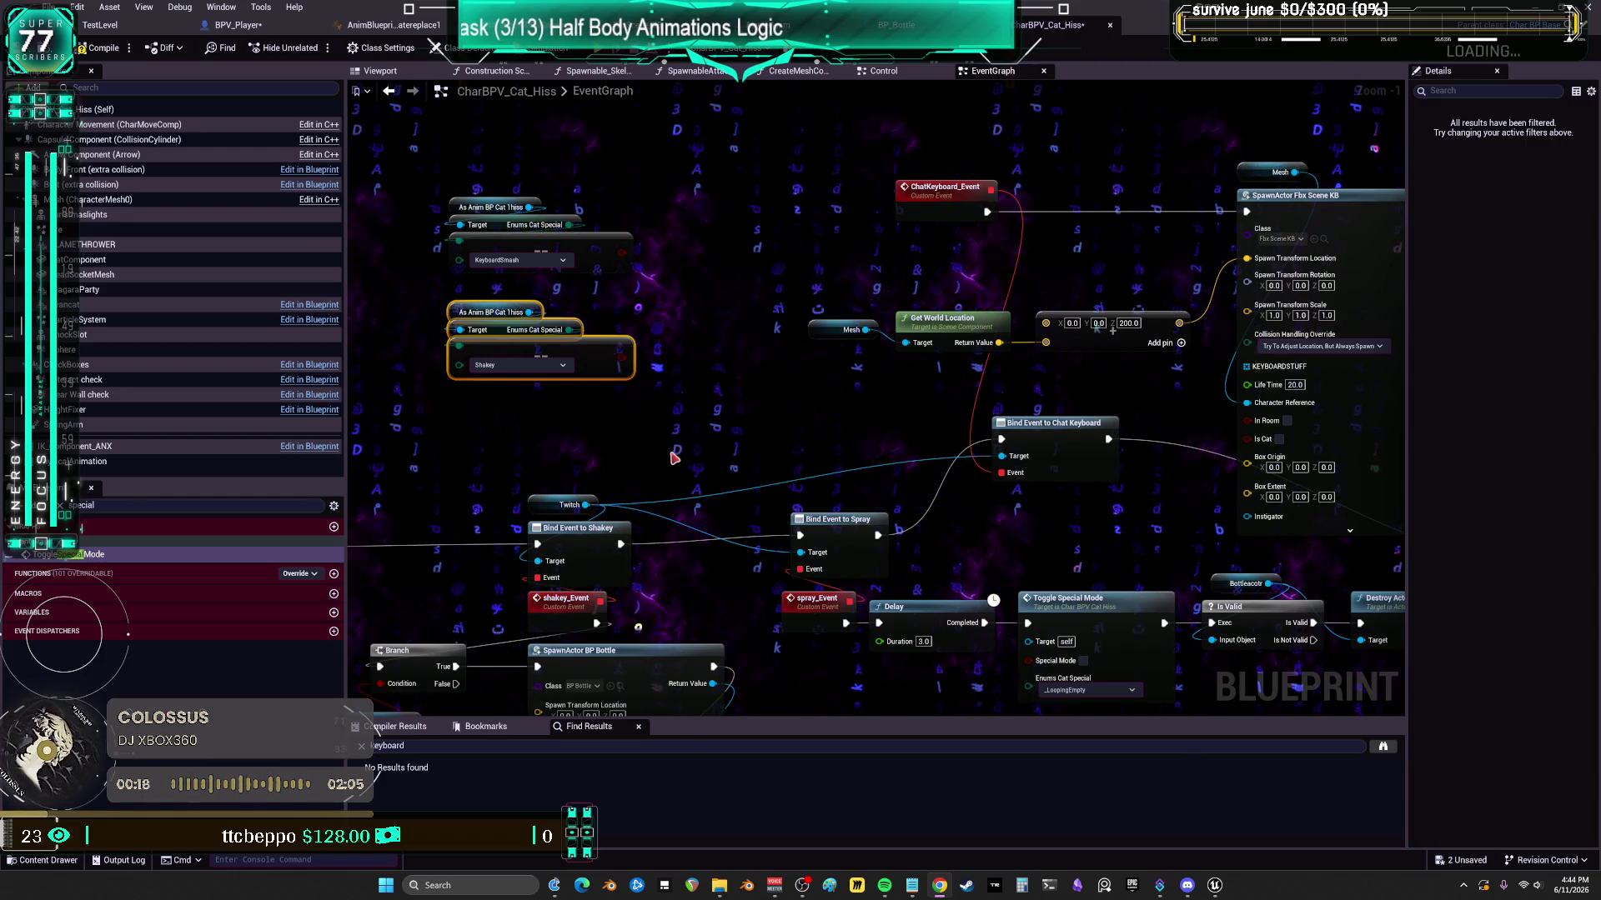
- Move the KeyboardSmash comparison nodes beside ChatKeyboard_Event
{"action": "left_click", "coordinate": [507, 343]}
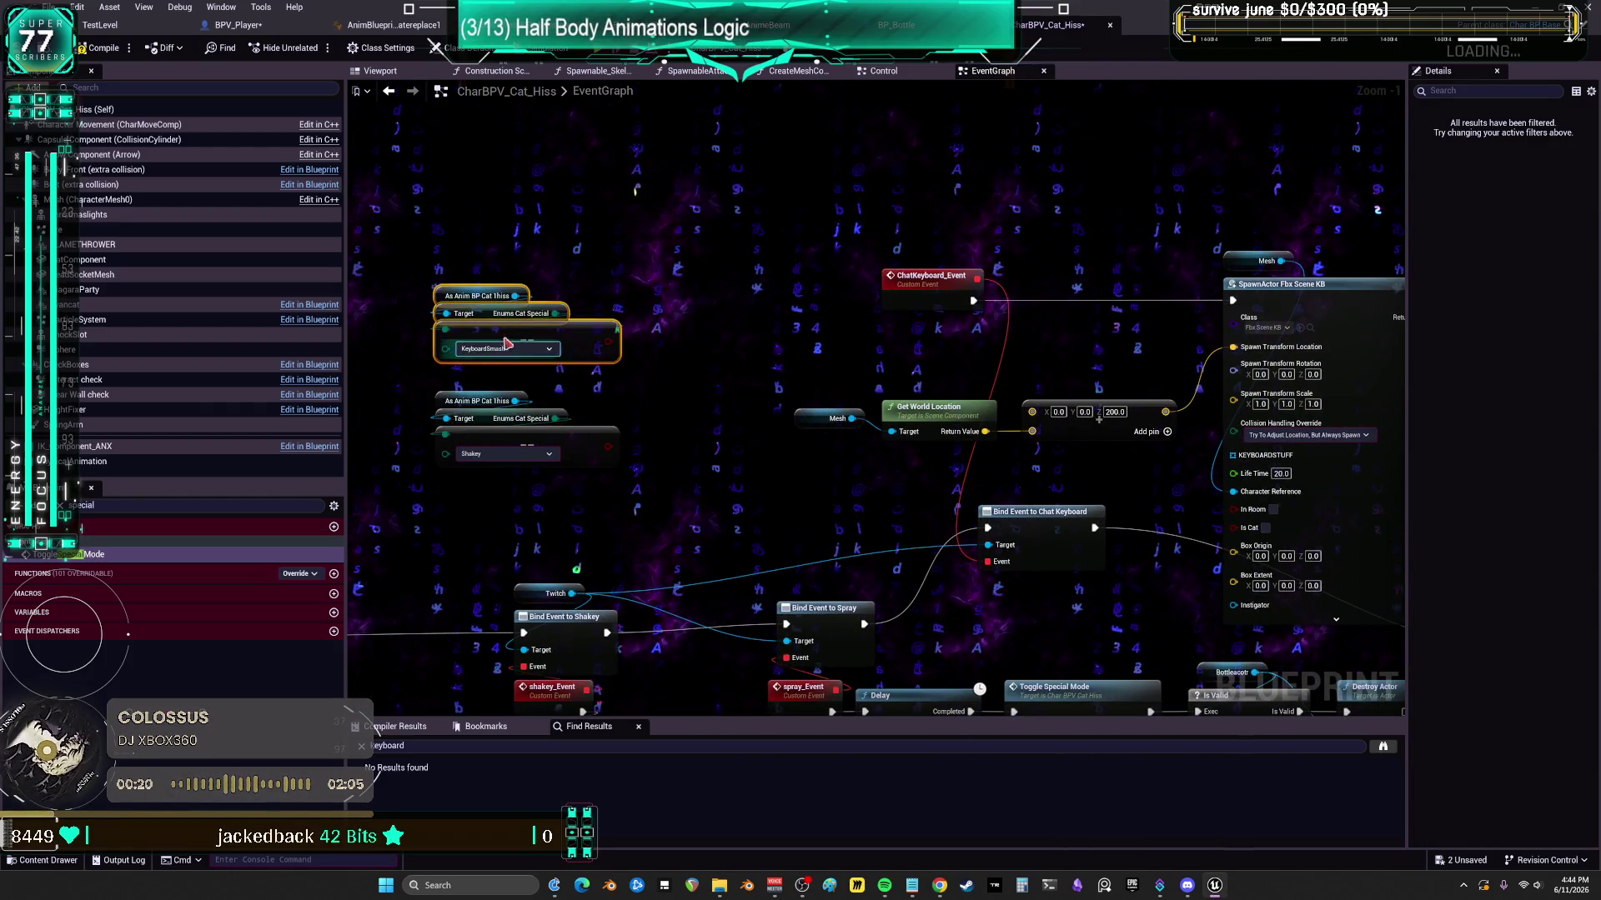
{"action": "left_click_drag", "start_coordinate": [507, 343], "coordinate": [882, 238]}
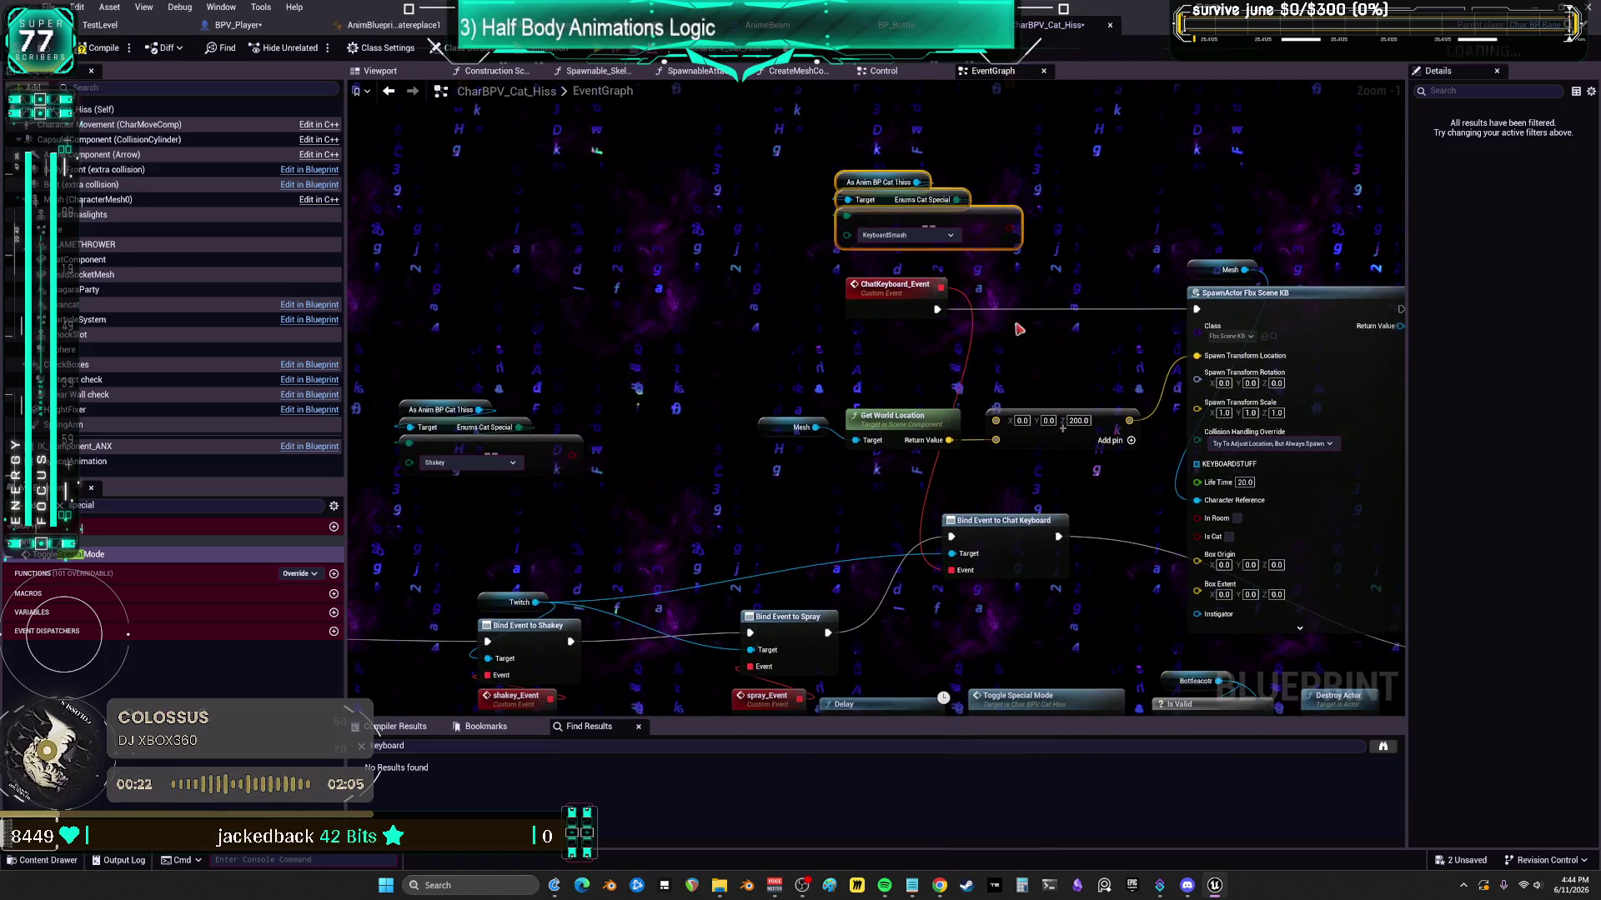
{"action": "left_click_drag", "start_coordinate": [897, 293], "coordinate": [775, 303]}
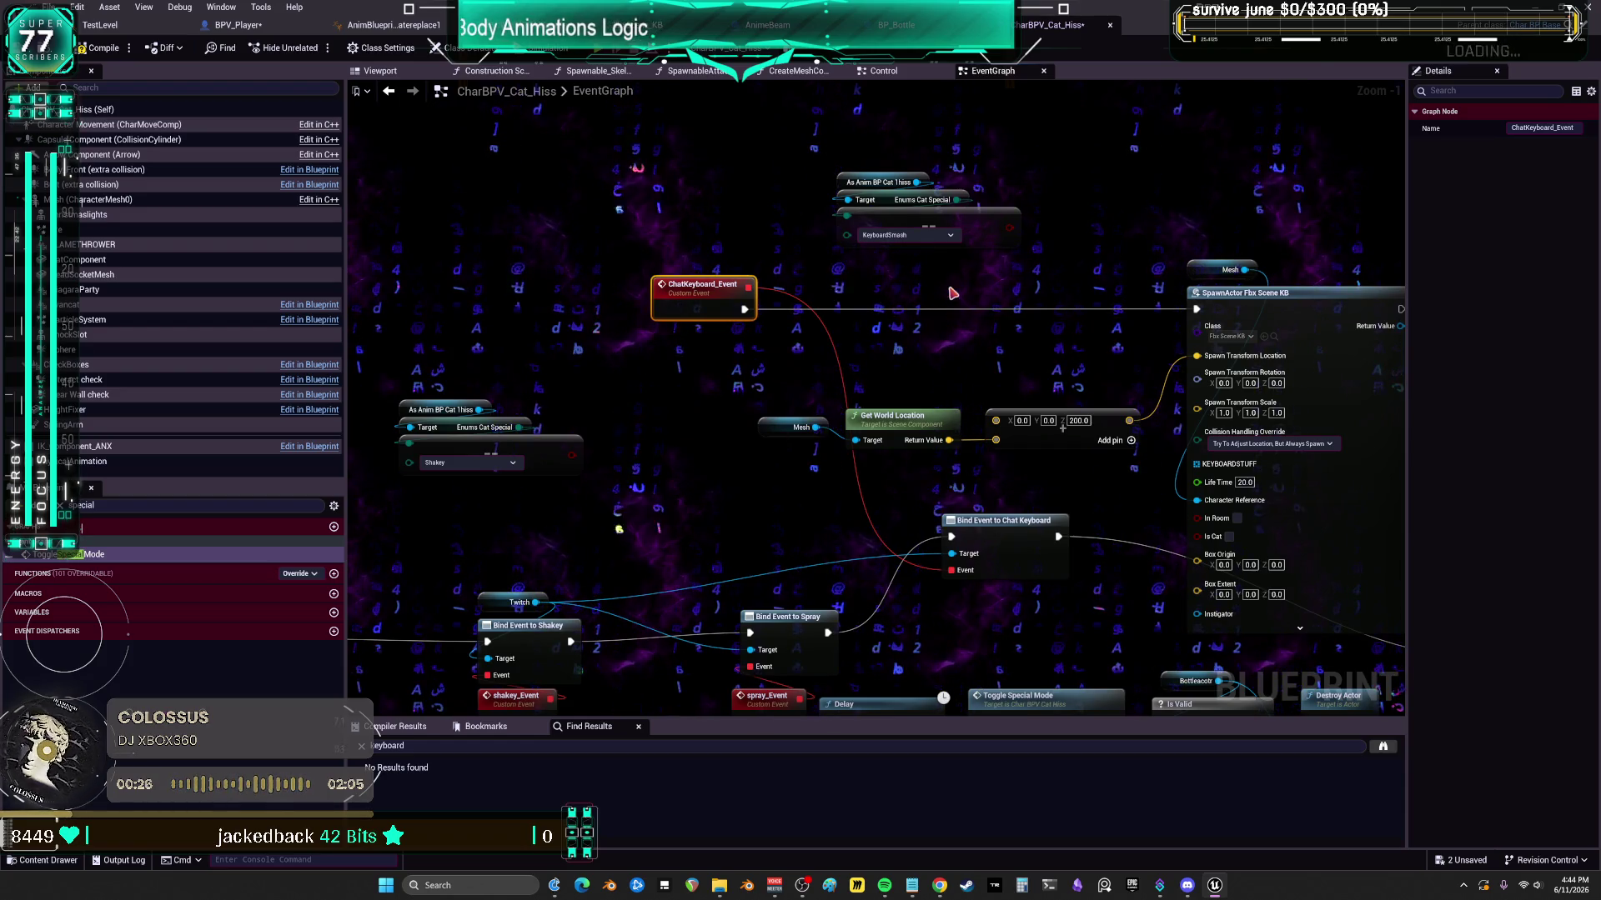
{"action": "left_click_drag", "start_coordinate": [480, 546], "coordinate": [397, 402]}
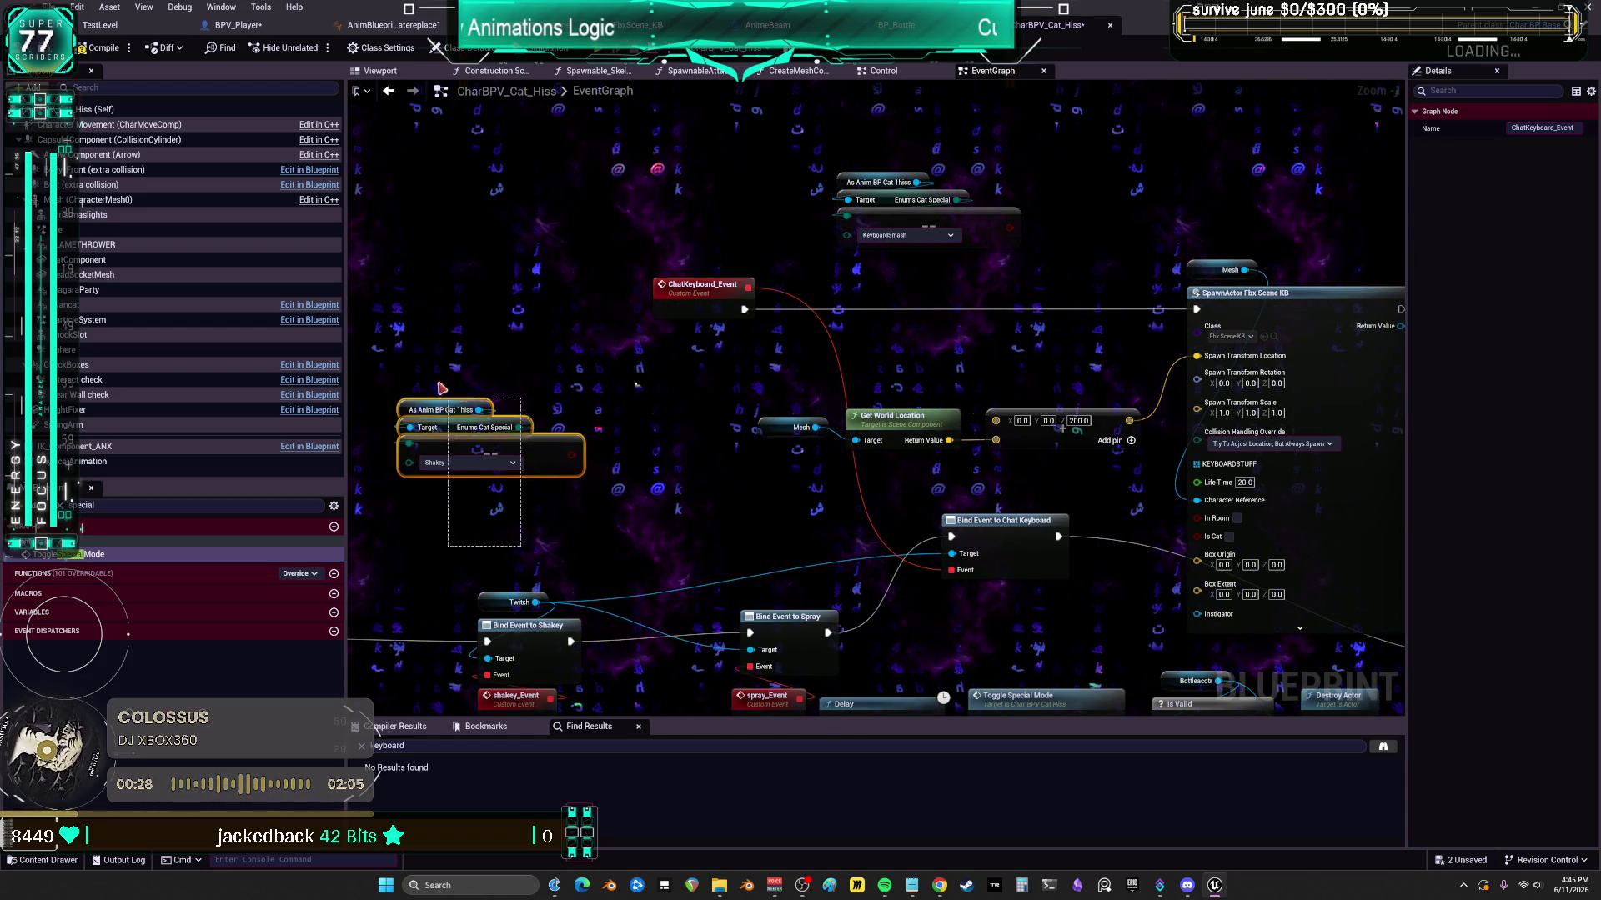
{"action": "left_click", "coordinate": [1019, 228]}
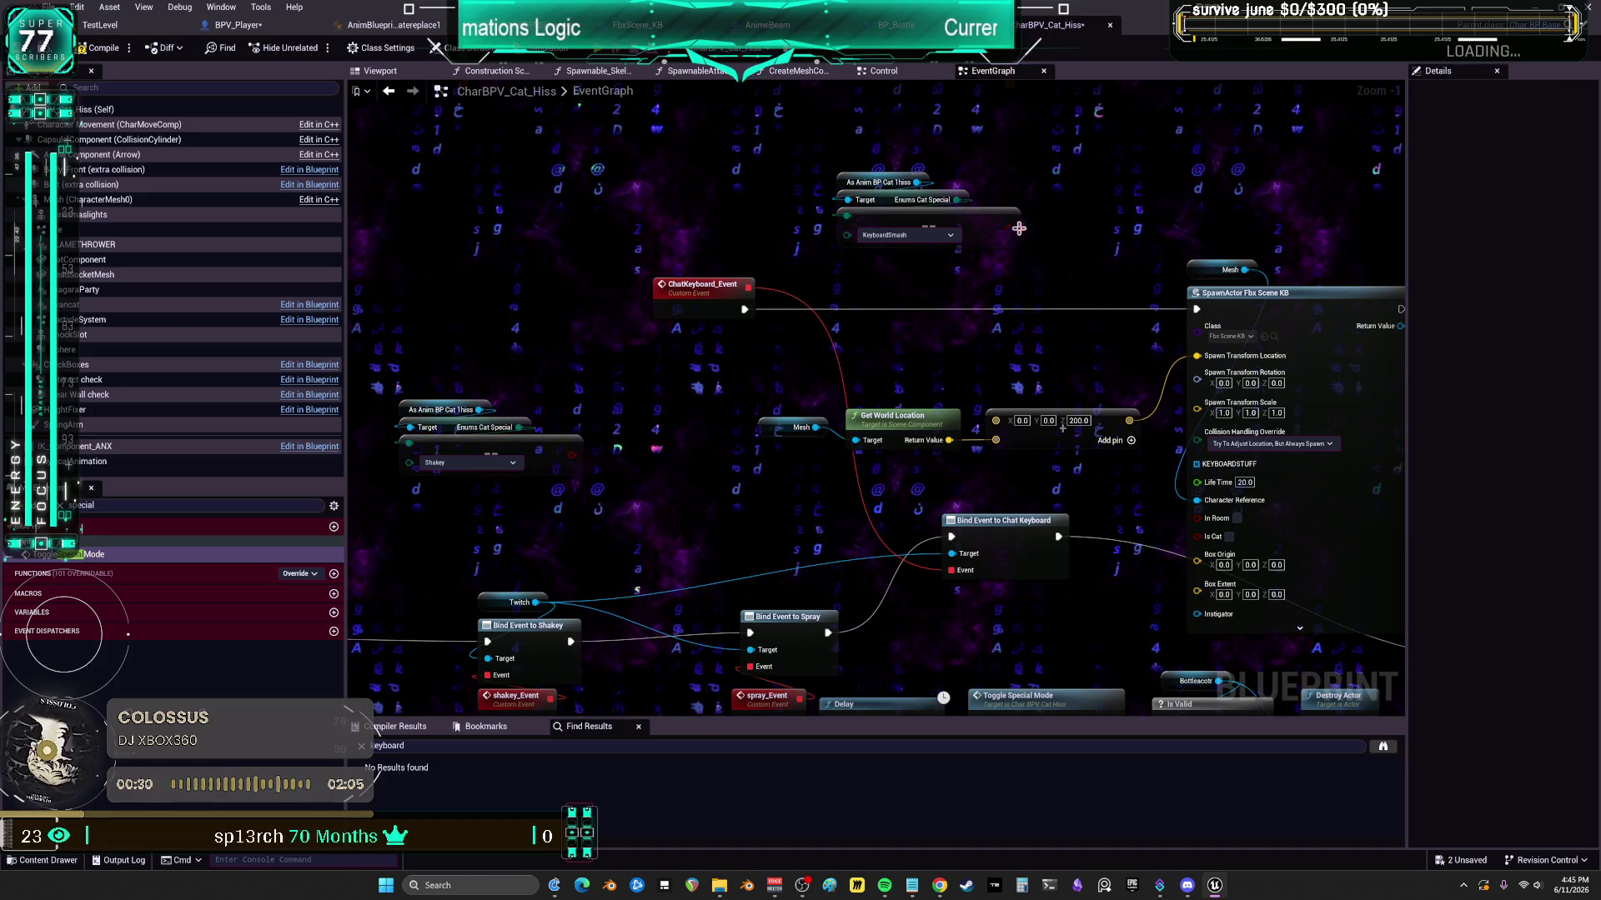
- Add an == node from Enums Cat Special set to _LoopingEmpty, replacing the KeyboardSmash comparison
{"action": "left_click", "coordinate": [923, 302]}
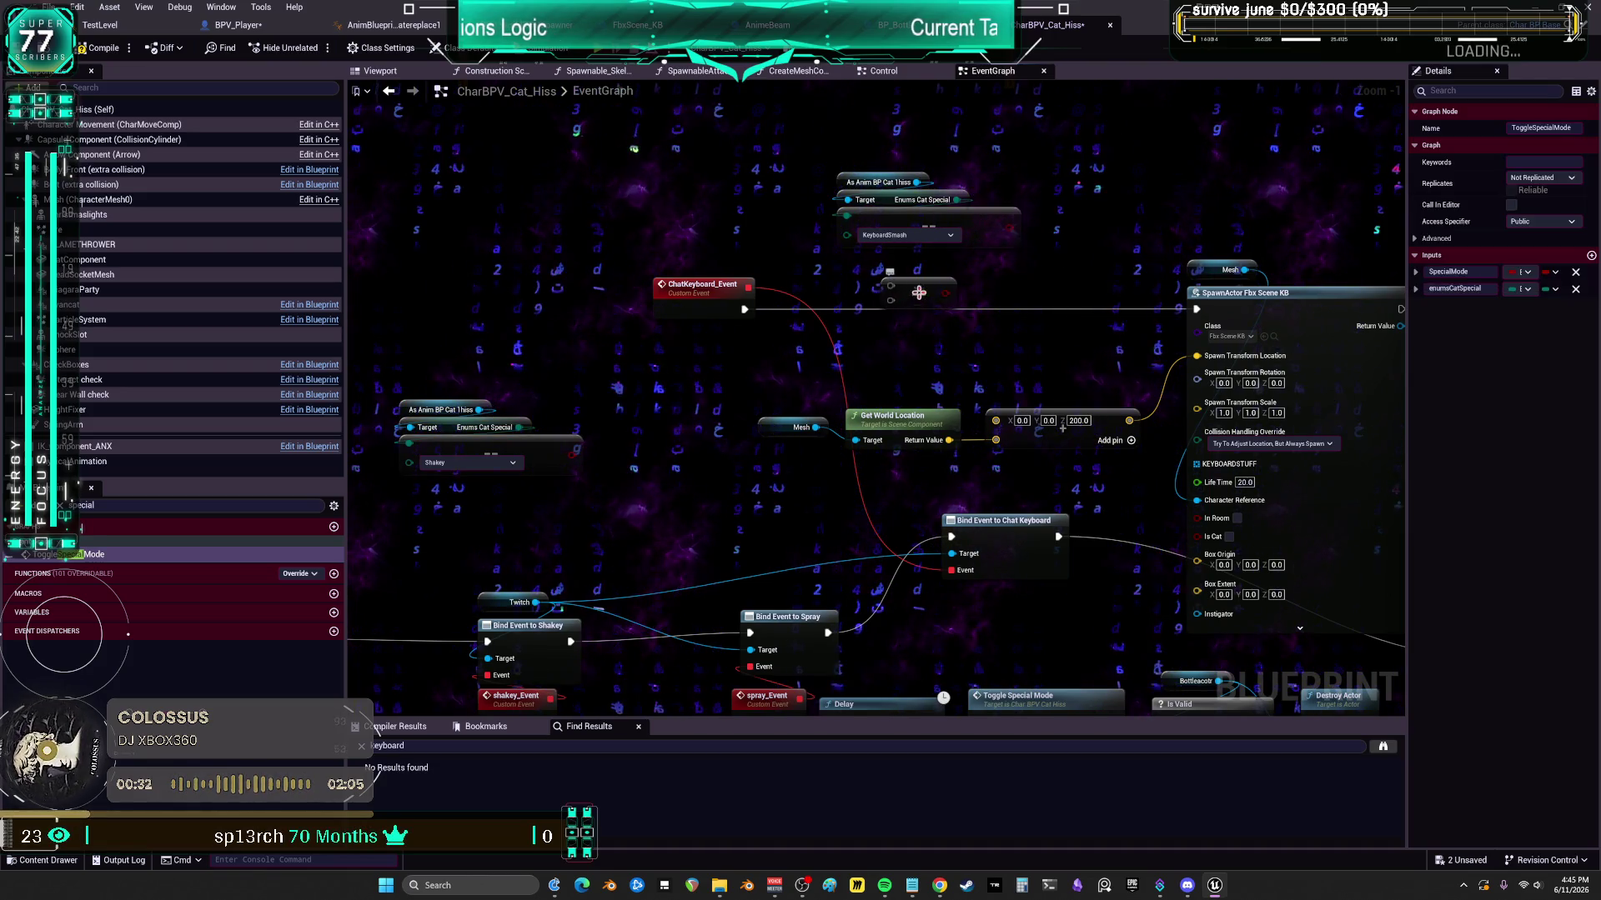
{"action": "left_click_drag", "start_coordinate": [935, 276], "coordinate": [1027, 286]}
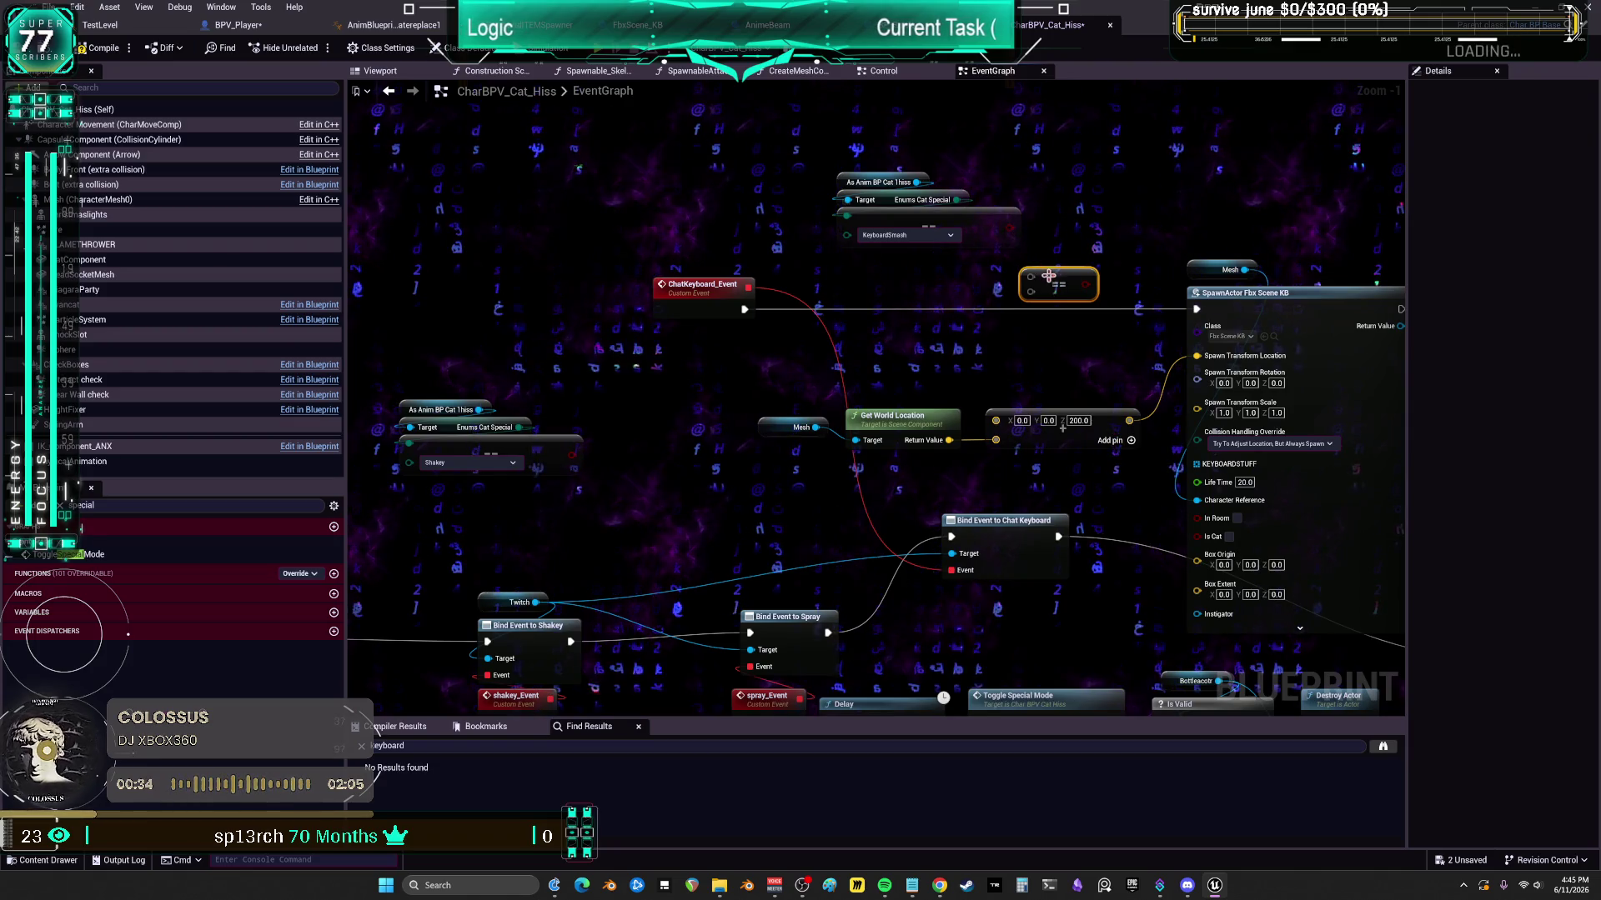
{"action": "left_click_drag", "start_coordinate": [884, 276], "coordinate": [916, 274]}
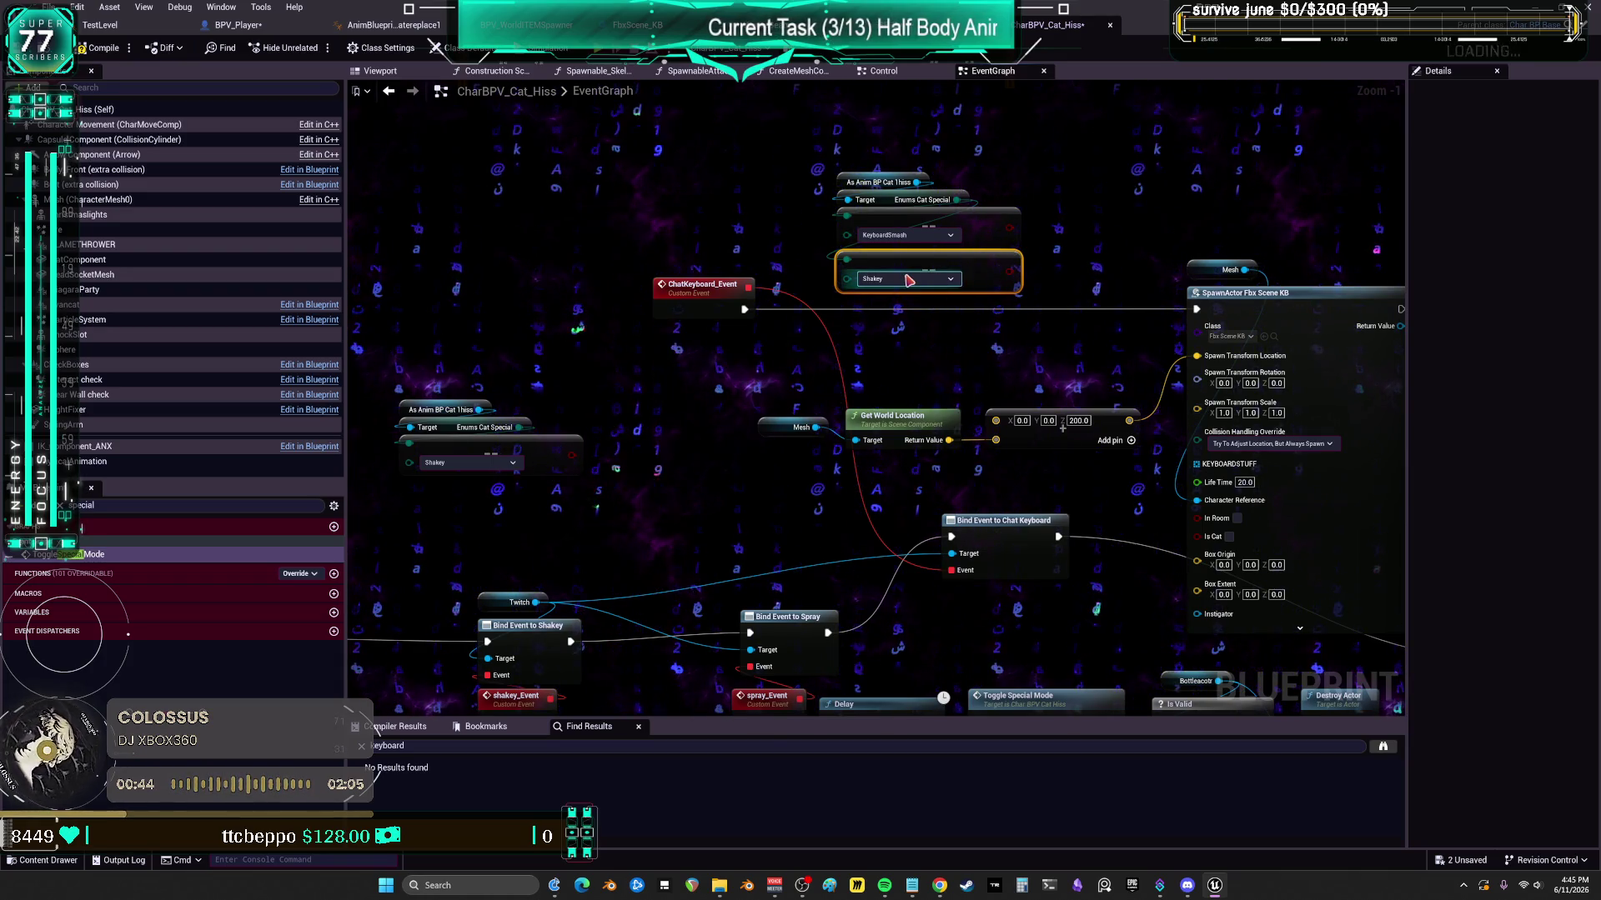
{"action": "left_click", "coordinate": [886, 319]}
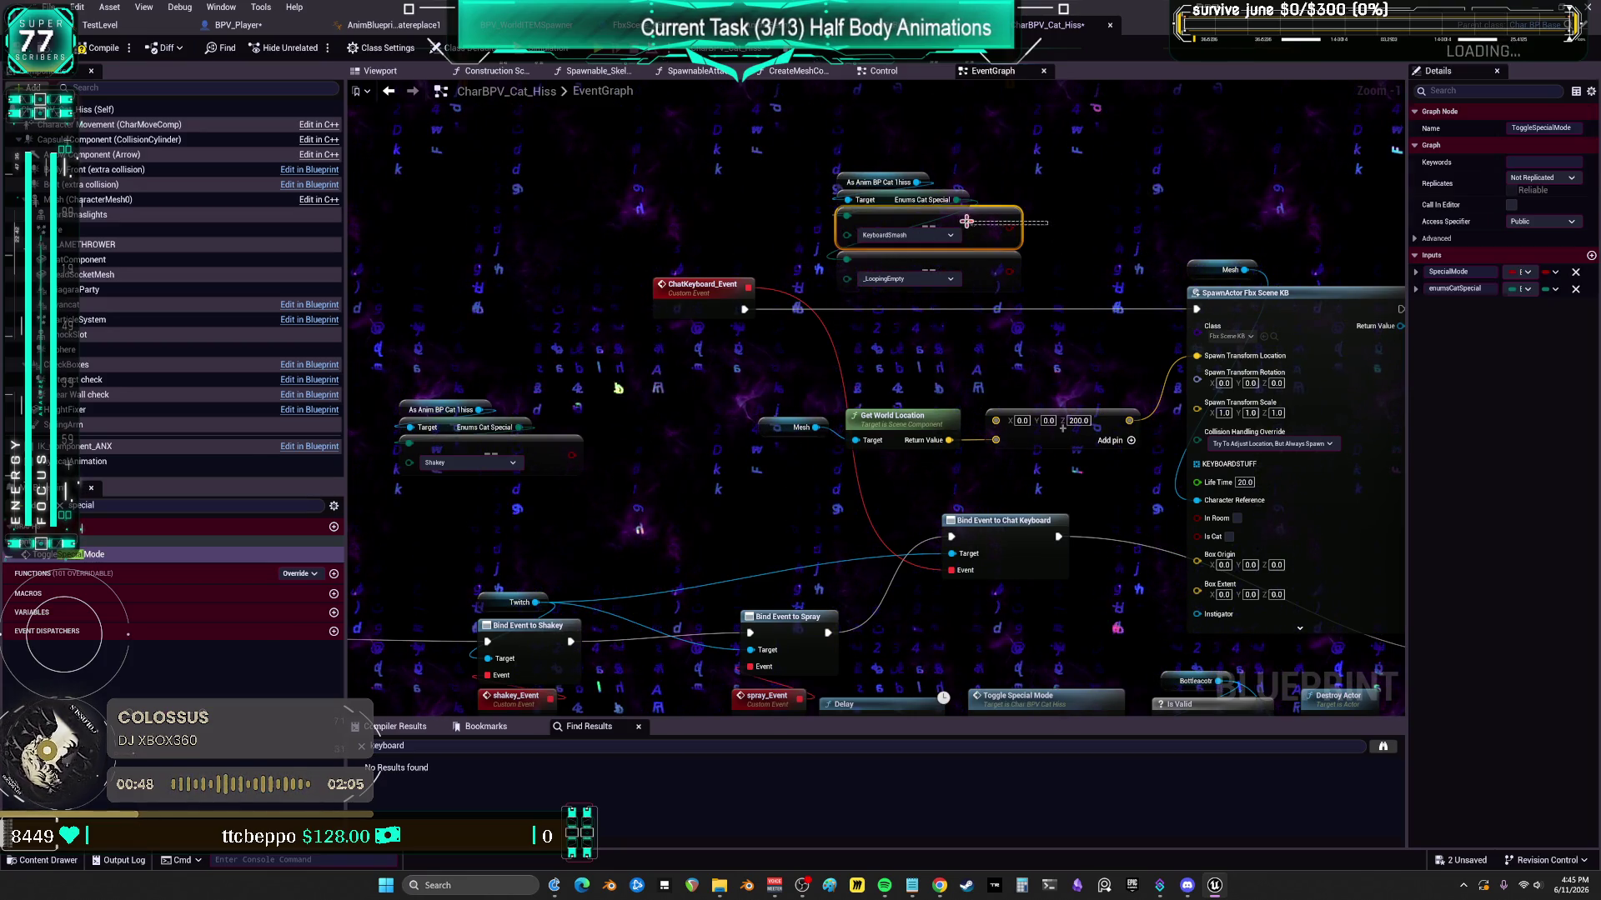
{"action": "key", "text": "Delete"}
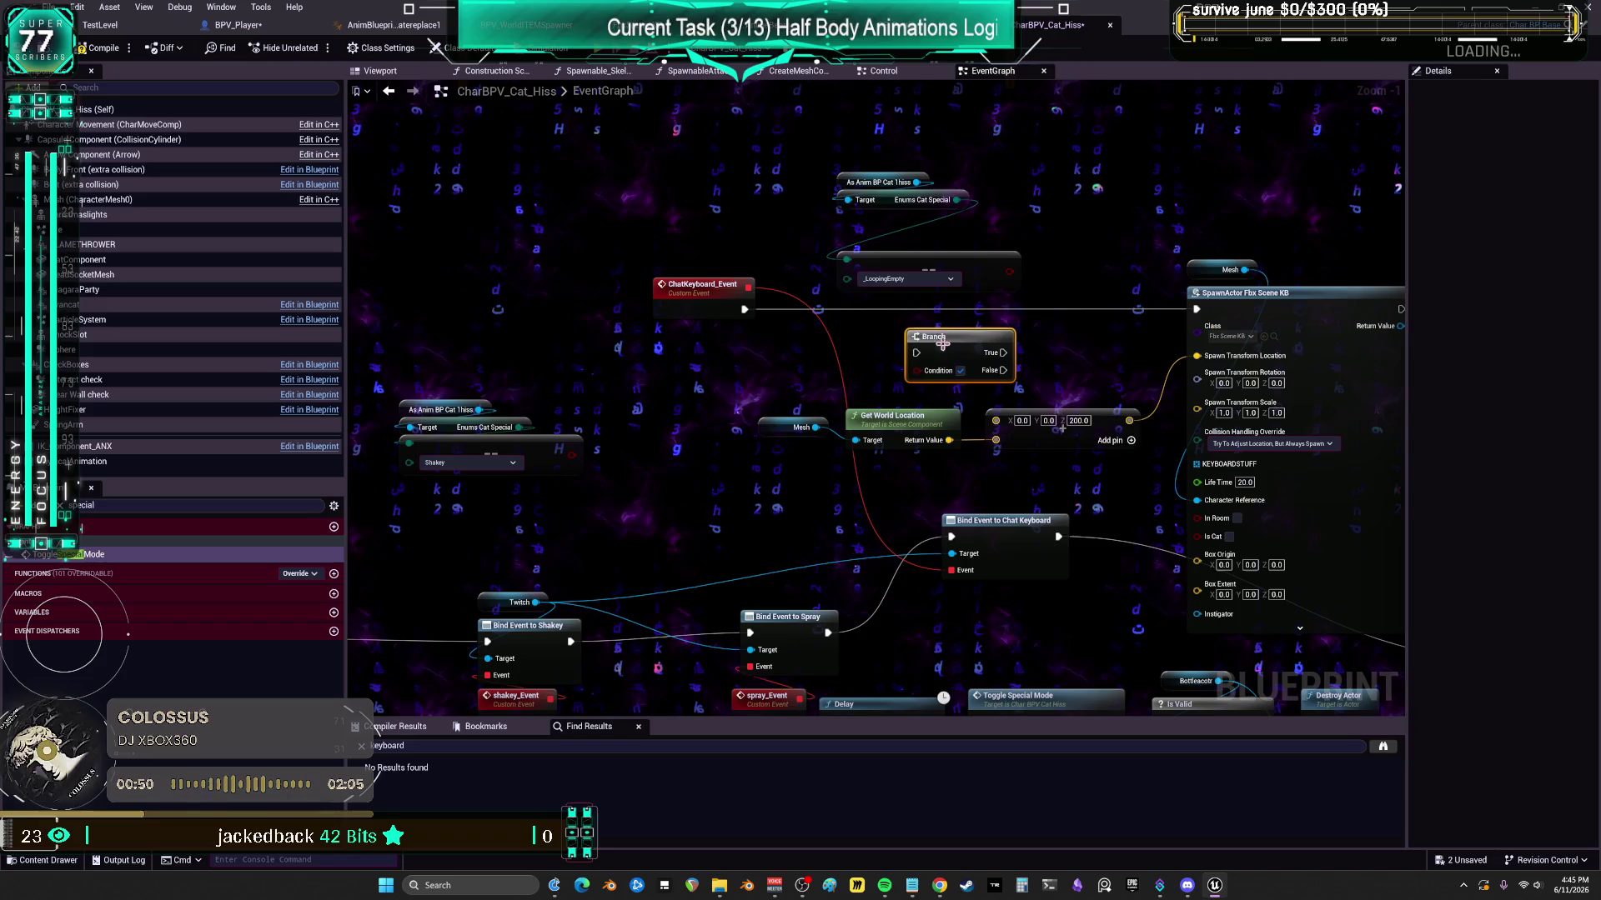
- Position the Branch beside the cast node, then compile the CharBPV_Cat_Hiss blueprint
{"action": "left_click", "coordinate": [754, 331]}
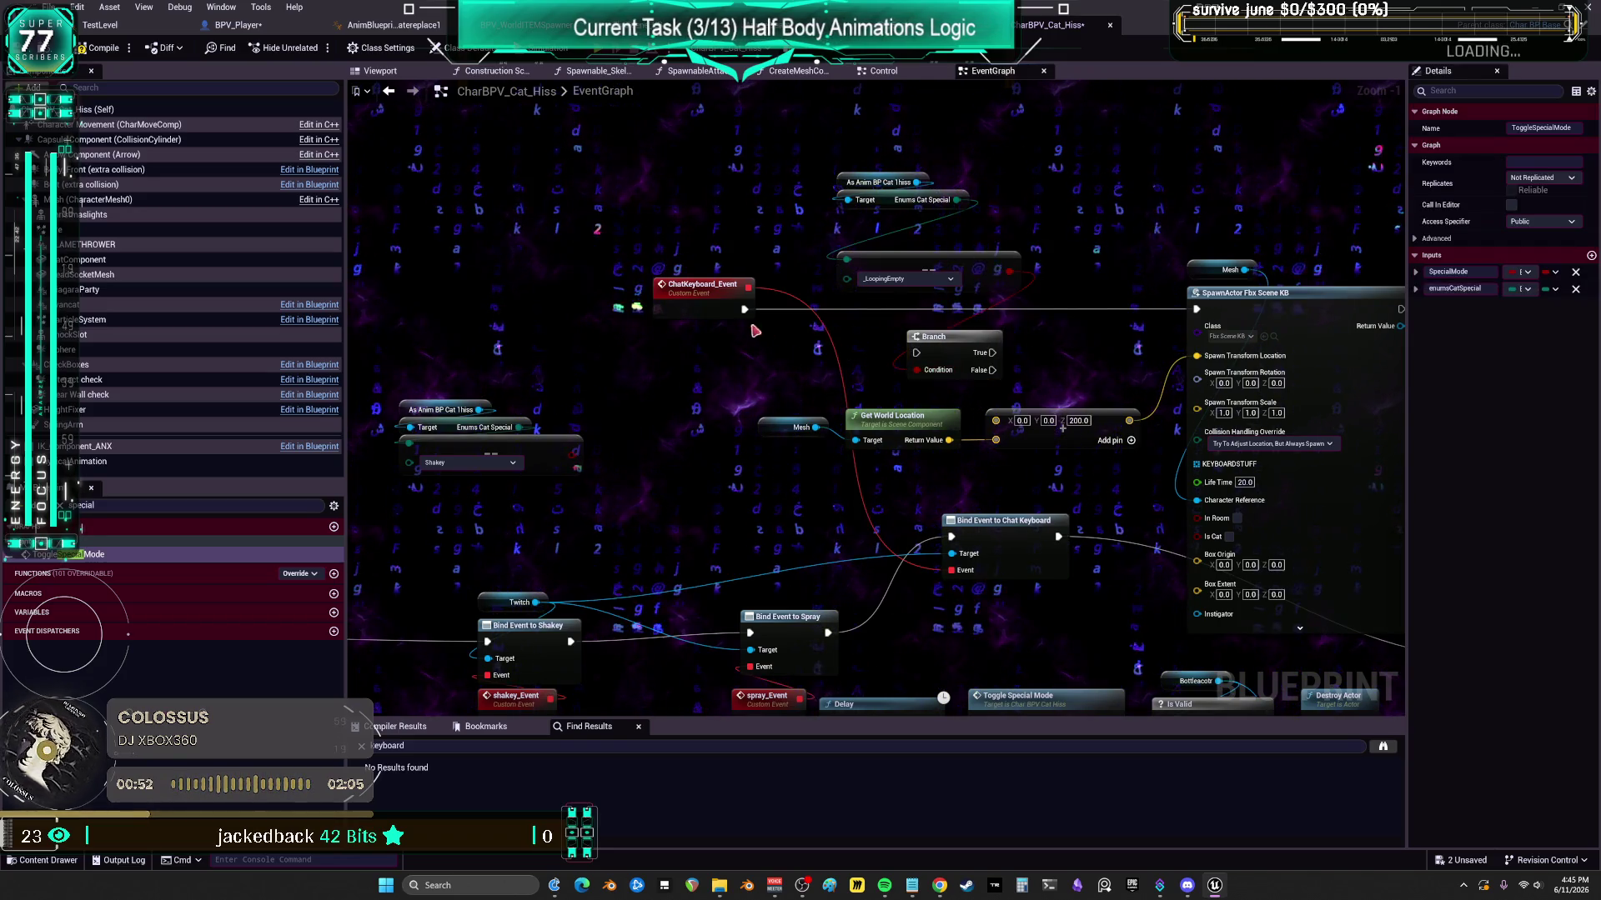
{"action": "mouse_move", "coordinate": [973, 352]}
{"action": "left_mouse_down"}
{"action": "mouse_move", "coordinate": [965, 326]}
{"action": "mouse_move", "coordinate": [908, 310]}
{"action": "left_mouse_up"}
{"action": "mouse_move", "coordinate": [897, 223]}
{"action": "left_mouse_down"}
{"action": "mouse_move", "coordinate": [888, 243]}
{"action": "mouse_move", "coordinate": [908, 245]}
{"action": "left_mouse_up"}
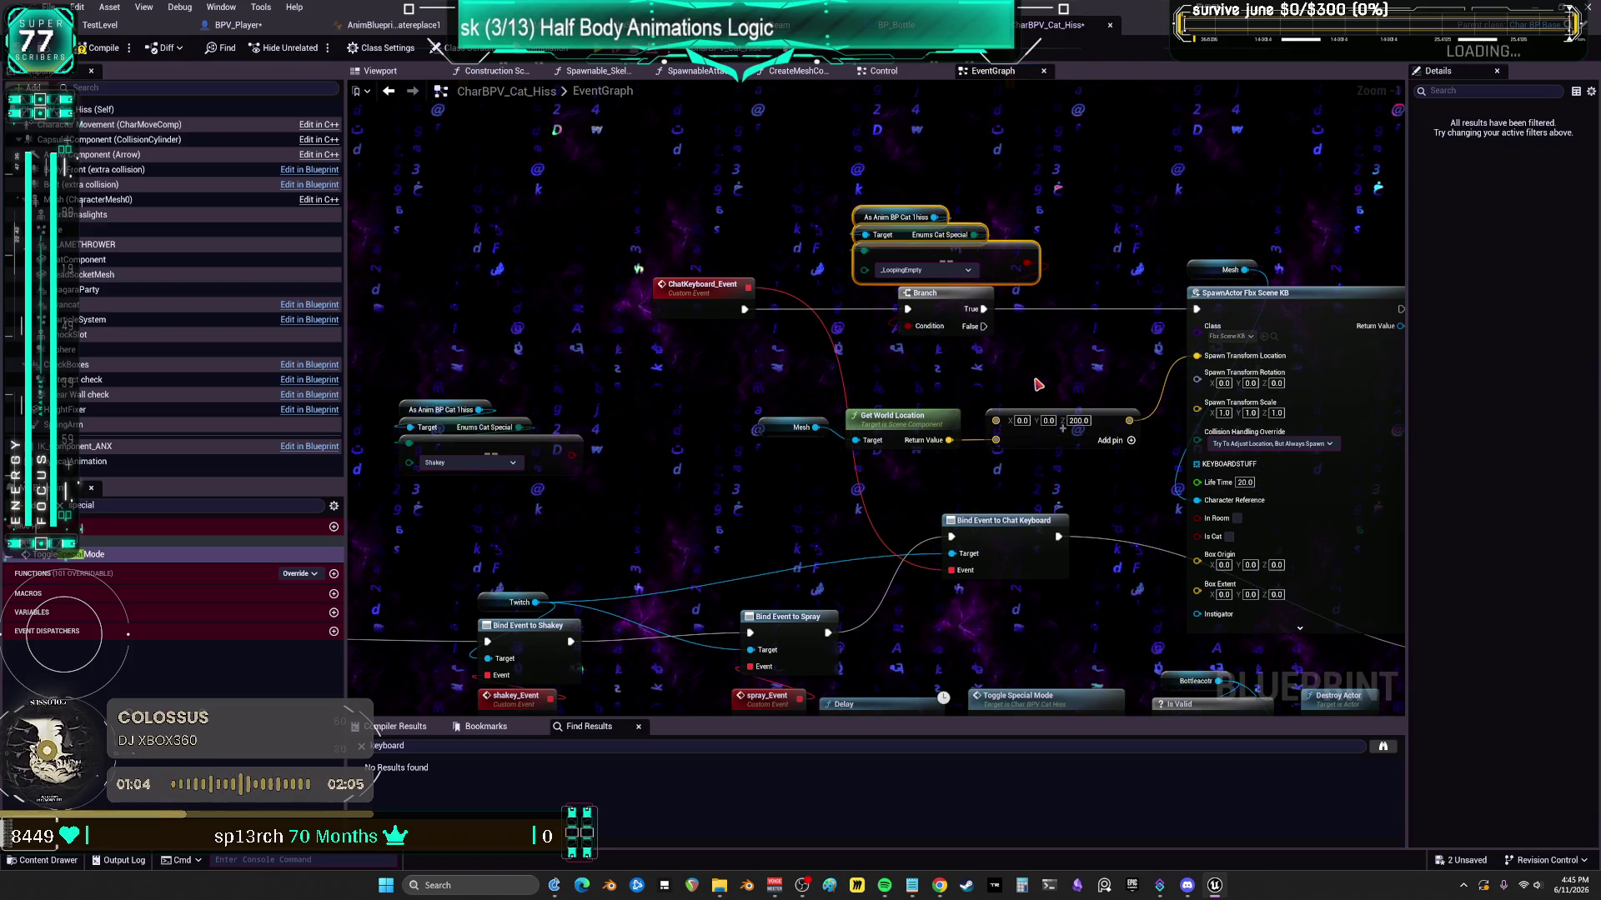
{"action": "mouse_move", "coordinate": [635, 512]}
{"action": "left_mouse_down"}
{"action": "mouse_move", "coordinate": [743, 421]}
{"action": "mouse_move", "coordinate": [859, 109]}
{"action": "left_mouse_up"}
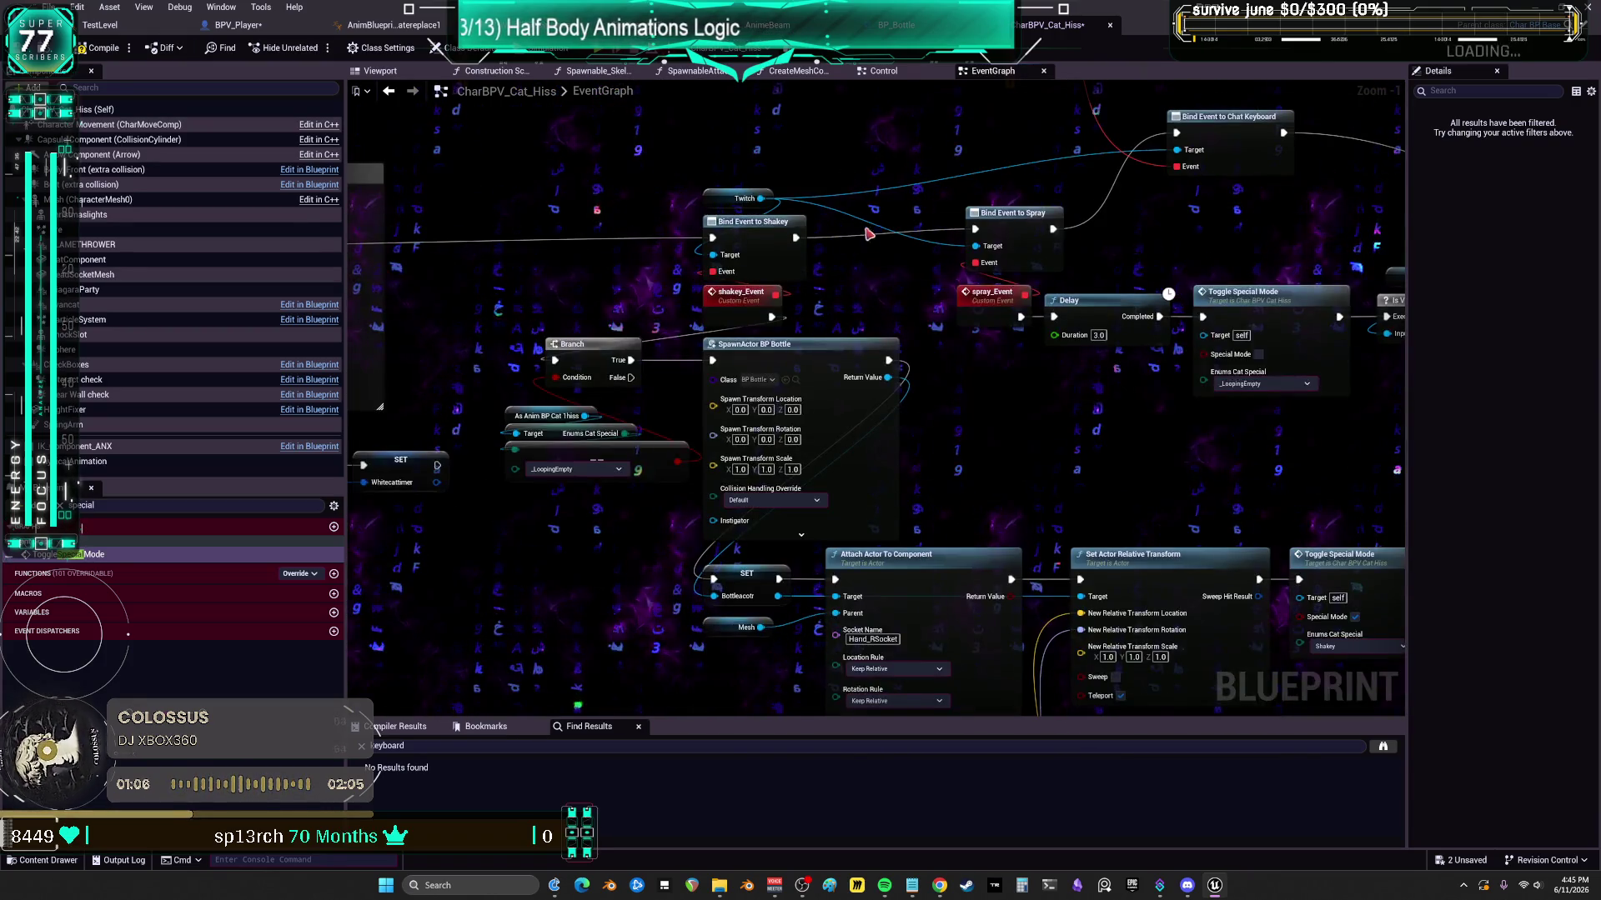
{"action": "mouse_move", "coordinate": [1118, 78]}
{"action": "left_mouse_down"}
{"action": "mouse_move", "coordinate": [1051, 443]}
{"action": "mouse_move", "coordinate": [817, 422]}
{"action": "left_mouse_up"}
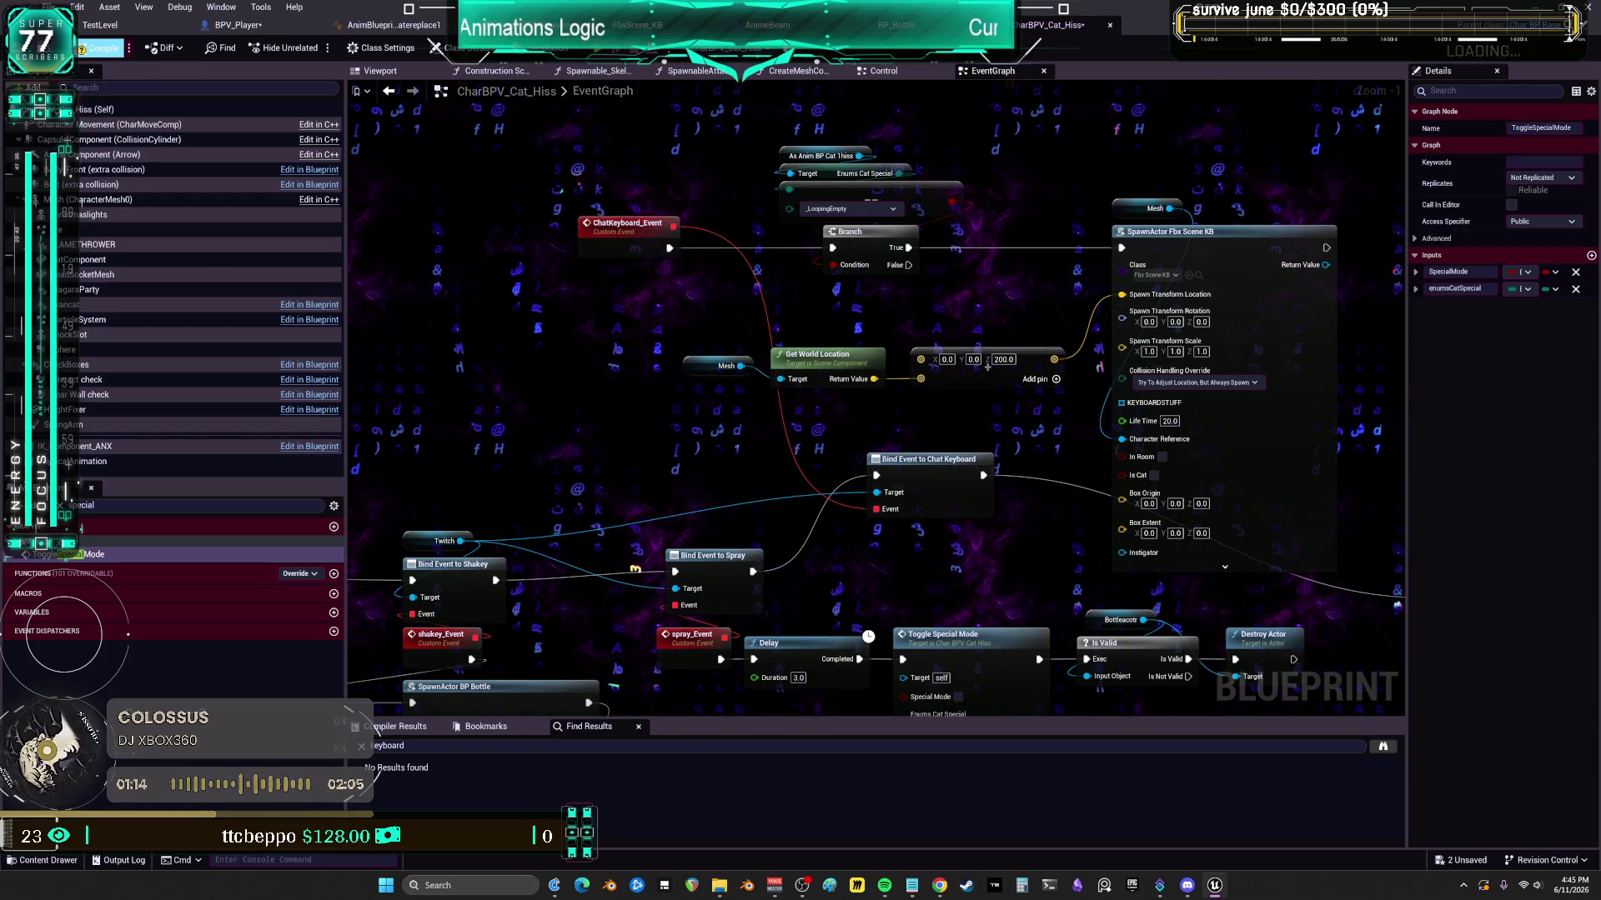
{"action": "left_click", "coordinate": [101, 47]}
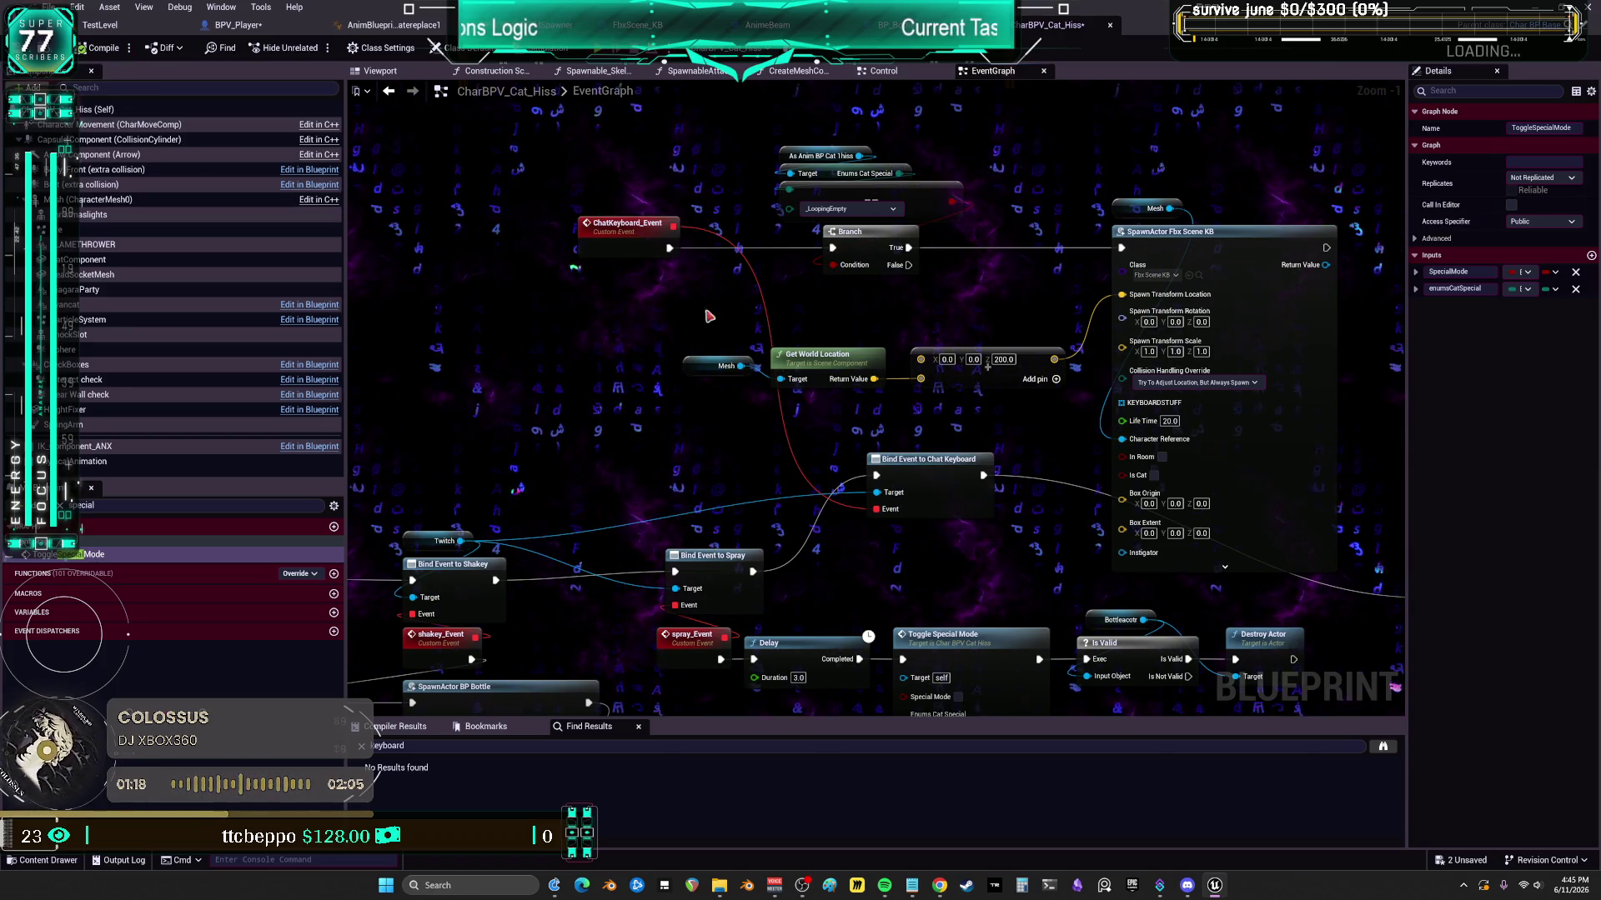
{"action": "left_click_drag", "start_coordinate": [1027, 341], "coordinate": [820, 318]}
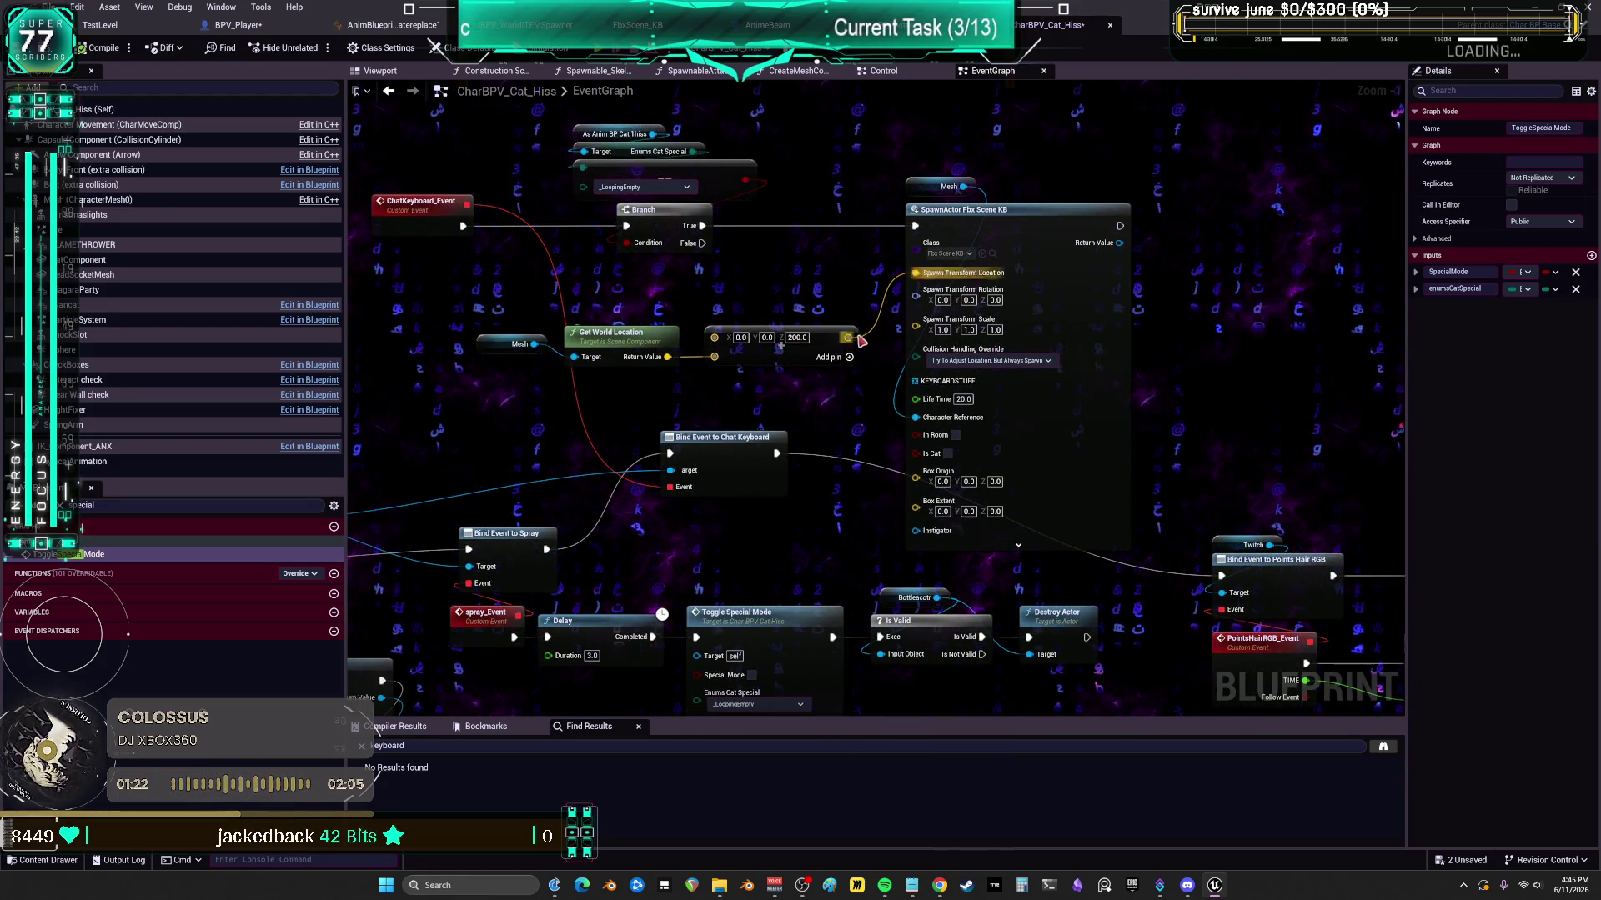
- Enable Is Cat on SpawnActor Fbx Scene KB, add a Mesh getter, and open ToggleSpecialMode
{"action": "left_click", "coordinate": [948, 454]}
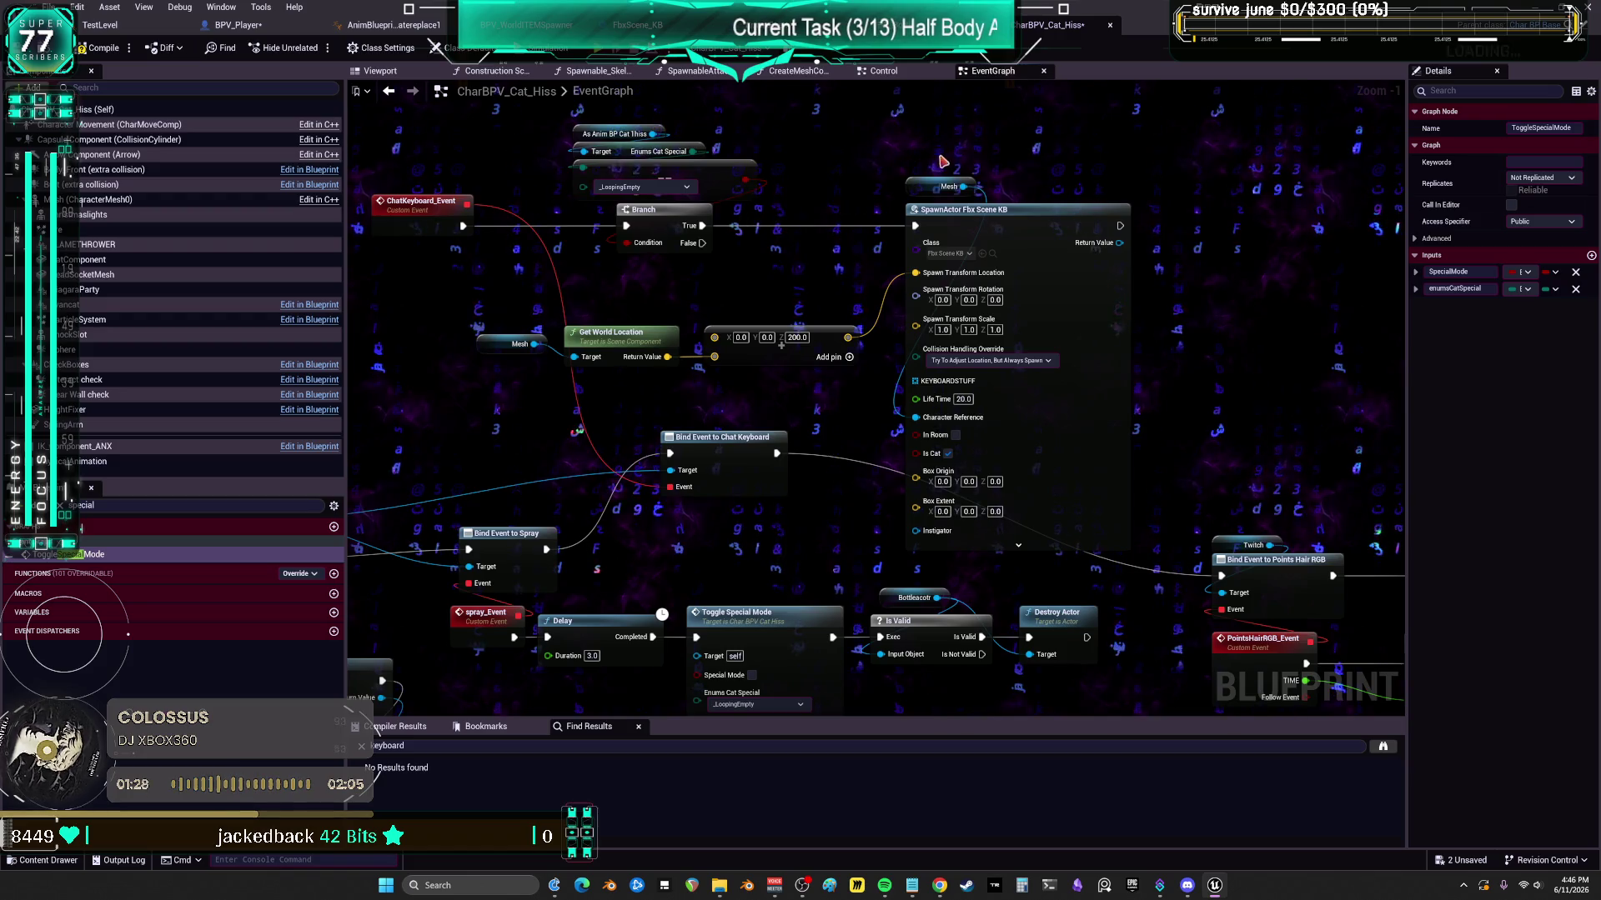
{"action": "left_click", "coordinate": [1209, 423]}
{"action": "left_click_drag", "start_coordinate": [92, 199], "coordinate": [833, 414]}
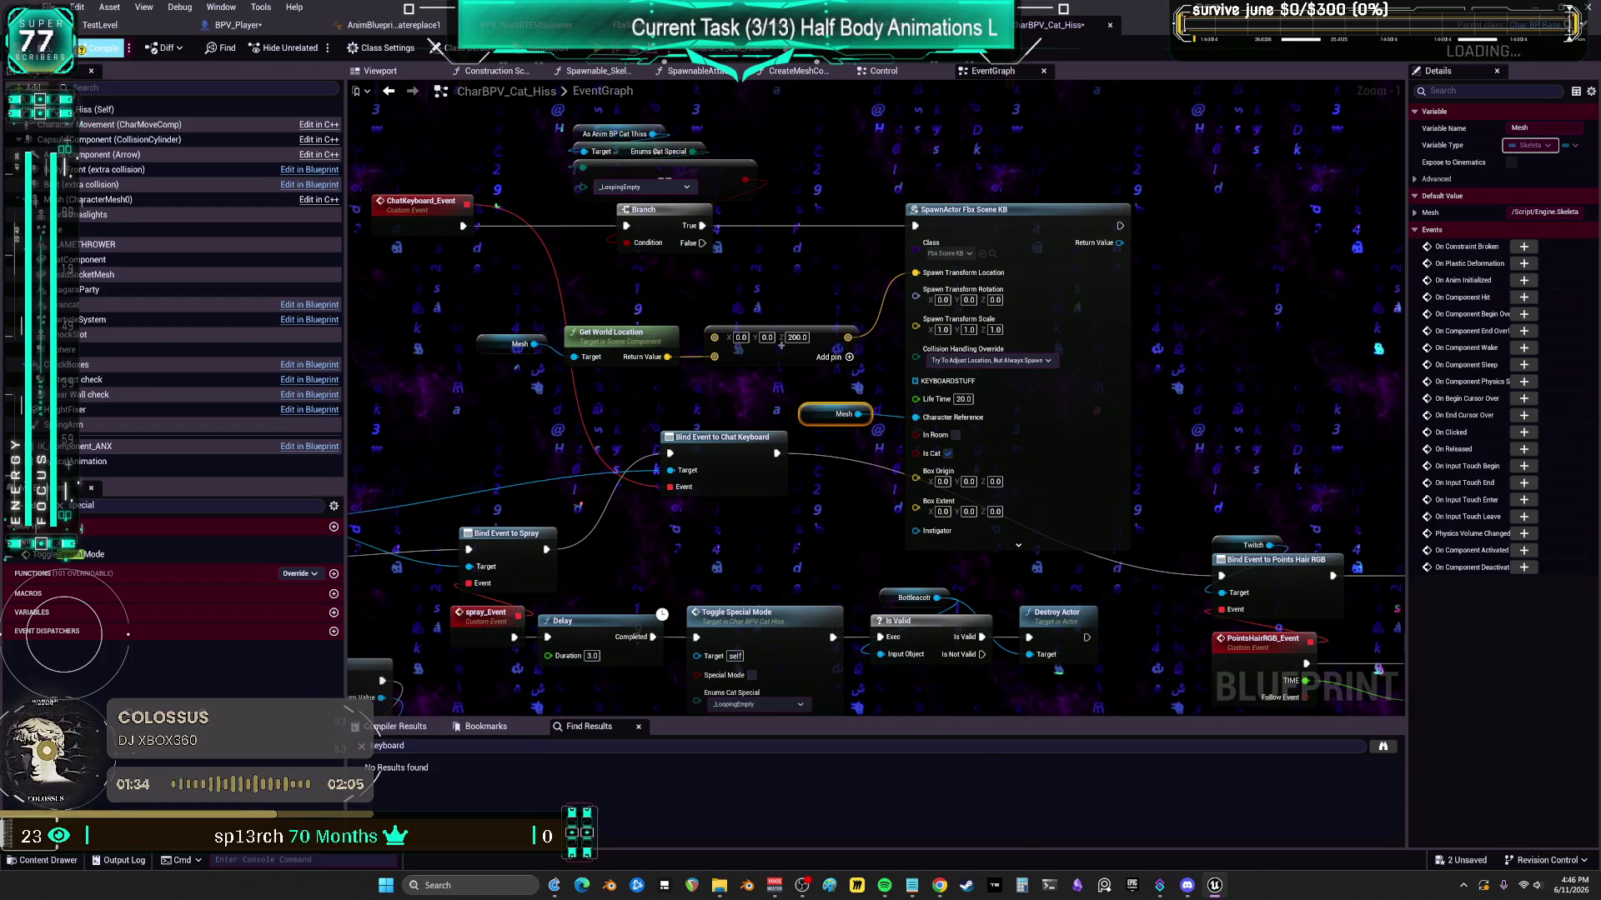
{"action": "left_click", "coordinate": [93, 553]}
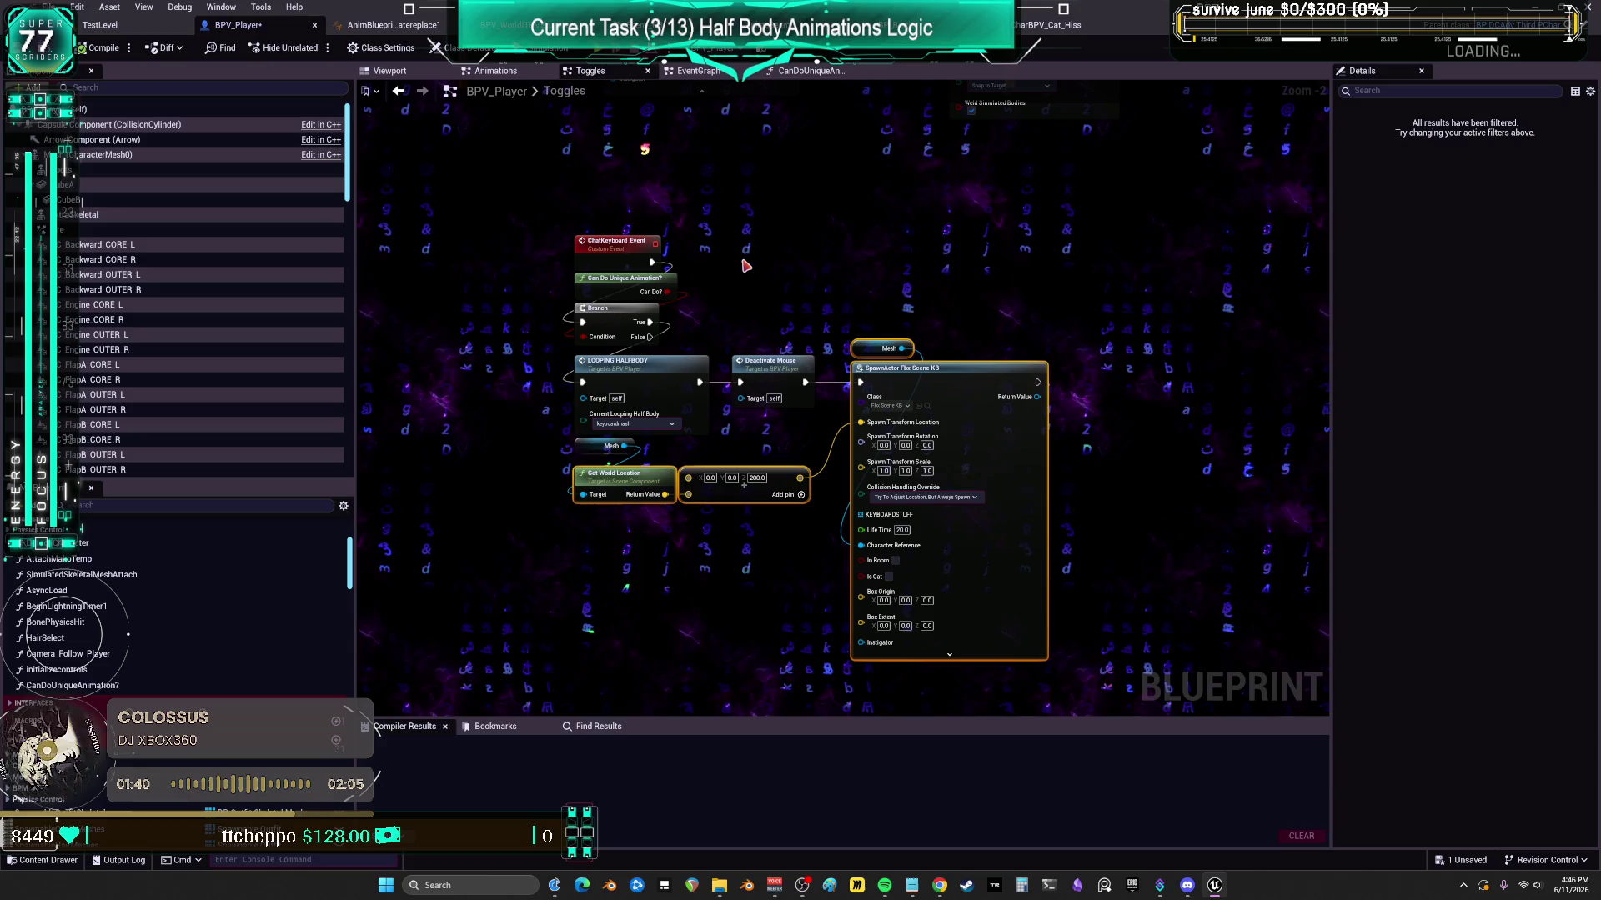
- Shift the ChatKeyboard_Event node group up-left and review the Shakey bottle-spawning chain
{"action": "scroll", "coordinate": [742, 260], "scroll_direction": "down", "scroll_amount": 2}
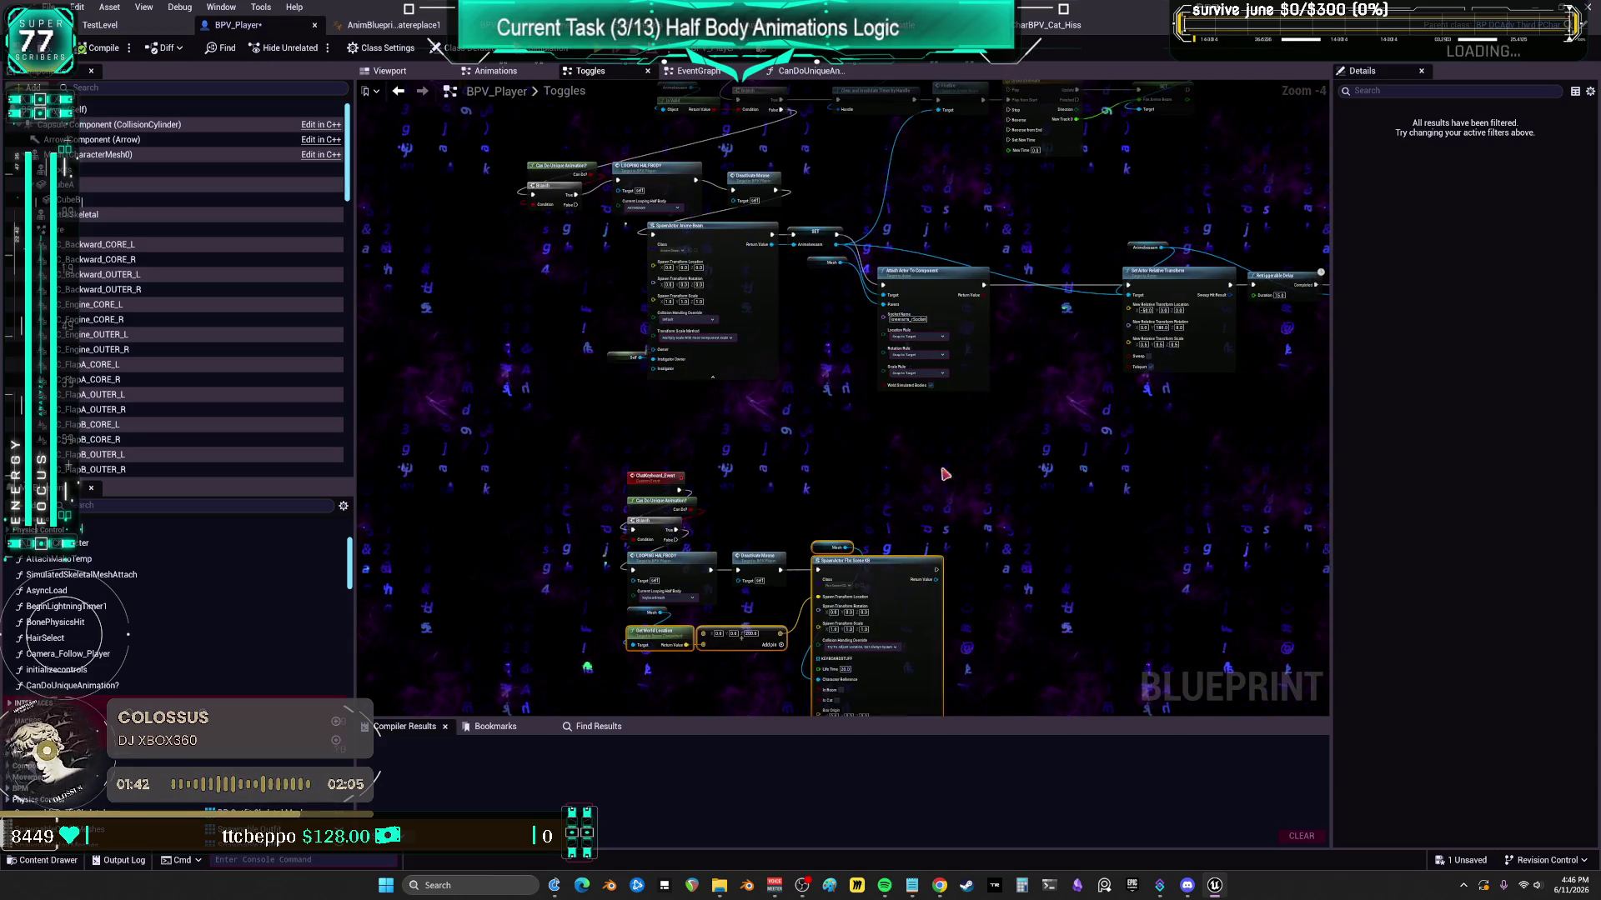
{"action": "left_click_drag", "start_coordinate": [944, 474], "coordinate": [596, 653]}
{"action": "mouse_move", "coordinate": [662, 482]}
{"action": "left_mouse_down"}
{"action": "mouse_move", "coordinate": [582, 442]}
{"action": "mouse_move", "coordinate": [582, 417]}
{"action": "left_mouse_up"}
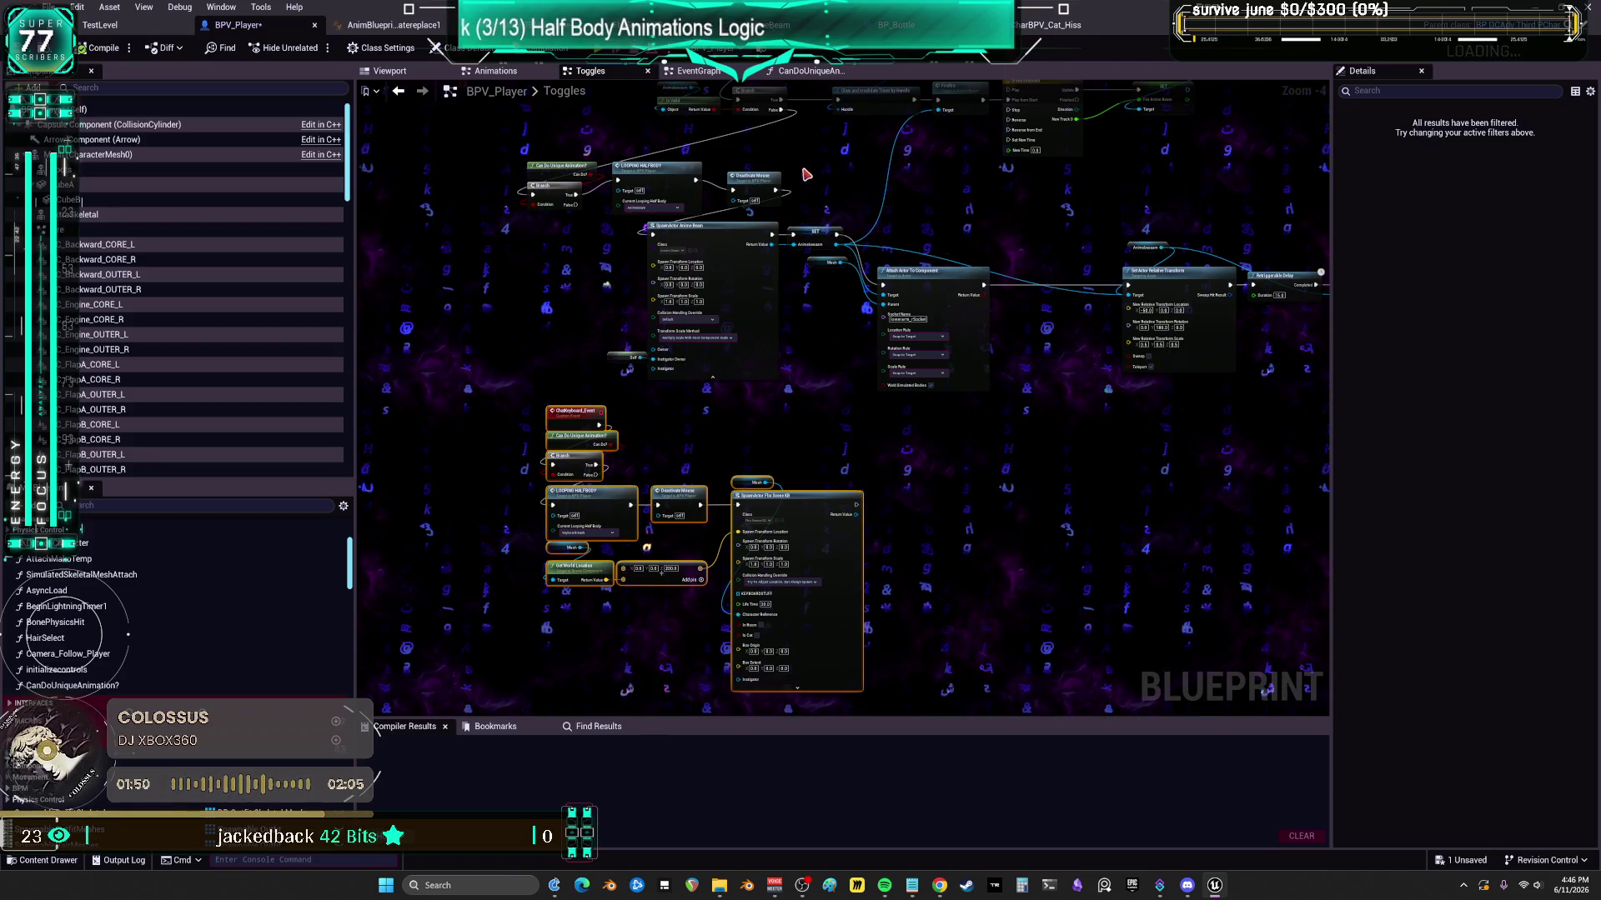
{"action": "scroll", "coordinate": [633, 567], "scroll_direction": "up", "scroll_amount": 3}
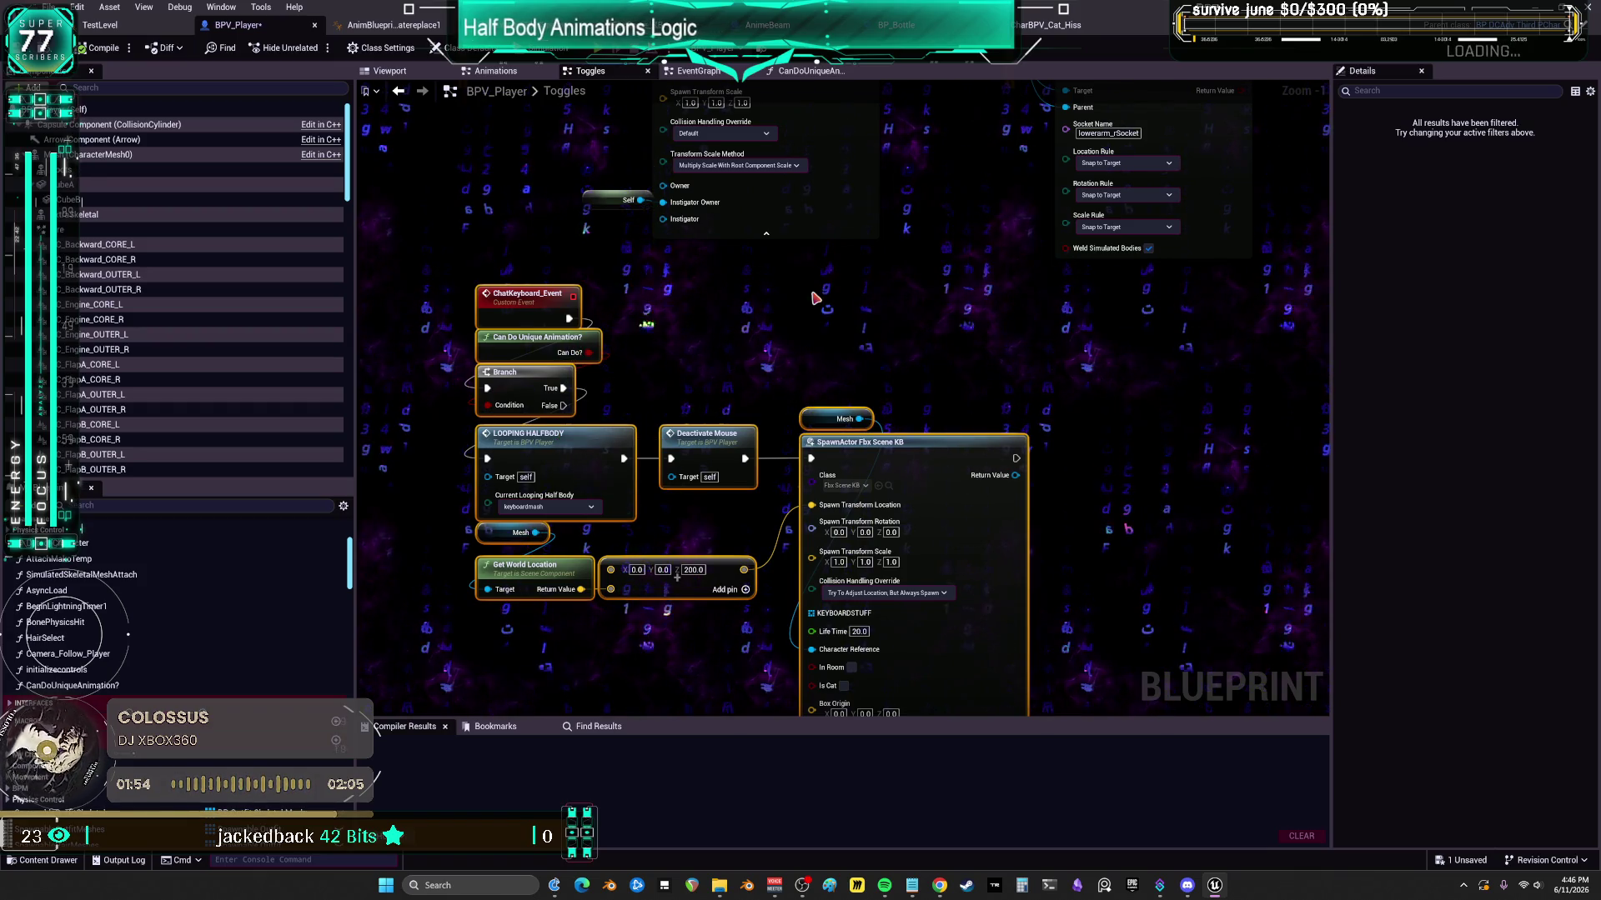
{"action": "mouse_move", "coordinate": [815, 297]}
{"action": "left_mouse_down"}
{"action": "mouse_move", "coordinate": [965, 195]}
{"action": "mouse_move", "coordinate": [833, 432]}
{"action": "left_mouse_up"}
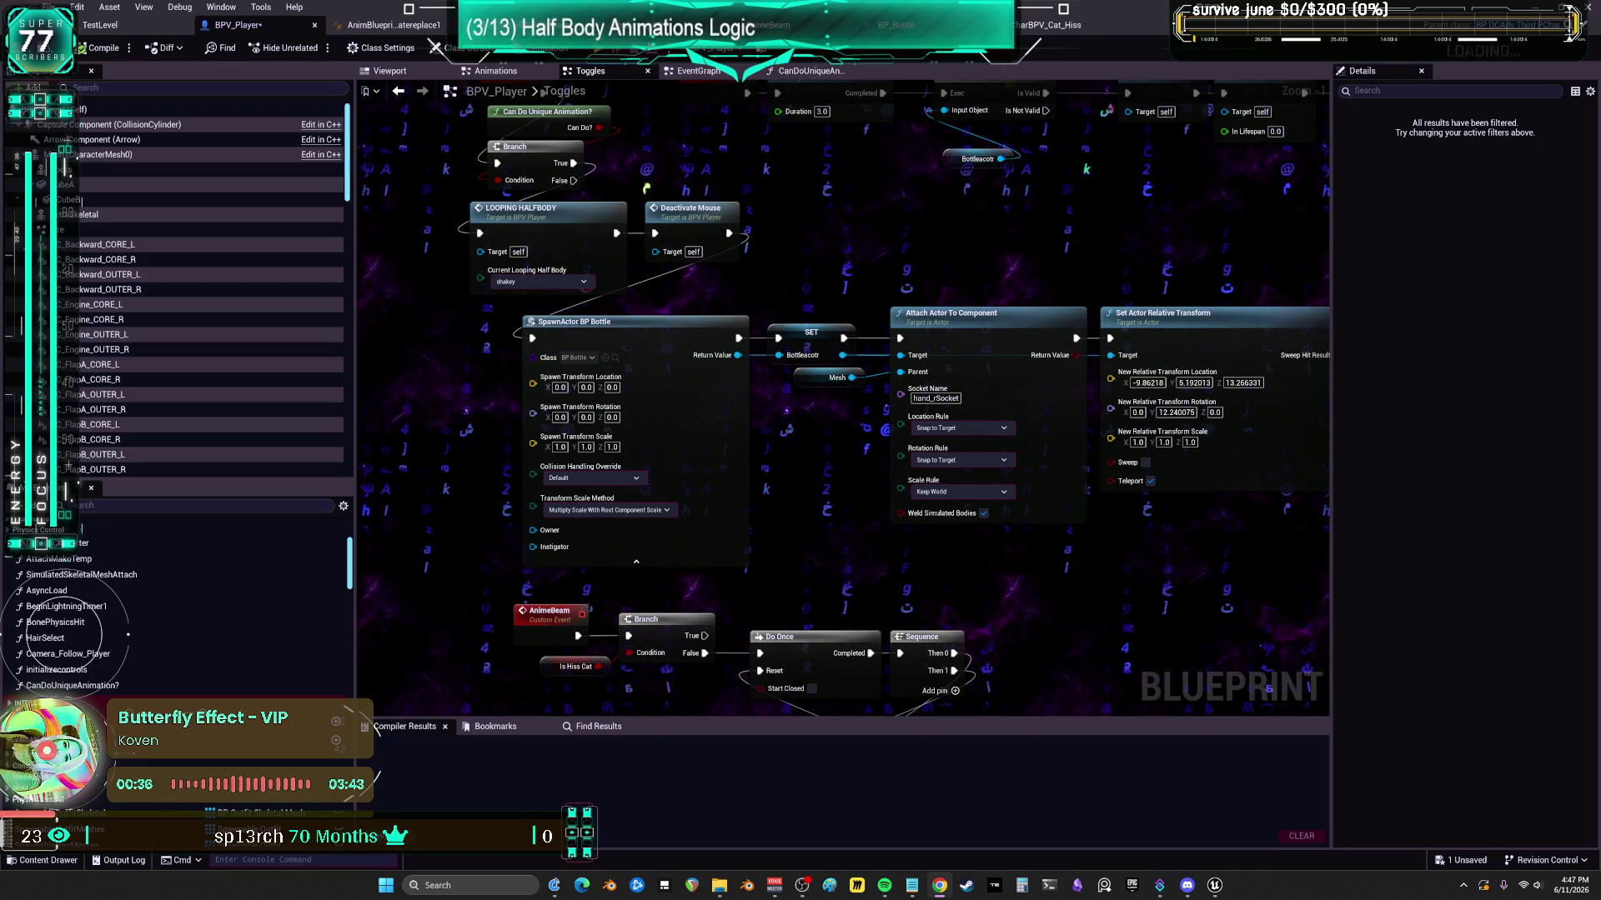
{"action": "scroll", "coordinate": [926, 388], "scroll_direction": "down", "scroll_amount": 2}
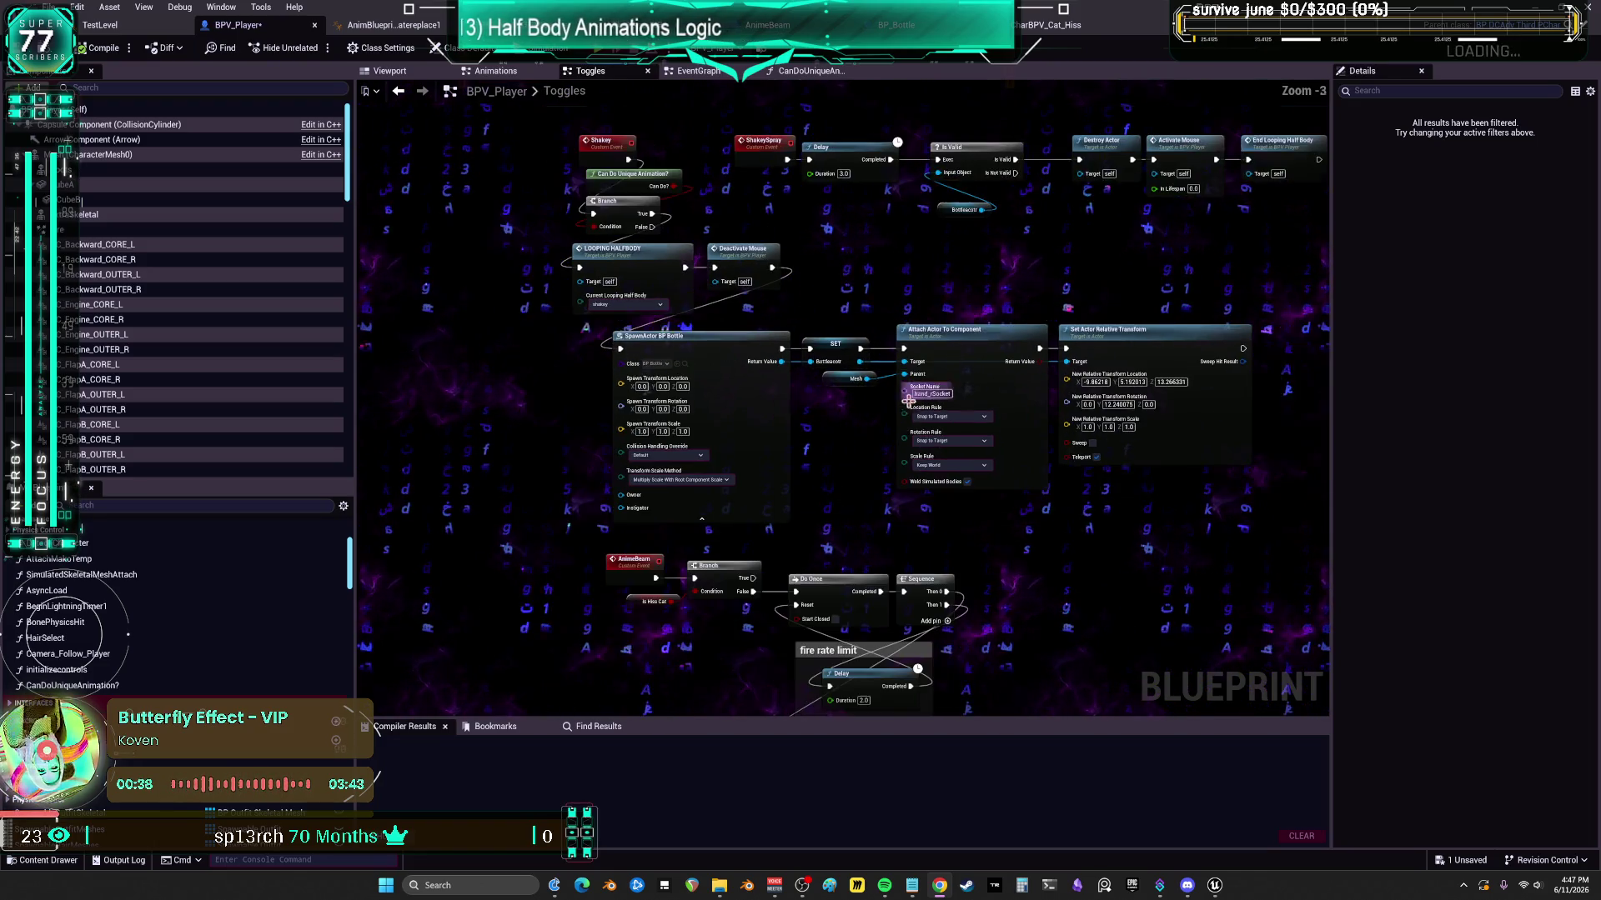
{"action": "scroll", "coordinate": [513, 88], "scroll_direction": "down", "scroll_amount": 2}
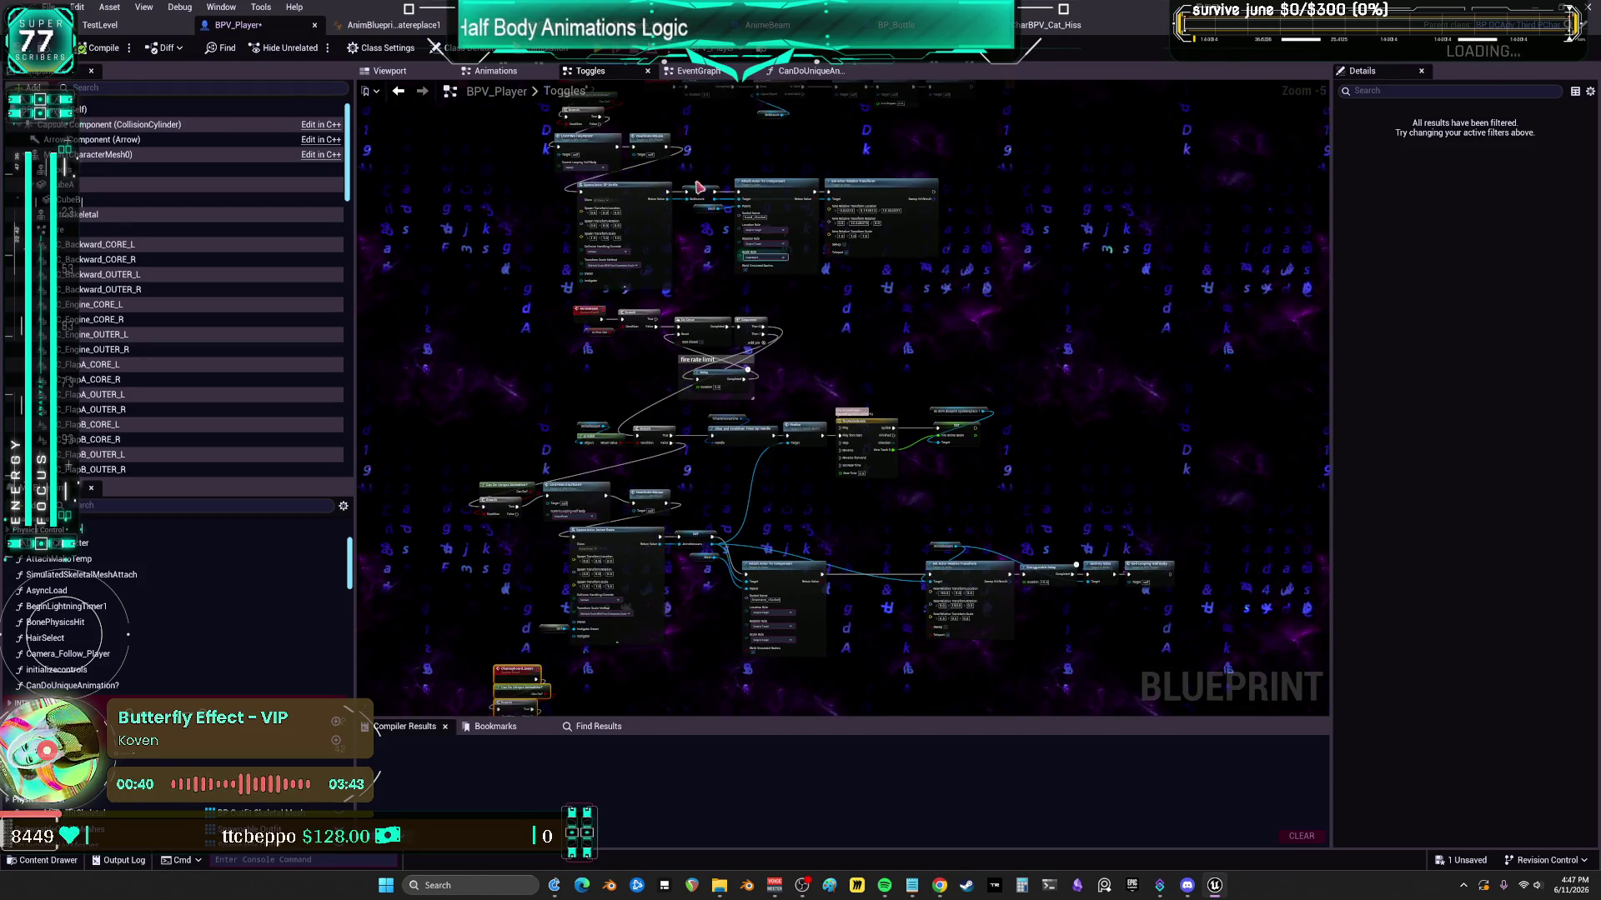
- Browse the Animations graph's Looping Half Body, one-shot full body and Saved Animation groups
{"action": "left_click", "coordinate": [505, 78]}
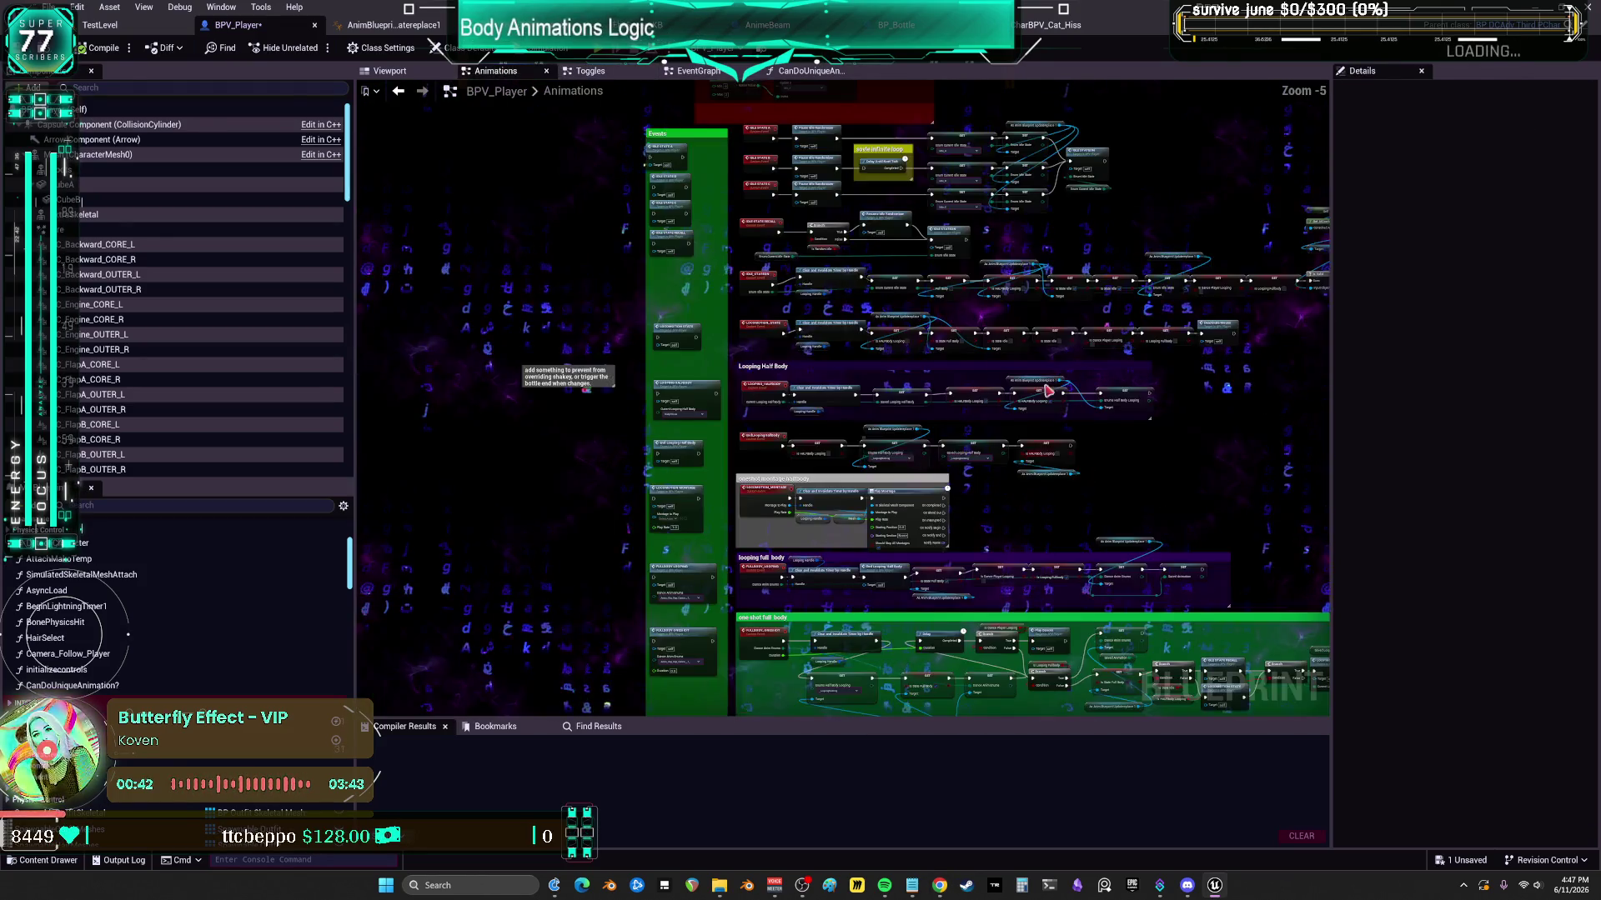
{"action": "scroll", "coordinate": [992, 317], "scroll_direction": "down", "scroll_amount": 1}
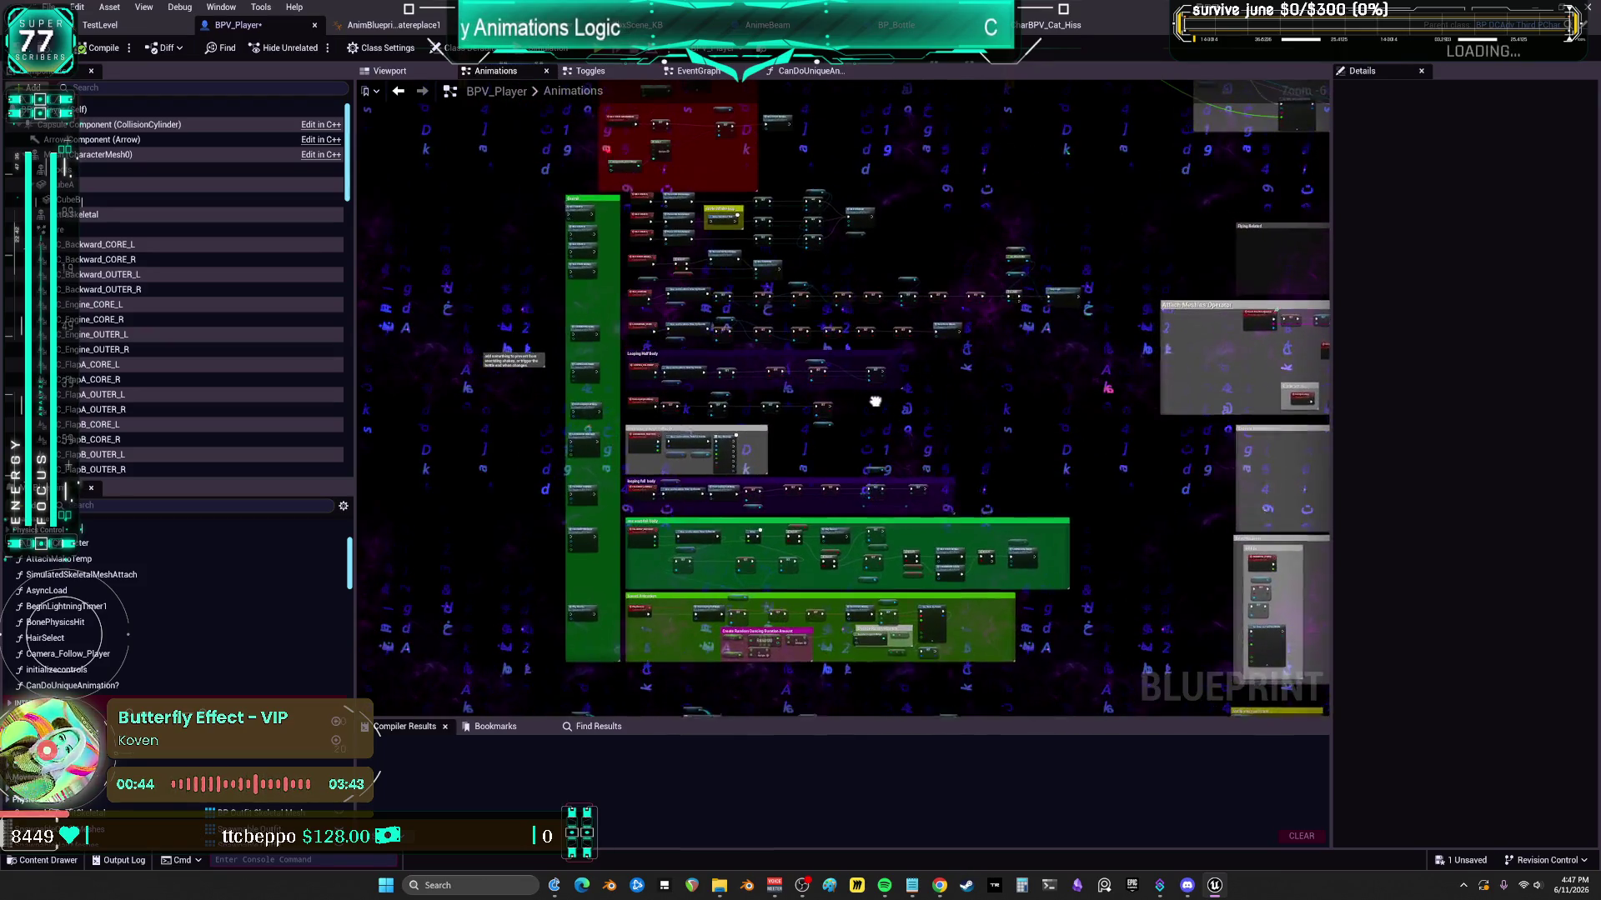
{"action": "scroll", "coordinate": [747, 559], "scroll_direction": "up", "scroll_amount": 1}
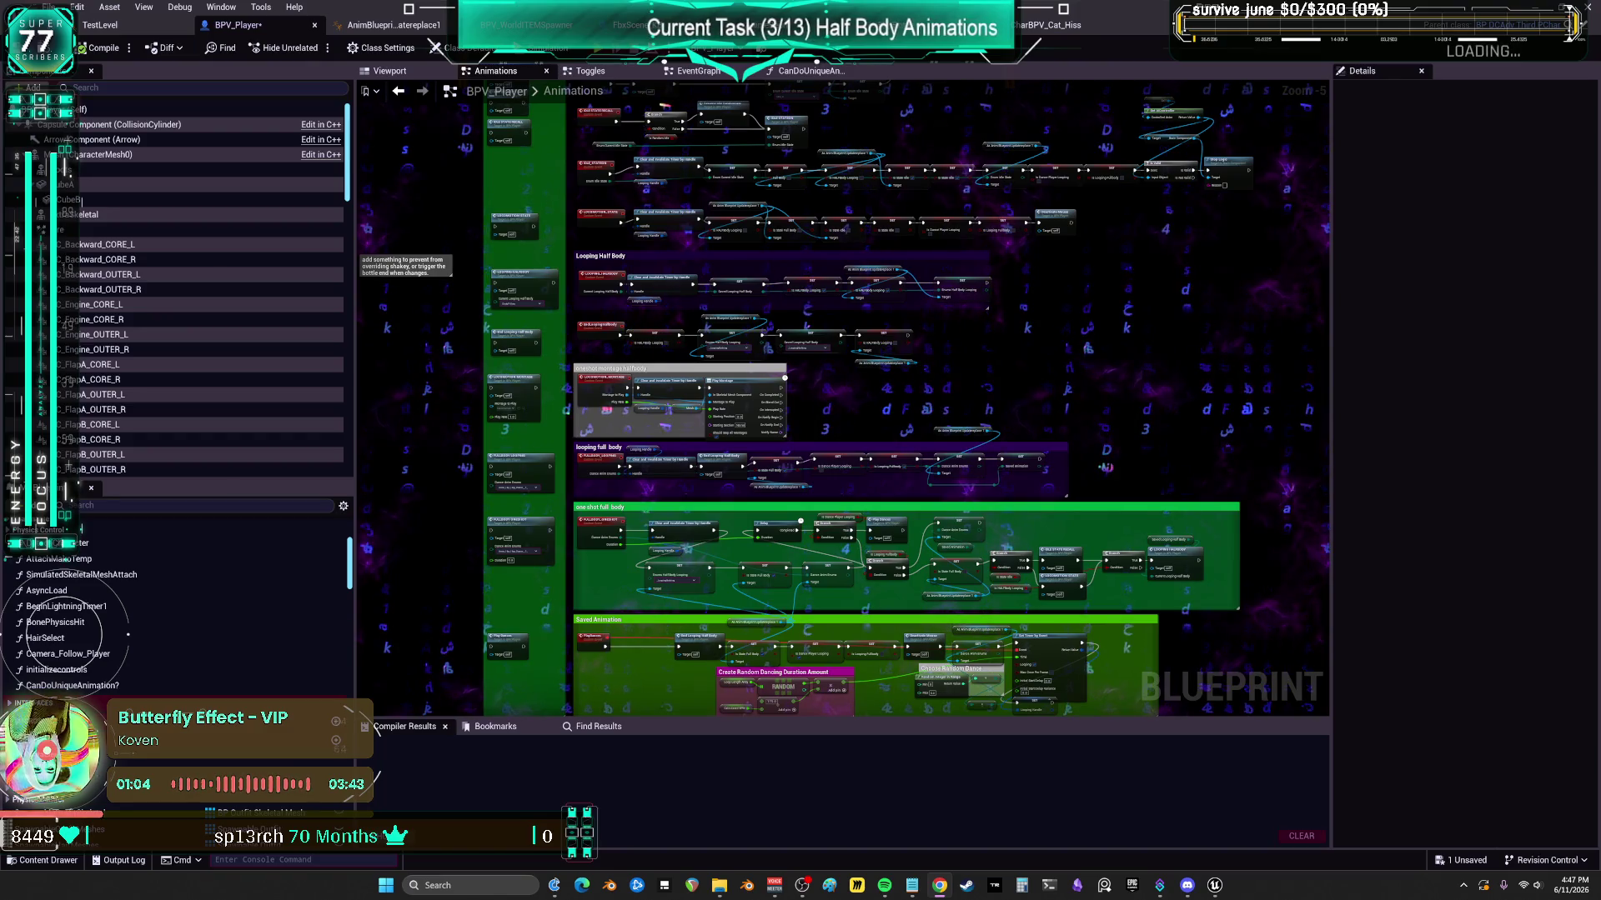
{"action": "scroll", "coordinate": [684, 484], "scroll_direction": "up", "scroll_amount": 3}
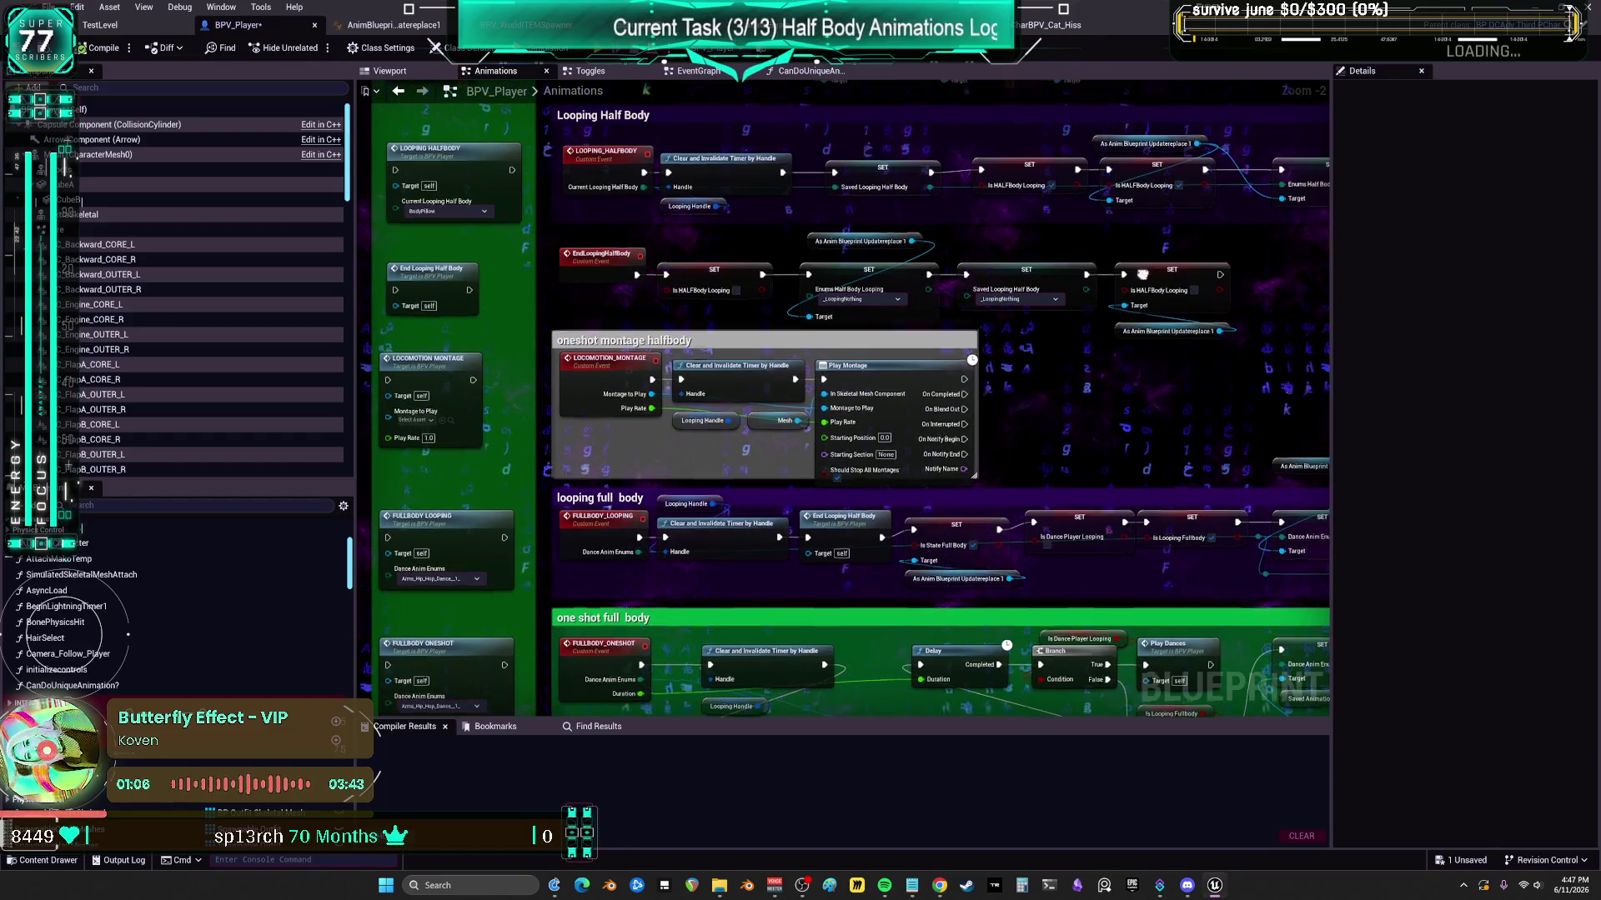
{"action": "left_click_drag", "start_coordinate": [1164, 351], "coordinate": [1010, 392]}
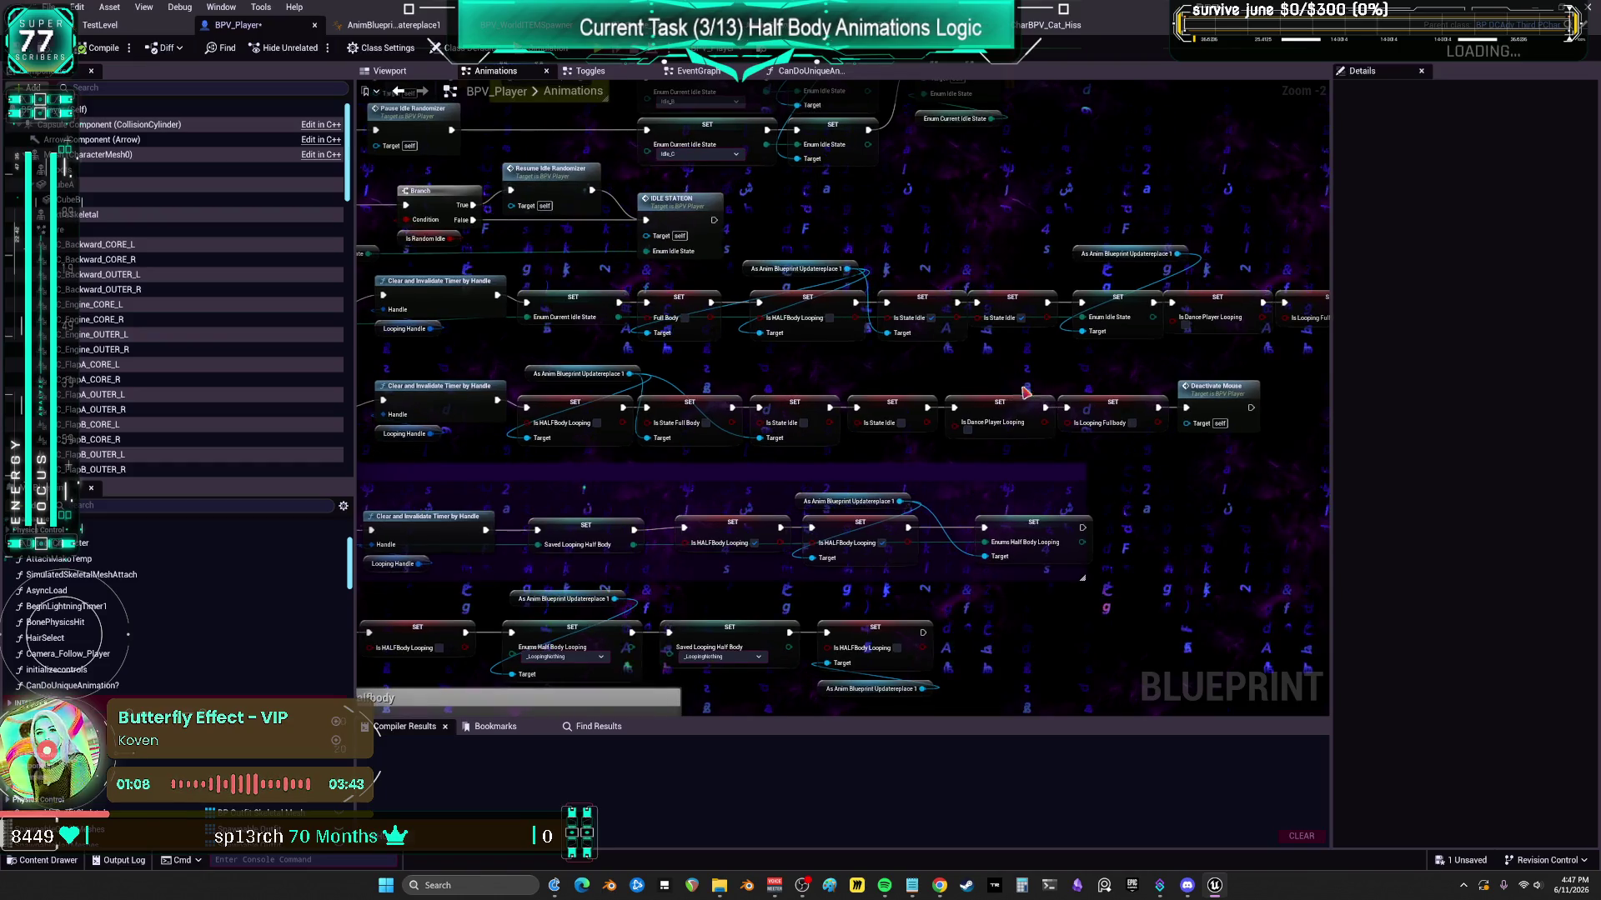
{"action": "scroll", "coordinate": [1009, 391], "scroll_direction": "up", "scroll_amount": 2}
{"action": "scroll", "coordinate": [929, 316], "scroll_direction": "down", "scroll_amount": 3}
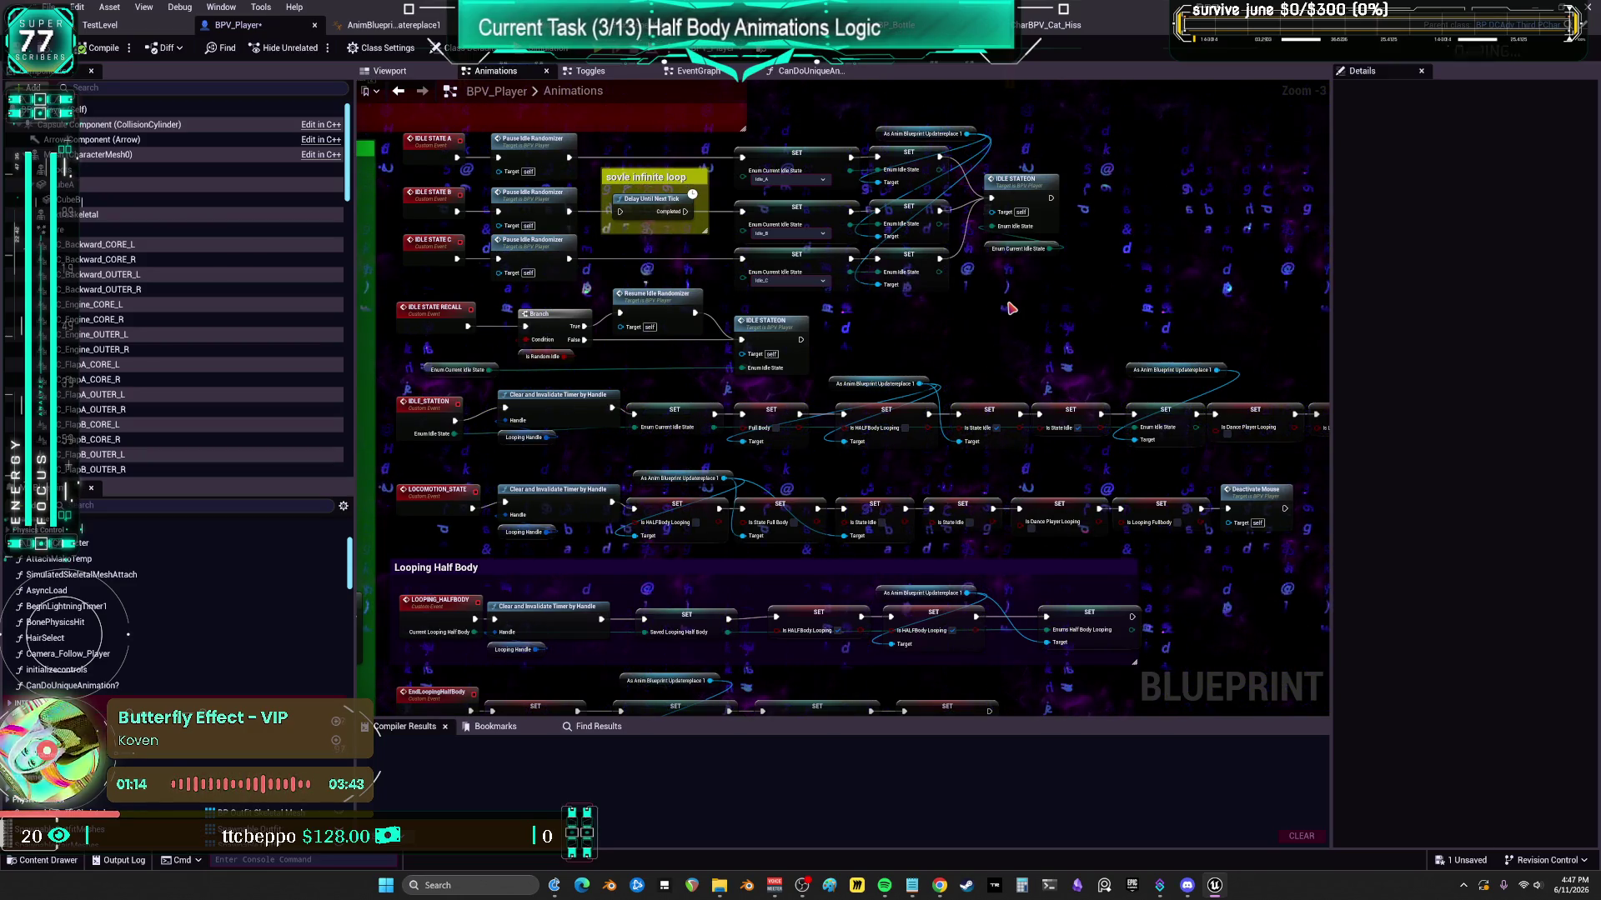
{"action": "left_click_drag", "start_coordinate": [1009, 530], "coordinate": [899, 402]}
{"action": "scroll", "coordinate": [898, 401], "scroll_direction": "down", "scroll_amount": 5}
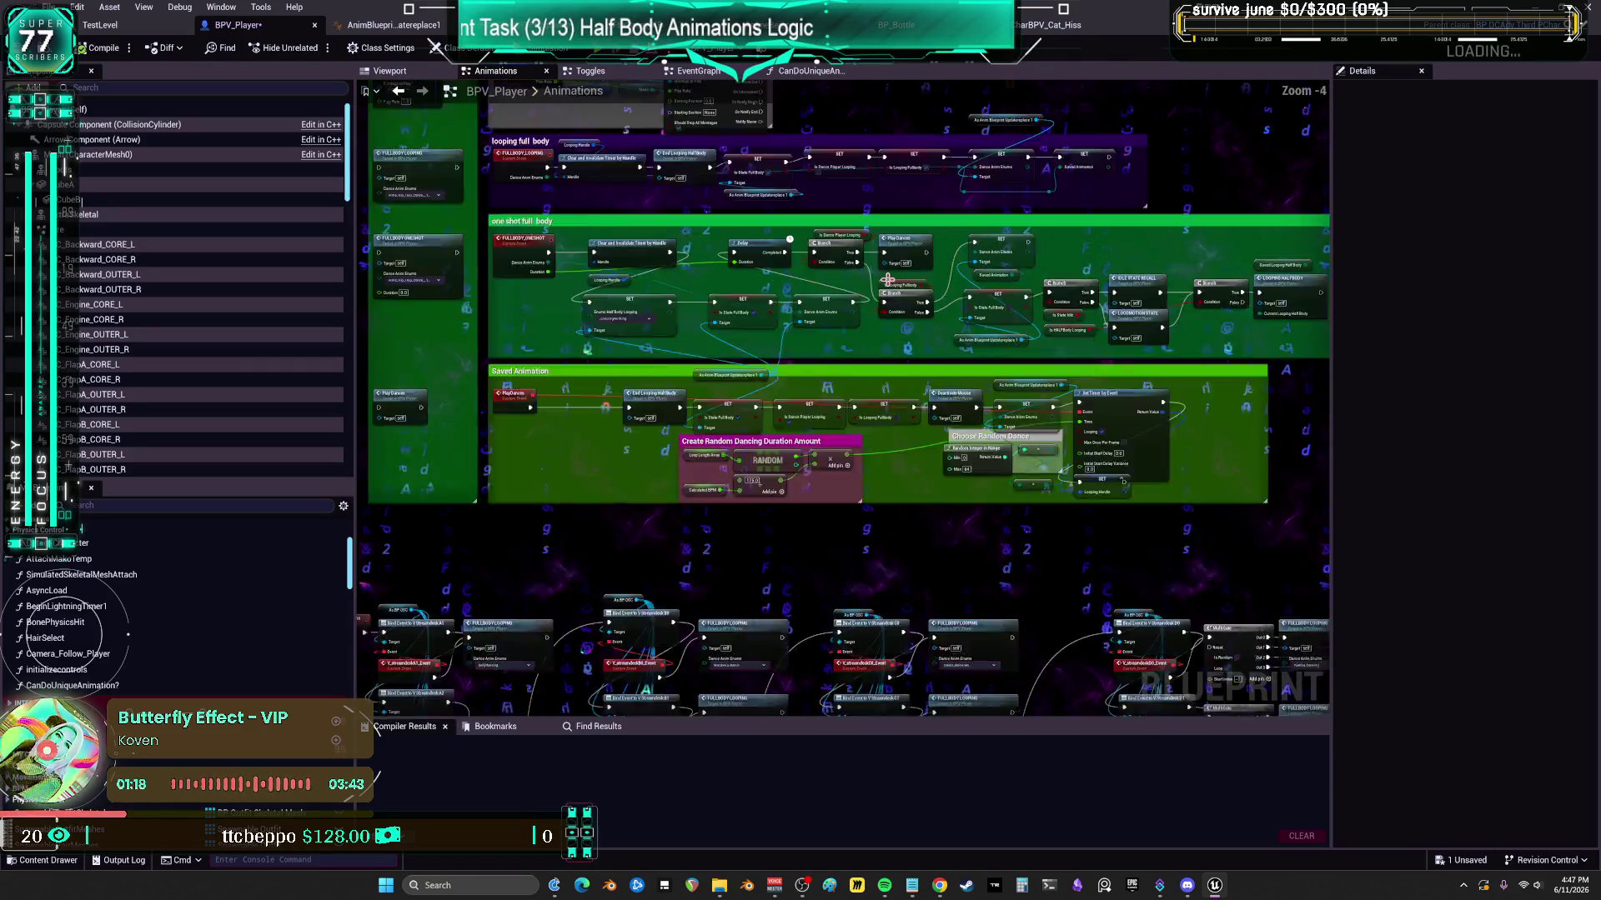
{"action": "left_click_drag", "start_coordinate": [1015, 323], "coordinate": [718, 391]}
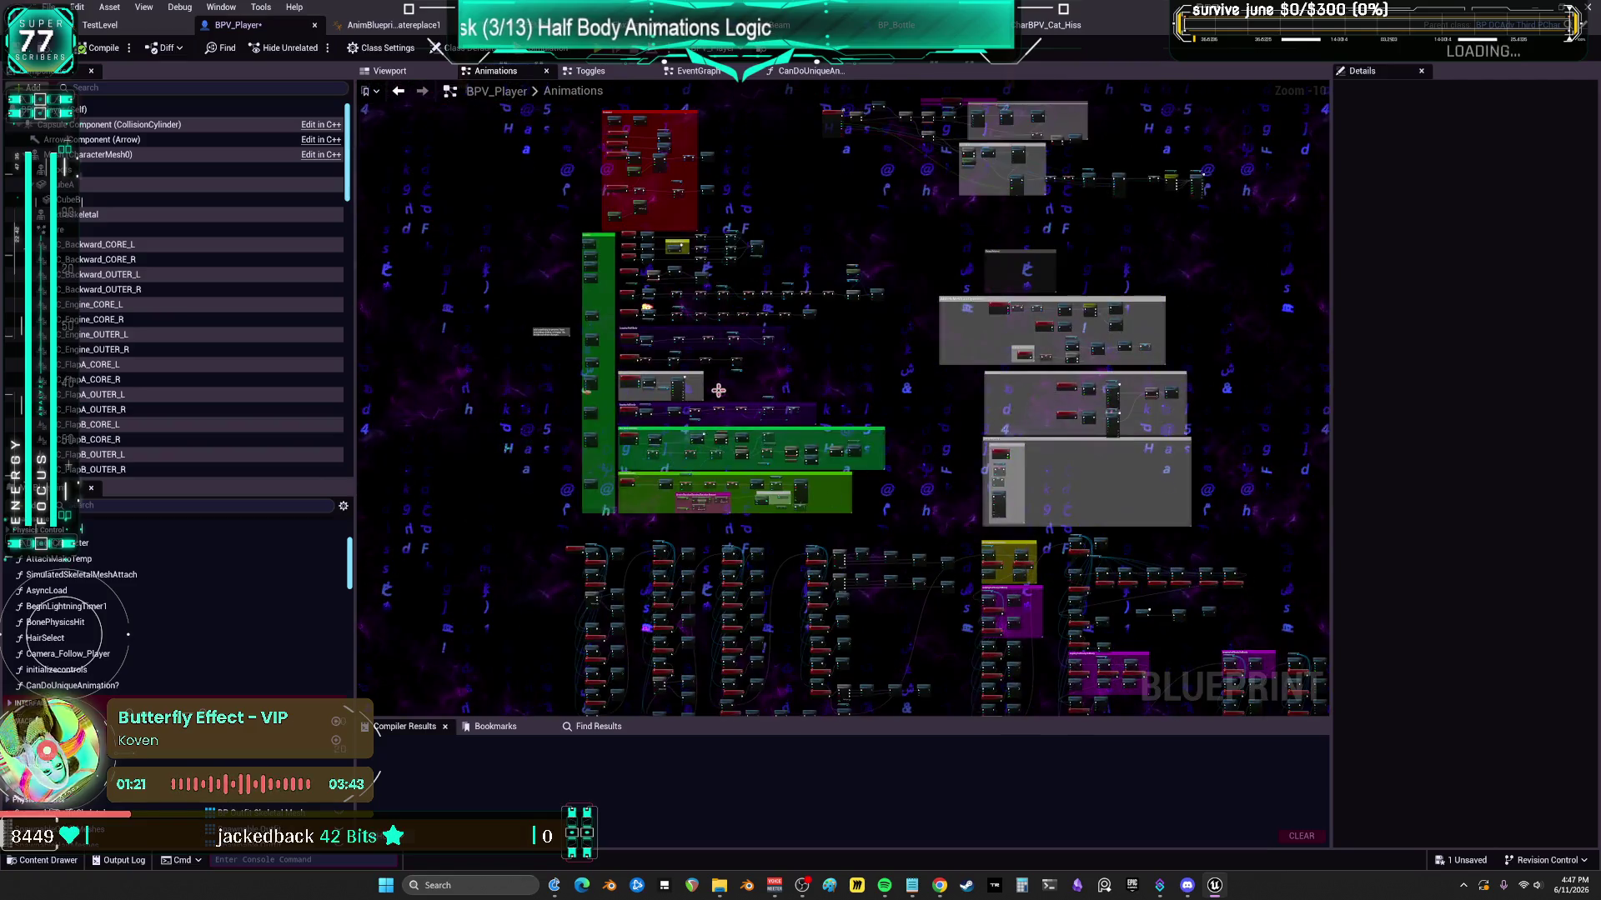
{"action": "left_click", "coordinate": [403, 26]}
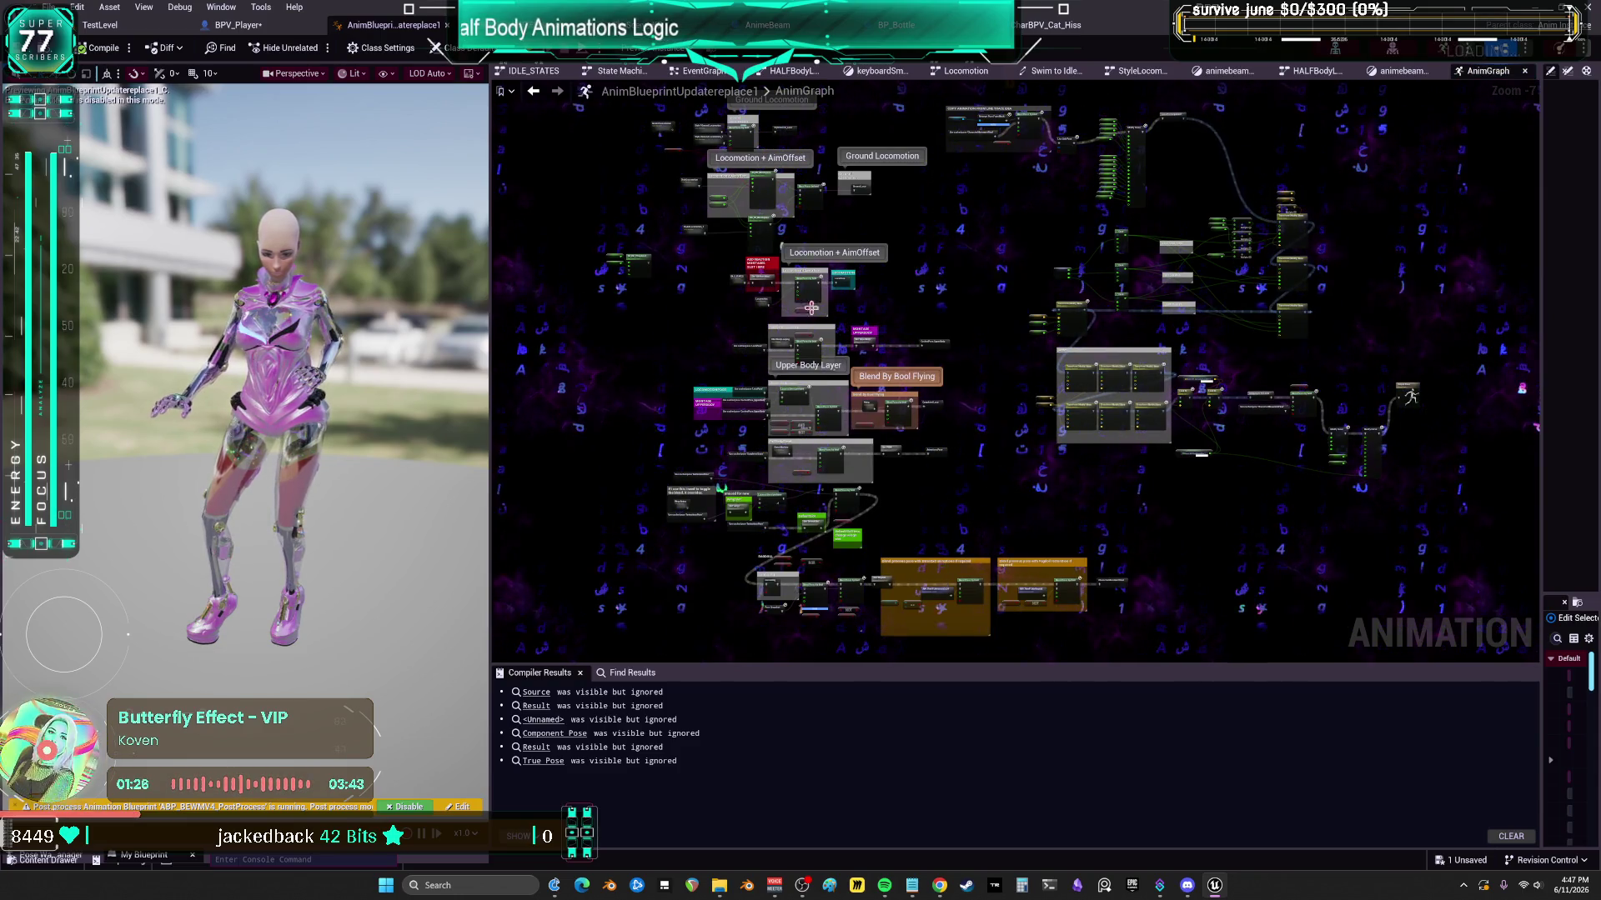
- Inspect Is State Idle, FullBodyBlend, AimOffset and HalfBody Looping nodes in the AnimGraph, then return to BPV_Player
{"action": "scroll", "coordinate": [811, 308], "scroll_direction": "up", "scroll_amount": 5}
{"action": "left_click", "coordinate": [879, 296]}
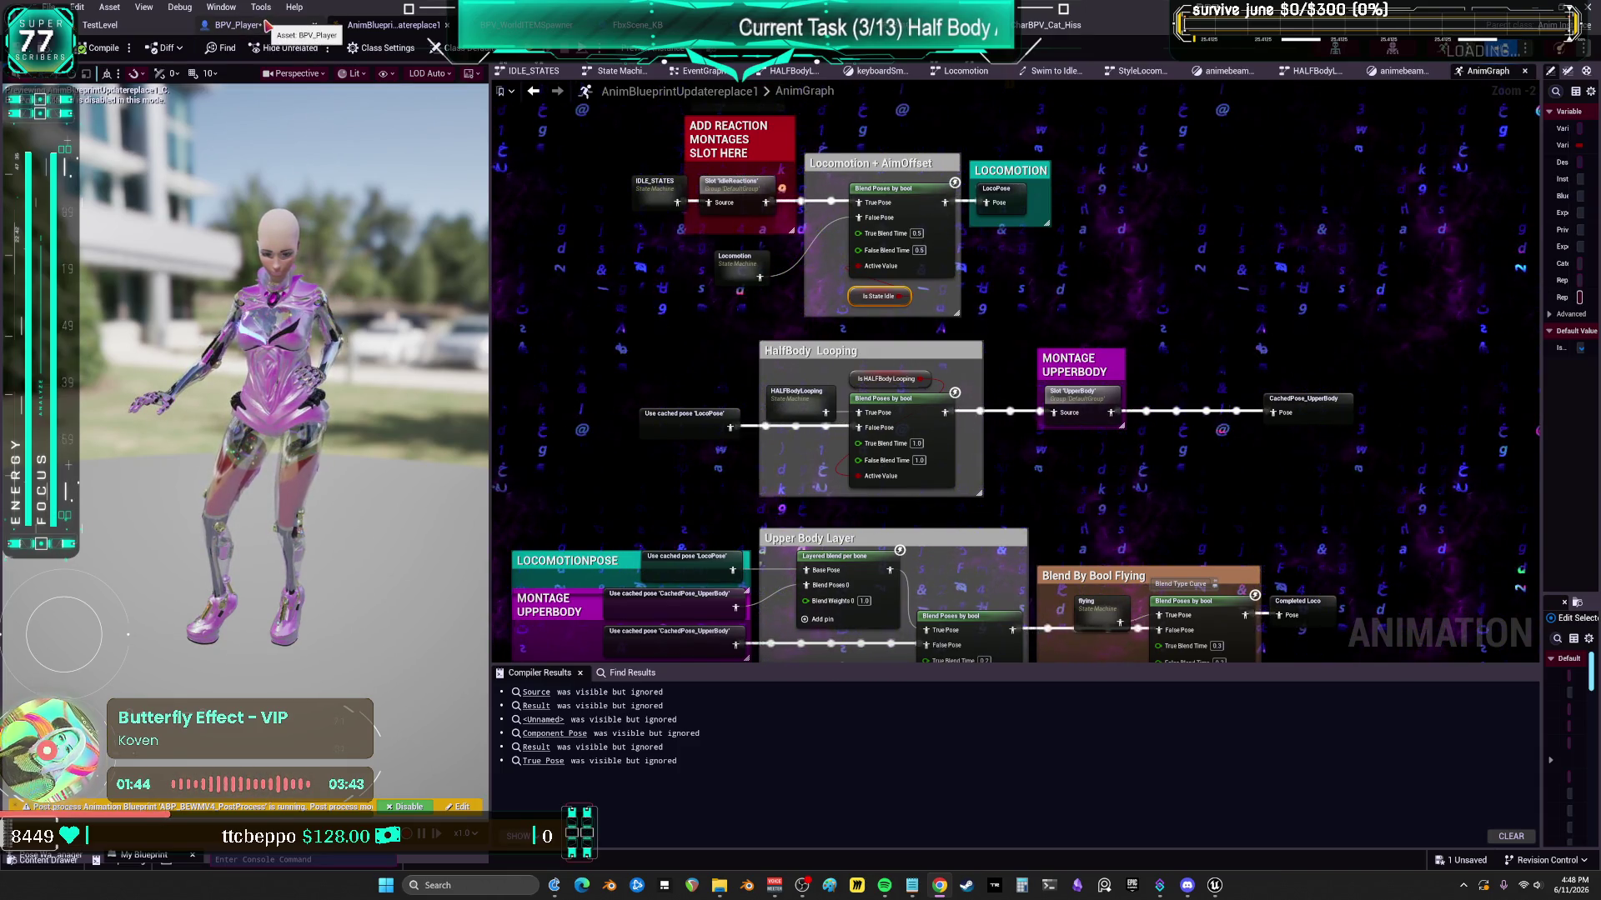
{"action": "left_click_drag", "start_coordinate": [922, 578], "coordinate": [928, 340]}
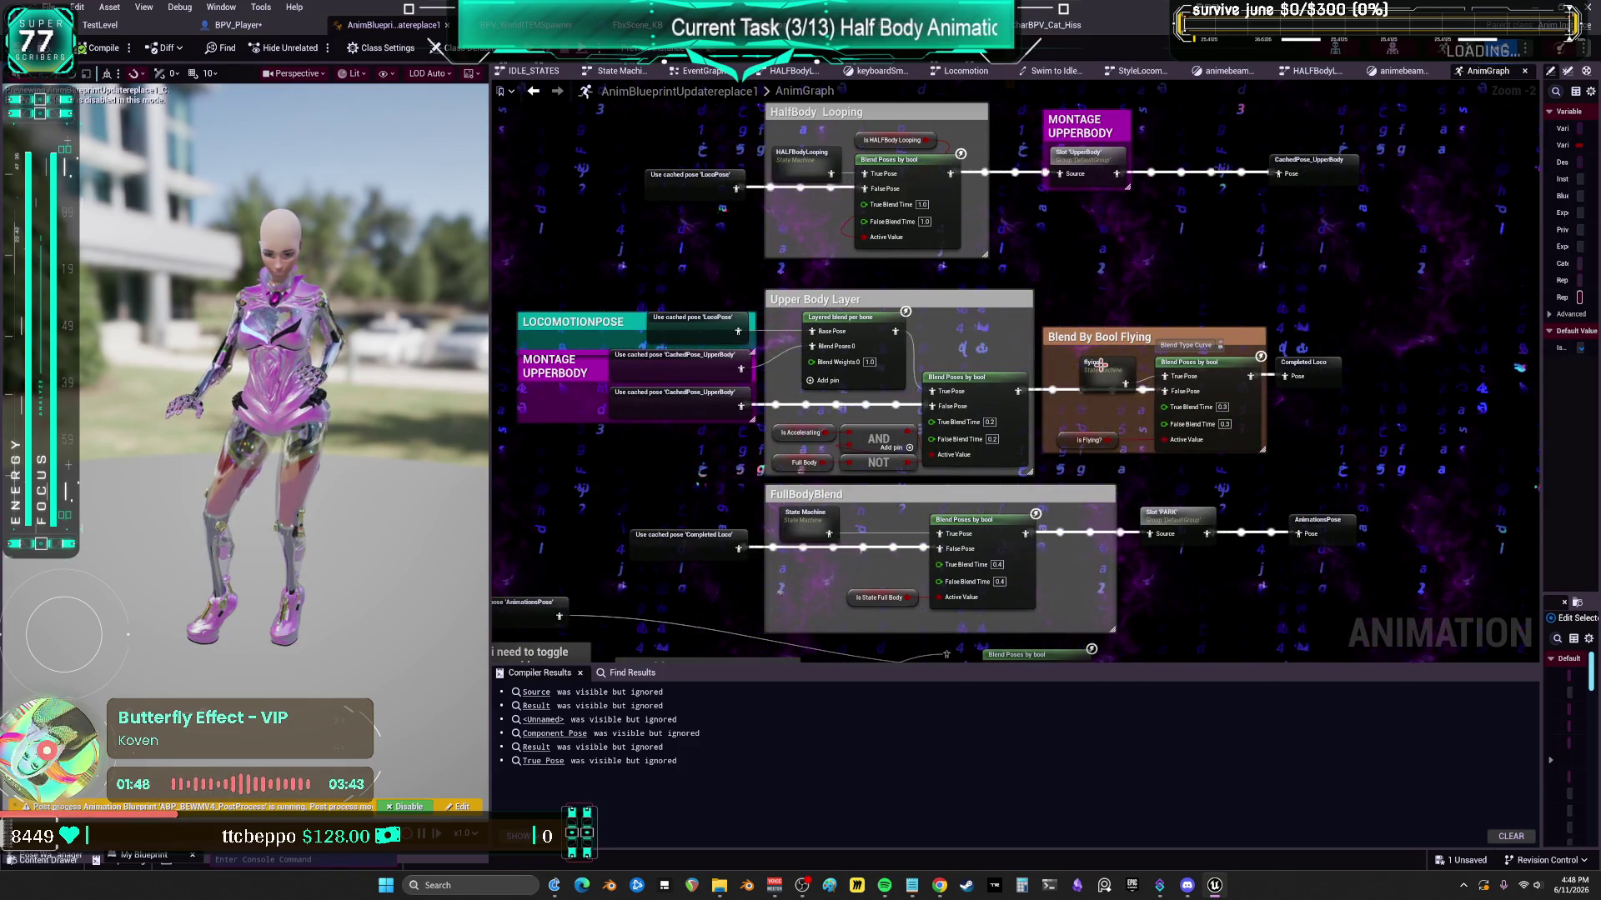
{"action": "left_click_drag", "start_coordinate": [1100, 365], "coordinate": [1088, 364]}
{"action": "mouse_move", "coordinate": [1064, 220]}
{"action": "left_mouse_down"}
{"action": "mouse_move", "coordinate": [1042, 322]}
{"action": "mouse_move", "coordinate": [930, 323]}
{"action": "mouse_move", "coordinate": [1001, 360]}
{"action": "left_mouse_up"}
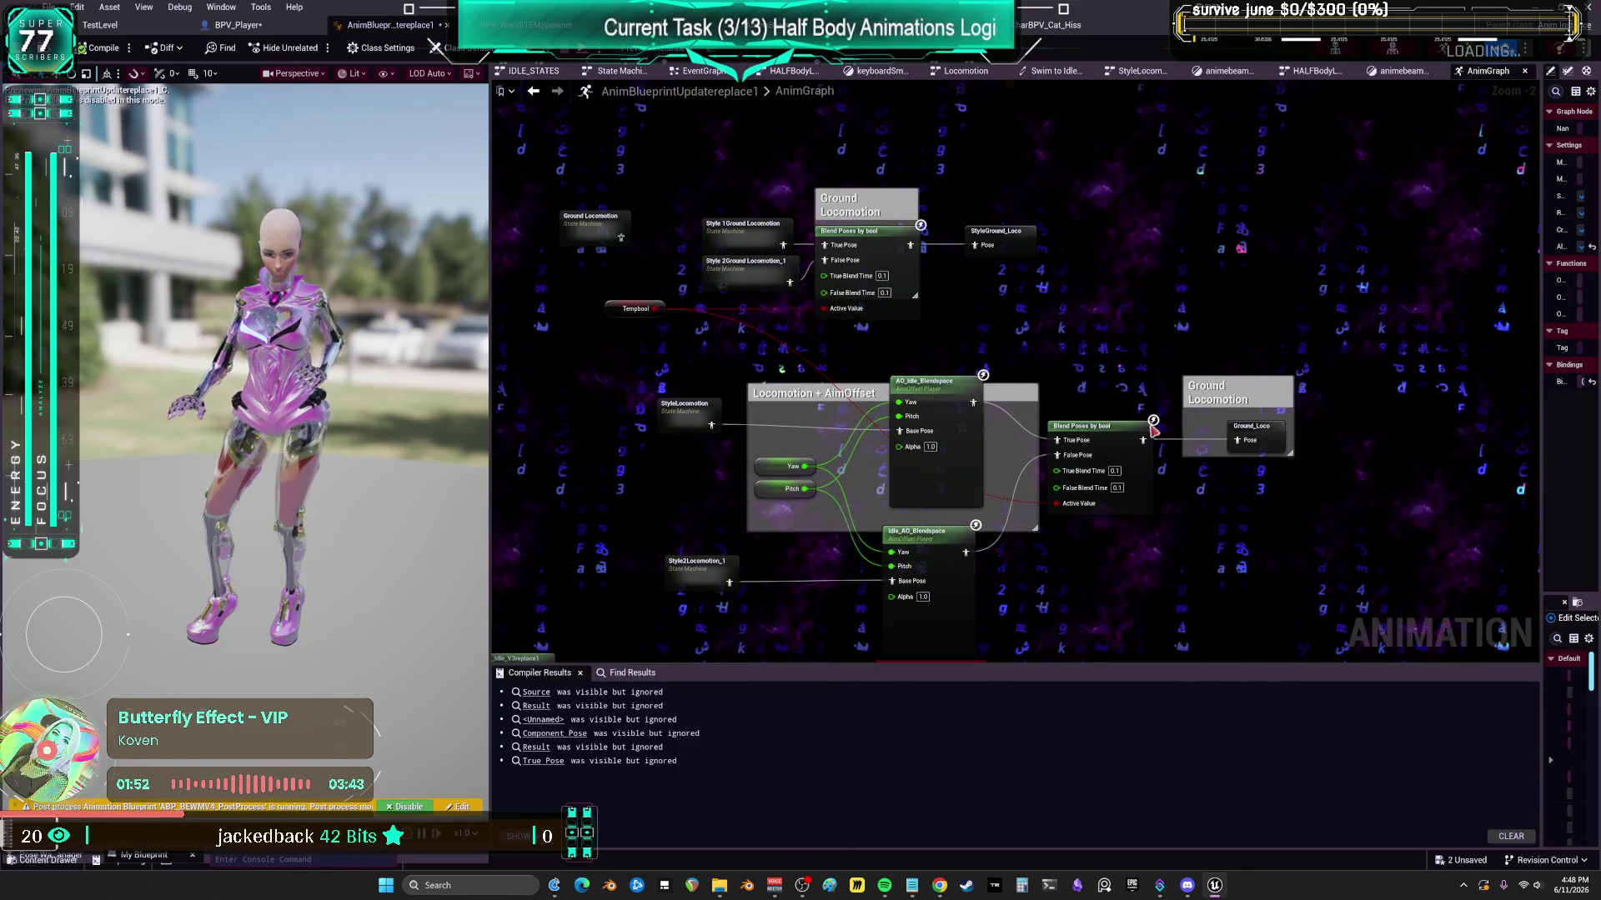
{"action": "left_click_drag", "start_coordinate": [1152, 429], "coordinate": [1386, 539]}
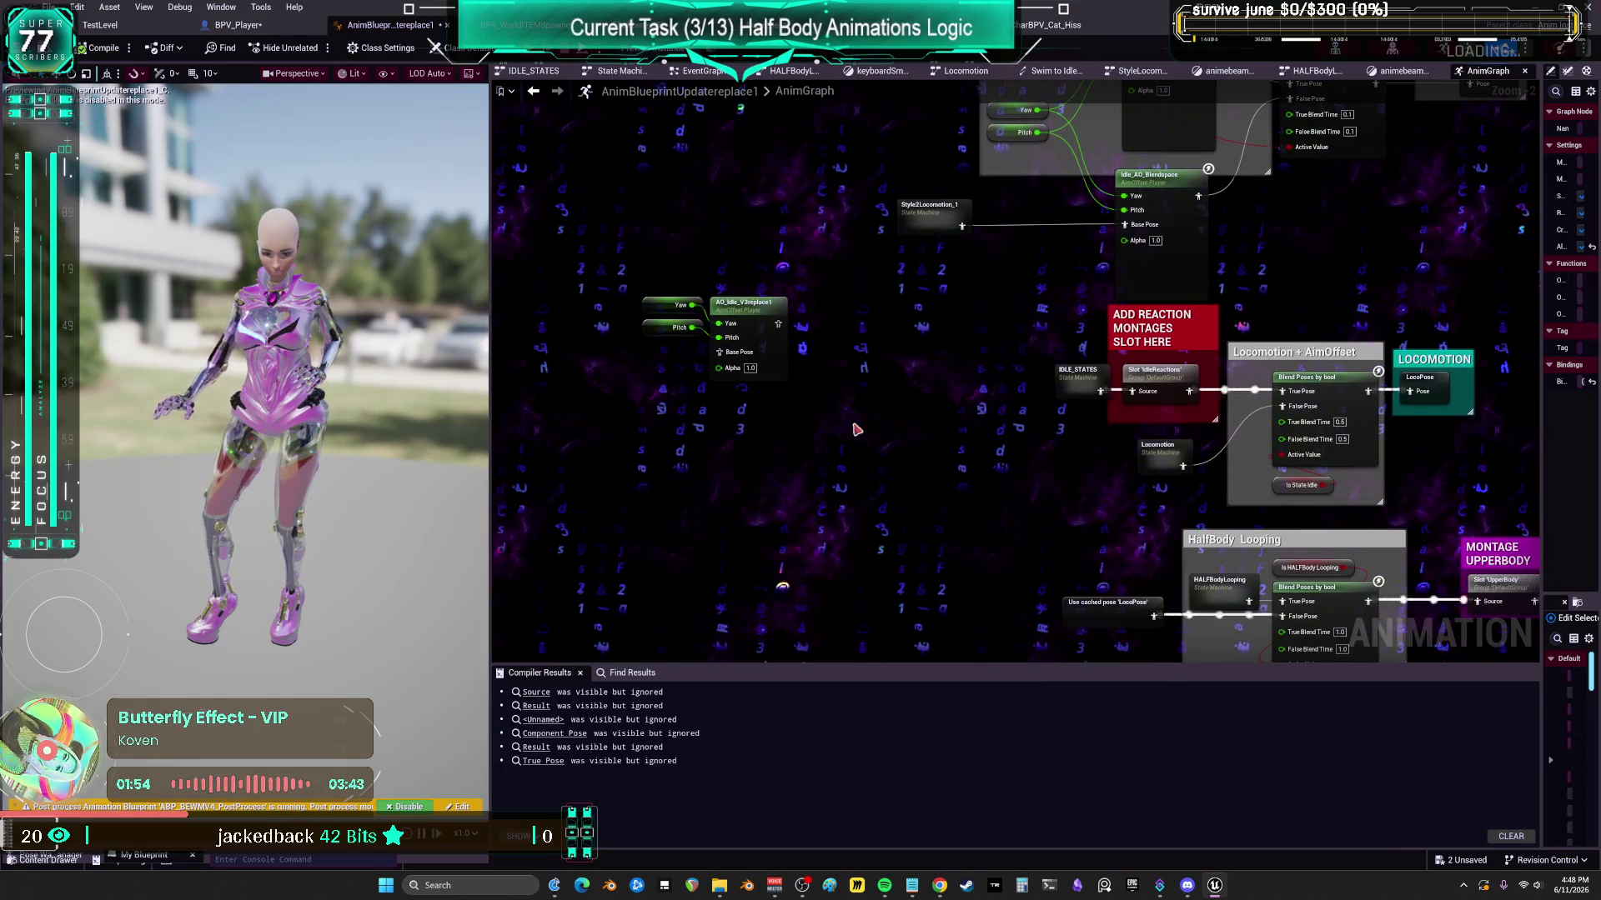
{"action": "mouse_move", "coordinate": [856, 429]}
{"action": "left_mouse_down"}
{"action": "mouse_move", "coordinate": [686, 301]}
{"action": "mouse_move", "coordinate": [717, 225]}
{"action": "mouse_move", "coordinate": [500, 125]}
{"action": "mouse_move", "coordinate": [853, 295]}
{"action": "left_mouse_up"}
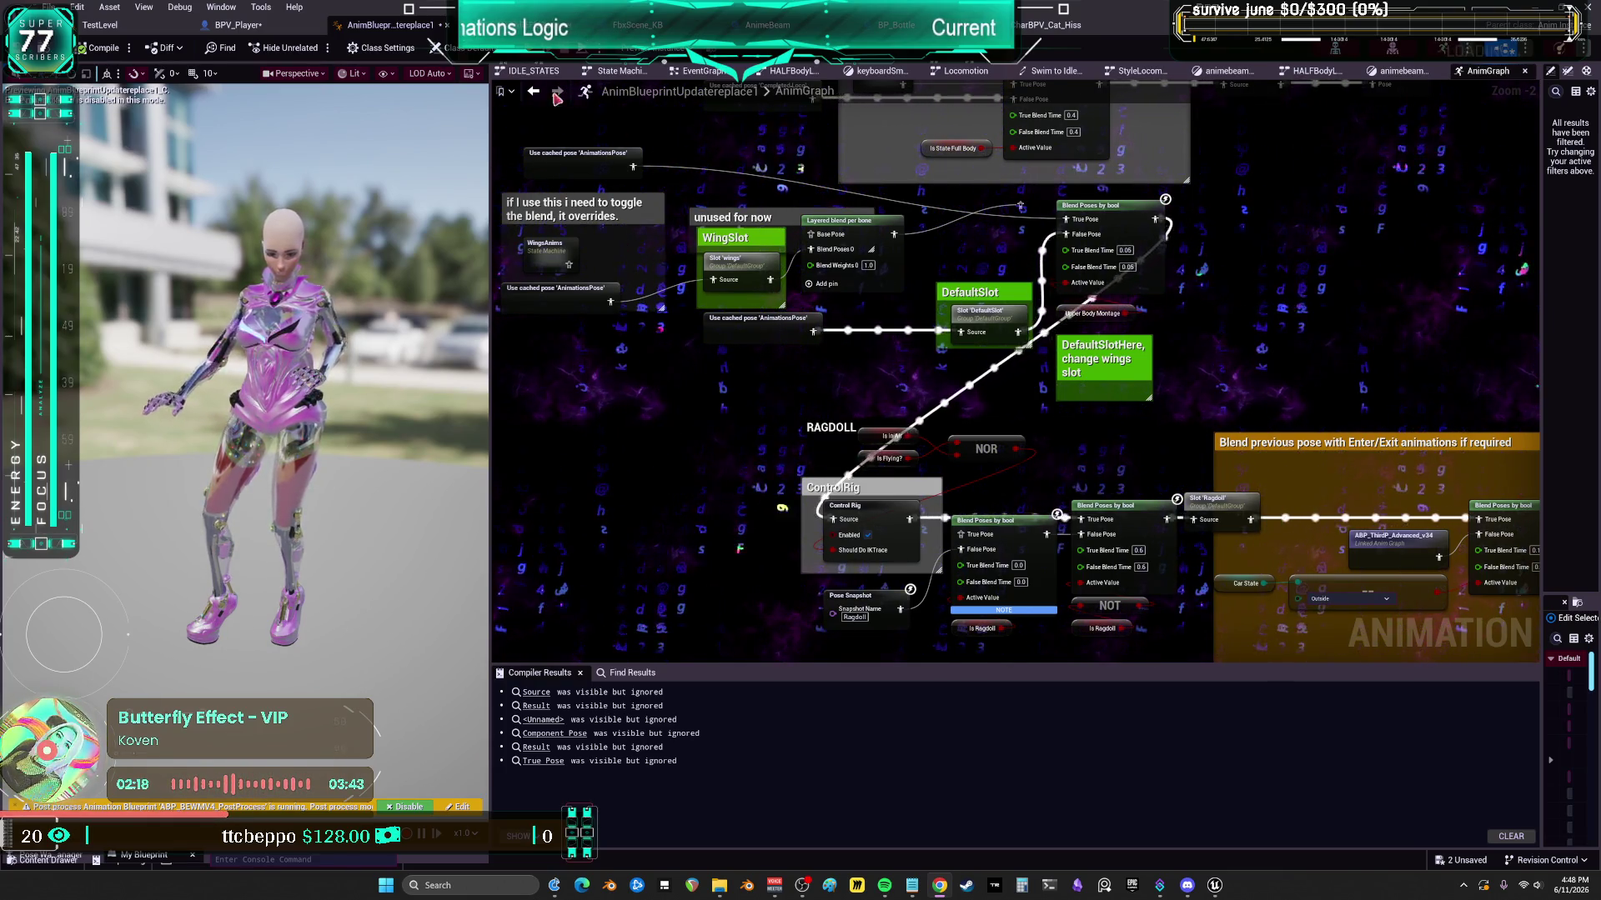
{"action": "left_click", "coordinate": [301, 28]}
- Review the idle-state, full-body looping and Looping Half Body sections of the Animations graph
{"action": "scroll", "coordinate": [715, 415], "scroll_direction": "up", "scroll_amount": 3}
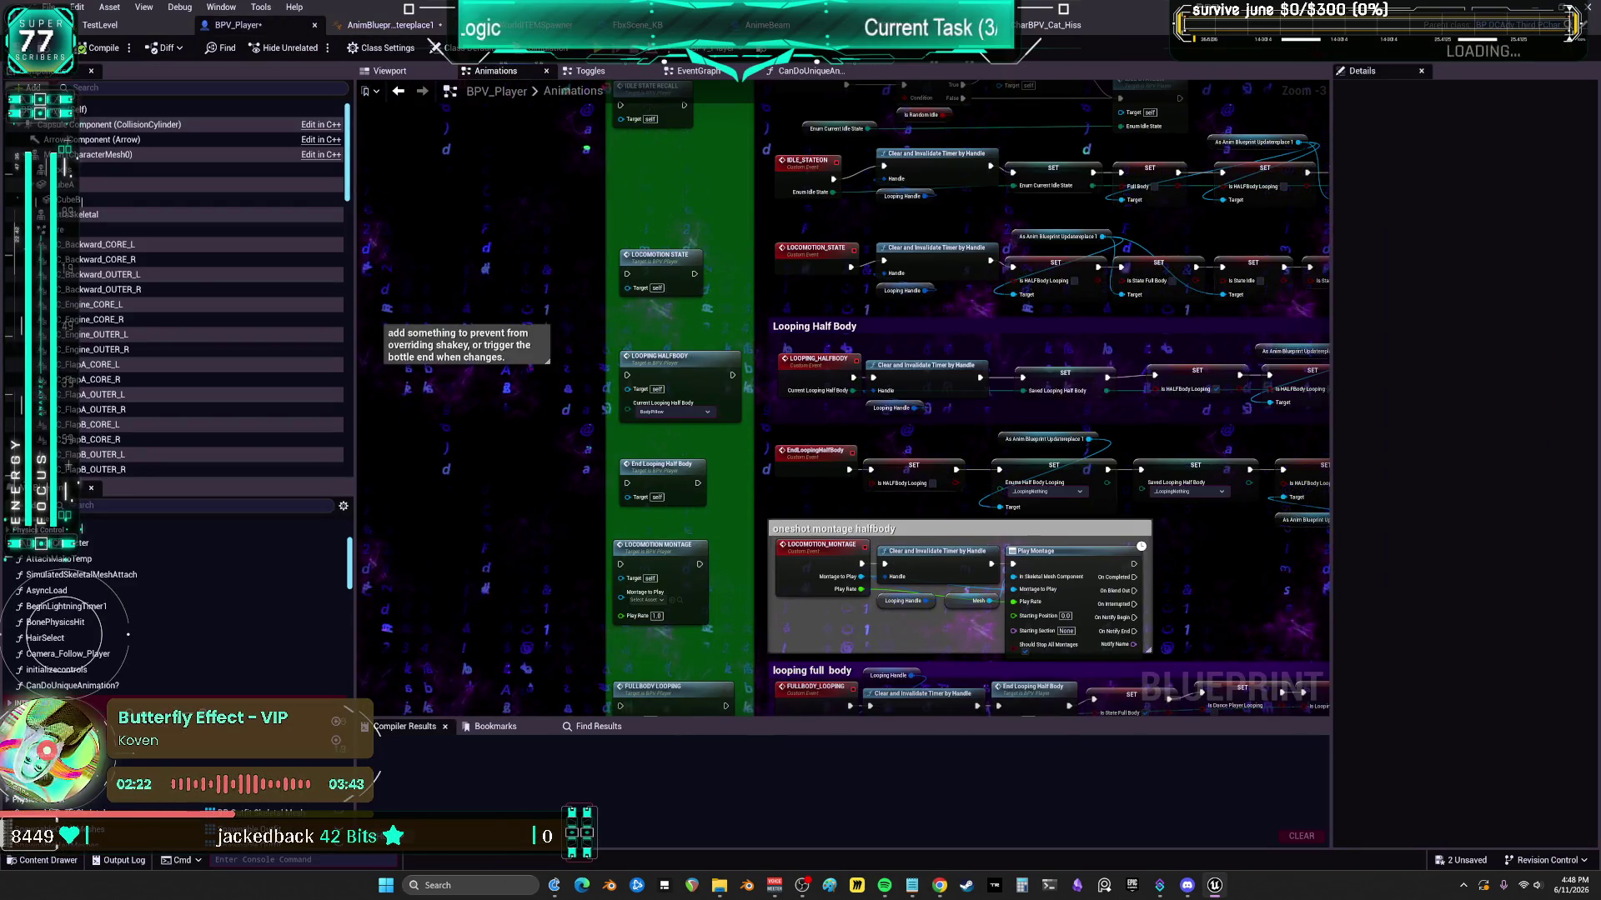
{"action": "mouse_move", "coordinate": [731, 272]}
{"action": "left_mouse_down"}
{"action": "mouse_move", "coordinate": [741, 427]}
{"action": "mouse_move", "coordinate": [742, 166]}
{"action": "left_mouse_up"}
{"action": "left_click_drag", "start_coordinate": [744, 433], "coordinate": [742, 225]}
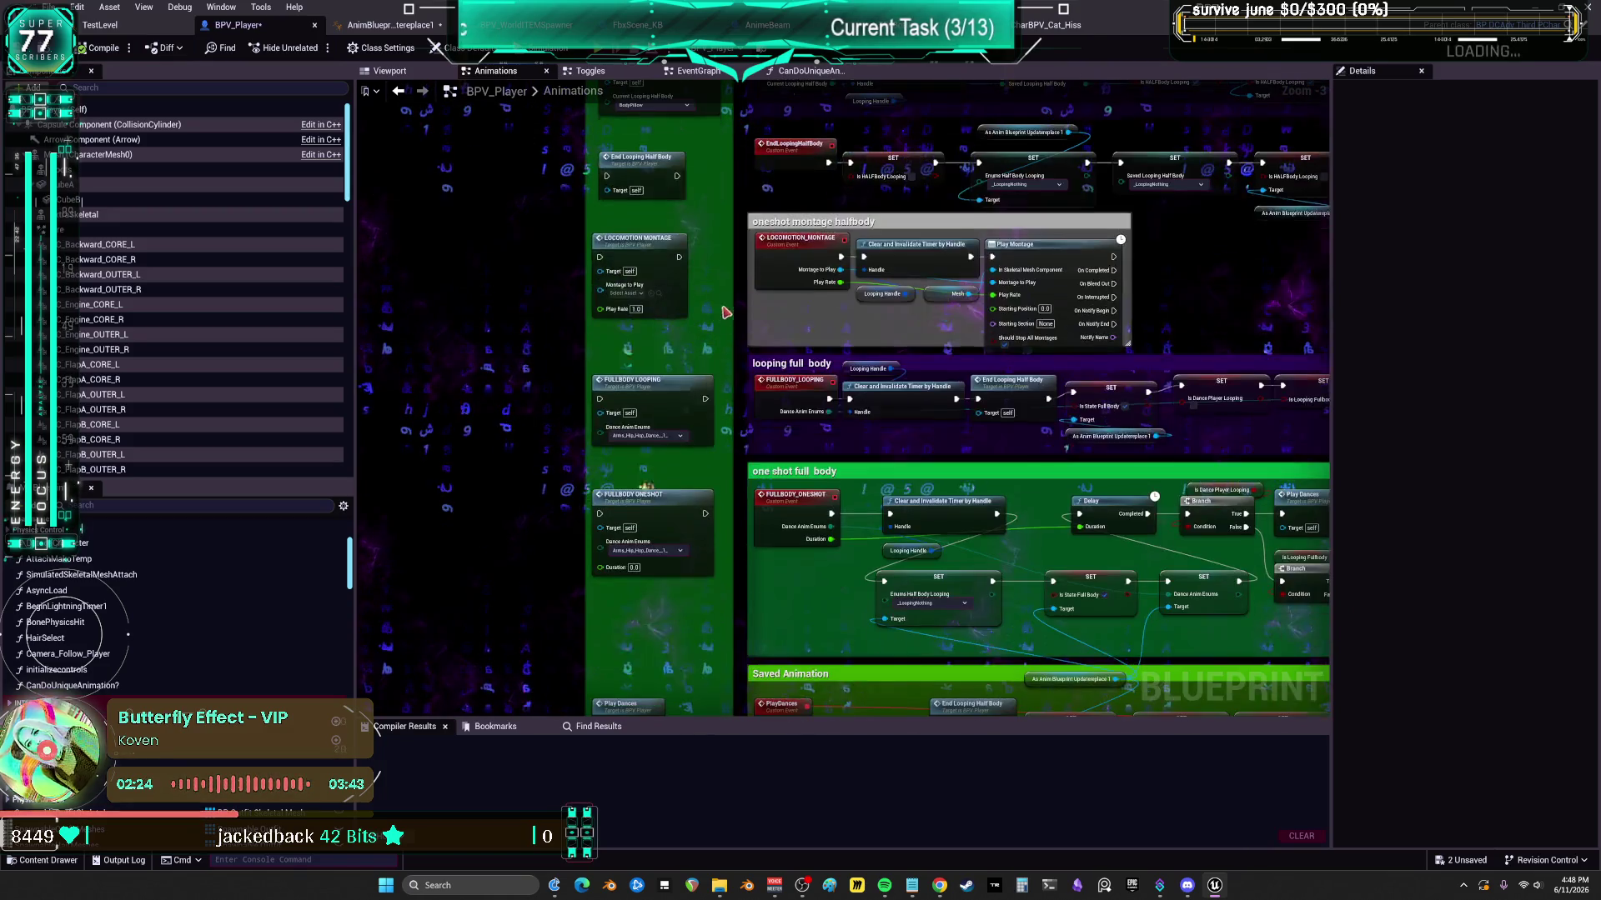
{"action": "mouse_move", "coordinate": [746, 449]}
{"action": "left_mouse_down"}
{"action": "mouse_move", "coordinate": [733, 281]}
{"action": "mouse_move", "coordinate": [717, 567]}
{"action": "left_mouse_up"}
{"action": "left_click_drag", "start_coordinate": [586, 83], "coordinate": [584, 227]}
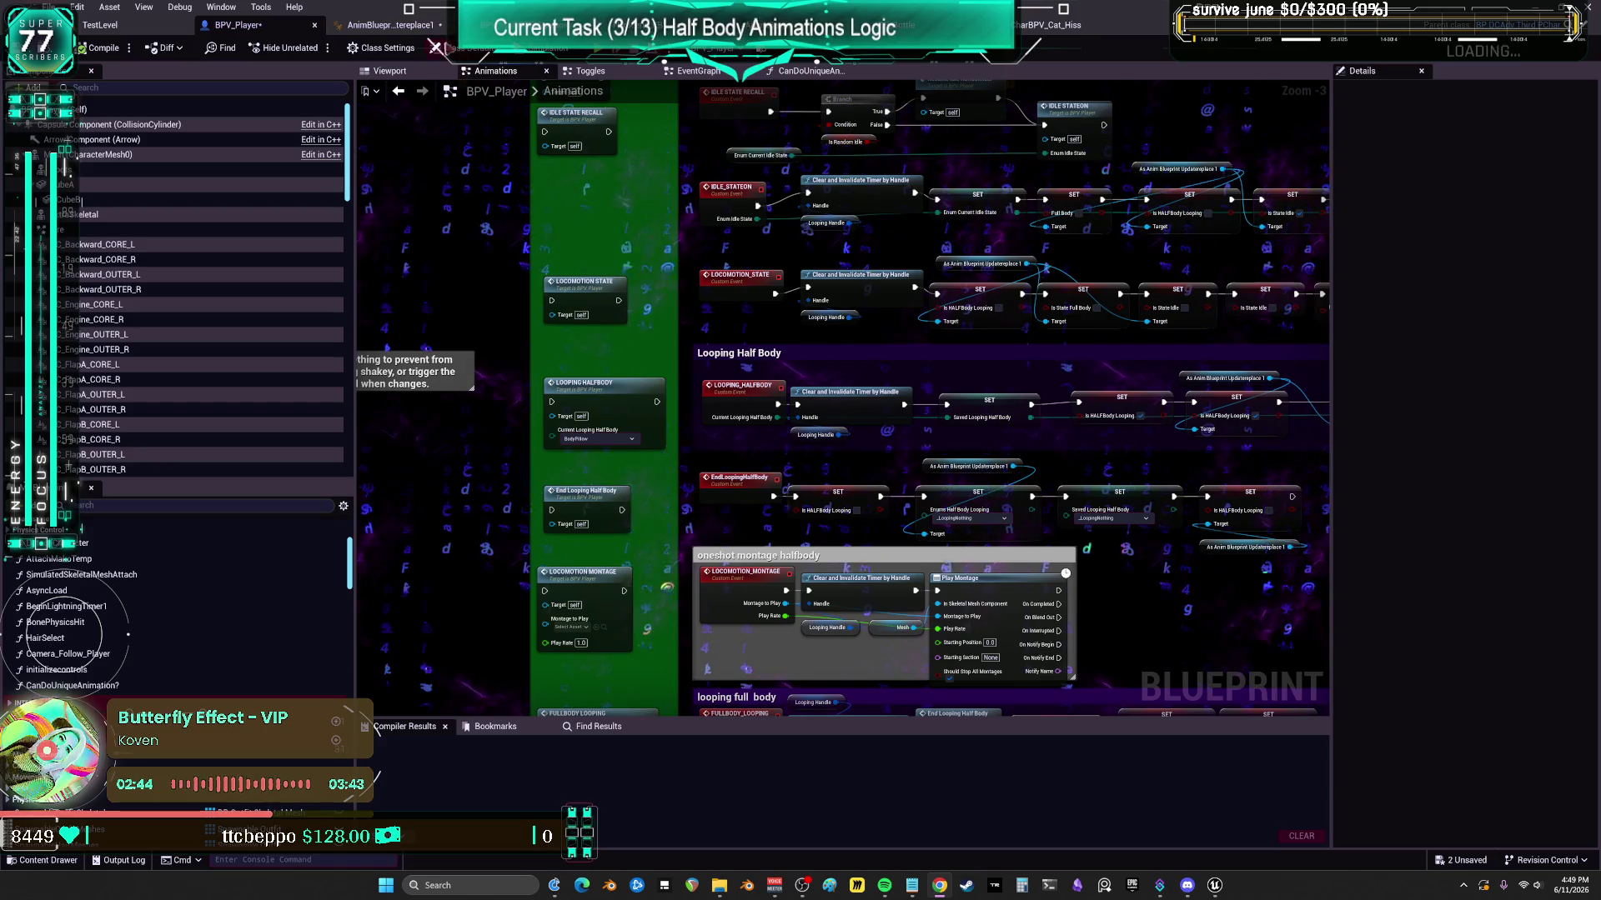
- Save the BPV_Player blueprint with File > Save
{"action": "left_click", "coordinate": [51, 7]}
{"action": "left_click", "coordinate": [91, 100]}
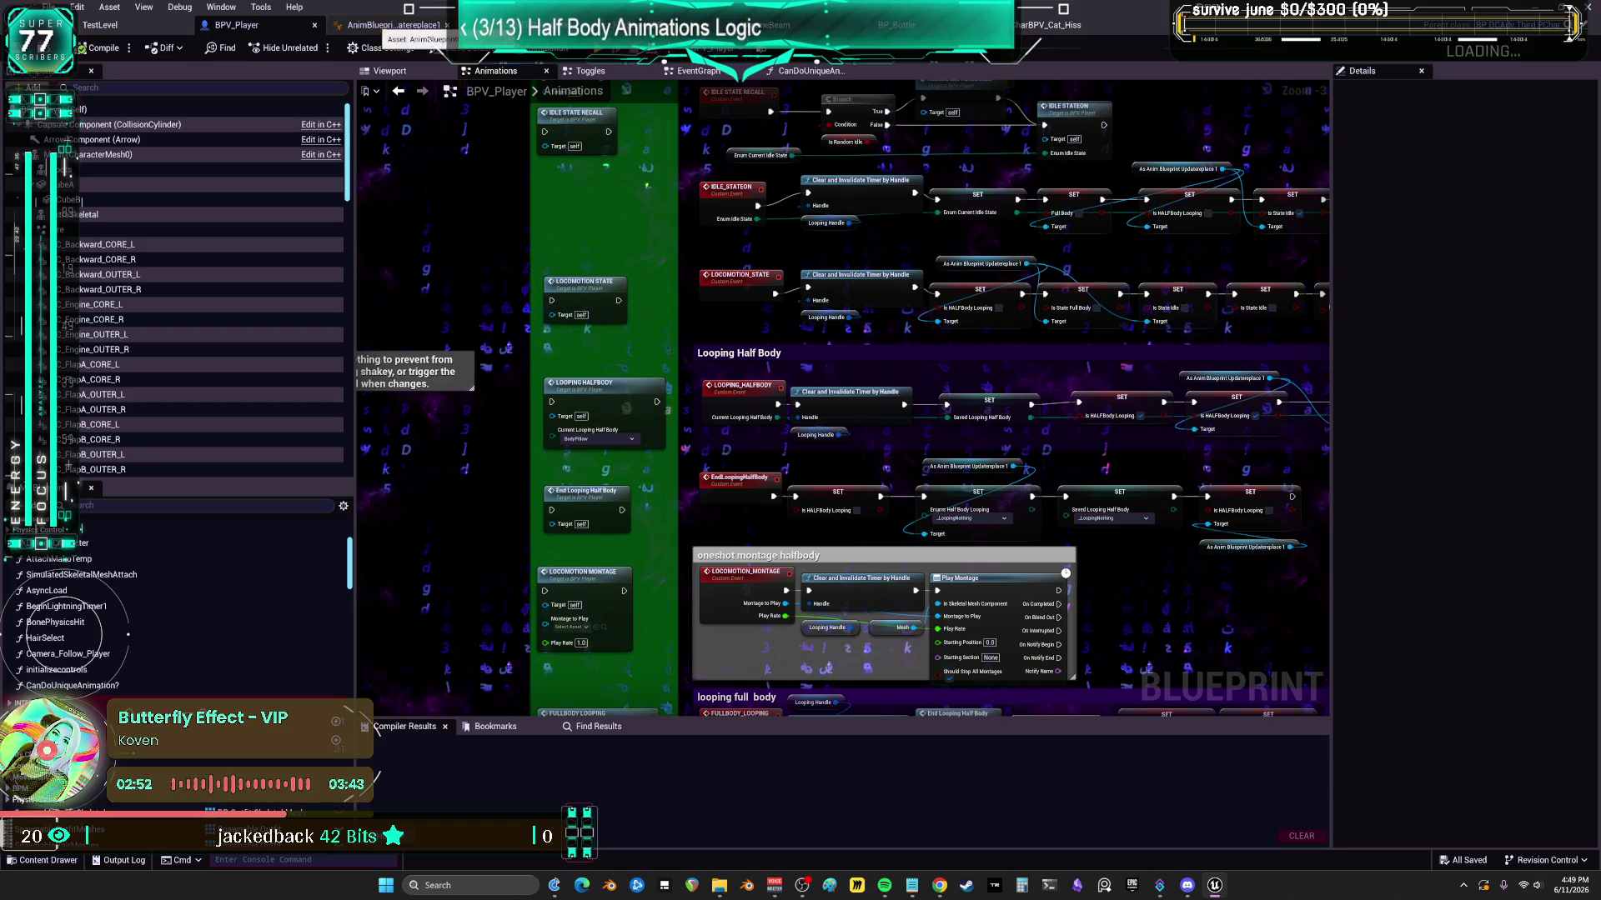
{"action": "left_click", "coordinate": [696, 70]}
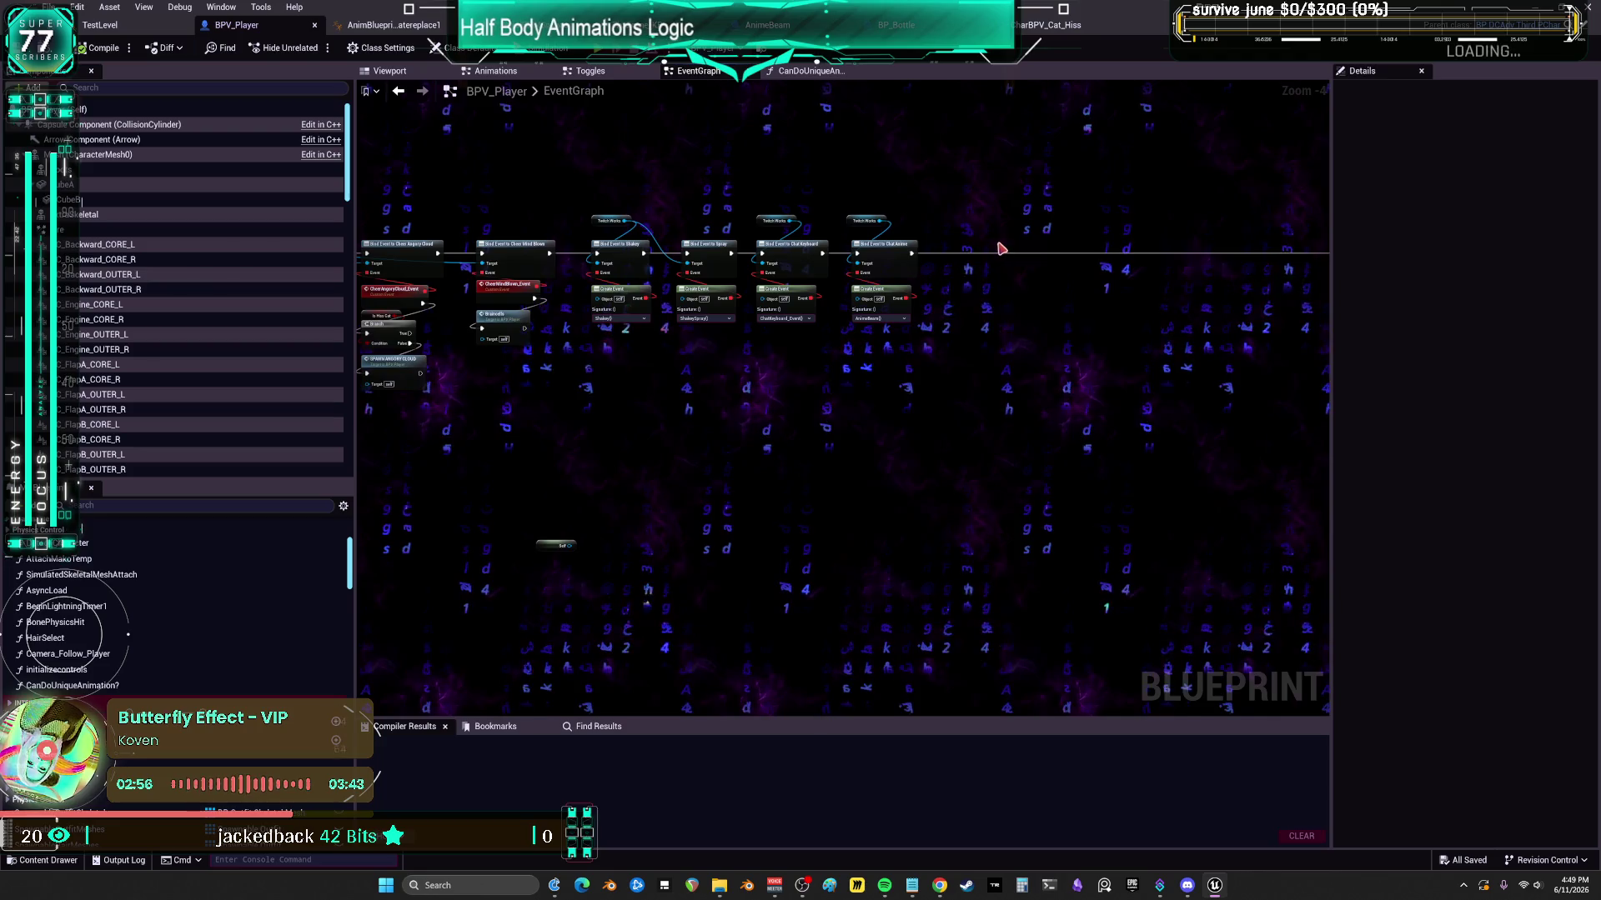
- Drag the twist node cluster up beside the Bind Event row, following Chat Anime's binding
{"action": "scroll", "coordinate": [997, 247], "scroll_direction": "down", "scroll_amount": 1}
{"action": "scroll", "coordinate": [1073, 254], "scroll_direction": "down", "scroll_amount": 1}
{"action": "left_click_drag", "start_coordinate": [1218, 418], "coordinate": [784, 185]}
{"action": "left_click_drag", "start_coordinate": [677, 298], "coordinate": [1011, 311]}
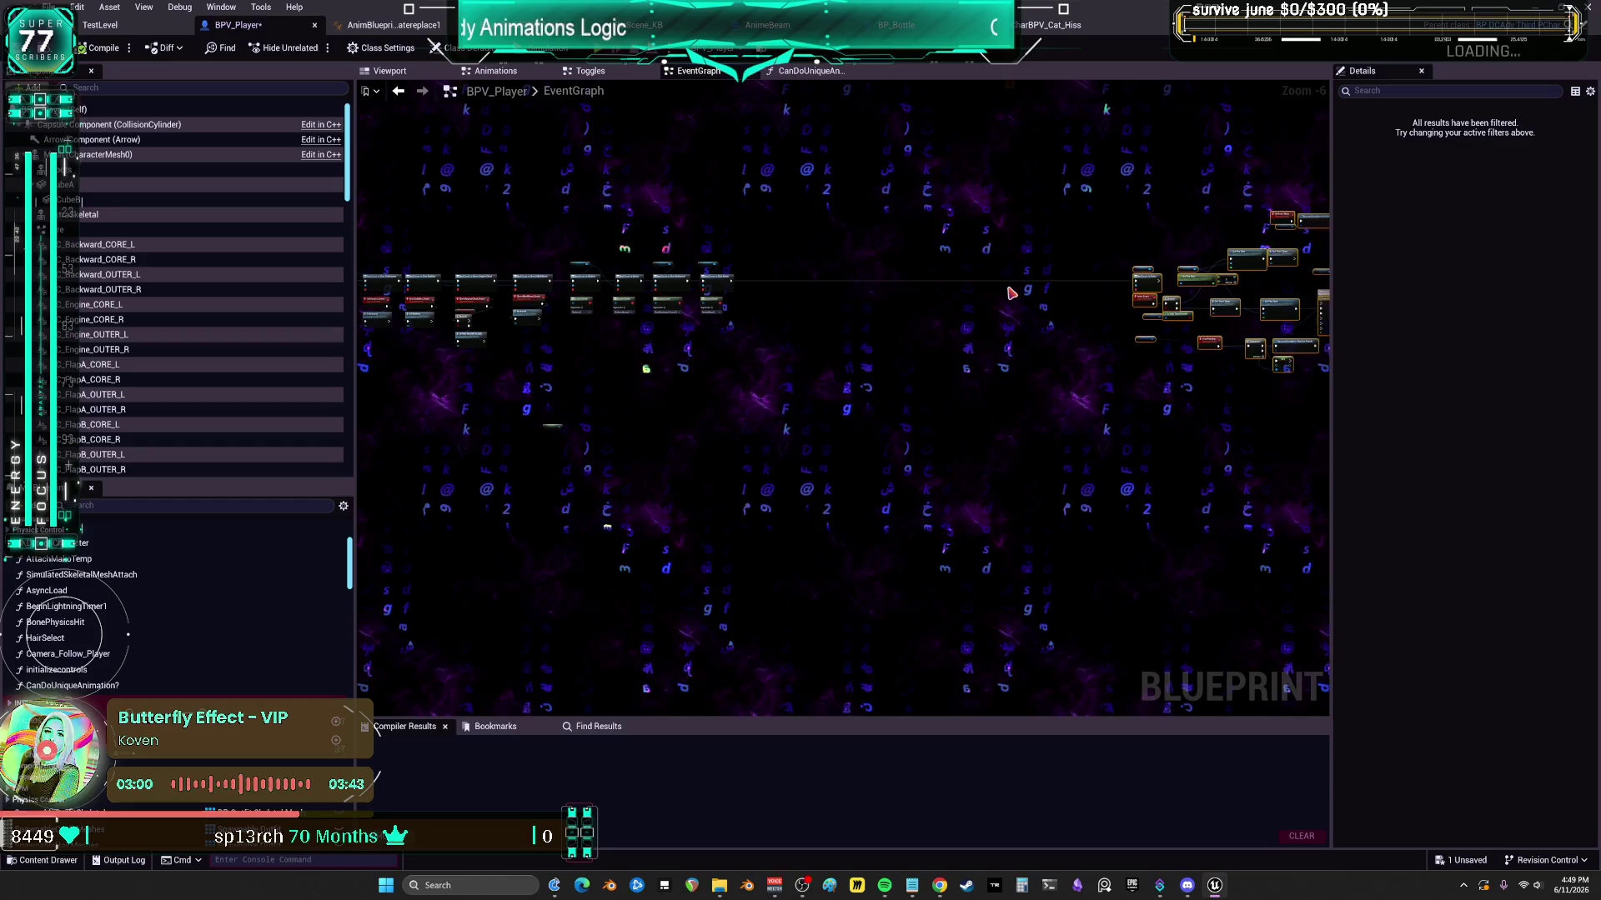
{"action": "scroll", "coordinate": [787, 296], "scroll_direction": "up", "scroll_amount": 4}
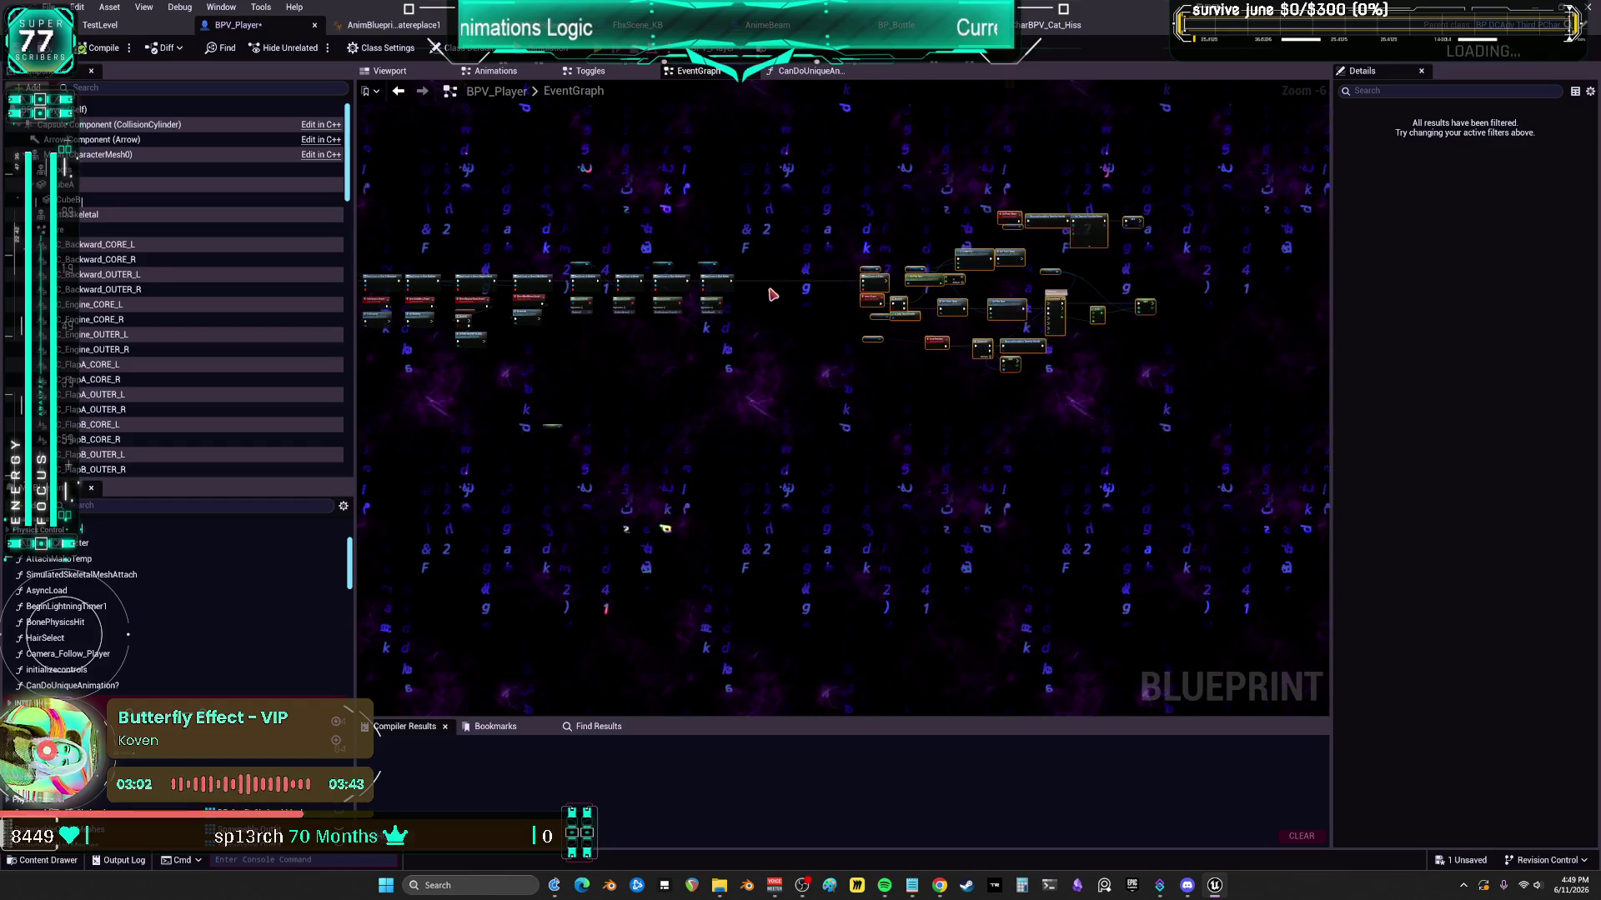
{"action": "scroll", "coordinate": [765, 256], "scroll_direction": "up", "scroll_amount": 2}
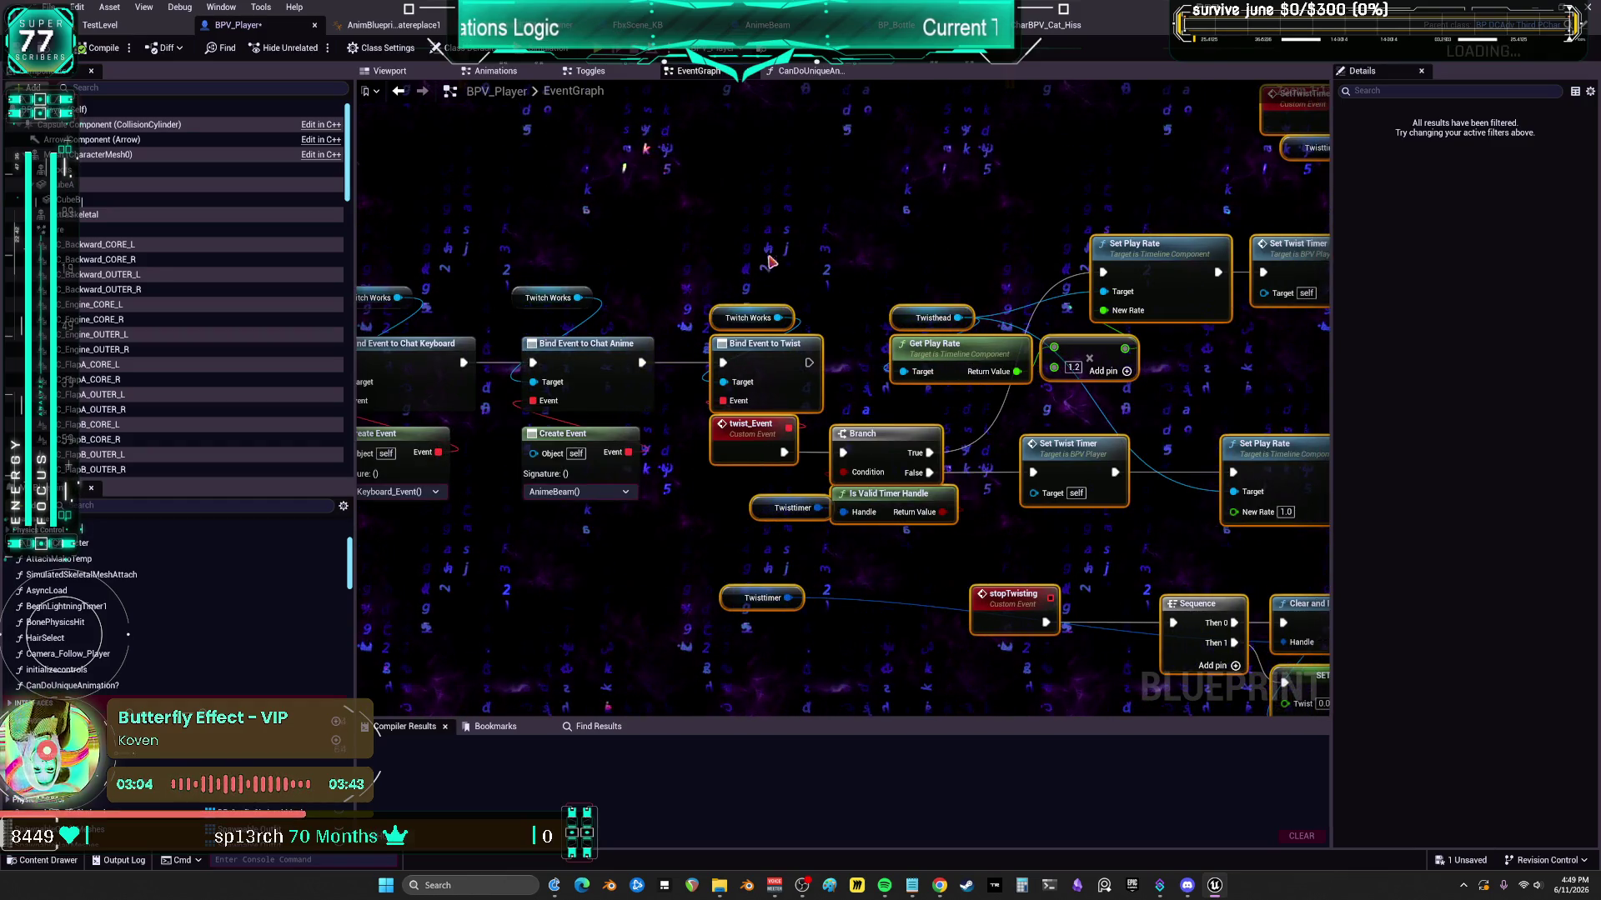
{"action": "left_click", "coordinate": [758, 218]}
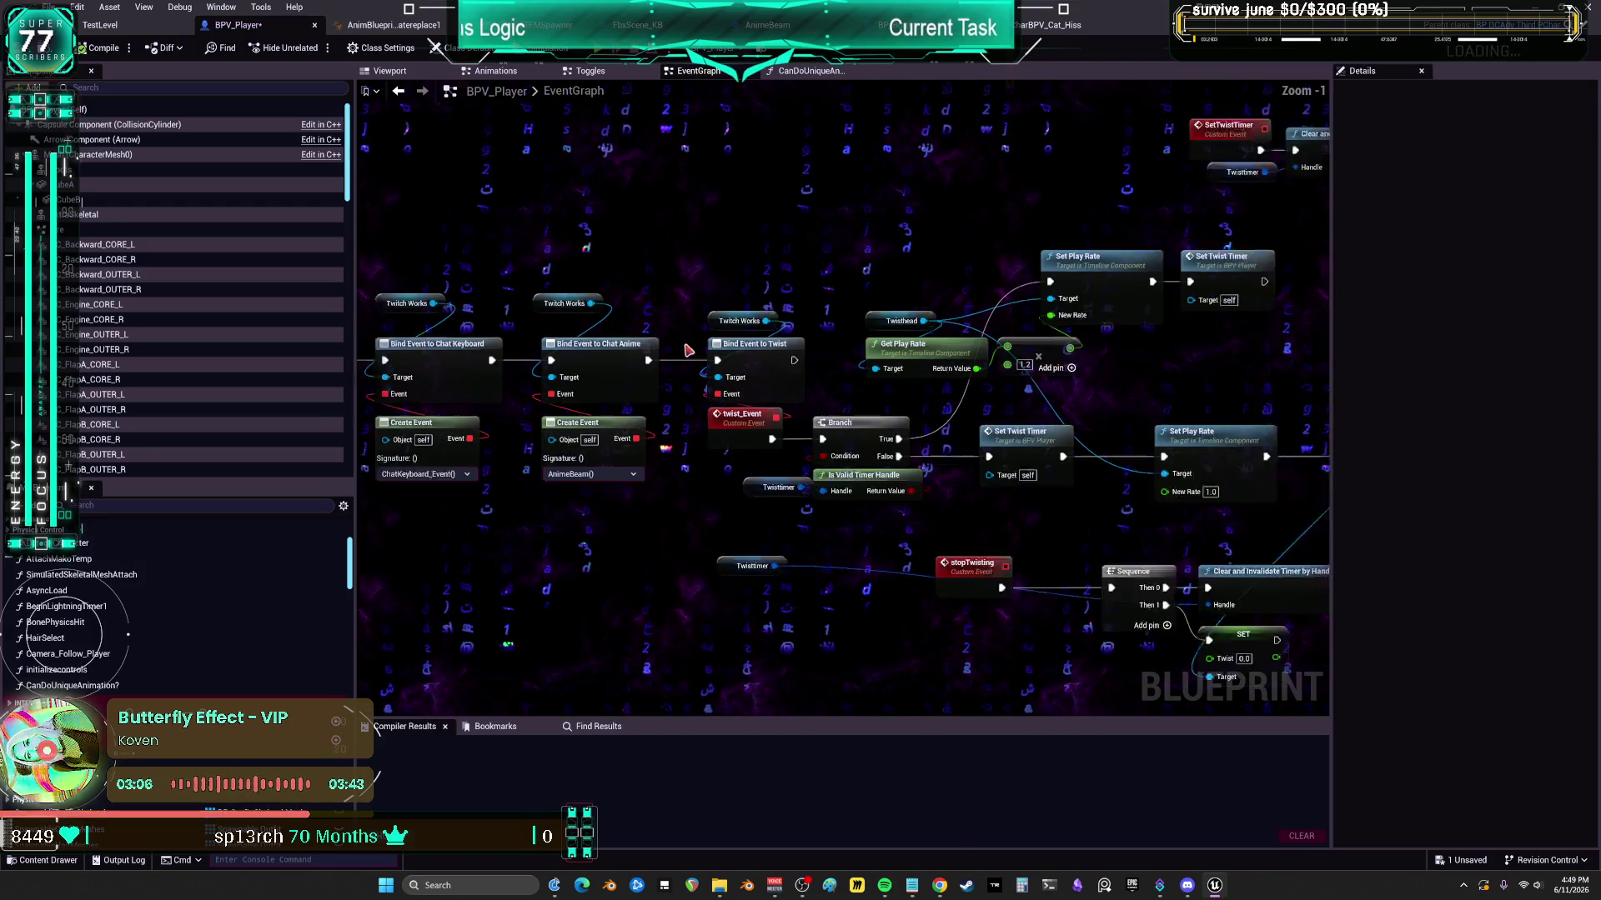
{"action": "scroll", "coordinate": [839, 356], "scroll_direction": "down", "scroll_amount": 3}
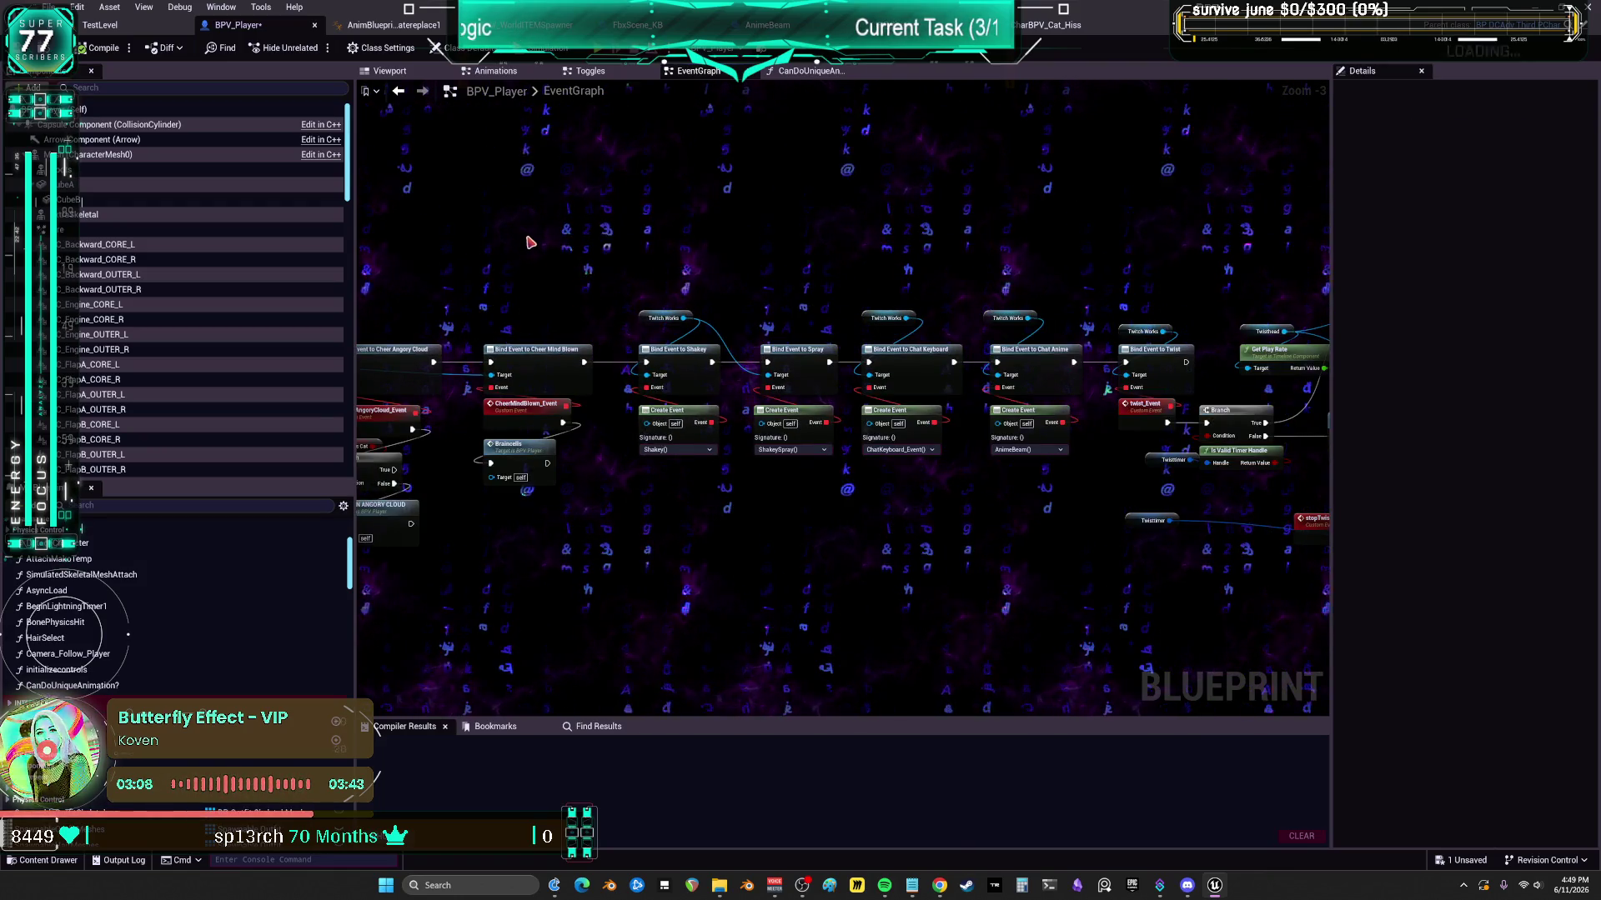
{"action": "left_click_drag", "start_coordinate": [761, 297], "coordinate": [591, 291]}
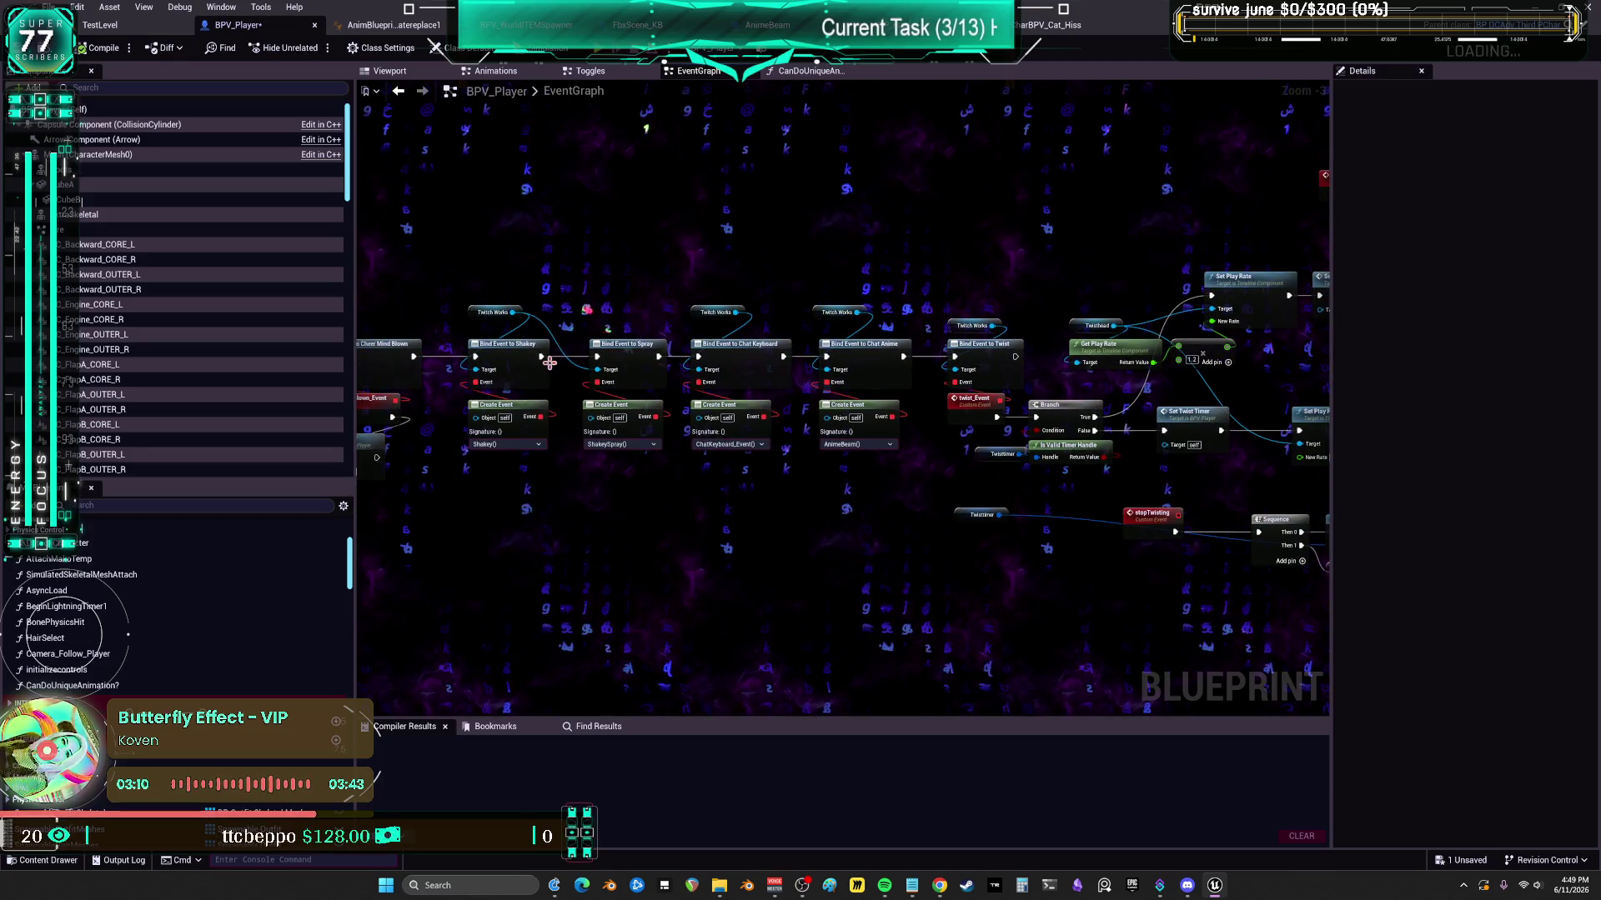
- Jump to the Shakey custom event in Toggles and tidy its event chain
{"action": "double_click", "coordinate": [519, 411]}
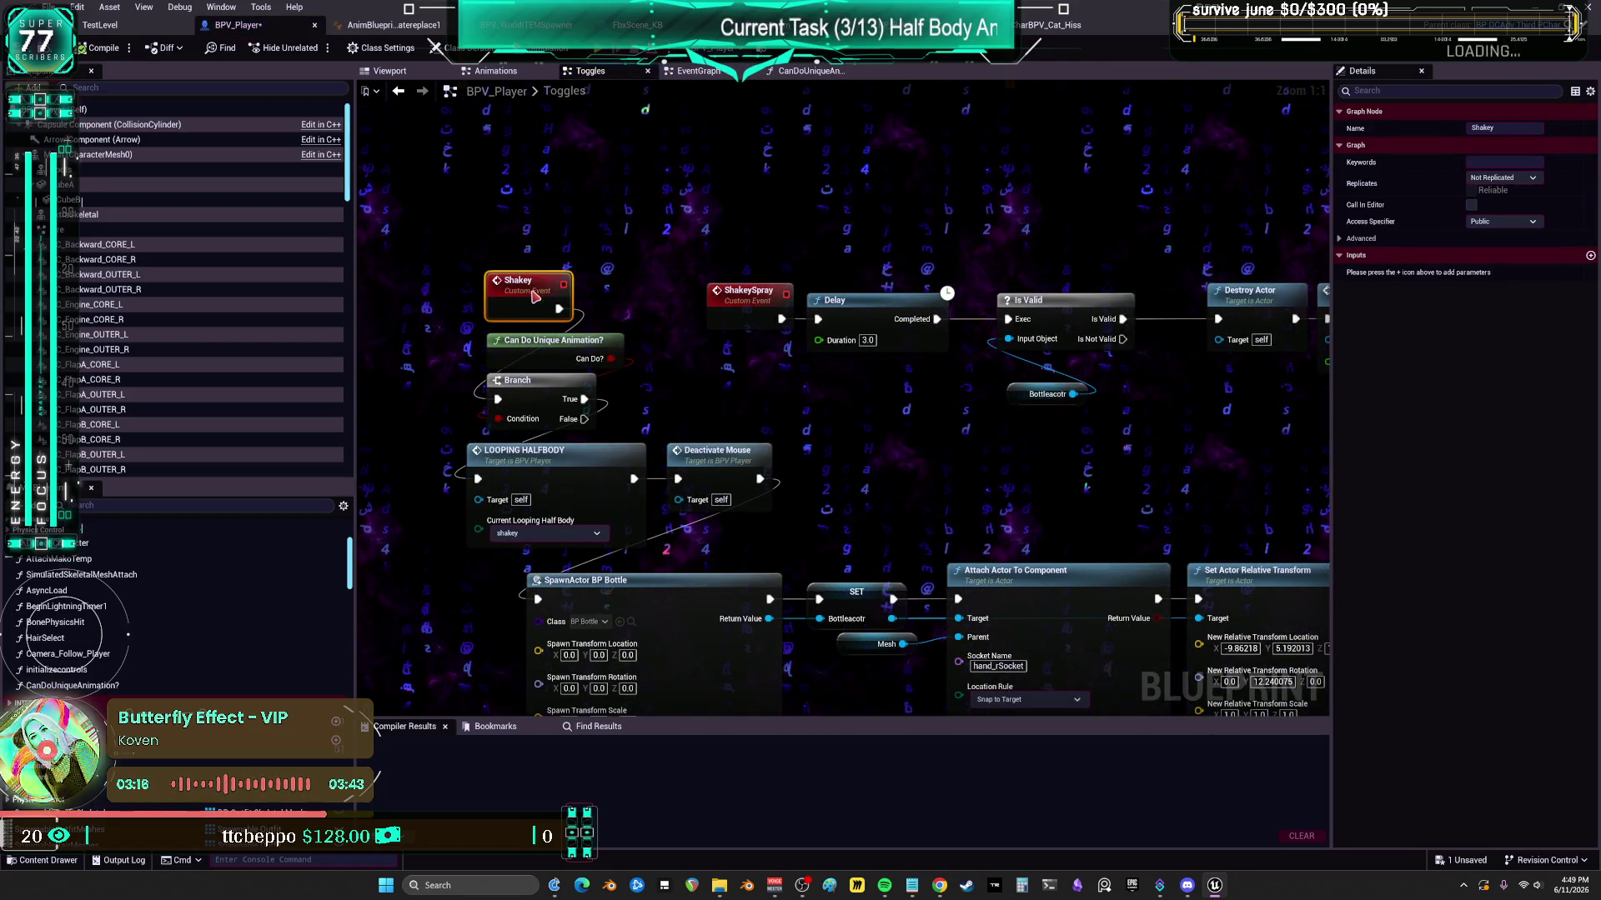
{"action": "left_click_drag", "start_coordinate": [641, 410], "coordinate": [550, 316]}
{"action": "left_click_drag", "start_coordinate": [532, 357], "coordinate": [520, 347]}
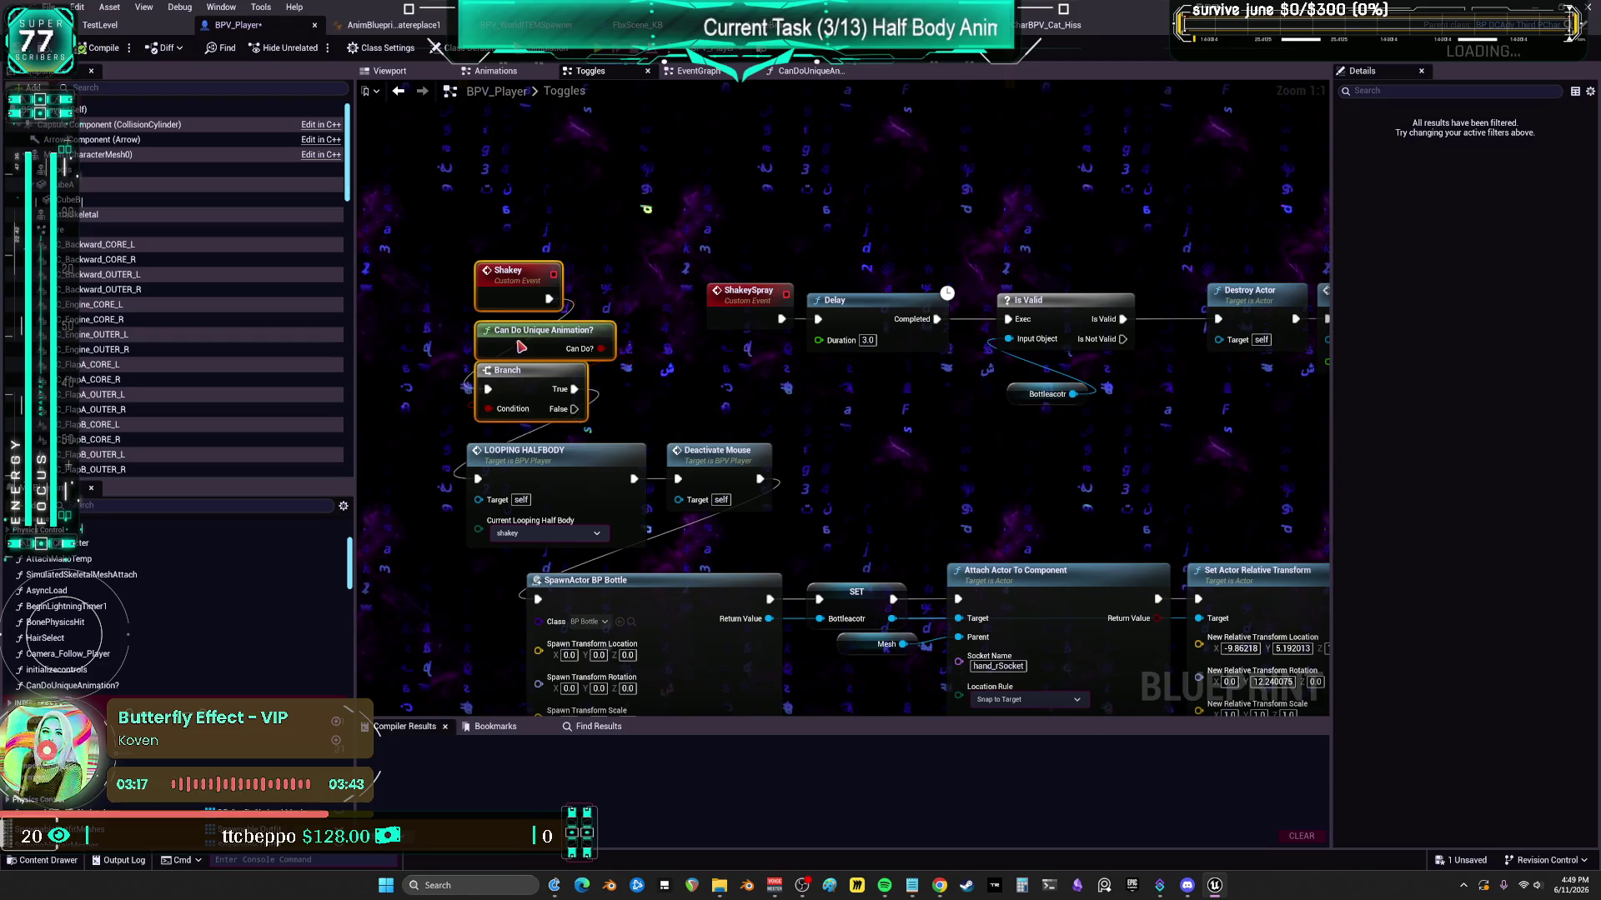
{"action": "left_click", "coordinate": [540, 479]}
{"action": "scroll", "coordinate": [540, 417], "scroll_direction": "down", "scroll_amount": 2}
{"action": "left_click", "coordinate": [692, 330]}
{"action": "scroll", "coordinate": [790, 326], "scroll_direction": "down", "scroll_amount": 1}
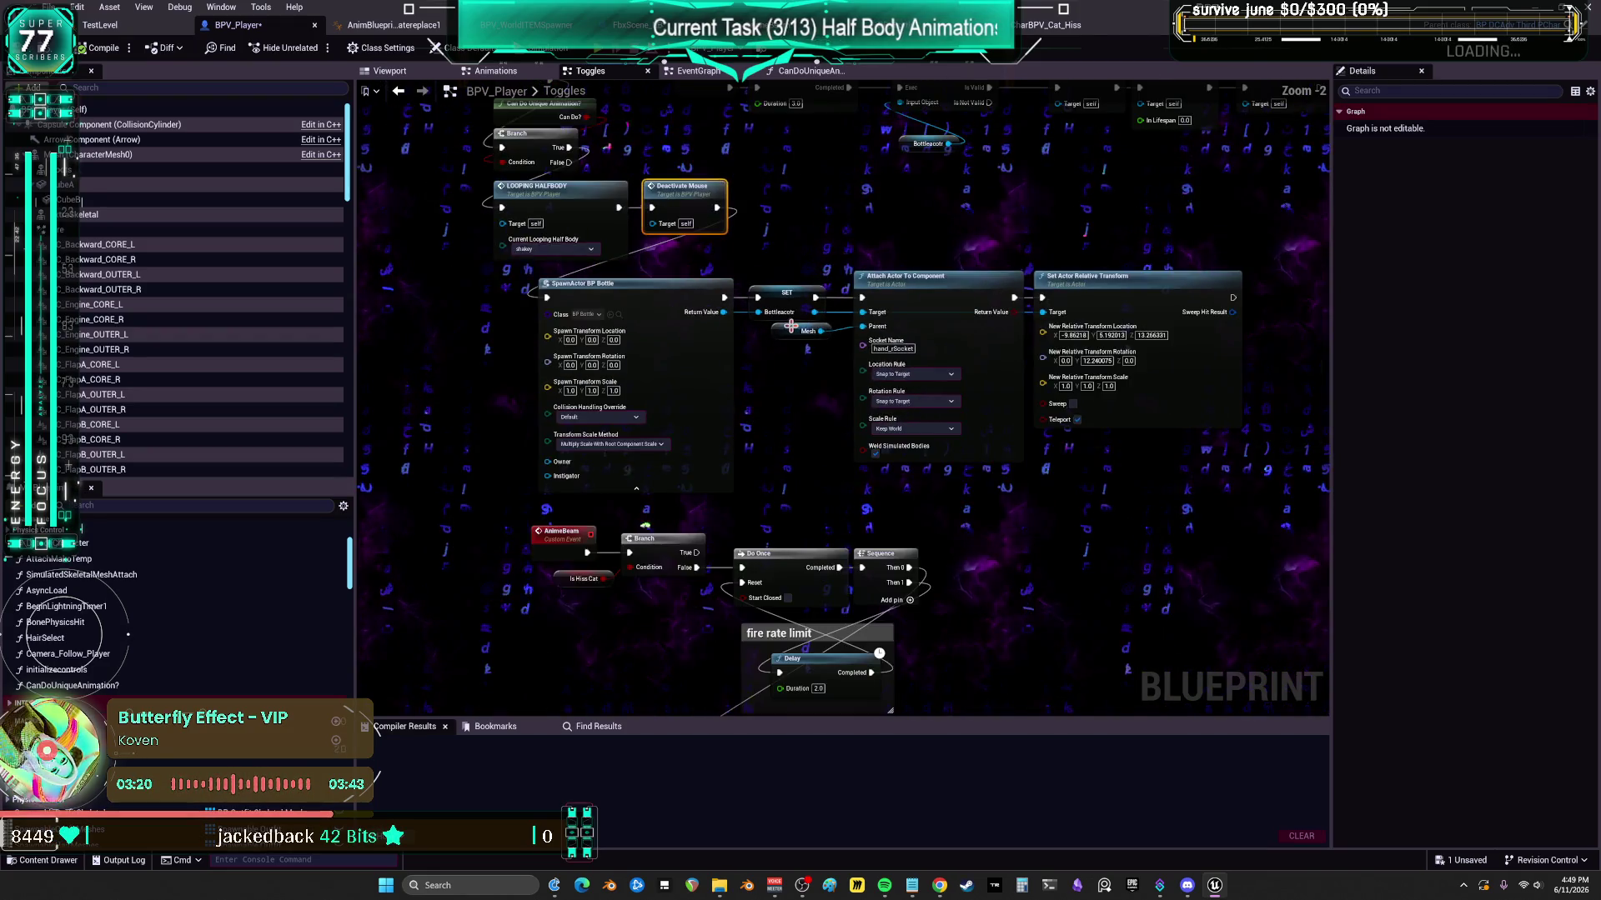
- Locate the End Looping Half Body call and open its event definition in the Animations graph
{"action": "left_click_drag", "start_coordinate": [794, 451], "coordinate": [792, 274]}
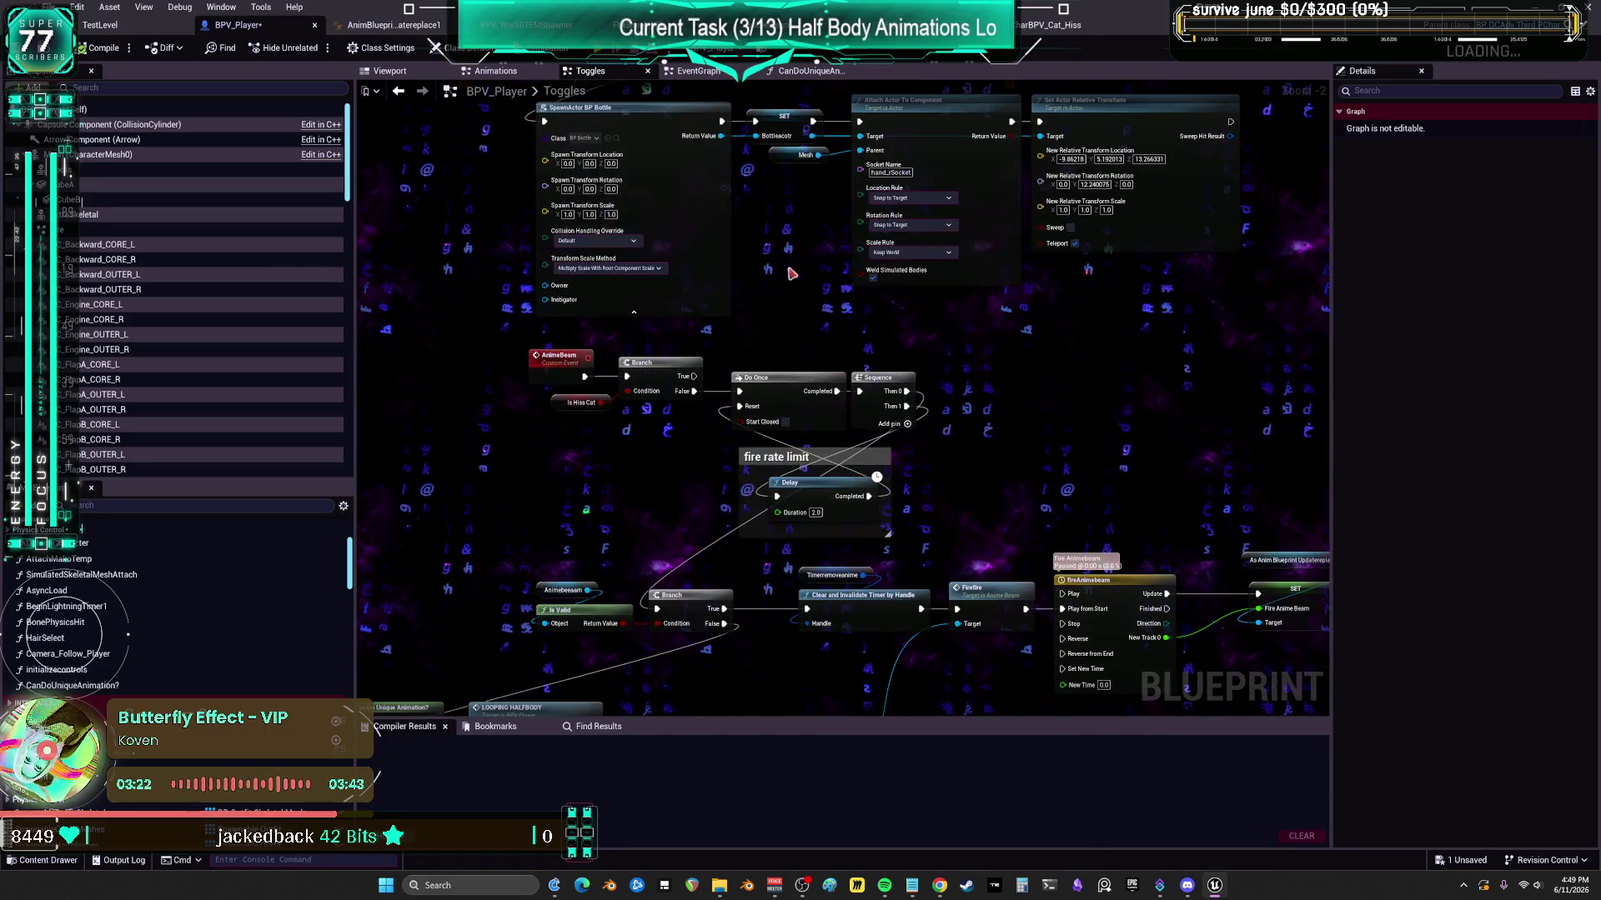
{"action": "mouse_move", "coordinate": [651, 554]}
{"action": "left_mouse_down"}
{"action": "mouse_move", "coordinate": [638, 473]}
{"action": "mouse_move", "coordinate": [988, 318]}
{"action": "left_mouse_up"}
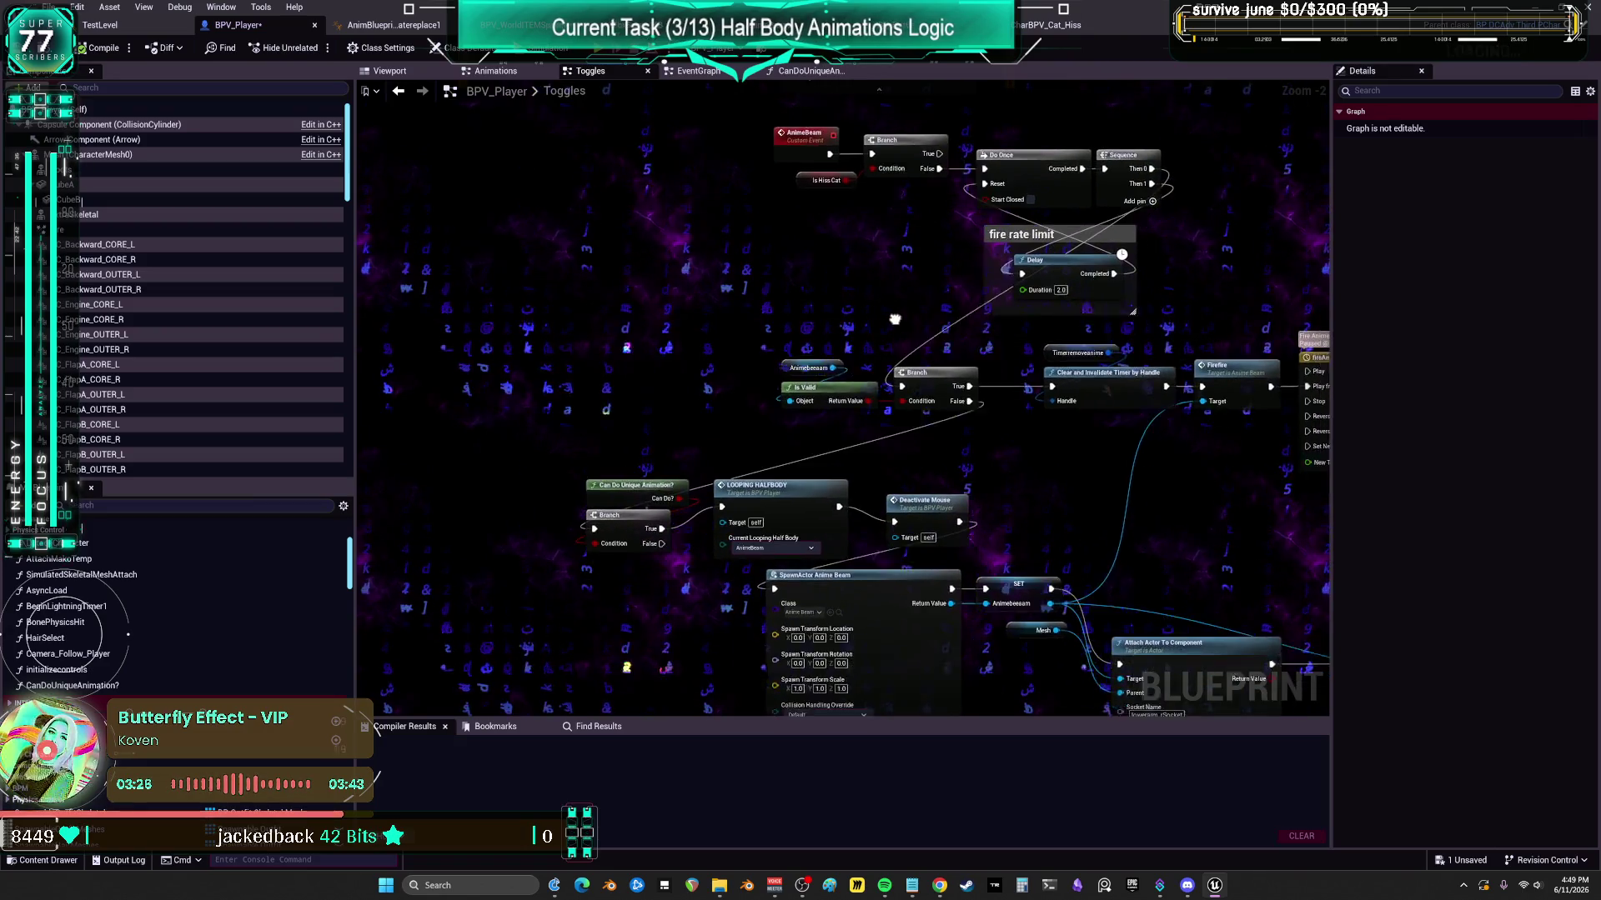
{"action": "mouse_move", "coordinate": [706, 425]}
{"action": "left_mouse_down"}
{"action": "mouse_move", "coordinate": [563, 342]}
{"action": "mouse_move", "coordinate": [564, 420]}
{"action": "left_mouse_up"}
{"action": "left_click_drag", "start_coordinate": [565, 419], "coordinate": [533, 366]}
{"action": "left_click", "coordinate": [867, 359]}
{"action": "mouse_move", "coordinate": [1090, 425]}
{"action": "left_mouse_down"}
{"action": "mouse_move", "coordinate": [931, 264]}
{"action": "mouse_move", "coordinate": [871, 323]}
{"action": "left_mouse_up"}
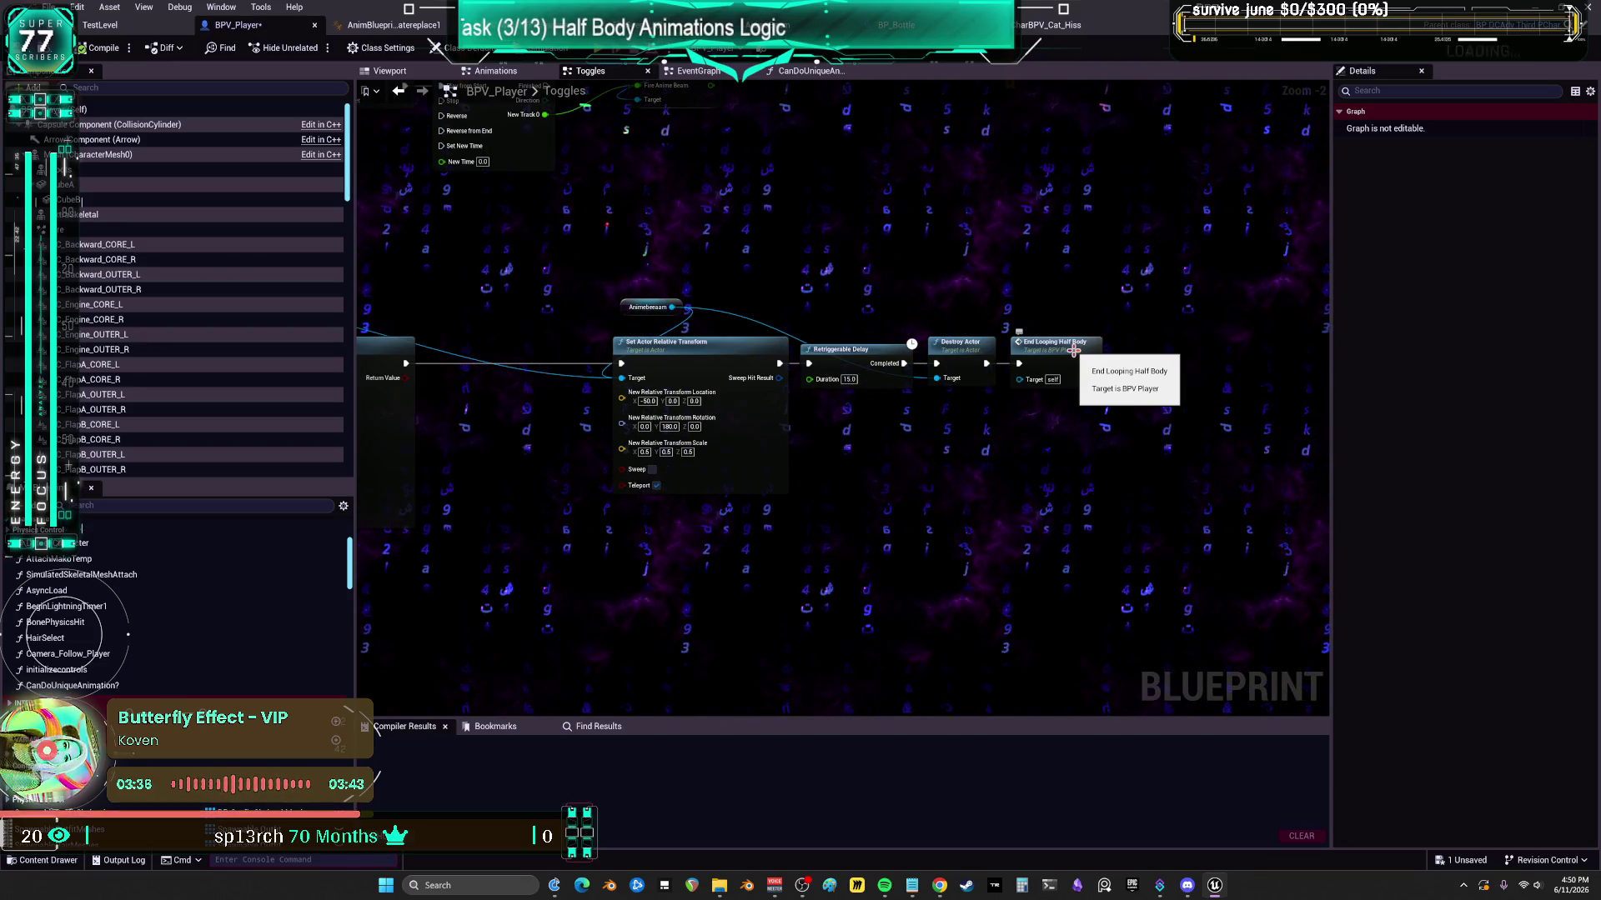
{"action": "double_click", "coordinate": [1074, 350]}
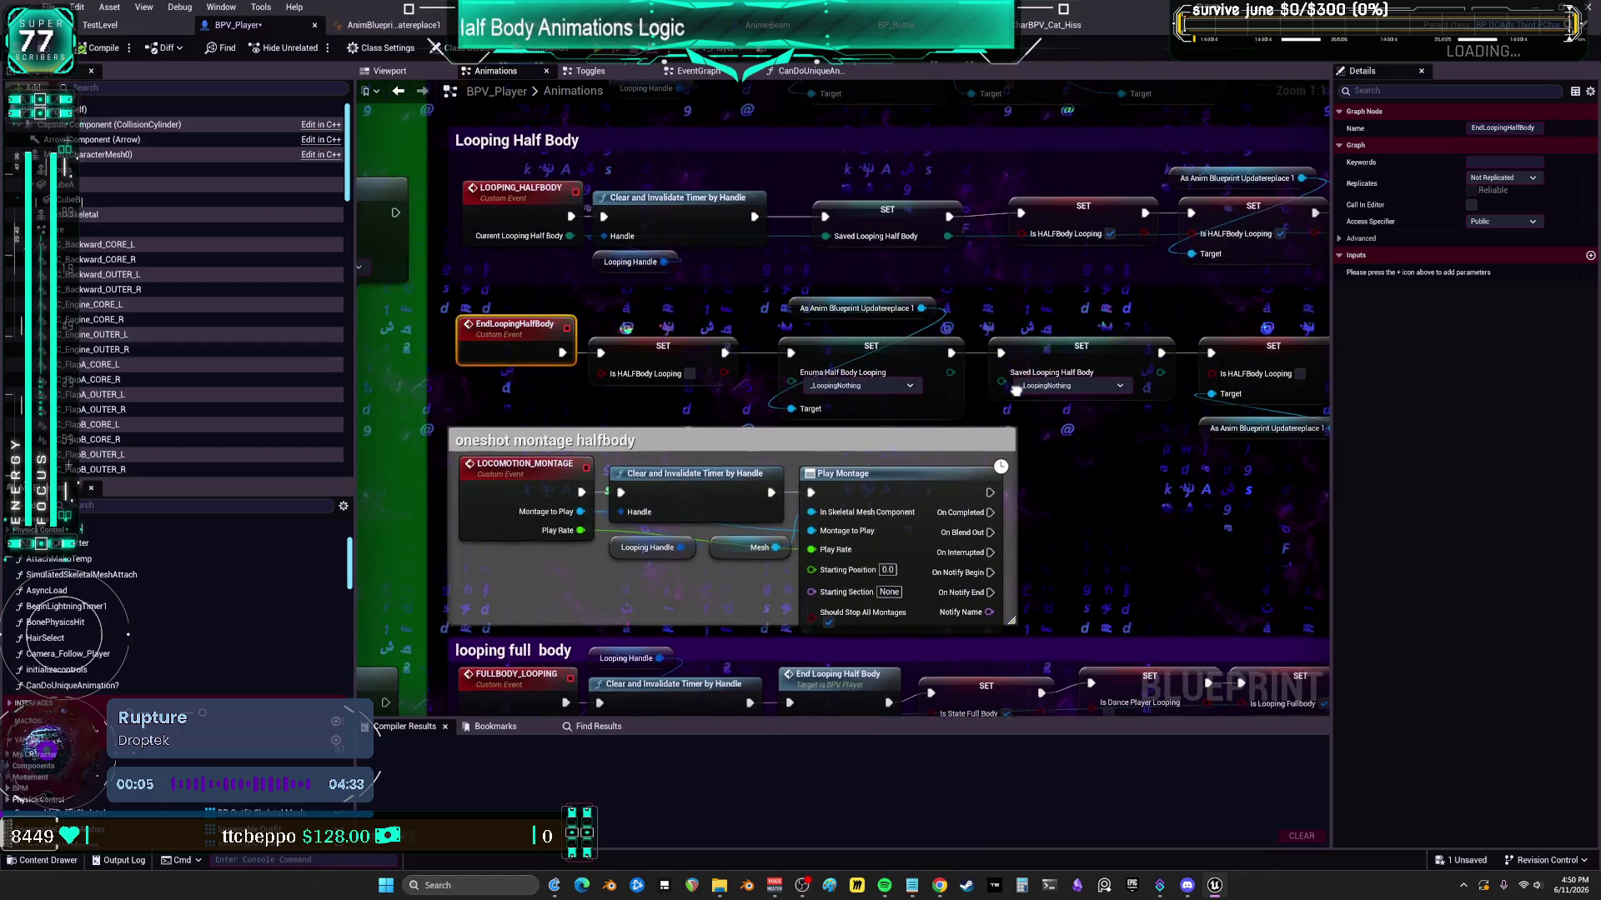
{"action": "left_click_drag", "start_coordinate": [1004, 395], "coordinate": [508, 444]}
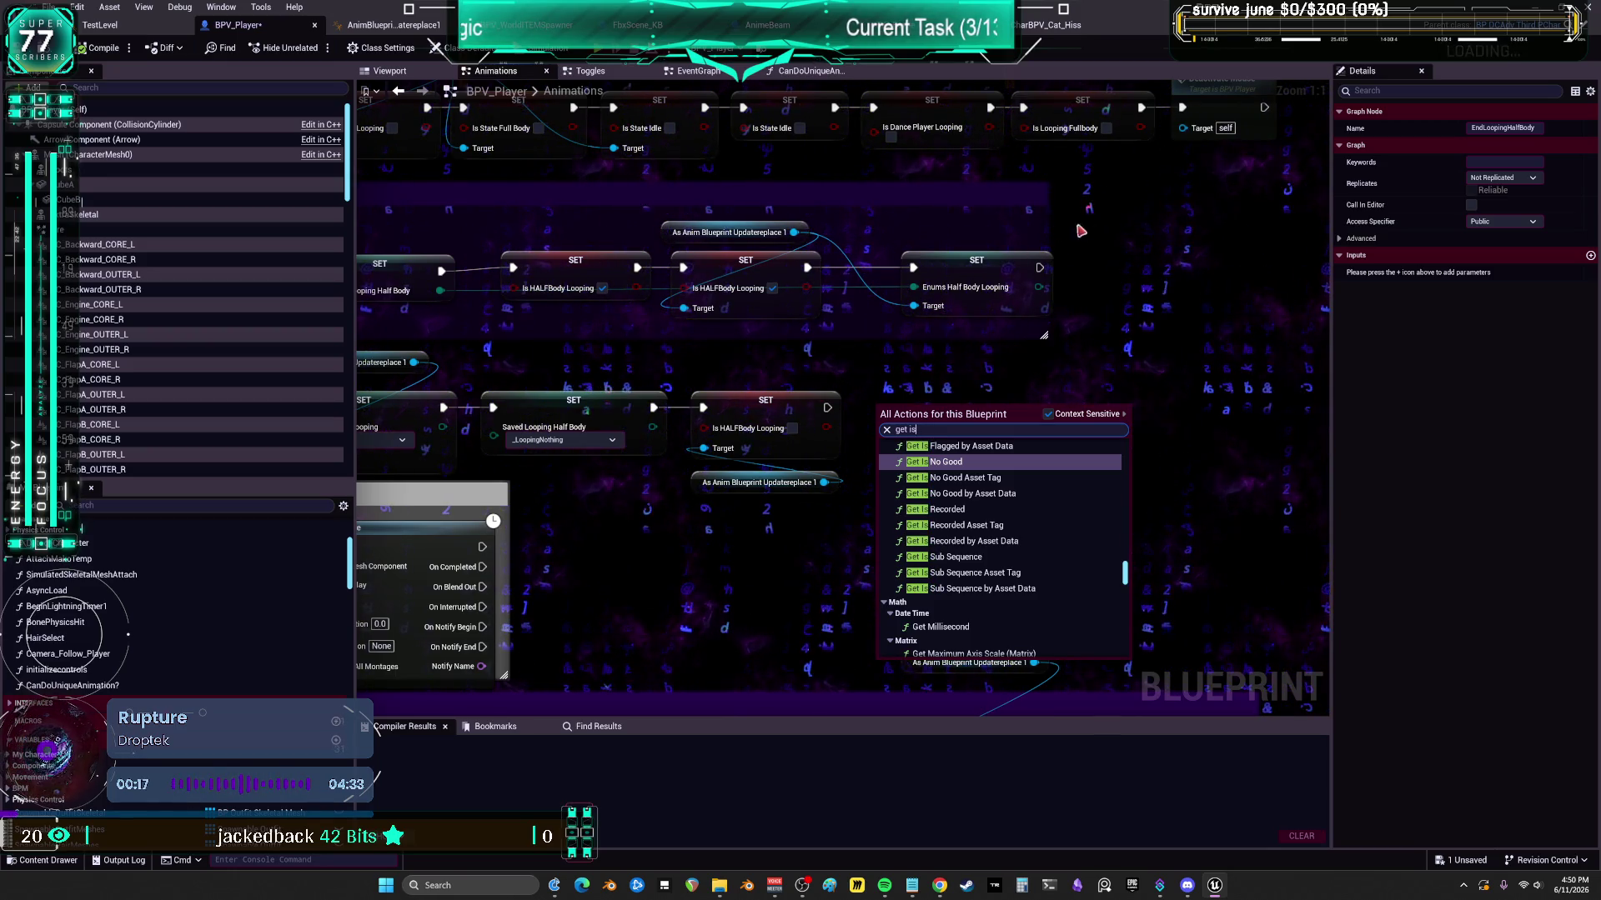
{"action": "left_click_drag", "start_coordinate": [1177, 280], "coordinate": [1162, 459]}
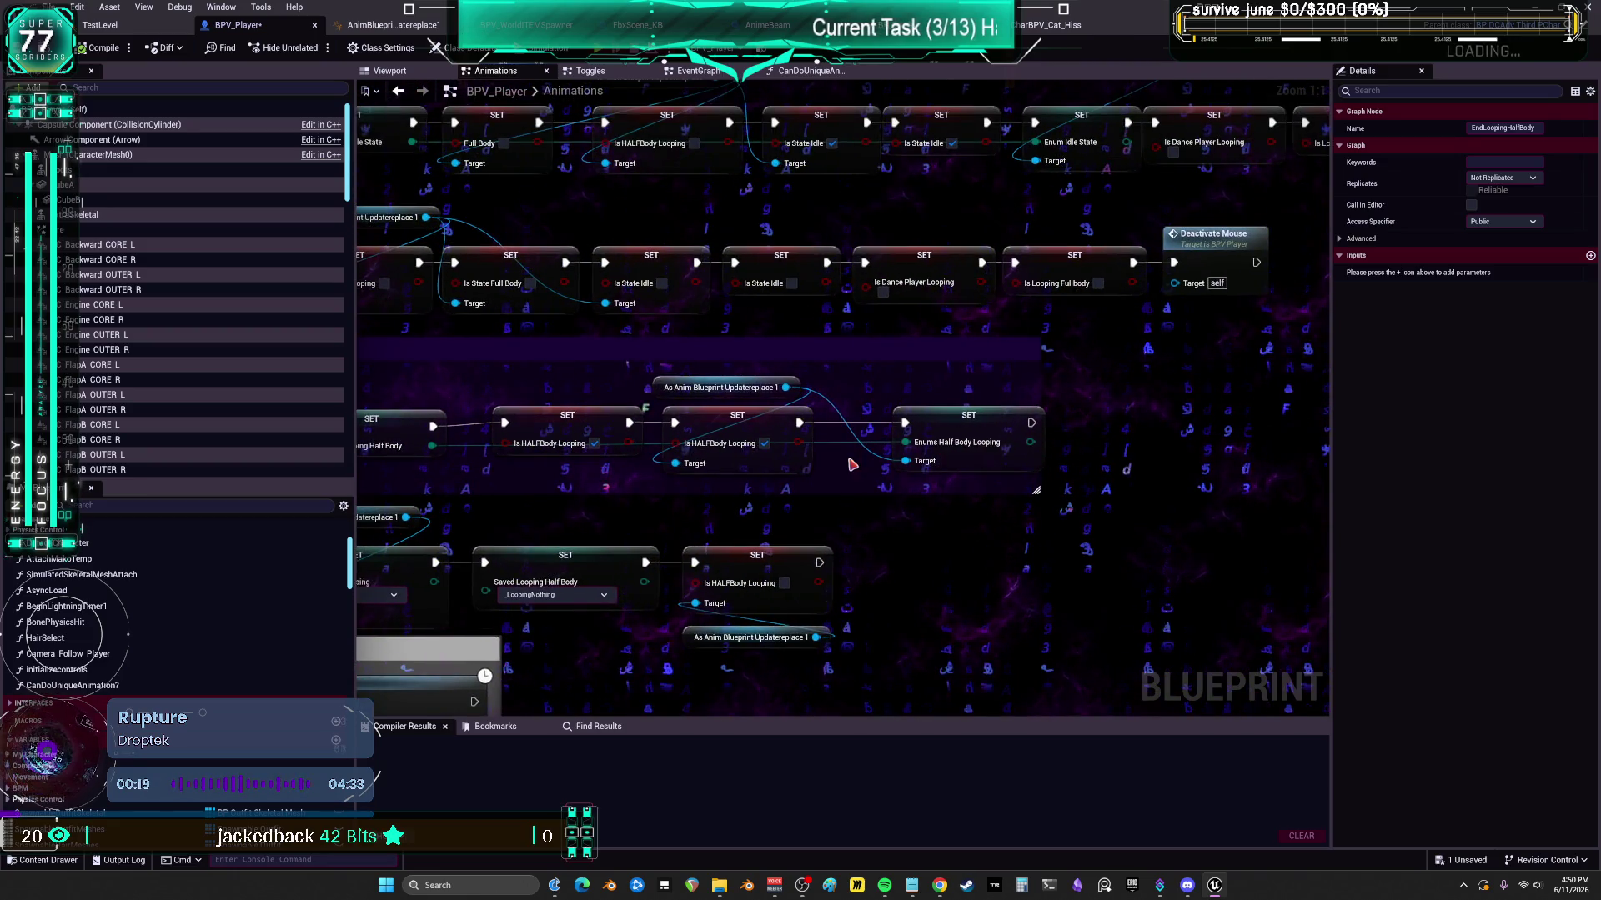
{"action": "mouse_move", "coordinate": [851, 464]}
{"action": "left_mouse_down"}
{"action": "mouse_move", "coordinate": [786, 342]}
{"action": "mouse_move", "coordinate": [977, 349]}
{"action": "left_mouse_up"}
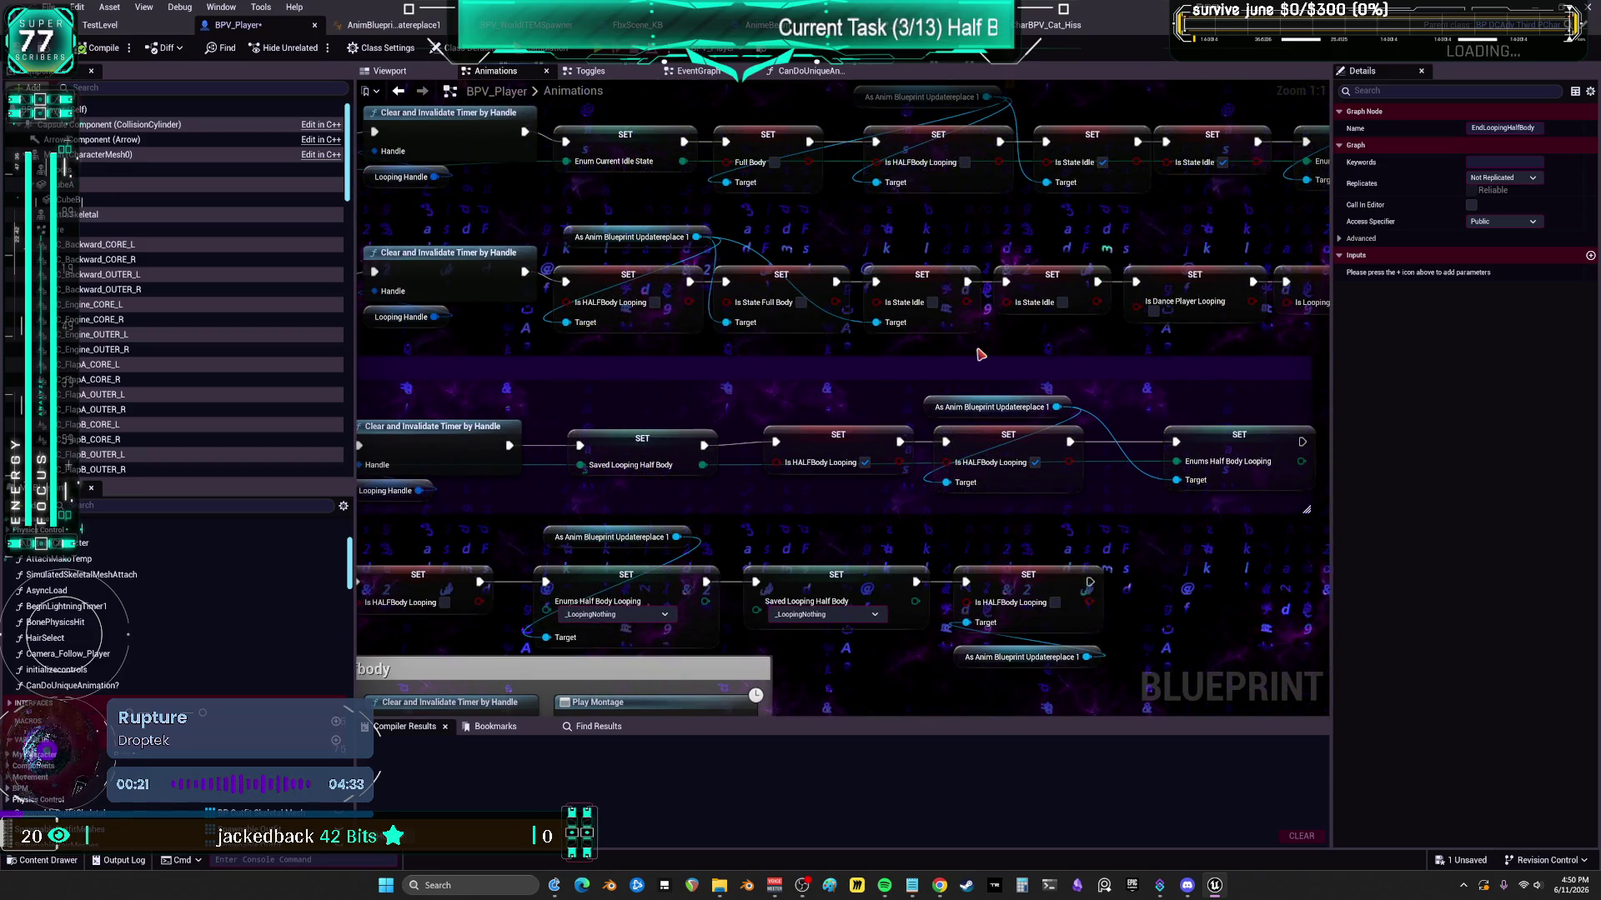
{"action": "left_click_drag", "start_coordinate": [609, 236], "coordinate": [548, 363]}
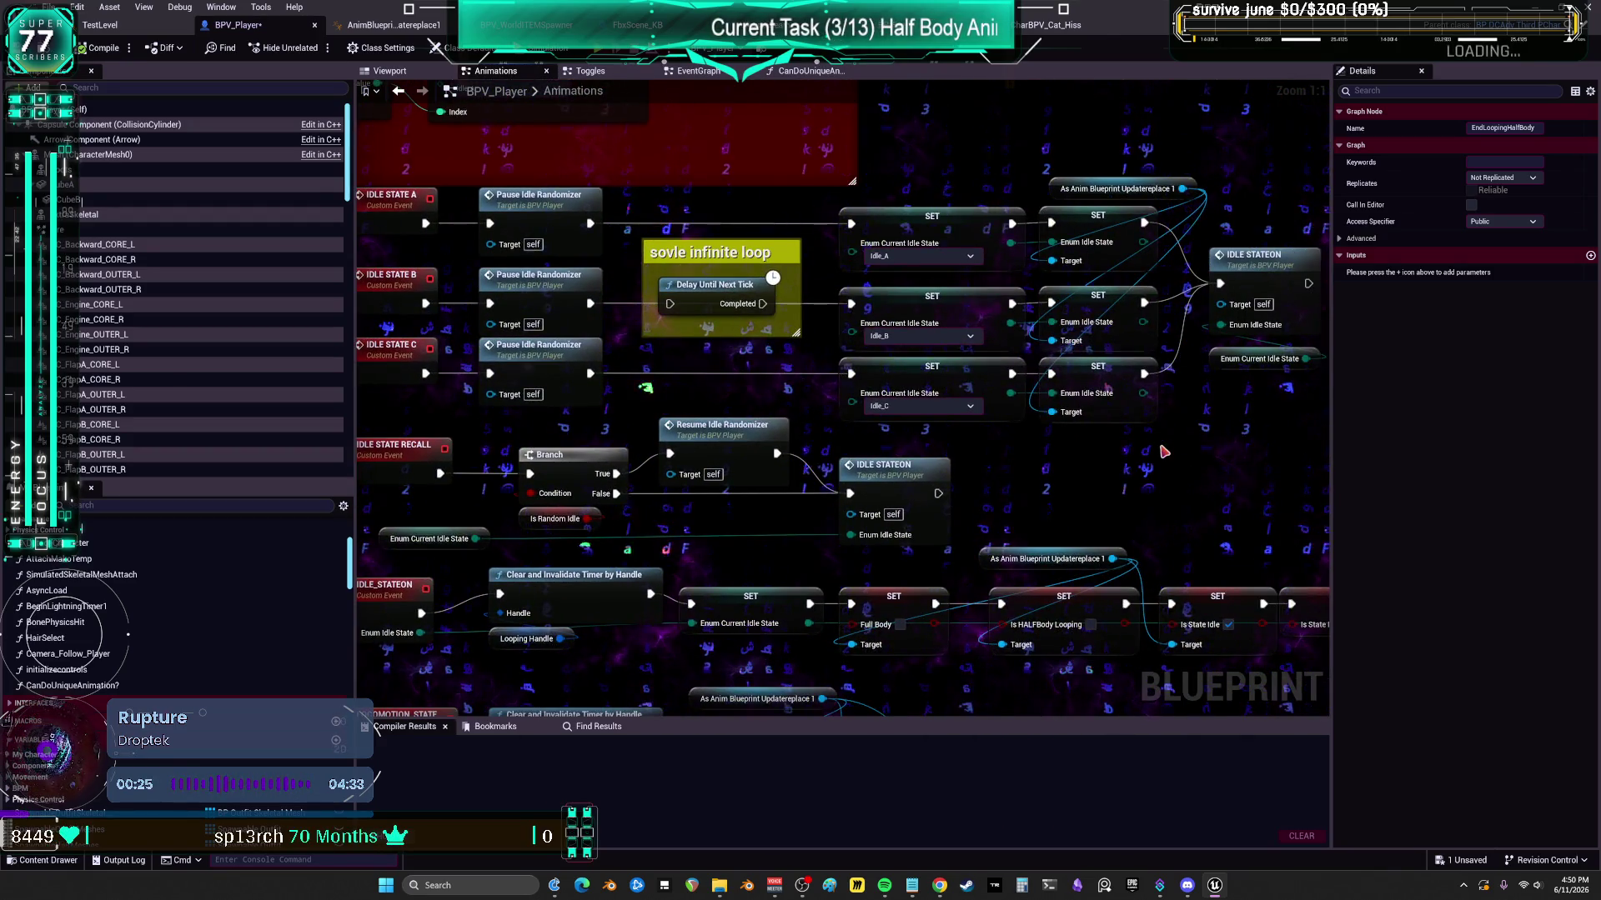
{"action": "mouse_move", "coordinate": [1164, 452]}
{"action": "left_mouse_down"}
{"action": "mouse_move", "coordinate": [1061, 444]}
{"action": "mouse_move", "coordinate": [1294, 448]}
{"action": "left_mouse_up"}
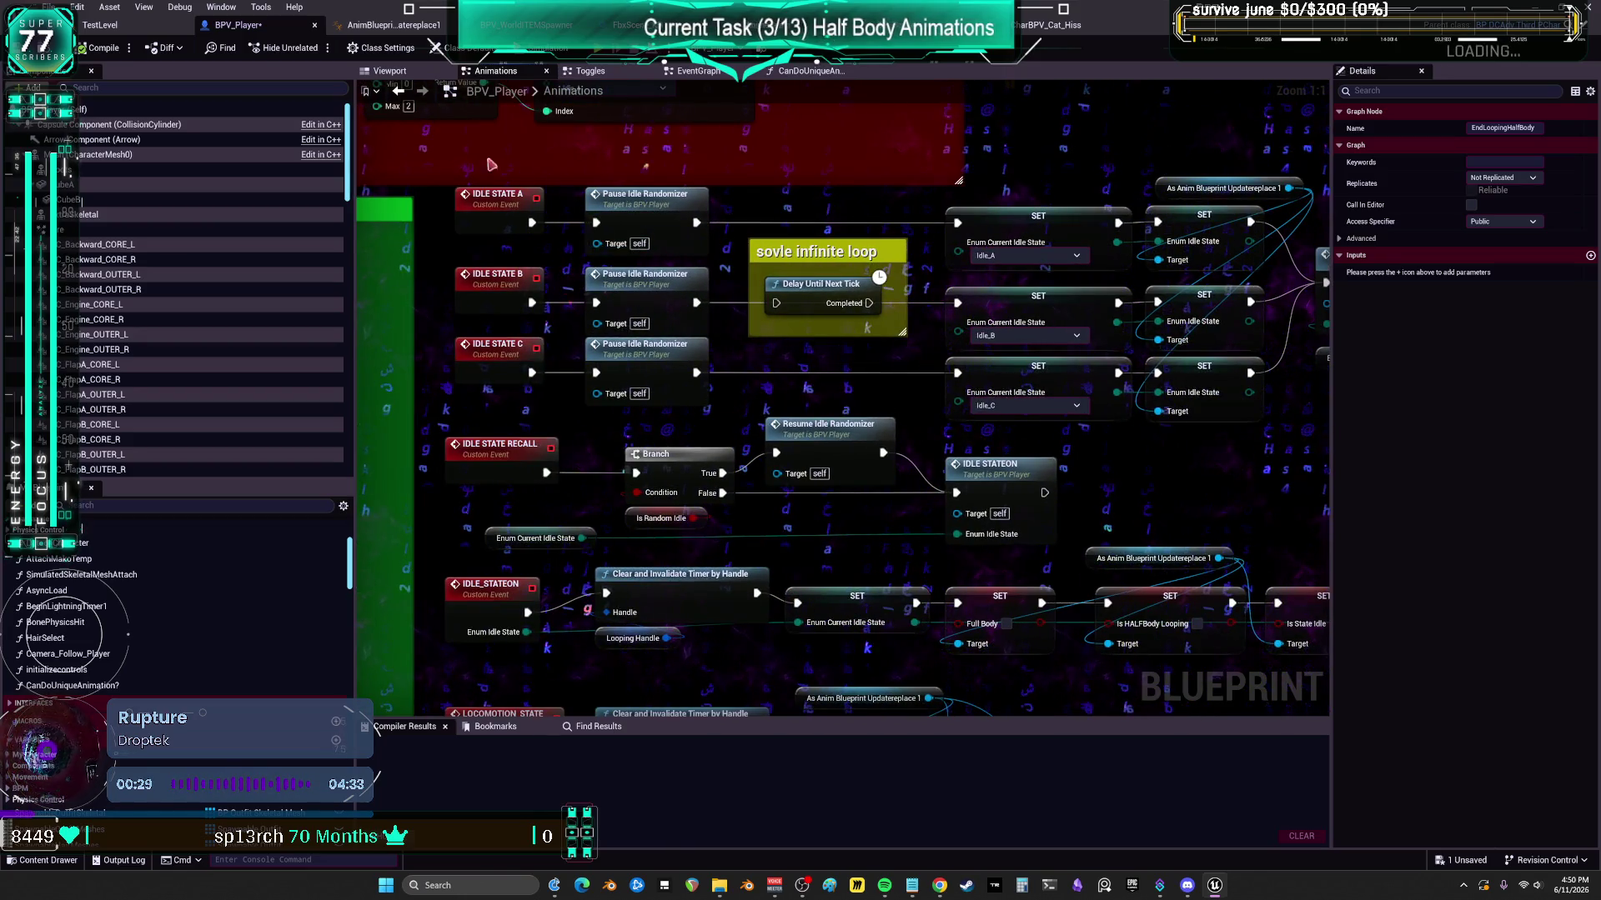
{"action": "left_click", "coordinate": [392, 25]}
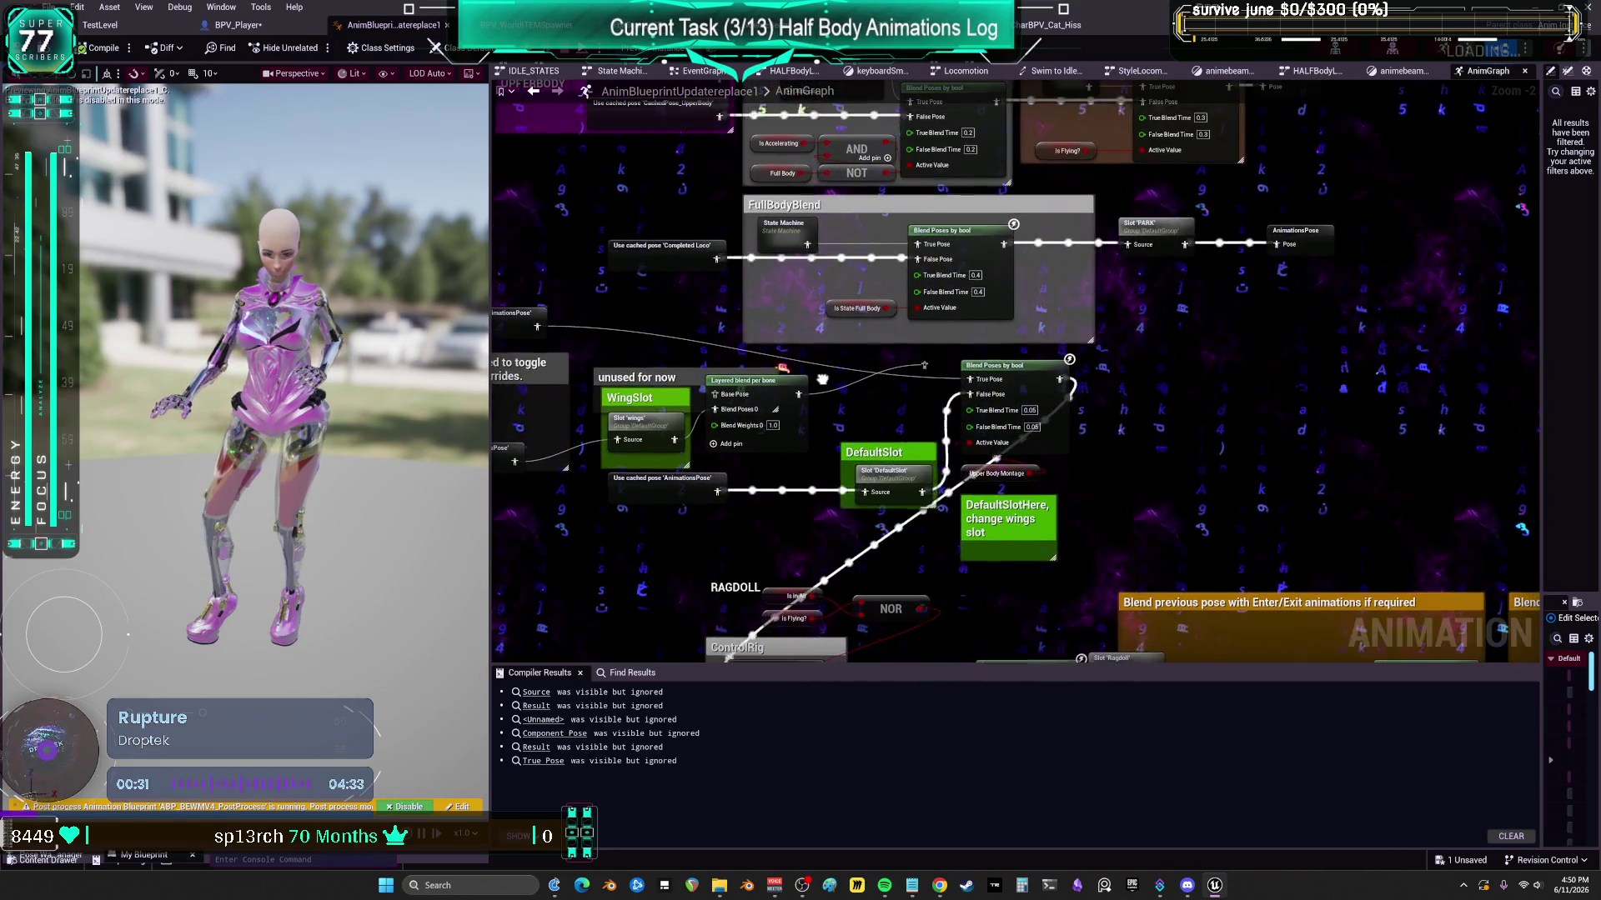
{"action": "mouse_move", "coordinate": [822, 379]}
{"action": "left_mouse_down"}
{"action": "mouse_move", "coordinate": [926, 573]}
{"action": "mouse_move", "coordinate": [918, 526]}
{"action": "mouse_move", "coordinate": [967, 659]}
{"action": "left_mouse_up"}
{"action": "left_click_drag", "start_coordinate": [967, 517], "coordinate": [834, 516]}
{"action": "left_click_drag", "start_coordinate": [967, 191], "coordinate": [986, 514]}
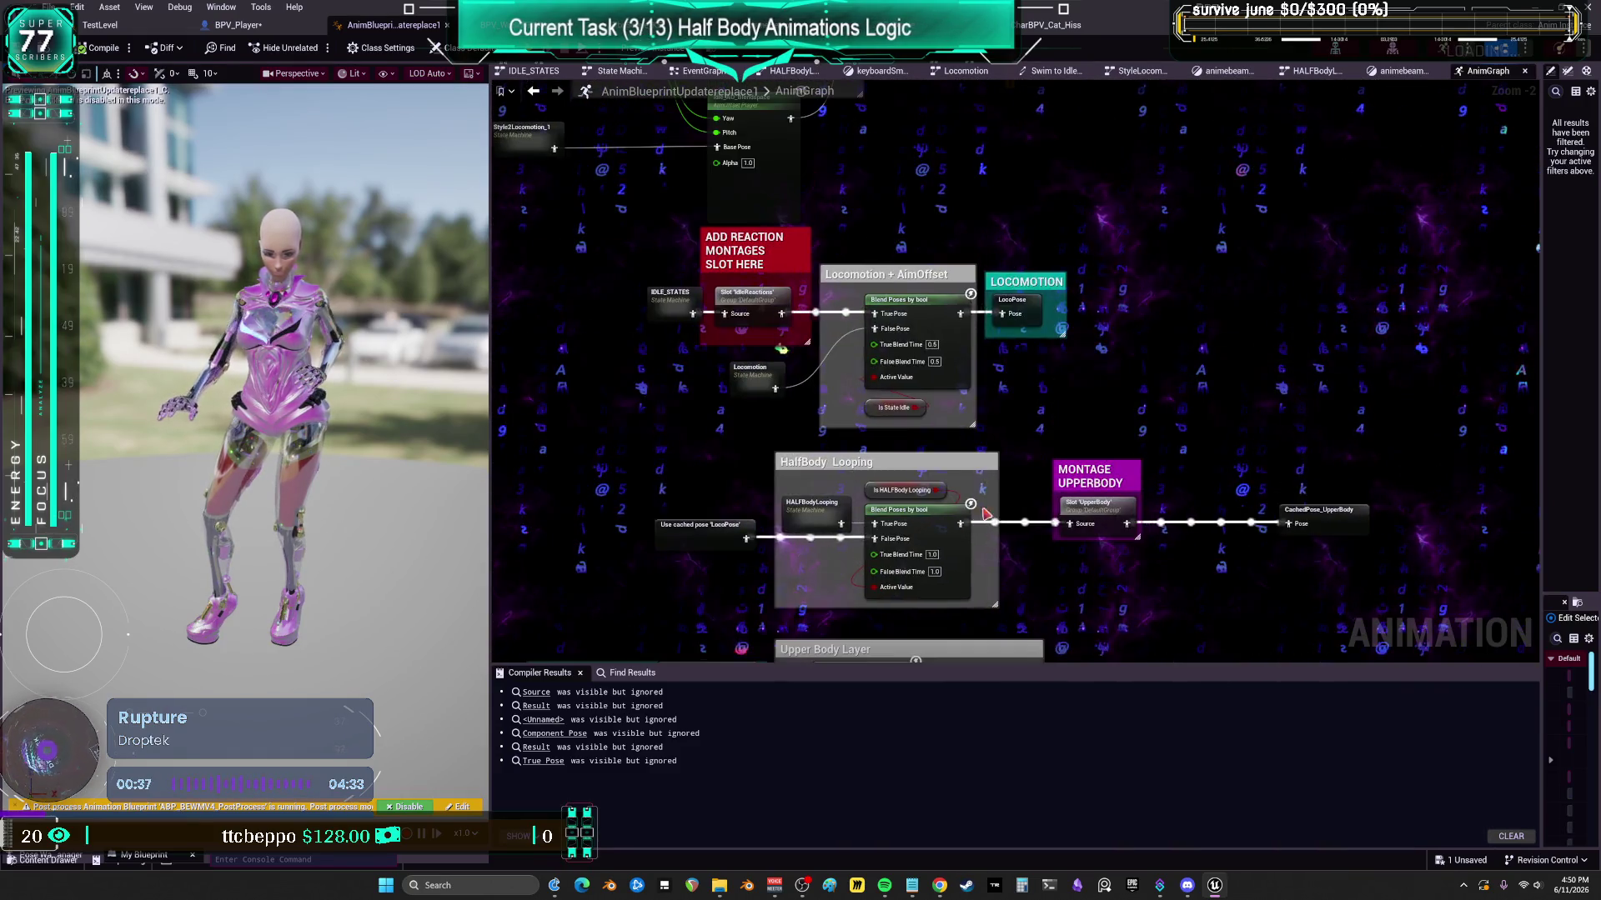
{"action": "left_click", "coordinate": [672, 302]}
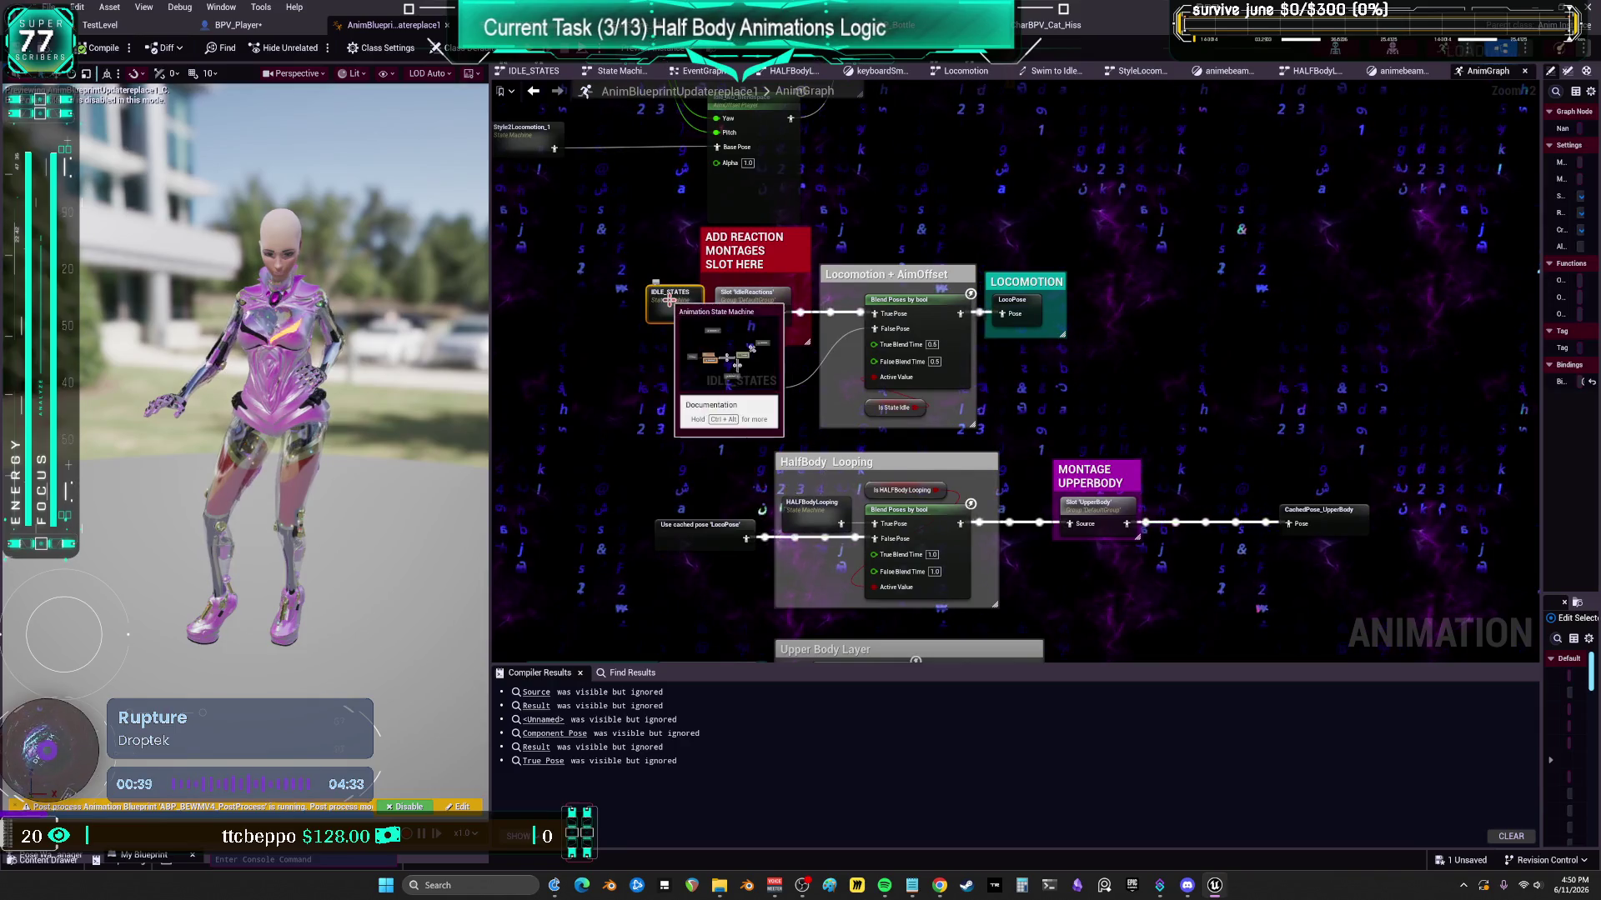
{"action": "left_click", "coordinate": [899, 409]}
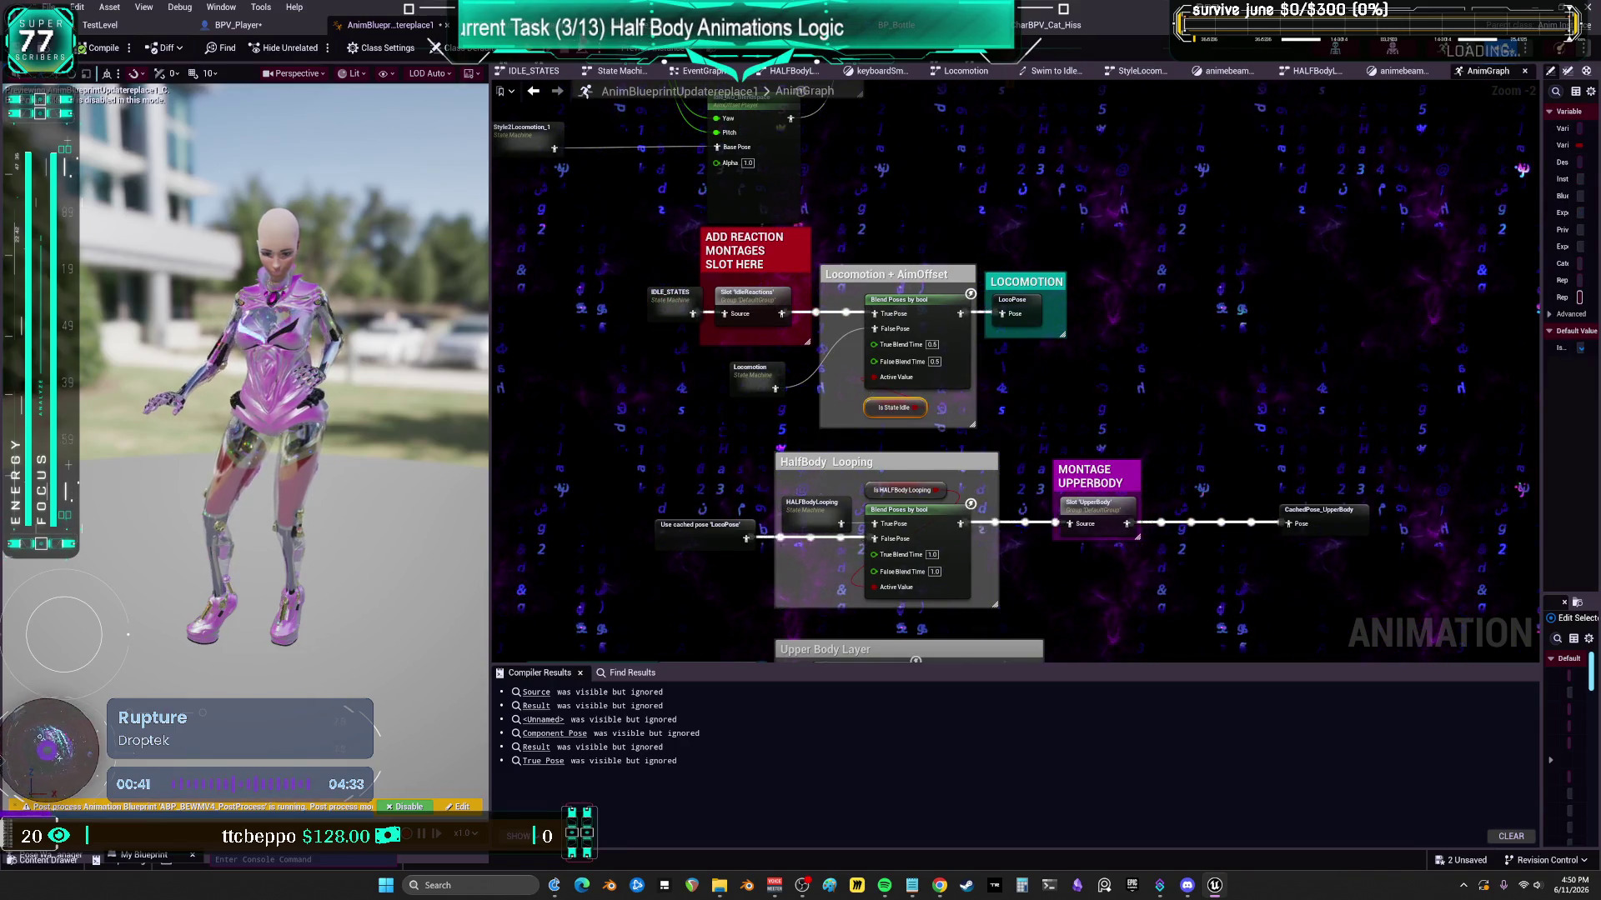
- After the half-body SET chain, add an Is State Idle Branch that calls Activate Mouse on True
{"action": "left_click", "coordinate": [297, 29]}
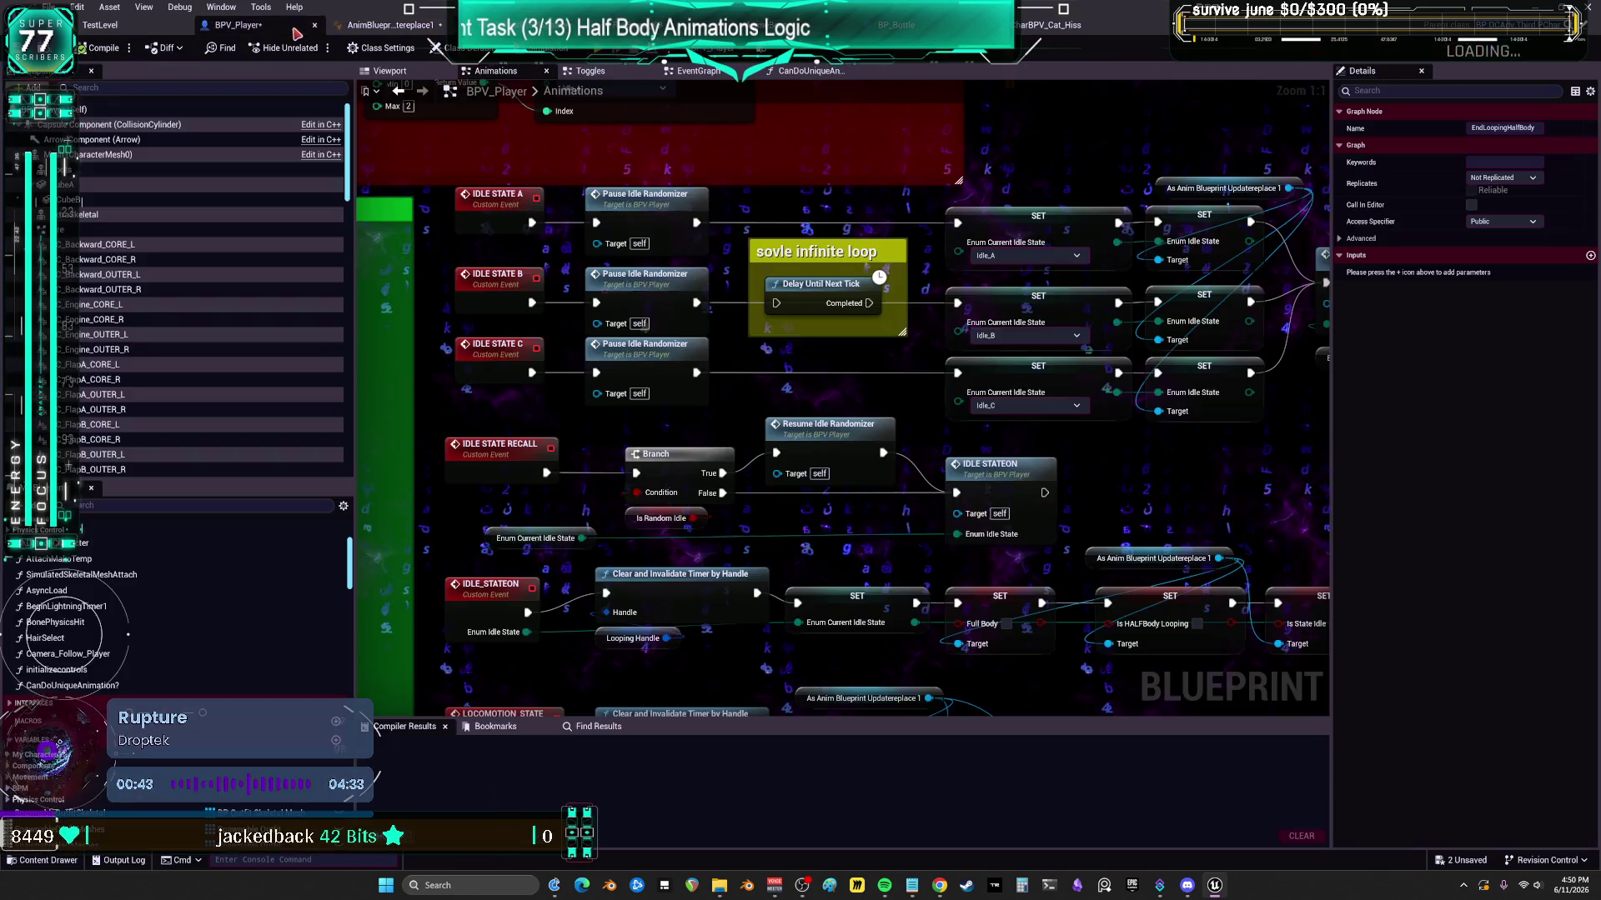
{"action": "scroll", "coordinate": [1114, 455], "scroll_direction": "down", "scroll_amount": 2}
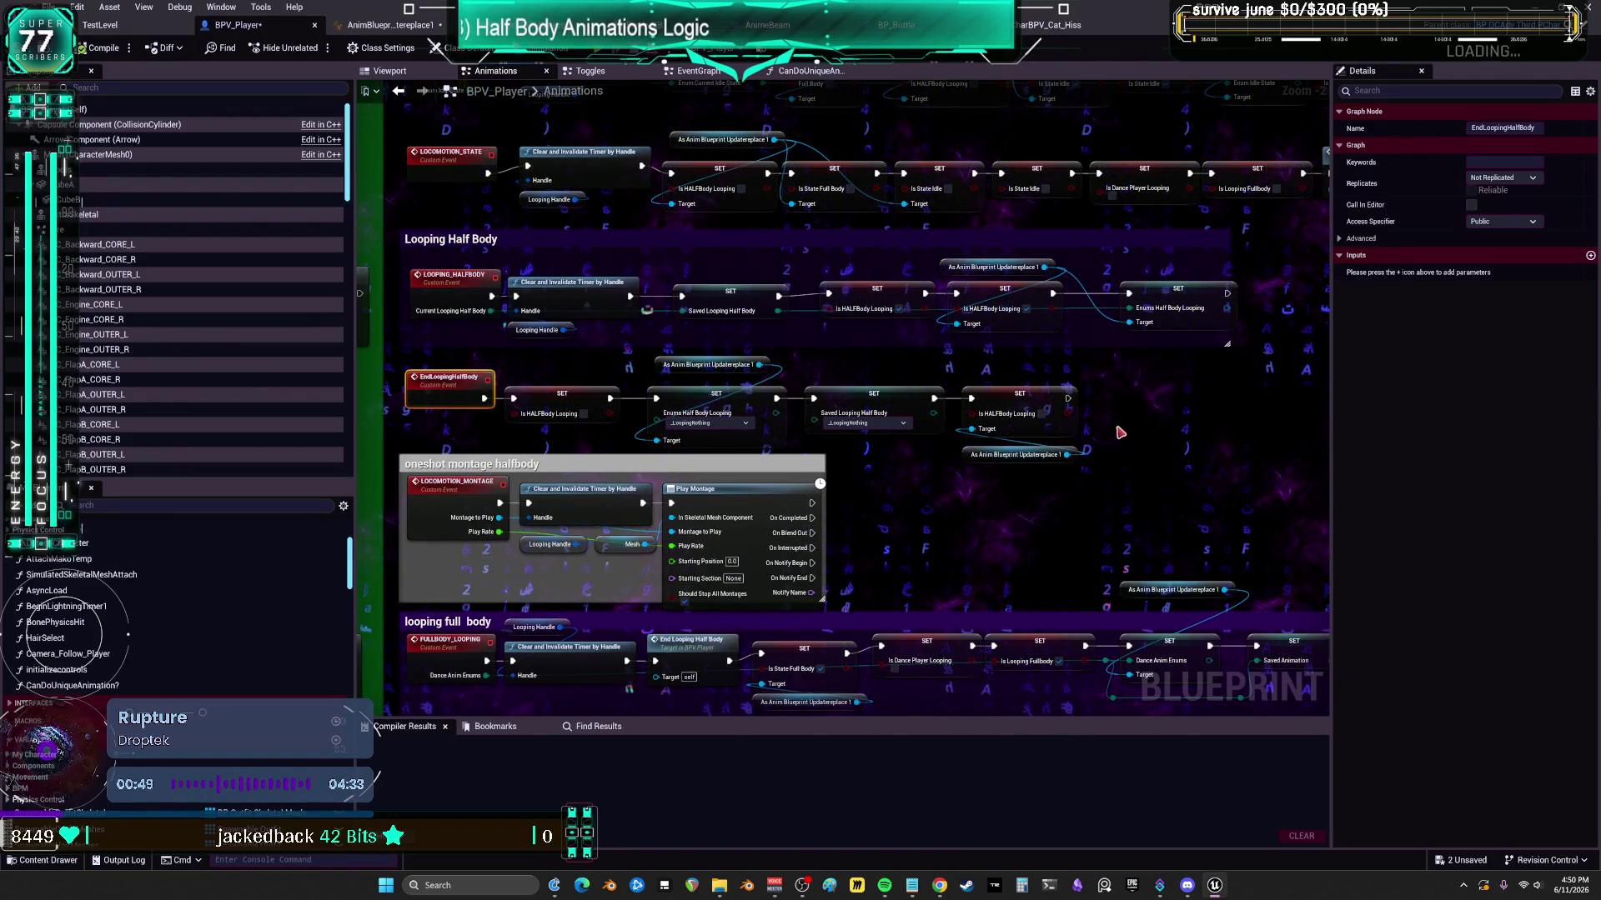
{"action": "mouse_move", "coordinate": [1119, 433]}
{"action": "left_mouse_down"}
{"action": "mouse_move", "coordinate": [1057, 408]}
{"action": "mouse_move", "coordinate": [977, 411]}
{"action": "left_mouse_up"}
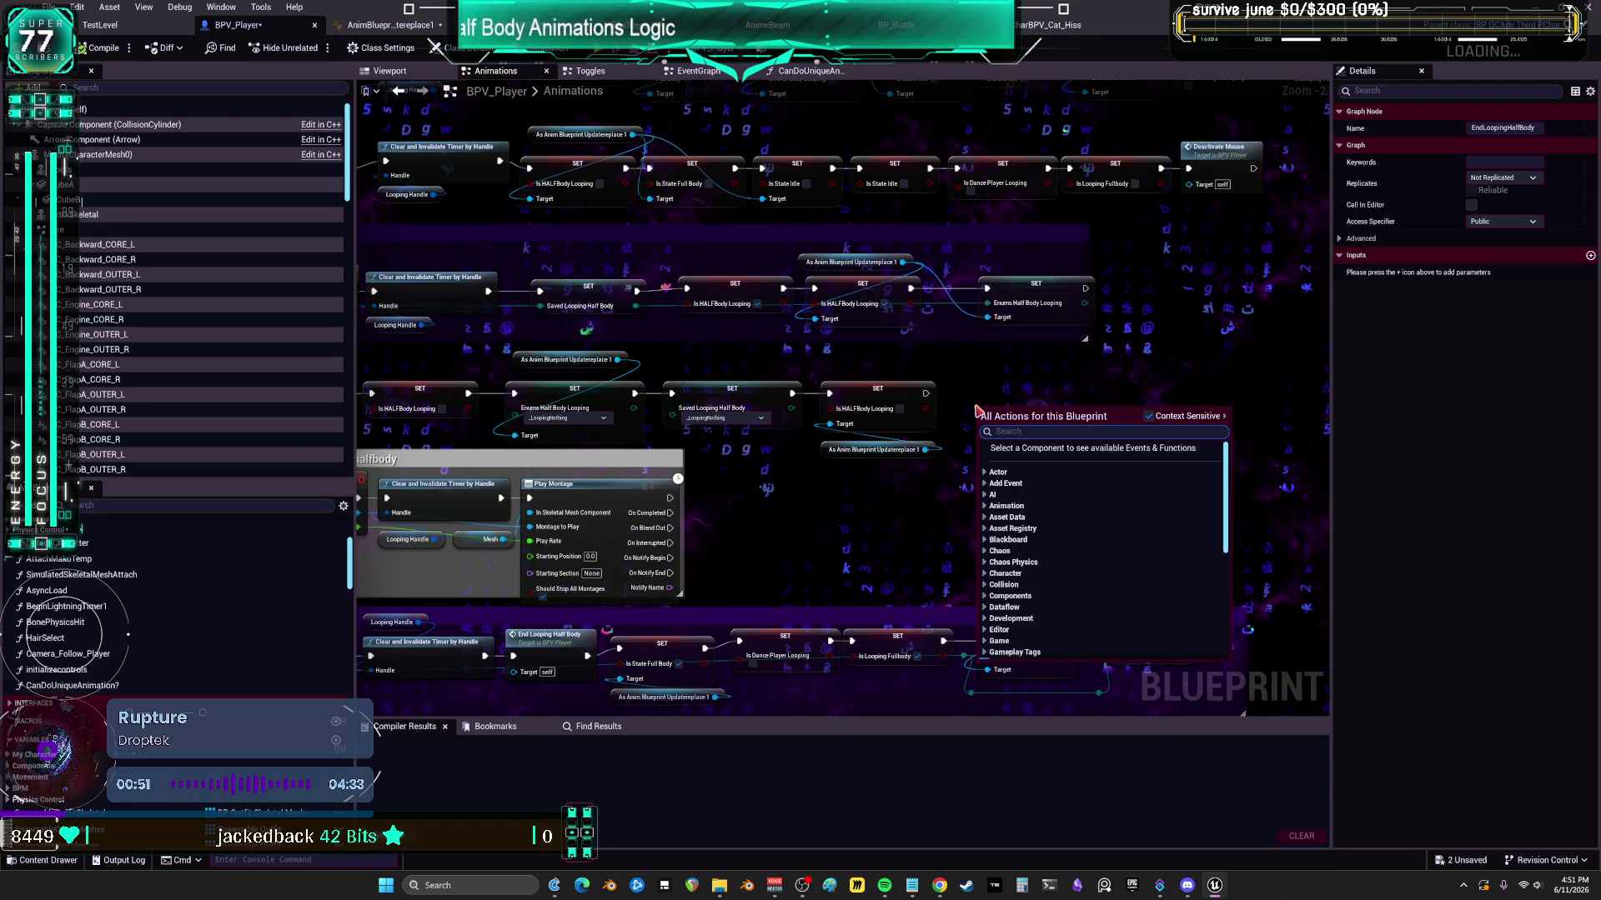
{"action": "type", "text": "get is idle"}
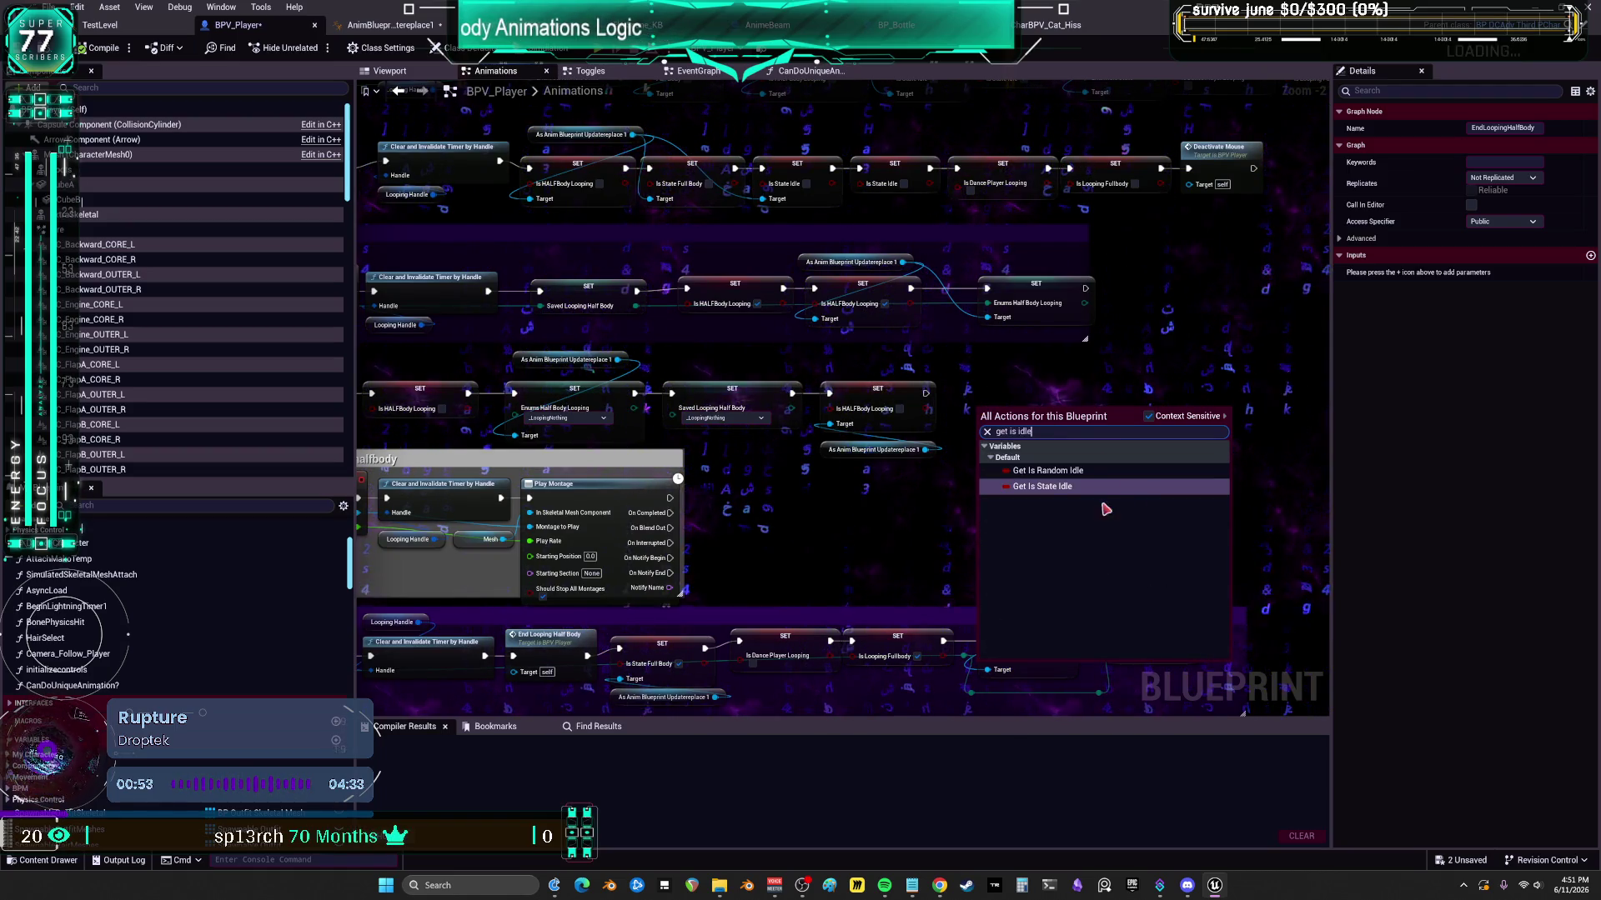
{"action": "left_click", "coordinate": [1042, 487]}
{"action": "scroll", "coordinate": [1068, 493], "scroll_direction": "up", "scroll_amount": 2}
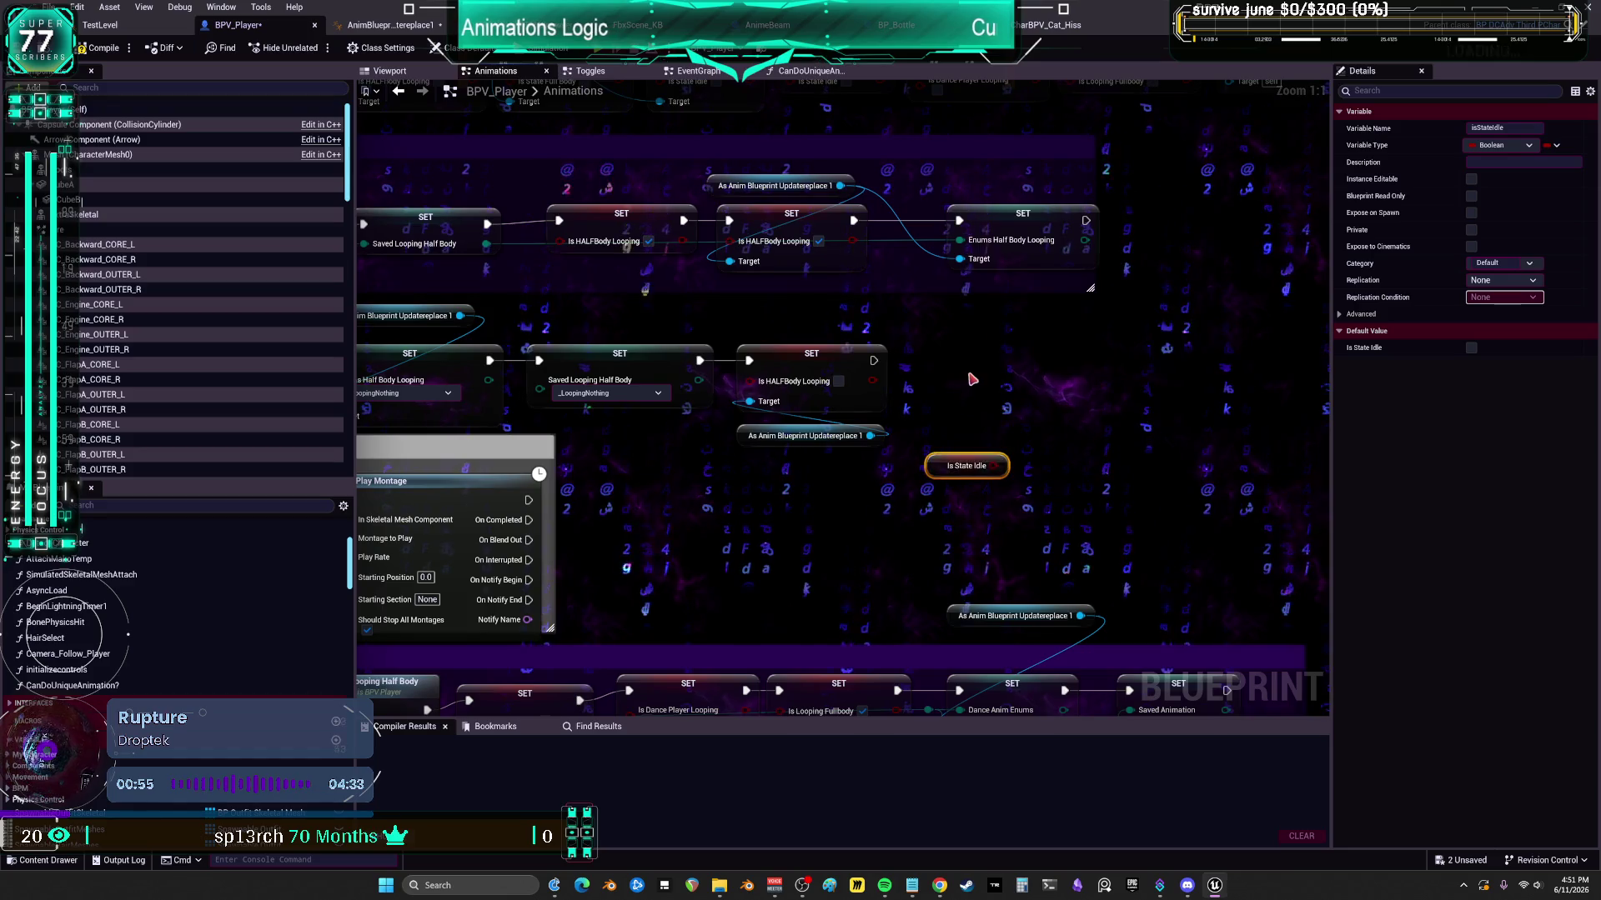
{"action": "left_click", "coordinate": [1000, 363]}
{"action": "left_click_drag", "start_coordinate": [1009, 384], "coordinate": [874, 360]}
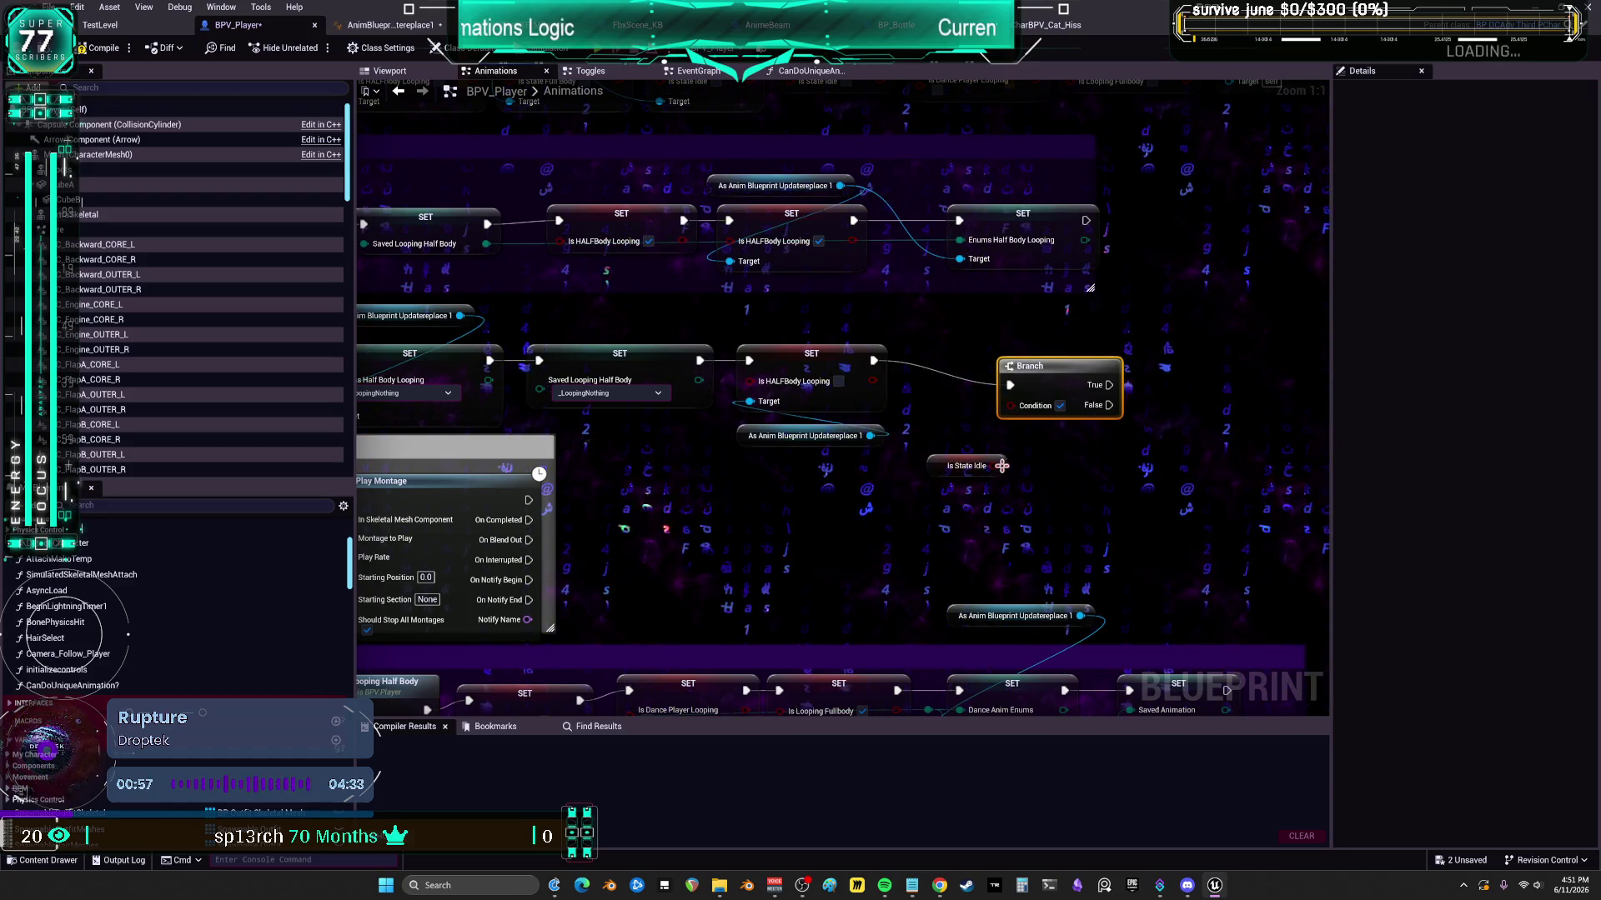
{"action": "mouse_move", "coordinate": [1059, 367]}
{"action": "left_mouse_down"}
{"action": "mouse_move", "coordinate": [899, 389]}
{"action": "mouse_move", "coordinate": [1038, 377]}
{"action": "left_mouse_up"}
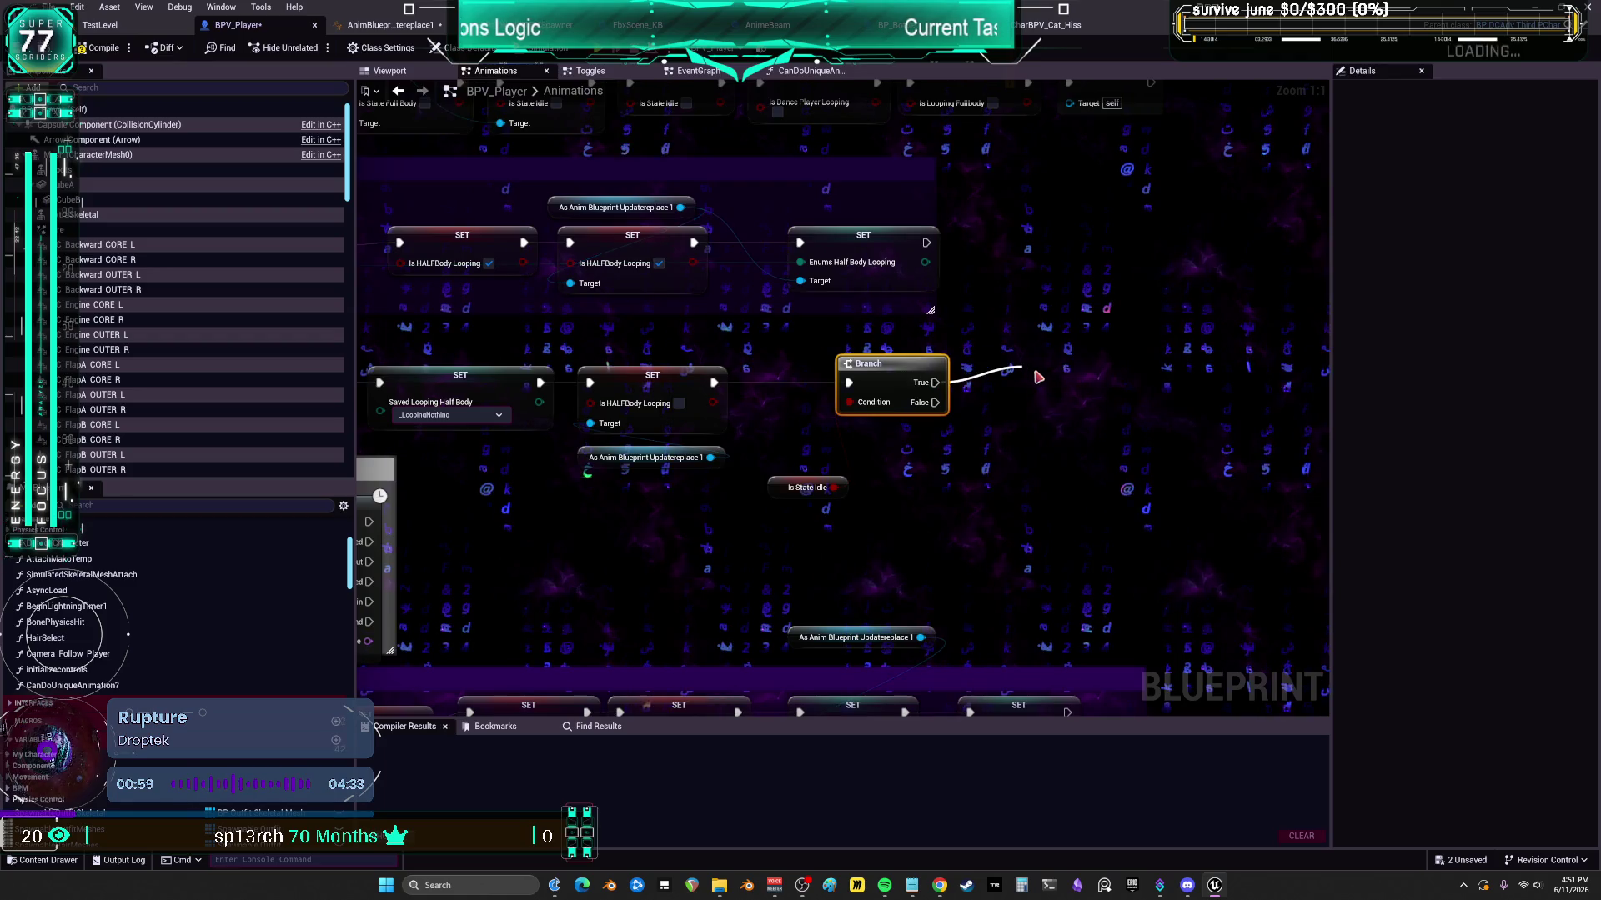
{"action": "type", "text": "activate mouse"}
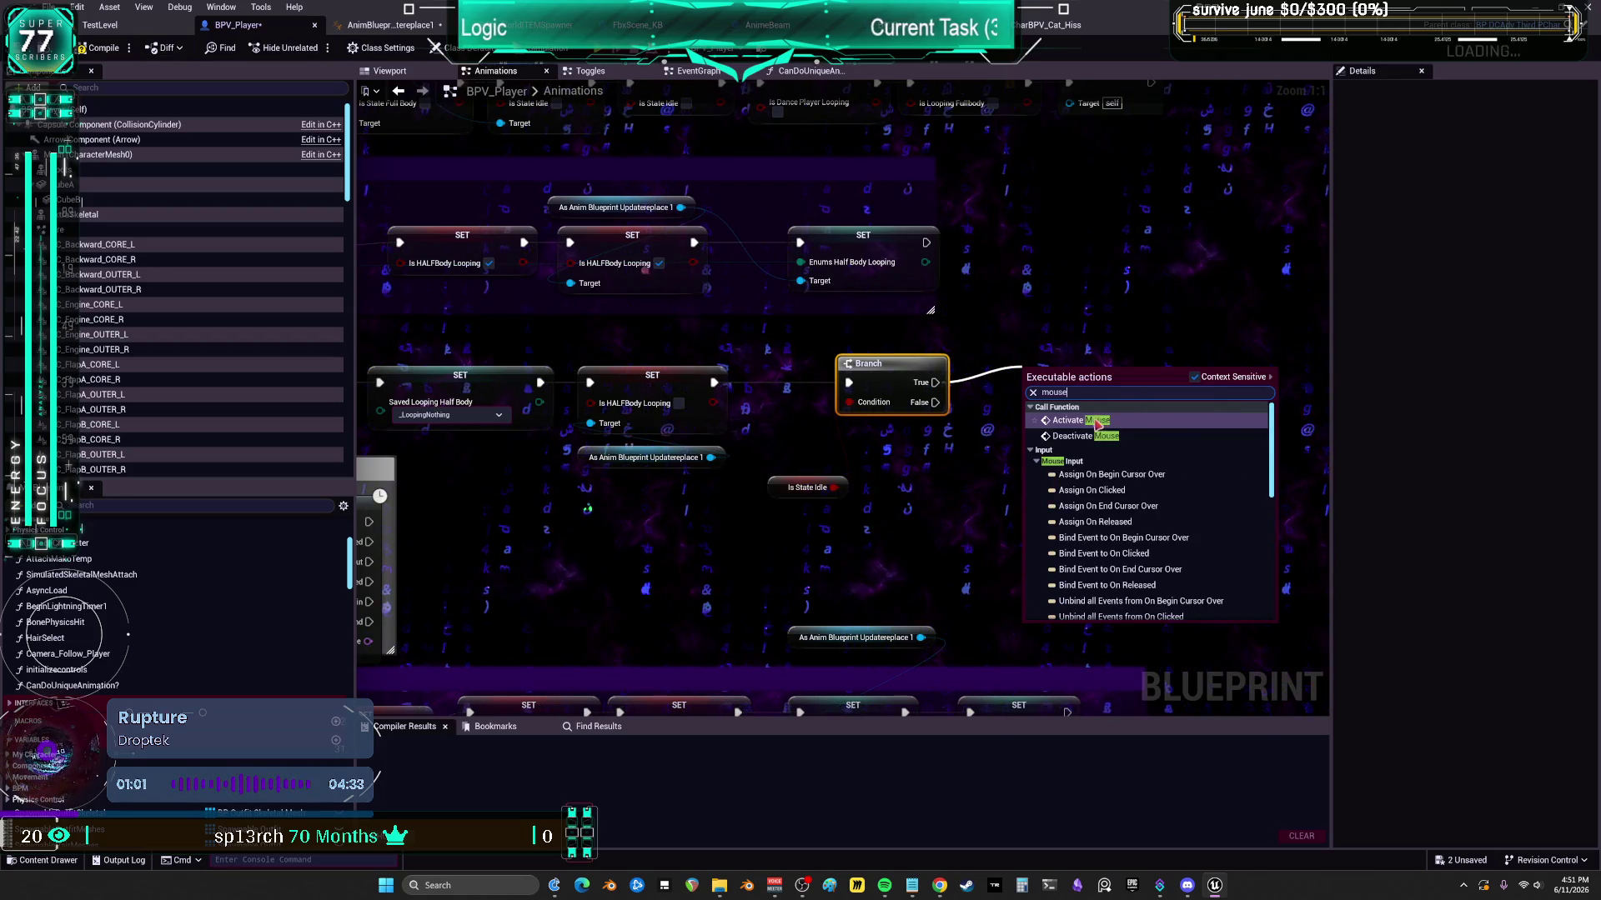
{"action": "left_click", "coordinate": [1079, 409]}
{"action": "left_click_drag", "start_coordinate": [1079, 409], "coordinate": [1079, 388]}
- Line up the Branch, Is State Idle and Activate Mouse nodes neatly beside the SET chain
{"action": "left_click_drag", "start_coordinate": [794, 492], "coordinate": [855, 432]}
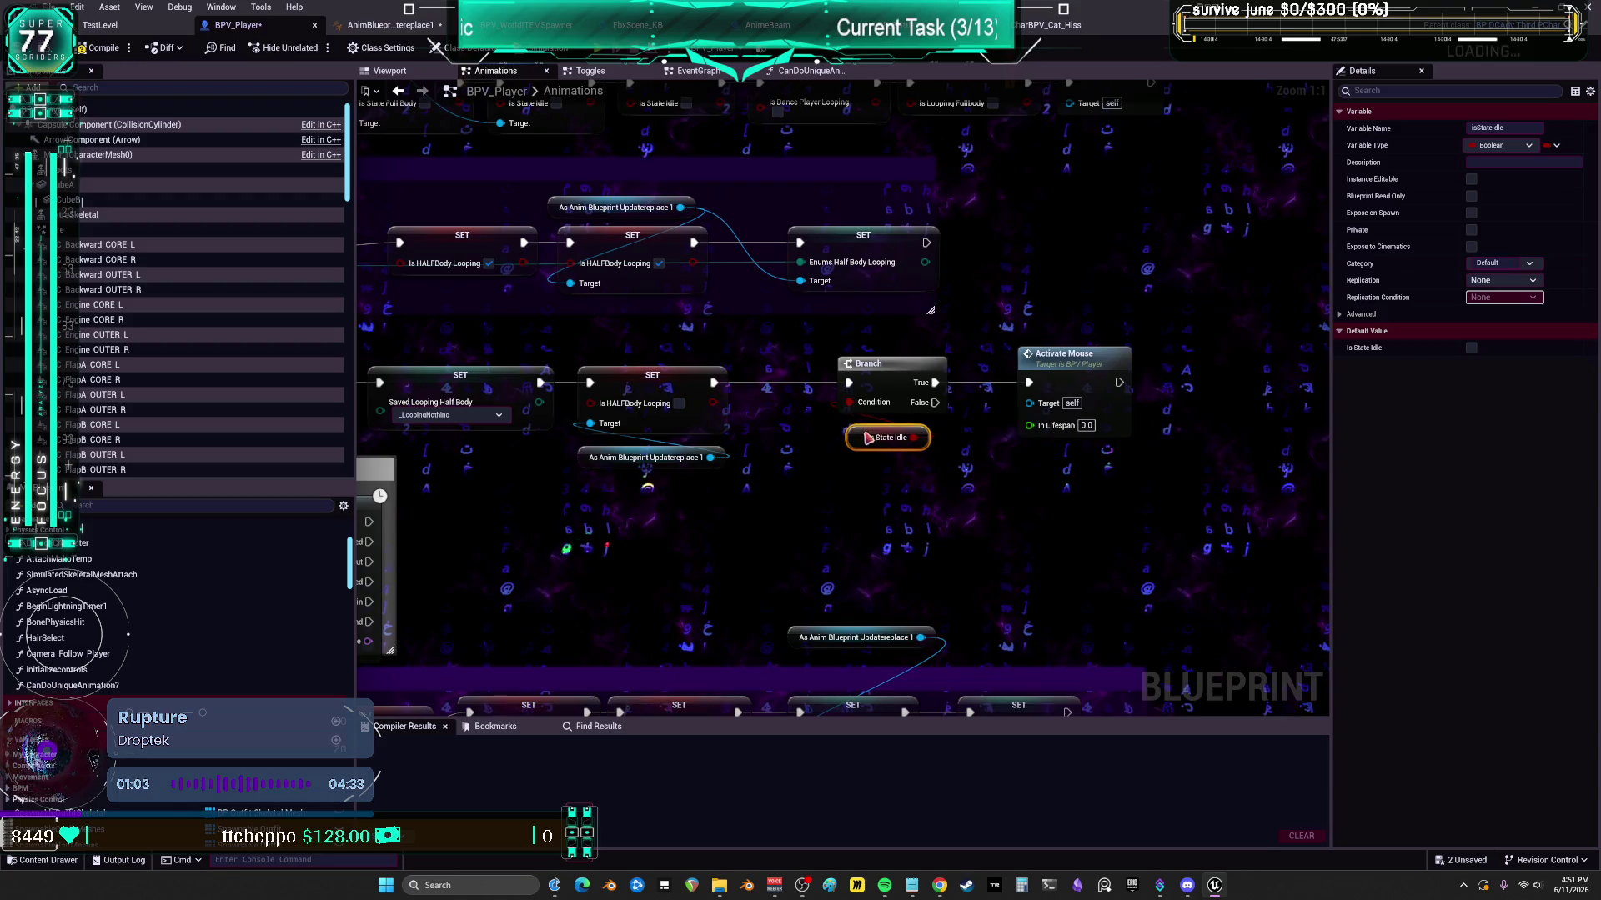
{"action": "left_click", "coordinate": [987, 505]}
{"action": "mouse_move", "coordinate": [967, 462]}
{"action": "left_mouse_down"}
{"action": "mouse_move", "coordinate": [826, 346]}
{"action": "mouse_move", "coordinate": [807, 364]}
{"action": "left_mouse_up"}
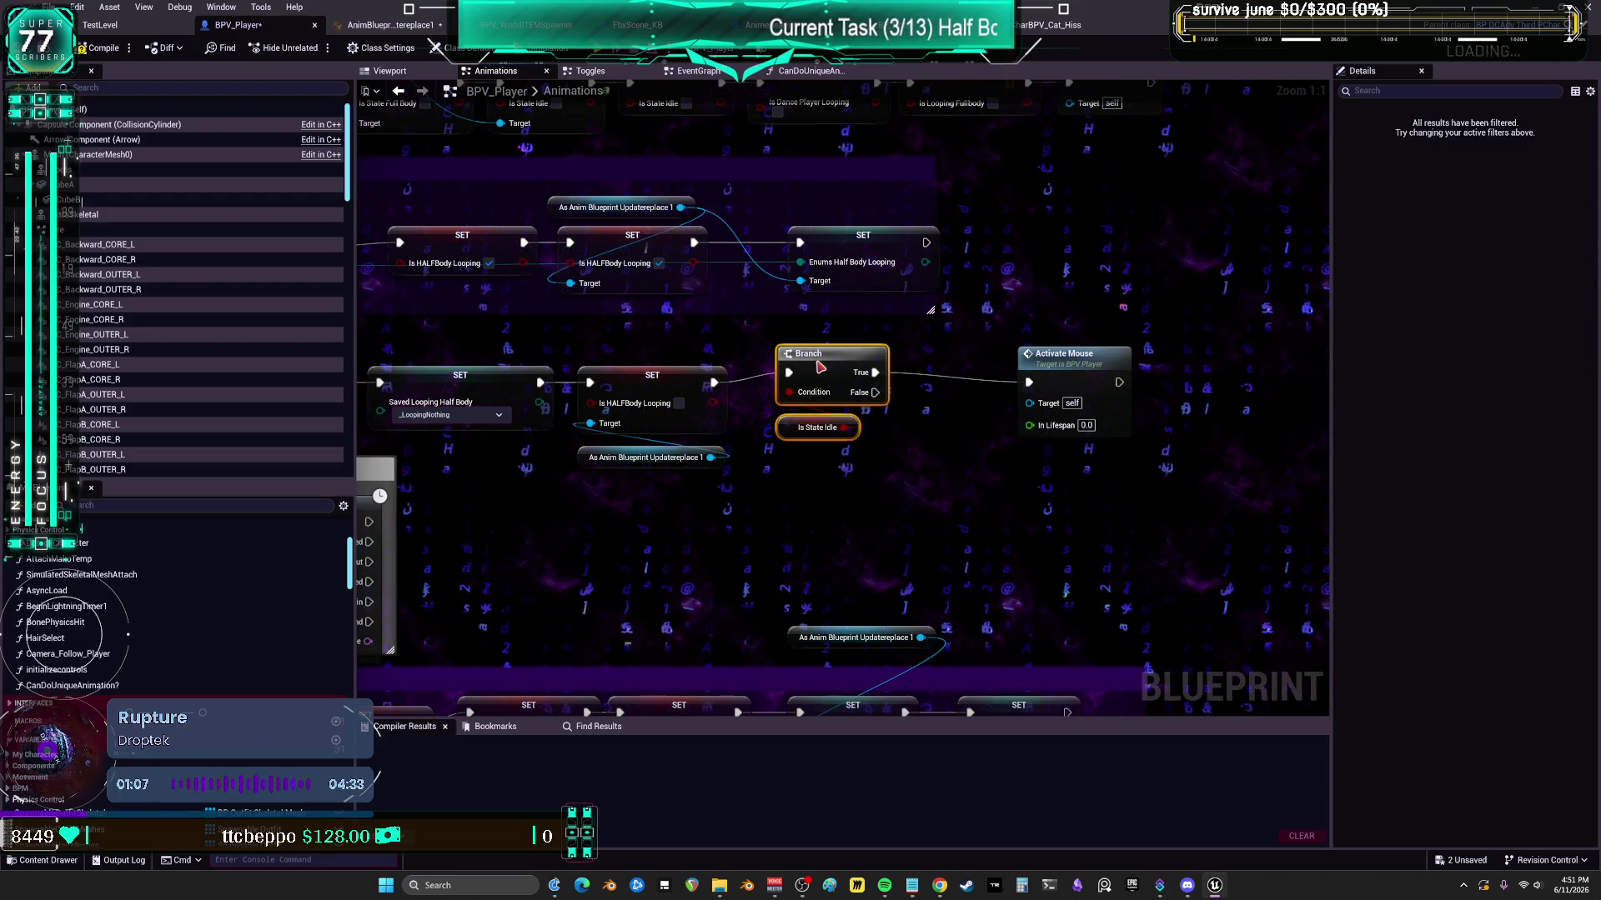
{"action": "left_click_drag", "start_coordinate": [1074, 379], "coordinate": [1022, 381]}
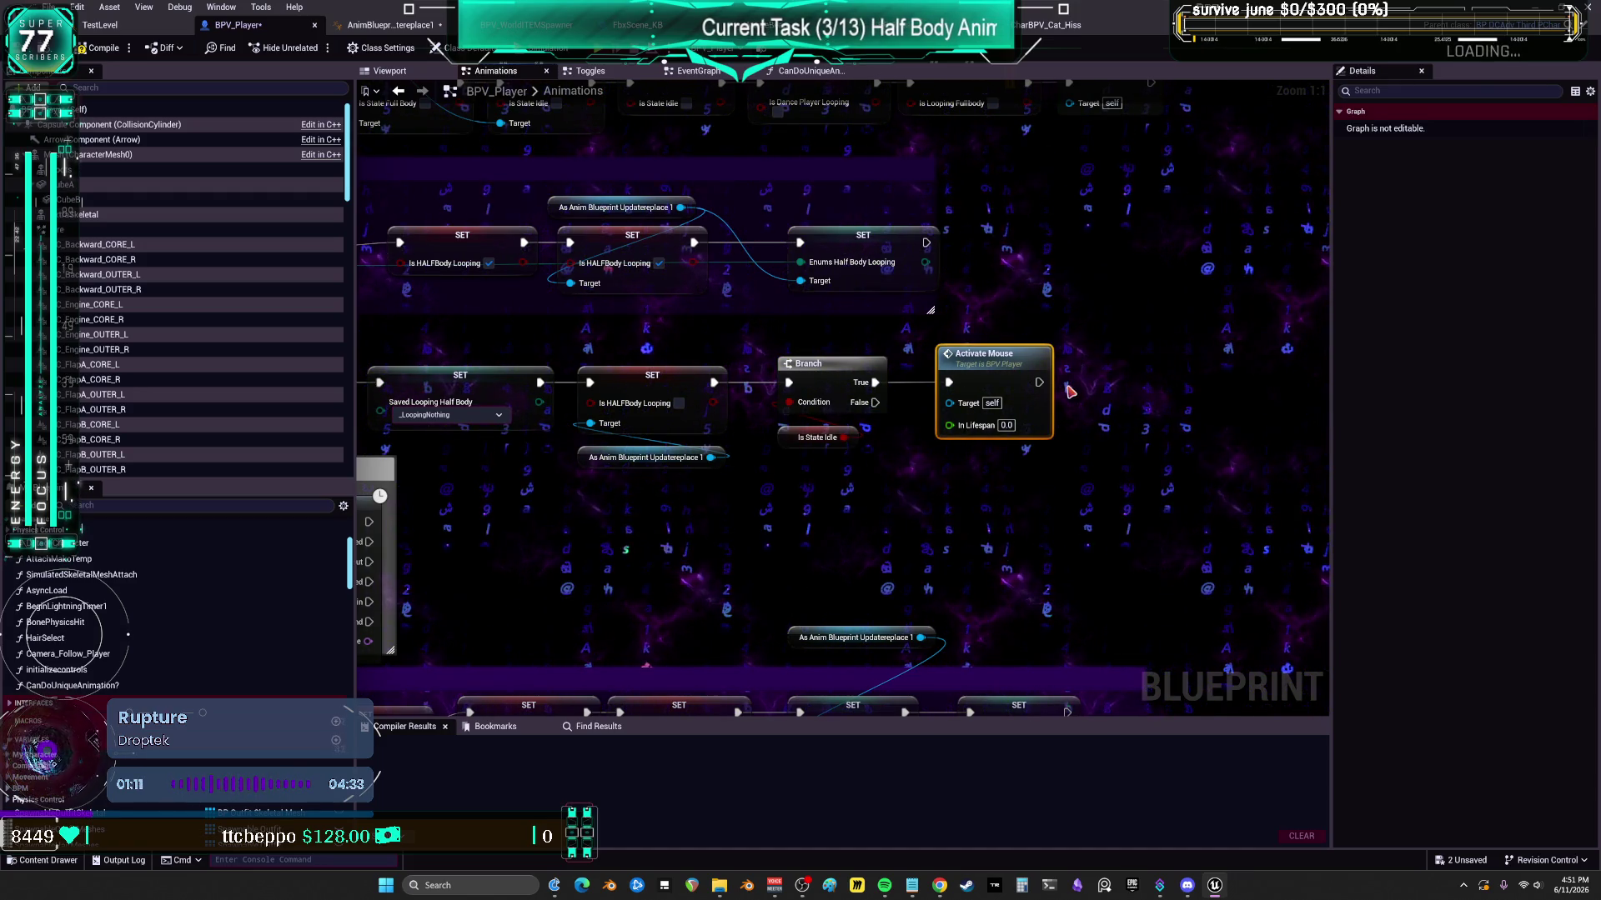
{"action": "mouse_move", "coordinate": [1077, 473]}
{"action": "left_mouse_down"}
{"action": "mouse_move", "coordinate": [959, 359]}
{"action": "mouse_move", "coordinate": [834, 349]}
{"action": "left_mouse_up"}
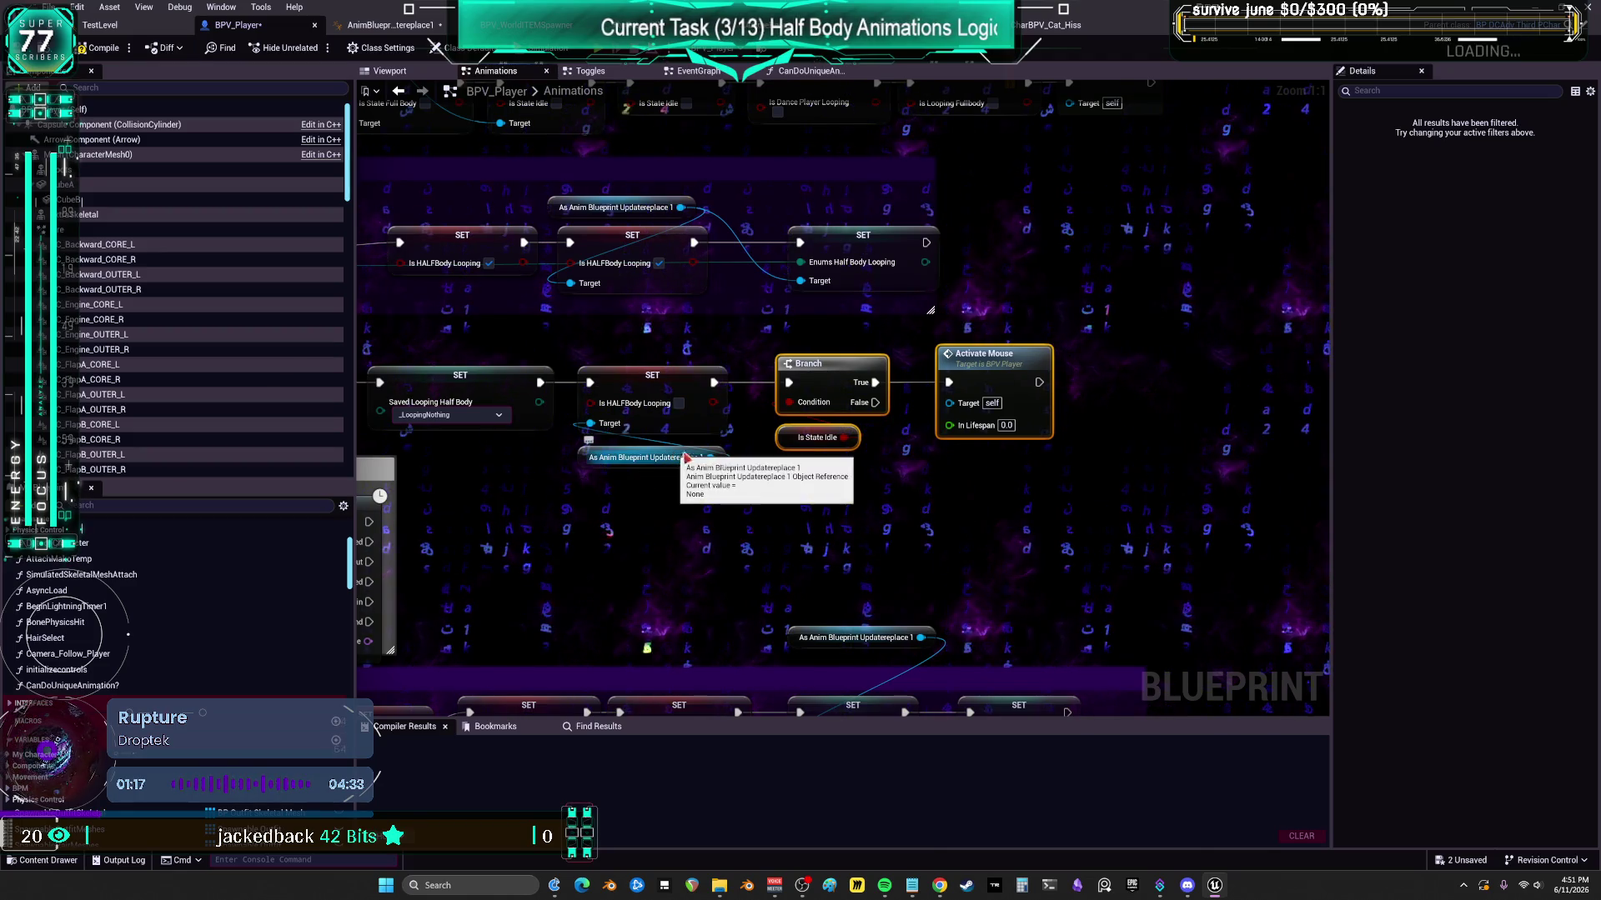
{"action": "scroll", "coordinate": [614, 545], "scroll_direction": "down", "scroll_amount": 1}
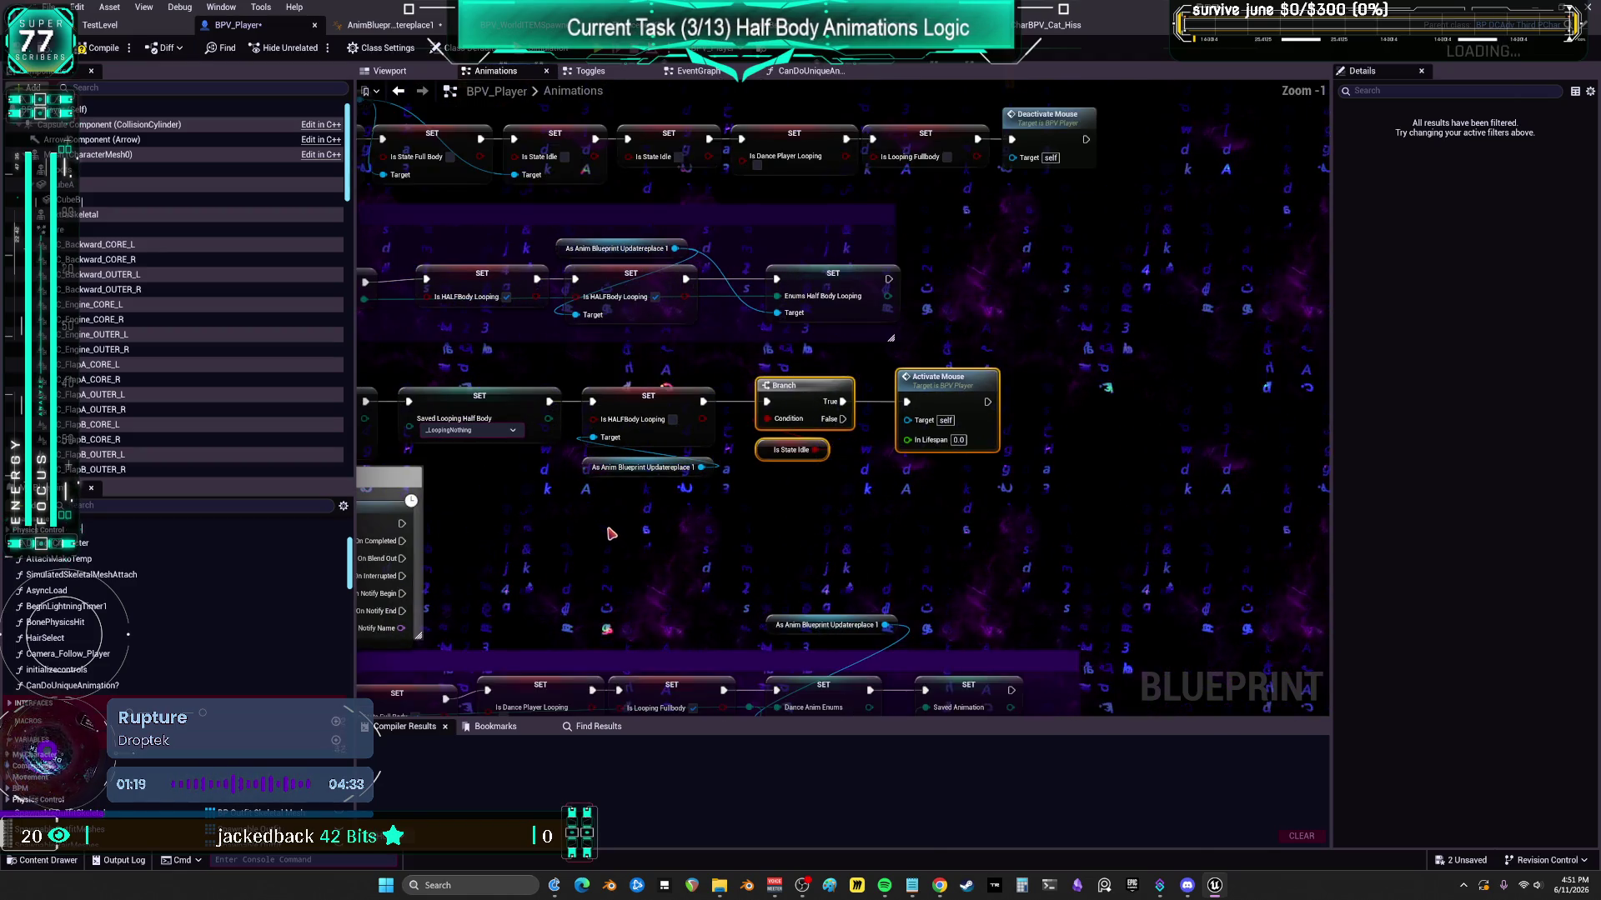
{"action": "scroll", "coordinate": [560, 338], "scroll_direction": "down", "scroll_amount": 2}
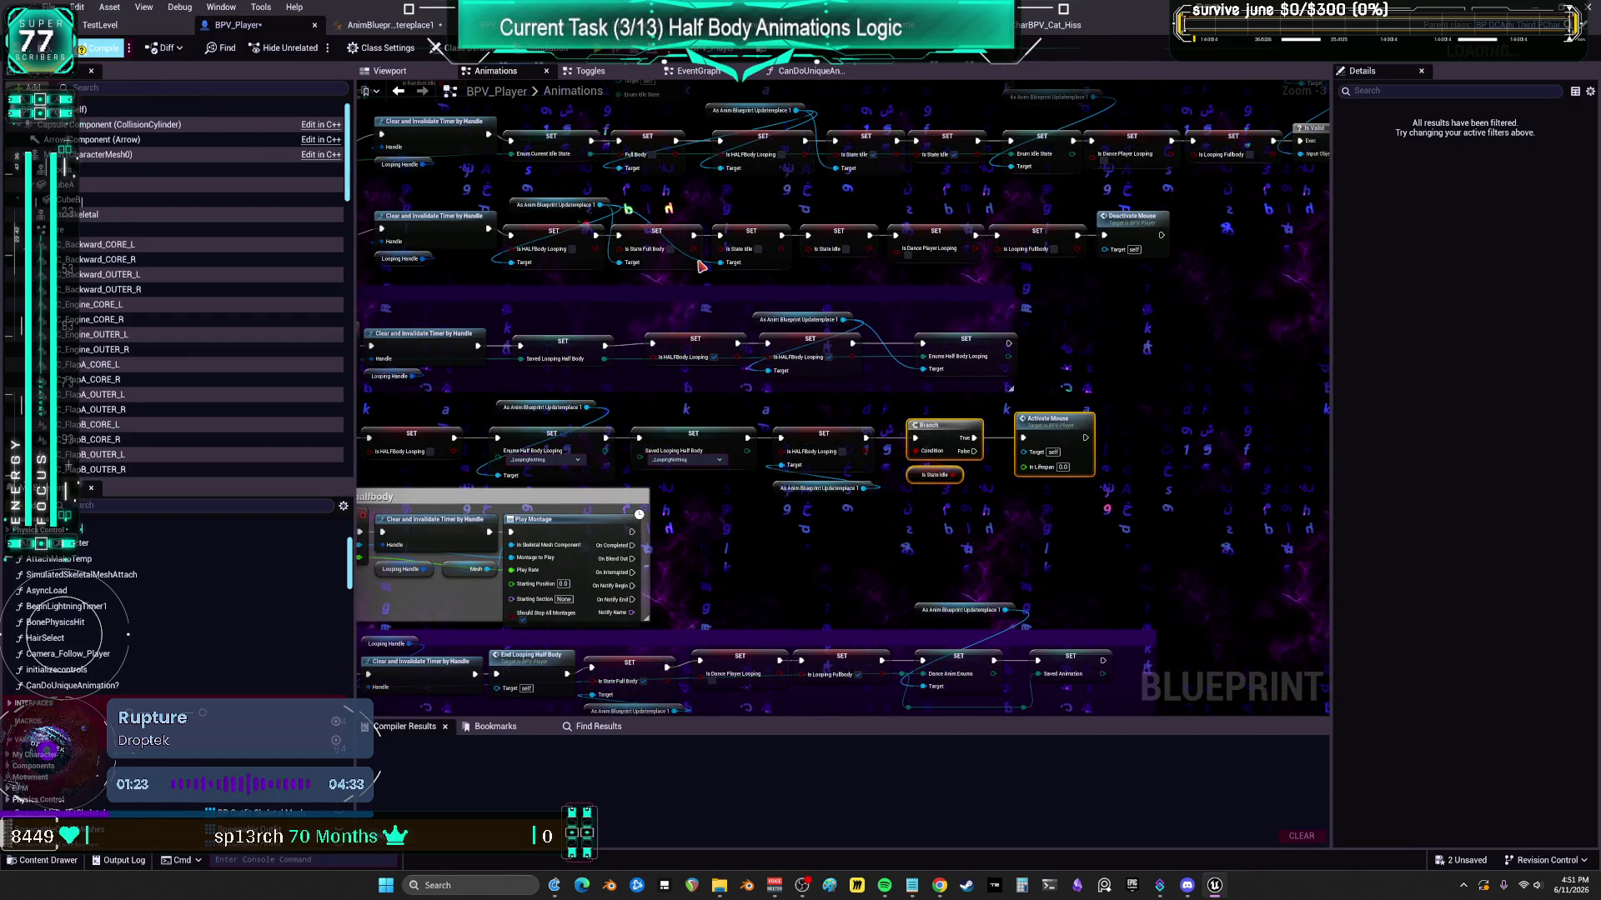
- Compile BPV_Player, then review the idle-state and custom event nodes after the successful compile
{"action": "key", "text": "F7"}
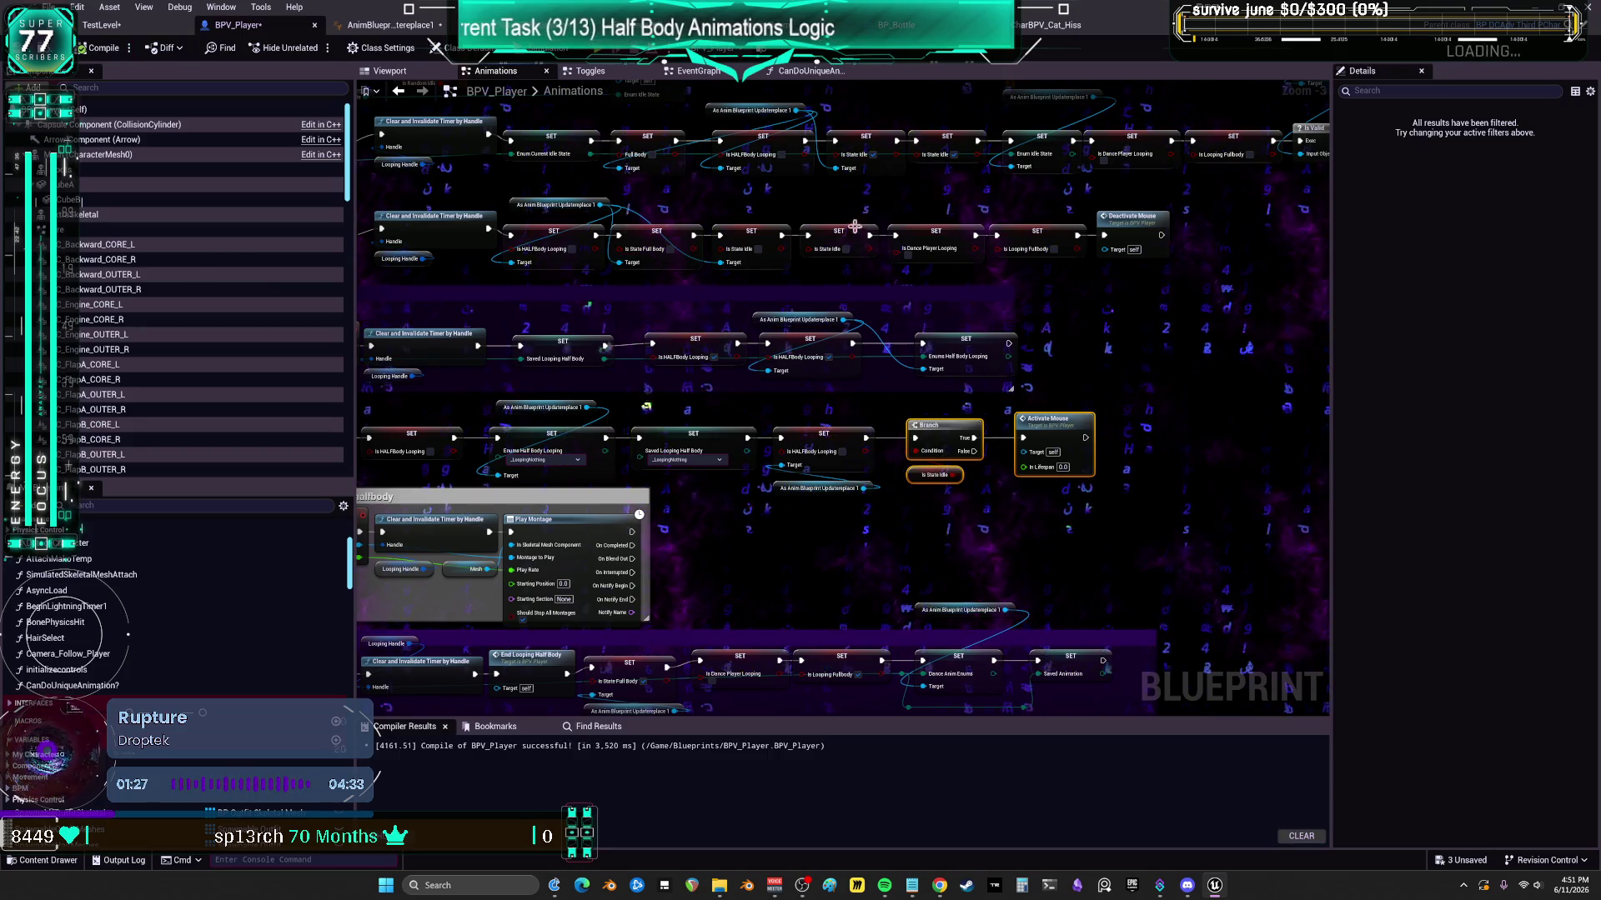
{"action": "left_click_drag", "start_coordinate": [809, 268], "coordinate": [594, 398]}
{"action": "left_click_drag", "start_coordinate": [808, 269], "coordinate": [920, 416]}
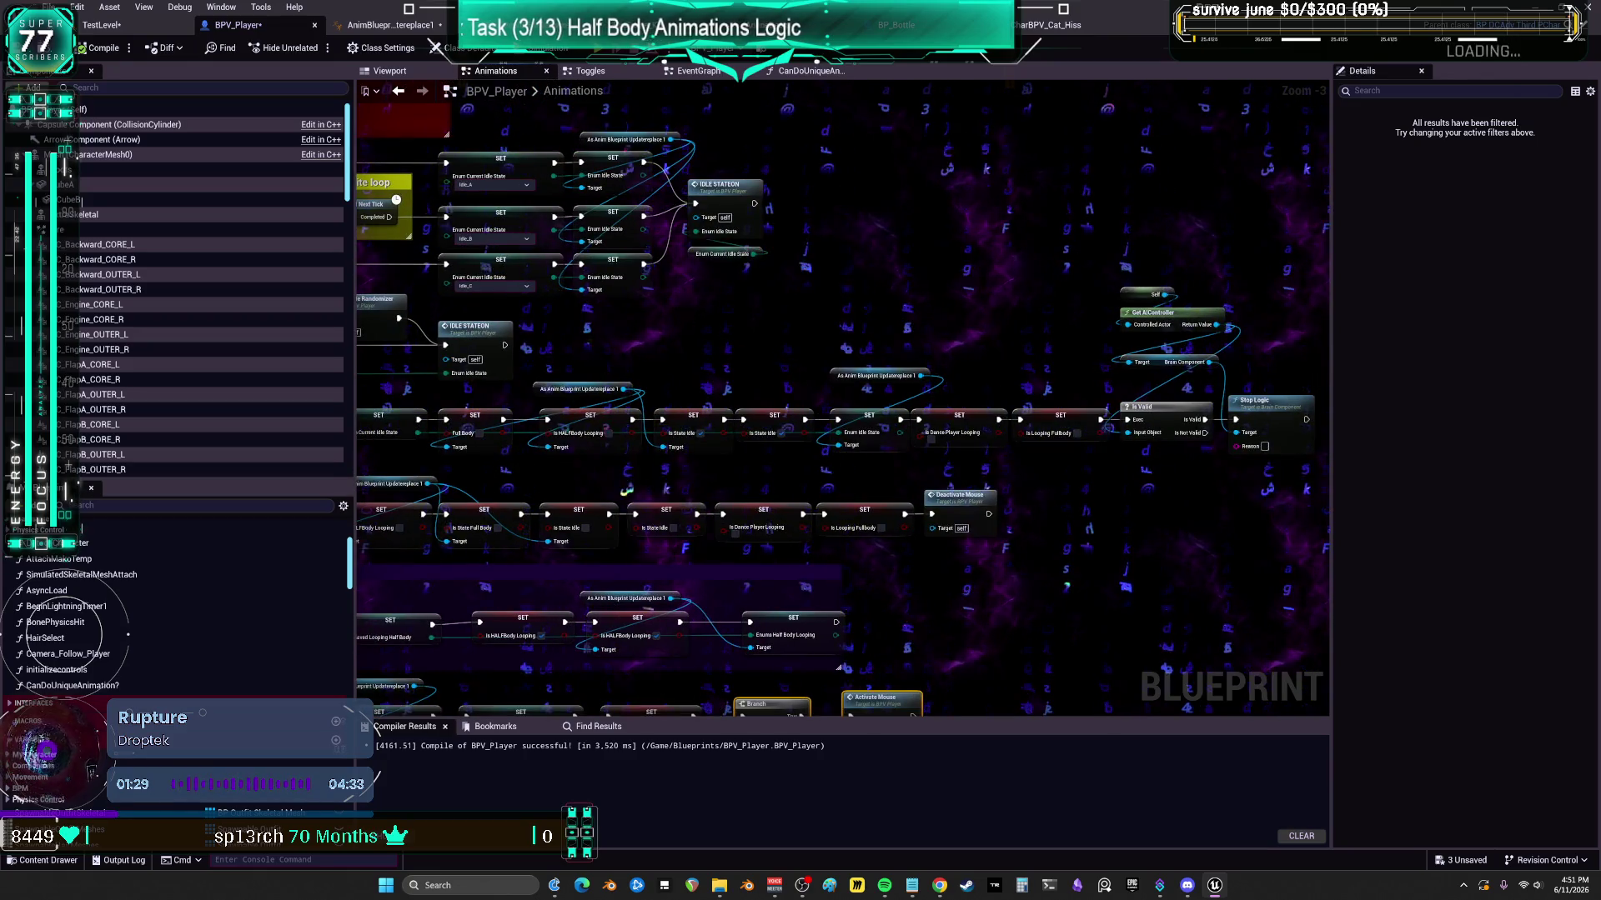
{"action": "mouse_move", "coordinate": [751, 304]}
{"action": "left_mouse_down"}
{"action": "mouse_move", "coordinate": [942, 349]}
{"action": "mouse_move", "coordinate": [863, 117]}
{"action": "left_mouse_up"}
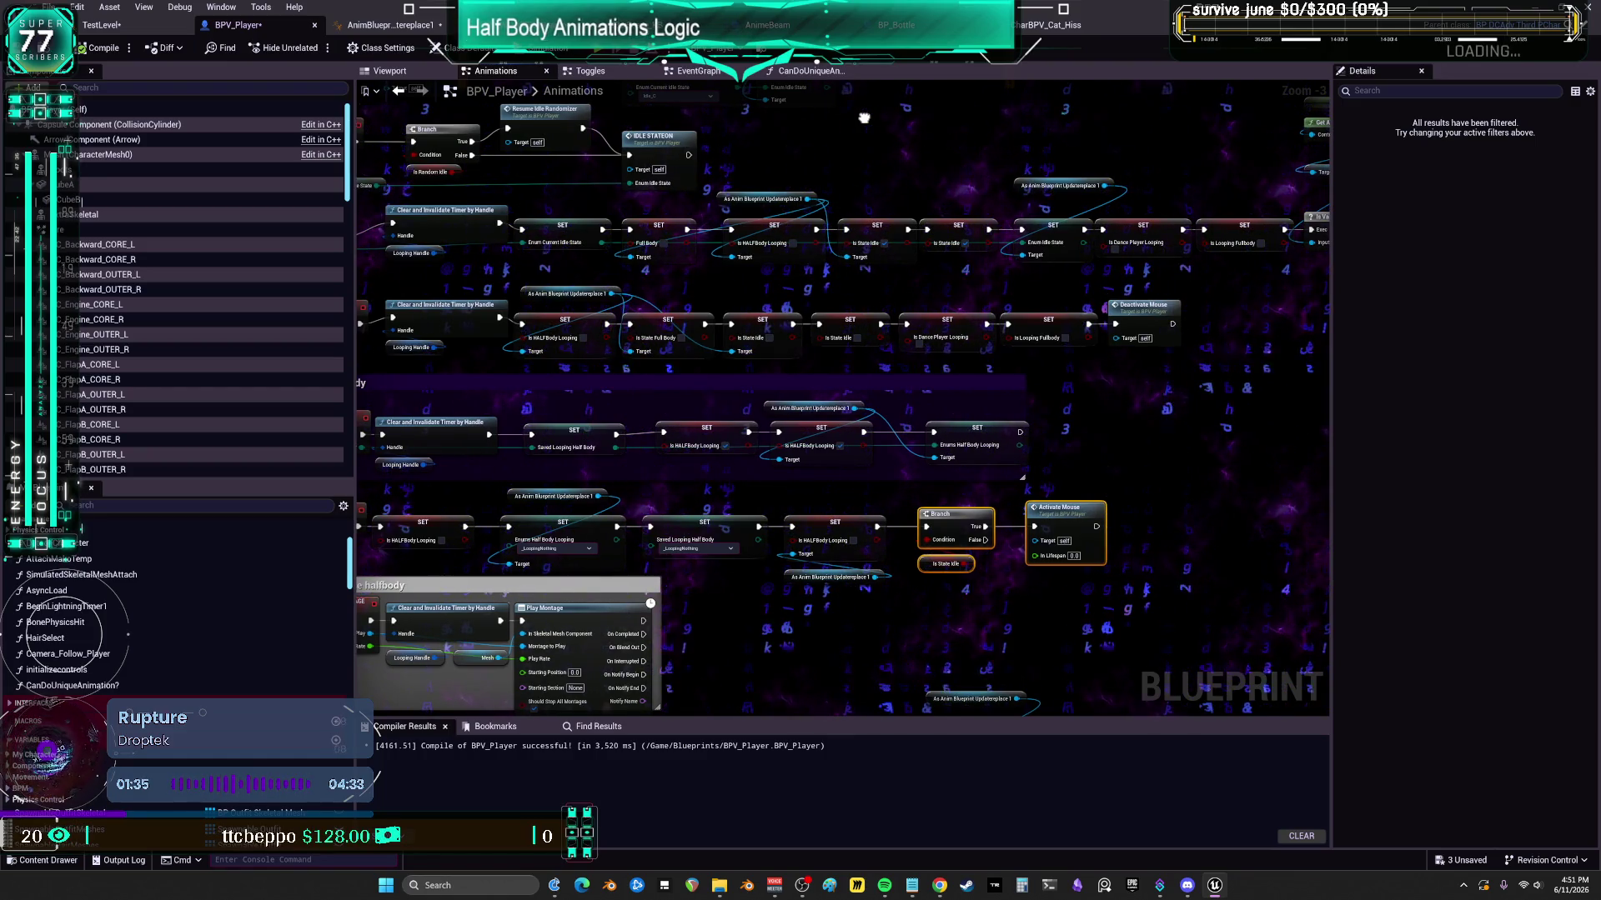
{"action": "mouse_move", "coordinate": [863, 117]}
{"action": "left_mouse_down"}
{"action": "mouse_move", "coordinate": [1186, 148]}
{"action": "mouse_move", "coordinate": [901, 85]}
{"action": "left_mouse_up"}
{"action": "scroll", "coordinate": [840, 431], "scroll_direction": "up", "scroll_amount": 2}
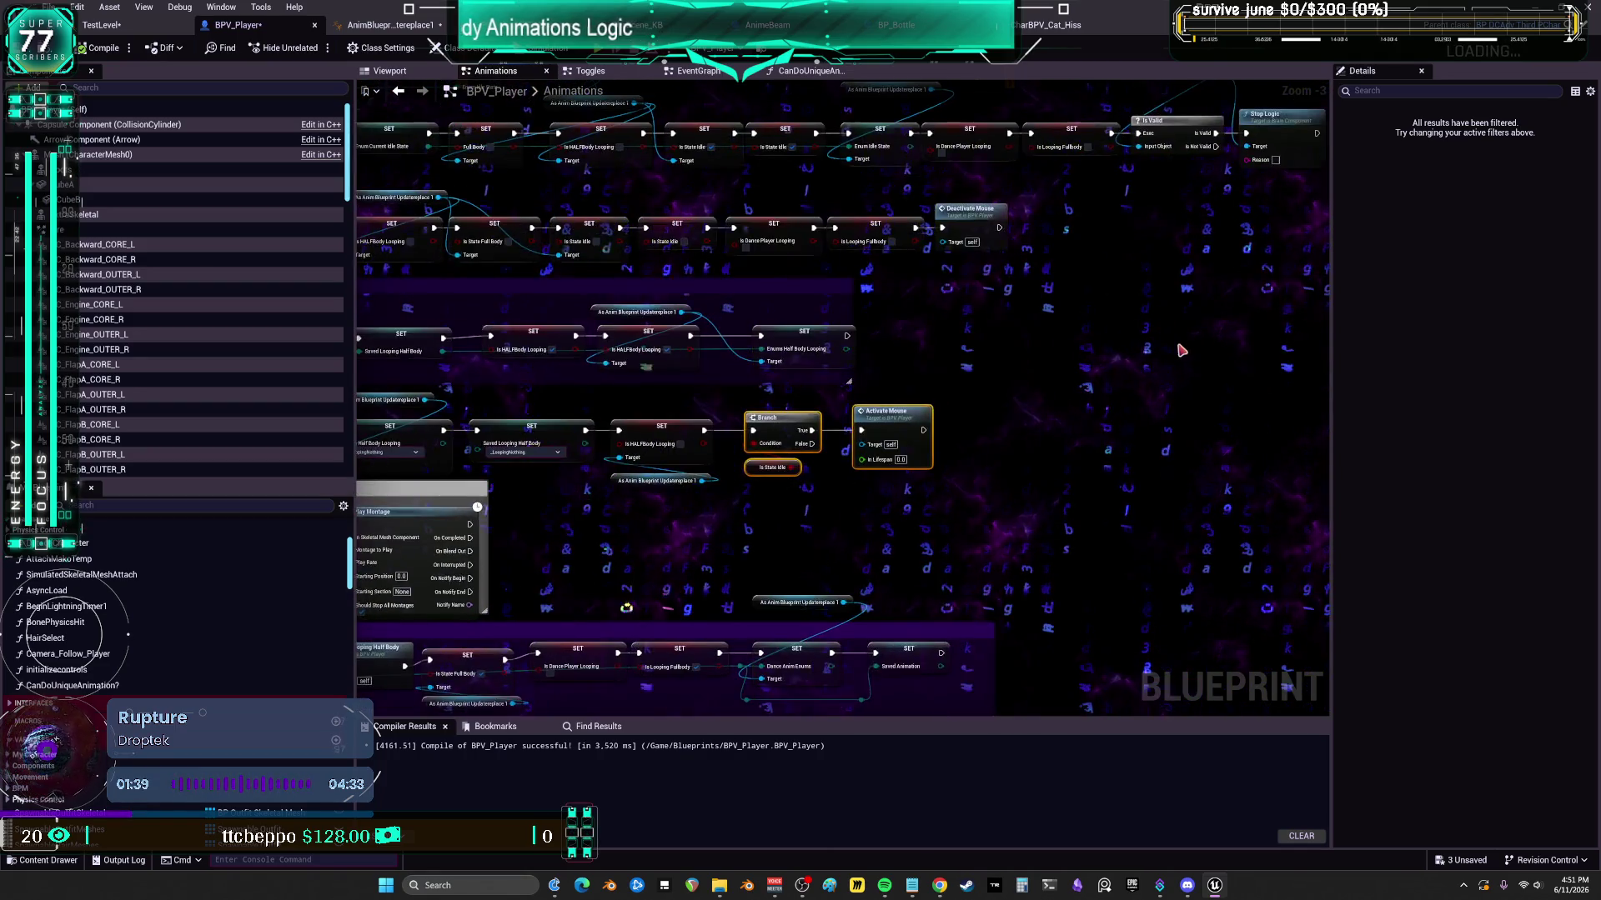
- Under the ActivateMouse event, move the Spawnable Mesh Timer and SET nodes up-left and check the Mouse variable
{"action": "double_click", "coordinate": [830, 432]}
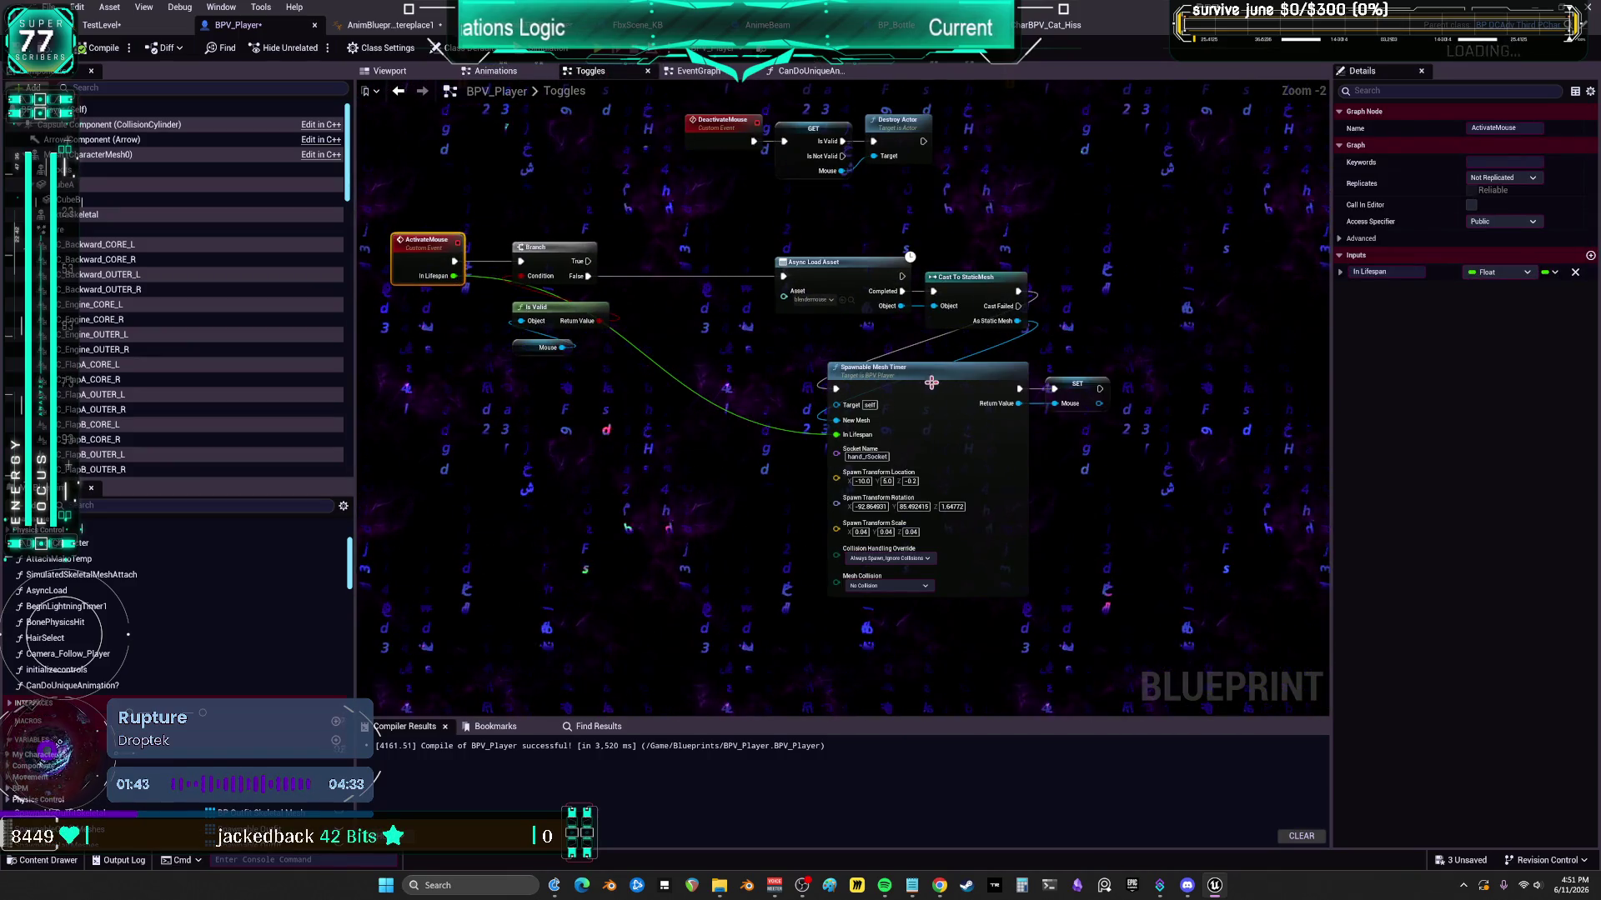
{"action": "left_click_drag", "start_coordinate": [907, 363], "coordinate": [871, 362]}
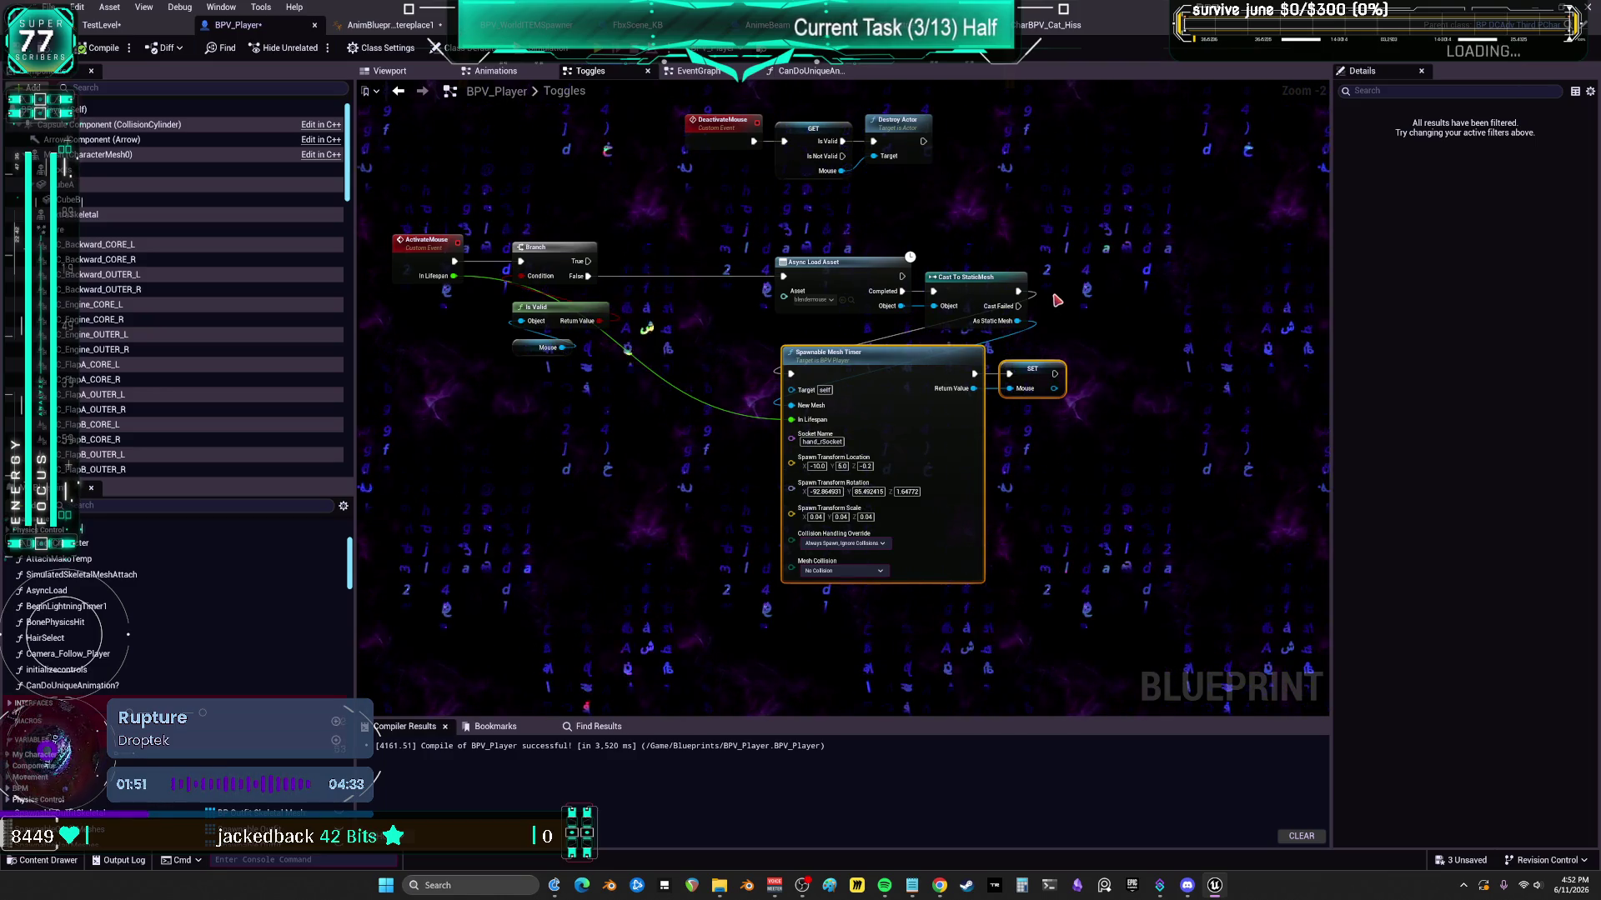
{"action": "left_click", "coordinate": [850, 301]}
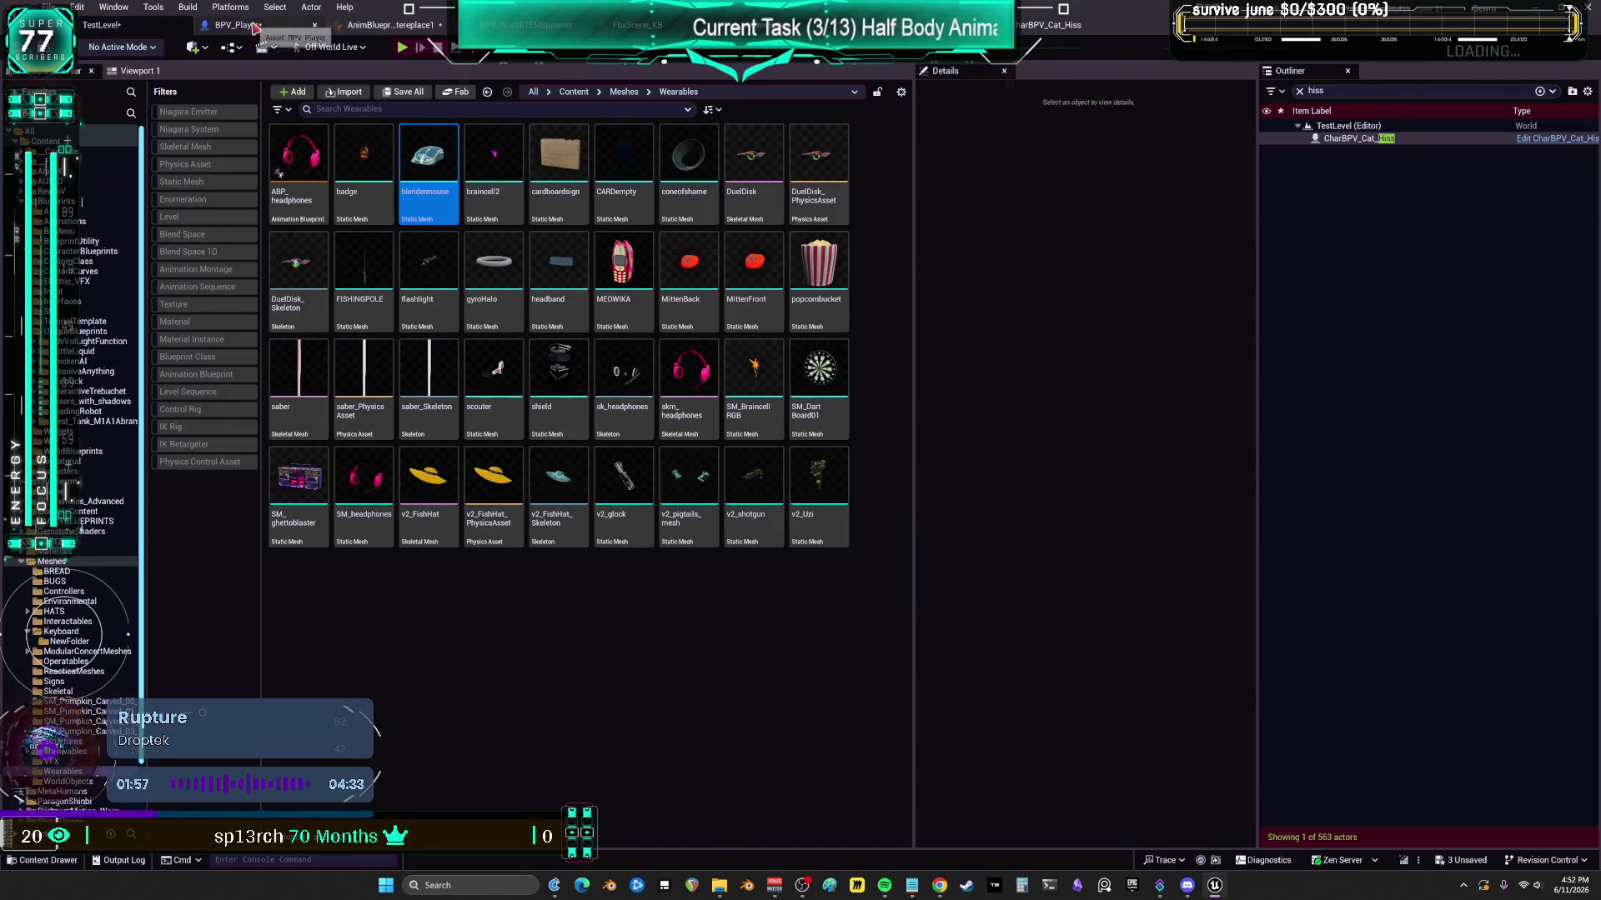
{"action": "left_click", "coordinate": [250, 25]}
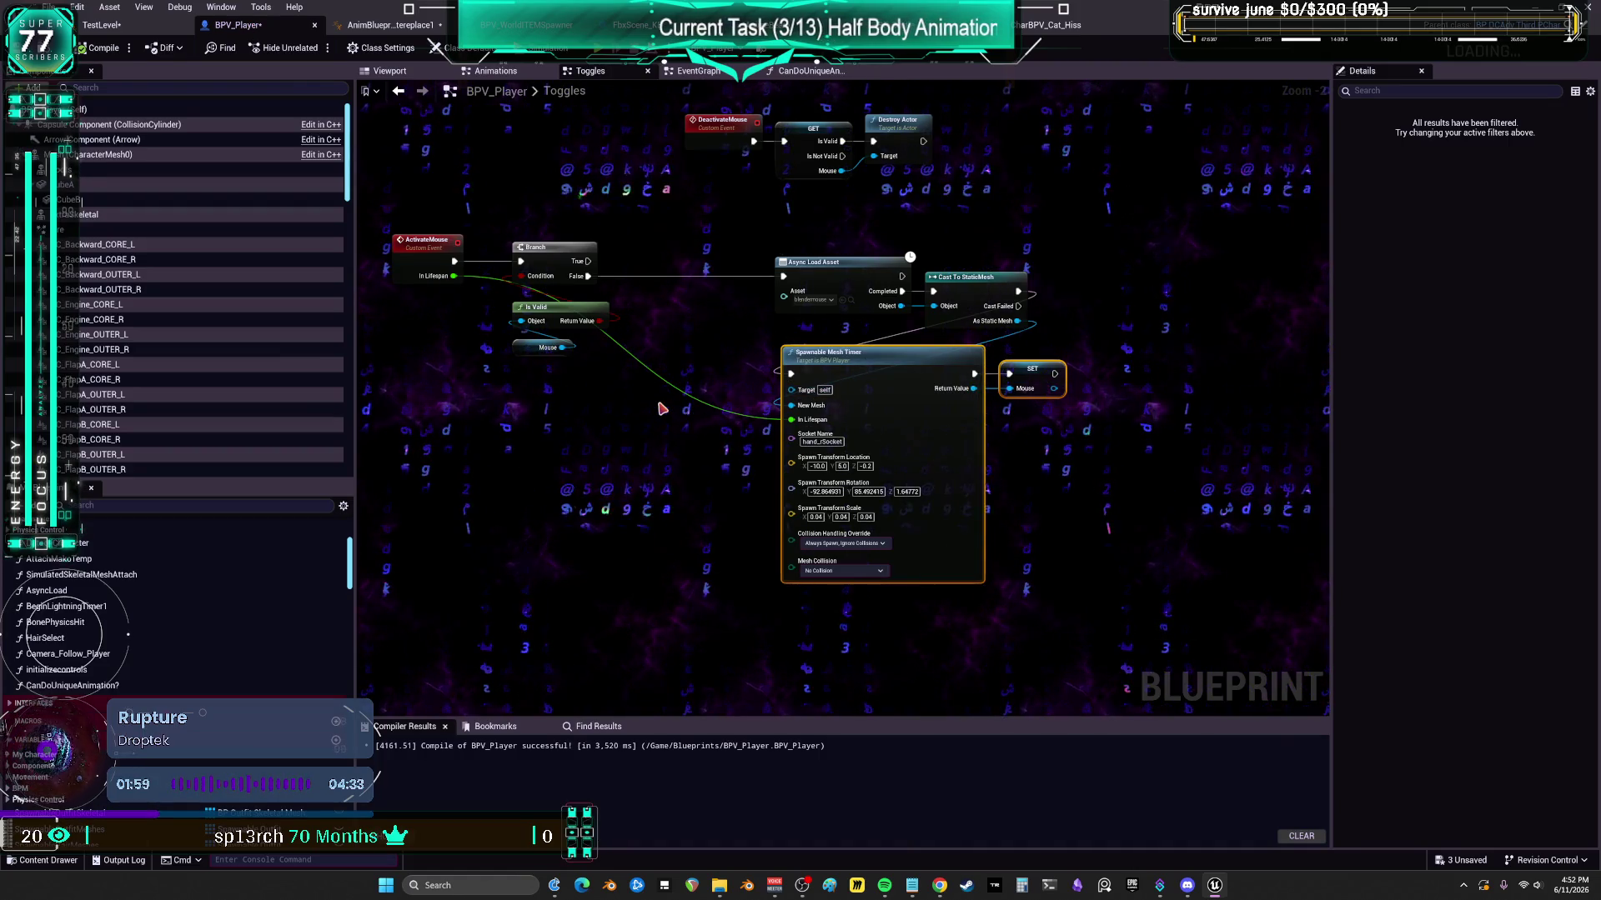
{"action": "left_click", "coordinate": [527, 346]}
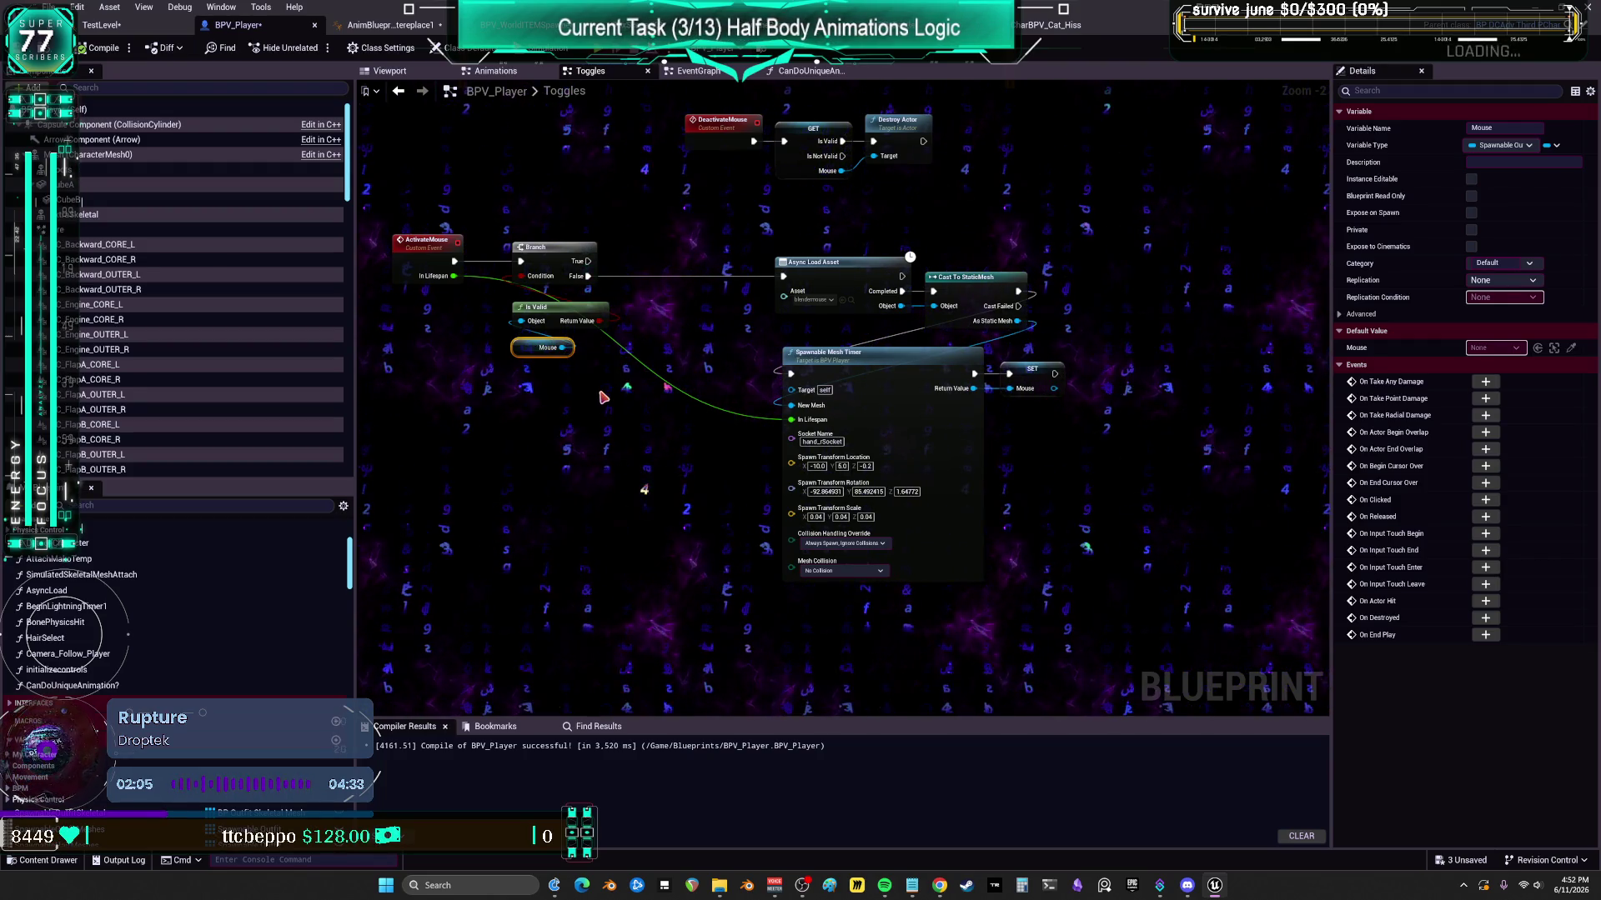
{"action": "right_click", "coordinate": [605, 445]}
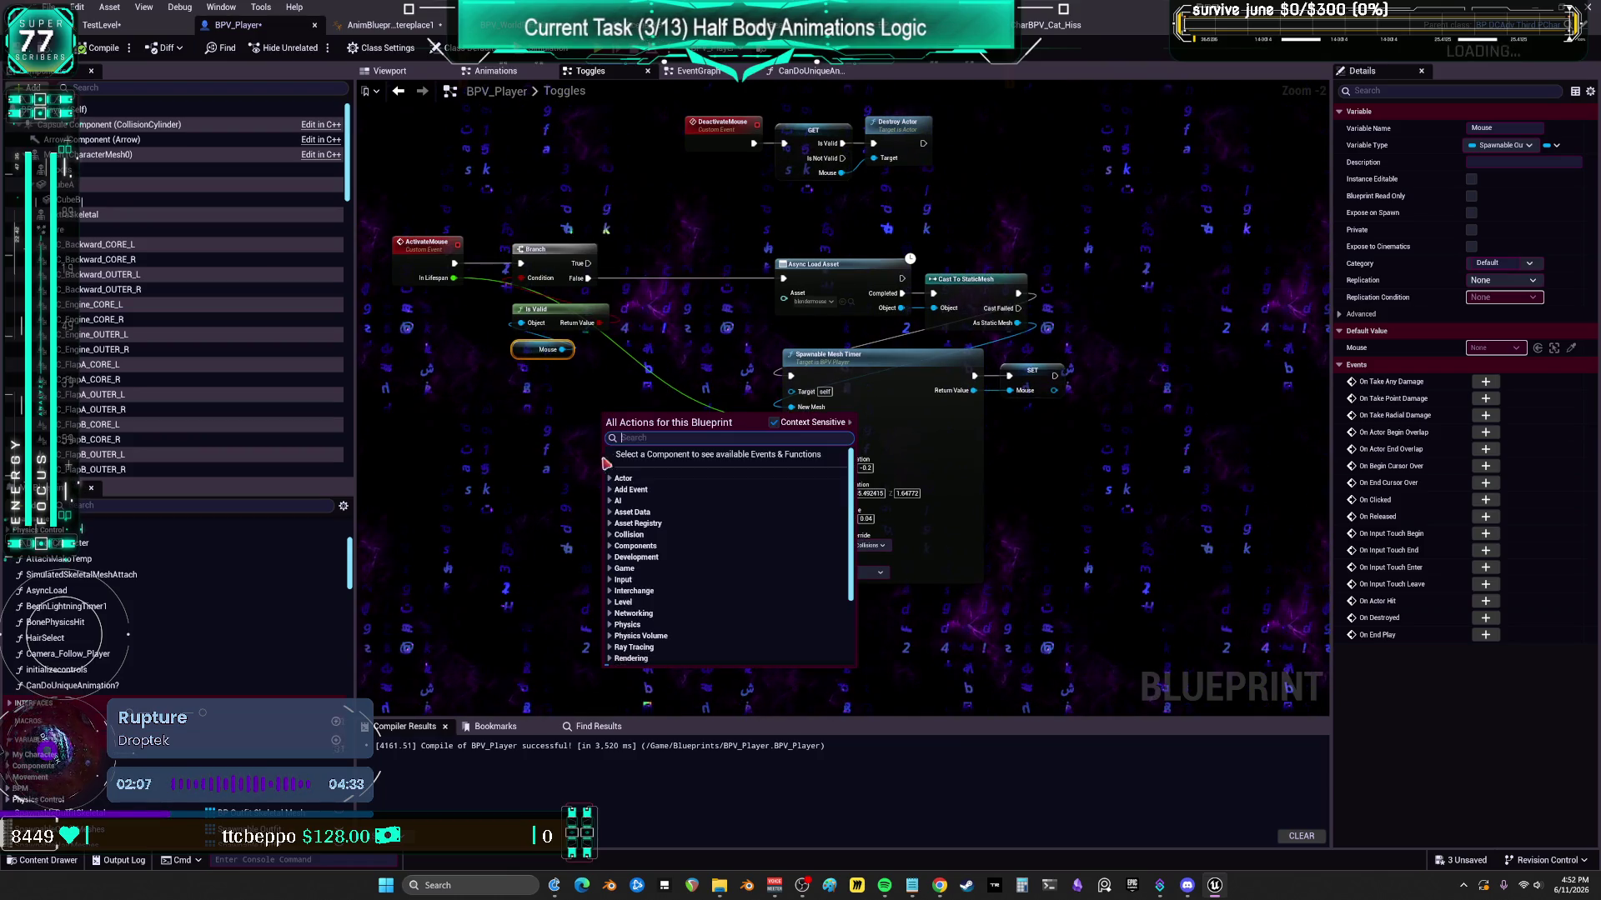
{"action": "left_click", "coordinate": [565, 485]}
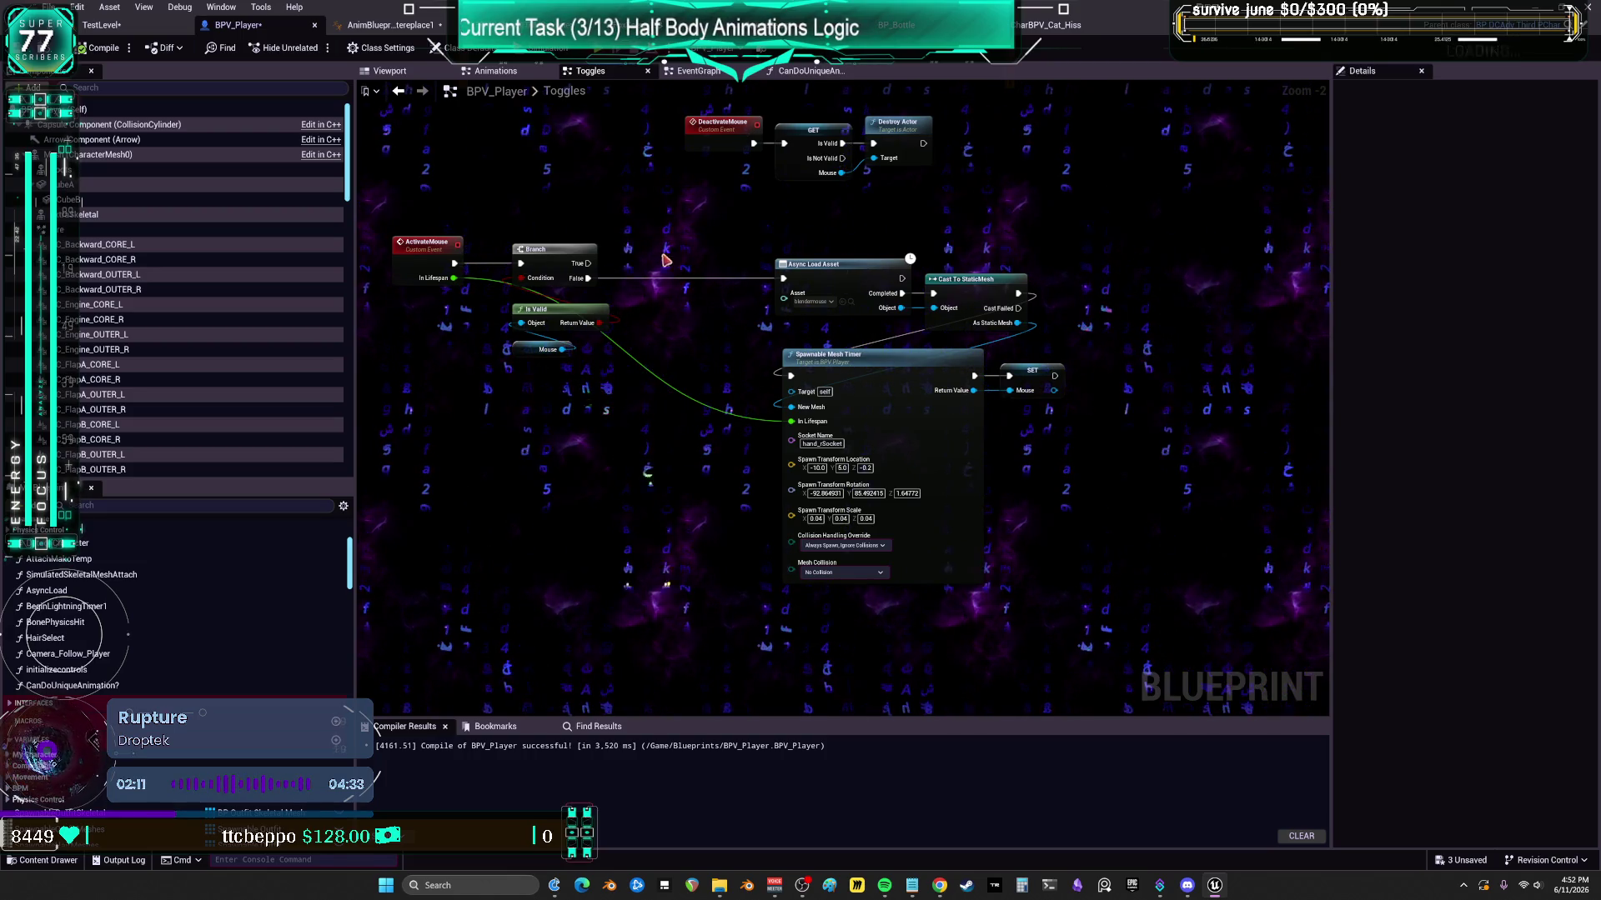
{"action": "left_click_drag", "start_coordinate": [675, 303], "coordinate": [717, 423]}
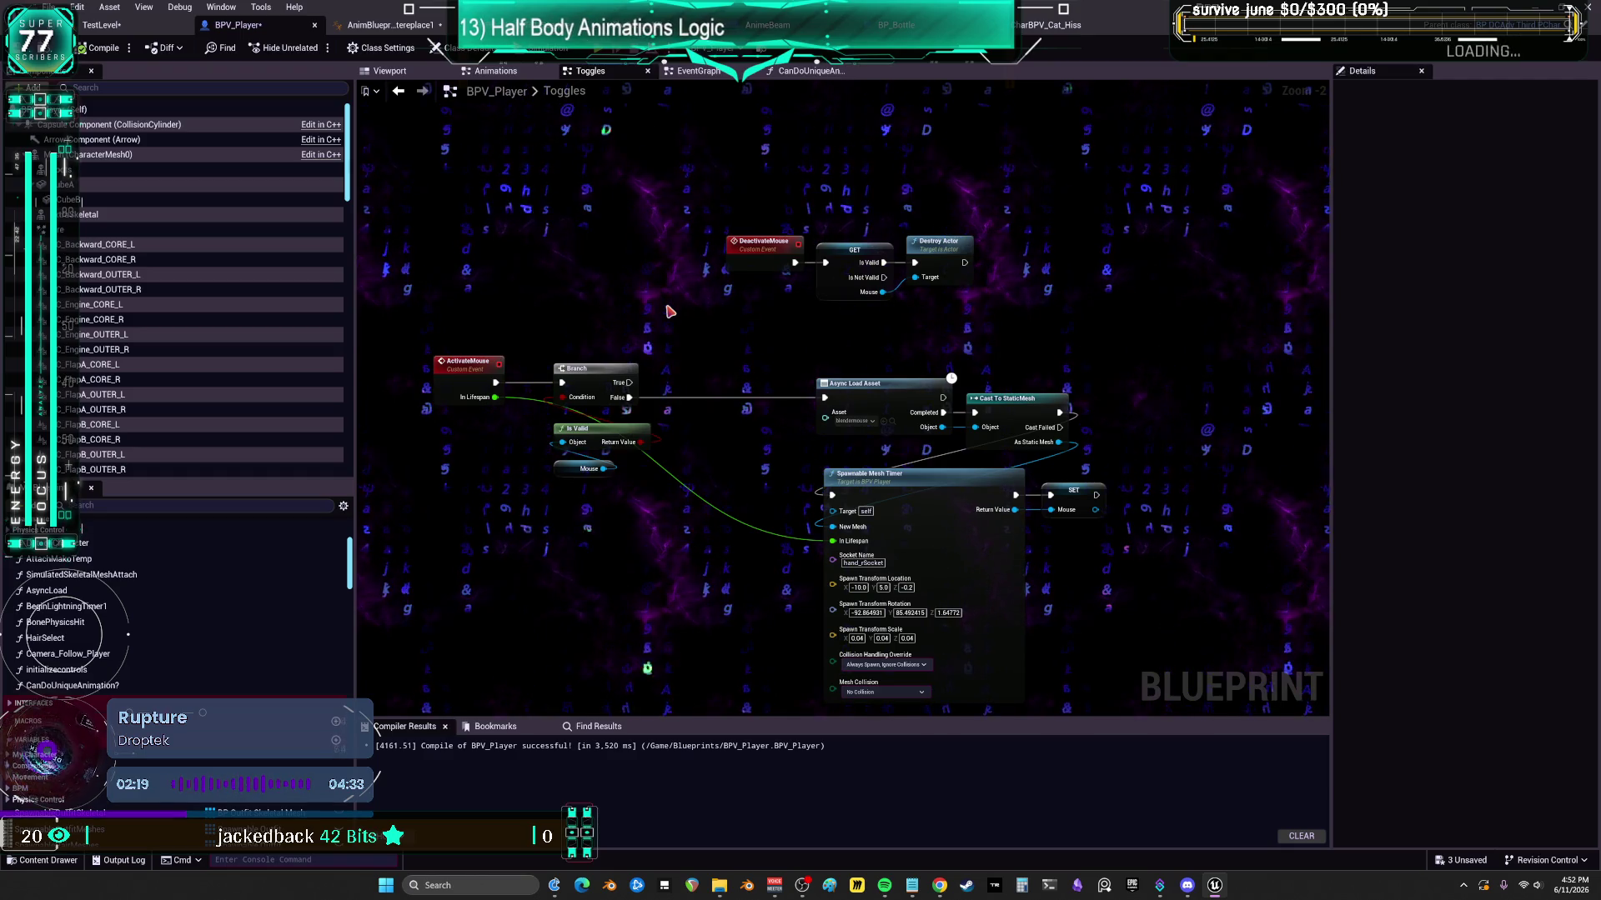
- Save all unsaved assets with File > Save All
{"action": "left_click", "coordinate": [49, 7]}
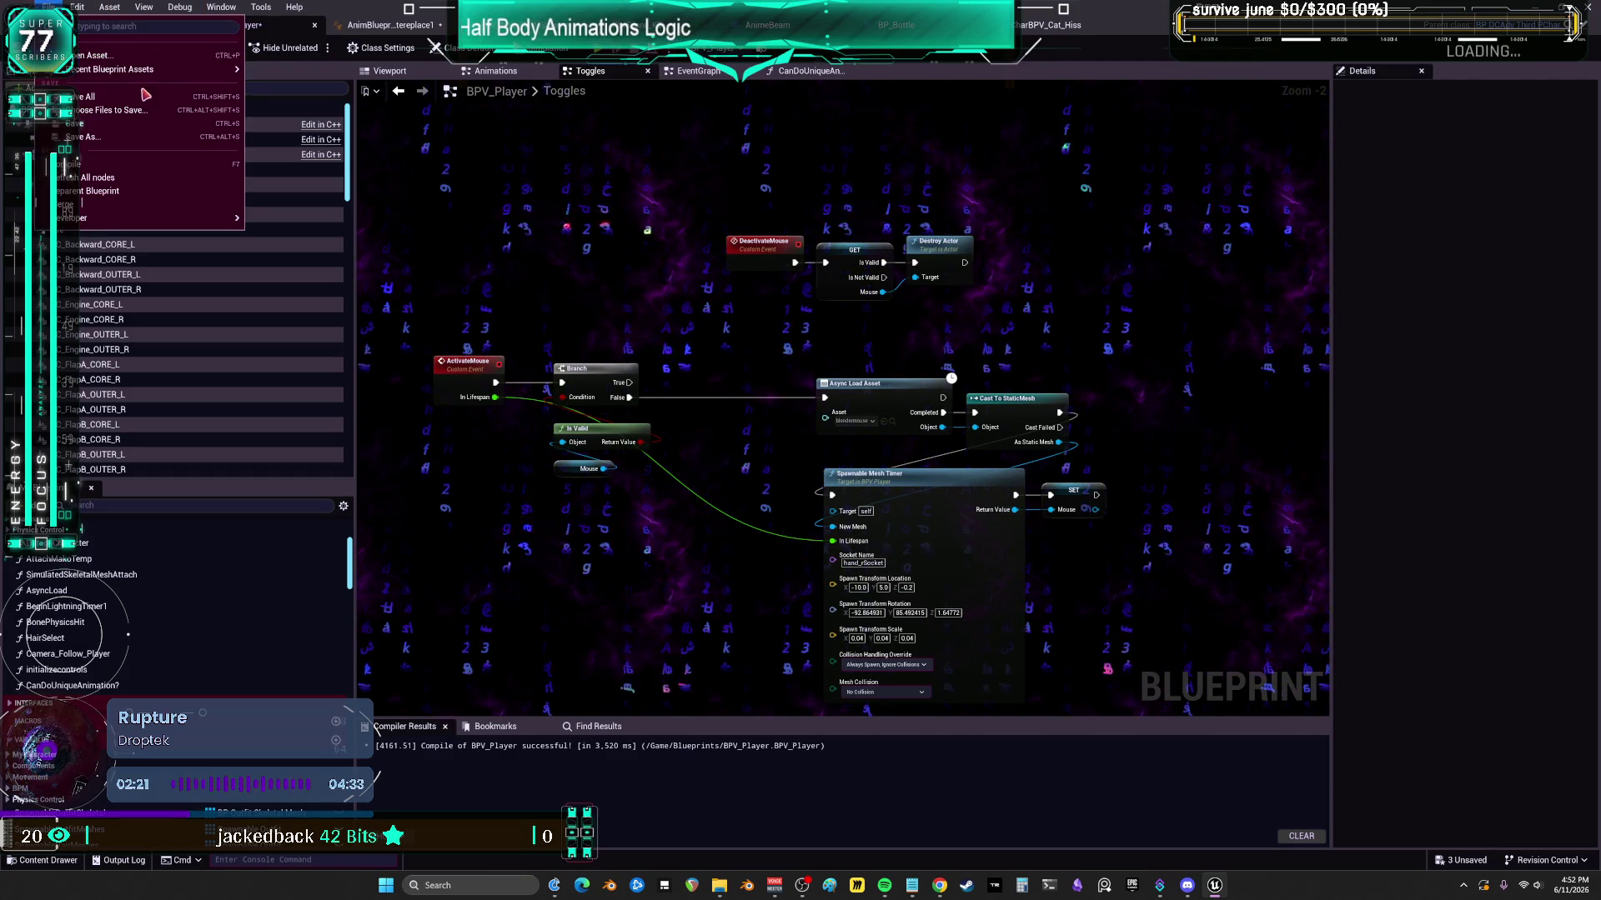
{"action": "left_click", "coordinate": [142, 104]}
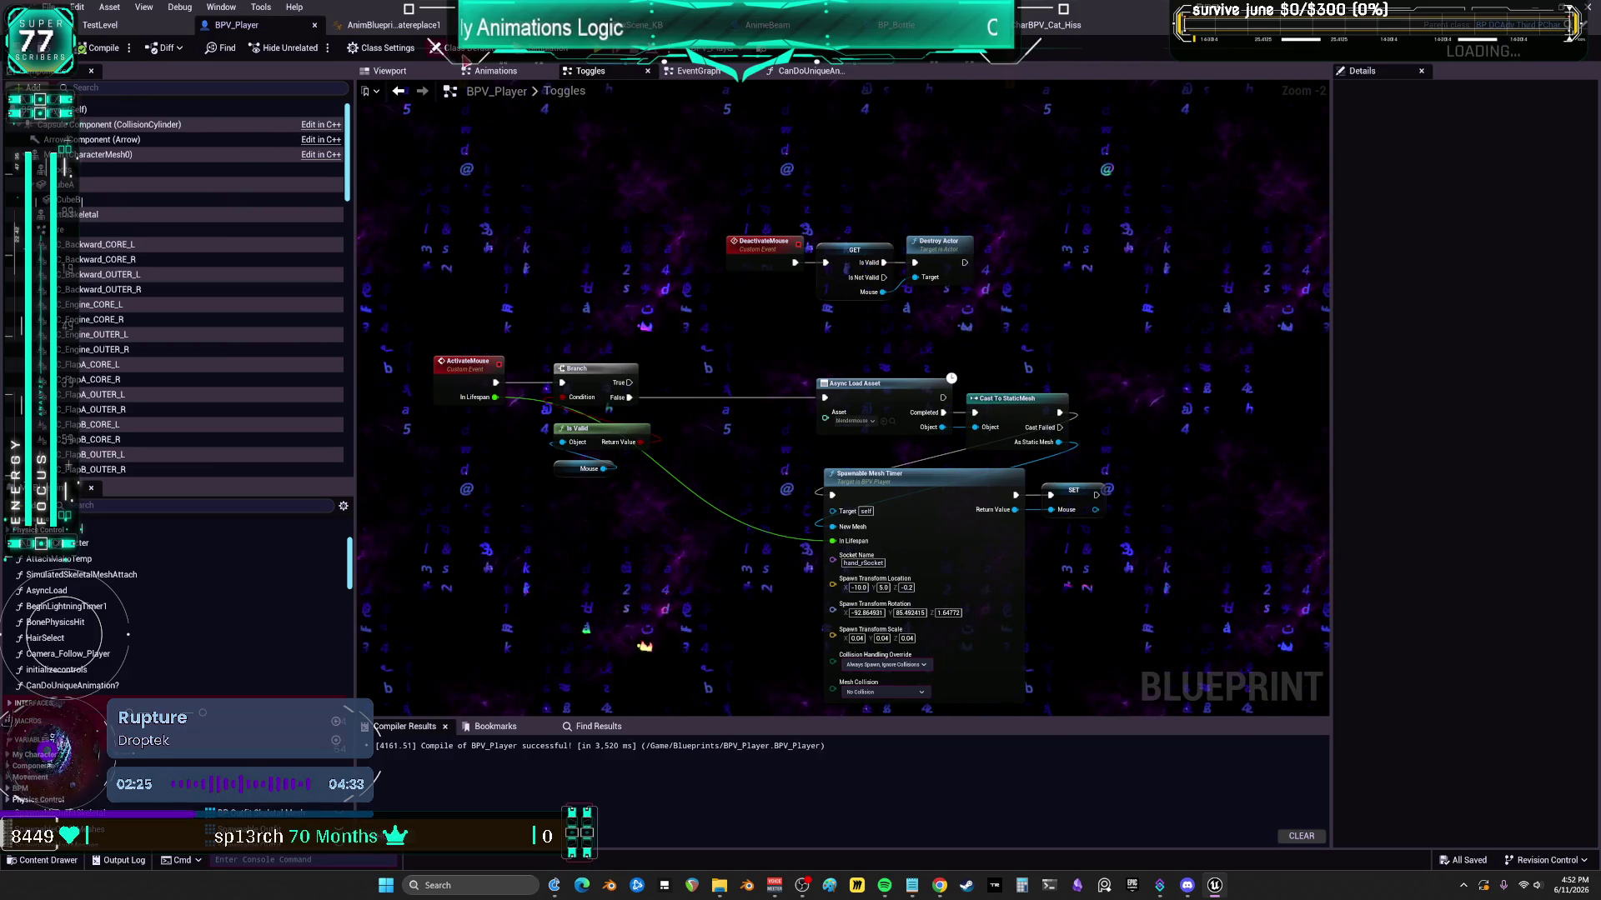
{"action": "scroll", "coordinate": [625, 347], "scroll_direction": "down", "scroll_amount": 3}
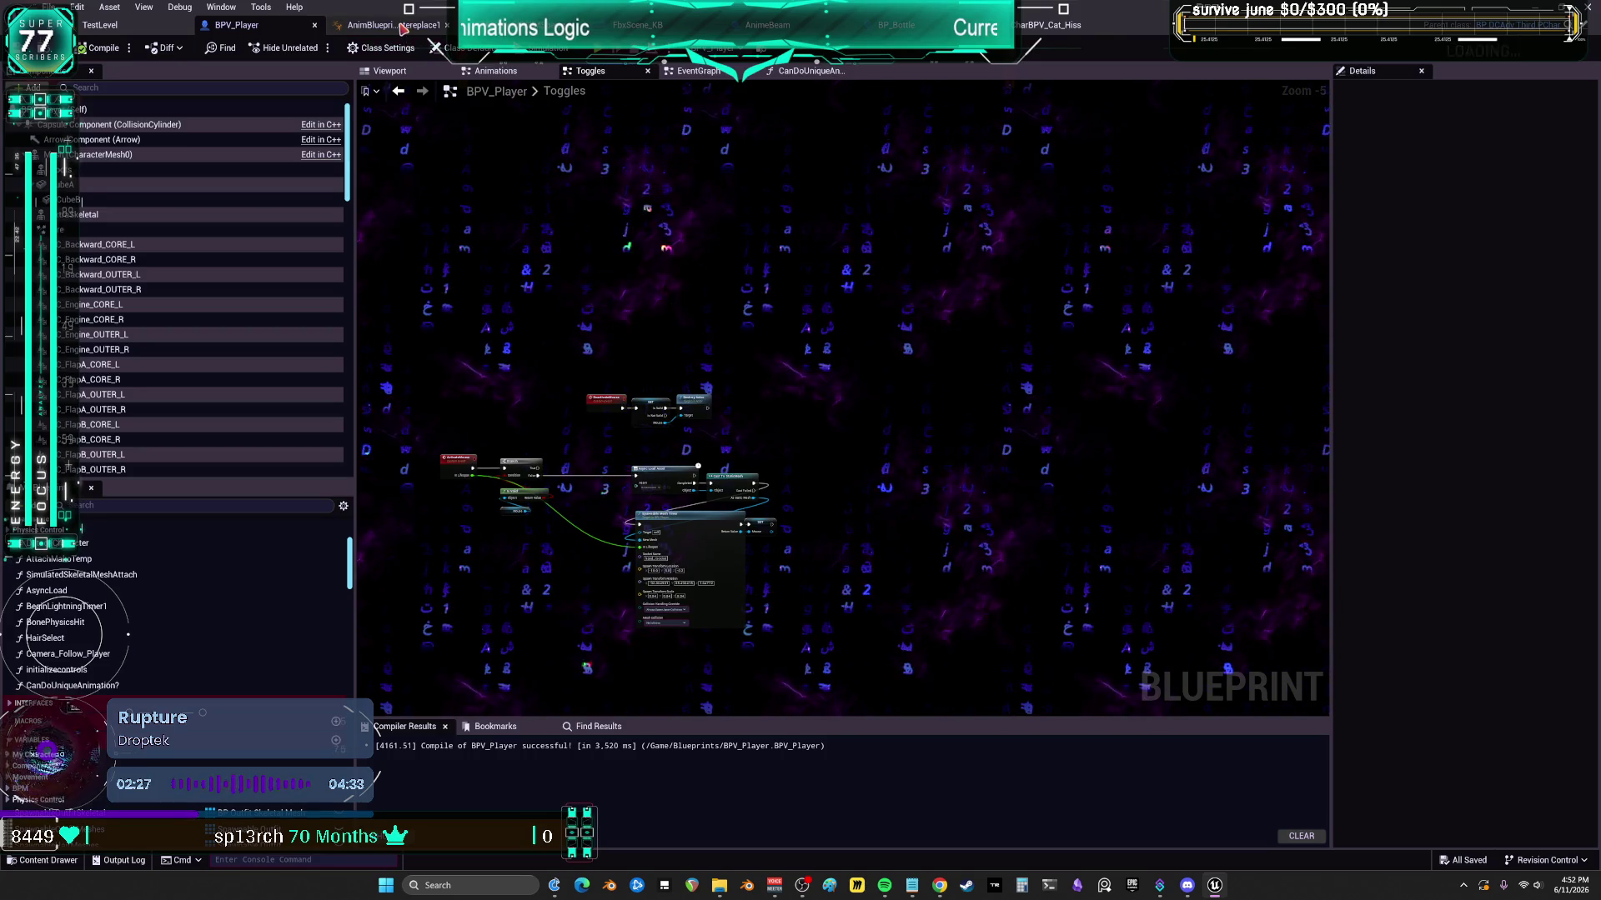
{"action": "scroll", "coordinate": [695, 367], "scroll_direction": "up", "scroll_amount": 1}
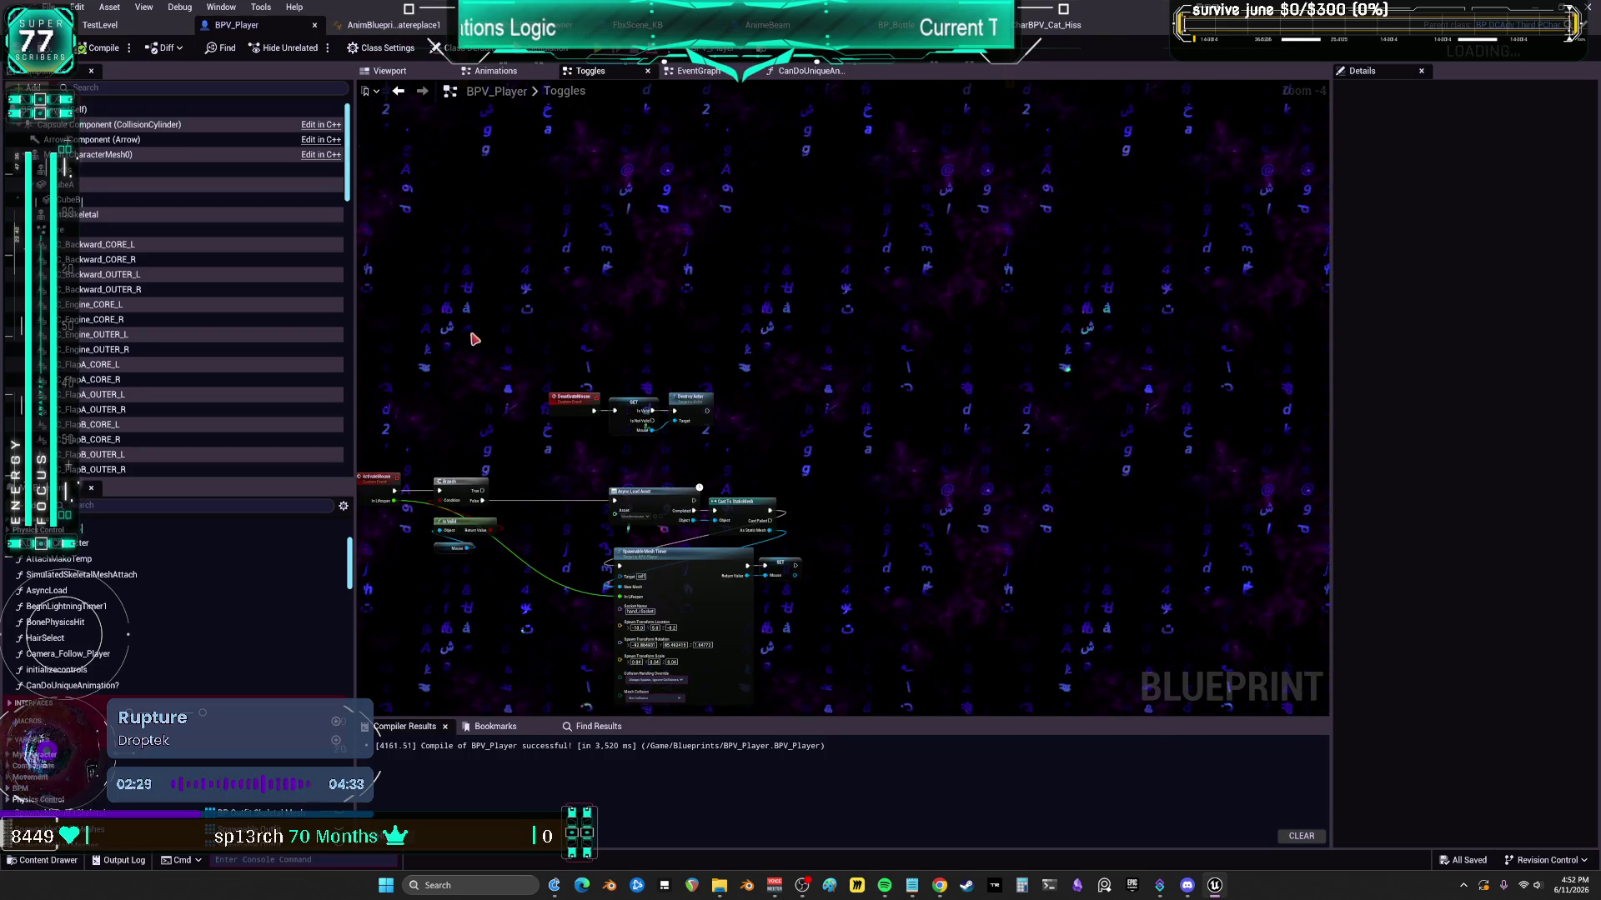
{"action": "scroll", "coordinate": [500, 222], "scroll_direction": "up", "scroll_amount": 3}
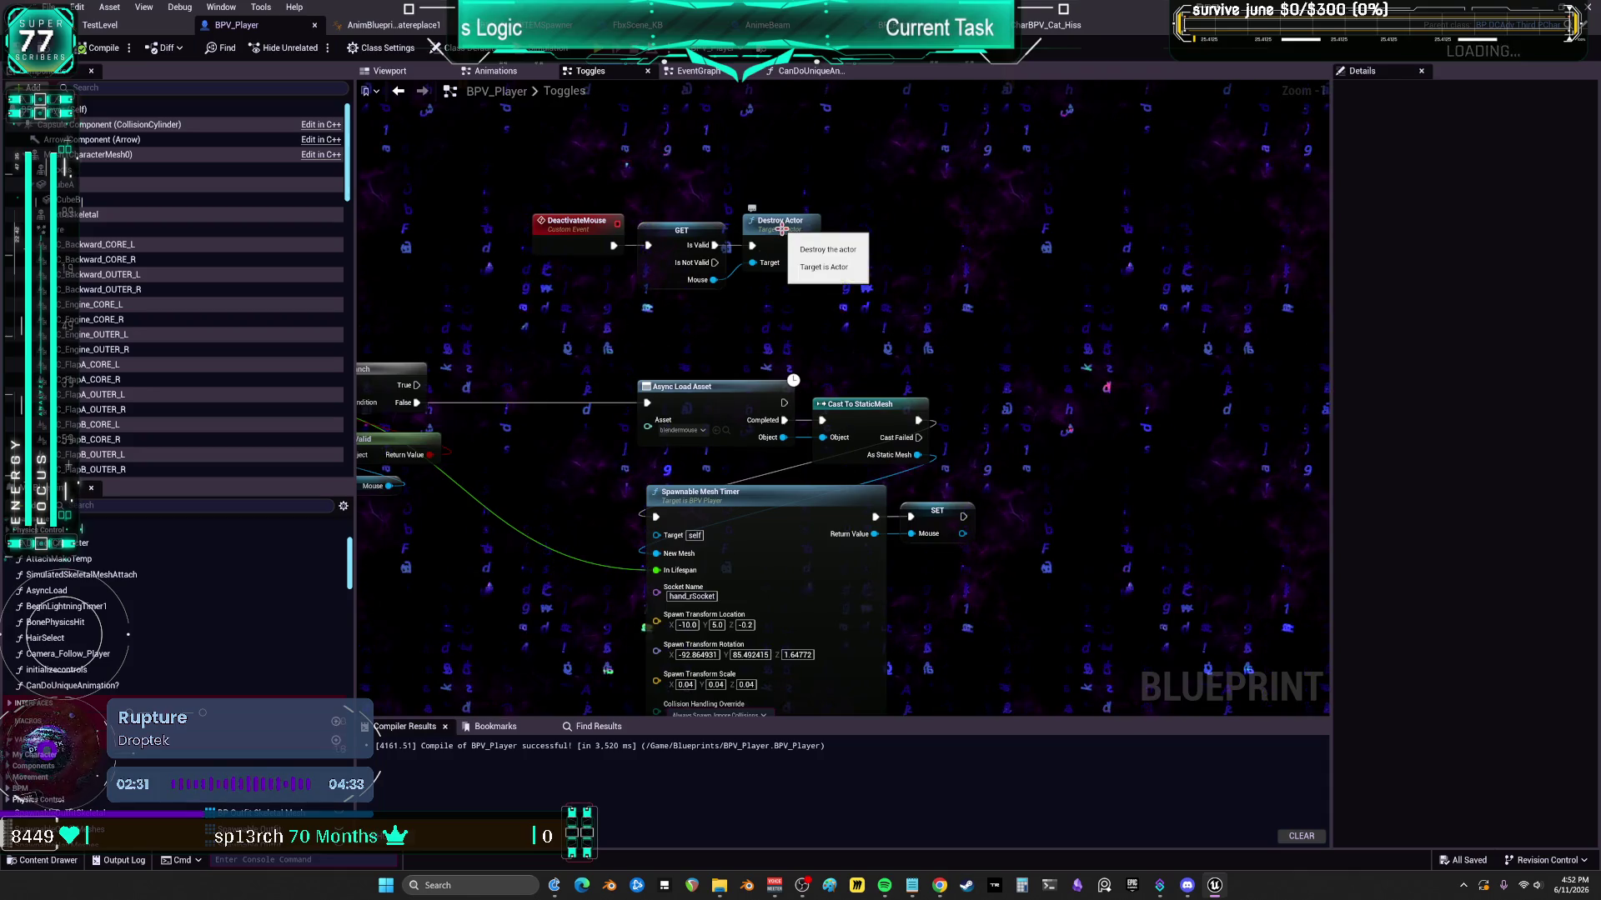
- Play-test TestLevel with Alt+P, backing the camera away, then stop with Esc
{"action": "left_click", "coordinate": [113, 32]}
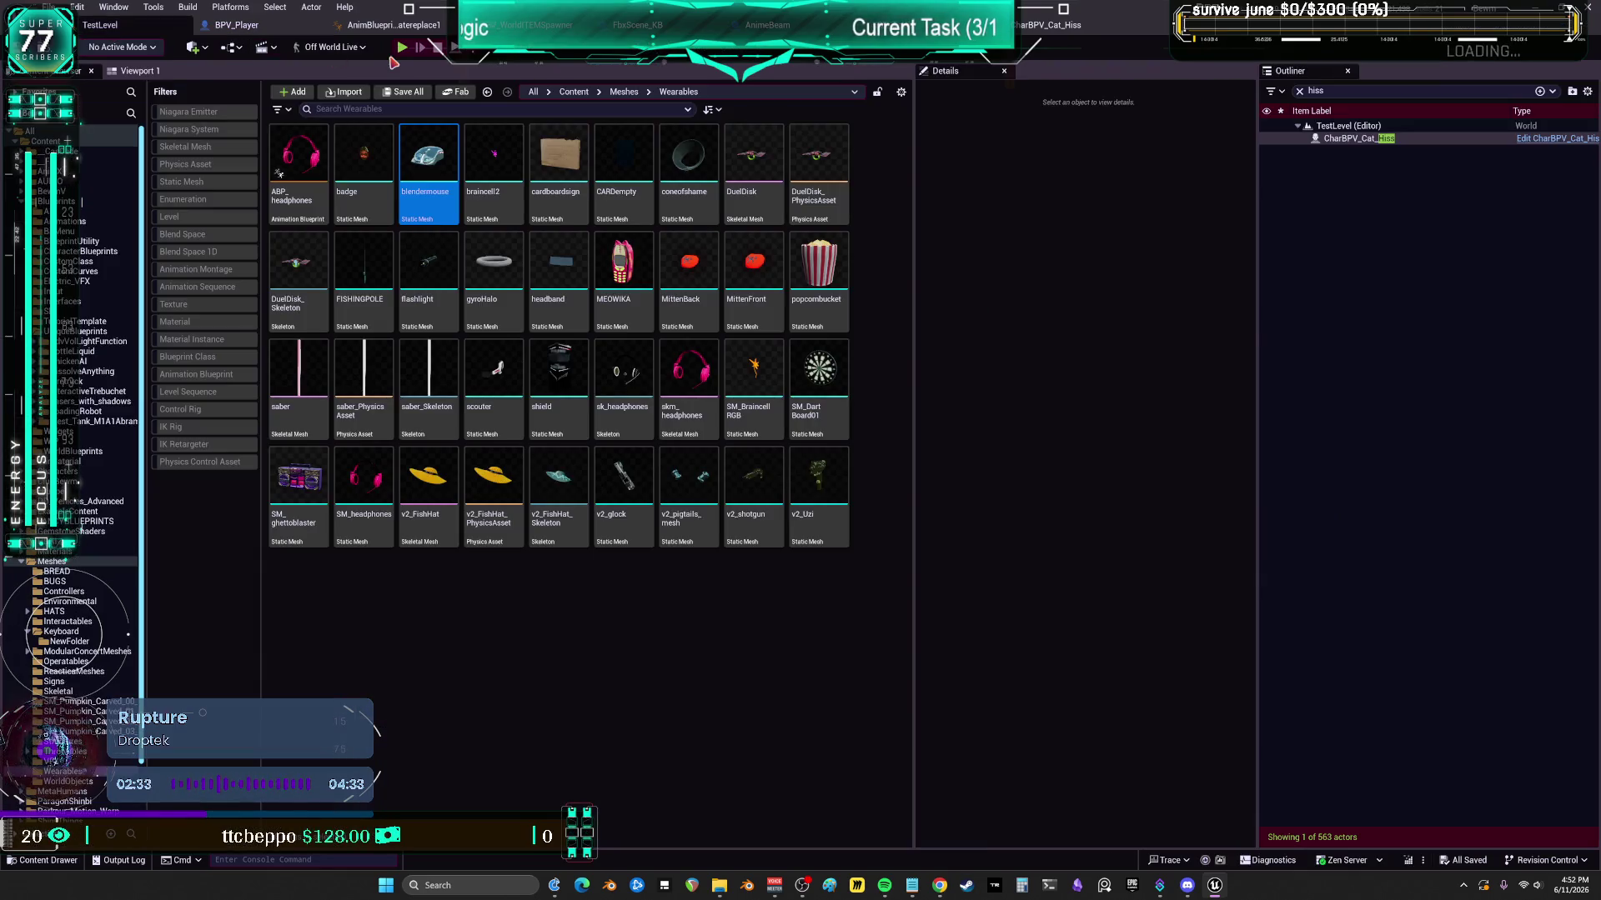
{"action": "key", "text": "alt+p"}
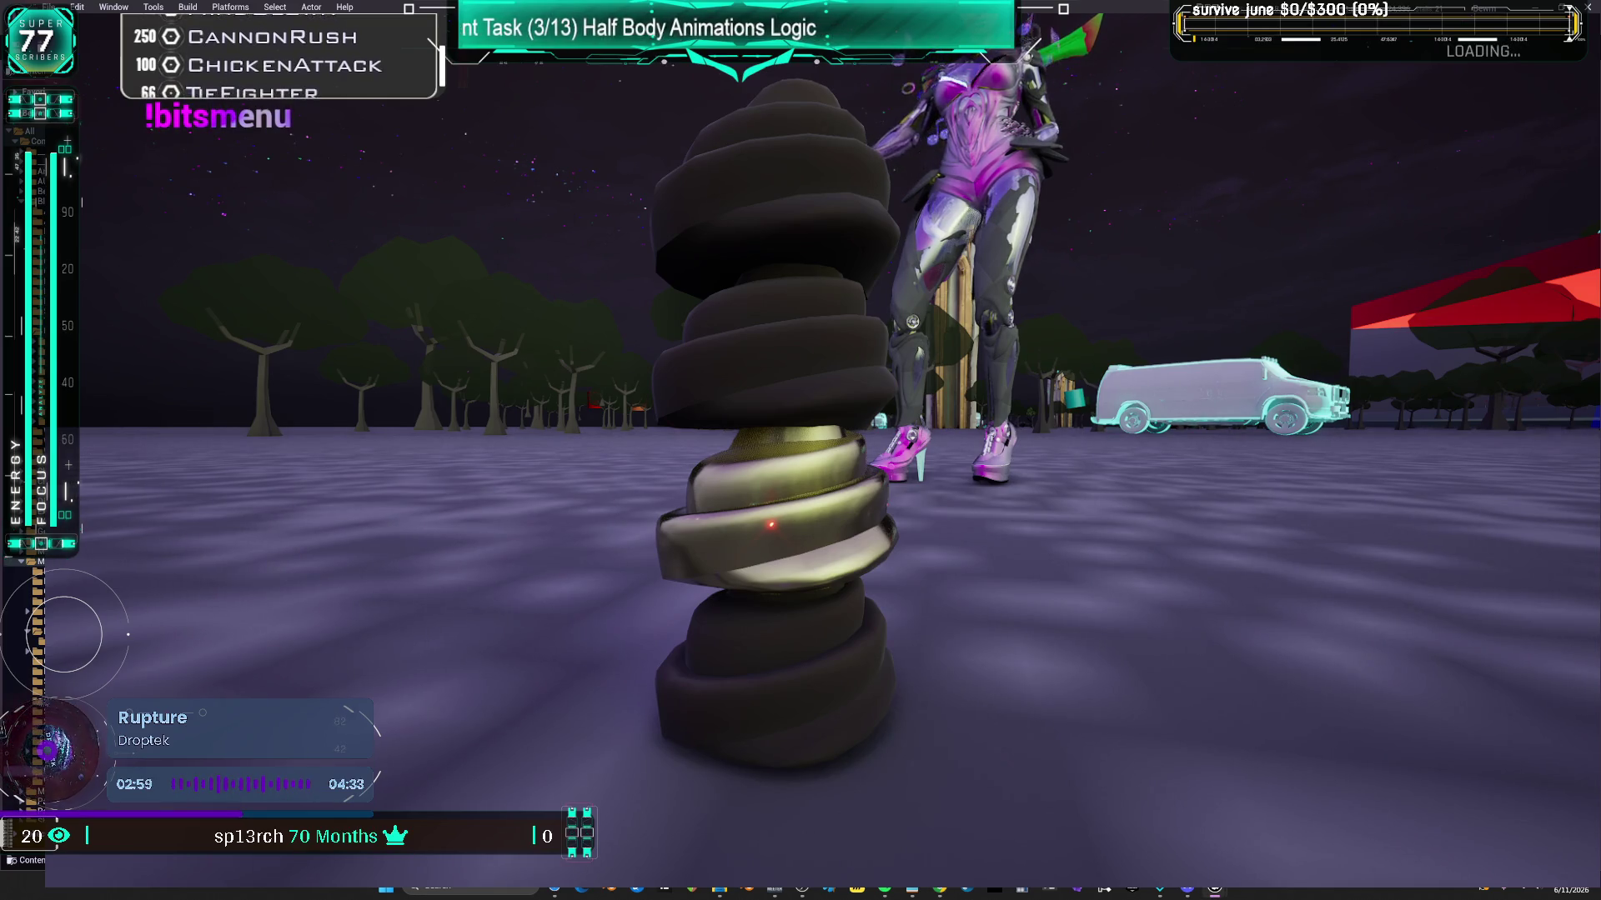
{"action": "key", "text": "s"}
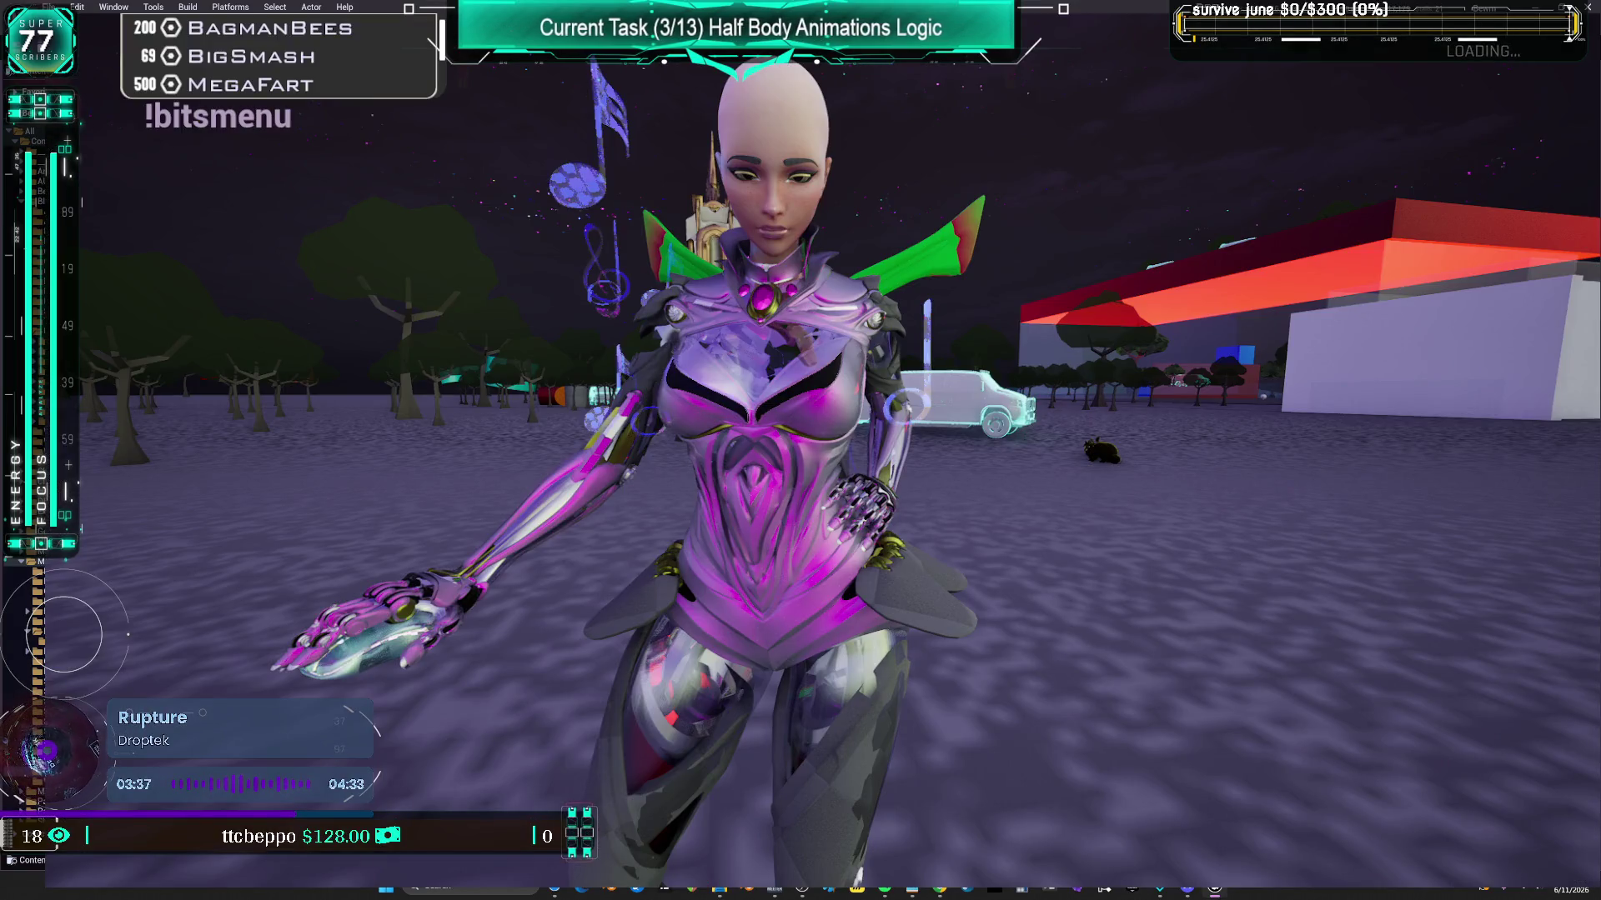
{"action": "key", "text": "Escape"}
- Bring up the BPV_WorldITEMSpawner blueprint's EventGraph
{"action": "left_click", "coordinate": [1334, 91]}
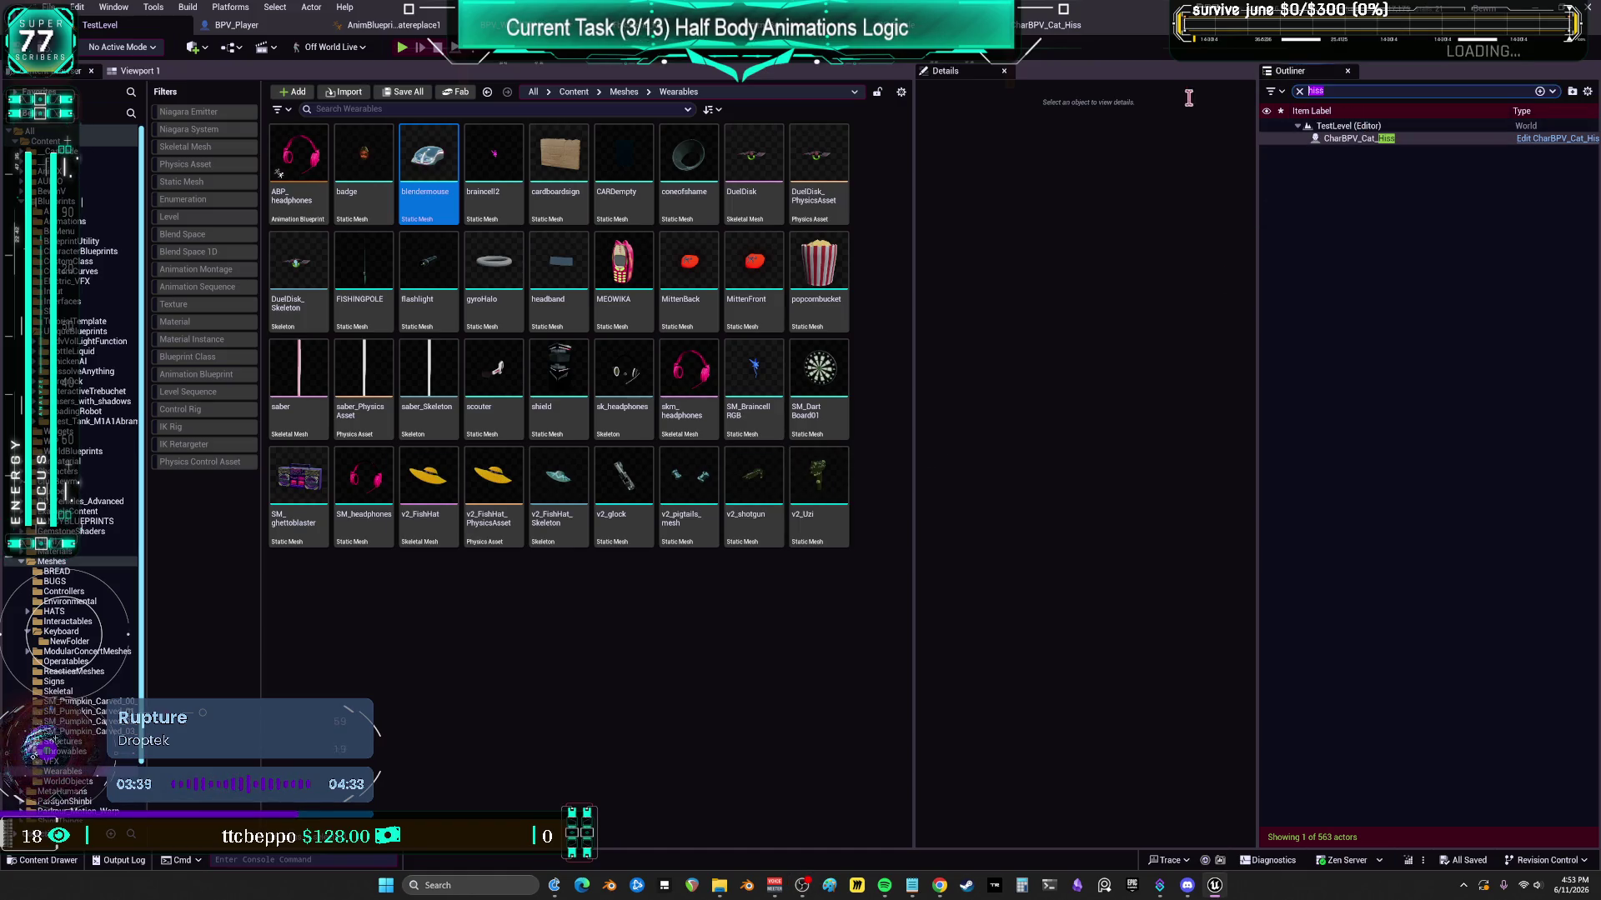
{"action": "key", "text": "alt+Tab"}
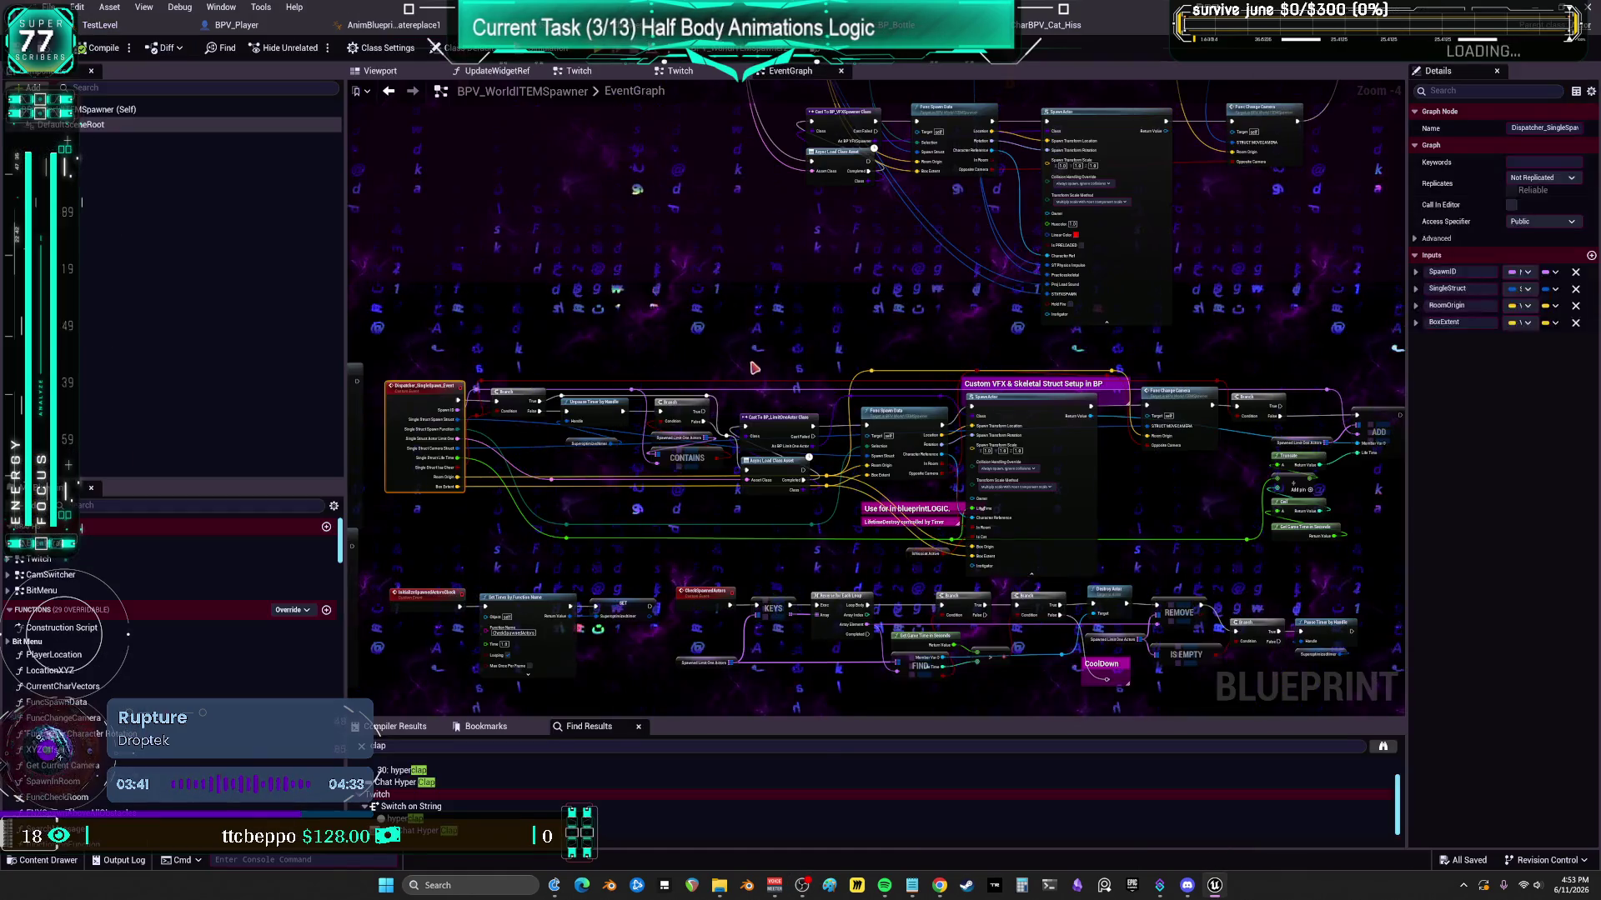
{"action": "scroll", "coordinate": [695, 207], "scroll_direction": "down", "scroll_amount": 5}
{"action": "scroll", "coordinate": [694, 208], "scroll_direction": "up", "scroll_amount": 3}
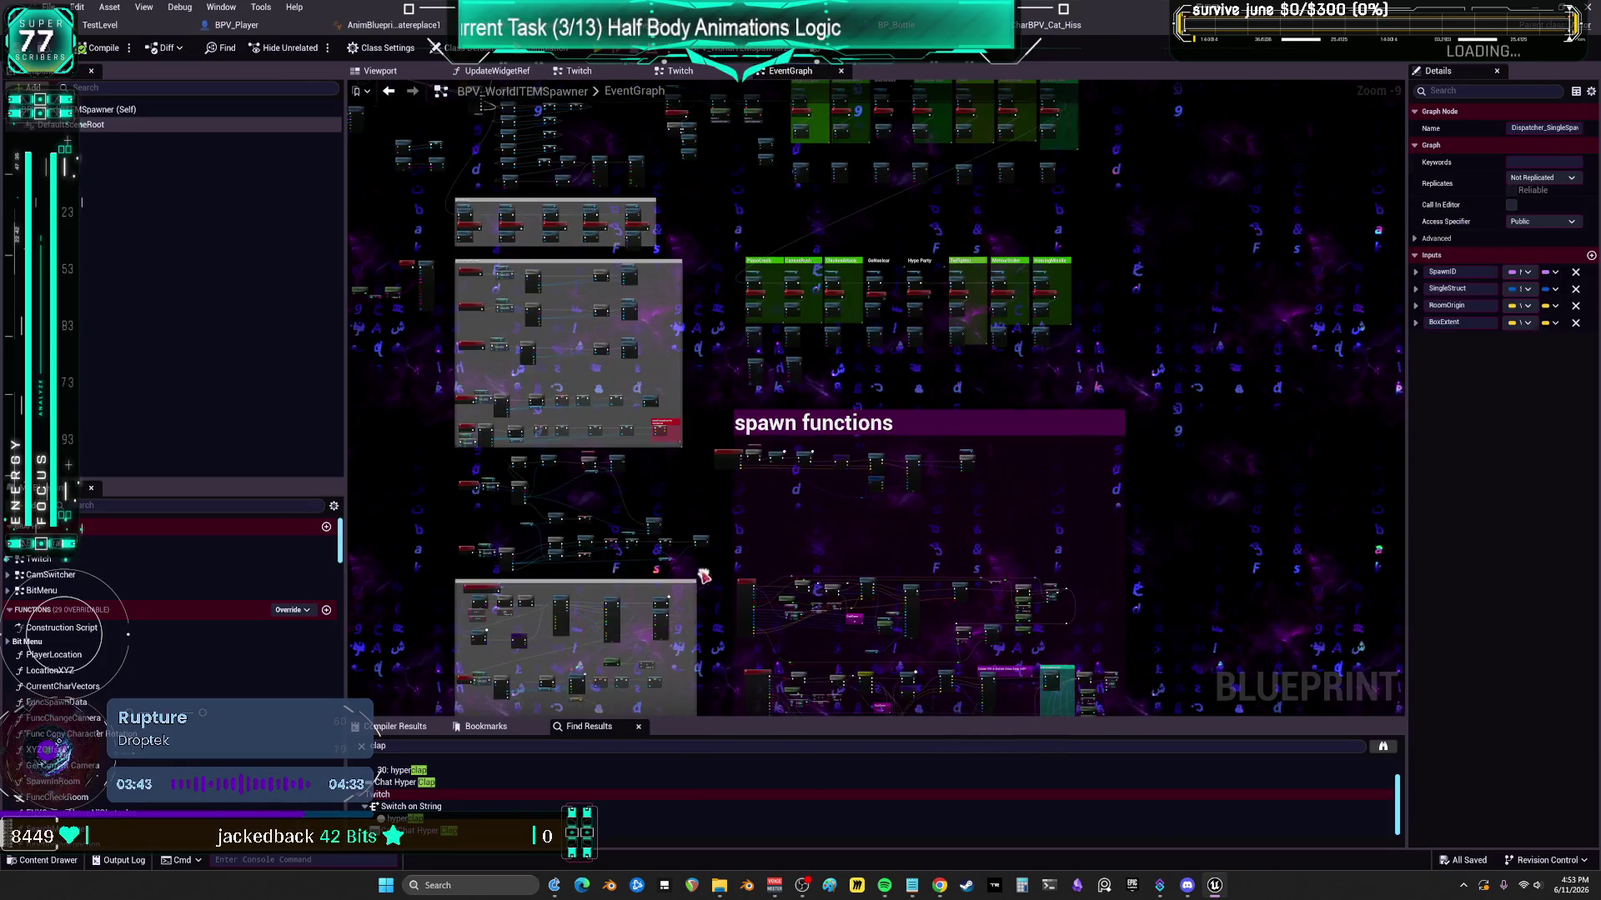
- Open the spawner's Twitch graph and frame the NORMAL MESSAGE SEARCH Branch and Sequence nodes
{"action": "mouse_move", "coordinate": [733, 171]}
{"action": "left_mouse_down"}
{"action": "mouse_move", "coordinate": [780, 383]}
{"action": "mouse_move", "coordinate": [1112, 321]}
{"action": "left_mouse_up"}
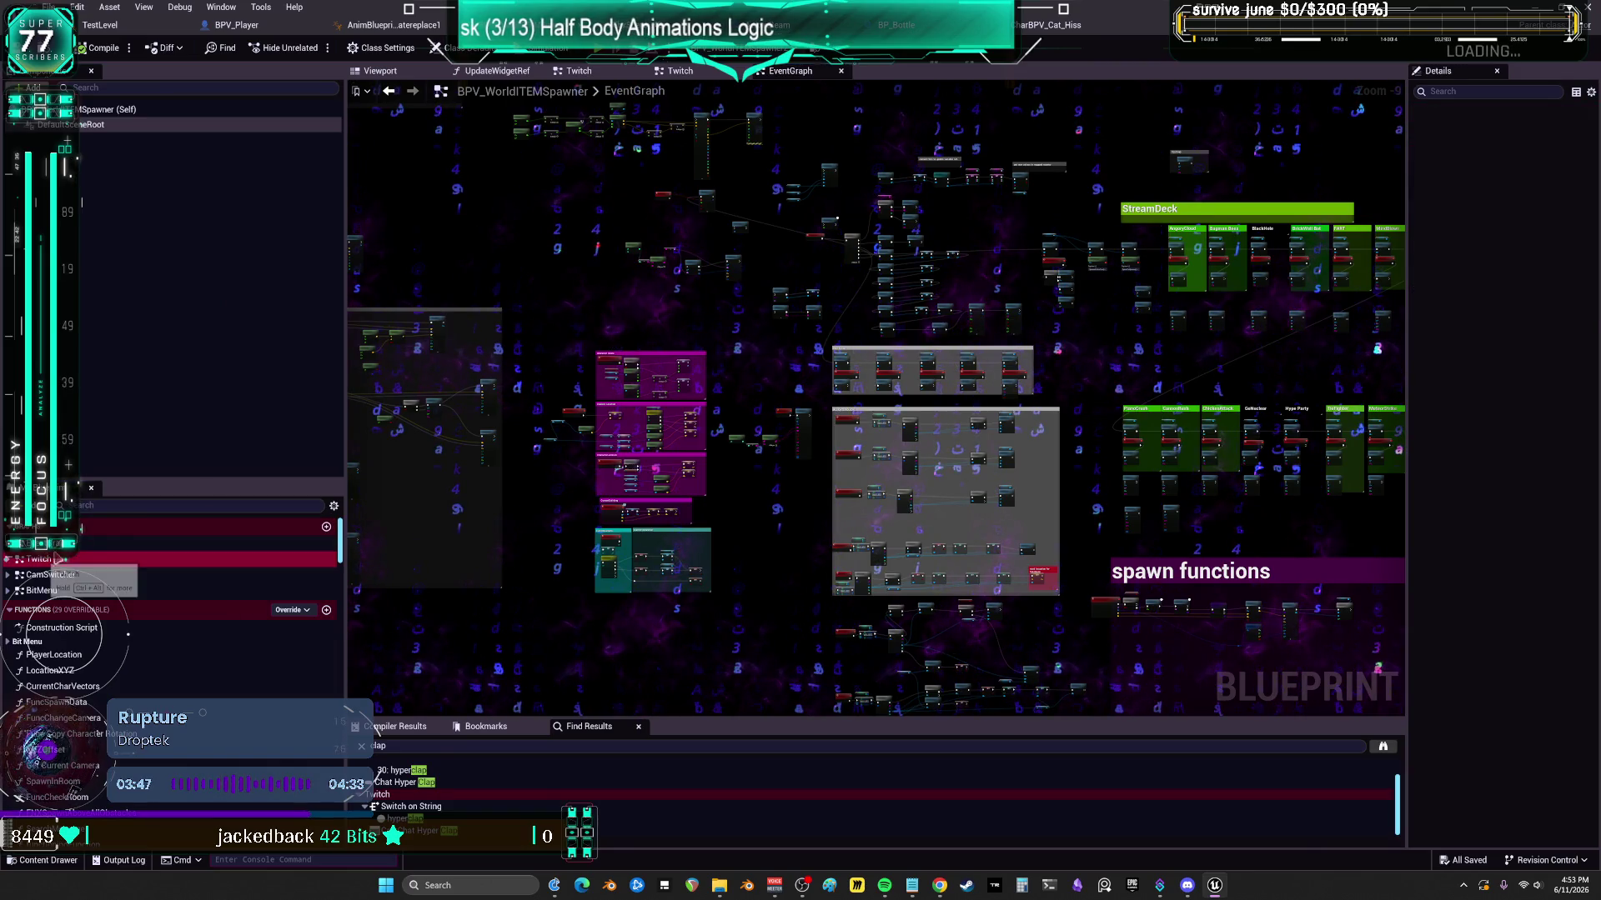
{"action": "double_click", "coordinate": [46, 564]}
{"action": "scroll", "coordinate": [826, 330], "scroll_direction": "up", "scroll_amount": 8}
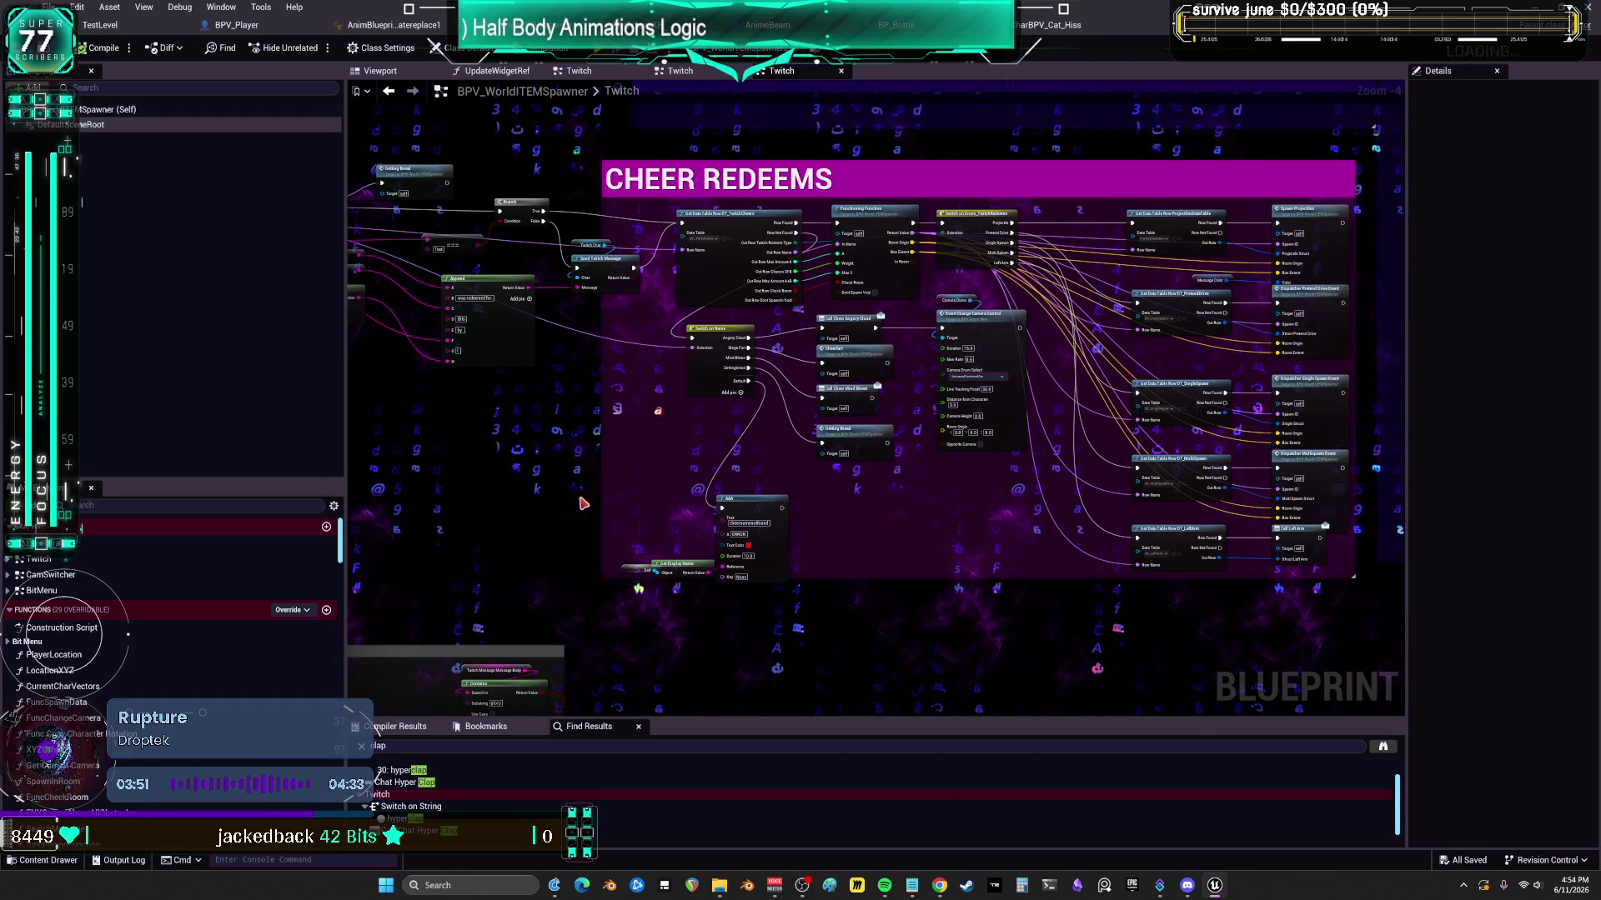
{"action": "mouse_move", "coordinate": [582, 503]}
{"action": "left_mouse_down"}
{"action": "mouse_move", "coordinate": [1076, 276]}
{"action": "mouse_move", "coordinate": [1101, 129]}
{"action": "left_mouse_up"}
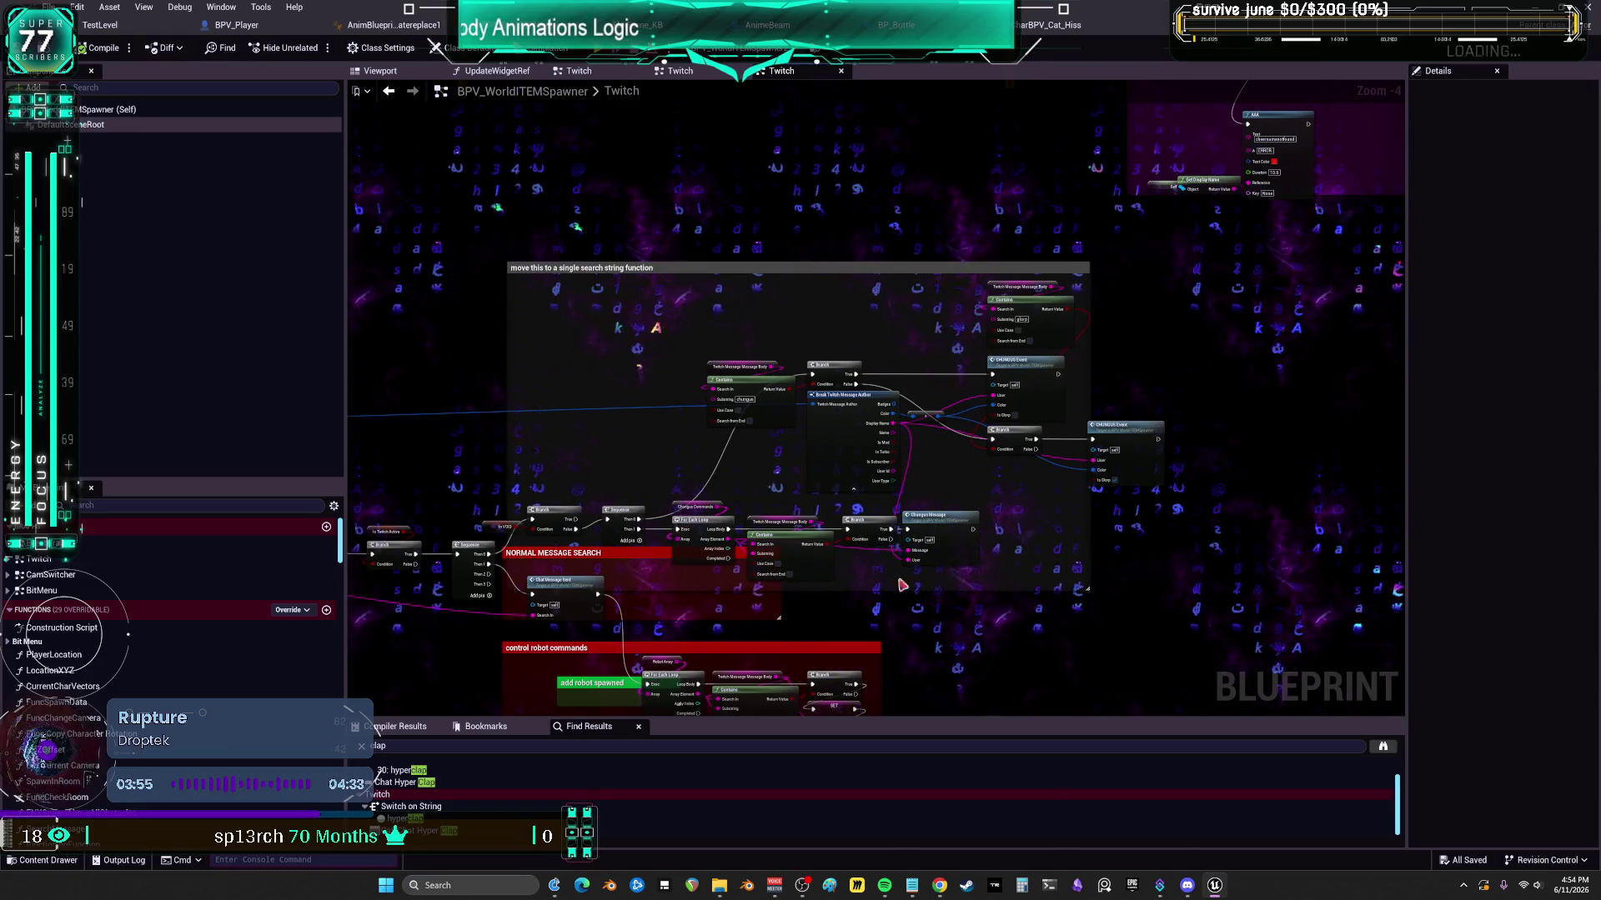
{"action": "left_click_drag", "start_coordinate": [671, 613], "coordinate": [664, 600]}
{"action": "scroll", "coordinate": [734, 342], "scroll_direction": "up", "scroll_amount": 5}
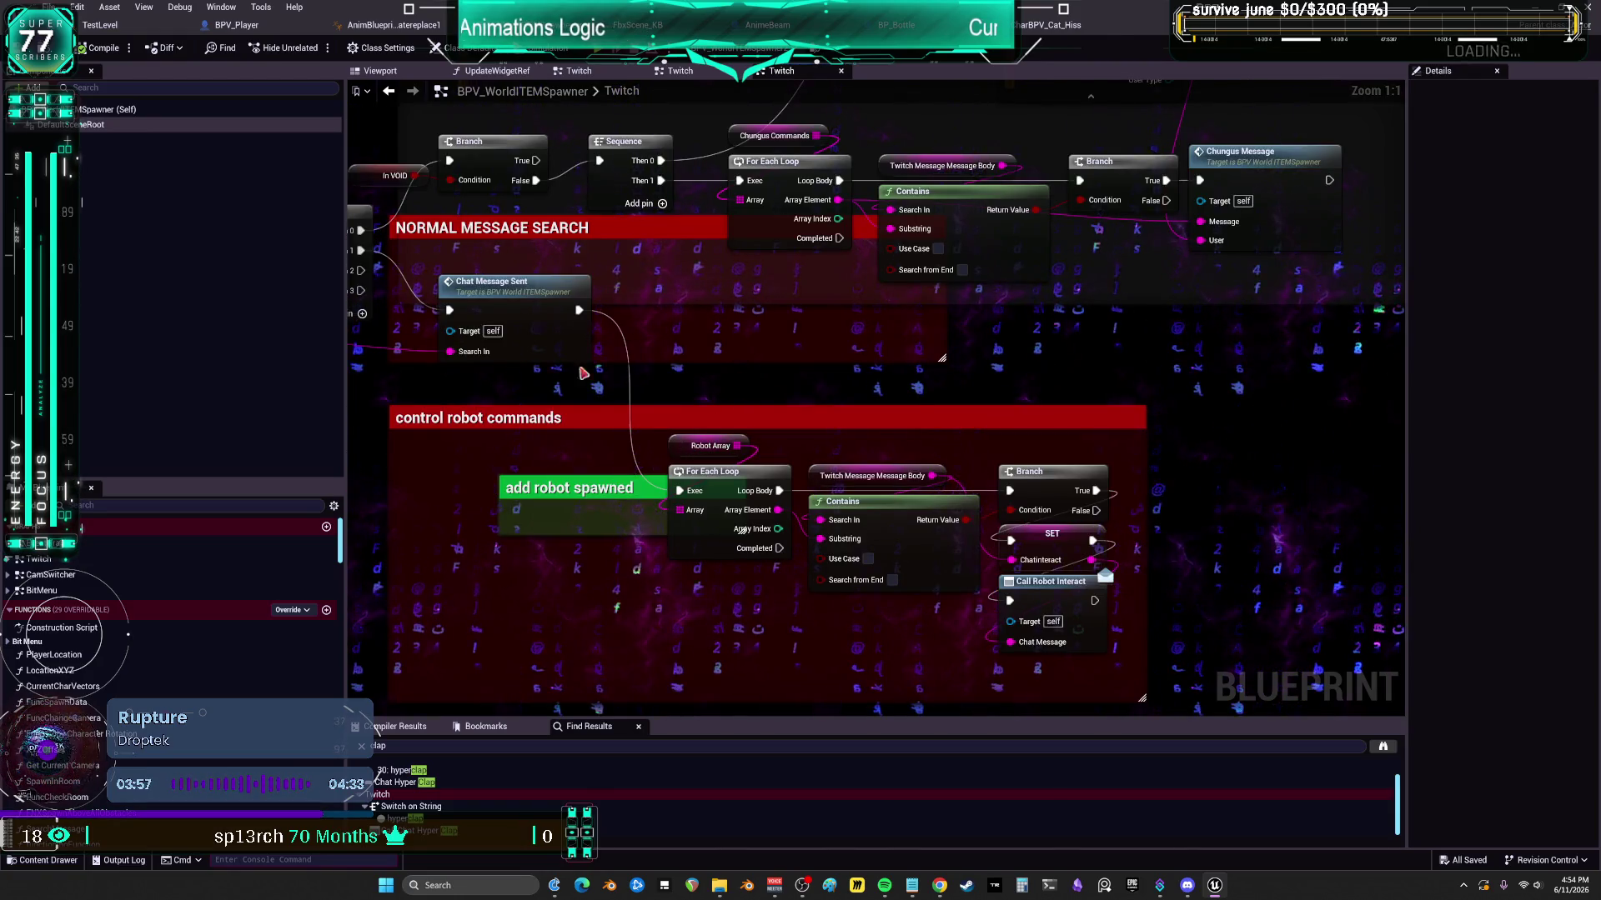
{"action": "mouse_move", "coordinate": [739, 528]}
{"action": "left_mouse_down"}
{"action": "mouse_move", "coordinate": [764, 374]}
{"action": "mouse_move", "coordinate": [719, 384]}
{"action": "mouse_move", "coordinate": [746, 365]}
{"action": "mouse_move", "coordinate": [487, 347]}
{"action": "mouse_move", "coordinate": [548, 375]}
{"action": "left_mouse_up"}
- Add 'keyboard' at index 221 of the Chat Commands Array default values
{"action": "double_click", "coordinate": [775, 308]}
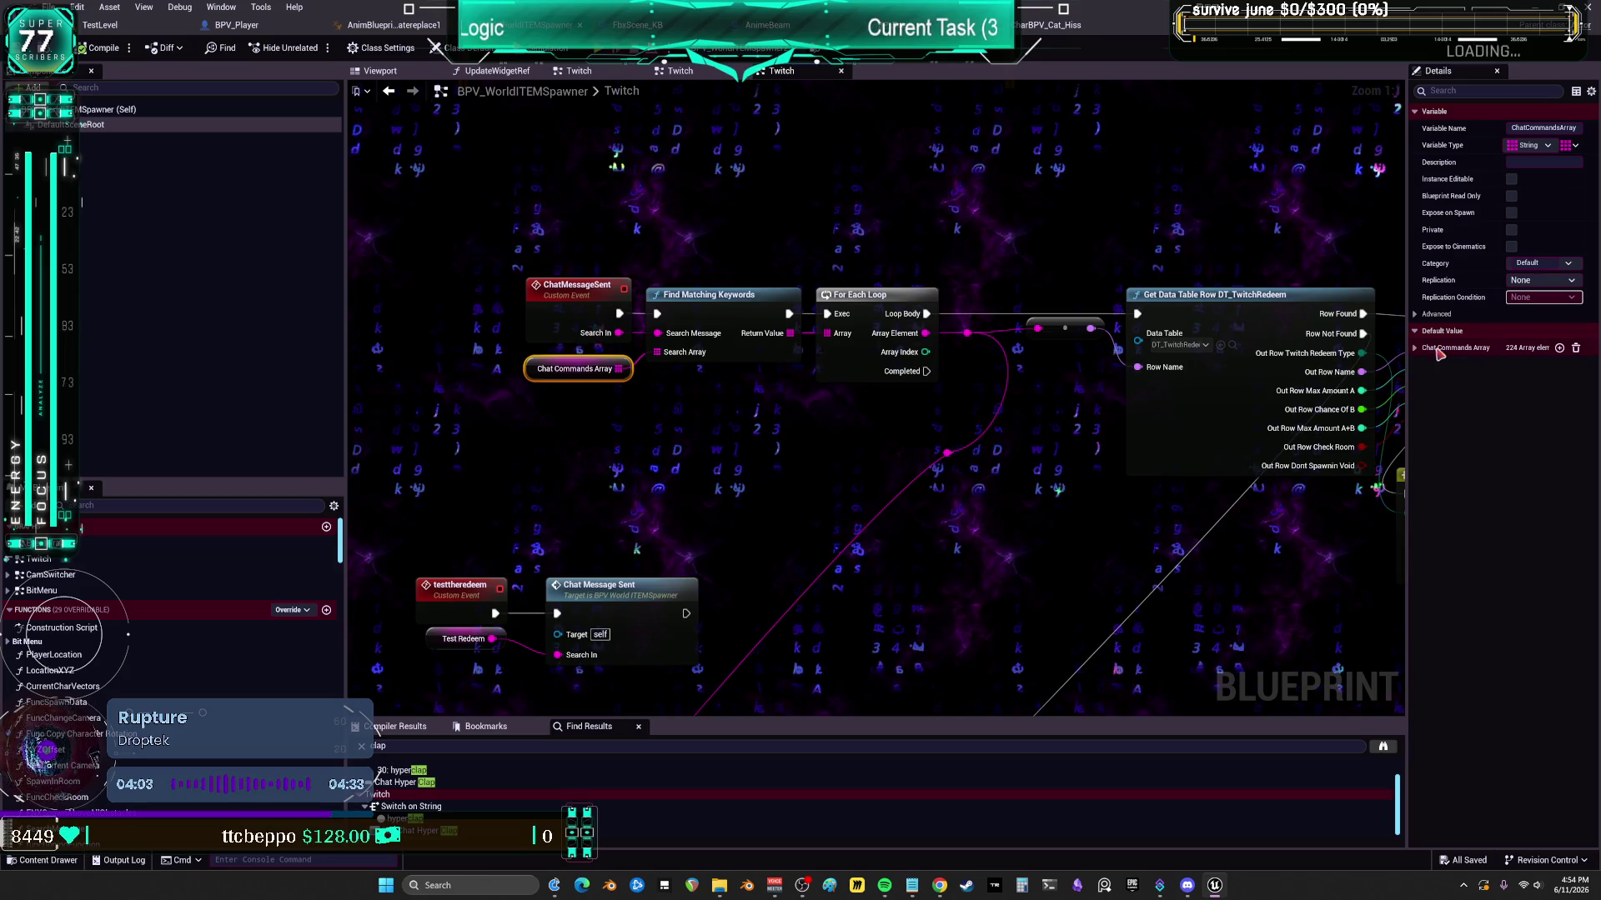
{"action": "left_click_drag", "start_coordinate": [1593, 178], "coordinate": [1593, 790]}
{"action": "type", "text": "keyboard"}
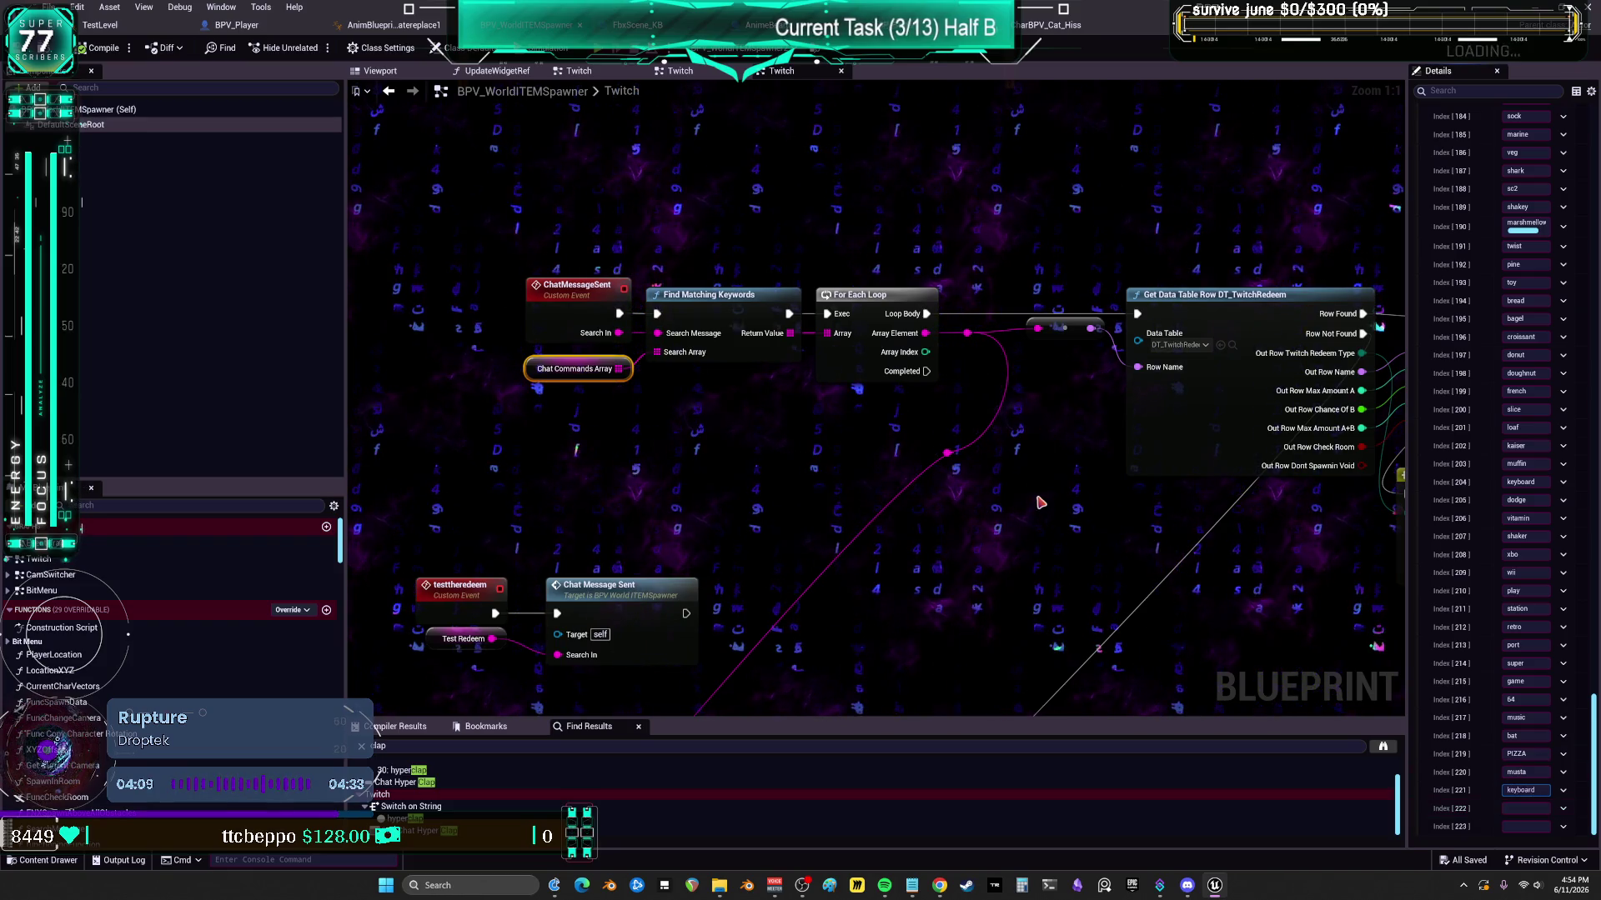
{"action": "left_click", "coordinate": [1040, 503]}
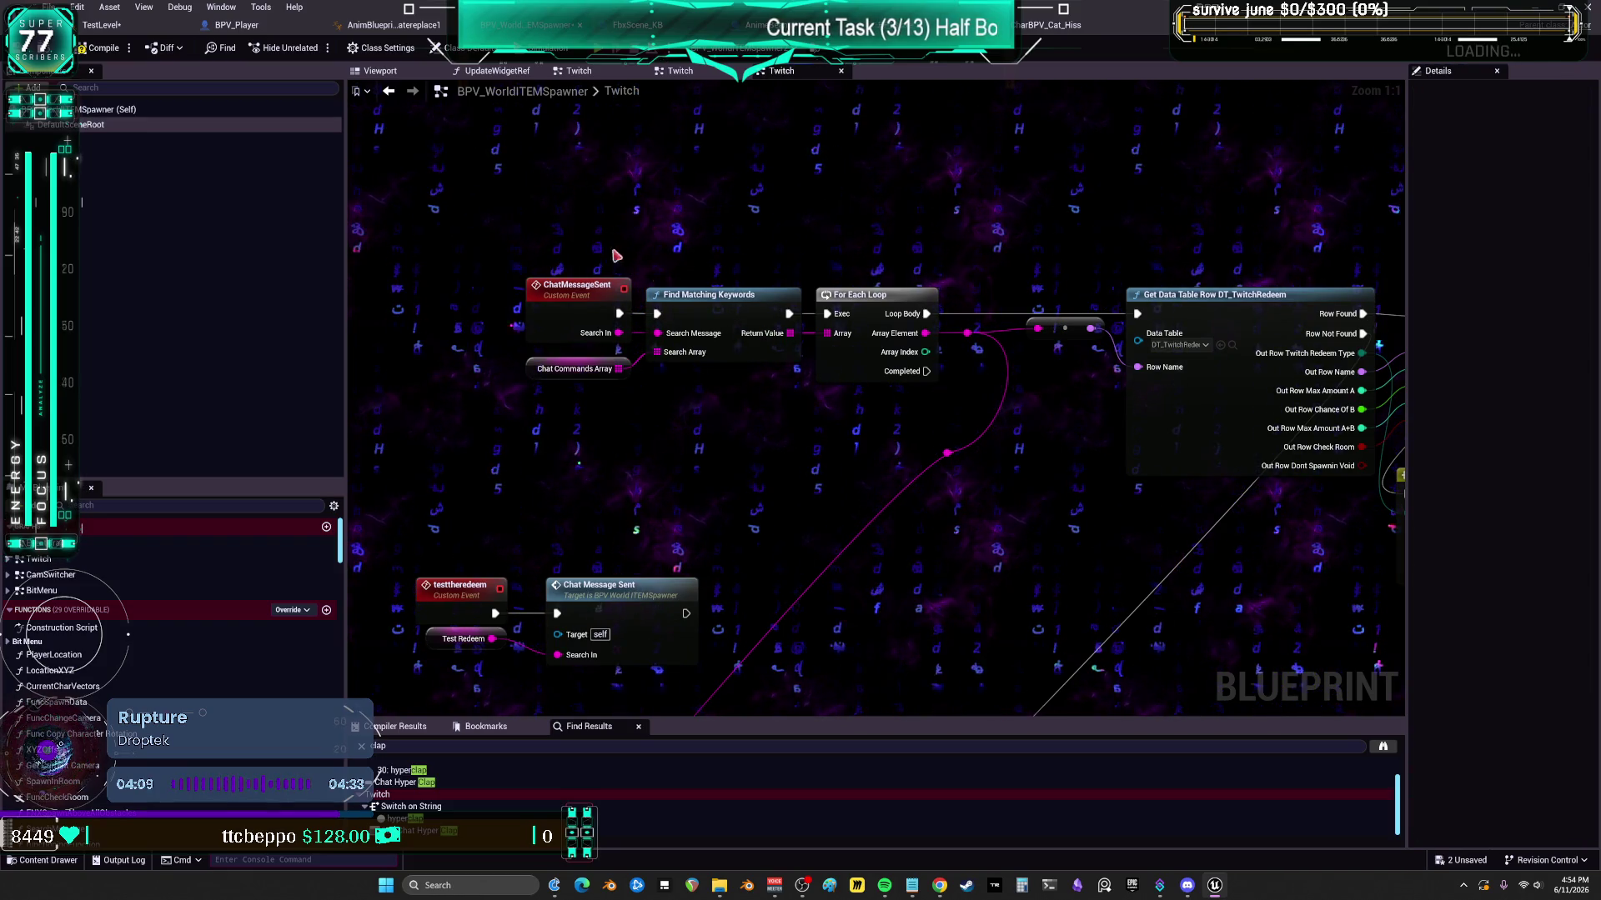
- Compile and save BPV_WorldITEMSpawner, then come back to its chat commands list
{"action": "key", "text": "F7"}
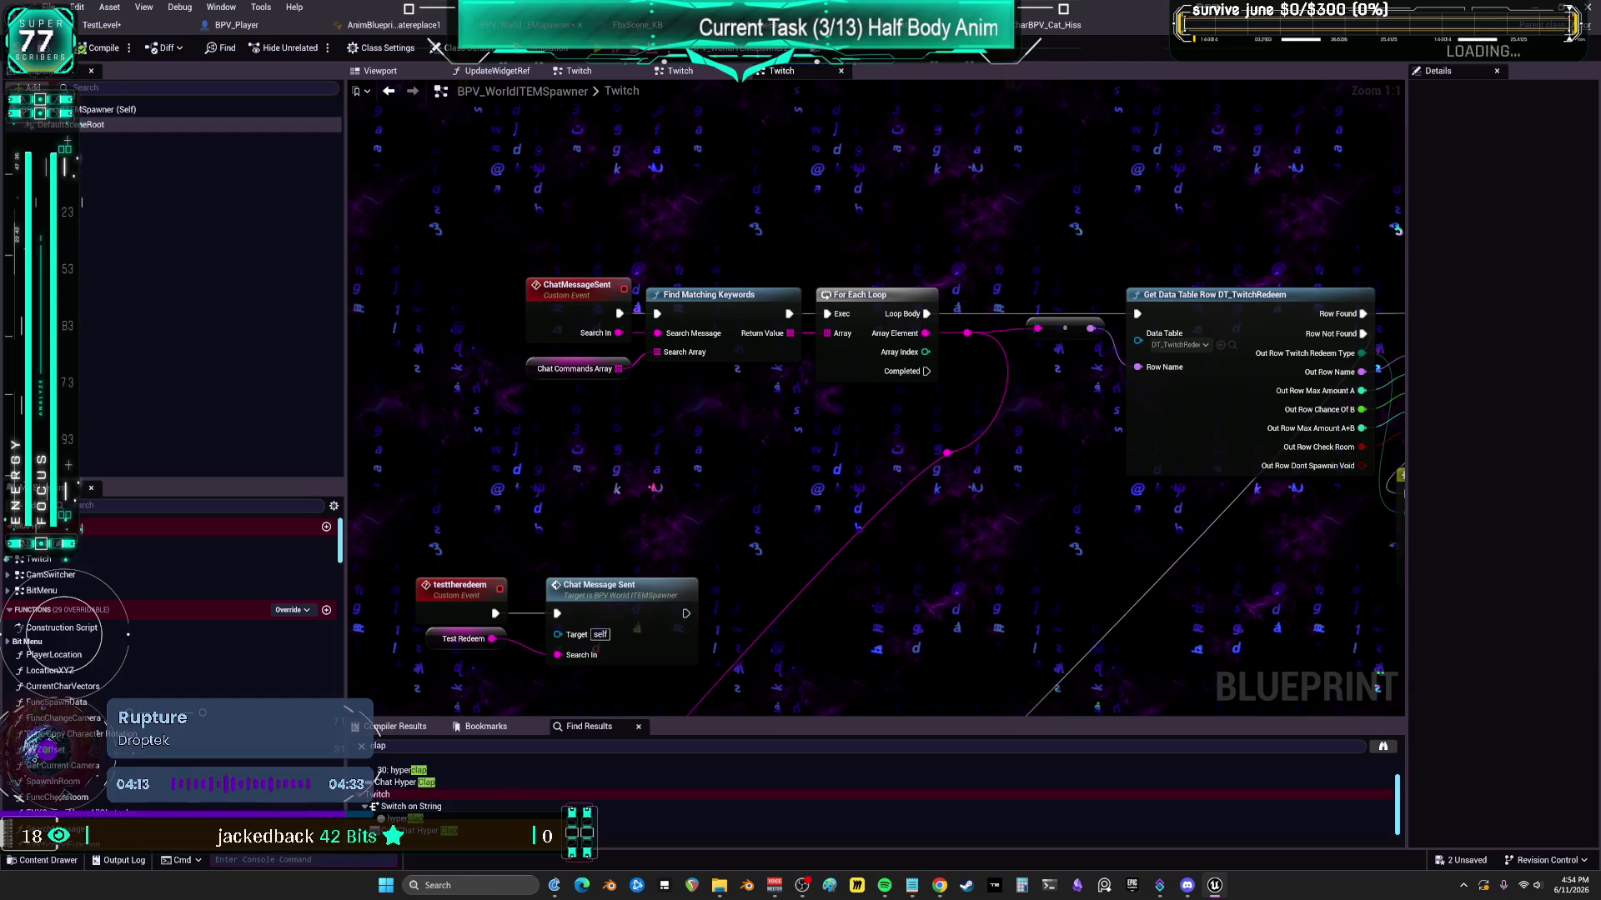
{"action": "key", "text": "ctrl+s"}
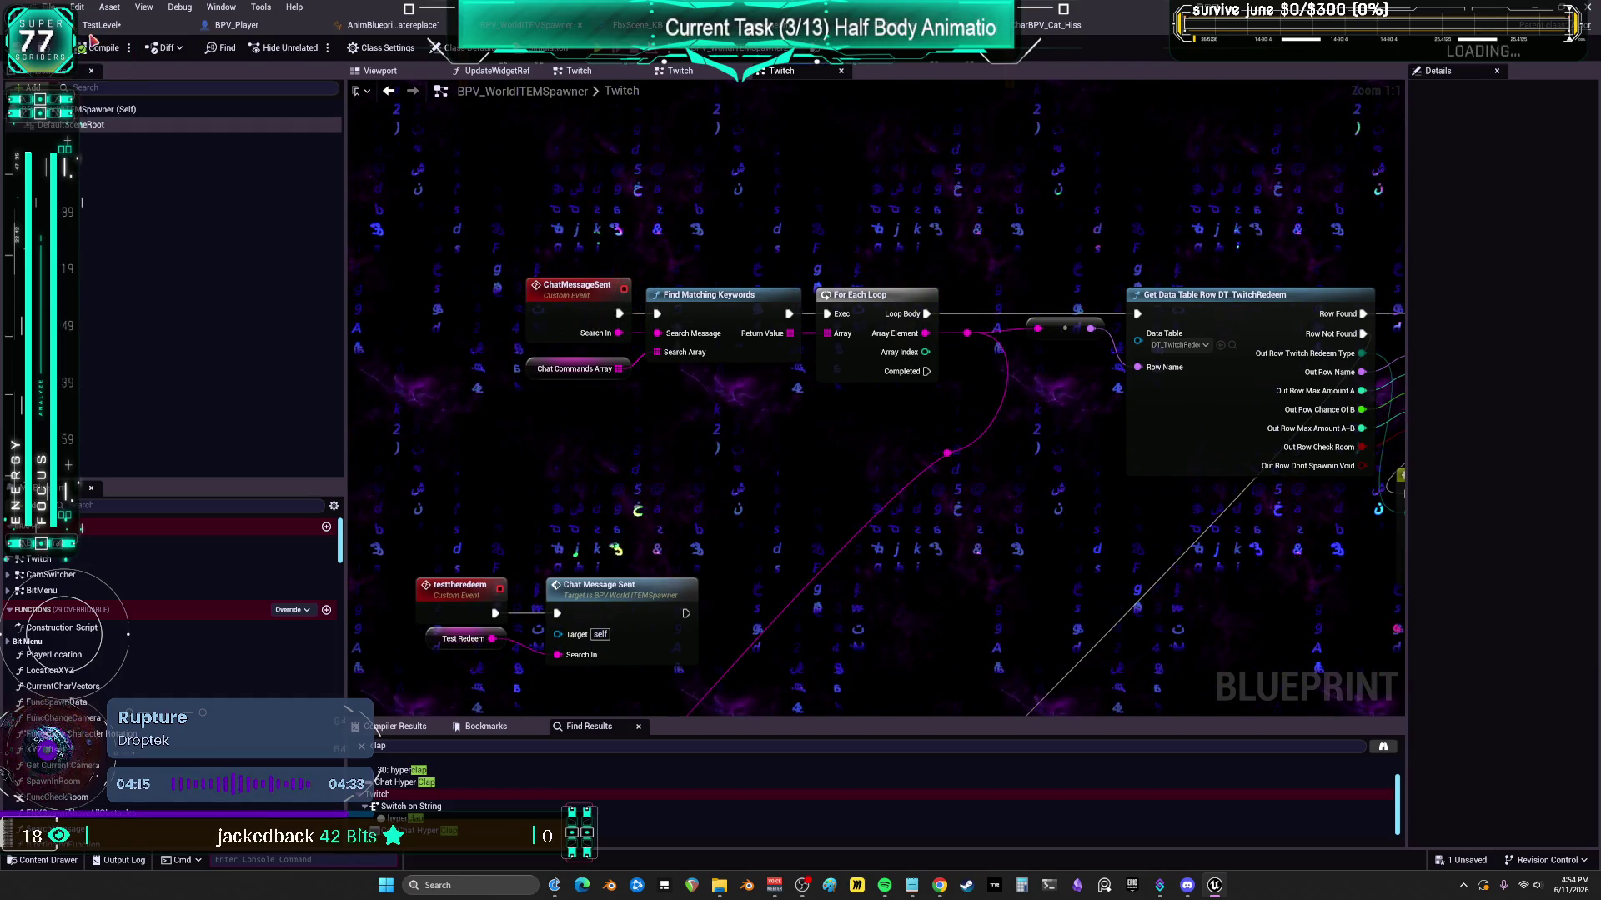
{"action": "left_click", "coordinate": [107, 26]}
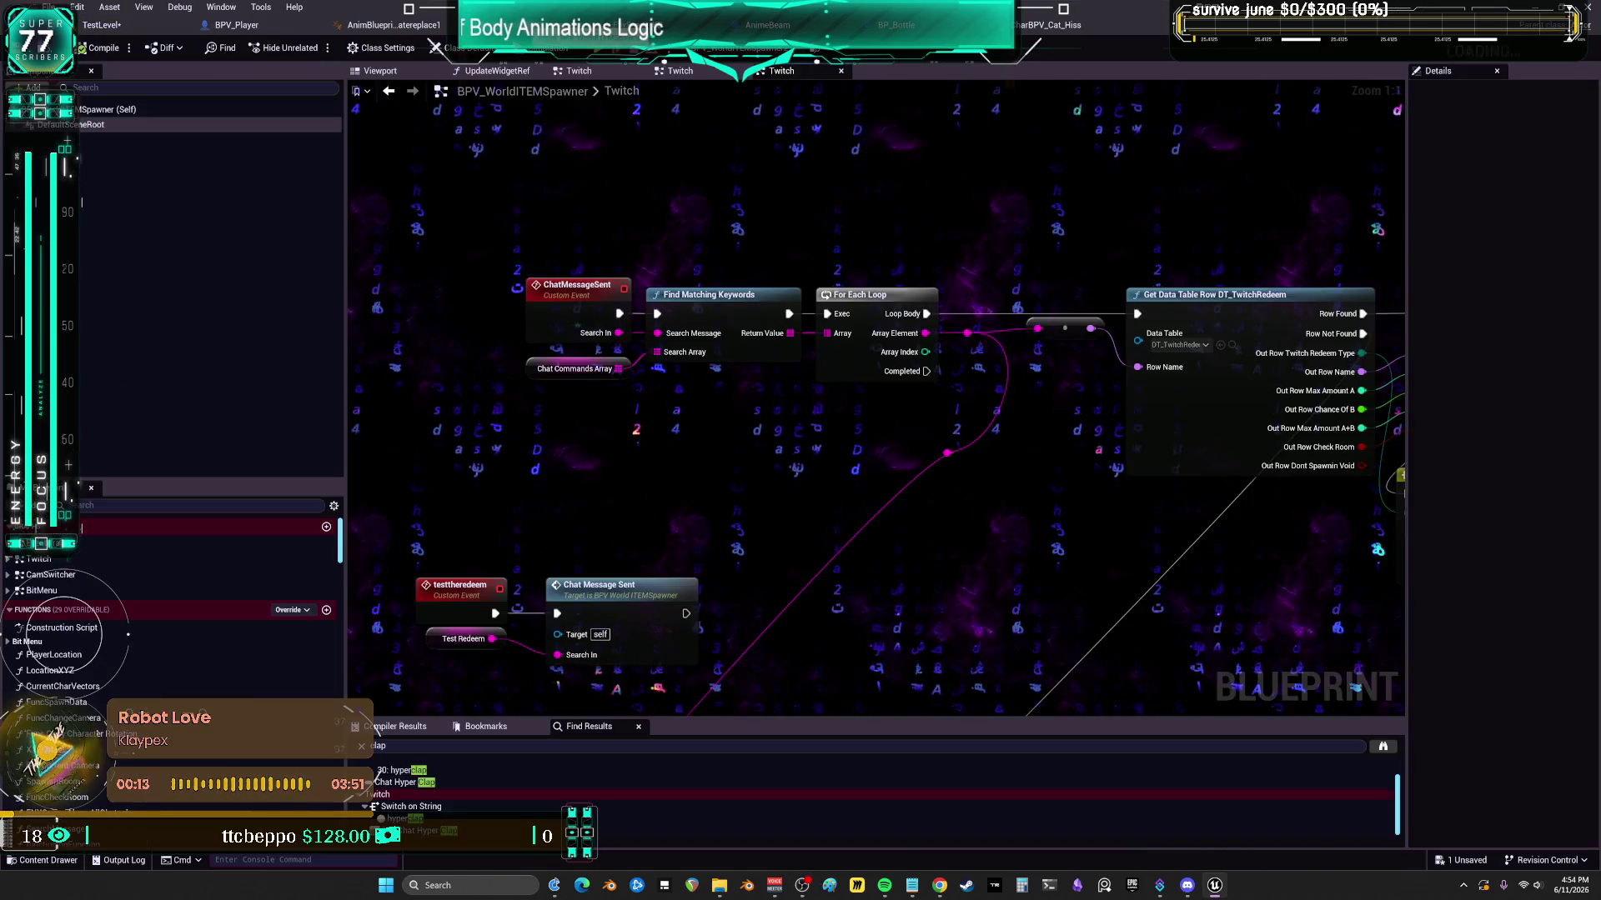
{"action": "left_click", "coordinate": [567, 369]}
- Delete the keyboard entry from Chat Commands Array and move the keyword Switch node up-left
{"action": "scroll", "coordinate": [564, 373], "scroll_direction": "down", "scroll_amount": 3}
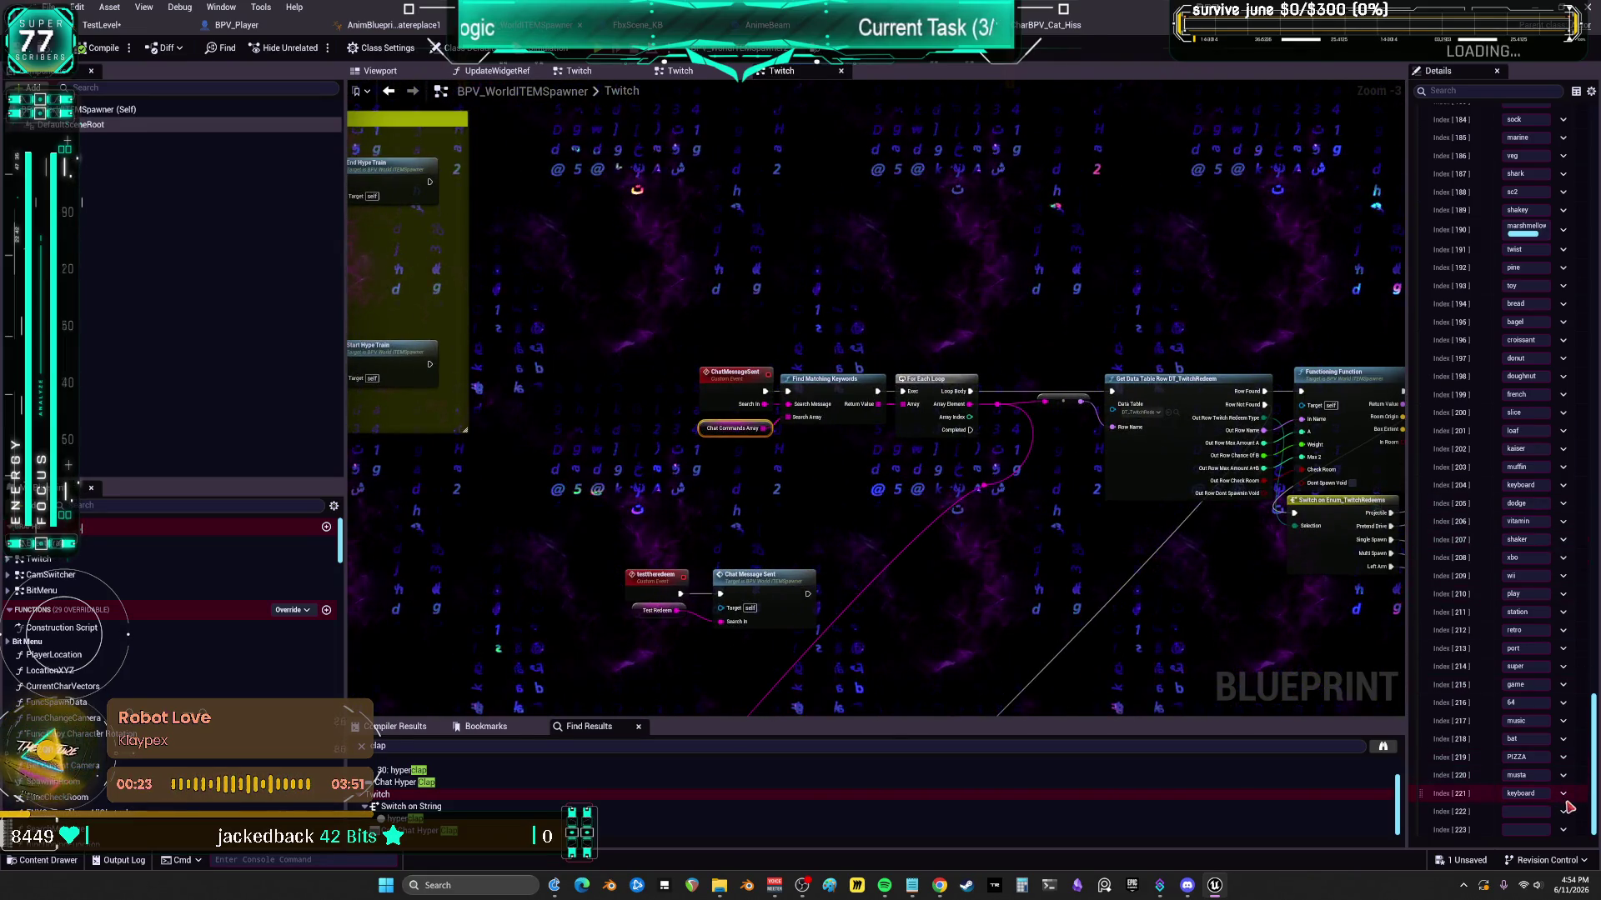
{"action": "left_click", "coordinate": [1583, 830]}
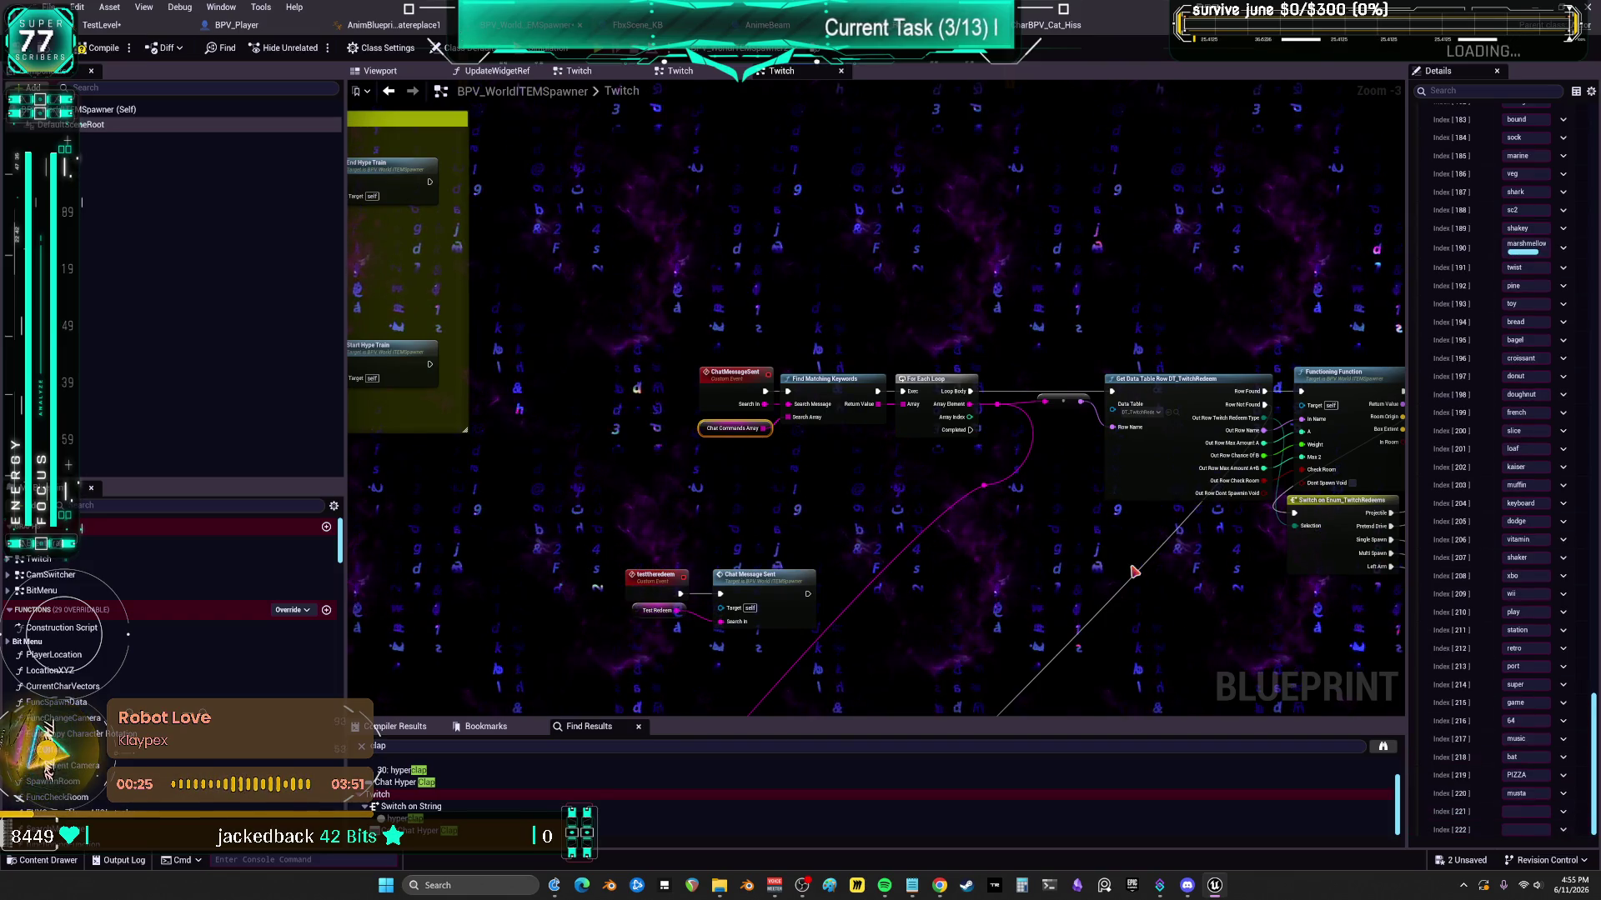
{"action": "left_click", "coordinate": [1096, 561]}
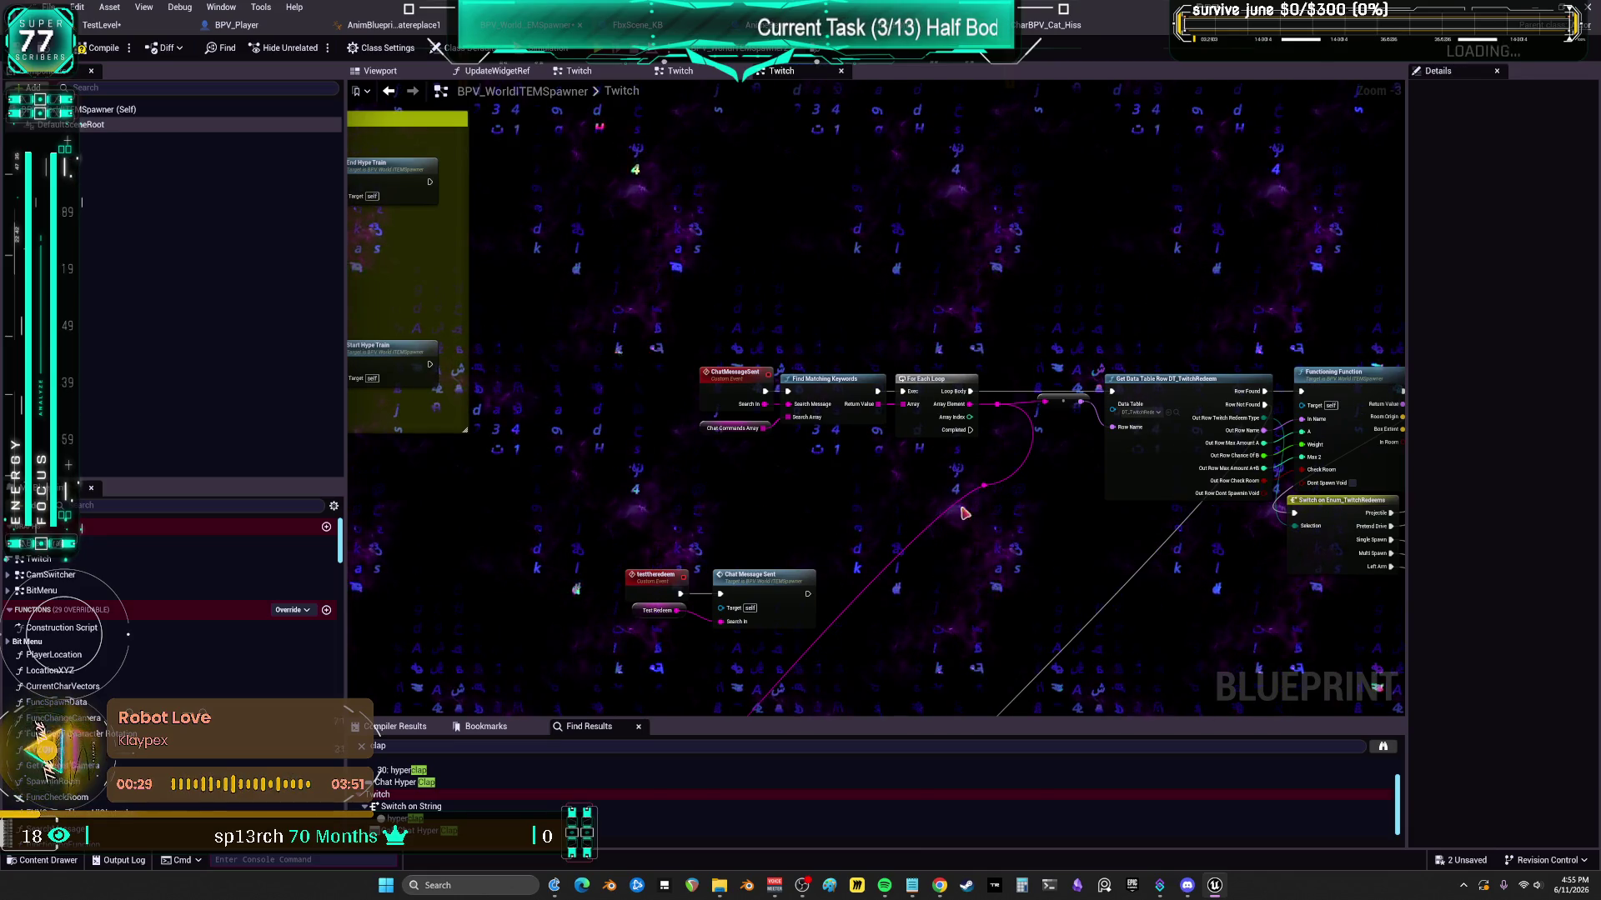
{"action": "left_click_drag", "start_coordinate": [971, 562], "coordinate": [1025, 513]}
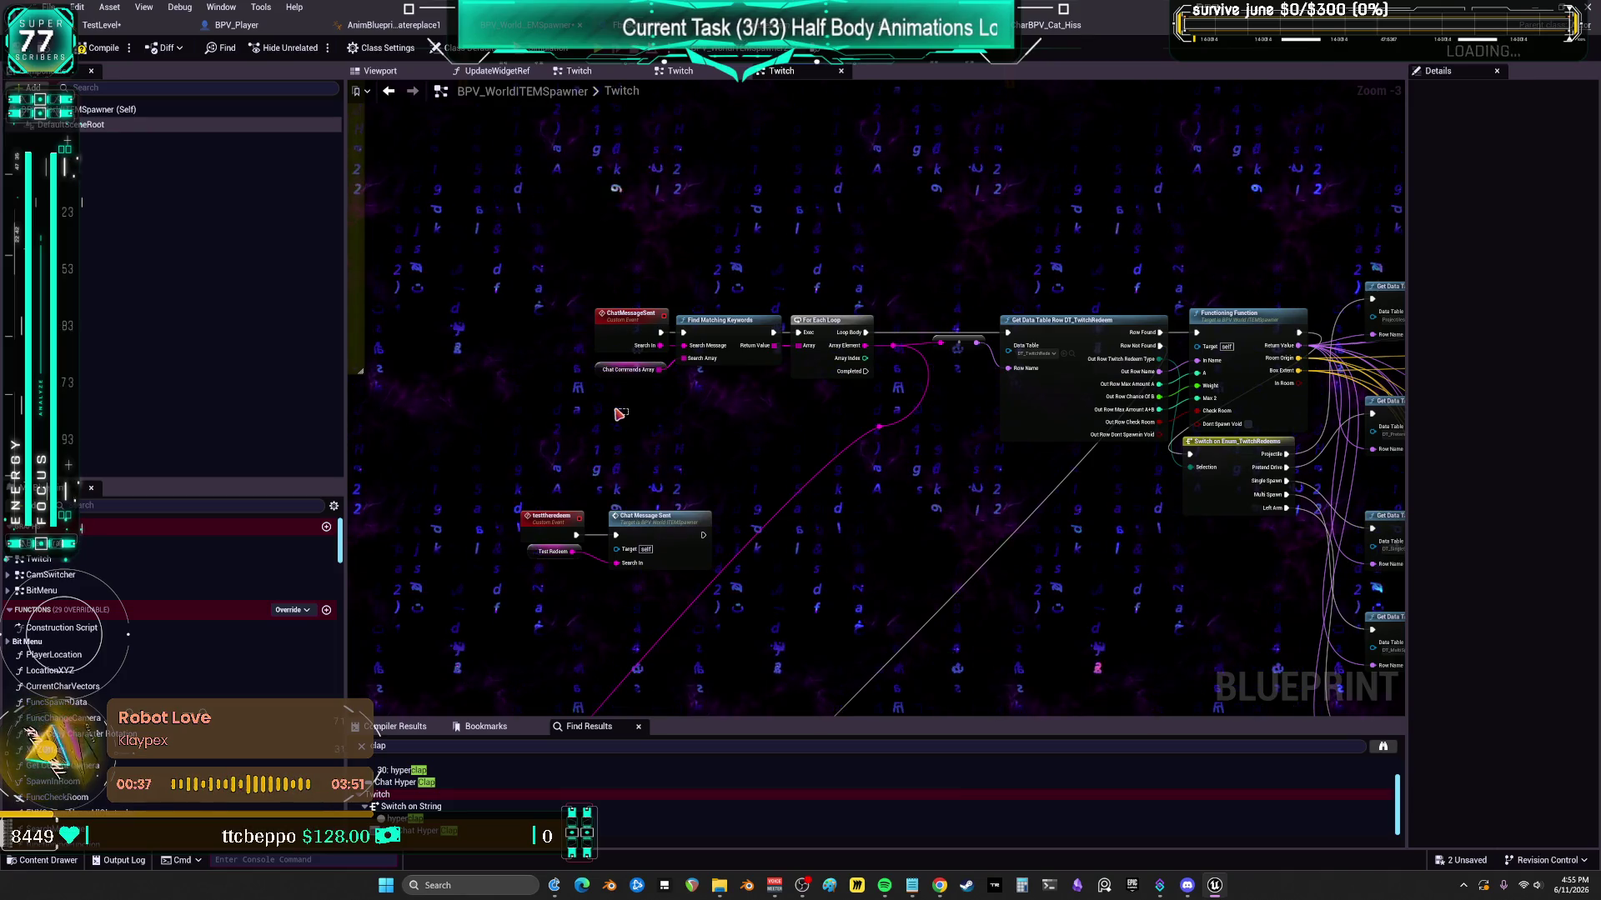
{"action": "scroll", "coordinate": [1092, 292], "scroll_direction": "down", "scroll_amount": 3}
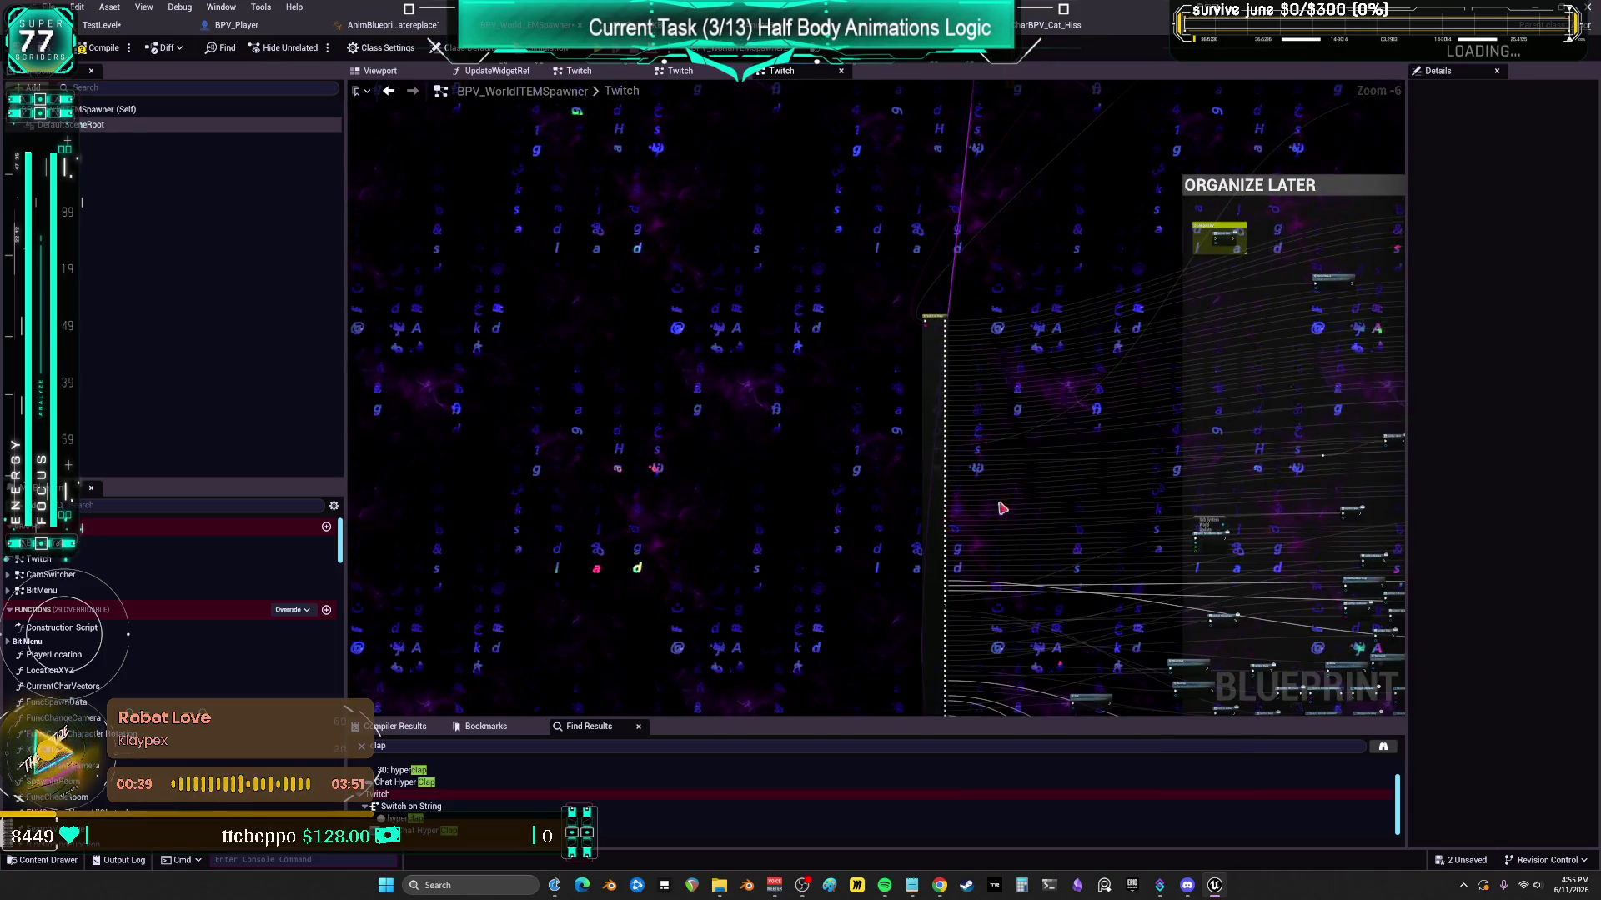
{"action": "scroll", "coordinate": [950, 511], "scroll_direction": "up", "scroll_amount": 2}
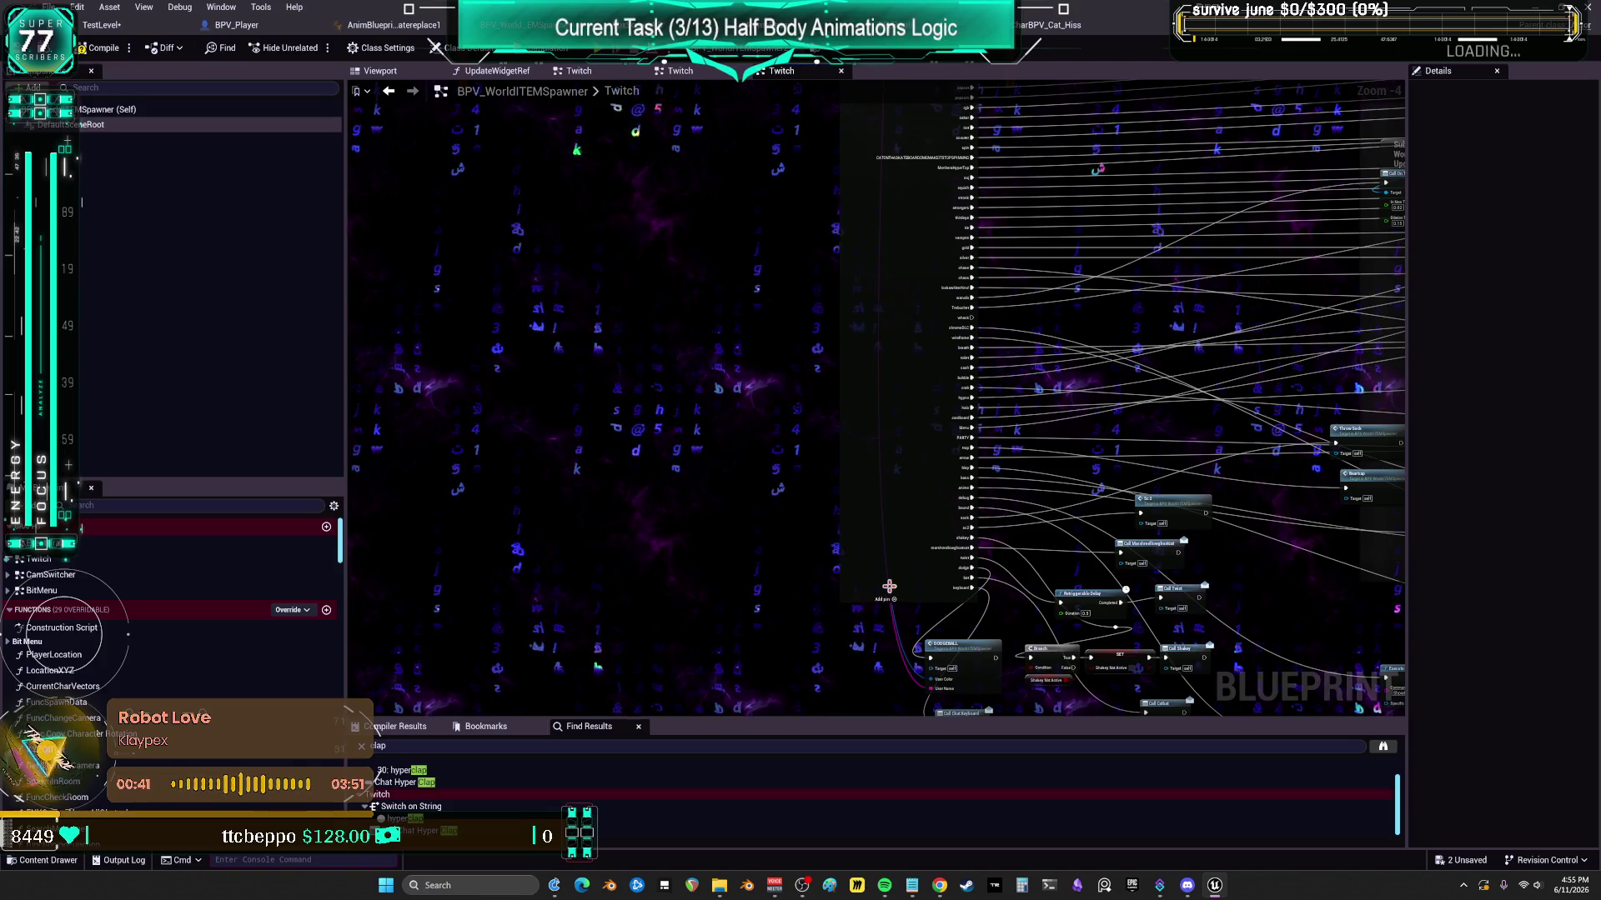
{"action": "scroll", "coordinate": [888, 592], "scroll_direction": "up", "scroll_amount": 4}
{"action": "left_click_drag", "start_coordinate": [959, 209], "coordinate": [488, 298]}
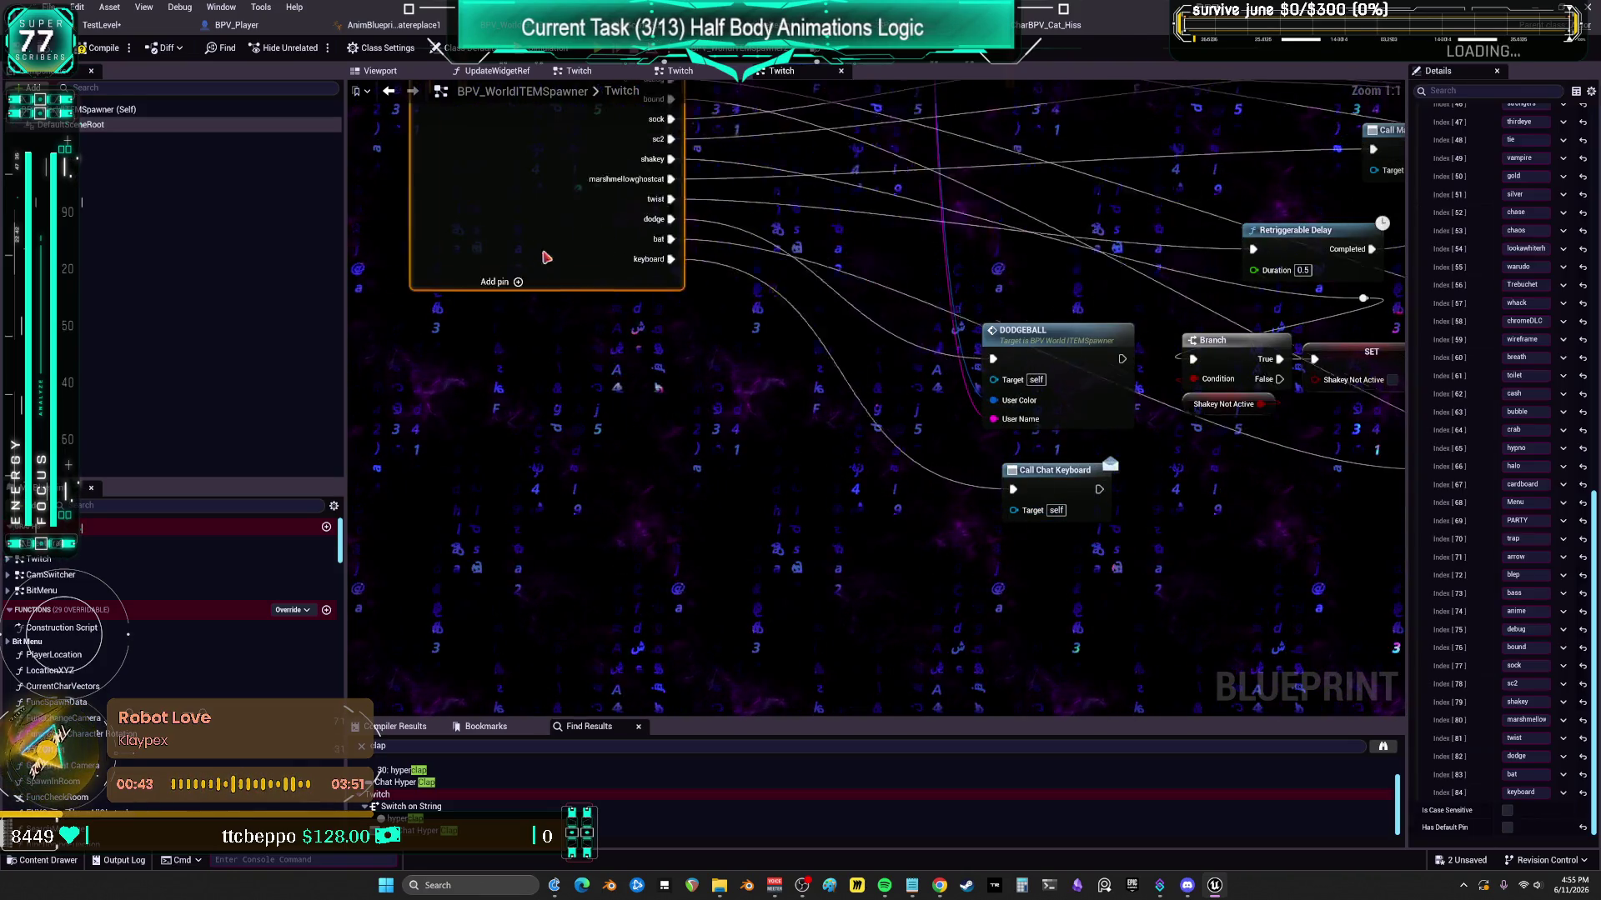
{"action": "scroll", "coordinate": [878, 409], "scroll_direction": "down", "scroll_amount": 6}
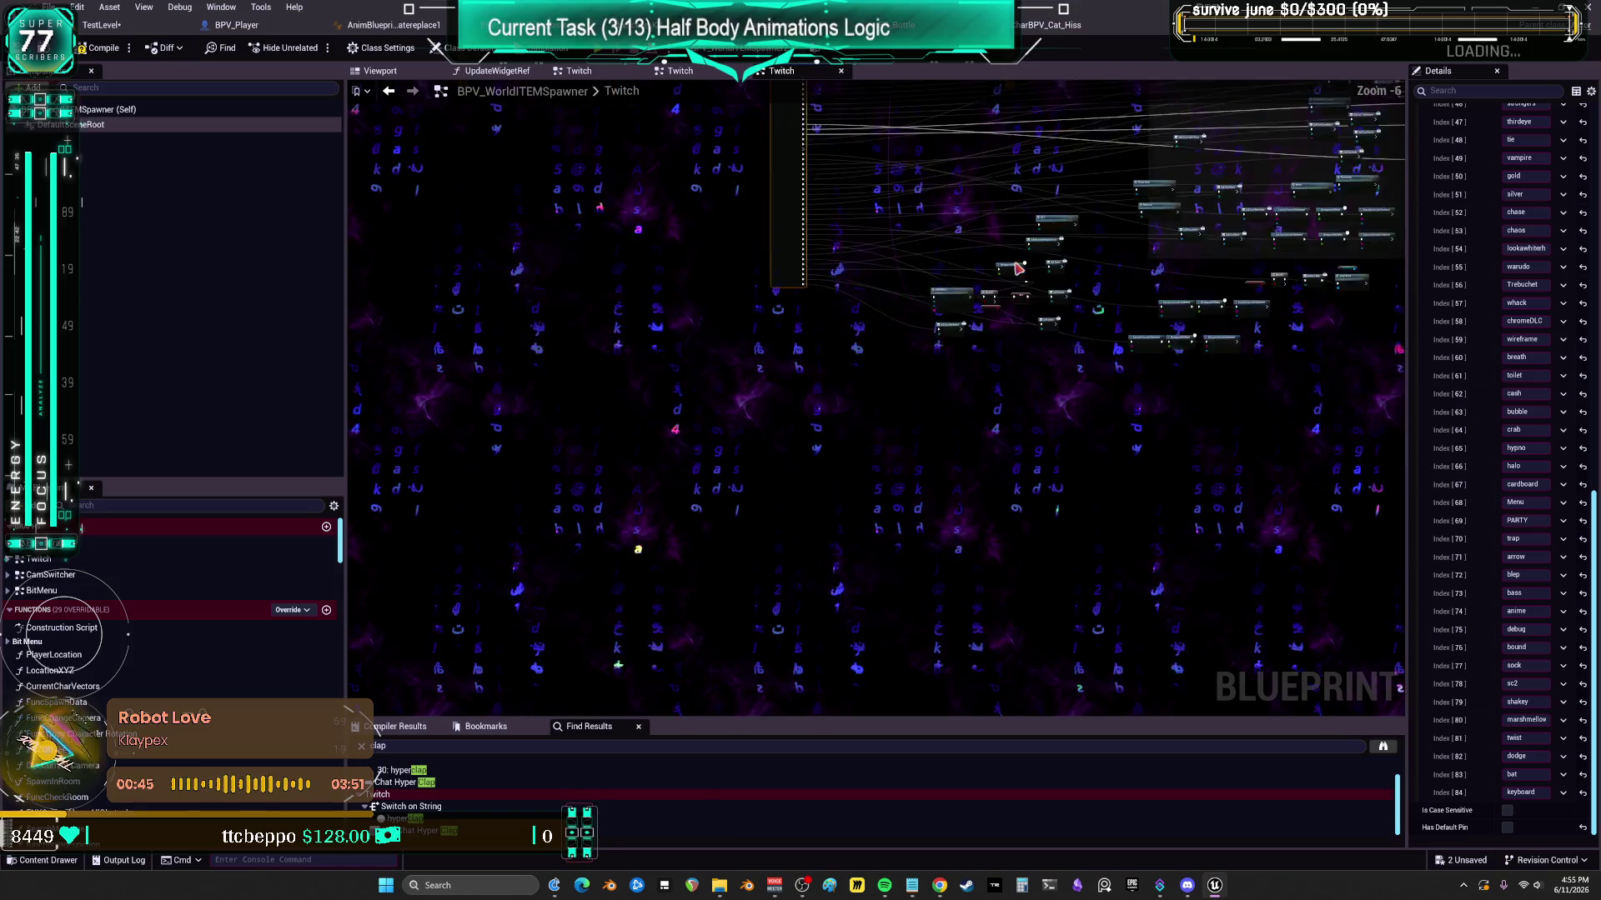
{"action": "scroll", "coordinate": [922, 301], "scroll_direction": "up", "scroll_amount": 5}
{"action": "left_click_drag", "start_coordinate": [1161, 362], "coordinate": [957, 444]}
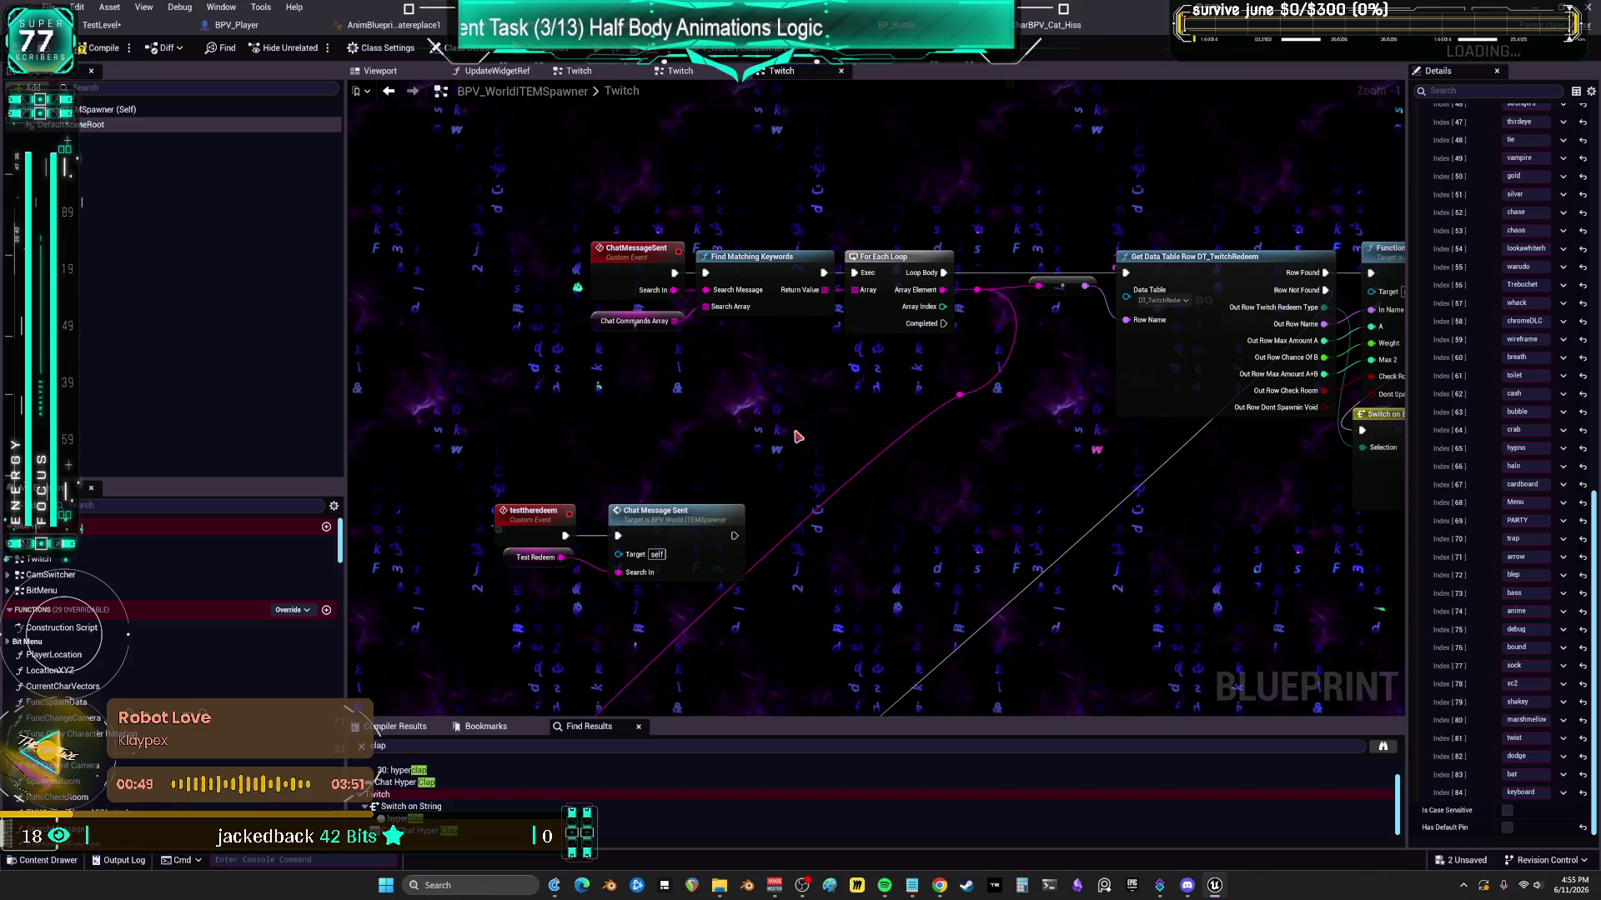
{"action": "scroll", "coordinate": [1464, 436], "scroll_direction": "up", "scroll_amount": 5}
- Set Chat Commands Array Index 221 to 'keyboard'
{"action": "left_click_drag", "start_coordinate": [1594, 296], "coordinate": [1593, 738]}
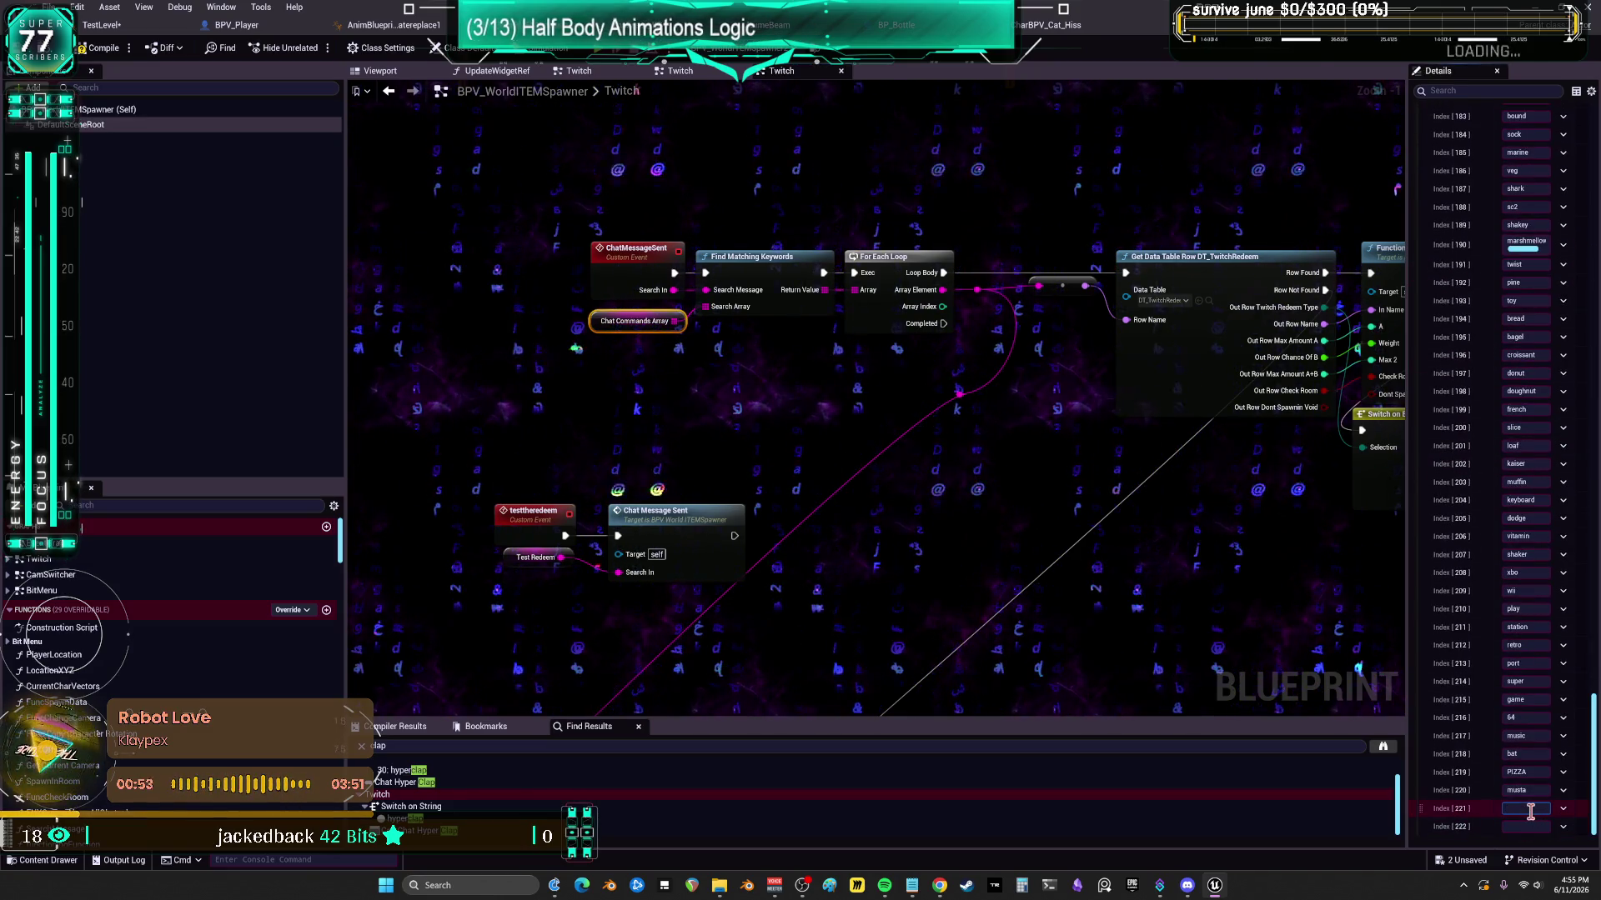
{"action": "type", "text": "keyboard"}
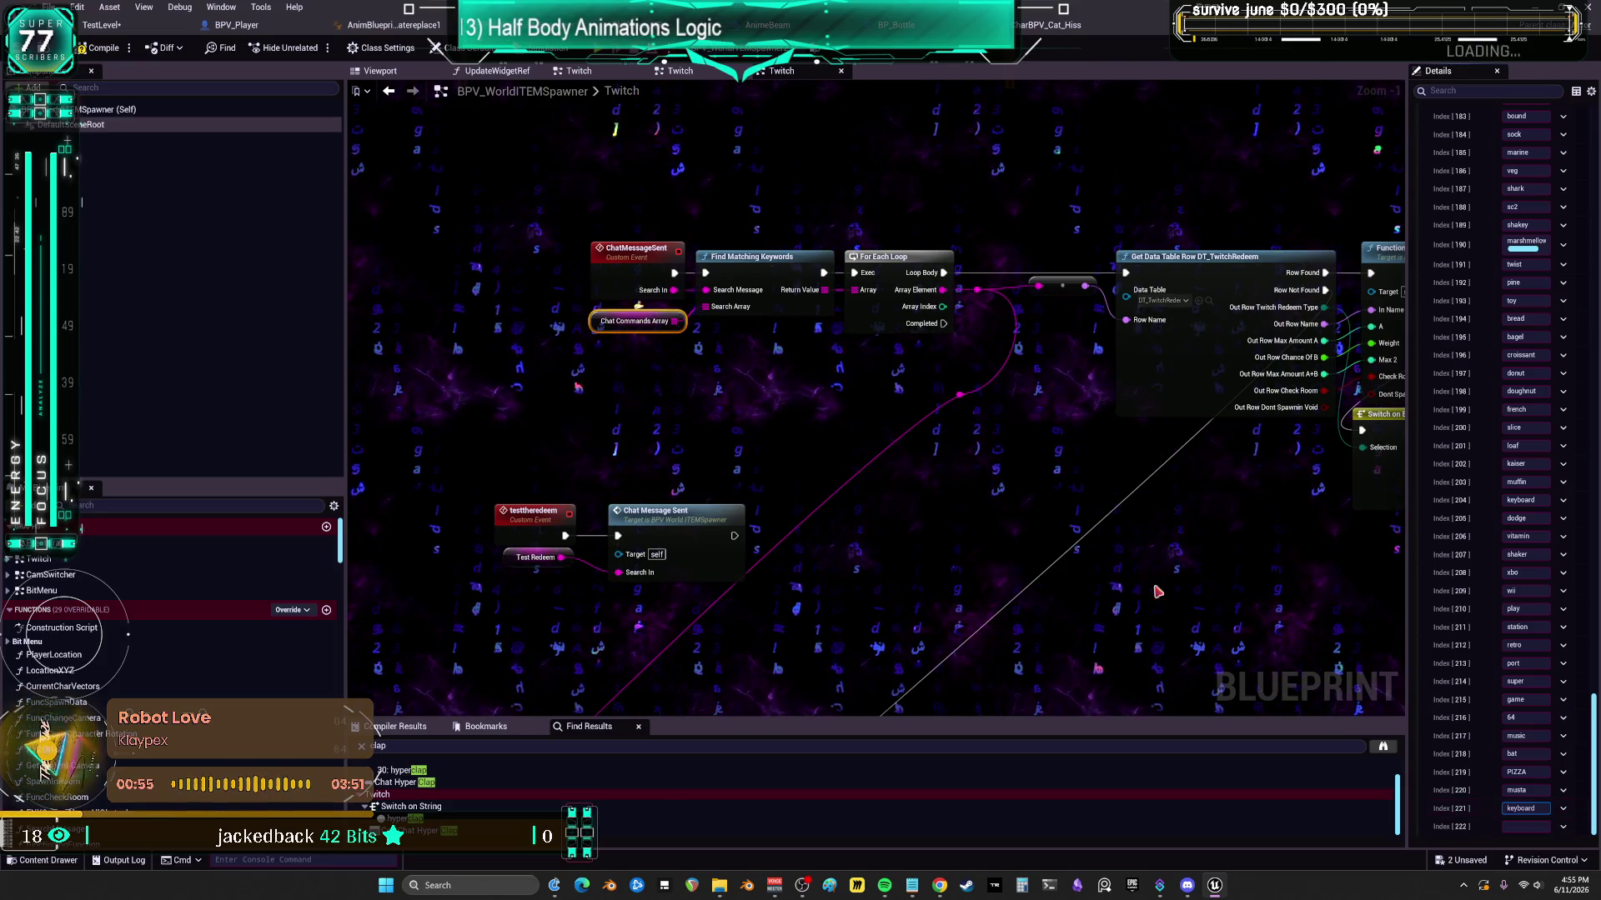
{"action": "left_click", "coordinate": [1178, 603]}
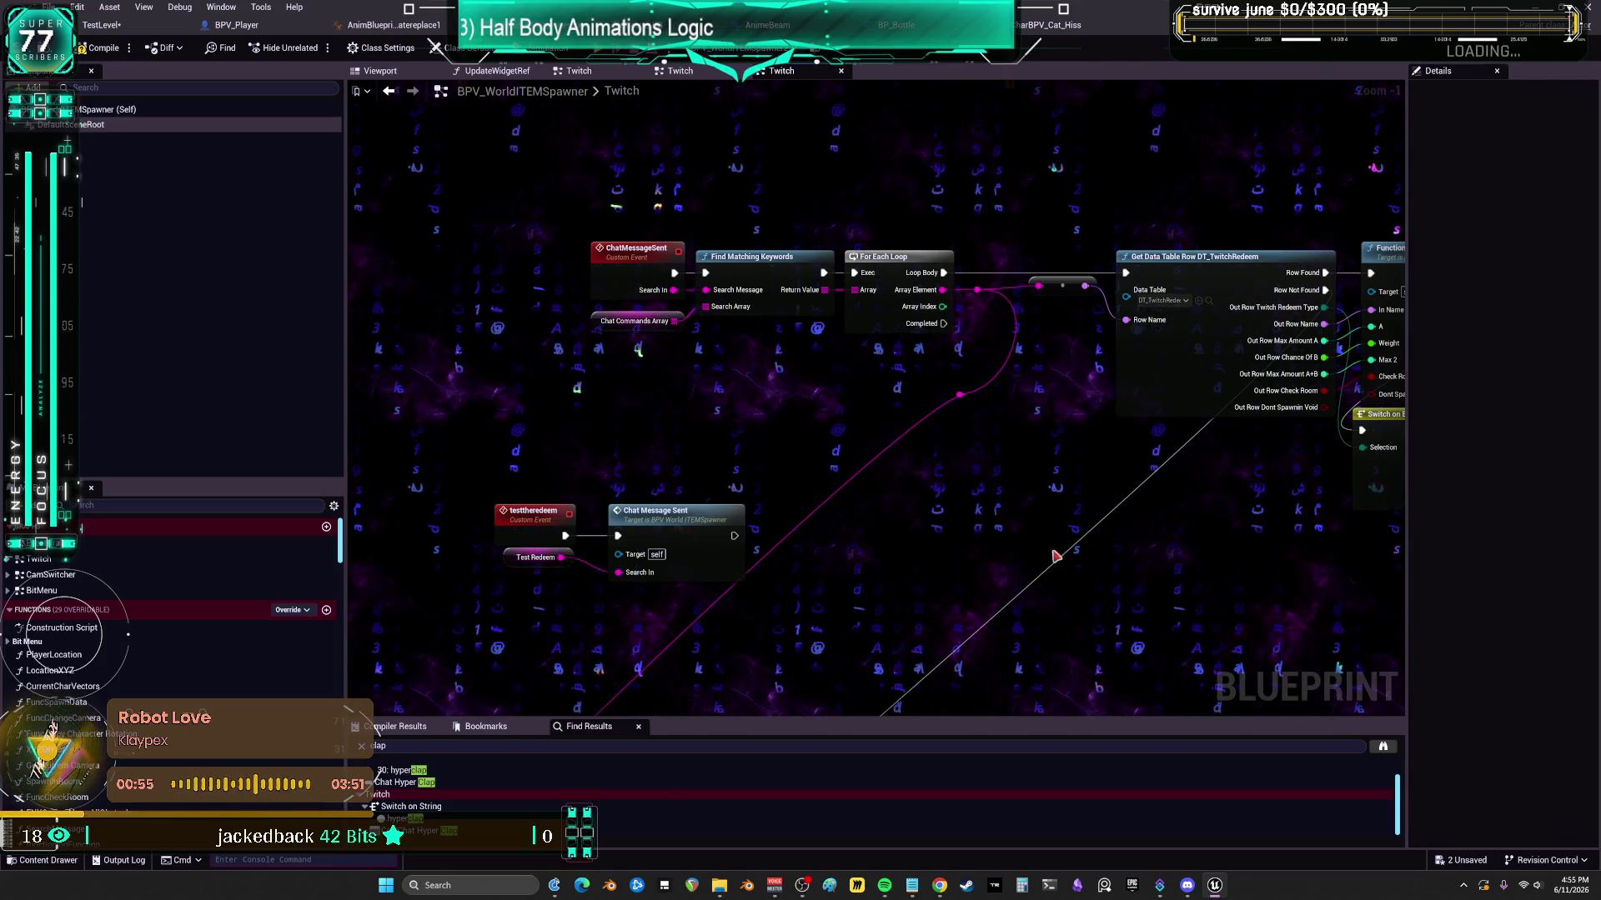
- Compile and save the spawner, then open the Find Matching Keywords source in Visual Studio
{"action": "left_click", "coordinate": [100, 48]}
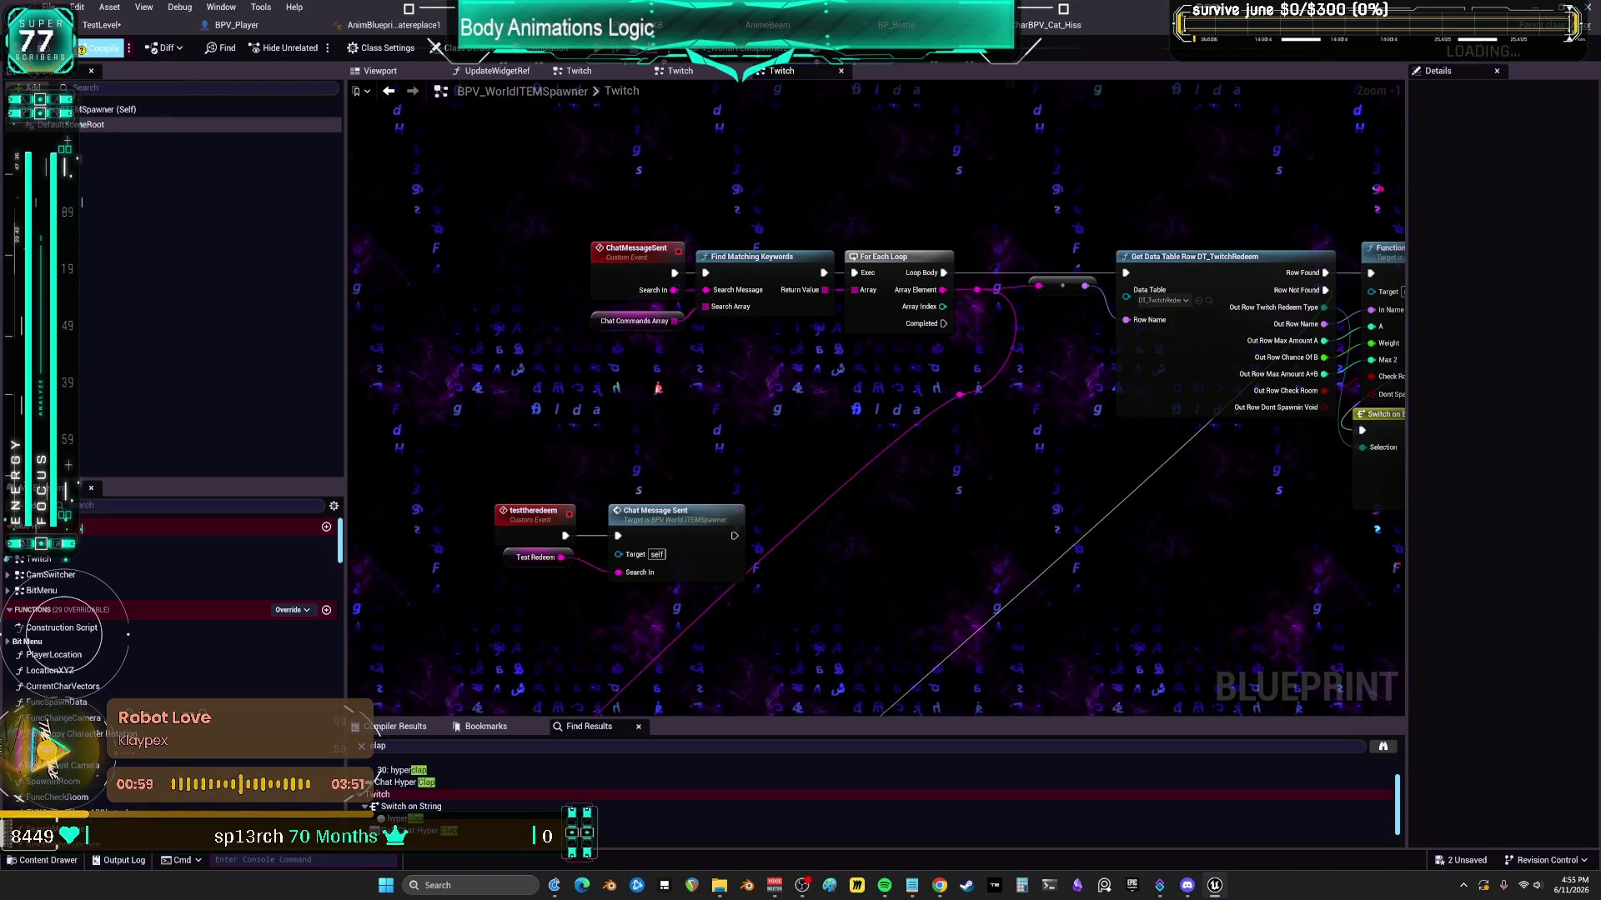
{"action": "key", "text": "ctrl+s"}
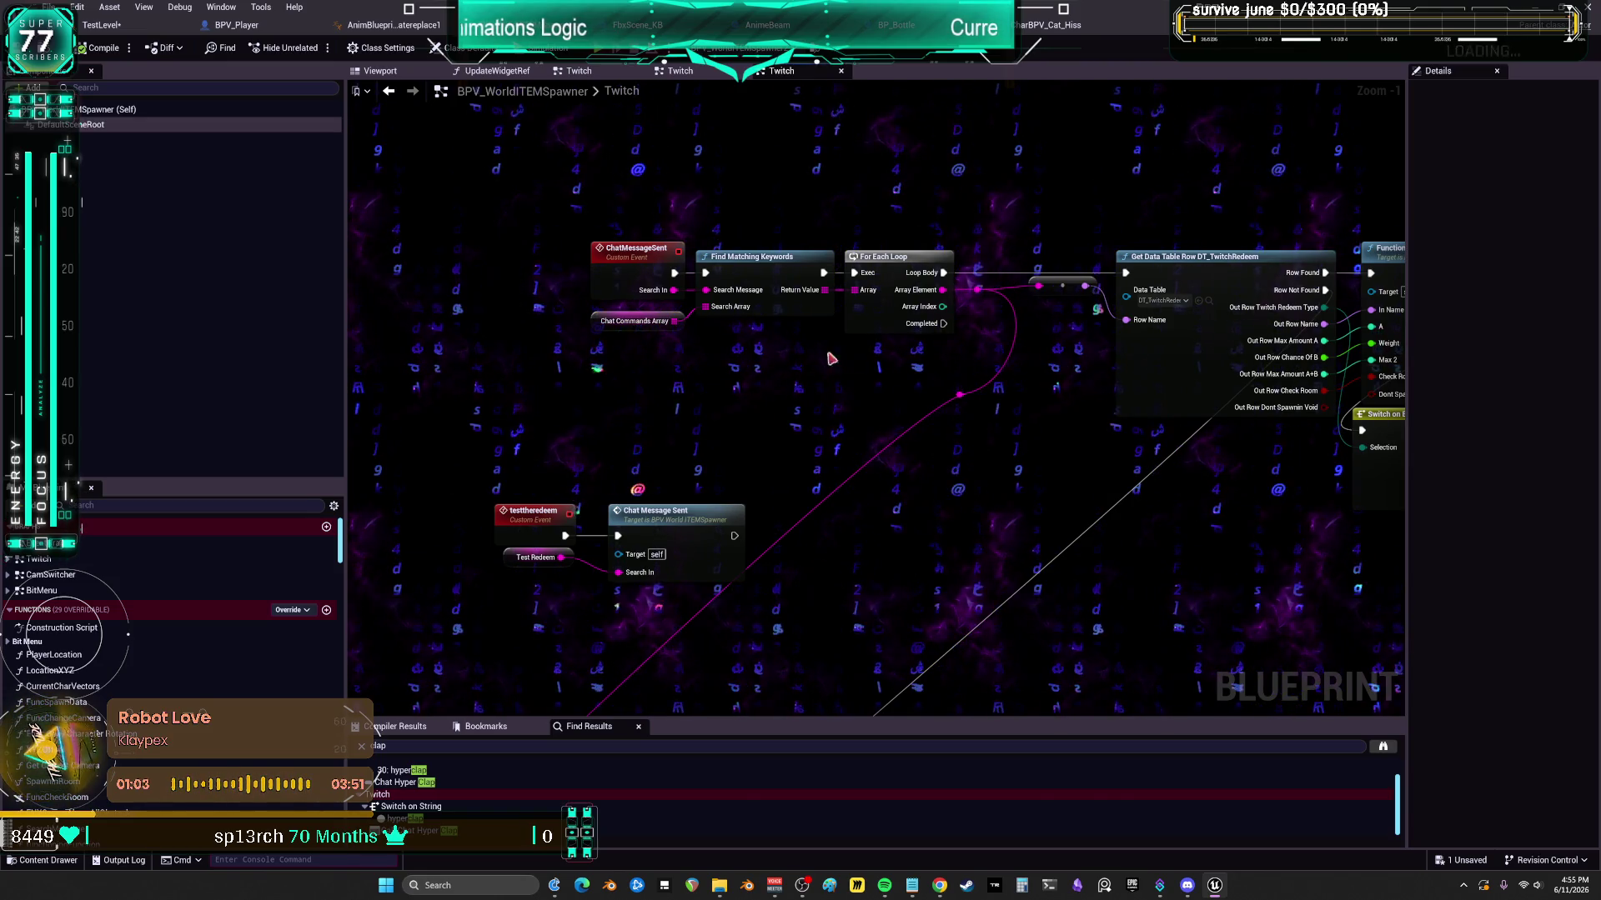
{"action": "double_click", "coordinate": [739, 267]}
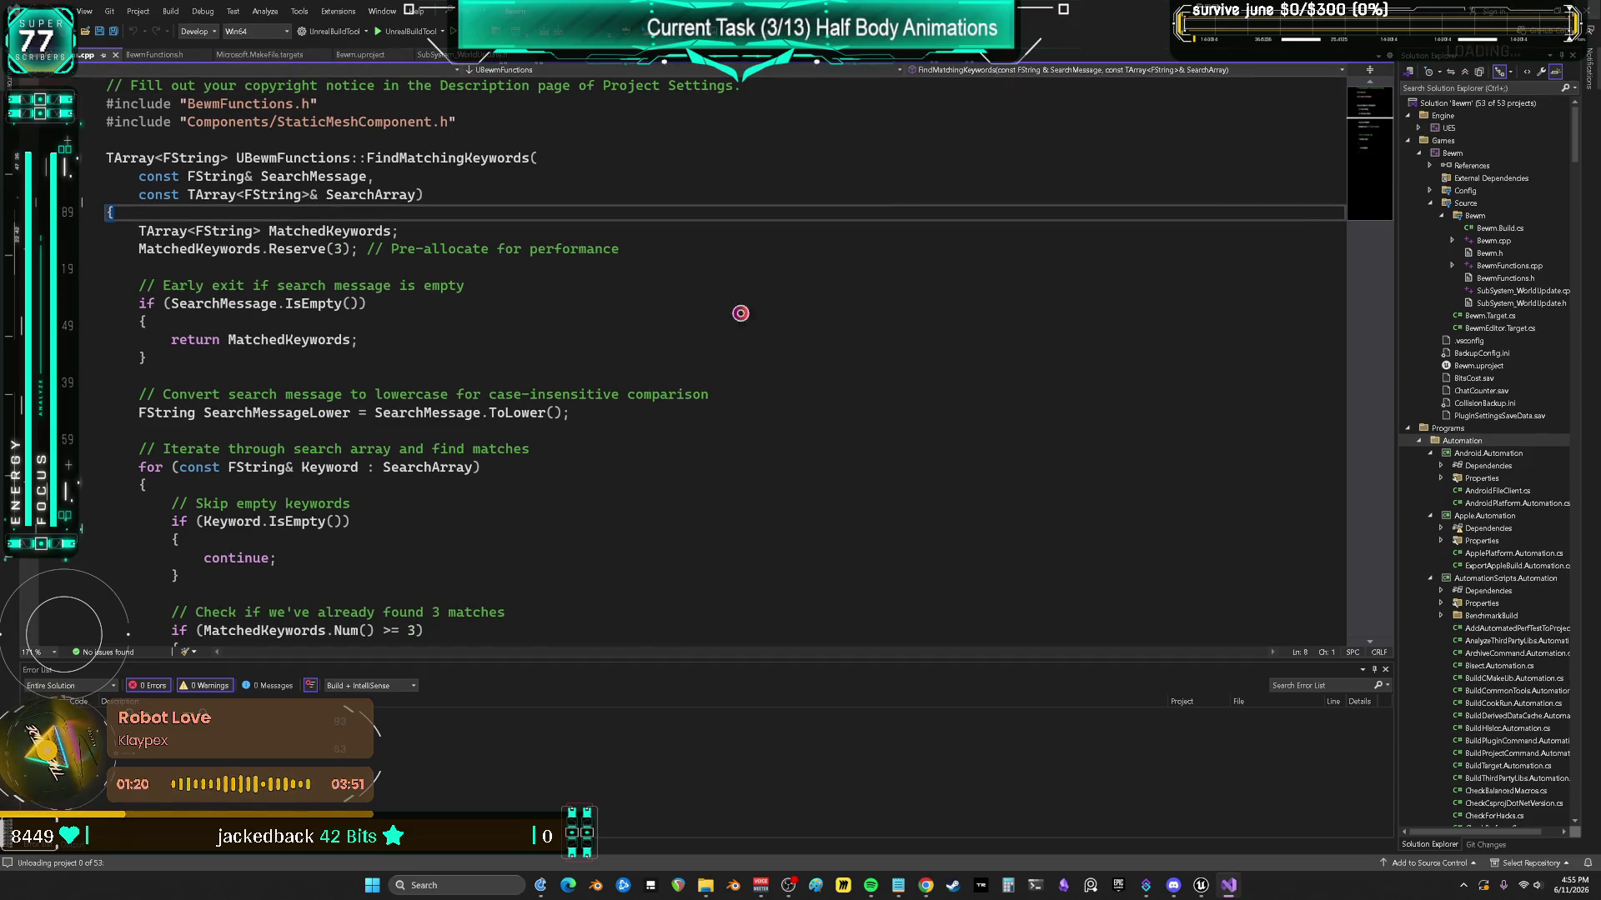
{"action": "key", "text": "alt+F4"}
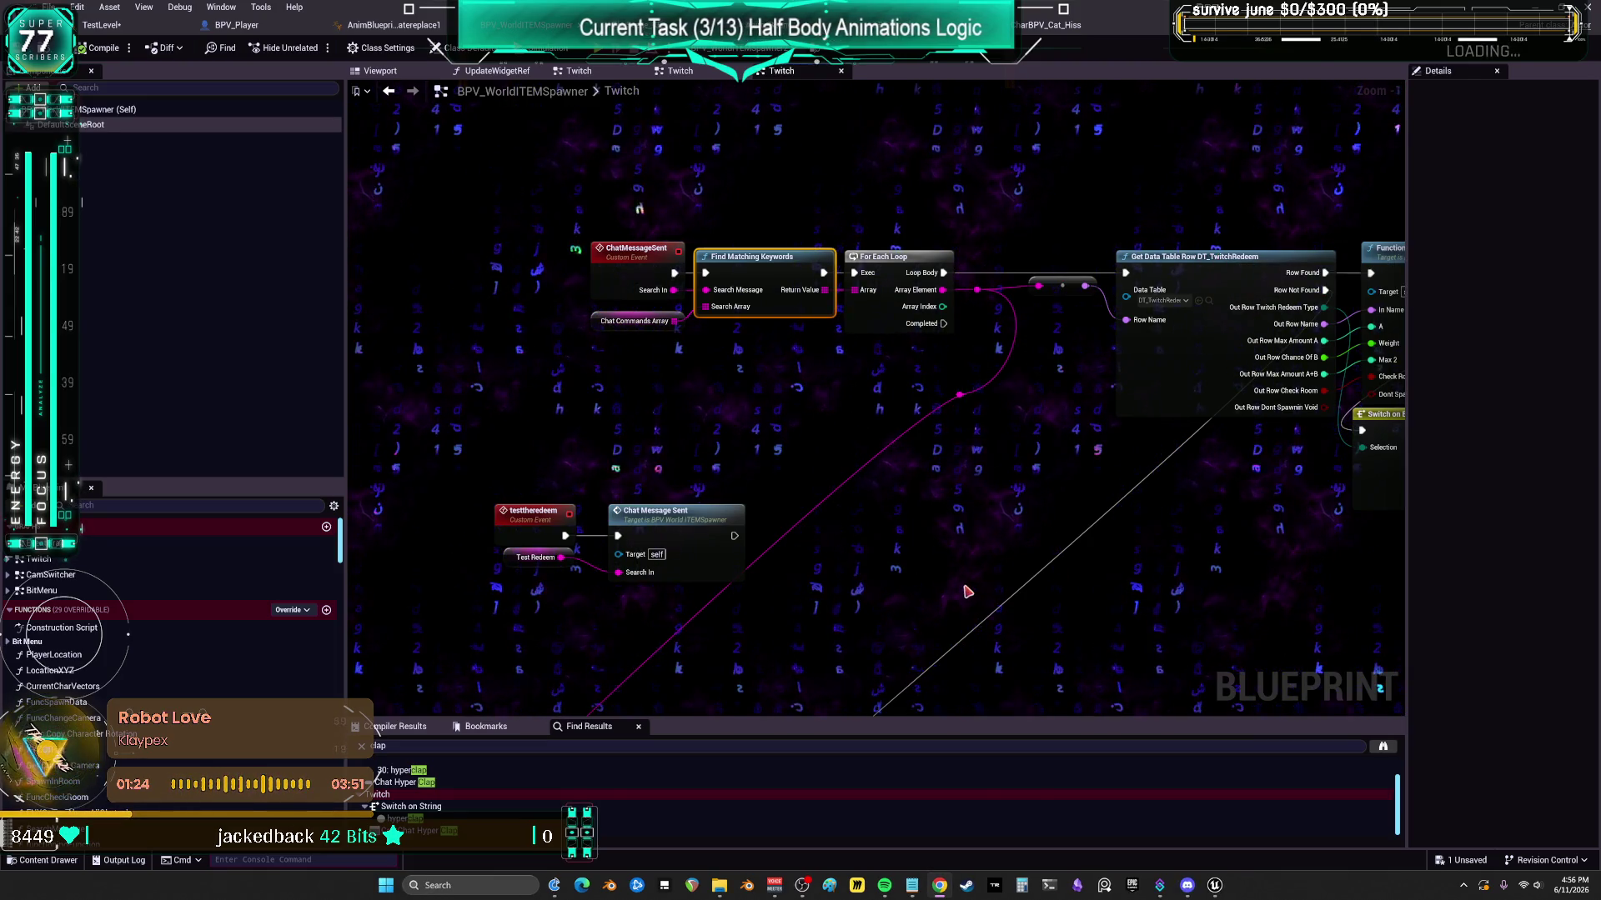
- Locate the DT_TwitchRedeem data table in the Content Browser from the Get Data Table Row node
{"action": "scroll", "coordinate": [904, 465], "scroll_direction": "down", "scroll_amount": 5}
{"action": "scroll", "coordinate": [904, 465], "scroll_direction": "up", "scroll_amount": 5}
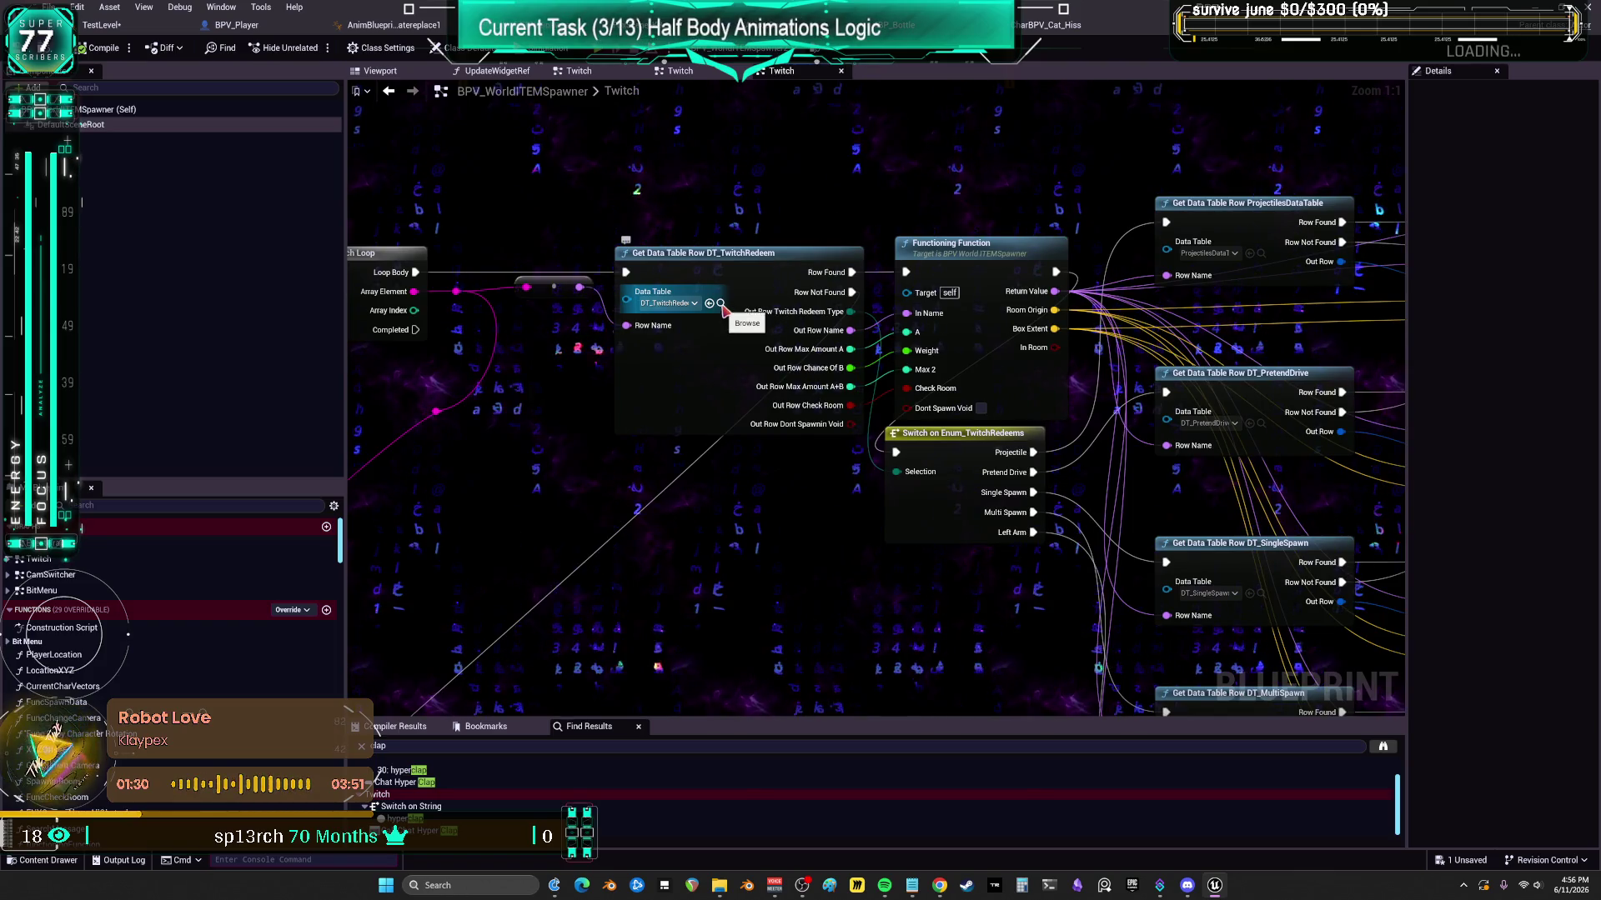
{"action": "key", "text": "ctrl+Tab"}
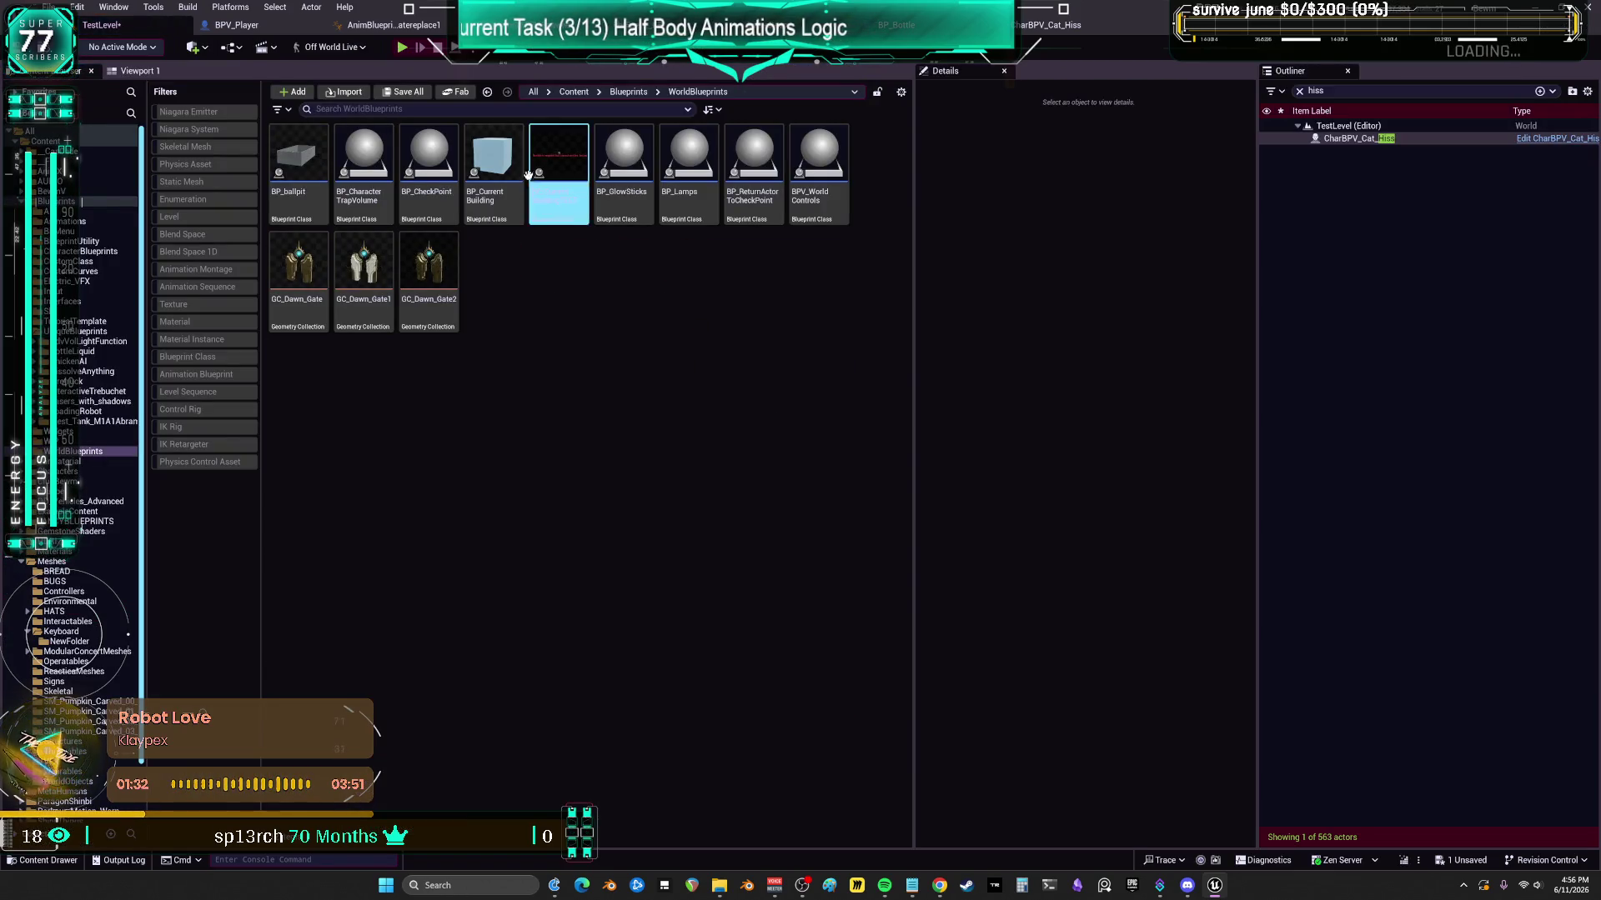
{"action": "key", "text": "ctrl+Tab"}
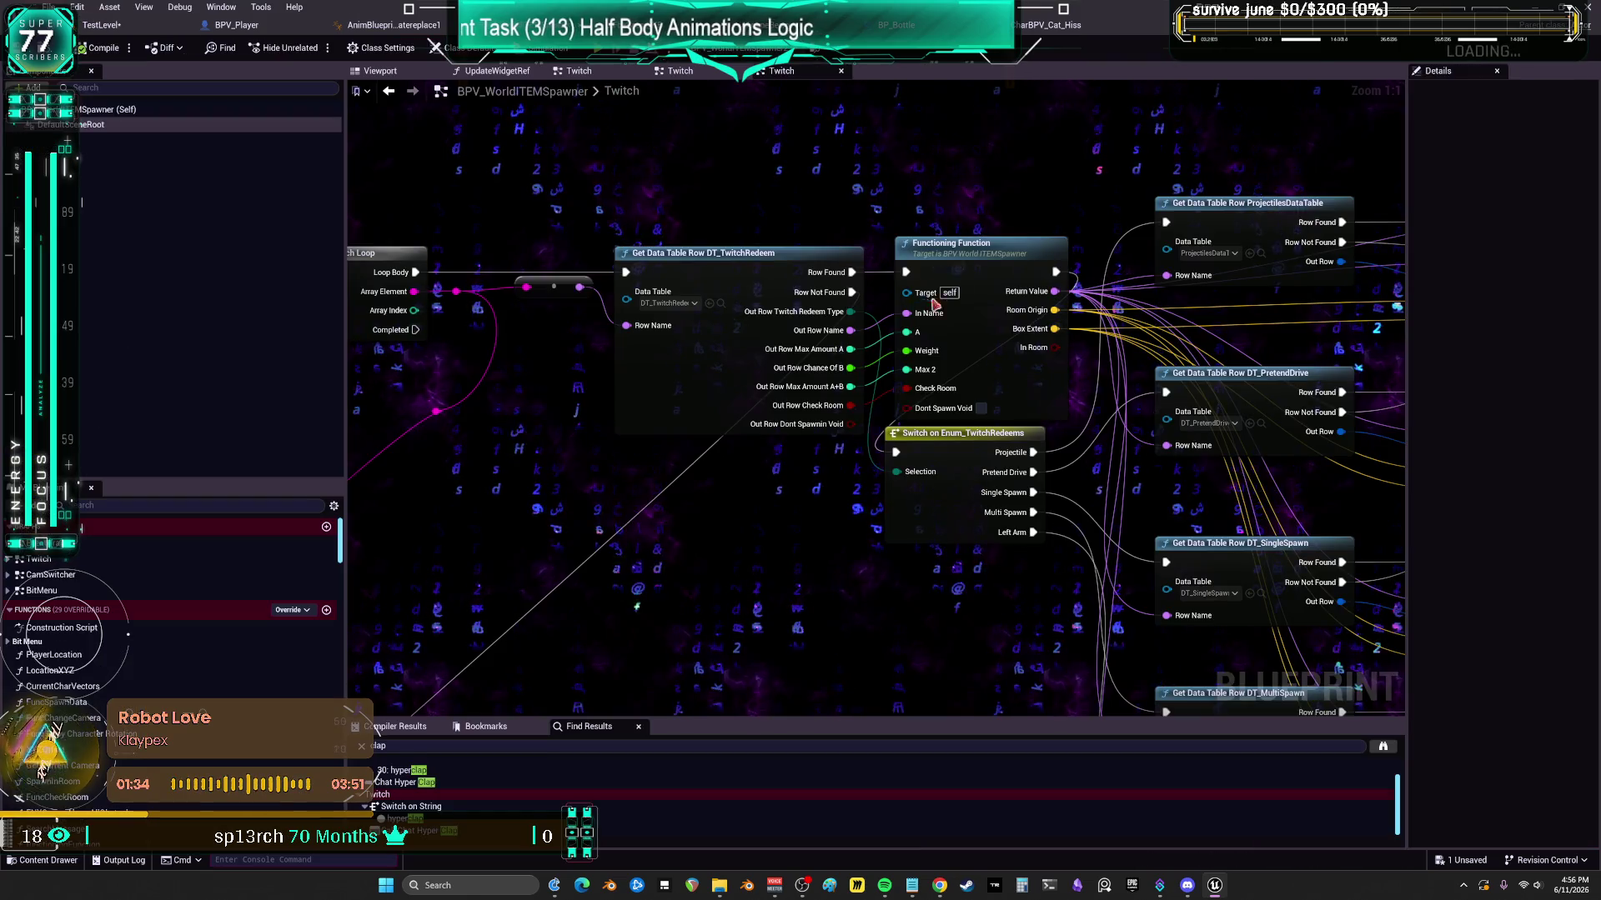
{"action": "left_click", "coordinate": [719, 304]}
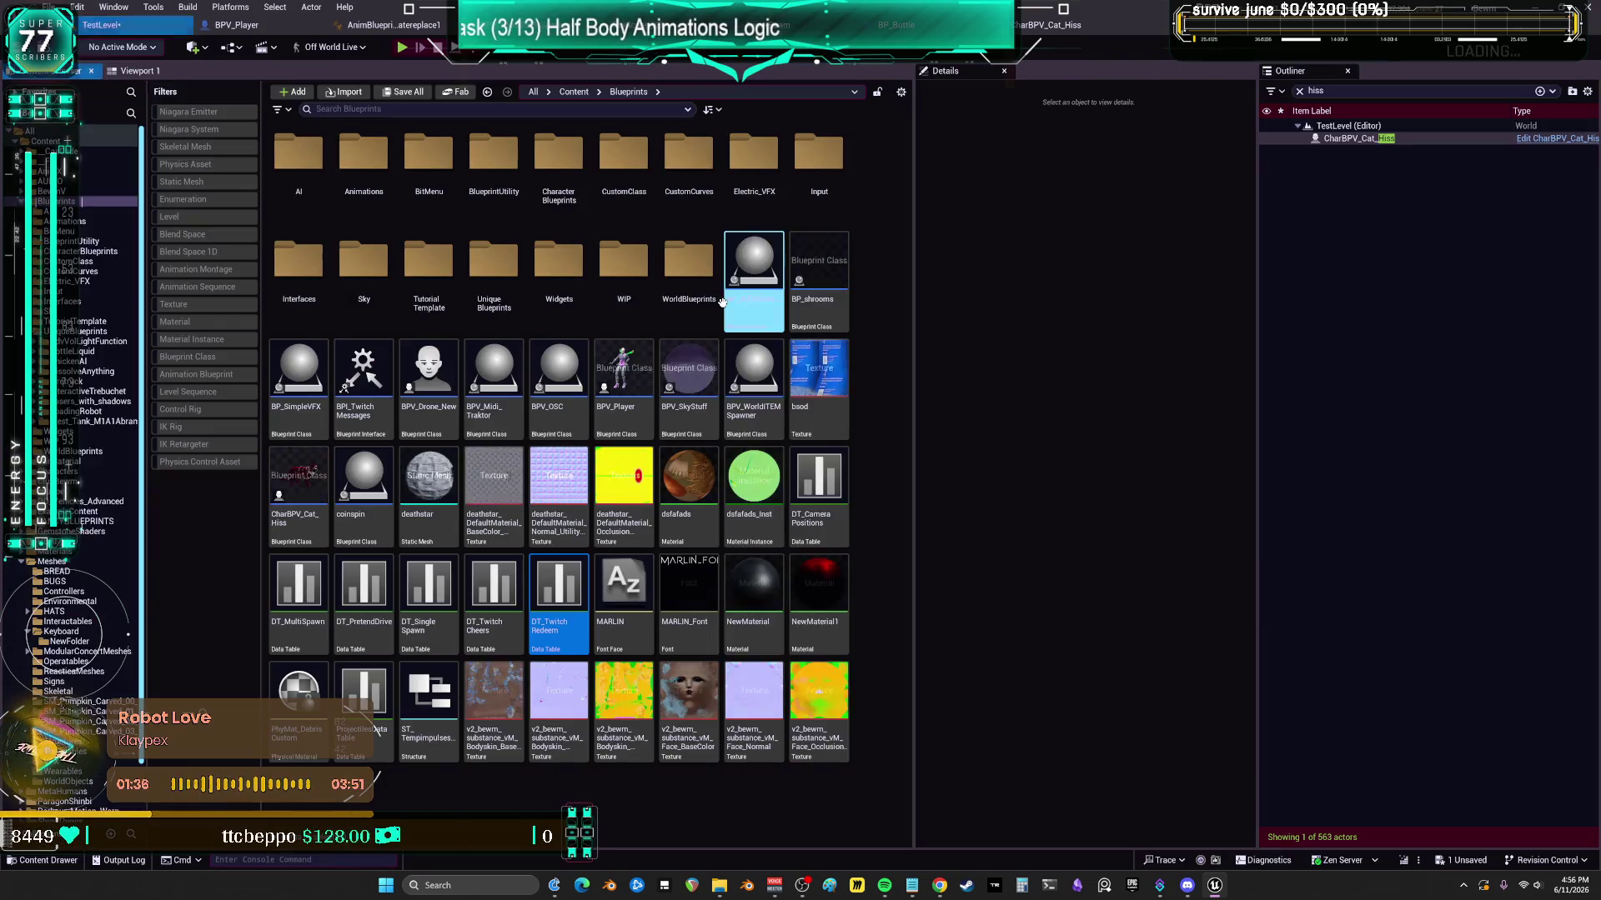
- Open DT_TwitchRedeem sorted by Row Name and scroll to the keyboard row
{"action": "double_click", "coordinate": [555, 569]}
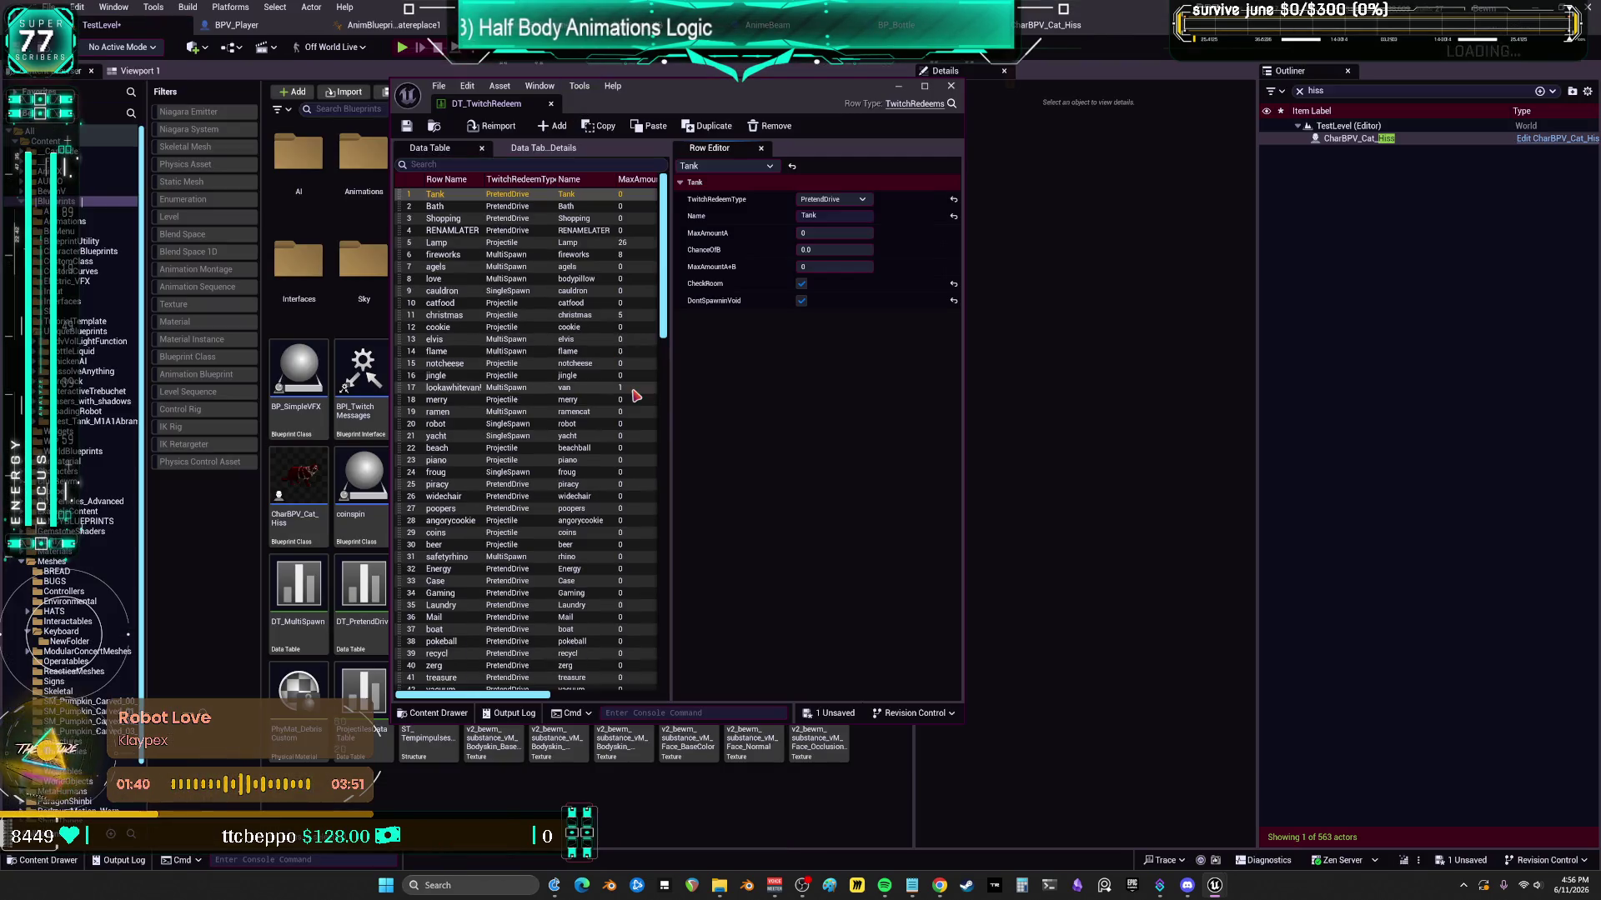
{"action": "left_click", "coordinate": [455, 180]}
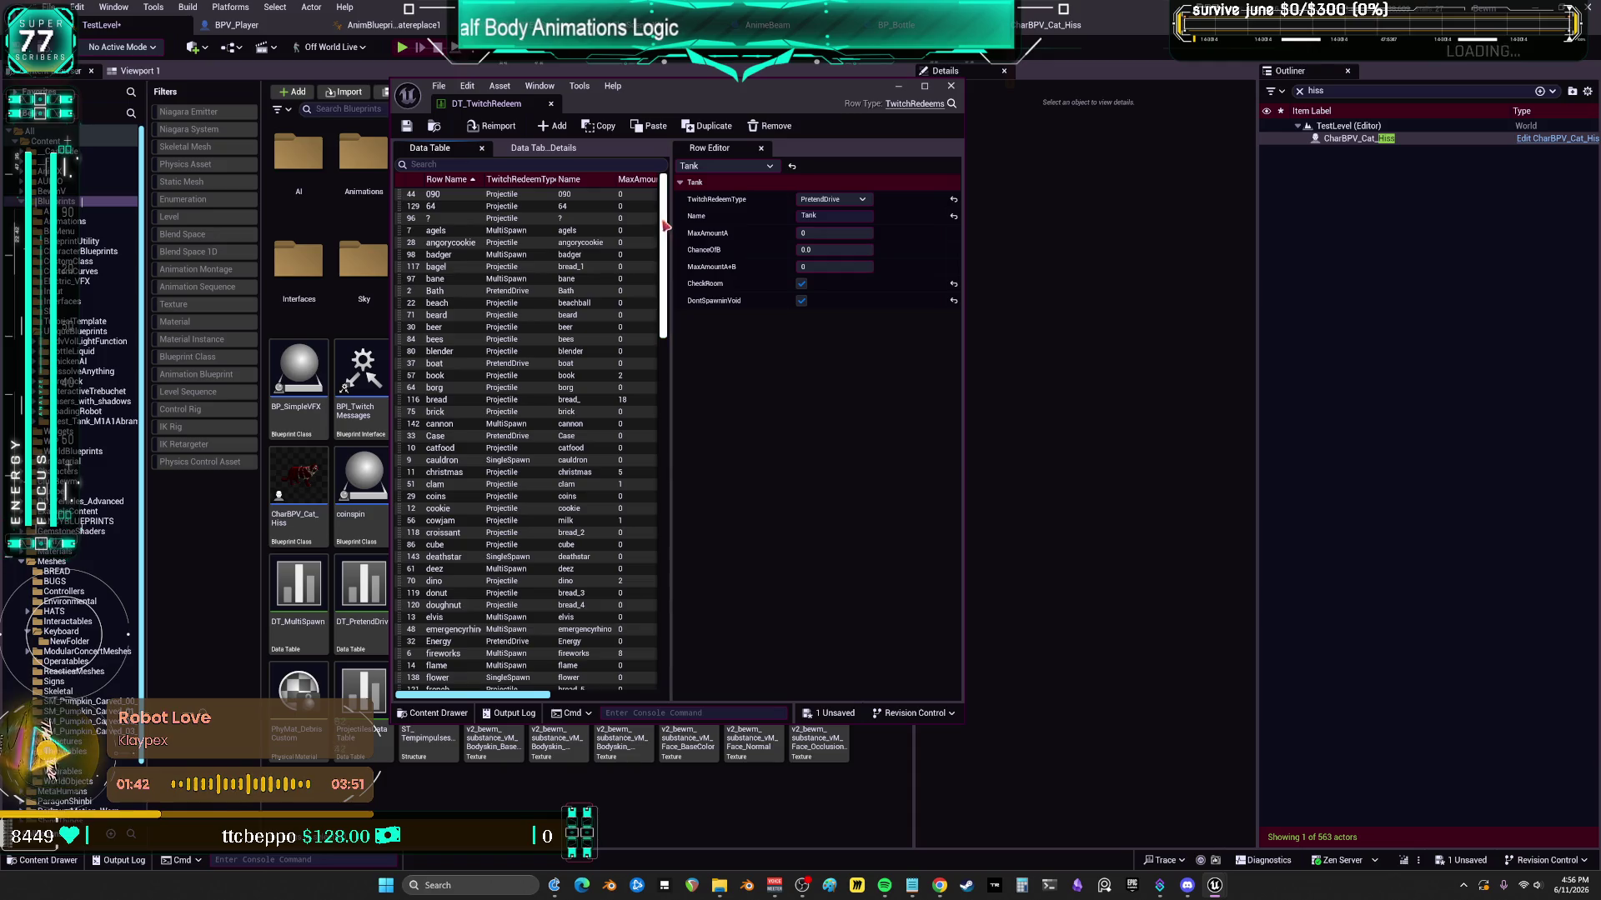
{"action": "left_click_drag", "start_coordinate": [666, 221], "coordinate": [658, 311]}
{"action": "scroll", "coordinate": [467, 408], "scroll_direction": "down", "scroll_amount": 3}
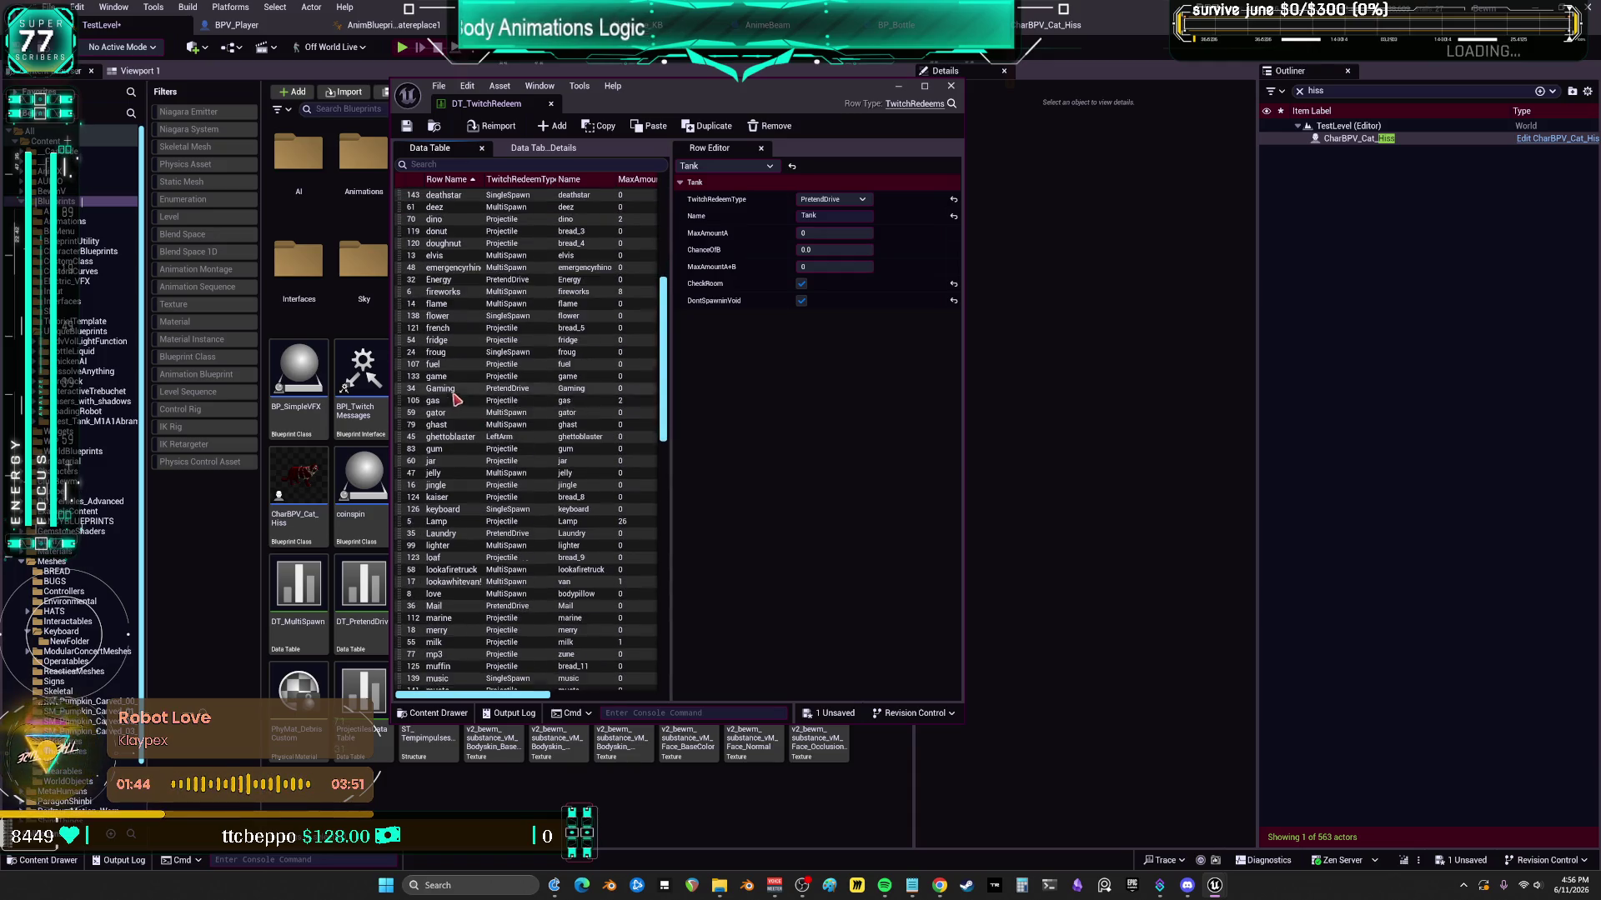
{"action": "left_click", "coordinate": [442, 498]}
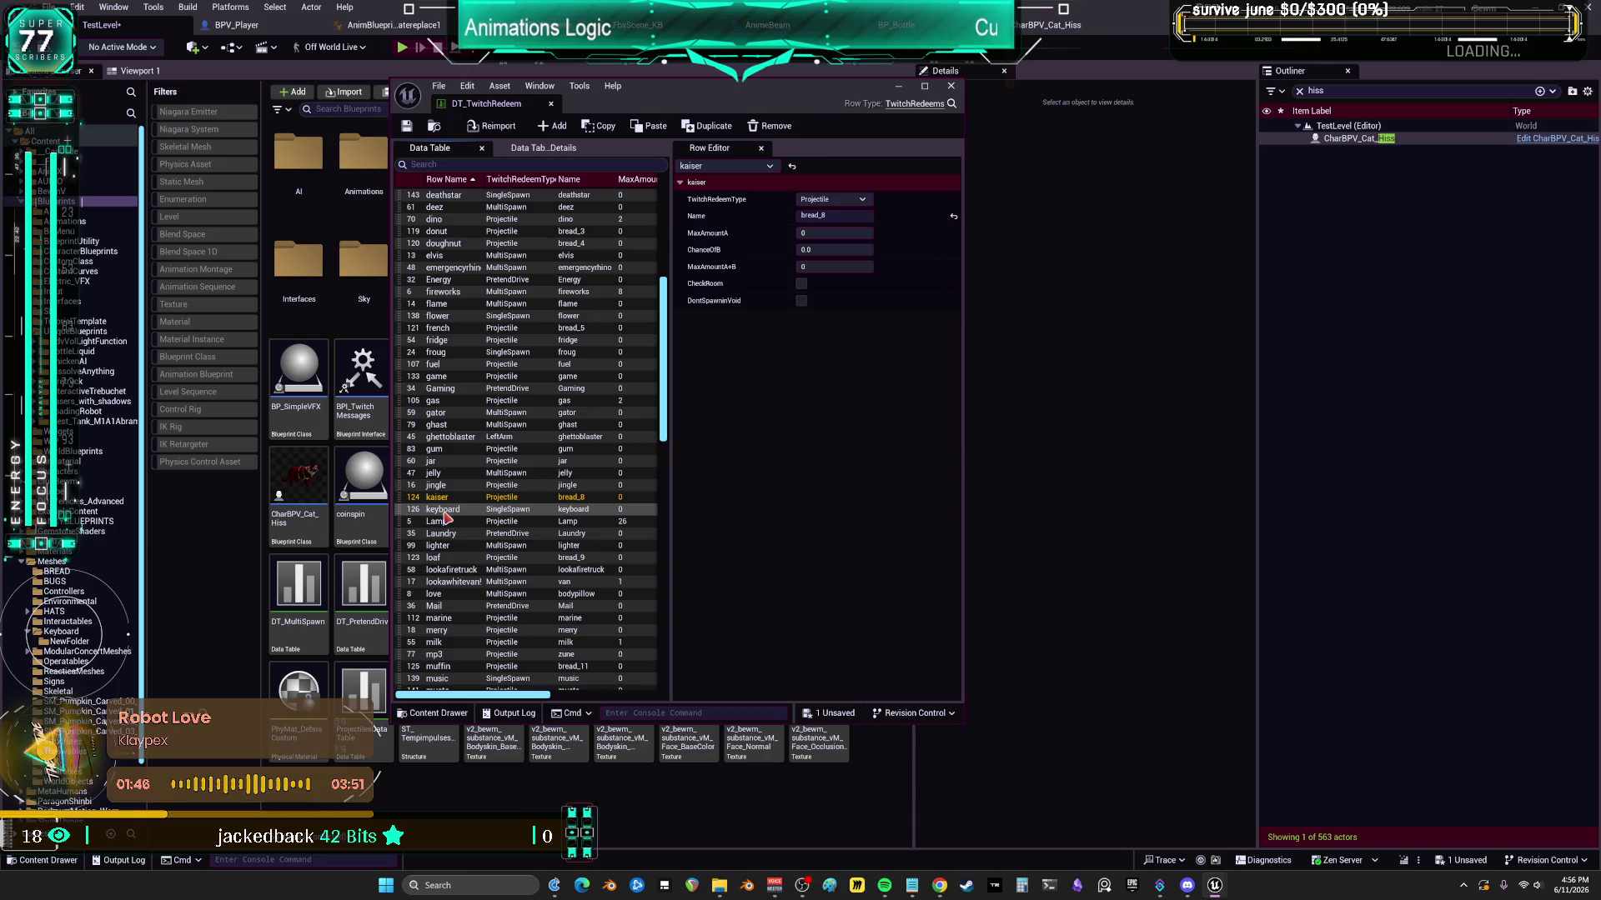
- Paste the copied values into the keyboard row, close the table and start Play
{"action": "right_click", "coordinate": [445, 515]}
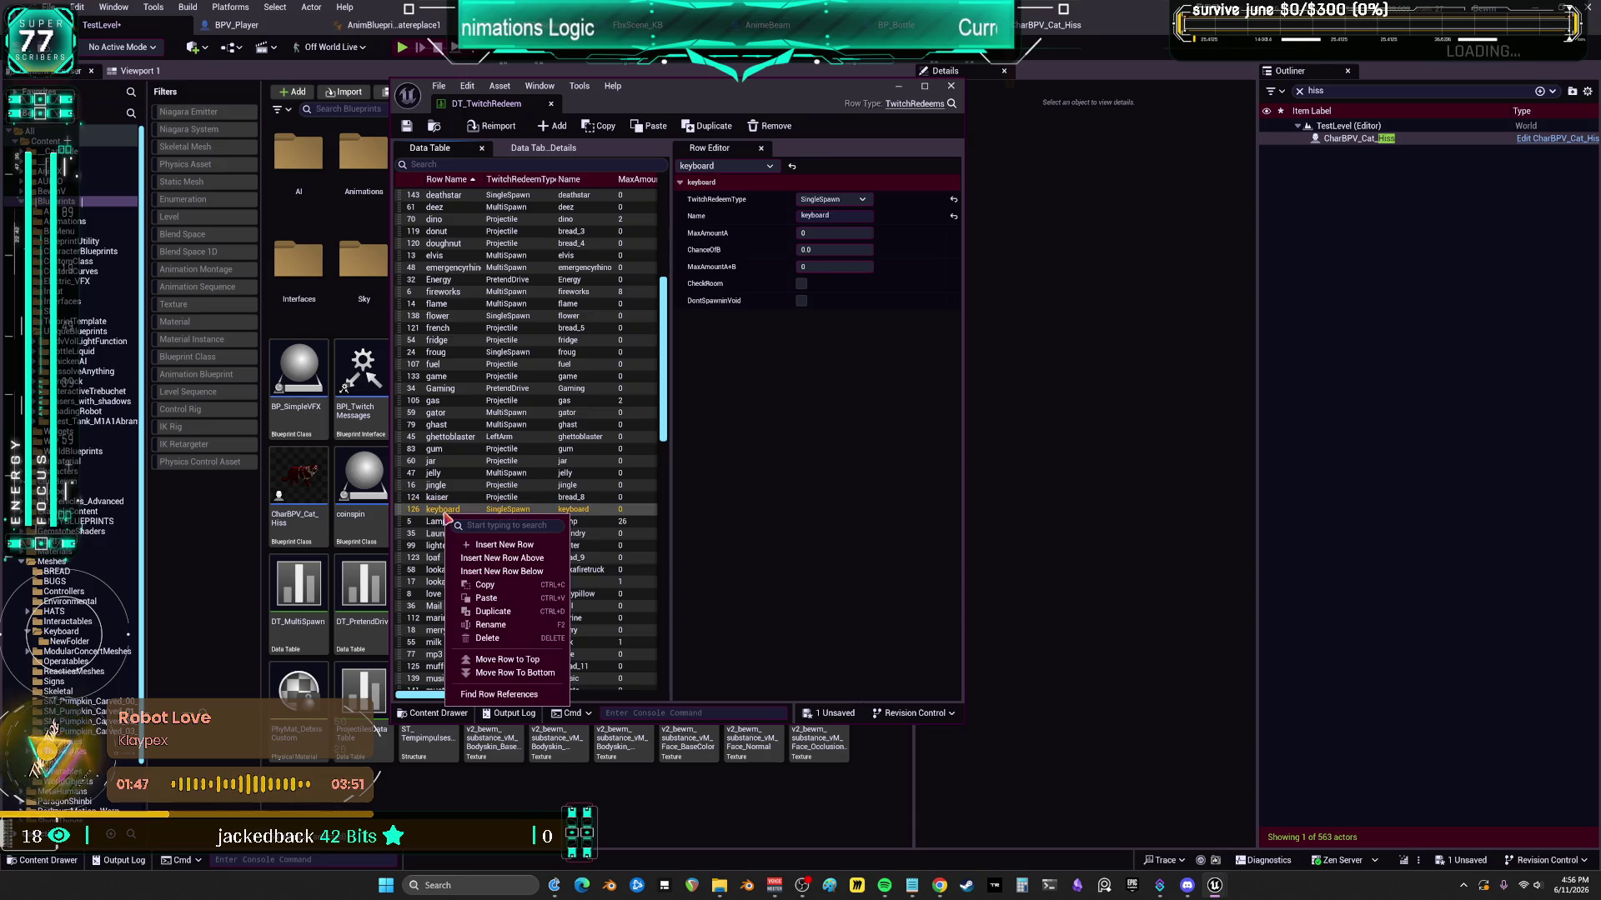
{"action": "left_click", "coordinate": [505, 600]}
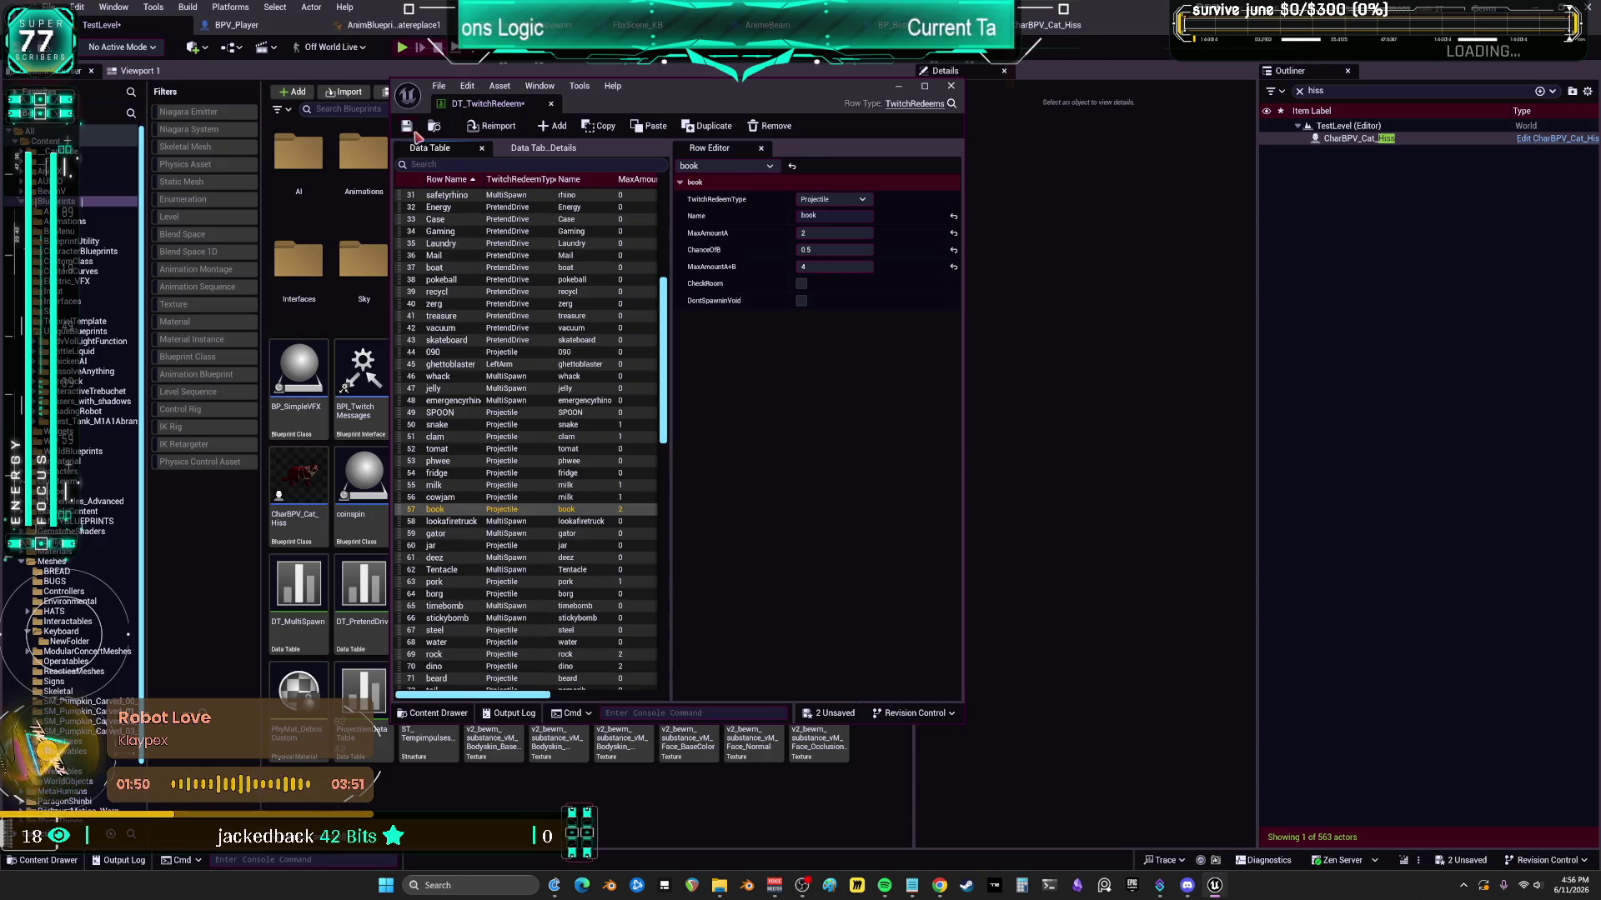
{"action": "left_click", "coordinate": [956, 88]}
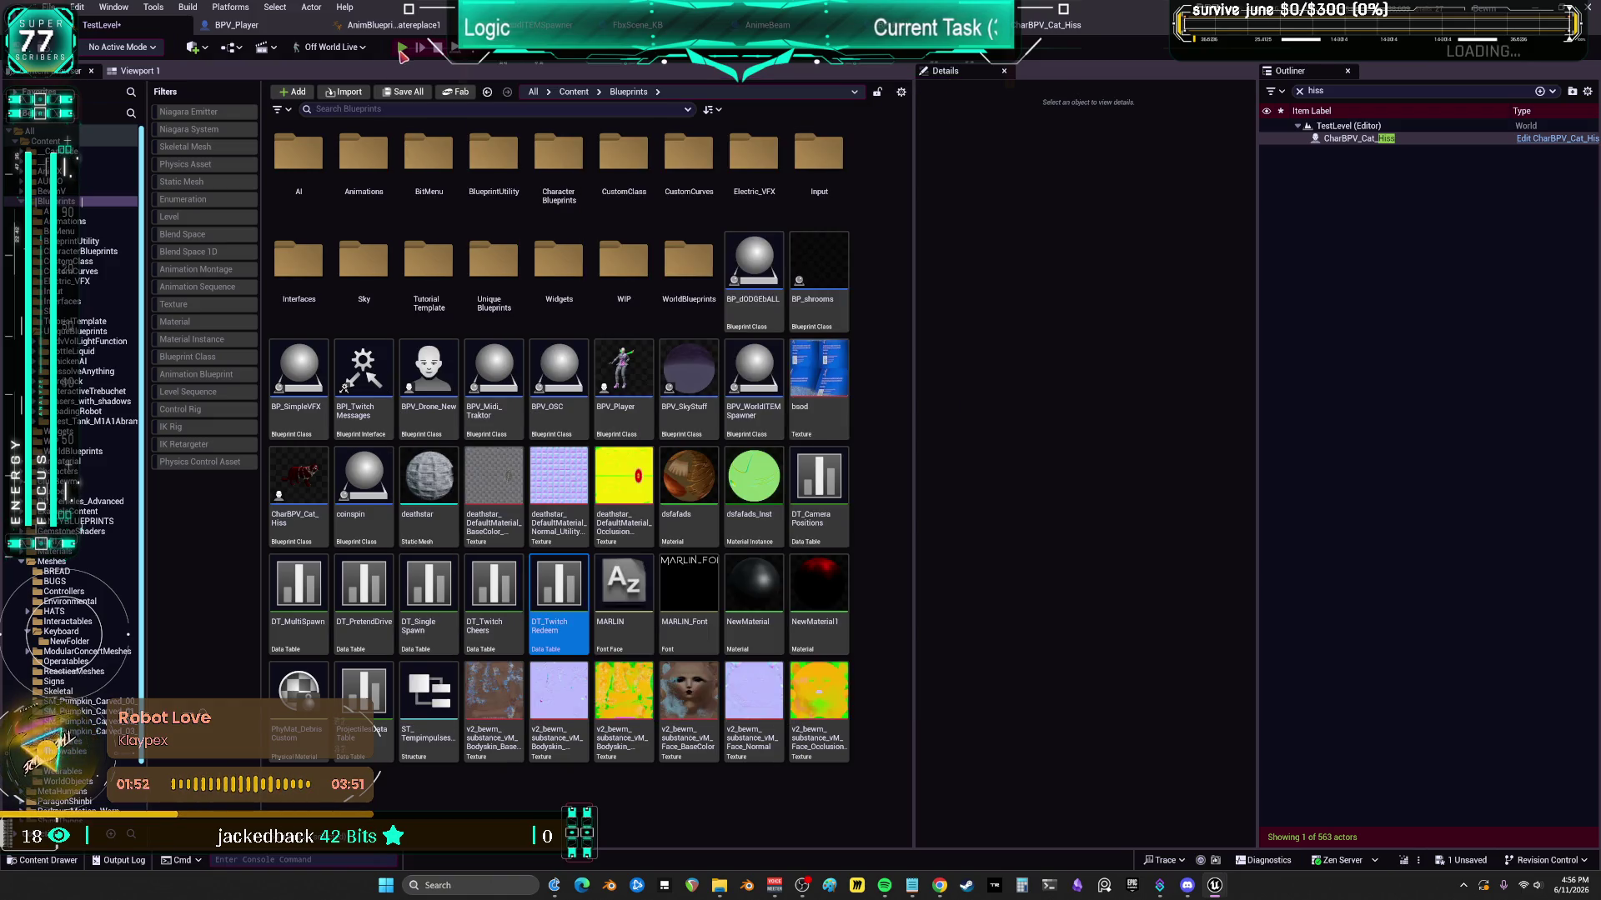
{"action": "left_click", "coordinate": [402, 52]}
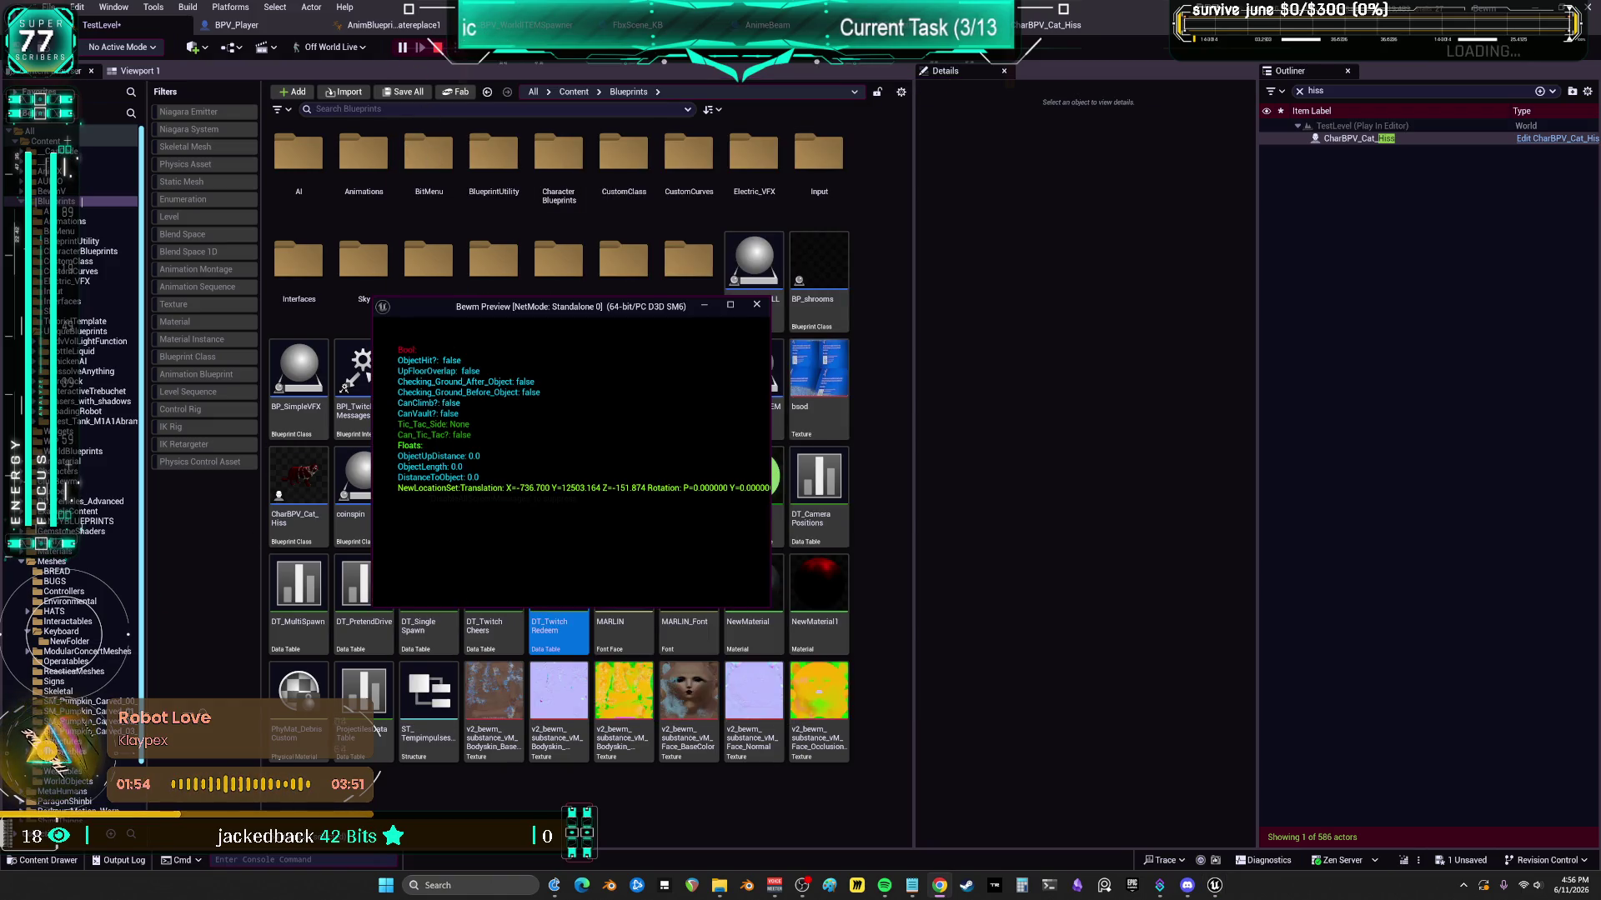
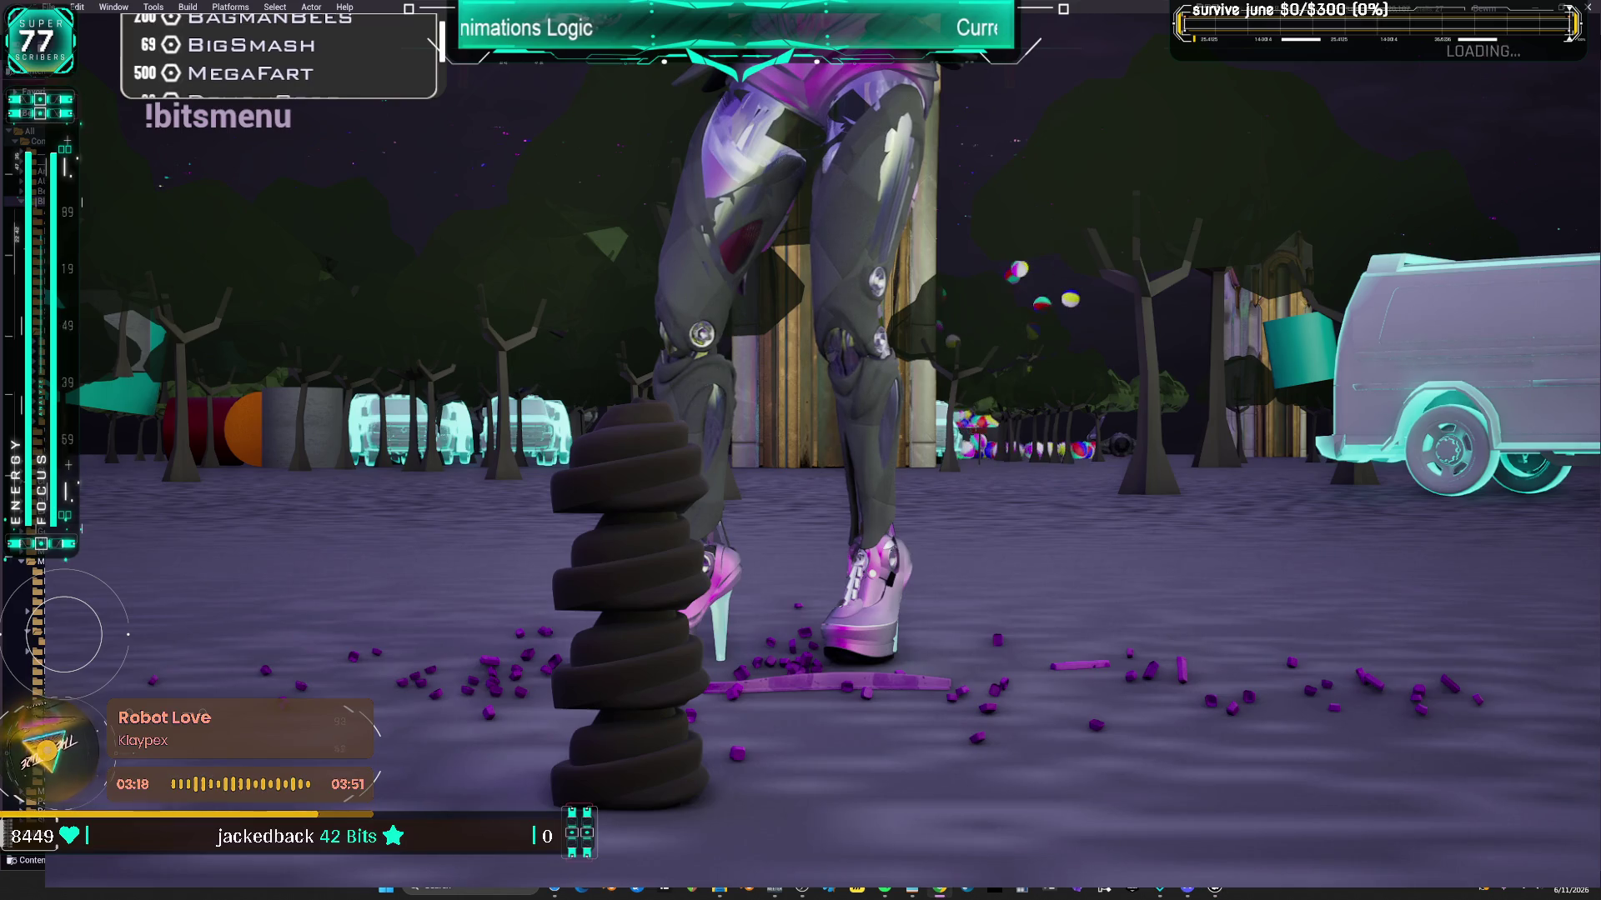
- Stop play and frame BPV_Player's Toggles graph on the ChatKeyboard_Event SpawnActor Fbx Scene KB chain
{"action": "key", "text": "Escape"}
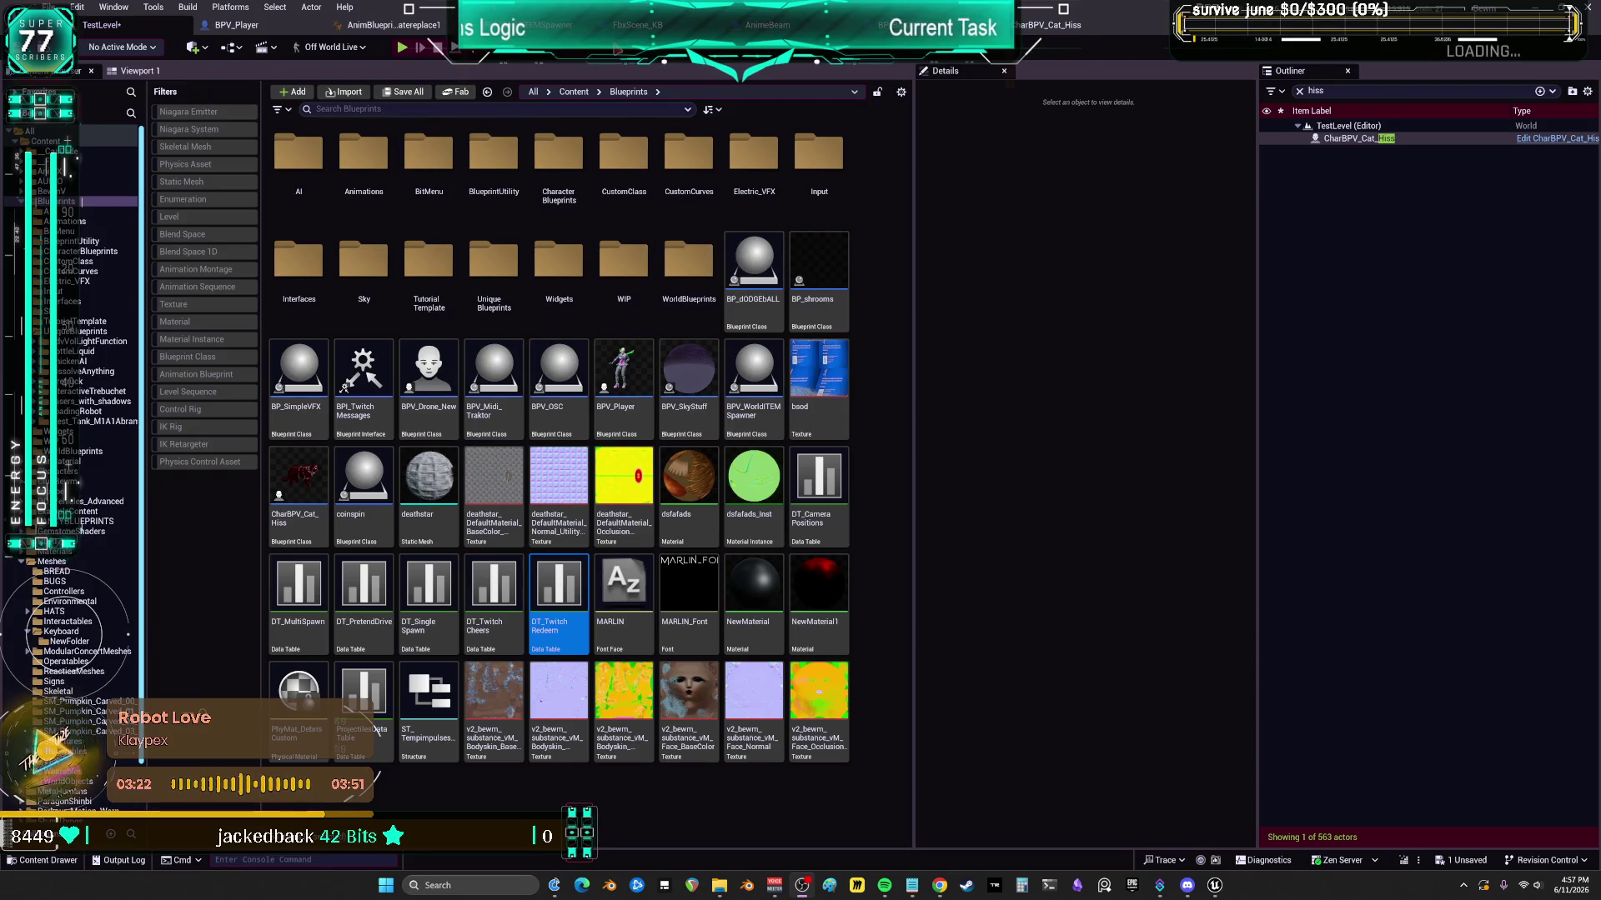
{"action": "left_click", "coordinate": [250, 25]}
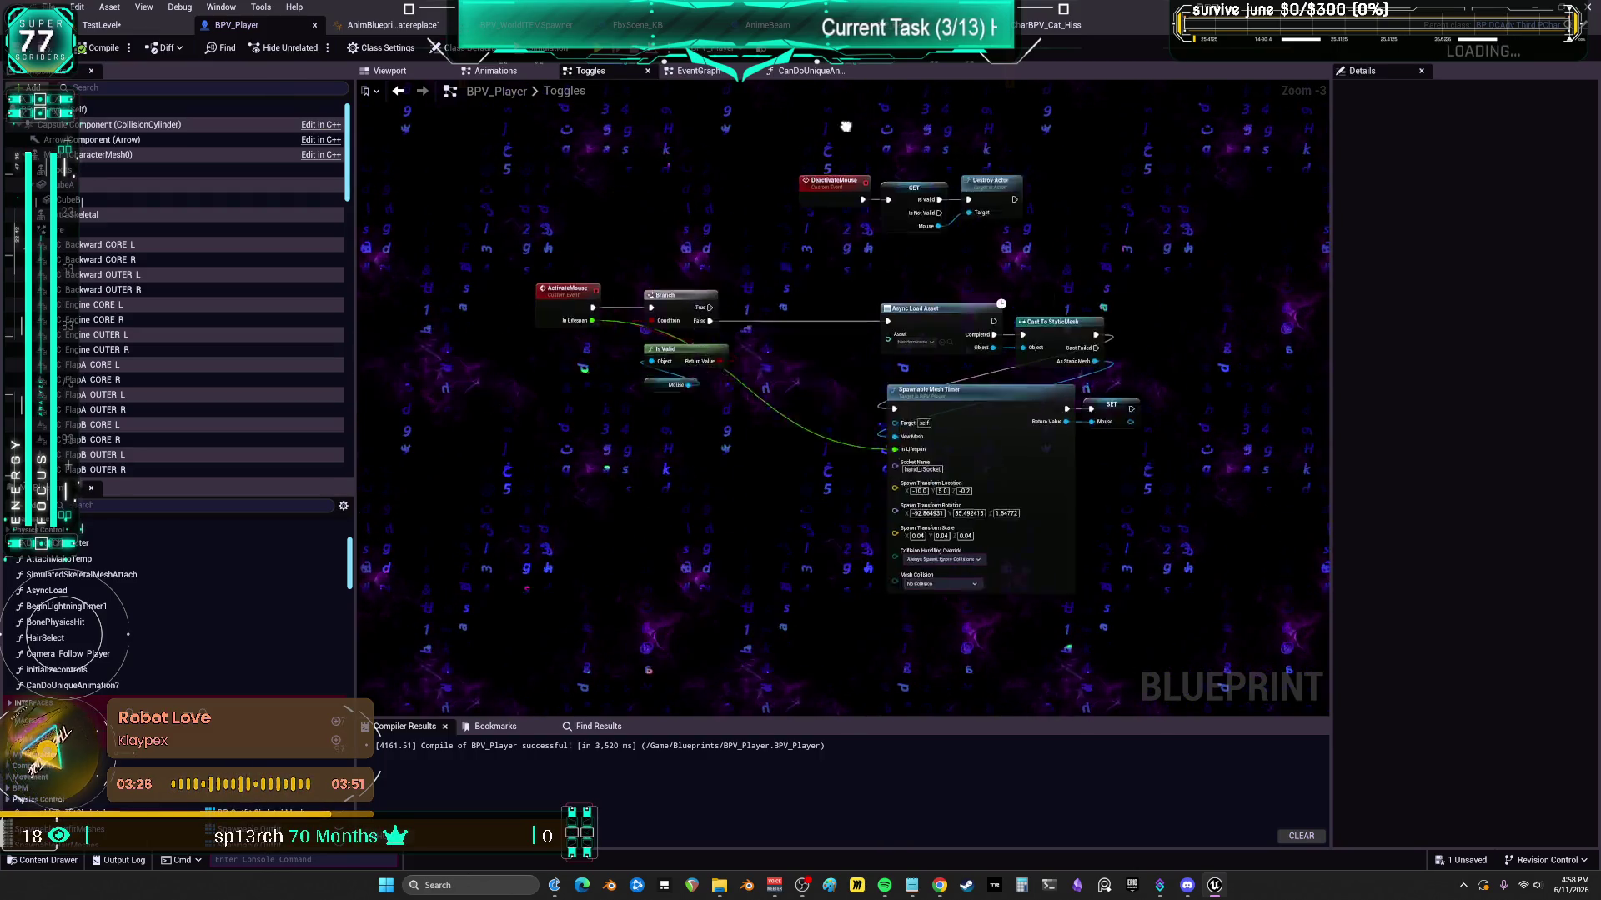
{"action": "scroll", "coordinate": [700, 409], "scroll_direction": "down", "scroll_amount": 3}
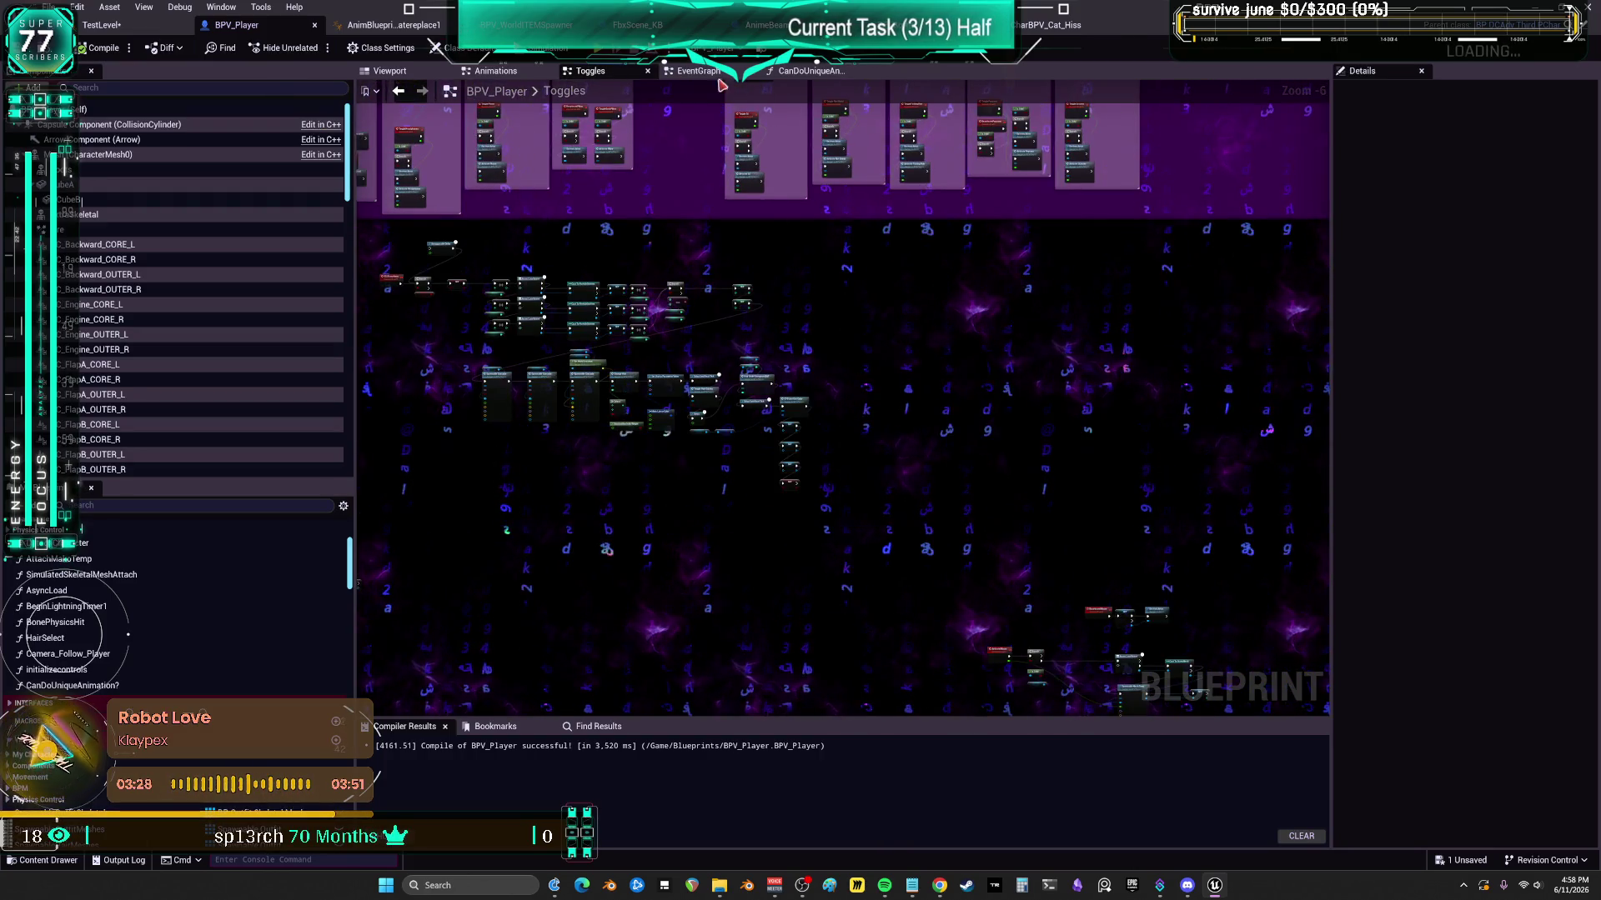
{"action": "scroll", "coordinate": [922, 382], "scroll_direction": "down", "scroll_amount": 4}
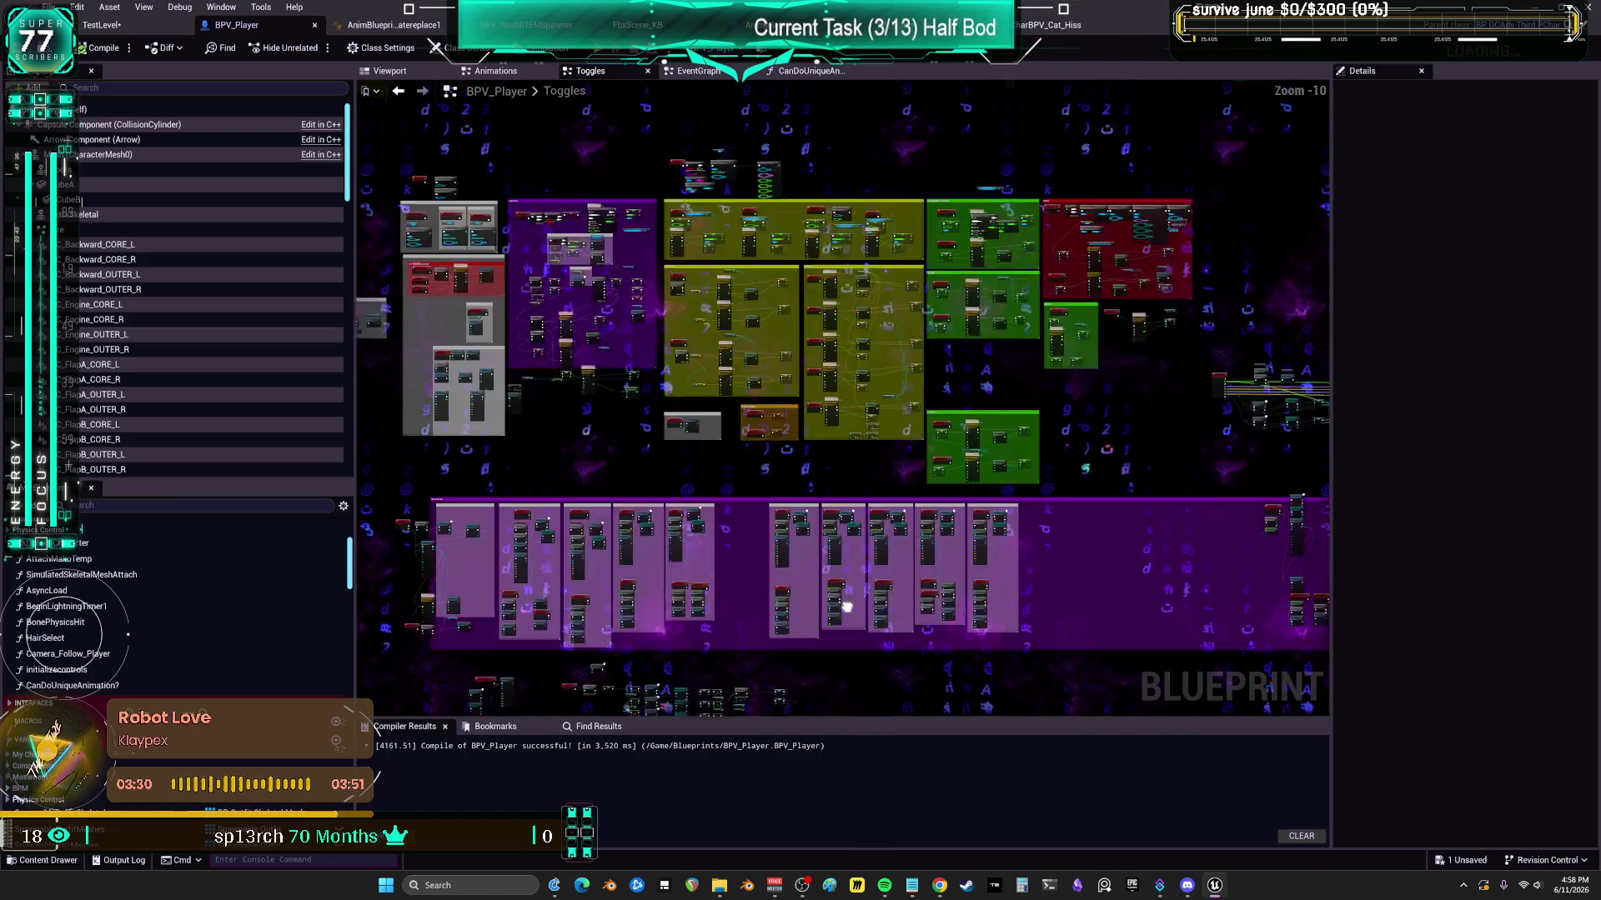
{"action": "mouse_move", "coordinate": [847, 607]}
{"action": "left_mouse_down"}
{"action": "mouse_move", "coordinate": [733, 318]}
{"action": "mouse_move", "coordinate": [613, 250]}
{"action": "left_mouse_up"}
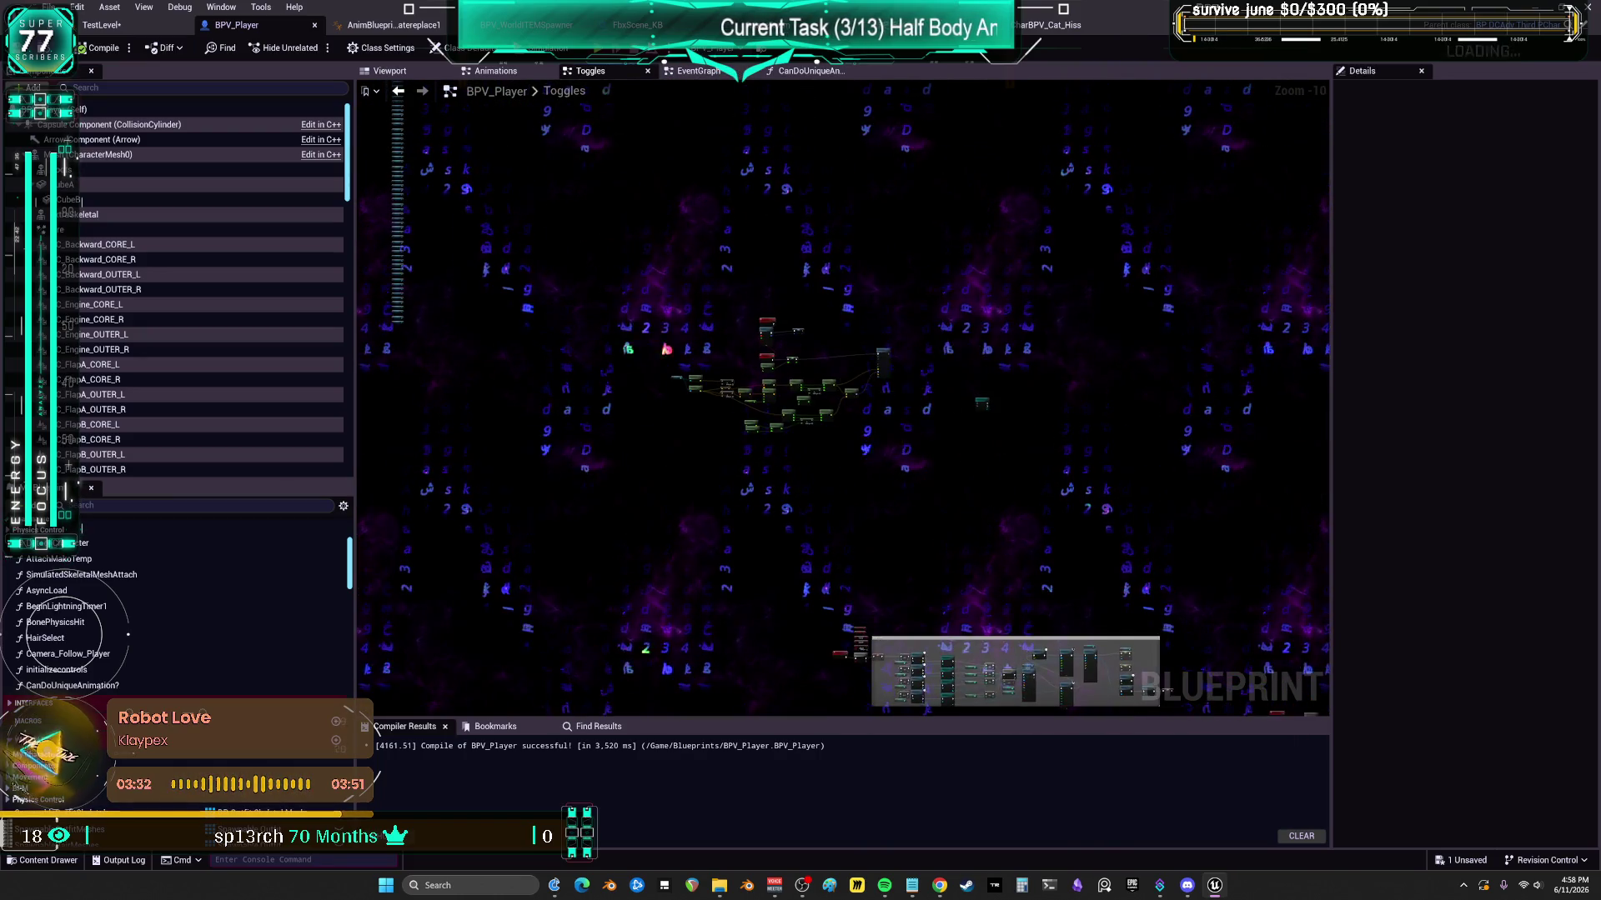
{"action": "scroll", "coordinate": [693, 354], "scroll_direction": "up", "scroll_amount": 8}
{"action": "mouse_move", "coordinate": [693, 354]}
{"action": "left_mouse_down"}
{"action": "mouse_move", "coordinate": [750, 584]}
{"action": "mouse_move", "coordinate": [775, 480]}
{"action": "mouse_move", "coordinate": [772, 283]}
{"action": "mouse_move", "coordinate": [761, 474]}
{"action": "left_mouse_up"}
{"action": "left_click_drag", "start_coordinate": [547, 384], "coordinate": [539, 329]}
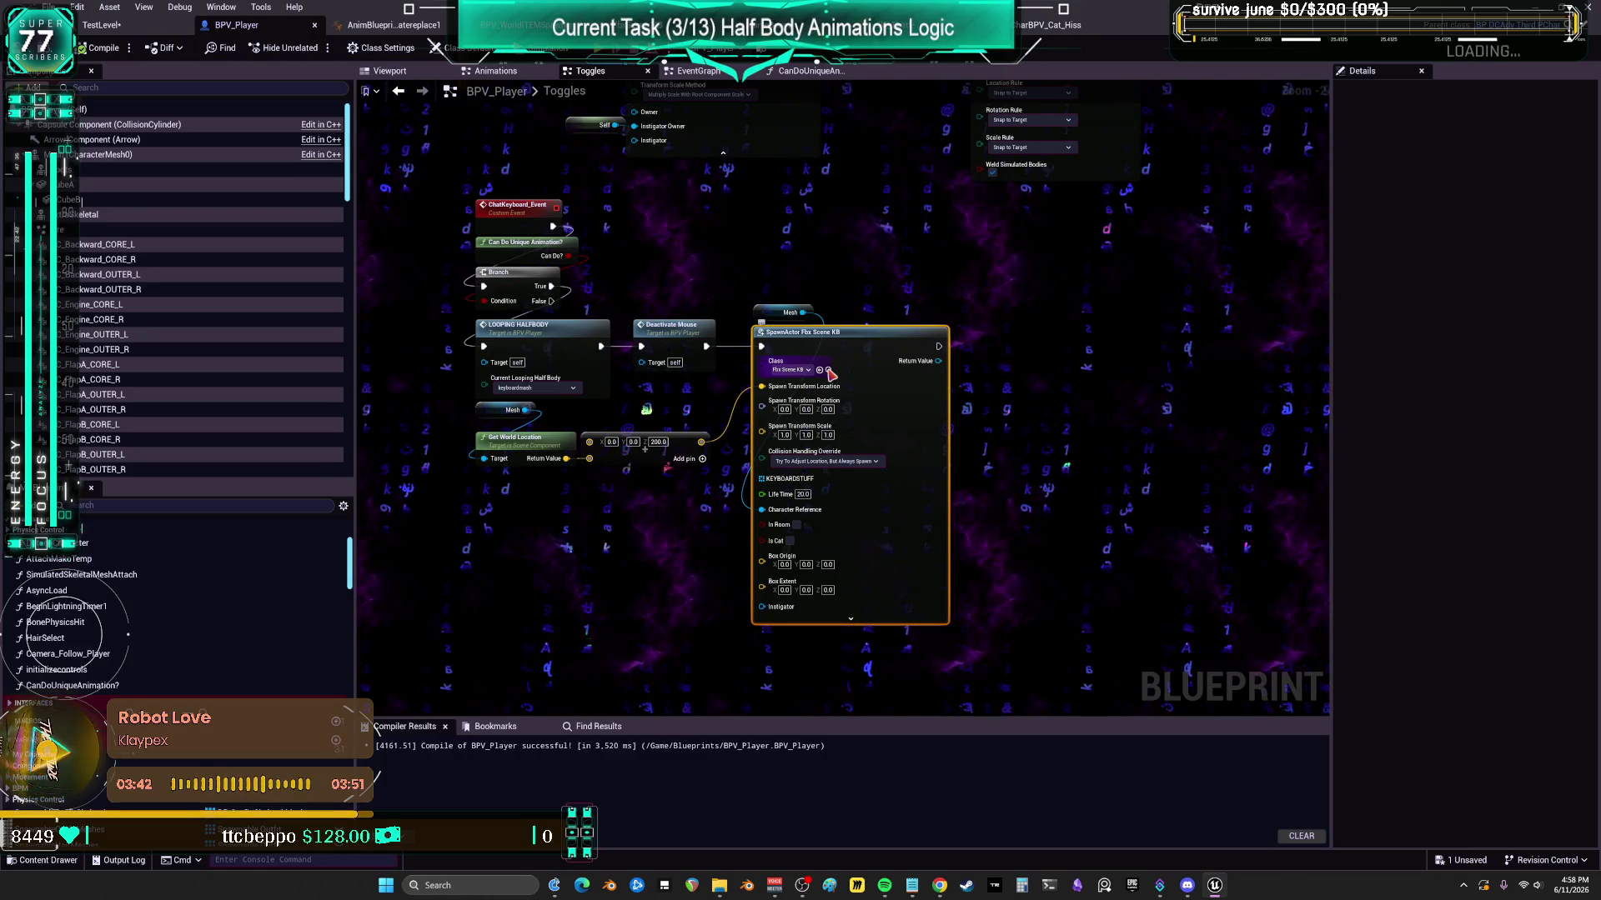
- Open FbxScene_KB's EventGraph and select the End Looping Half Body call in its end animation branch
{"action": "left_click", "coordinate": [828, 371]}
{"action": "double_click", "coordinate": [298, 158]}
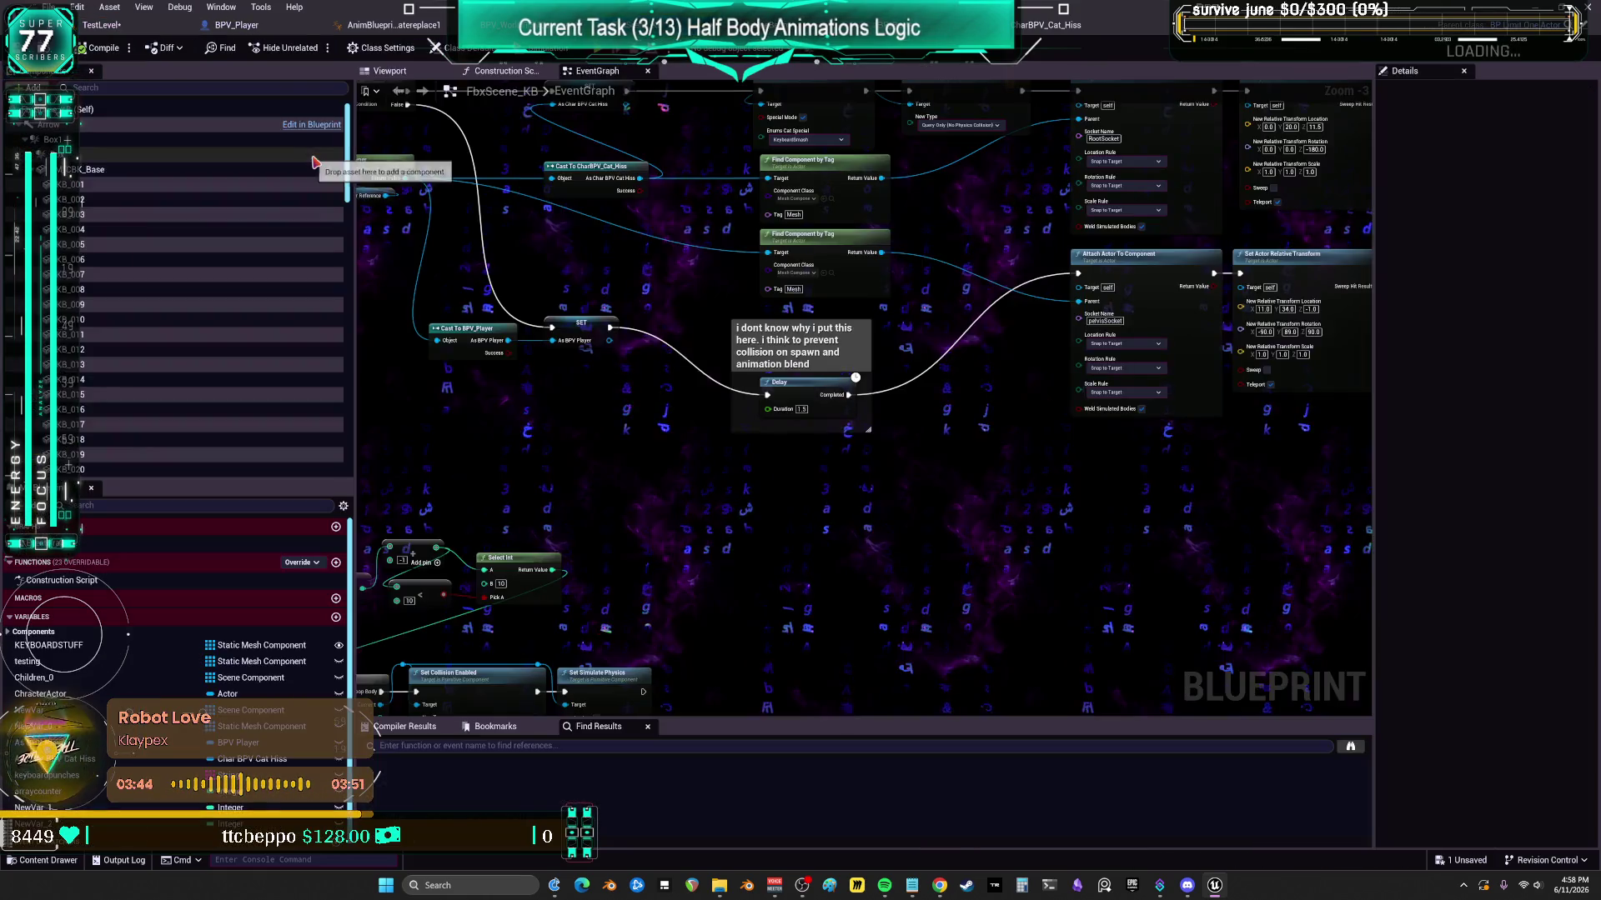
{"action": "scroll", "coordinate": [893, 343], "scroll_direction": "up", "scroll_amount": 2}
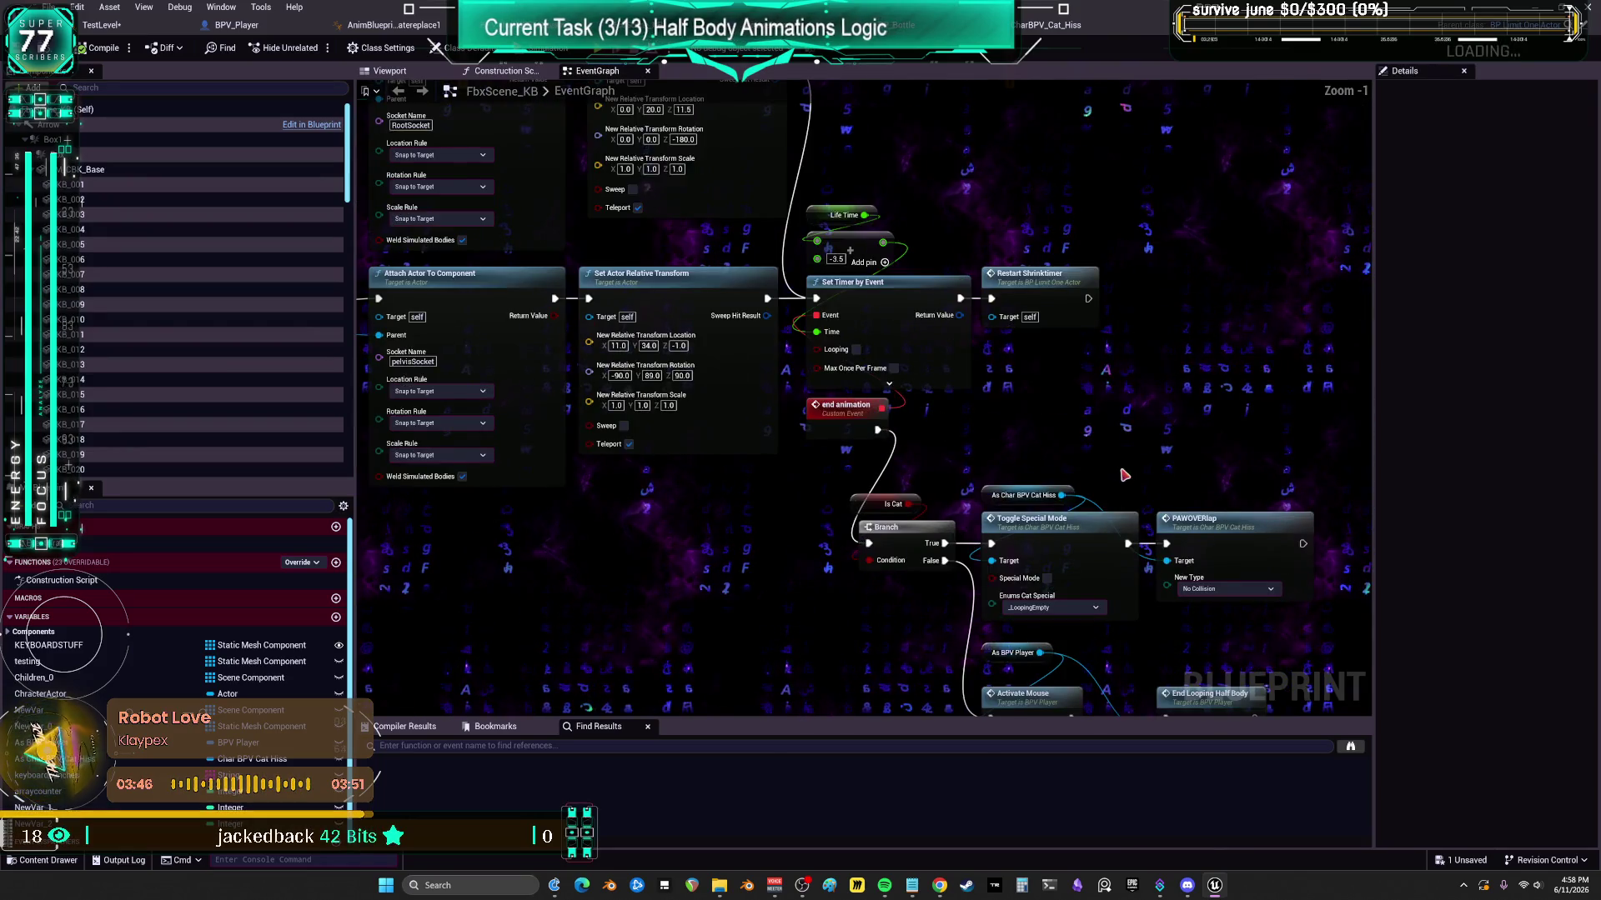
{"action": "left_click_drag", "start_coordinate": [1077, 414], "coordinate": [777, 228]}
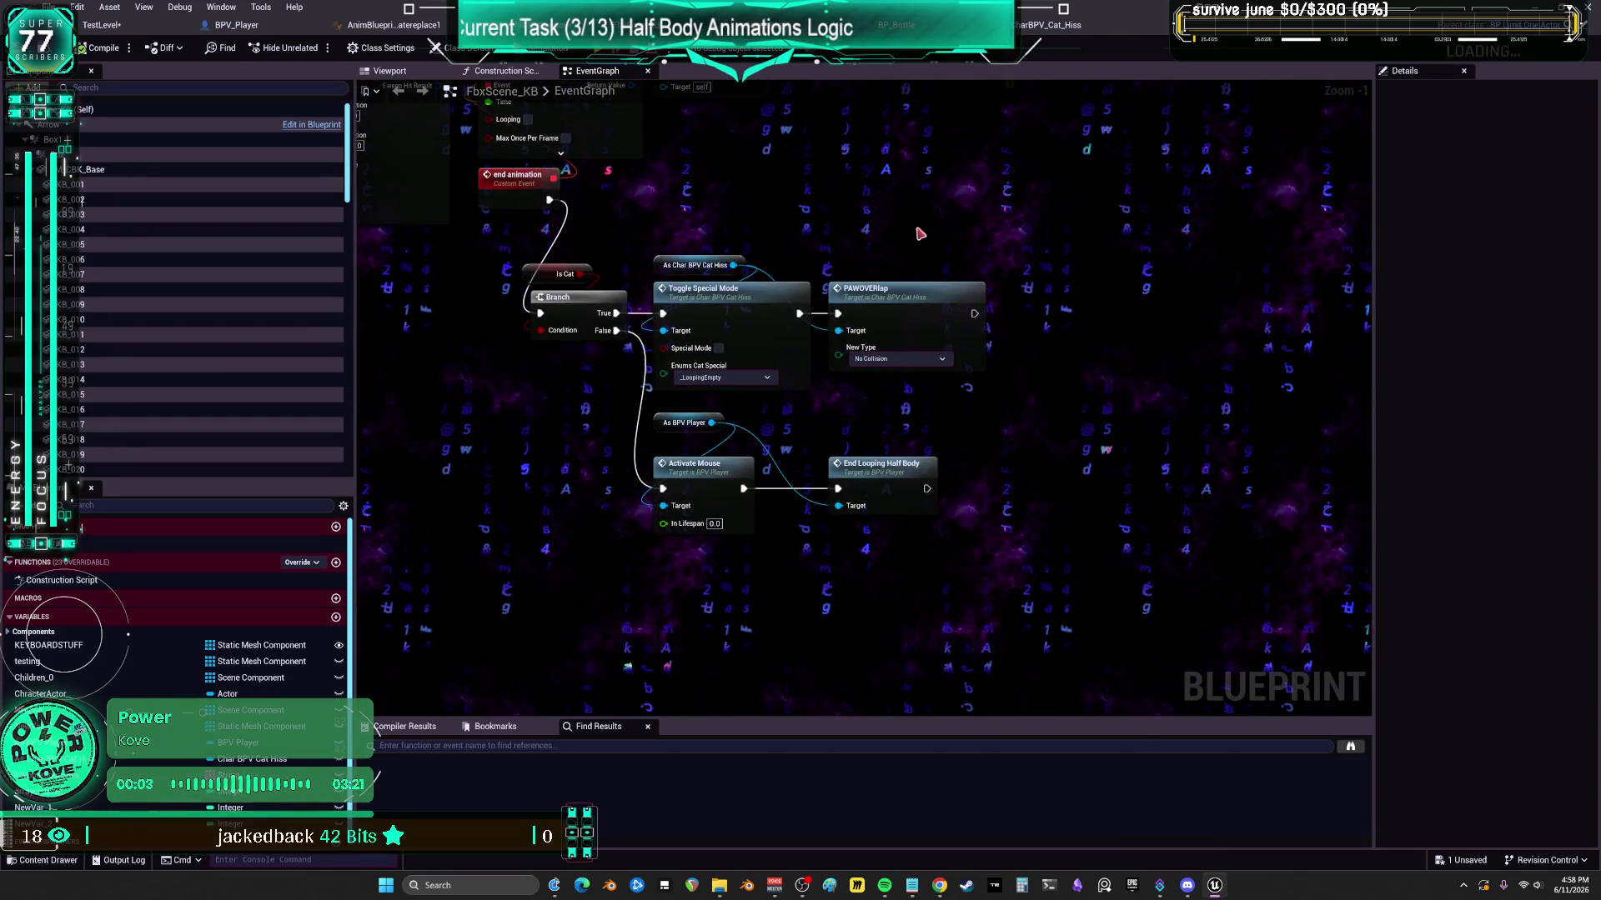
{"action": "left_click", "coordinate": [883, 465]}
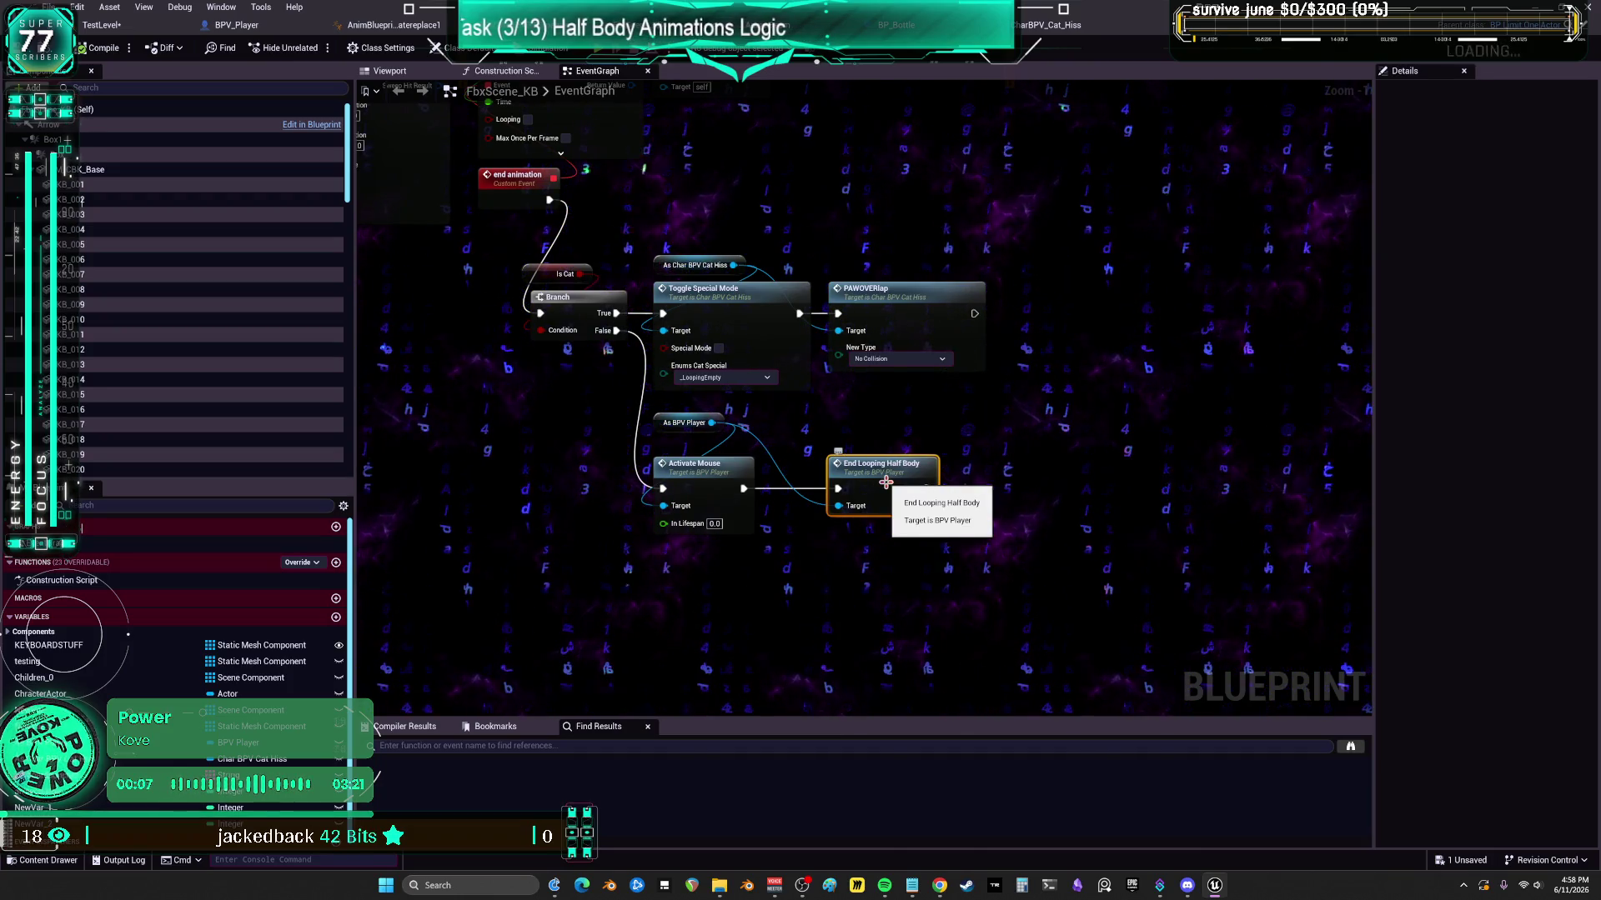
- Jump to BPV_Player's EndLoopingHalfBody event and inspect the Saved Looping Half Body setter and Looping Half Body group
{"action": "double_click", "coordinate": [886, 482]}
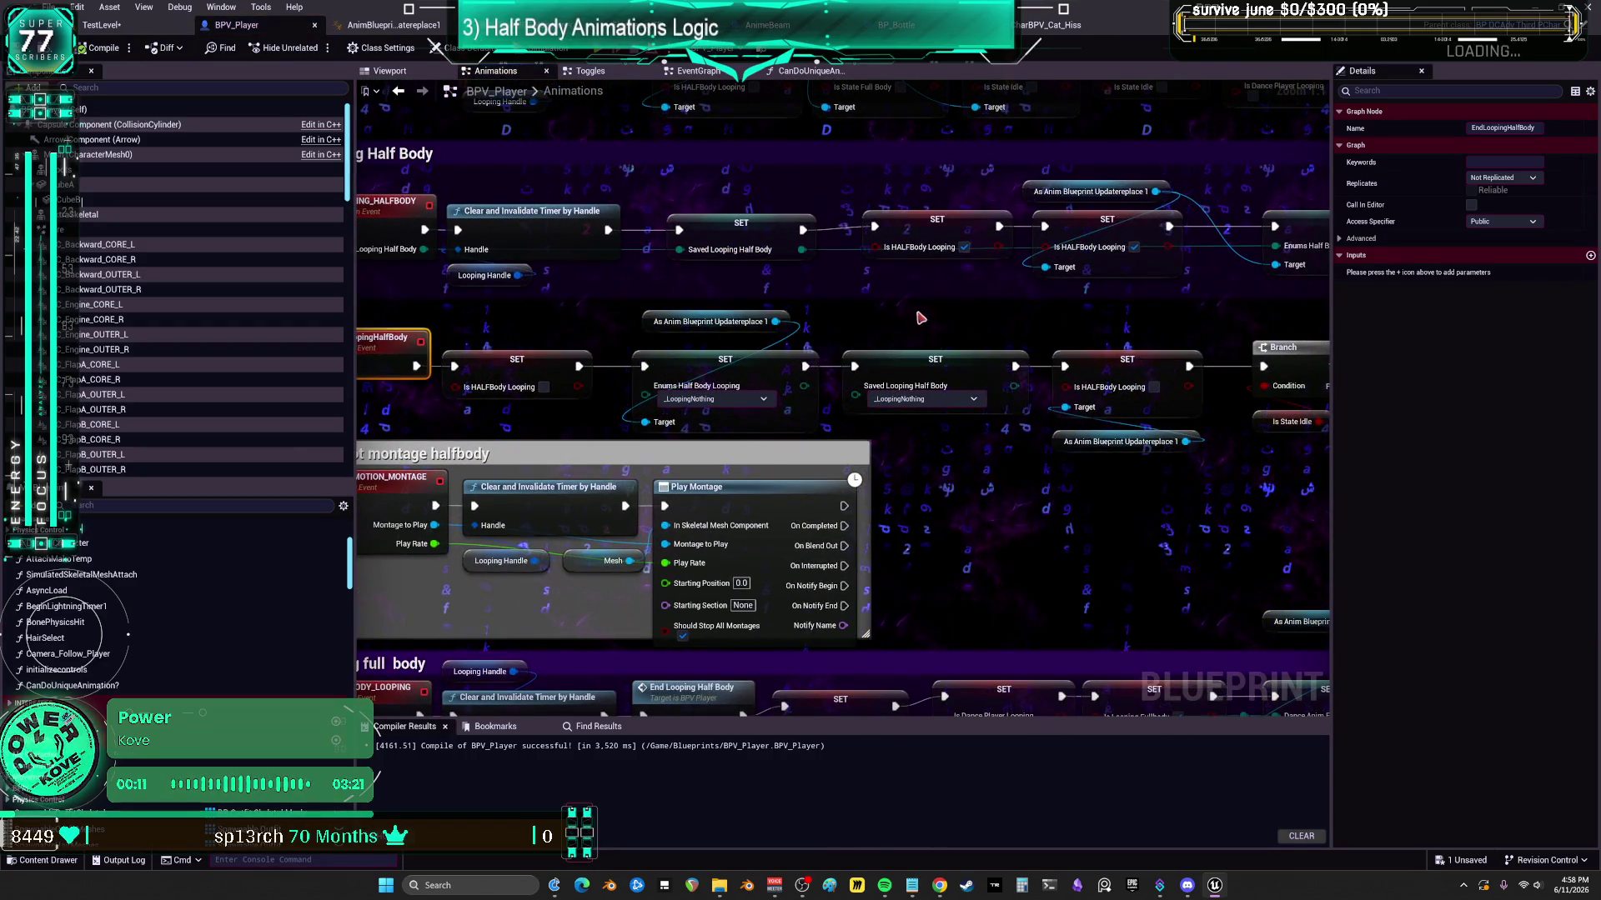
{"action": "left_click", "coordinate": [1075, 380]}
{"action": "mouse_move", "coordinate": [1305, 338]}
{"action": "left_mouse_down"}
{"action": "mouse_move", "coordinate": [863, 284]}
{"action": "mouse_move", "coordinate": [917, 413]}
{"action": "left_mouse_up"}
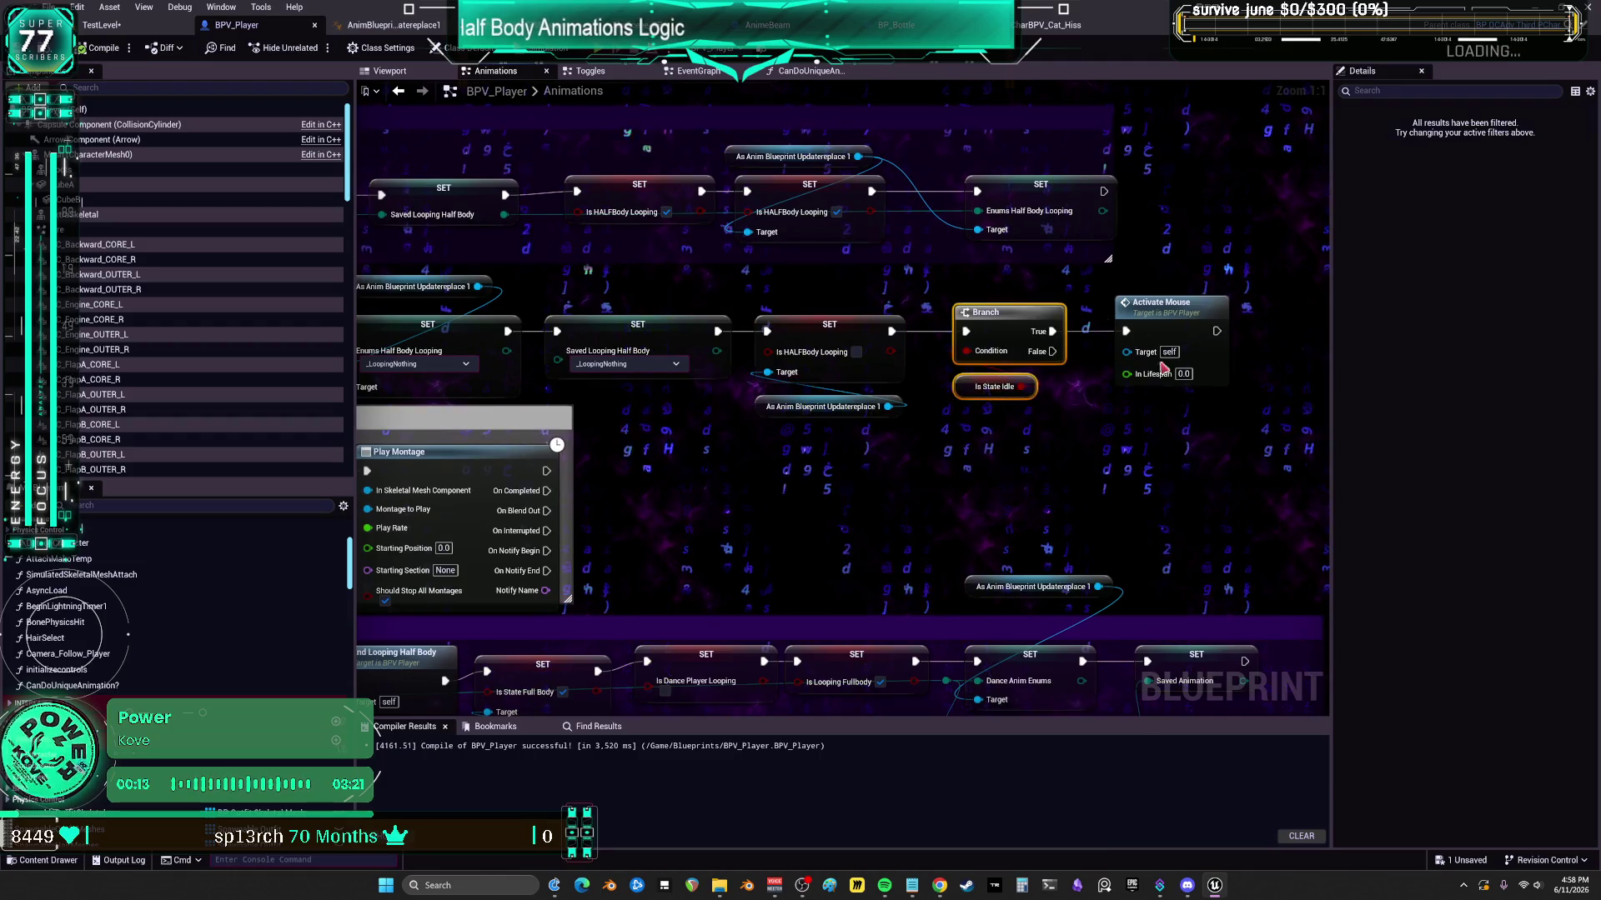
{"action": "left_click_drag", "start_coordinate": [545, 288], "coordinate": [922, 300]}
{"action": "left_click_drag", "start_coordinate": [831, 265], "coordinate": [439, 302]}
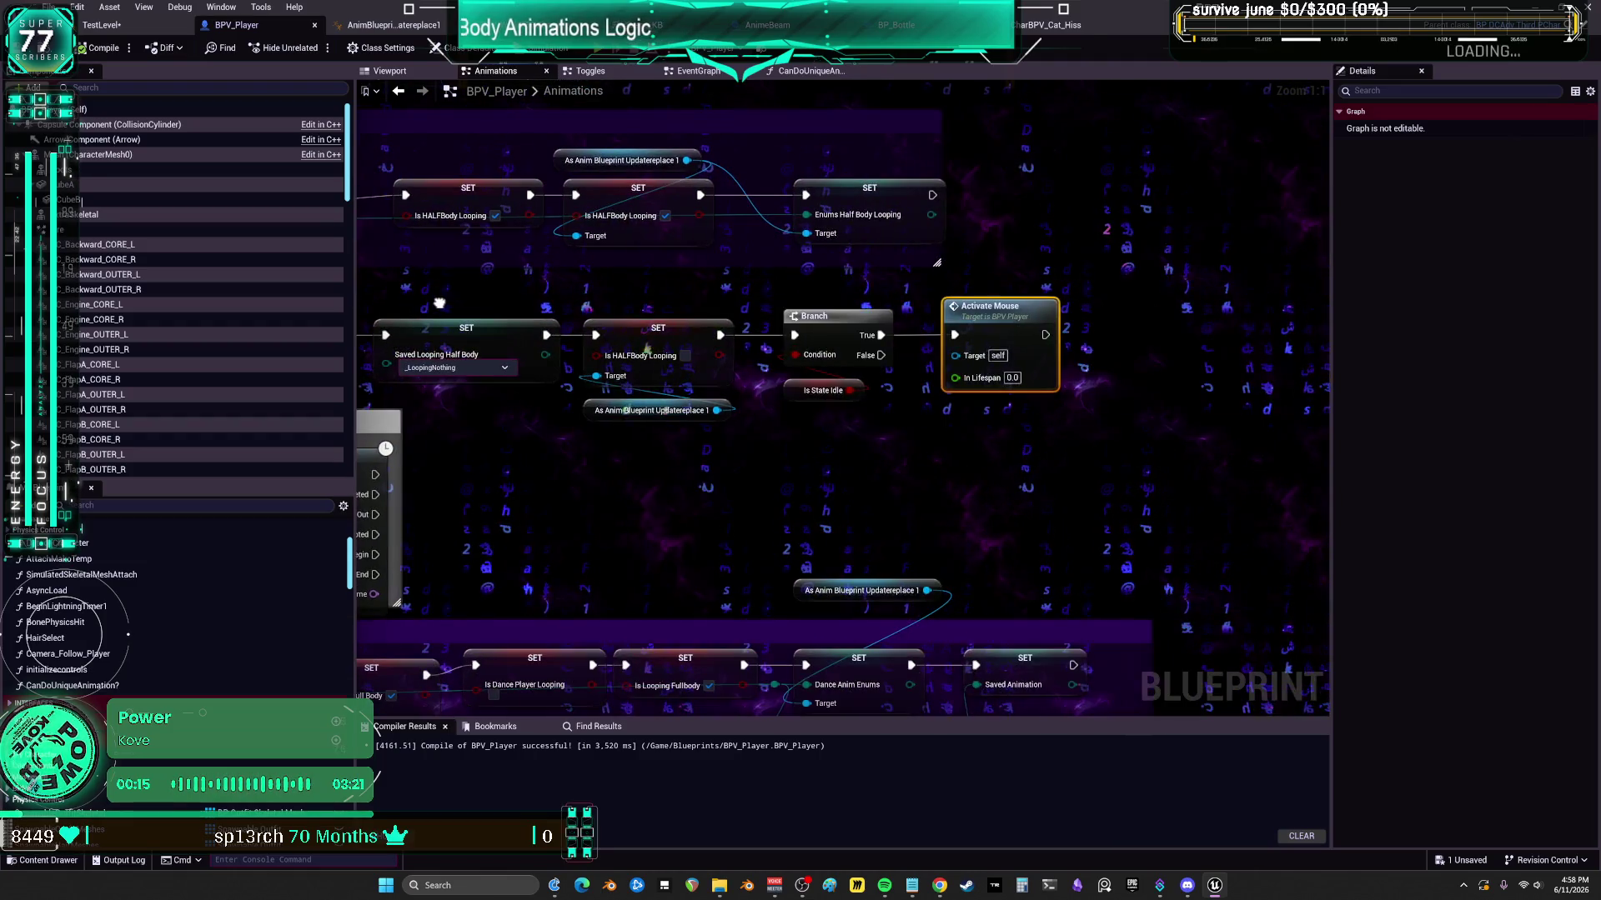
{"action": "scroll", "coordinate": [848, 388], "scroll_direction": "down", "scroll_amount": 2}
{"action": "key", "text": "1"}
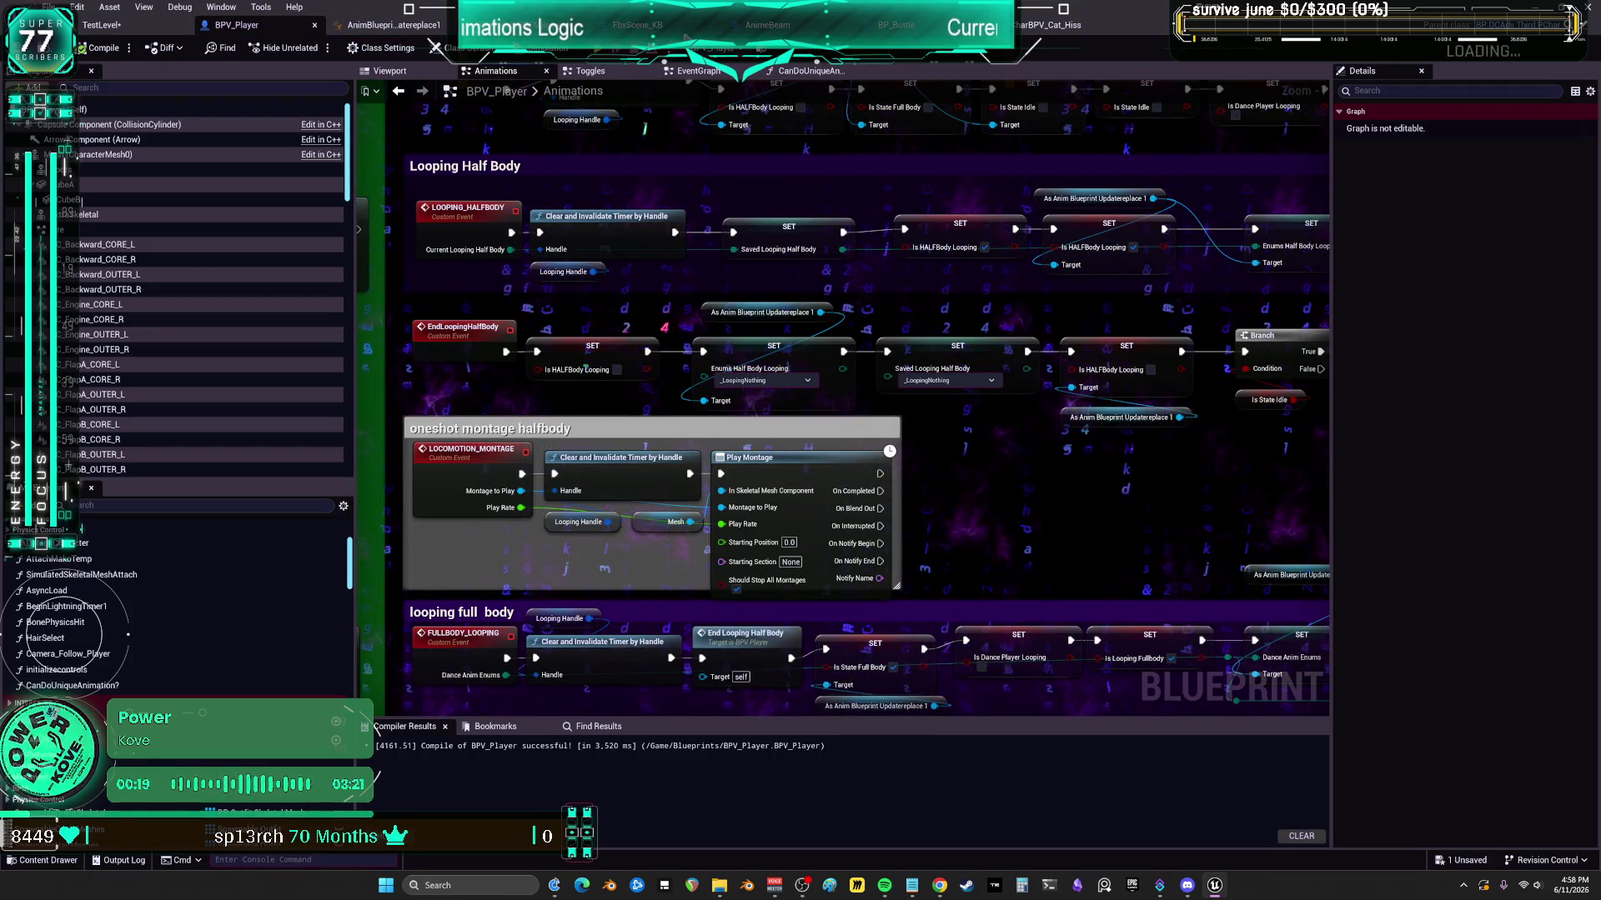
- Recheck FbxScene_KB's end animation branch, then return to the BPV_Player blueprint
{"action": "left_click", "coordinate": [638, 24]}
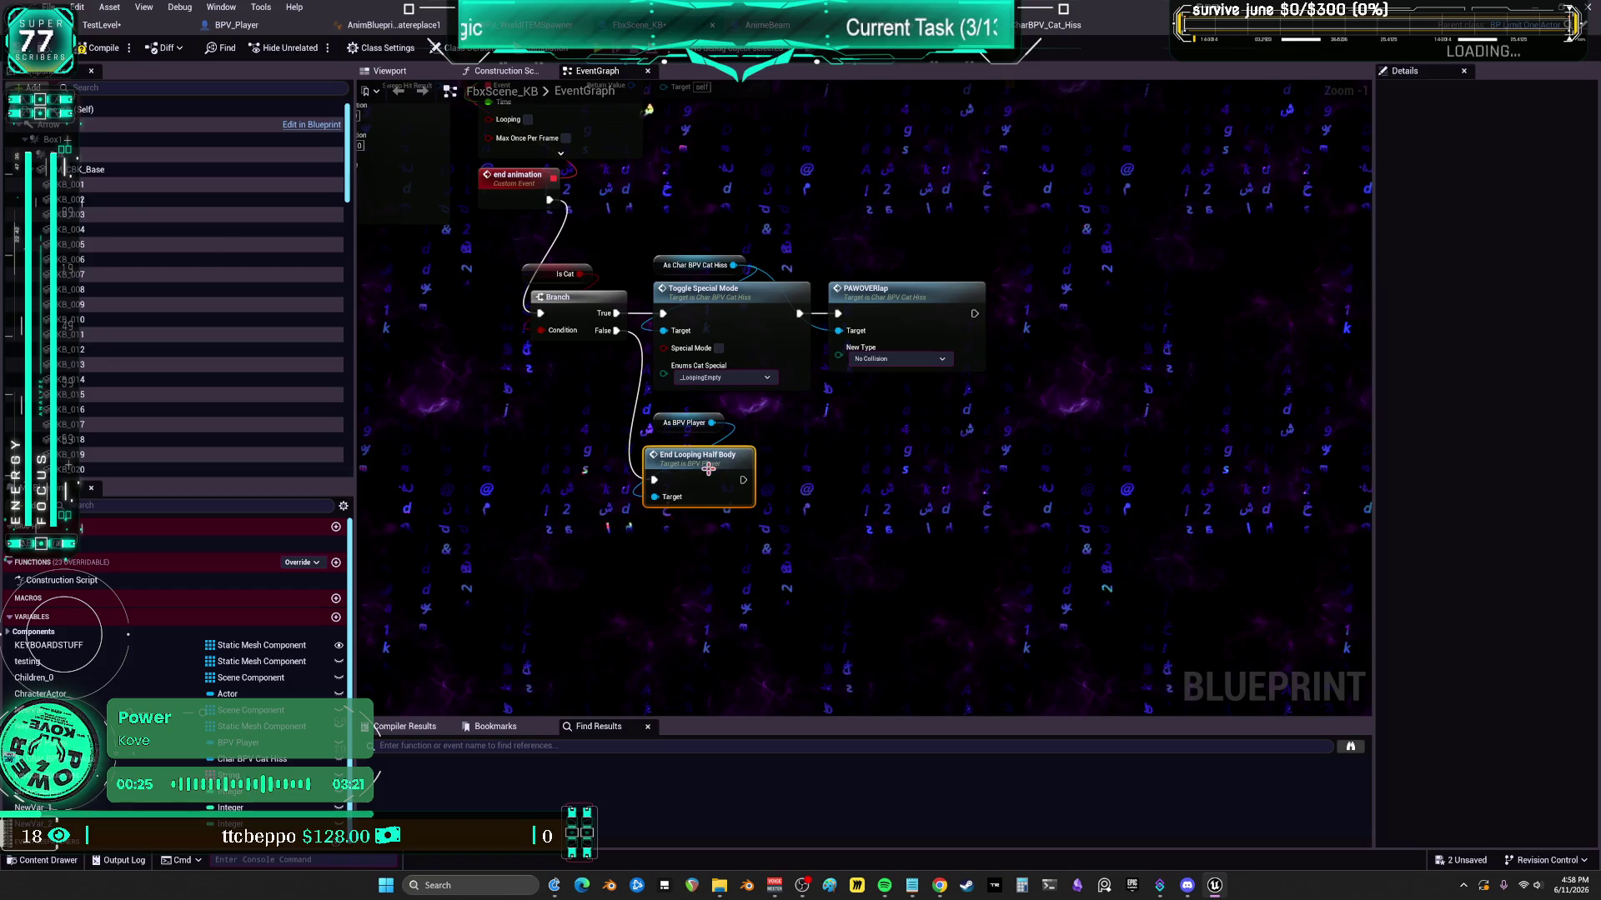
{"action": "scroll", "coordinate": [708, 465], "scroll_direction": "down", "scroll_amount": 1}
{"action": "left_click_drag", "start_coordinate": [666, 242], "coordinate": [703, 326]}
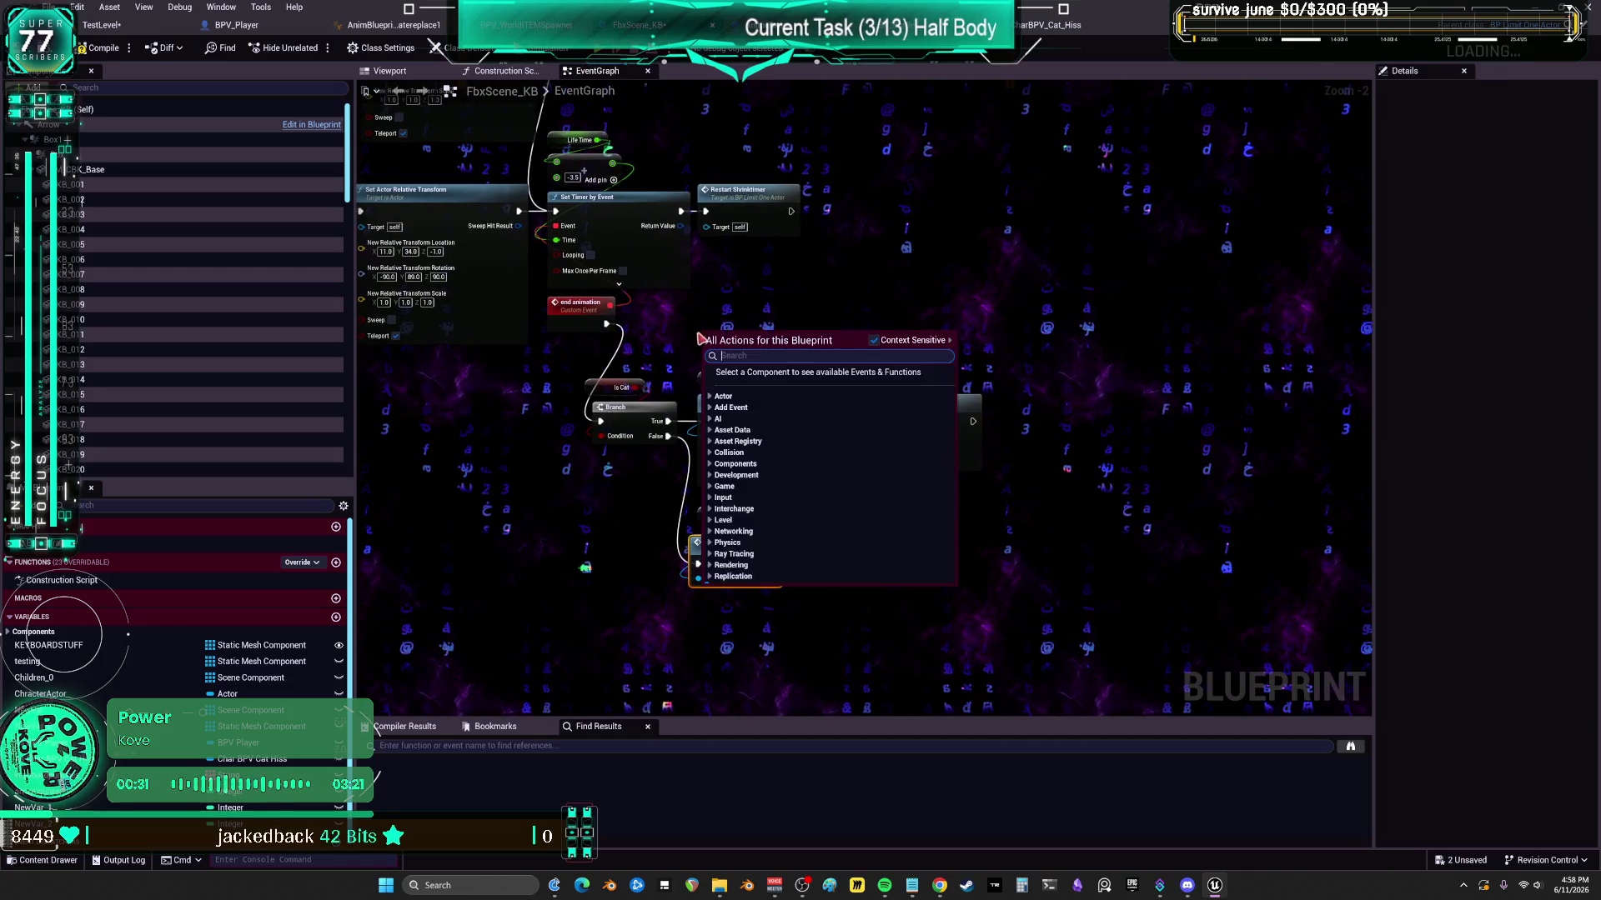
{"action": "left_click", "coordinate": [250, 25]}
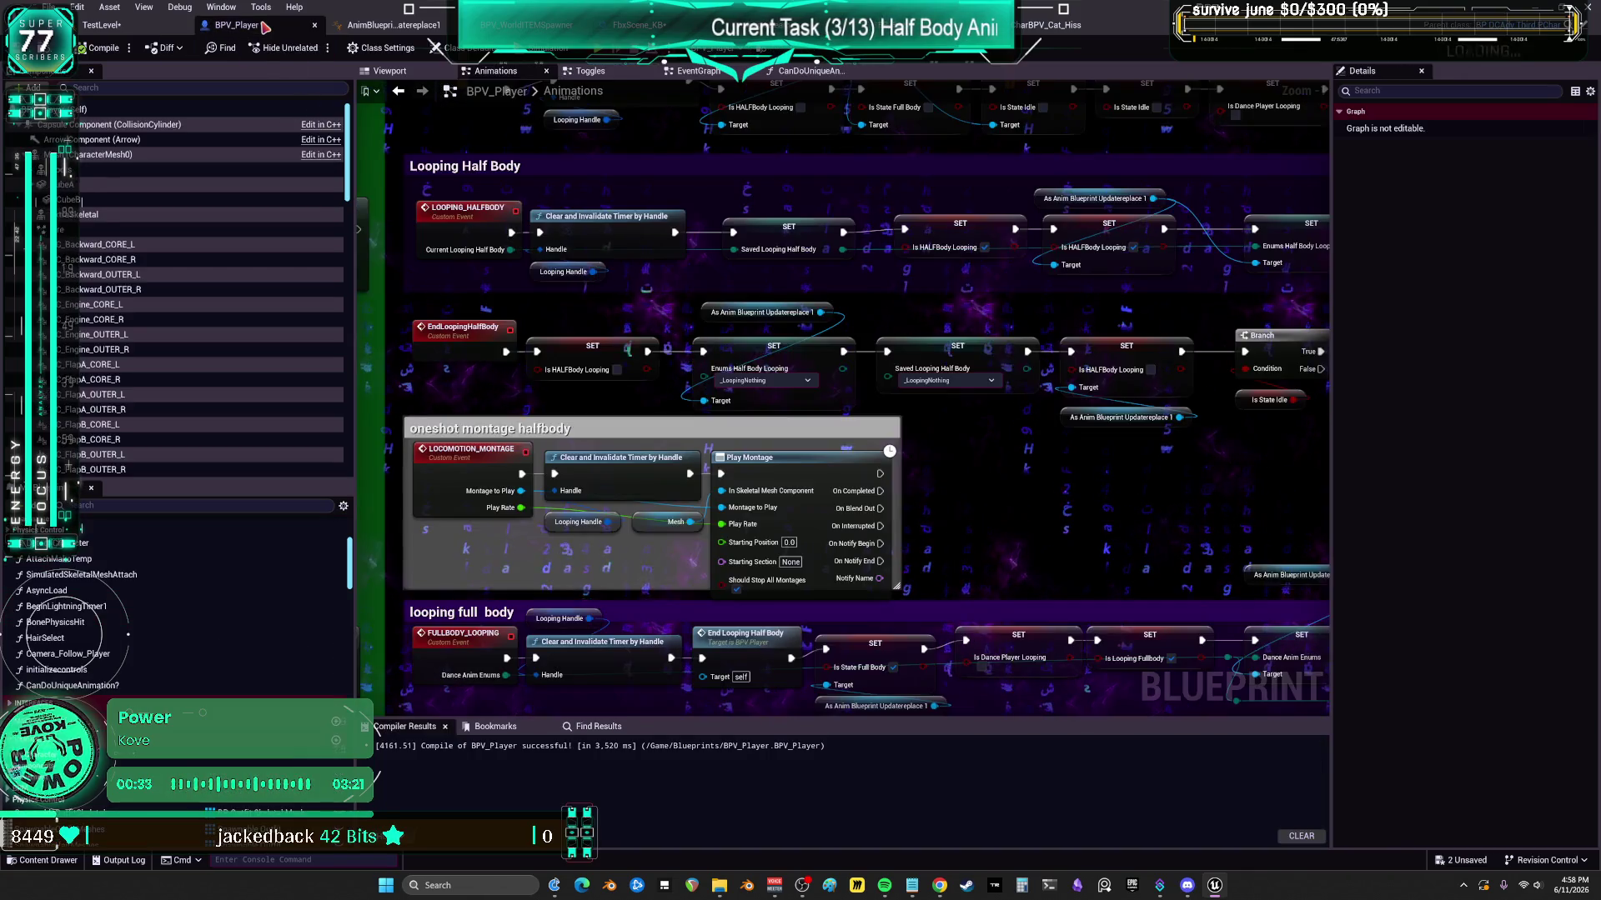
- Open BPV_Player's Toggles graph and look over the ChatKeyboard_Event chain up to SpawnActor Fbx Scene KB
{"action": "left_click", "coordinate": [615, 74]}
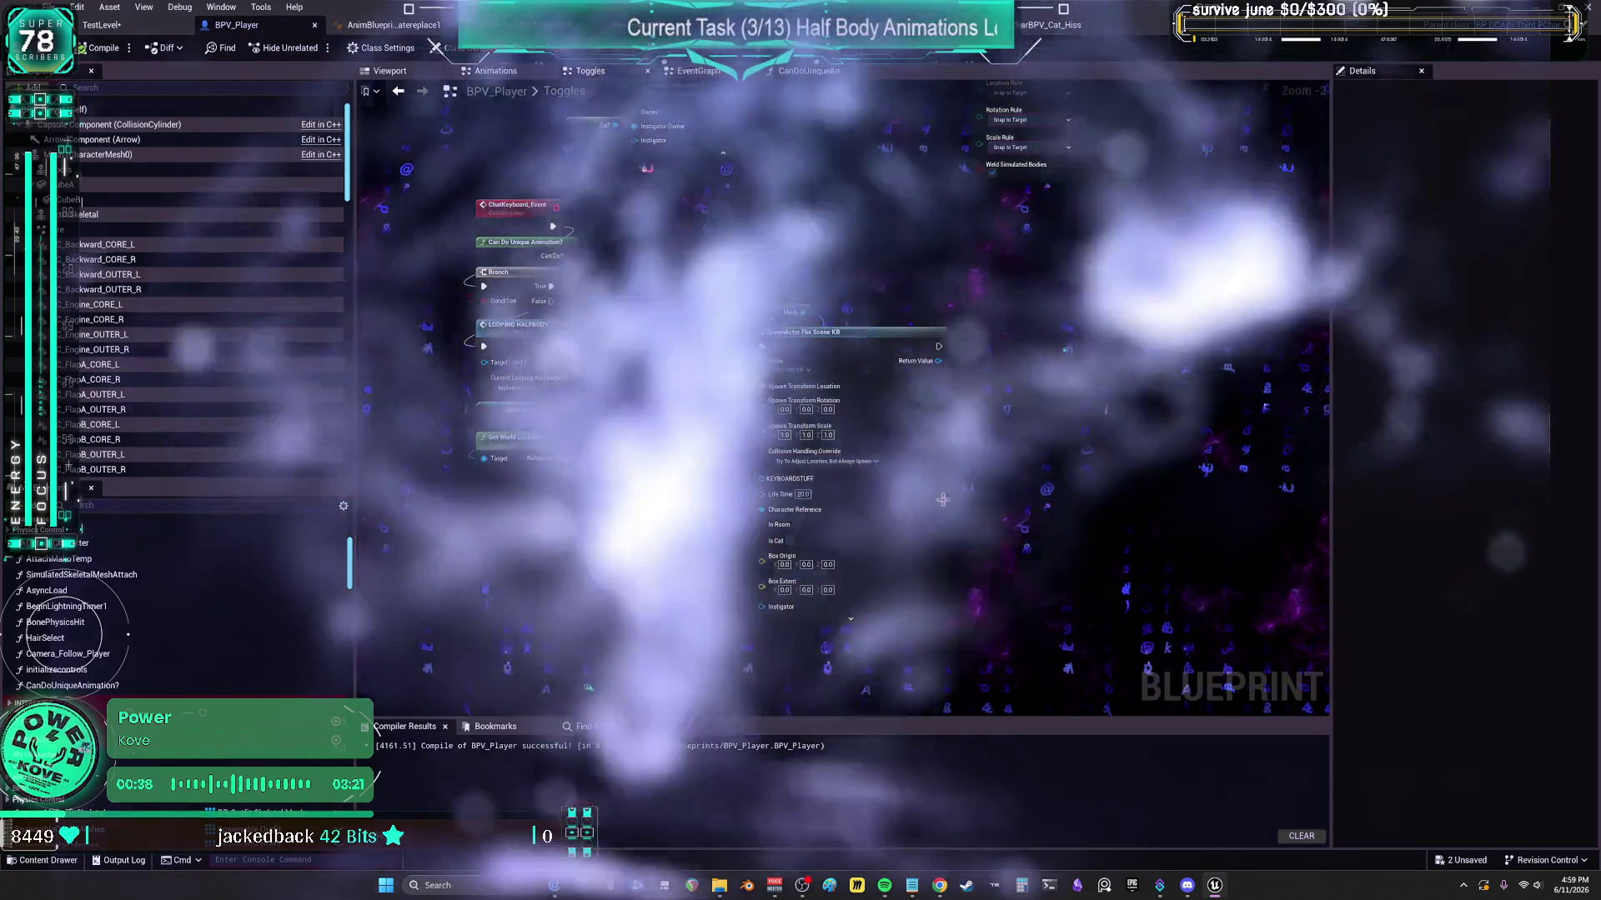
{"action": "left_click_drag", "start_coordinate": [942, 500], "coordinate": [972, 527]}
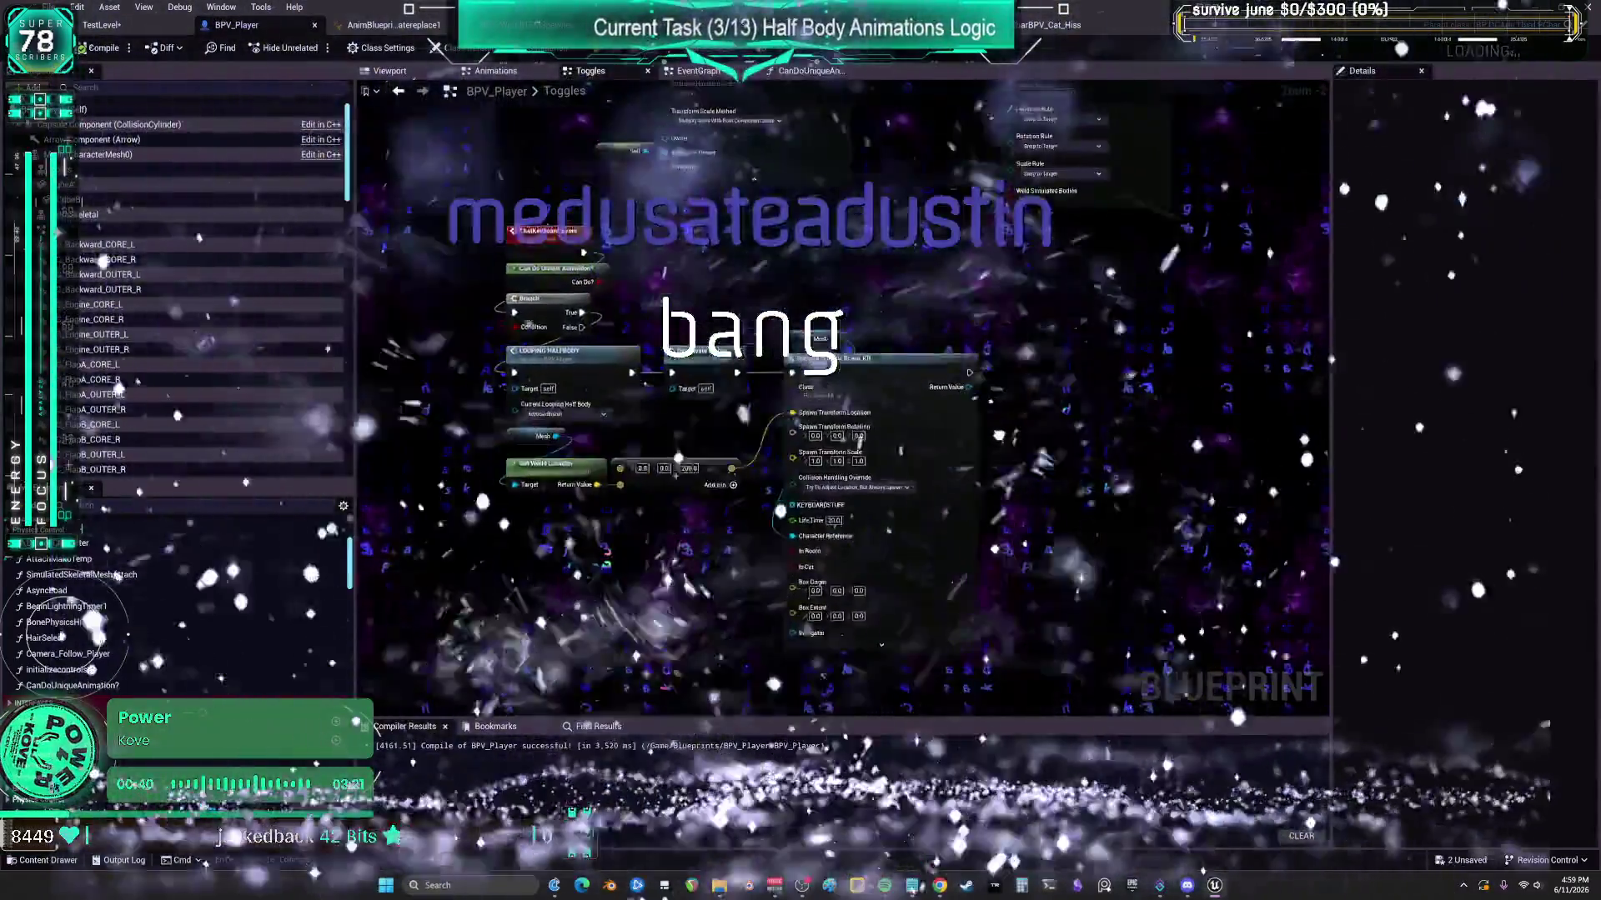
{"action": "left_click_drag", "start_coordinate": [997, 435], "coordinate": [900, 409]}
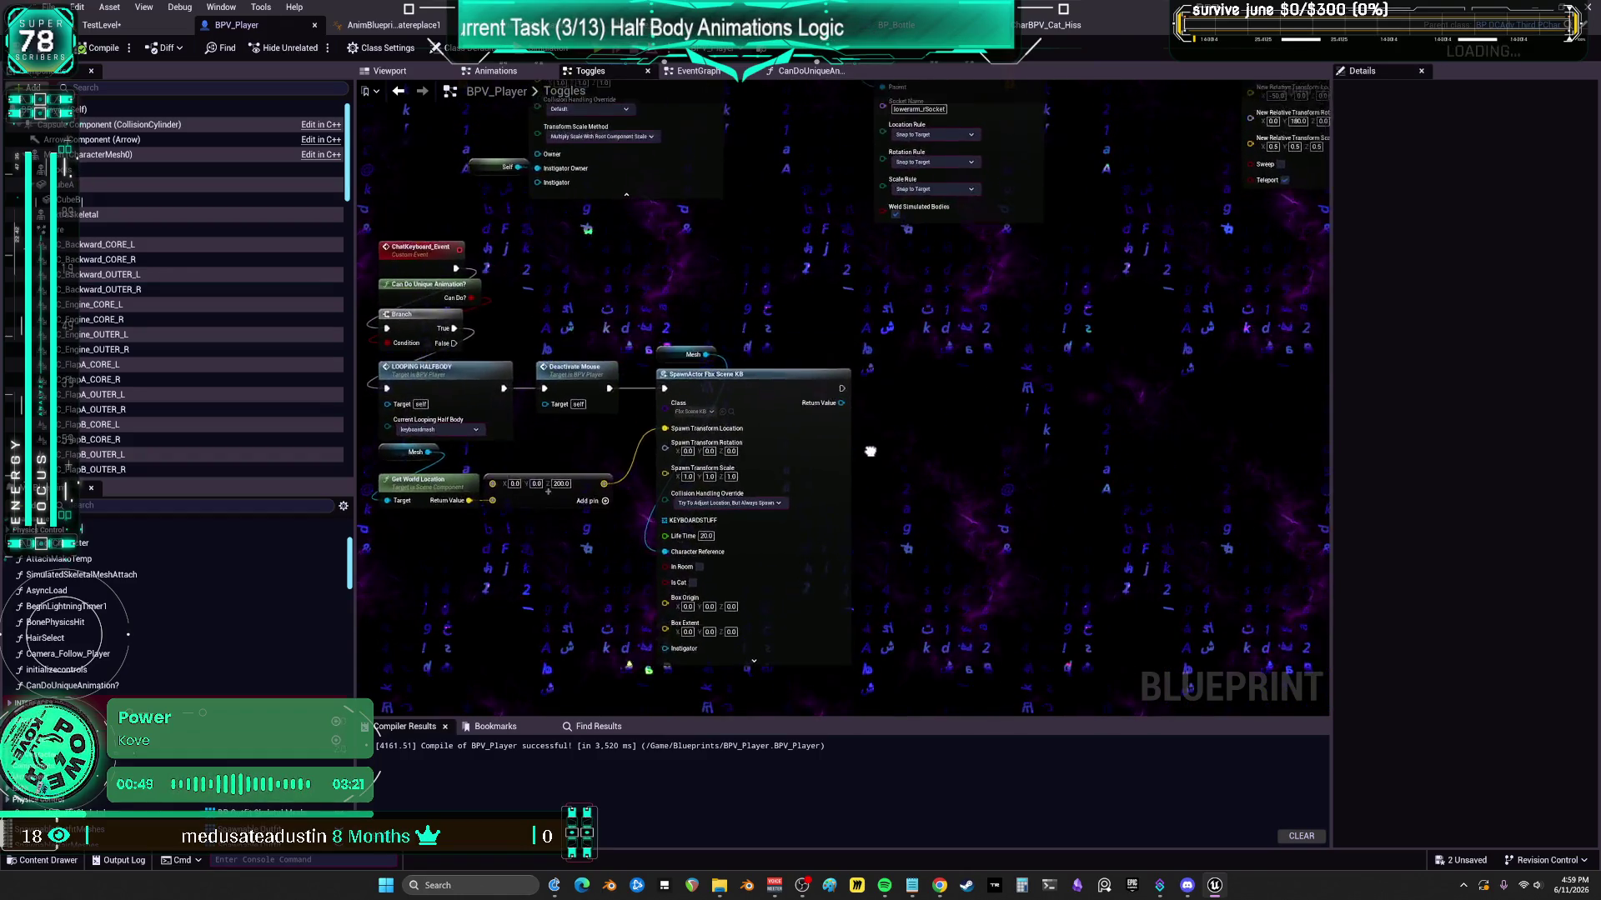
{"action": "left_click_drag", "start_coordinate": [1057, 454], "coordinate": [1097, 443]}
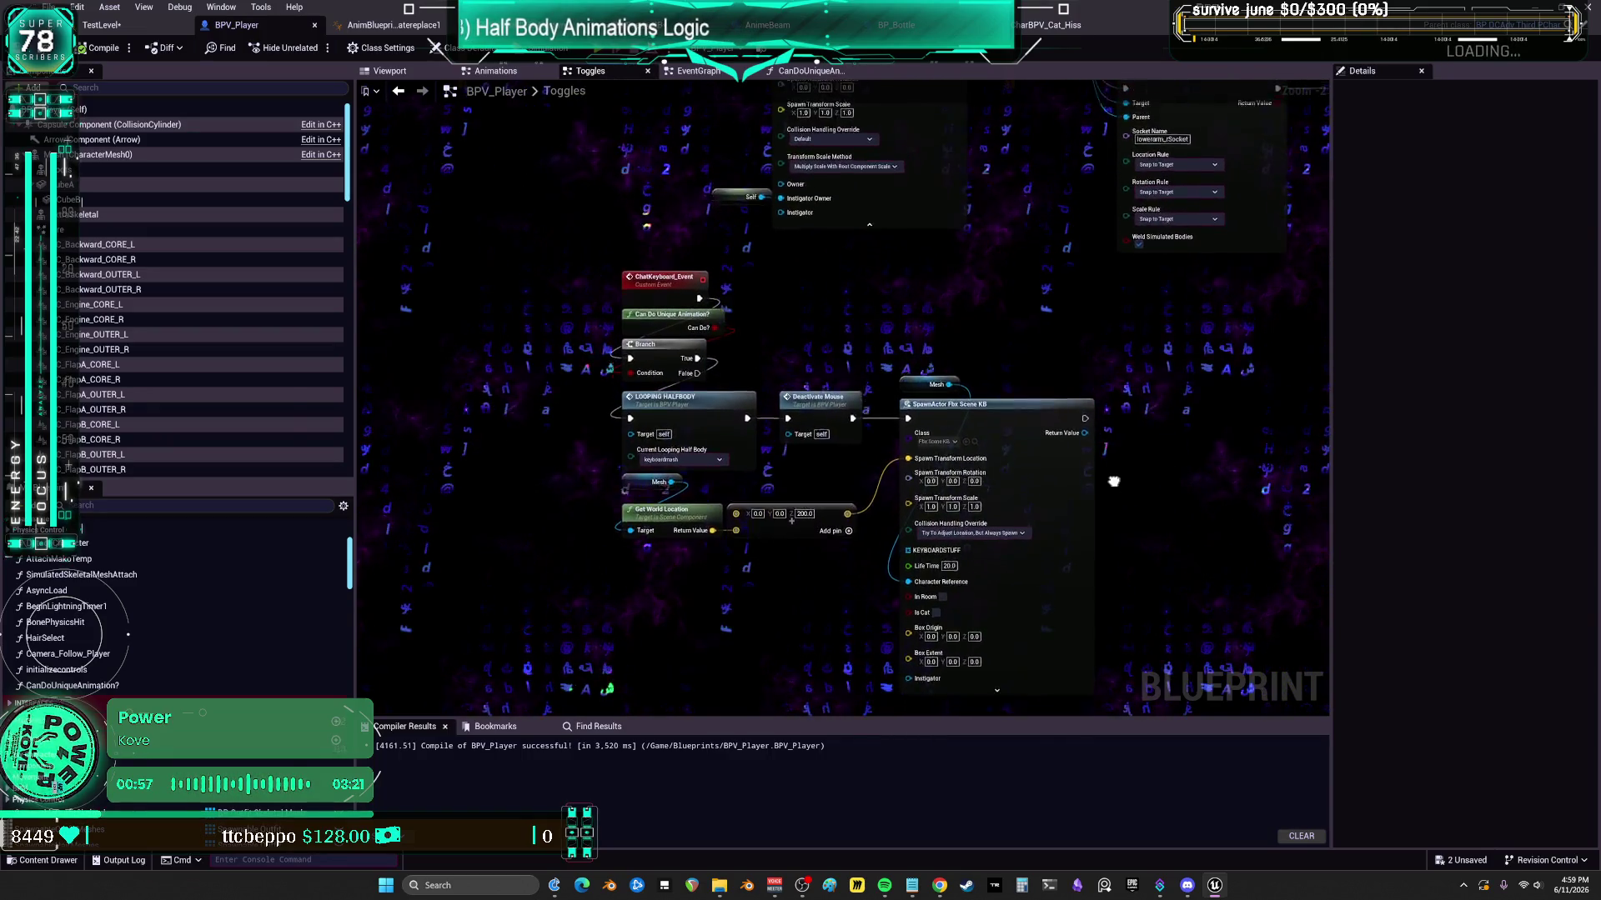
{"action": "mouse_move", "coordinate": [1114, 488]}
{"action": "left_mouse_down"}
{"action": "mouse_move", "coordinate": [1092, 462]}
{"action": "mouse_move", "coordinate": [904, 418]}
{"action": "mouse_move", "coordinate": [907, 458]}
{"action": "mouse_move", "coordinate": [1087, 466]}
{"action": "mouse_move", "coordinate": [1070, 471]}
{"action": "left_mouse_up"}
{"action": "mouse_move", "coordinate": [928, 449]}
{"action": "left_mouse_down"}
{"action": "mouse_move", "coordinate": [896, 446]}
{"action": "mouse_move", "coordinate": [1113, 470]}
{"action": "left_mouse_up"}
{"action": "mouse_move", "coordinate": [990, 439]}
{"action": "left_mouse_down"}
{"action": "mouse_move", "coordinate": [840, 493]}
{"action": "mouse_move", "coordinate": [890, 495]}
{"action": "left_mouse_up"}
{"action": "mouse_move", "coordinate": [1091, 494]}
{"action": "left_mouse_down"}
{"action": "mouse_move", "coordinate": [867, 465]}
{"action": "mouse_move", "coordinate": [1075, 479]}
{"action": "mouse_move", "coordinate": [1087, 454]}
{"action": "mouse_move", "coordinate": [890, 499]}
{"action": "mouse_move", "coordinate": [1116, 498]}
{"action": "mouse_move", "coordinate": [1092, 485]}
{"action": "mouse_move", "coordinate": [915, 503]}
{"action": "left_mouse_up"}
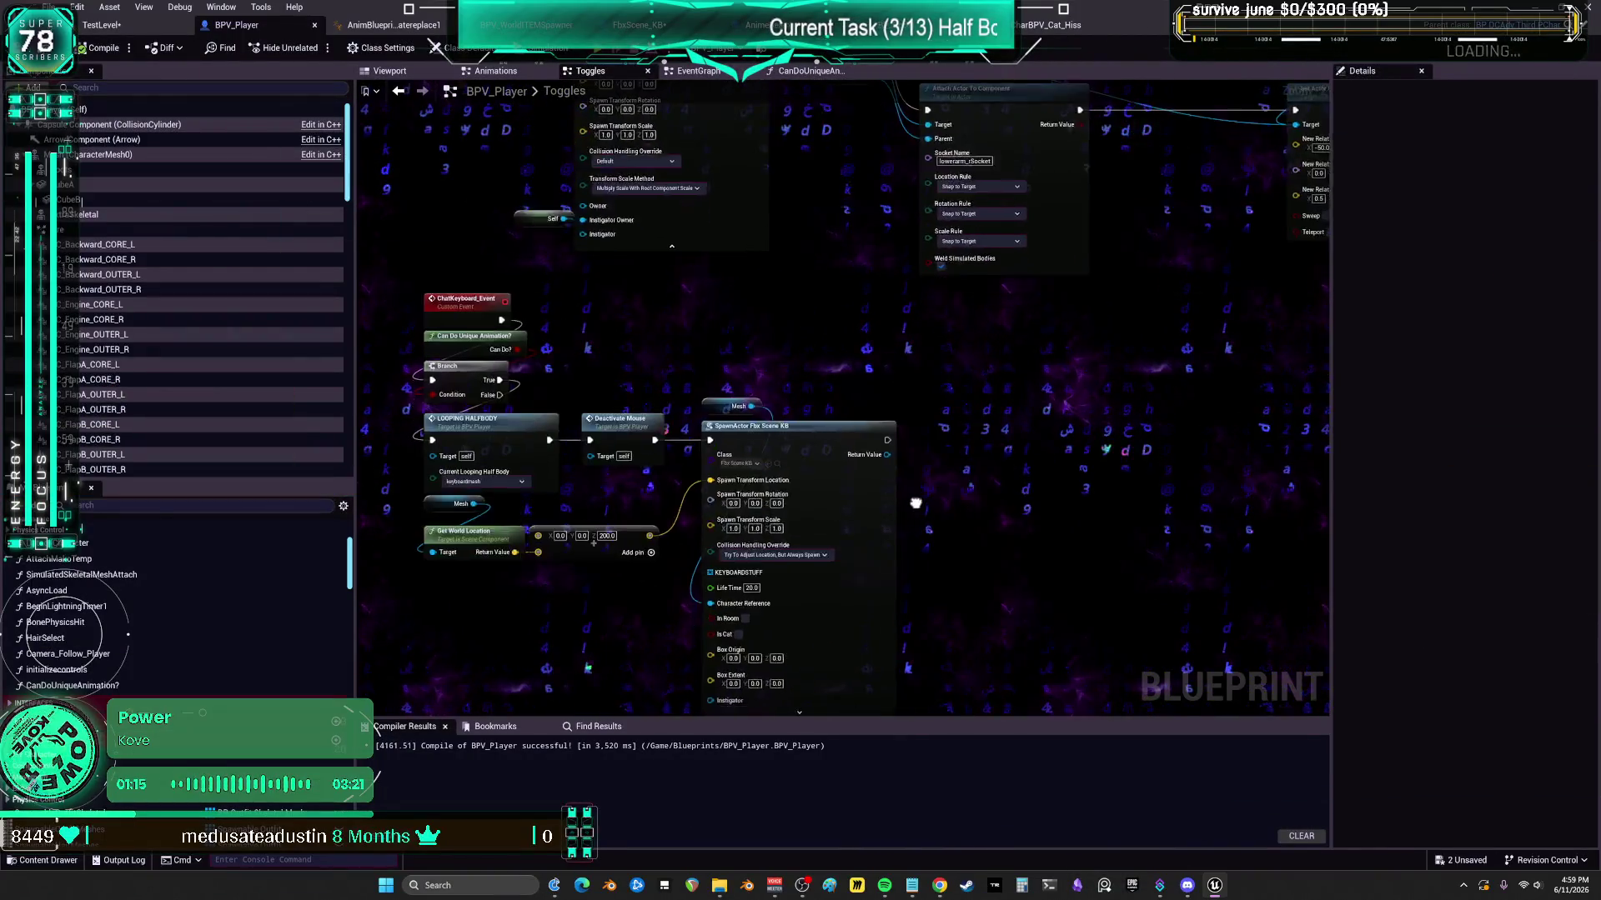
{"action": "left_click_drag", "start_coordinate": [1159, 494], "coordinate": [960, 490]}
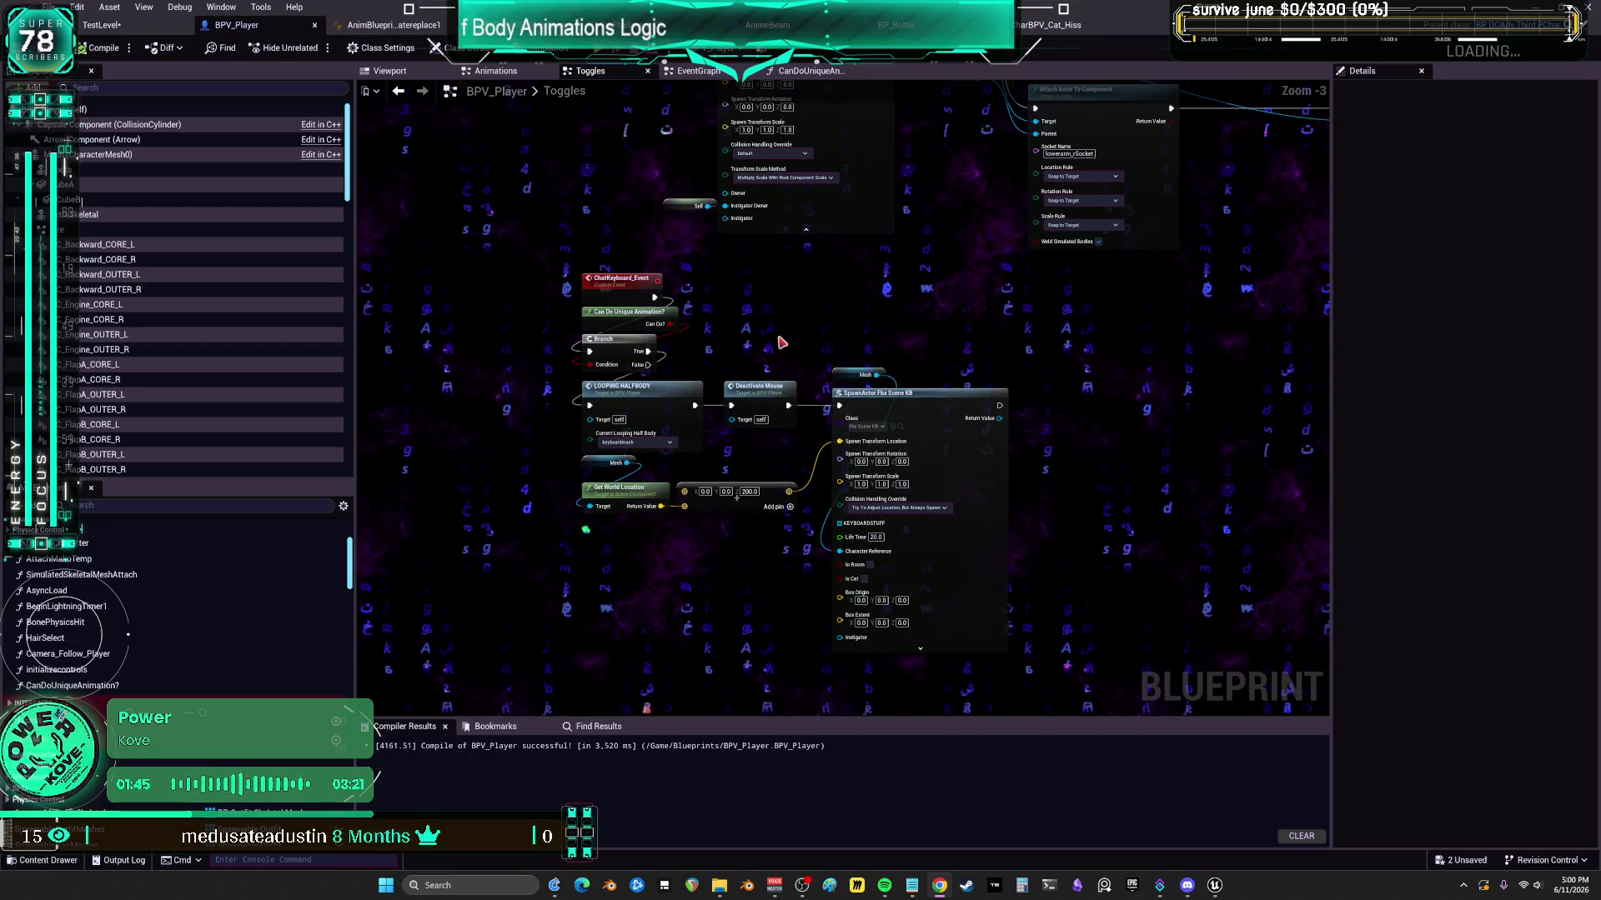
{"action": "scroll", "coordinate": [777, 337], "scroll_direction": "up", "scroll_amount": 1}
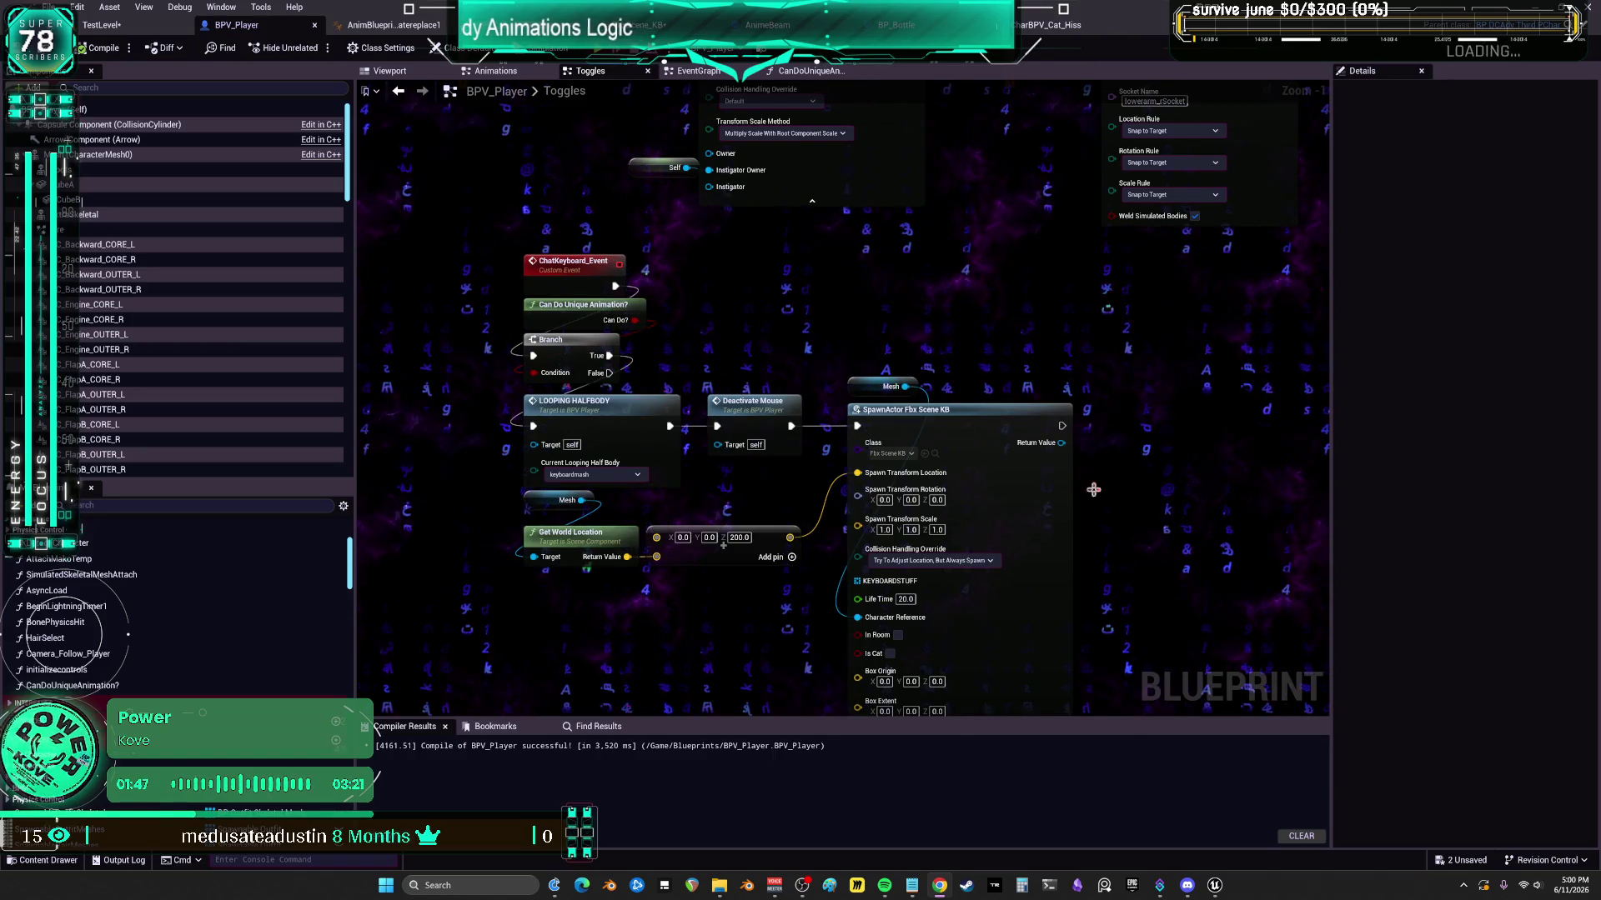
- In FbxScene_KB's EventGraph, follow the End Looping Half Body call to BPV_Player's EndLoopingHalfBody event
{"action": "left_click", "coordinate": [646, 25]}
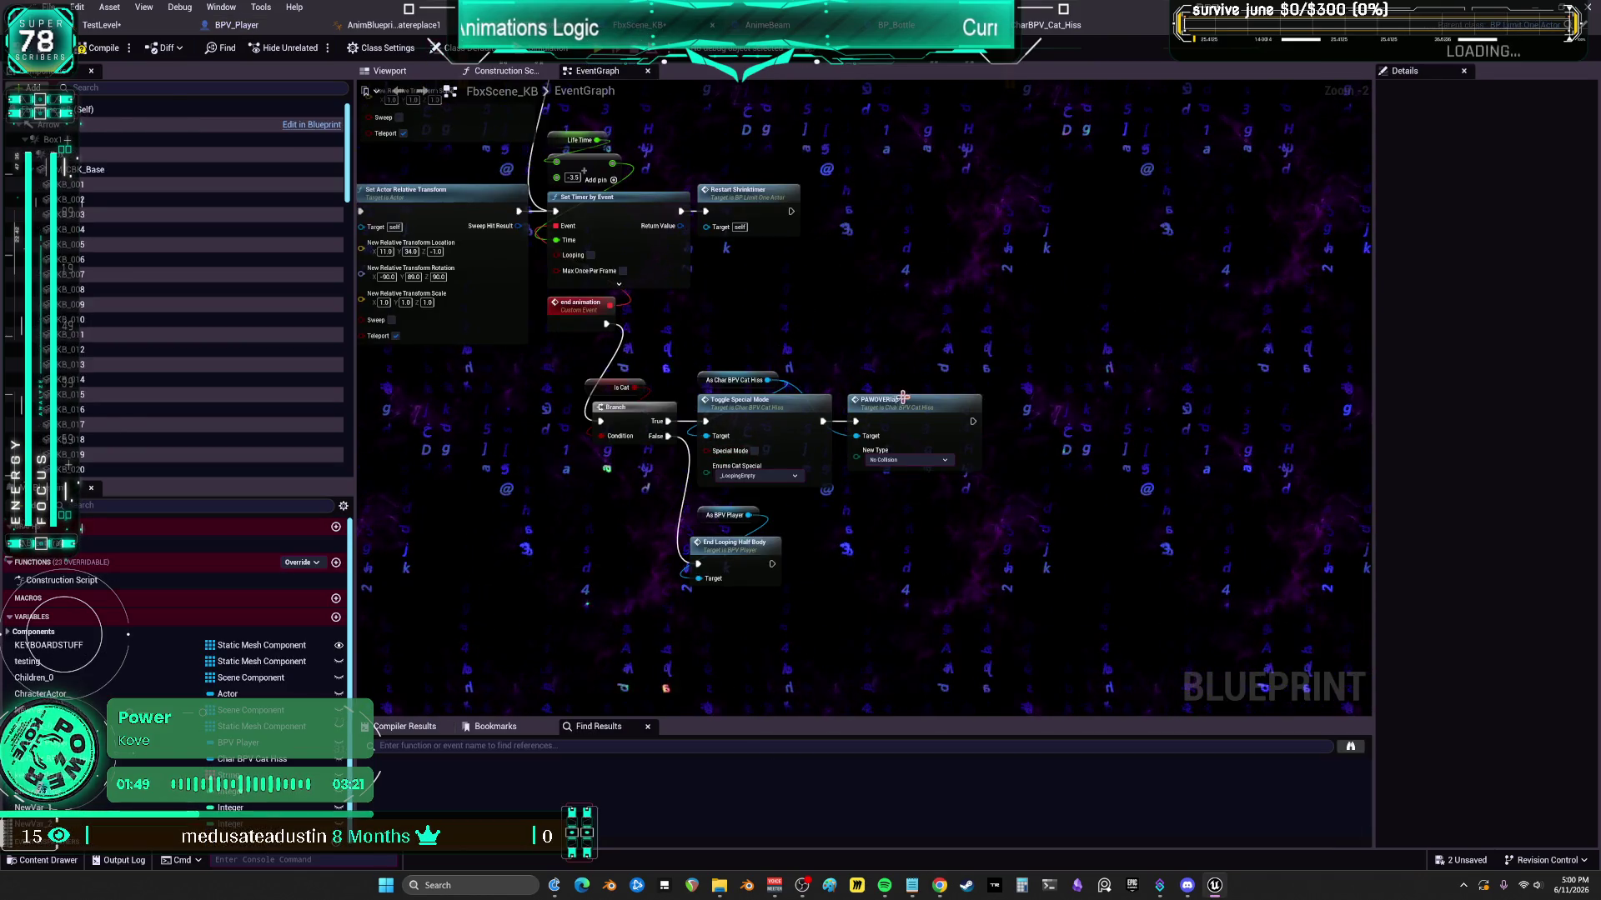
{"action": "mouse_move", "coordinate": [1082, 392]}
{"action": "left_mouse_down"}
{"action": "mouse_move", "coordinate": [833, 375]}
{"action": "mouse_move", "coordinate": [1031, 447]}
{"action": "mouse_move", "coordinate": [1272, 498]}
{"action": "left_mouse_up"}
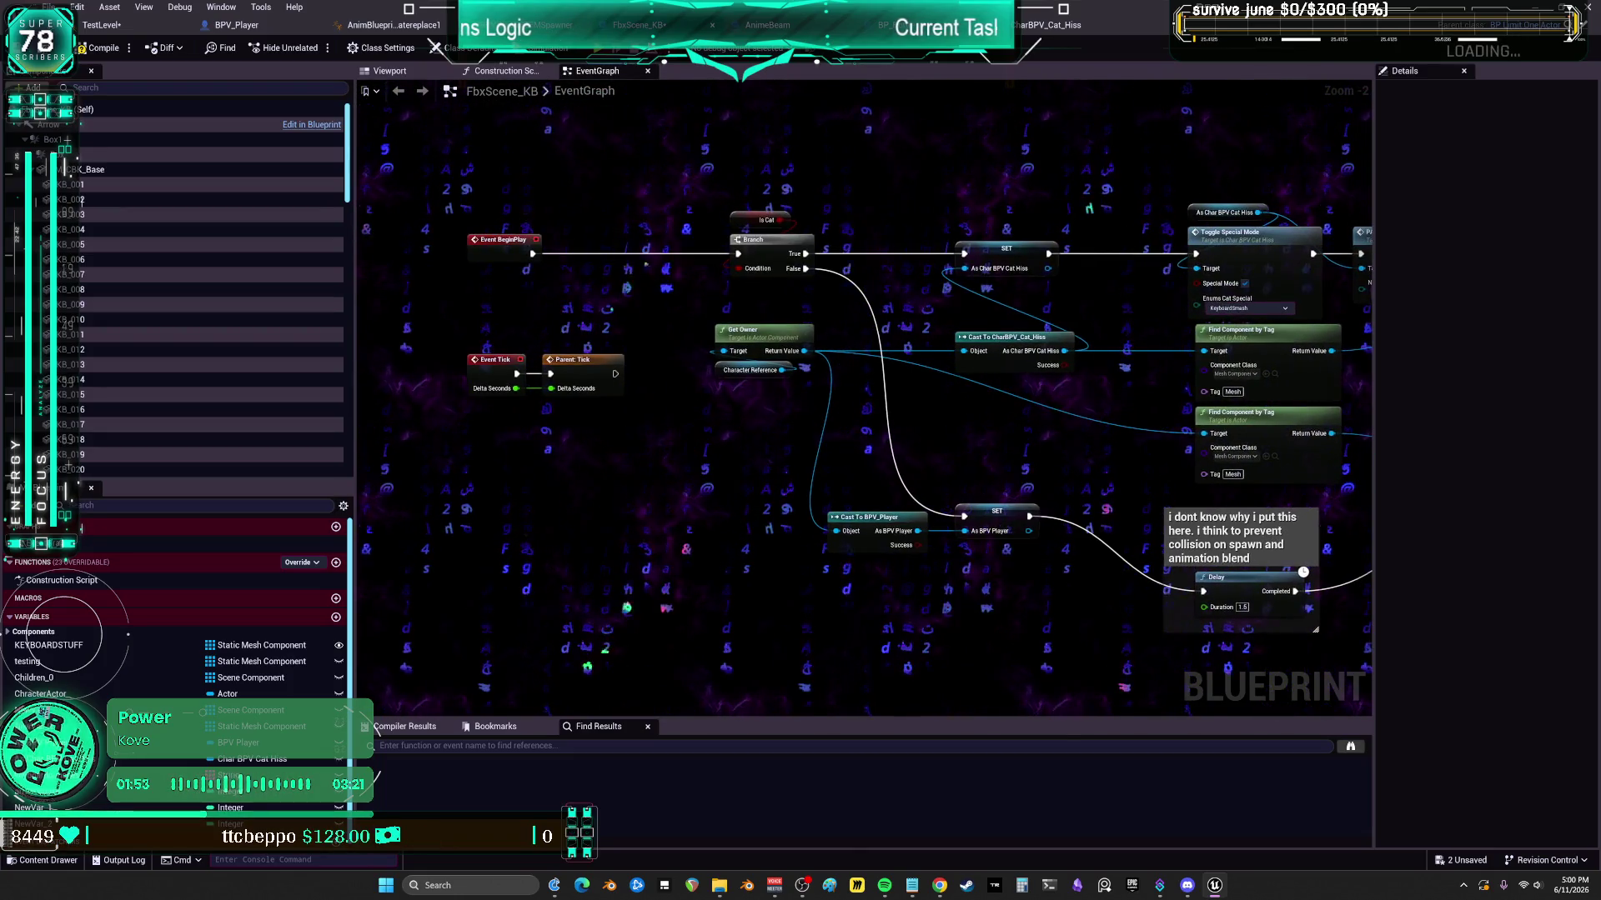
{"action": "mouse_move", "coordinate": [1250, 500]}
{"action": "left_mouse_down"}
{"action": "mouse_move", "coordinate": [643, 411]}
{"action": "mouse_move", "coordinate": [928, 463]}
{"action": "left_mouse_up"}
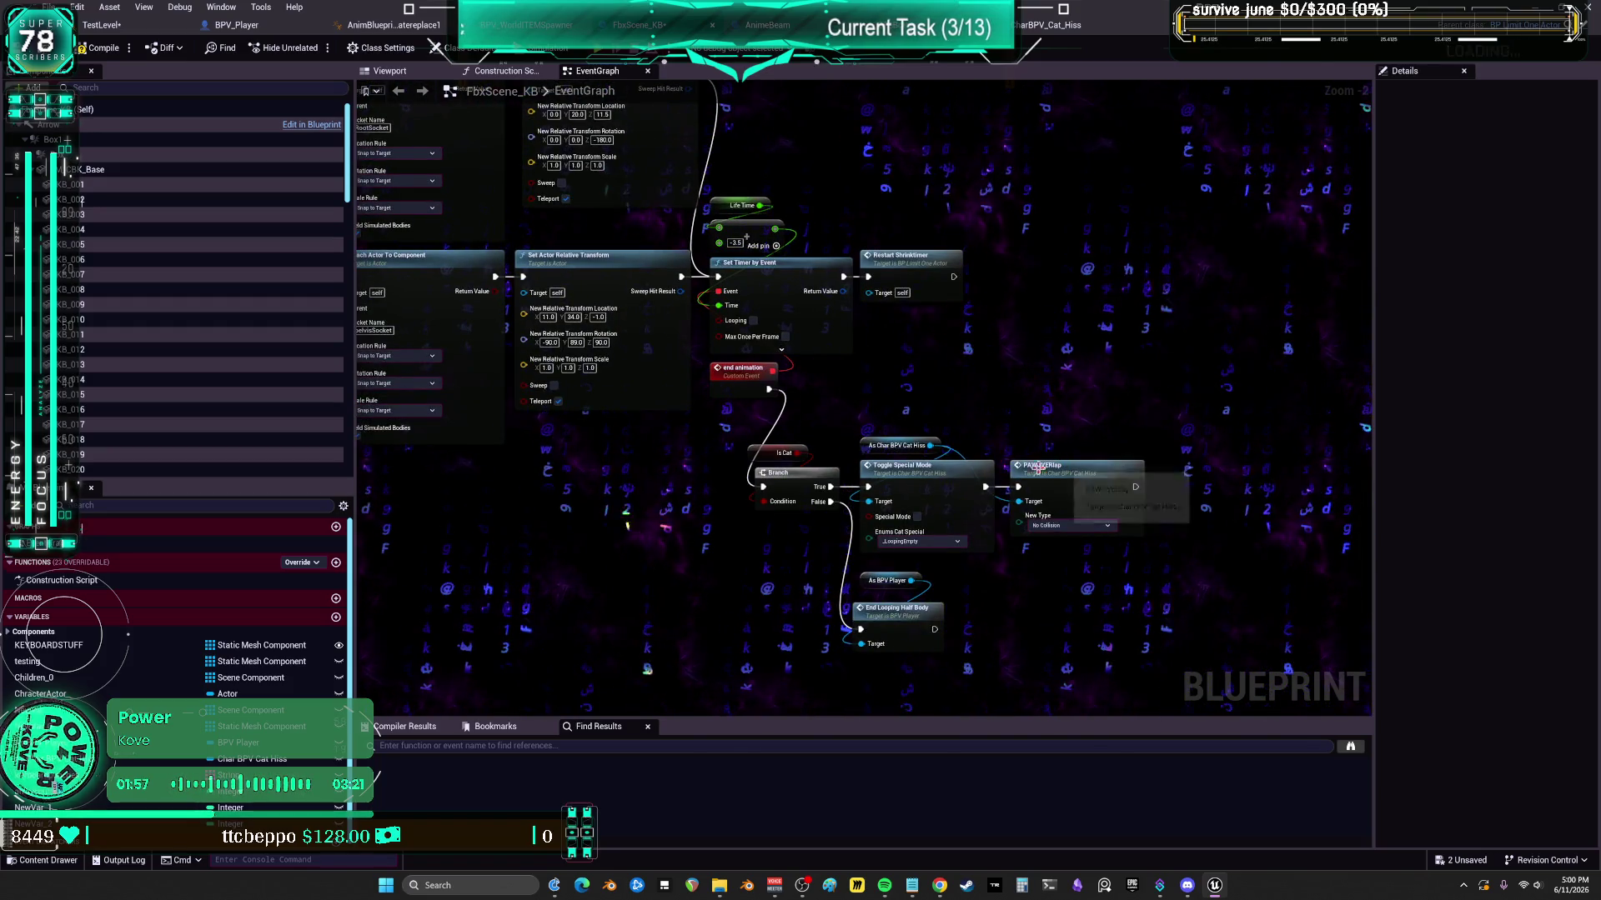
{"action": "left_click", "coordinate": [884, 618]}
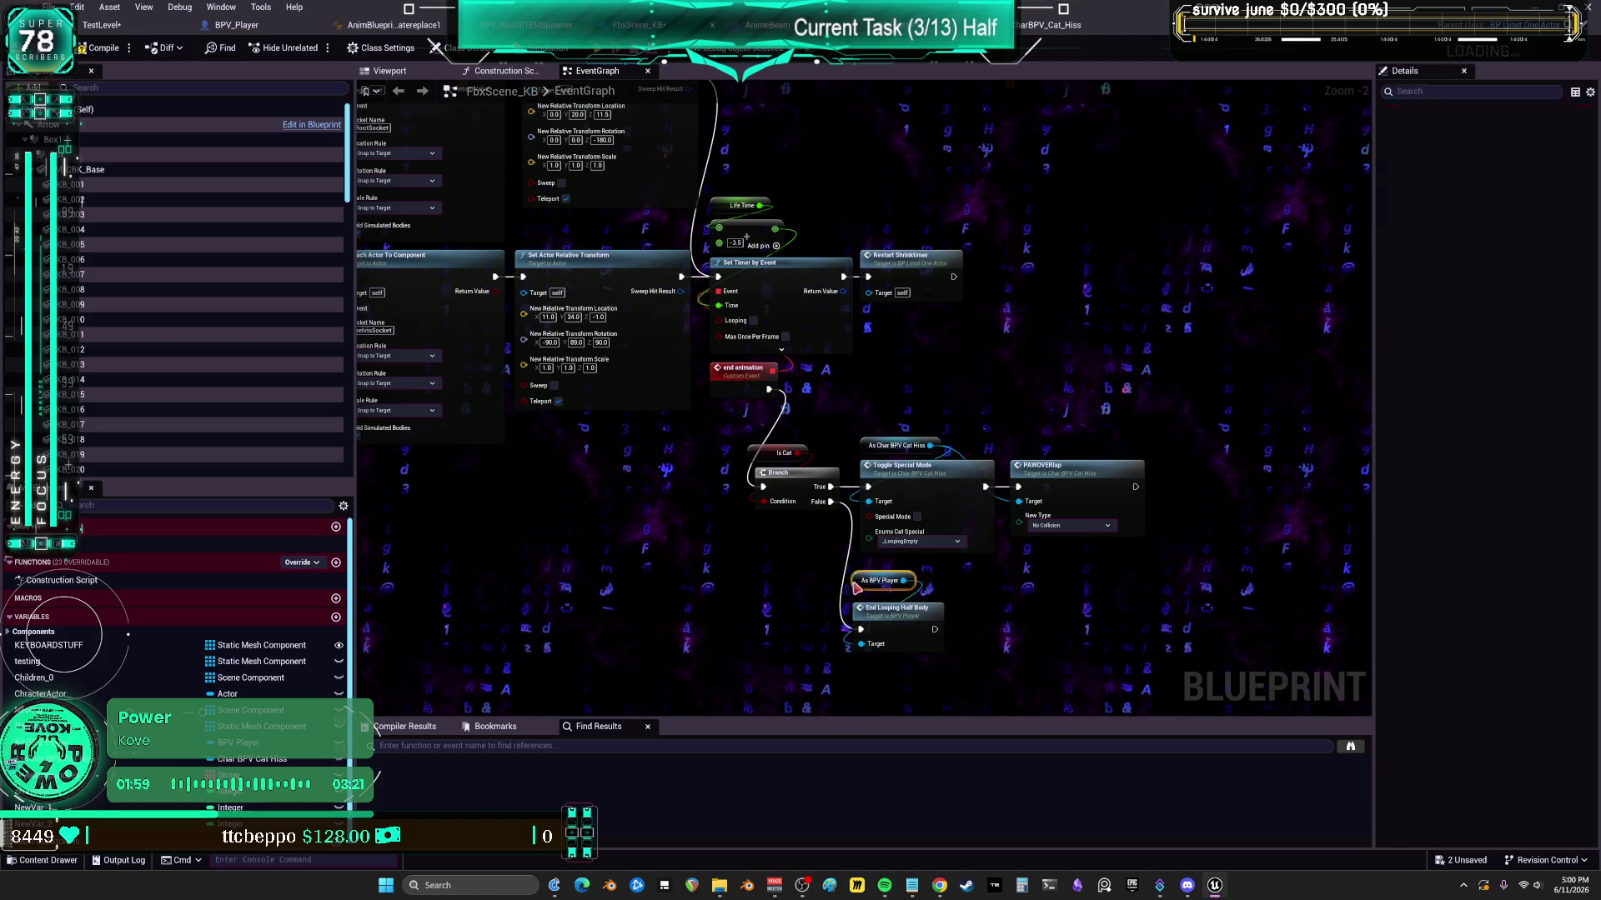
{"action": "double_click", "coordinate": [867, 609]}
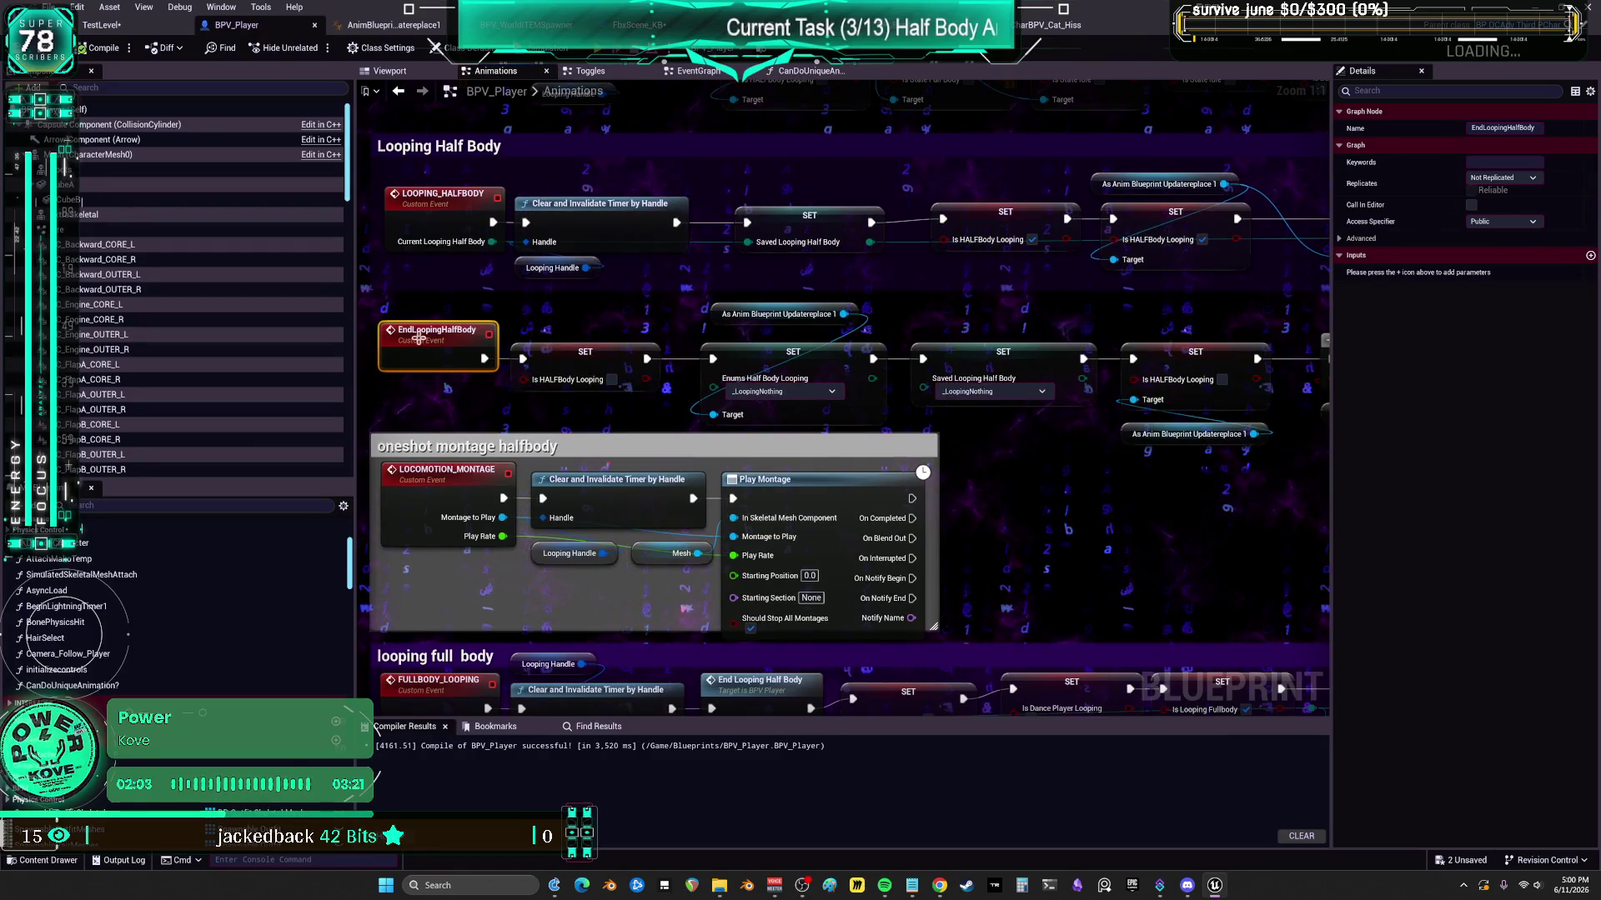
- Add a breakpoint to the EndLoopingHalfBody event and start Play In Editor with Alt+P
{"action": "right_click", "coordinate": [420, 338]}
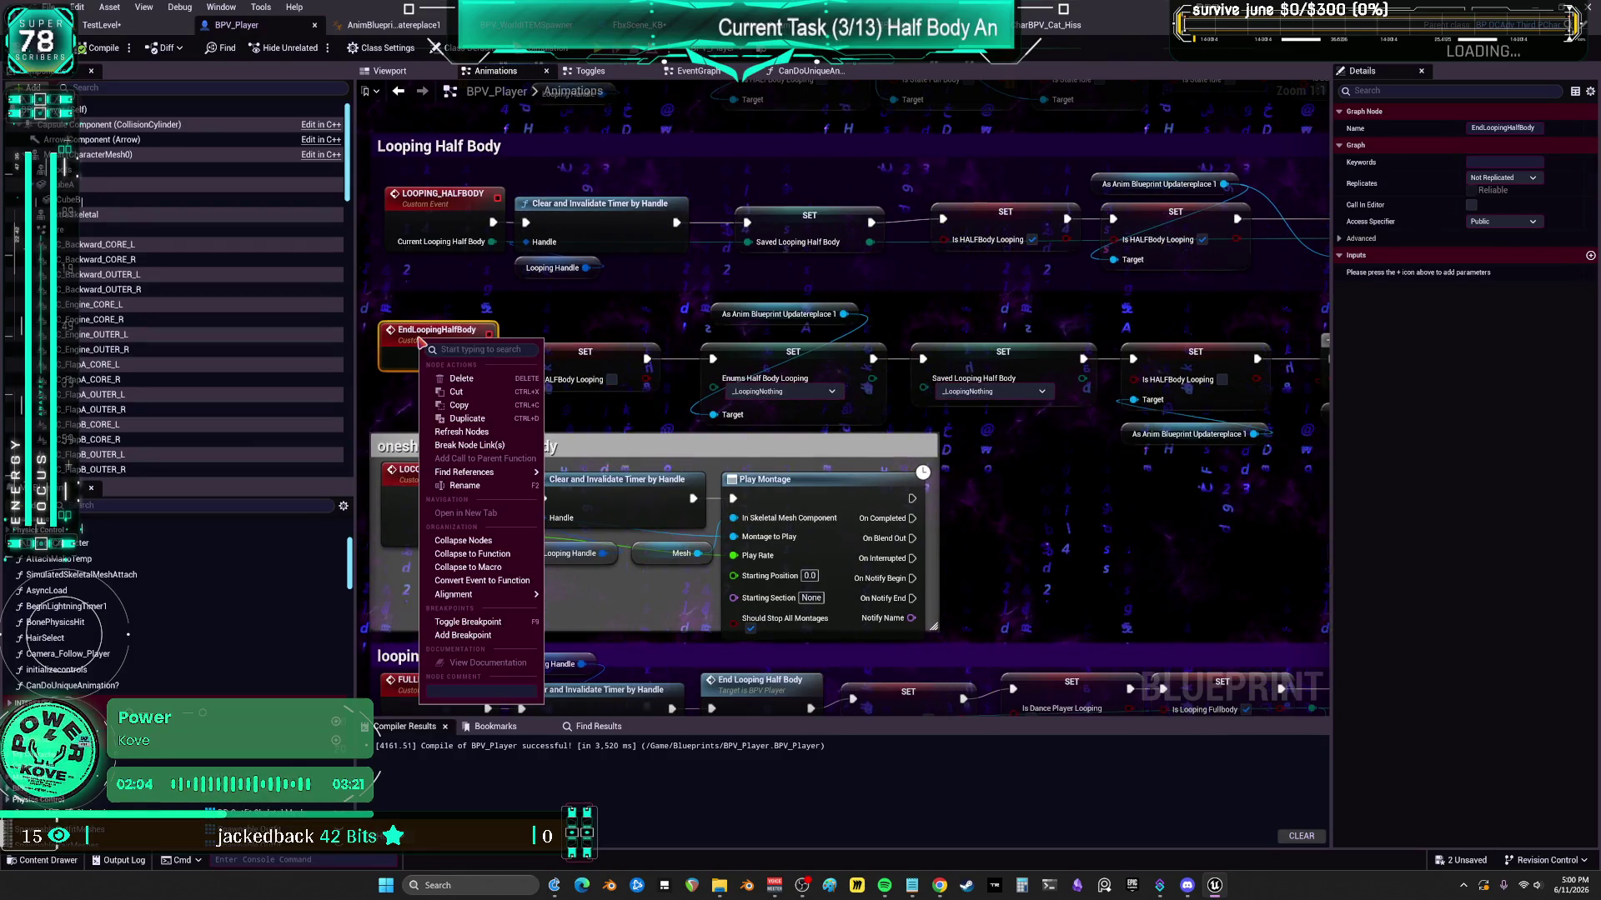
{"action": "left_click", "coordinate": [491, 636]}
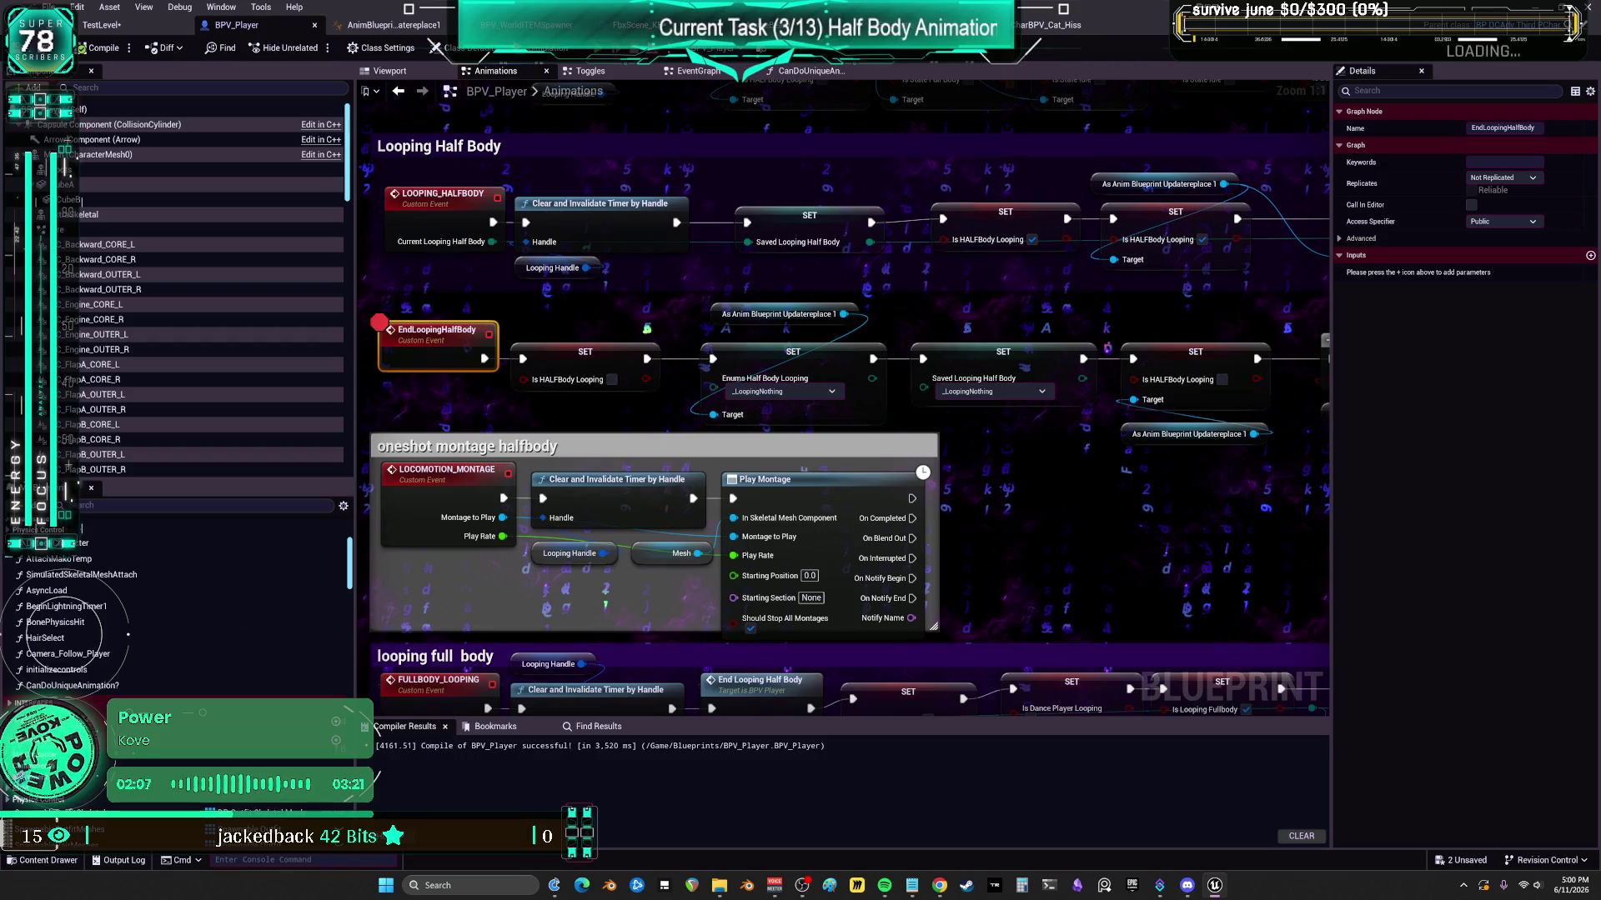
{"action": "key", "text": "alt+p"}
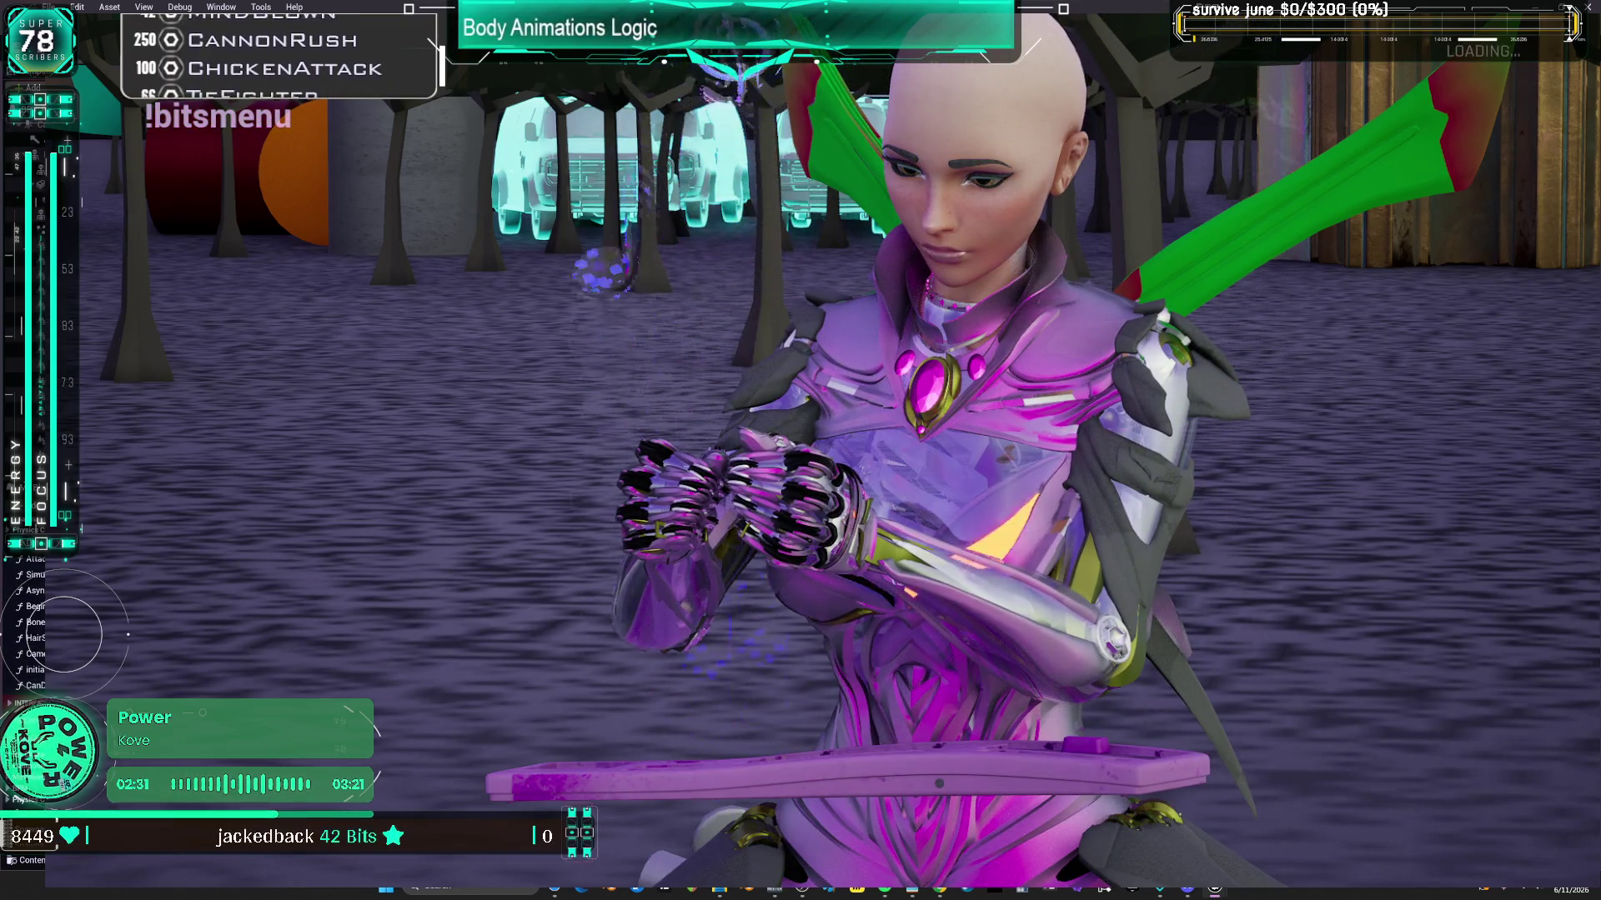
- Return to the graph paused at the EndLoopingHalfBody breakpoint and inspect the Enums Half Body Looping setter
{"action": "key", "text": "alt+Tab"}
{"action": "mouse_move", "coordinate": [1025, 411]}
{"action": "left_mouse_down"}
{"action": "mouse_move", "coordinate": [709, 386]}
{"action": "mouse_move", "coordinate": [907, 364]}
{"action": "mouse_move", "coordinate": [732, 376]}
{"action": "mouse_move", "coordinate": [922, 385]}
{"action": "mouse_move", "coordinate": [740, 418]}
{"action": "mouse_move", "coordinate": [754, 403]}
{"action": "left_mouse_up"}
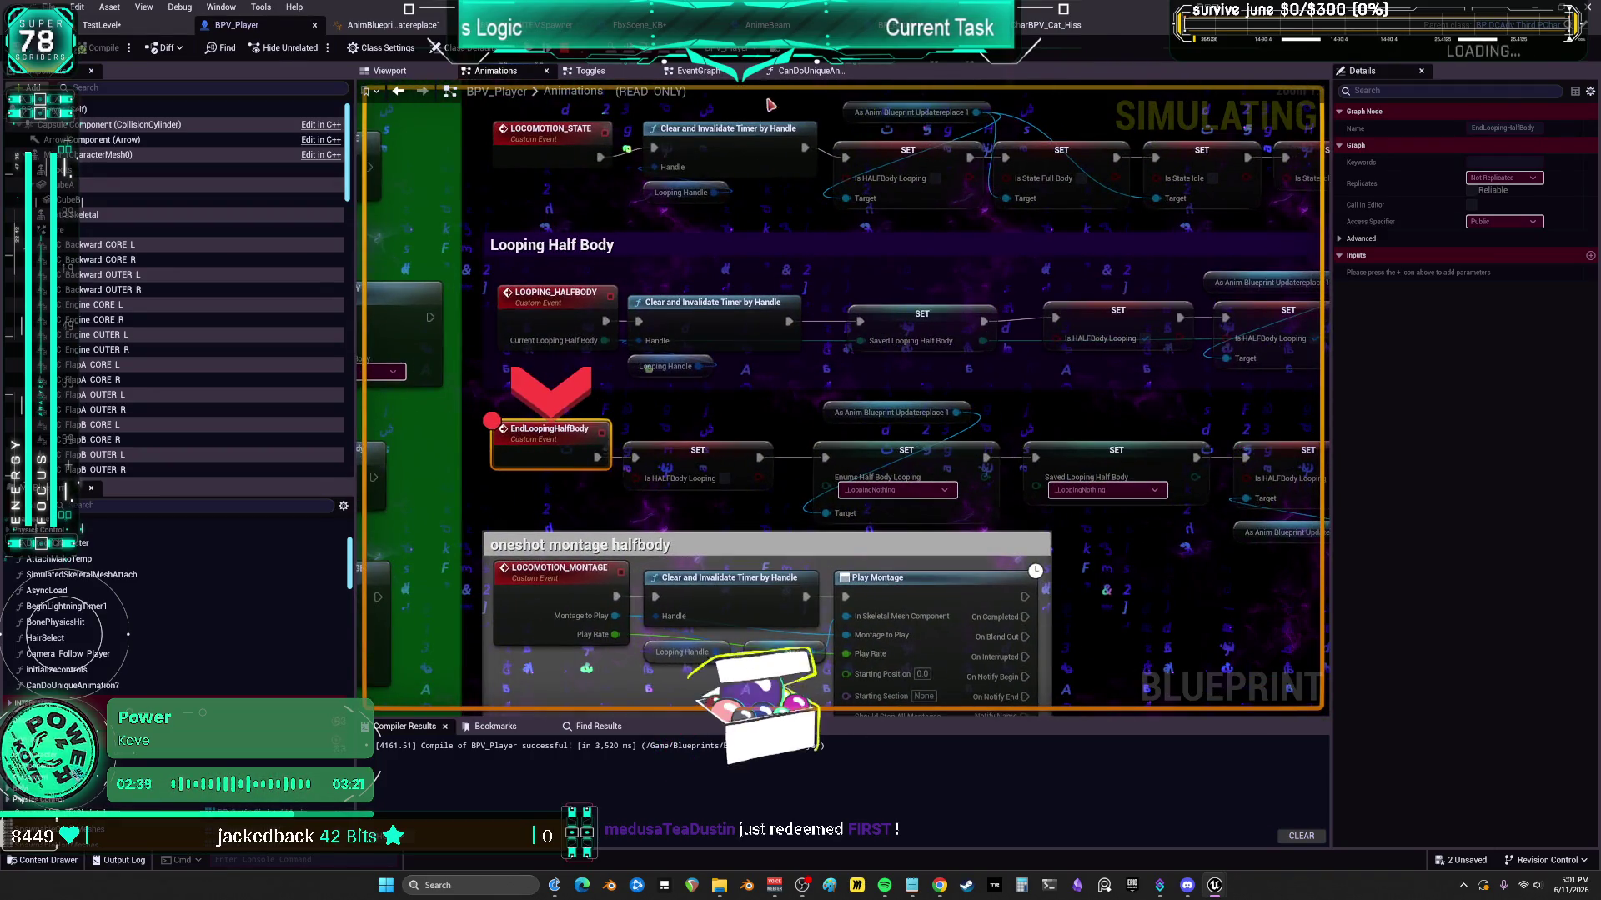
{"action": "left_click", "coordinate": [906, 467]}
{"action": "mouse_move", "coordinate": [1099, 370]}
{"action": "left_mouse_down"}
{"action": "mouse_move", "coordinate": [1009, 321]}
{"action": "mouse_move", "coordinate": [1036, 307]}
{"action": "mouse_move", "coordinate": [1036, 285]}
{"action": "left_mouse_up"}
- Step over three times to reach the Branch and inspect its Is State Idle input
{"action": "key", "text": "F10"}
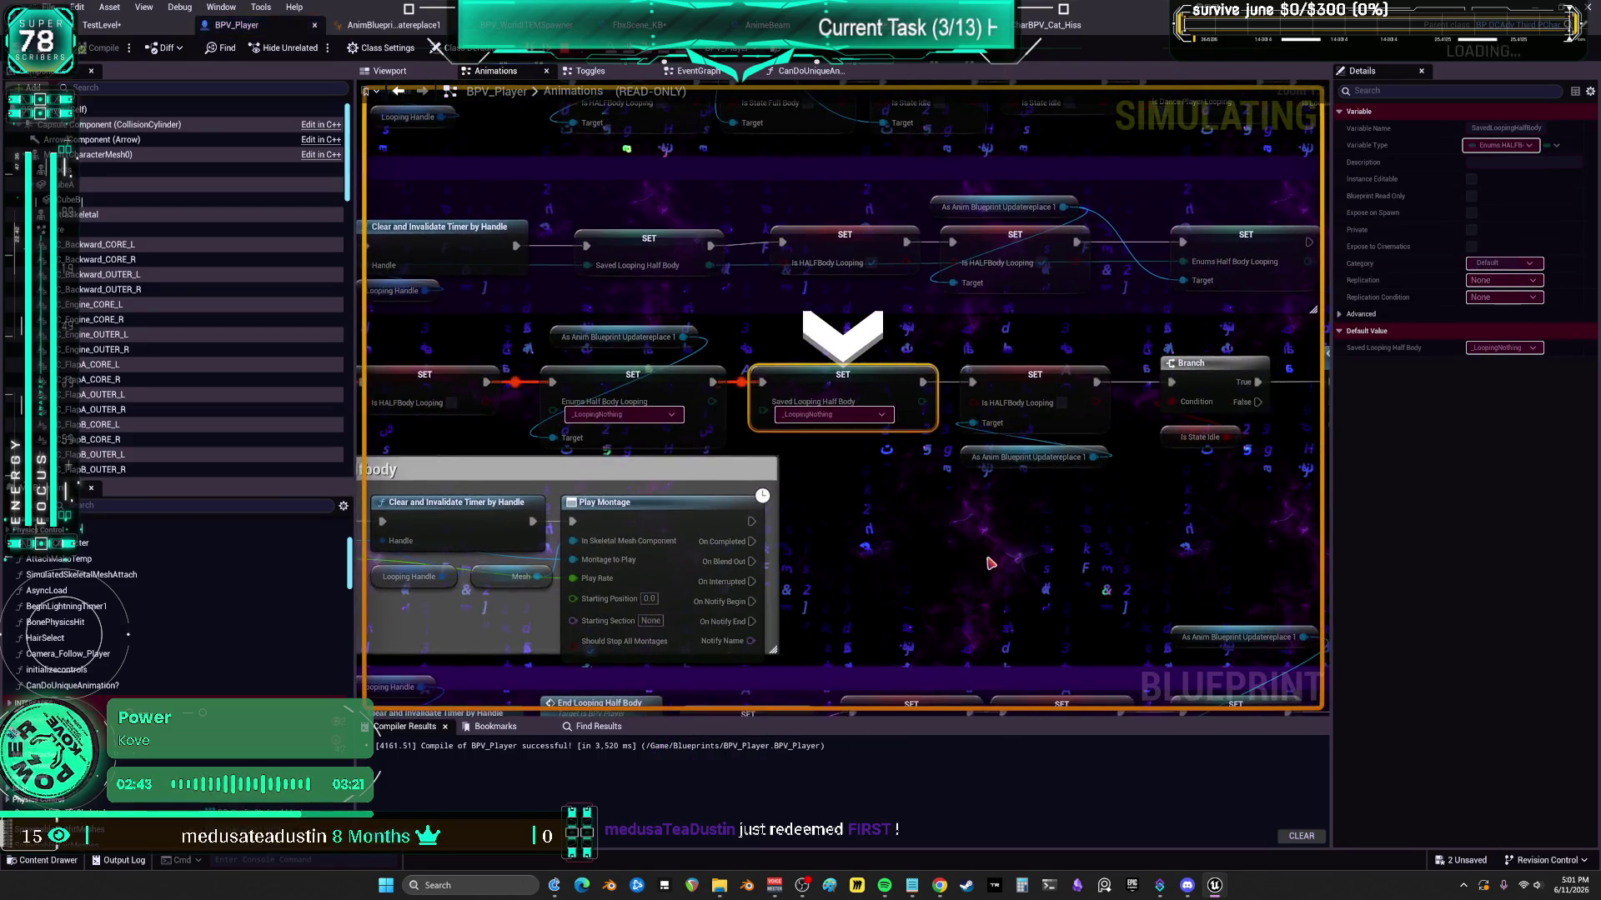
{"action": "key", "text": "F10"}
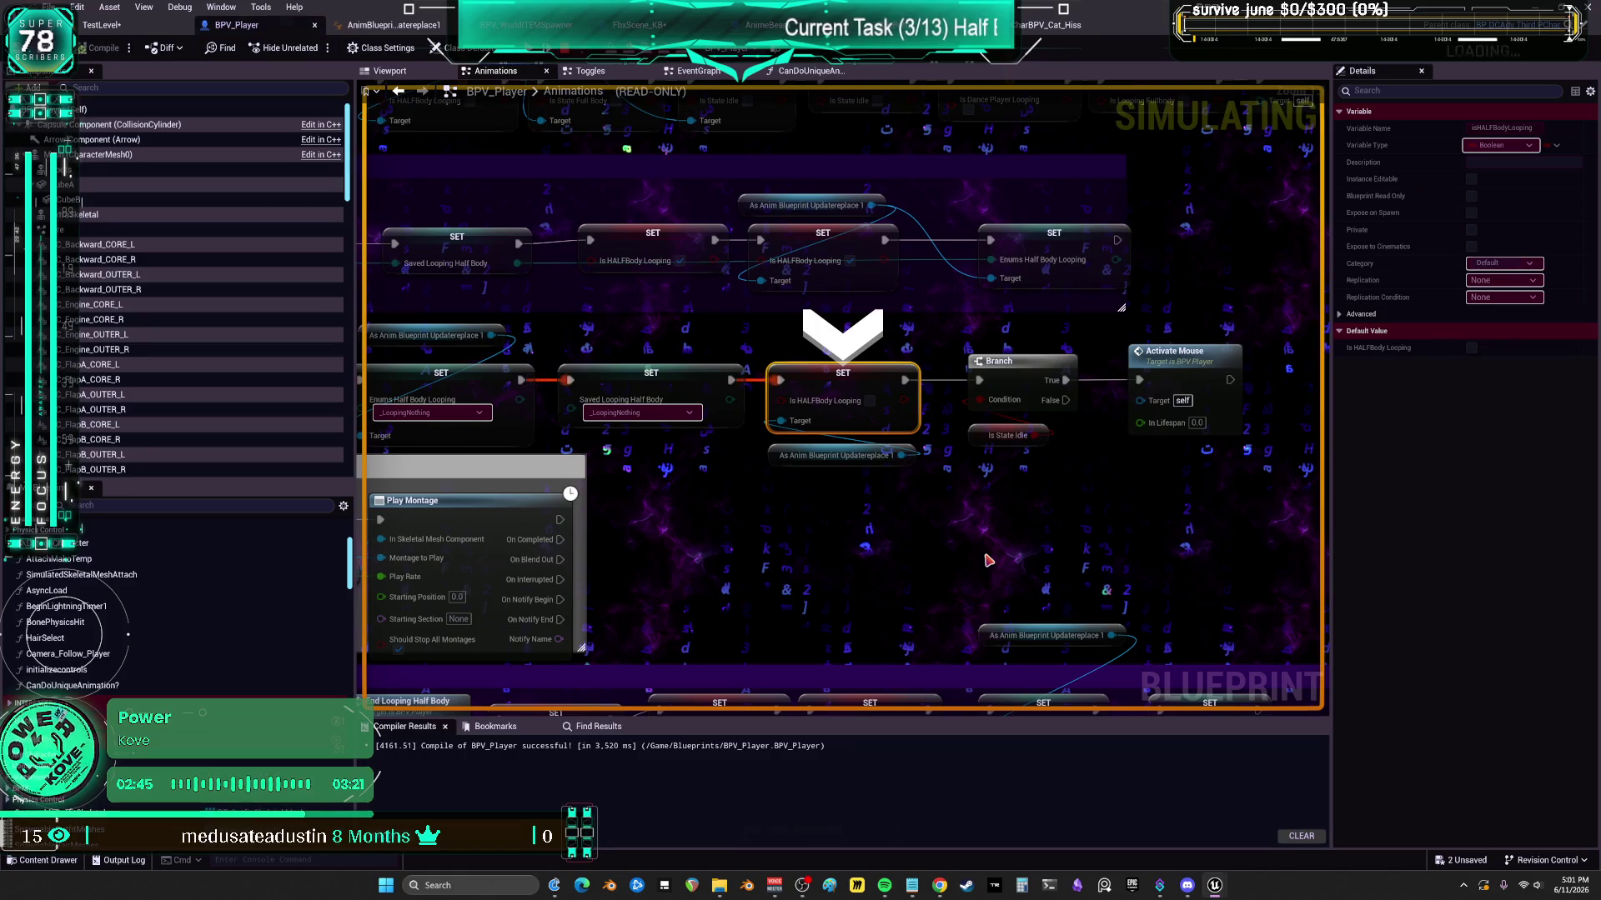
{"action": "key", "text": "F10"}
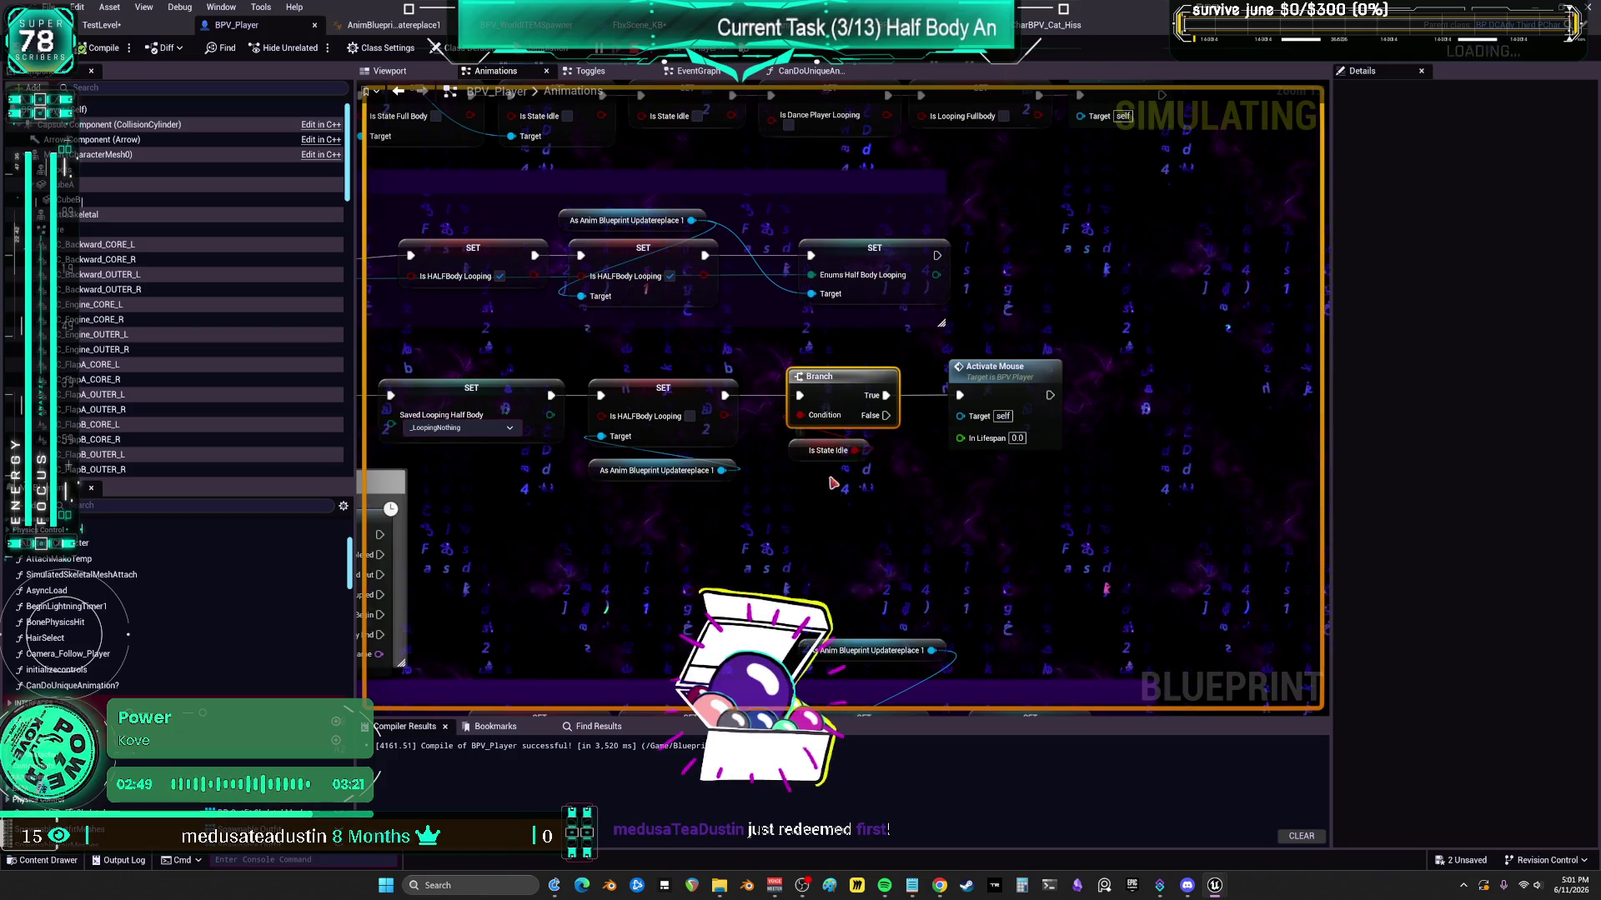
{"action": "left_click", "coordinate": [817, 445]}
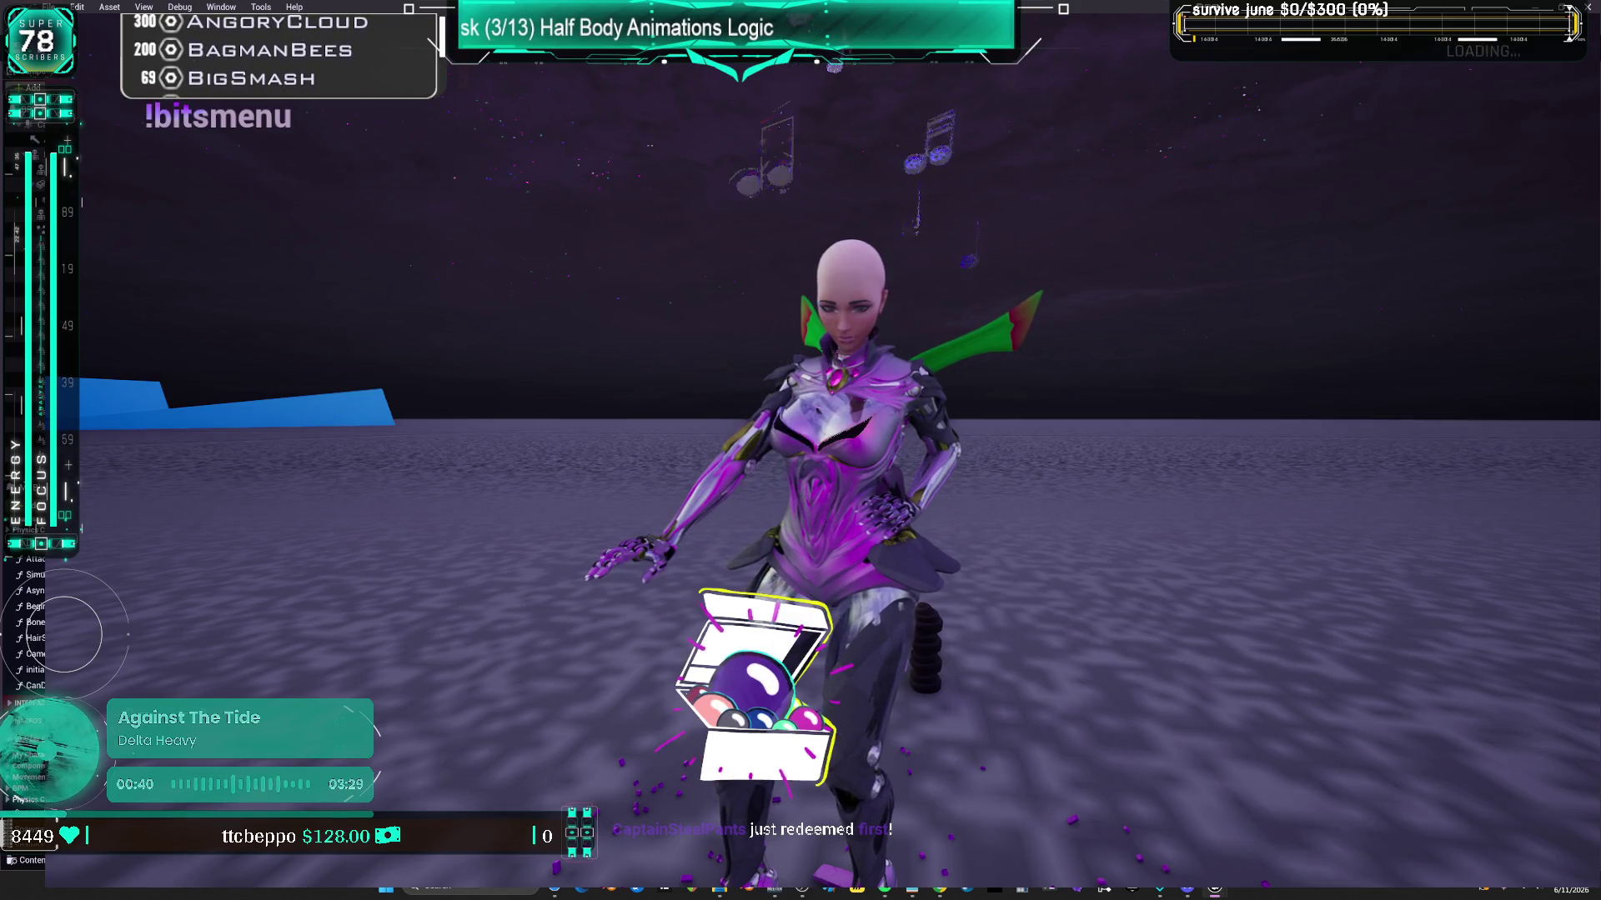
- Move the character in game, then check Is State Idle in the anim blueprint's AnimGraph near the Locomotion + AimOffset blend
{"action": "key", "text": "w"}
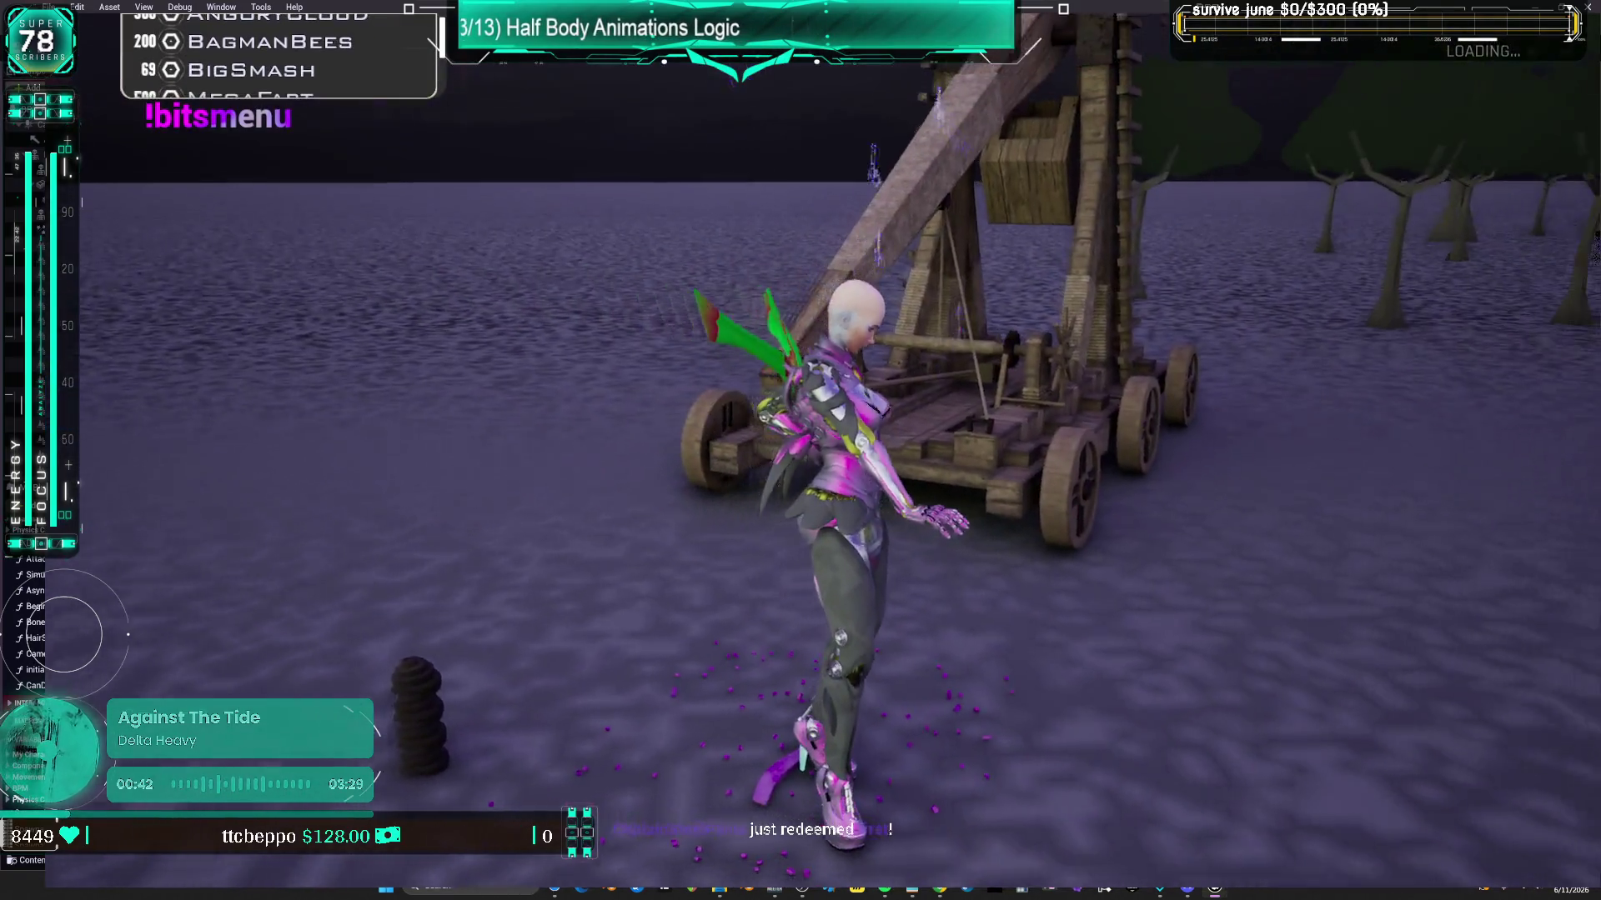
{"action": "key", "text": "s"}
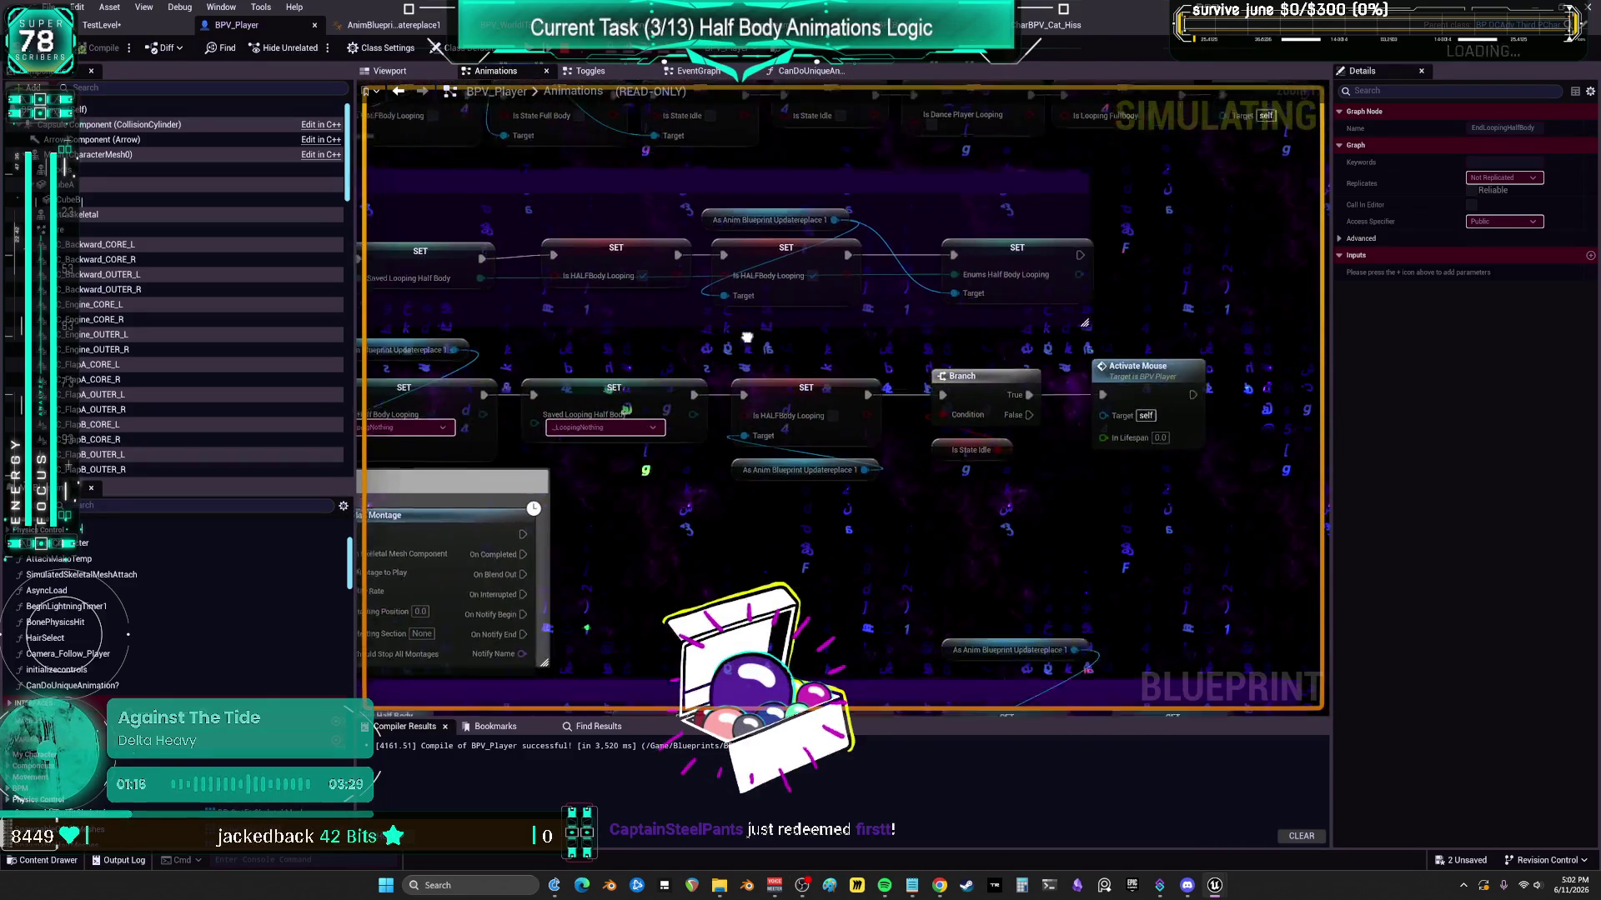
{"action": "mouse_move", "coordinate": [963, 457]}
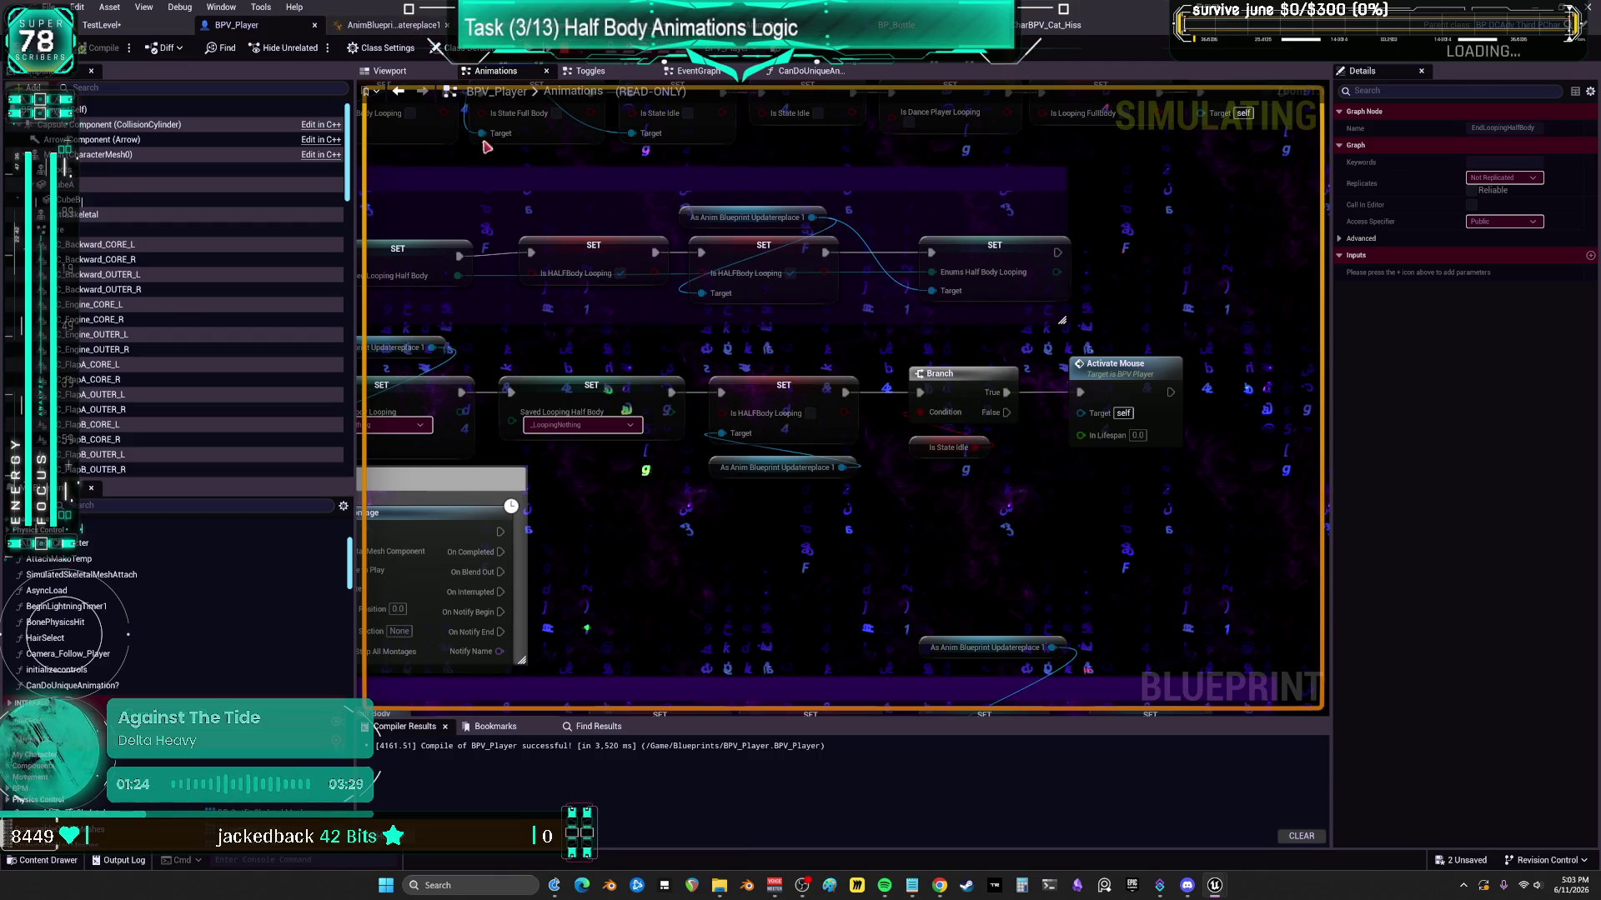
{"action": "left_click", "coordinate": [392, 25]}
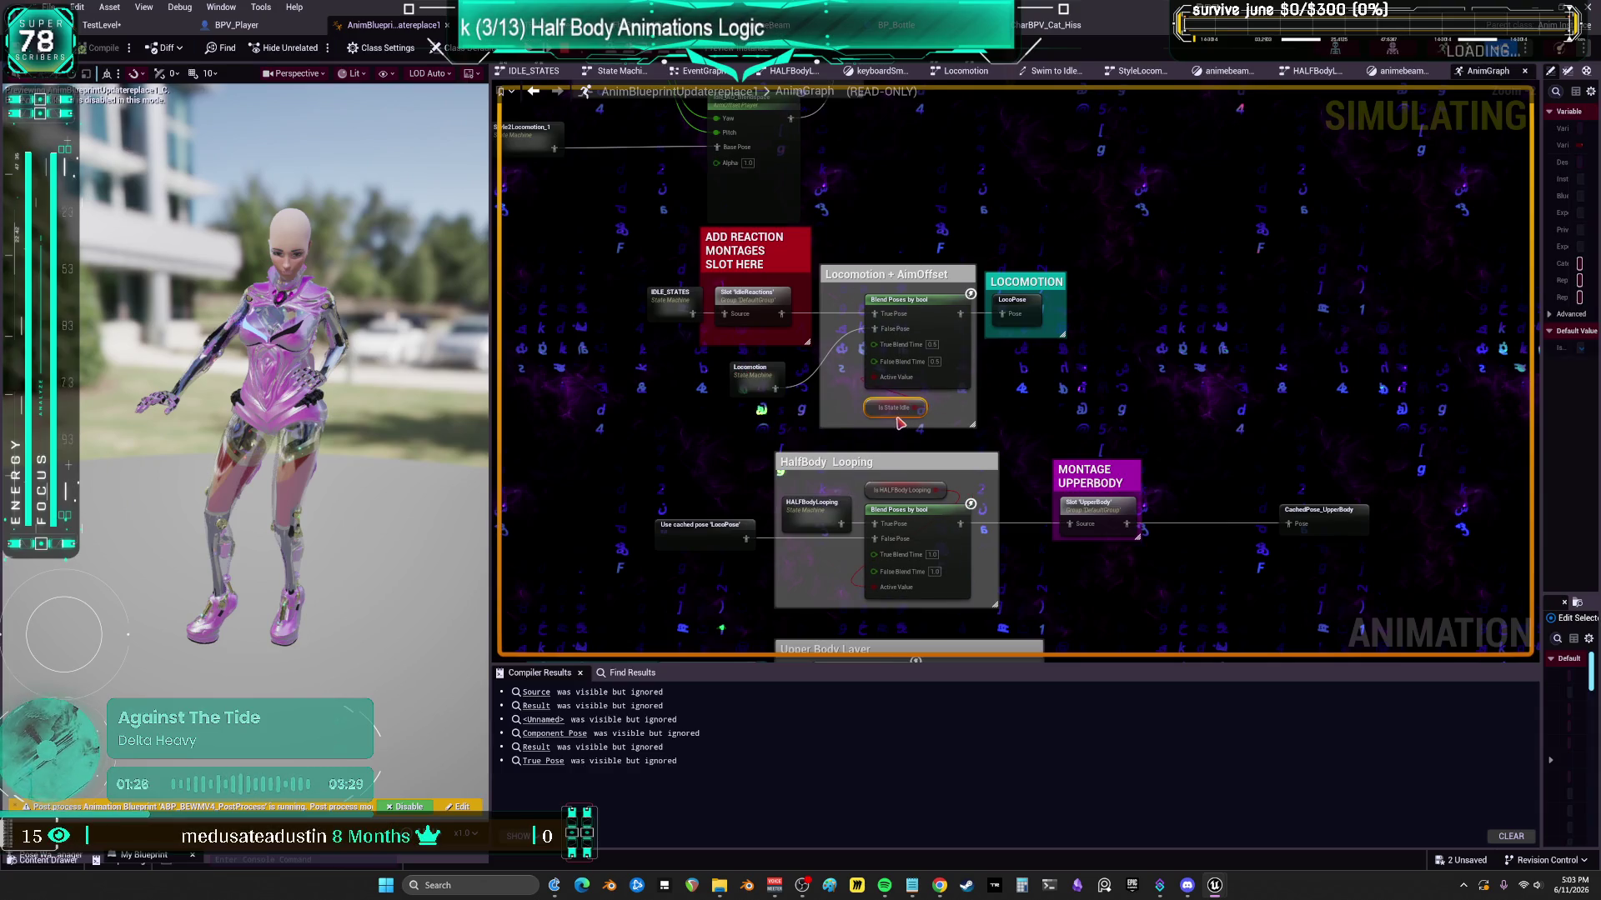
{"action": "mouse_move", "coordinate": [884, 414]}
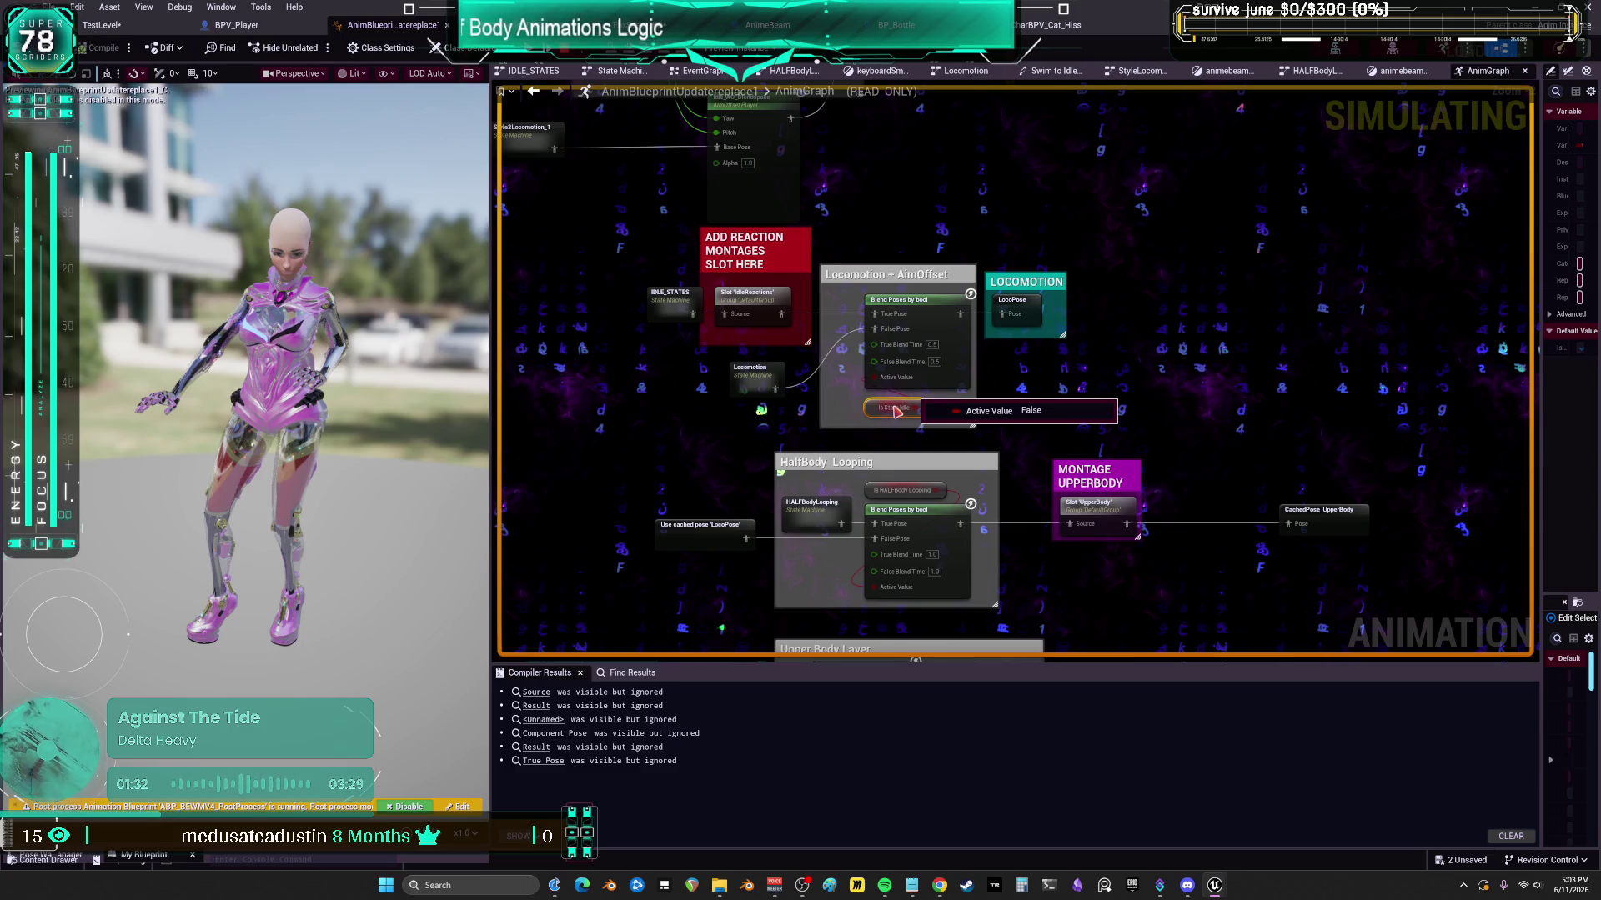
{"action": "mouse_move", "coordinate": [668, 306]}
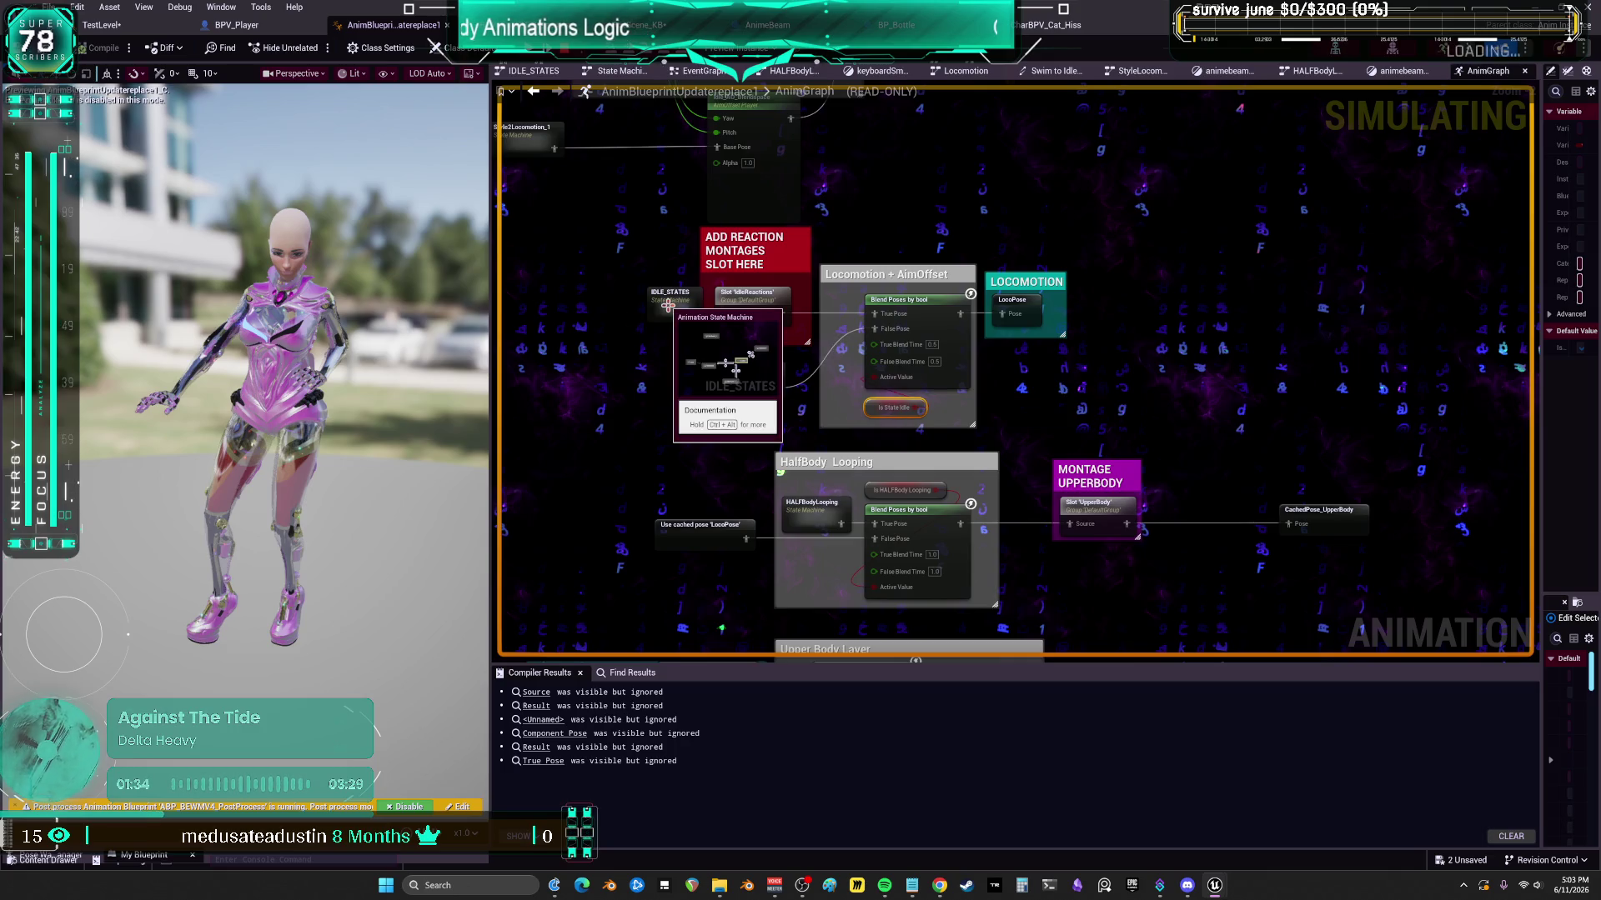
{"action": "mouse_move", "coordinate": [668, 306]}
{"action": "left_mouse_down"}
{"action": "mouse_move", "coordinate": [683, 350]}
{"action": "mouse_move", "coordinate": [842, 450]}
{"action": "mouse_move", "coordinate": [949, 451]}
{"action": "mouse_move", "coordinate": [784, 190]}
{"action": "left_mouse_up"}
{"action": "left_click_drag", "start_coordinate": [746, 130], "coordinate": [771, 370]}
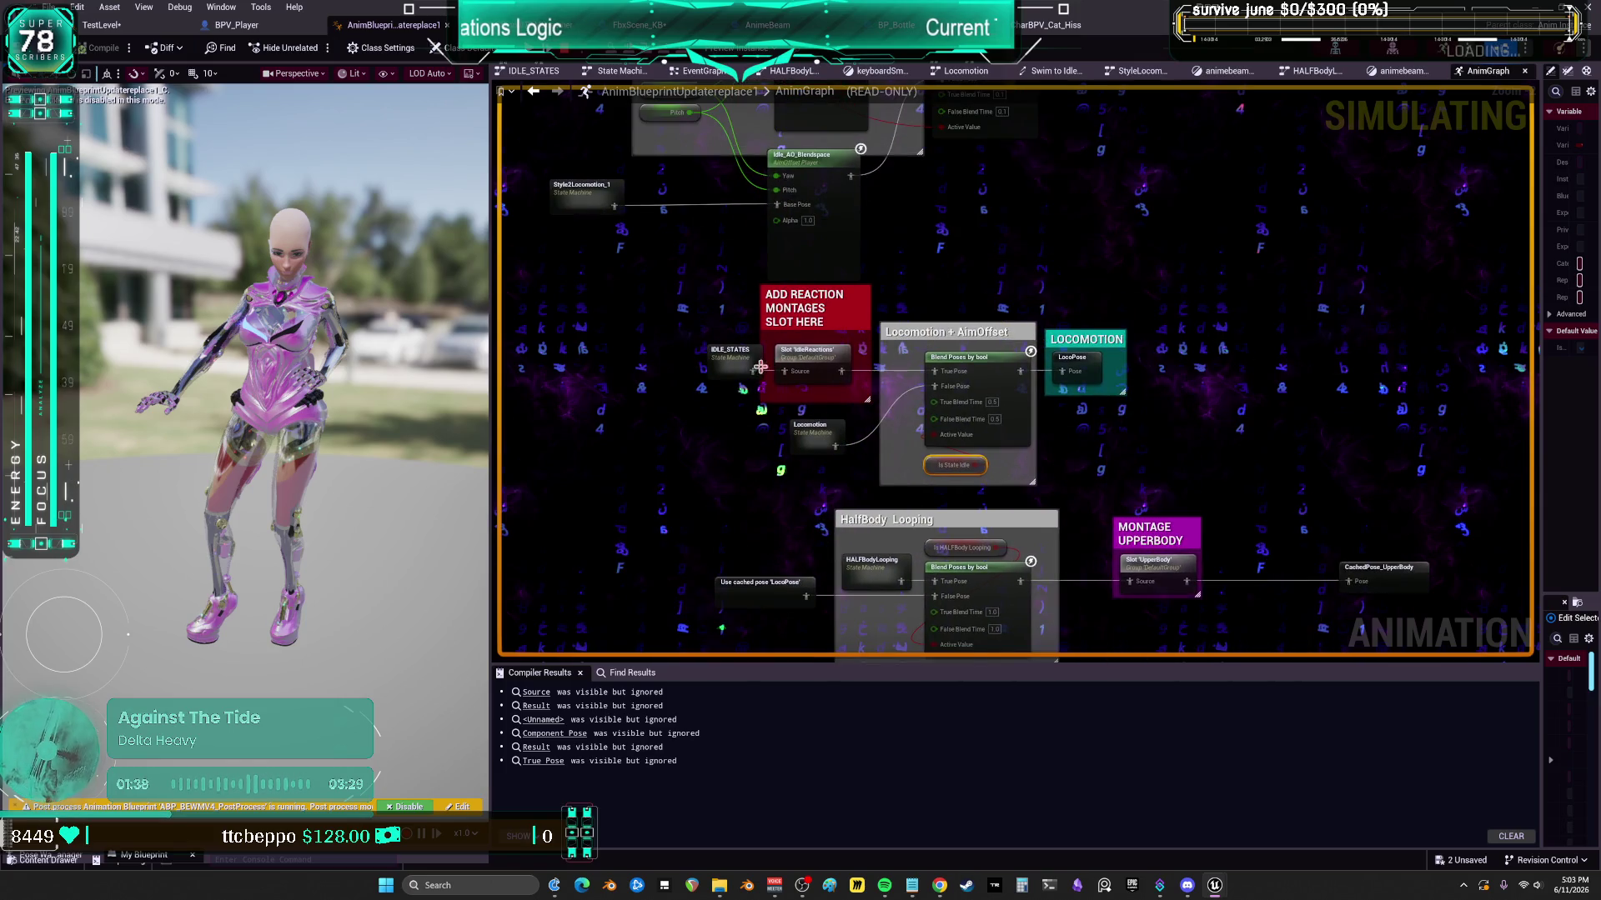
{"action": "mouse_move", "coordinate": [738, 360]}
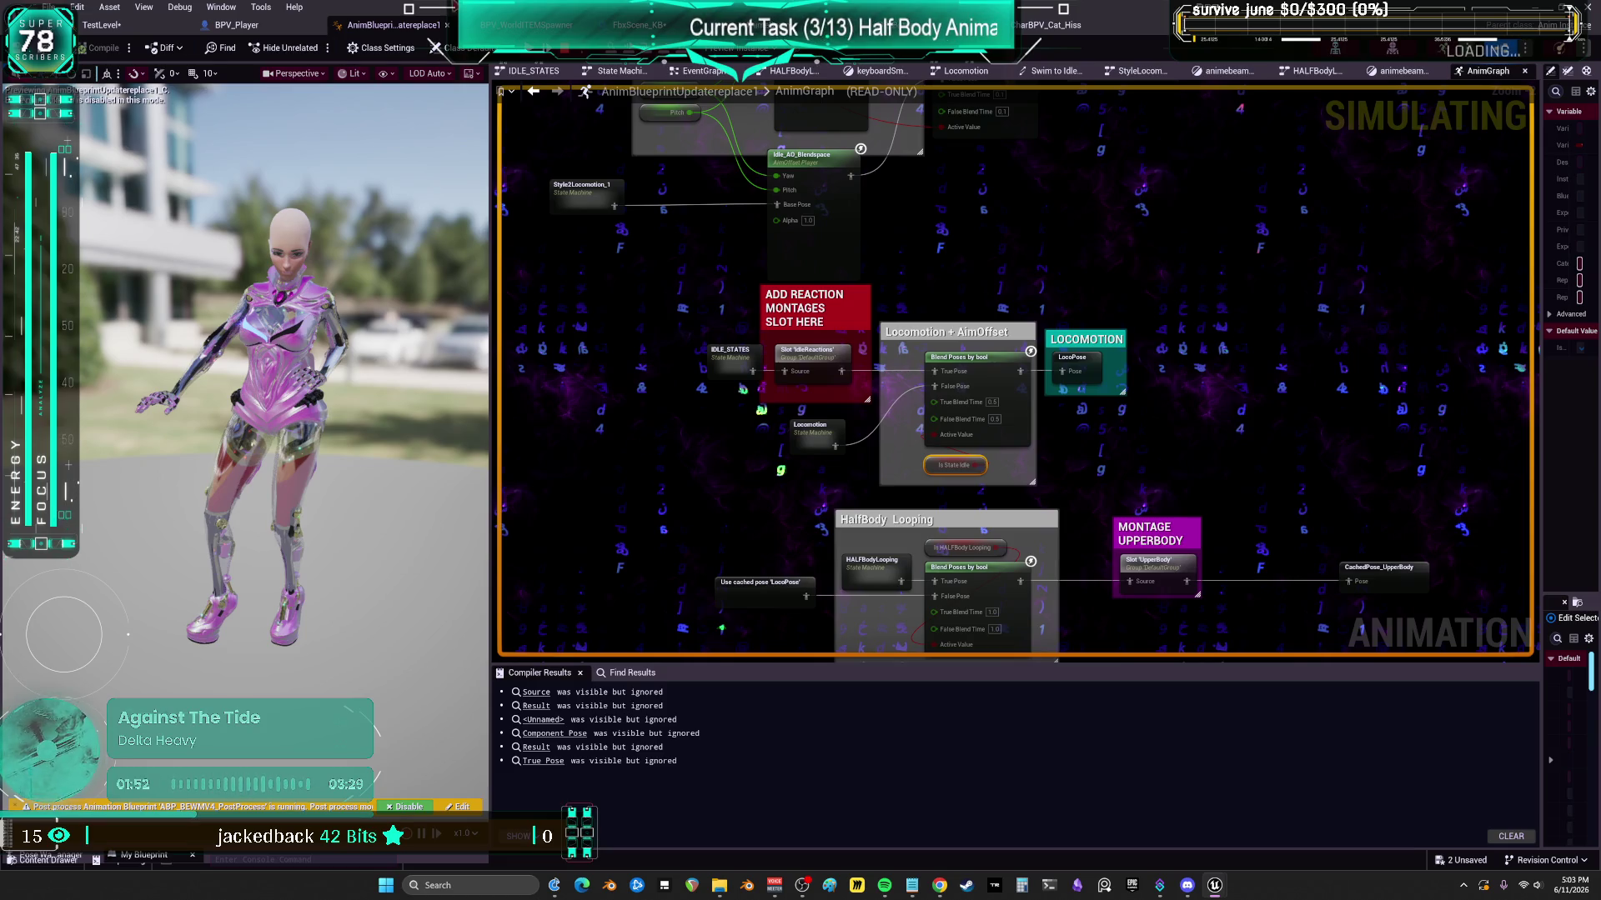
- Stop the play session, close the Message Log, and select BPV_Player's Is State Idle node feeding the Branch
{"action": "key", "text": "Escape"}
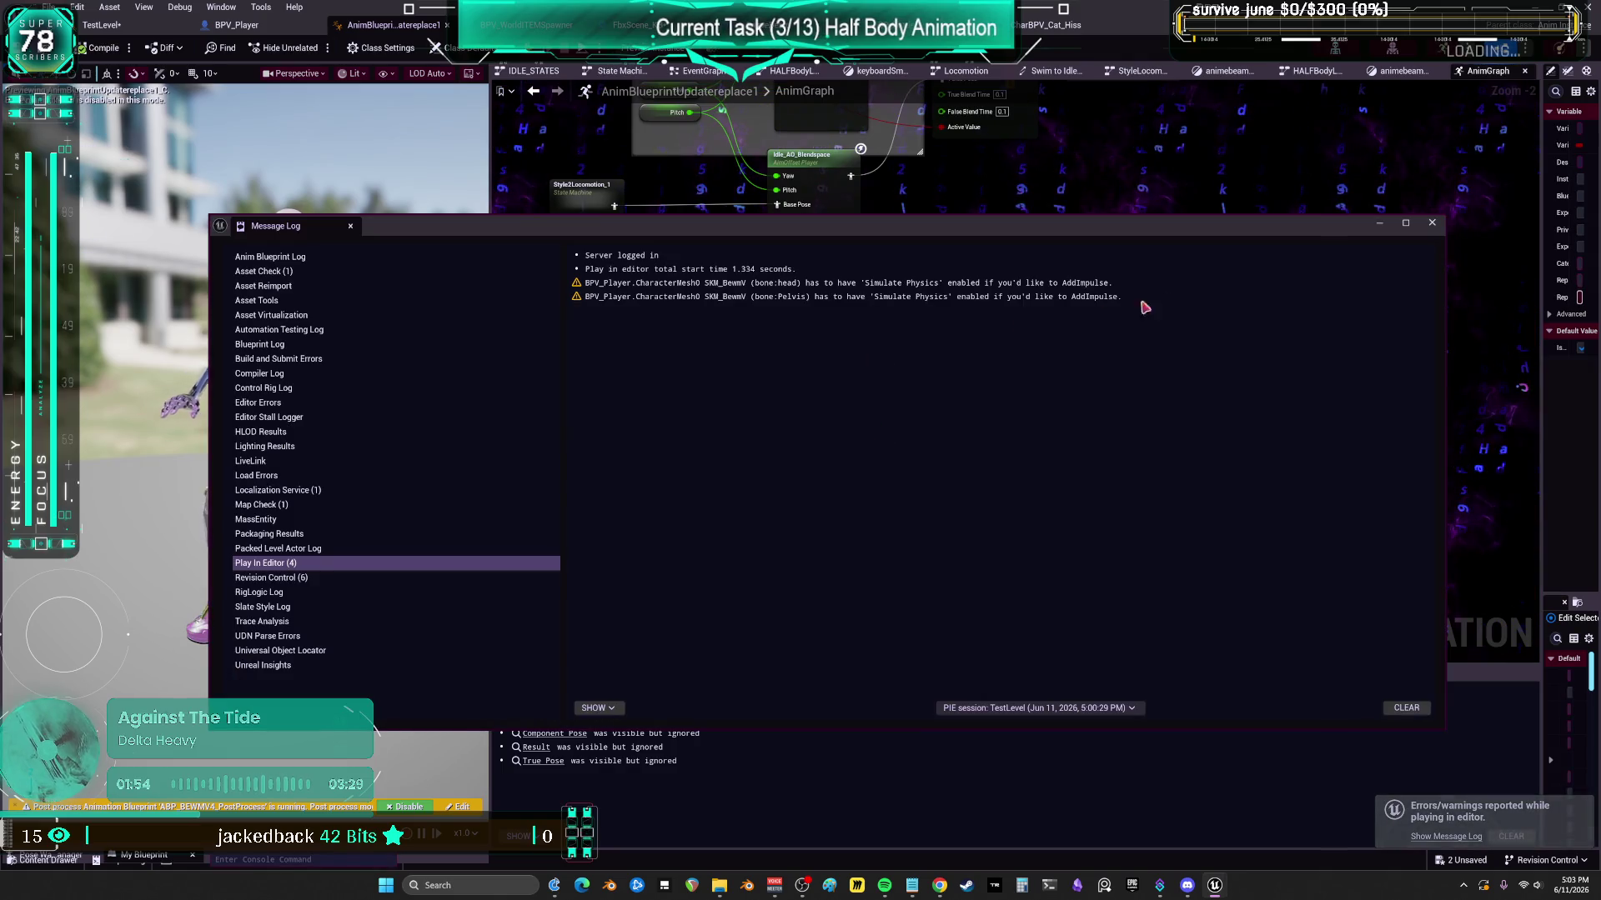
{"action": "left_click", "coordinate": [1432, 225]}
{"action": "scroll", "coordinate": [917, 401], "scroll_direction": "up", "scroll_amount": 2}
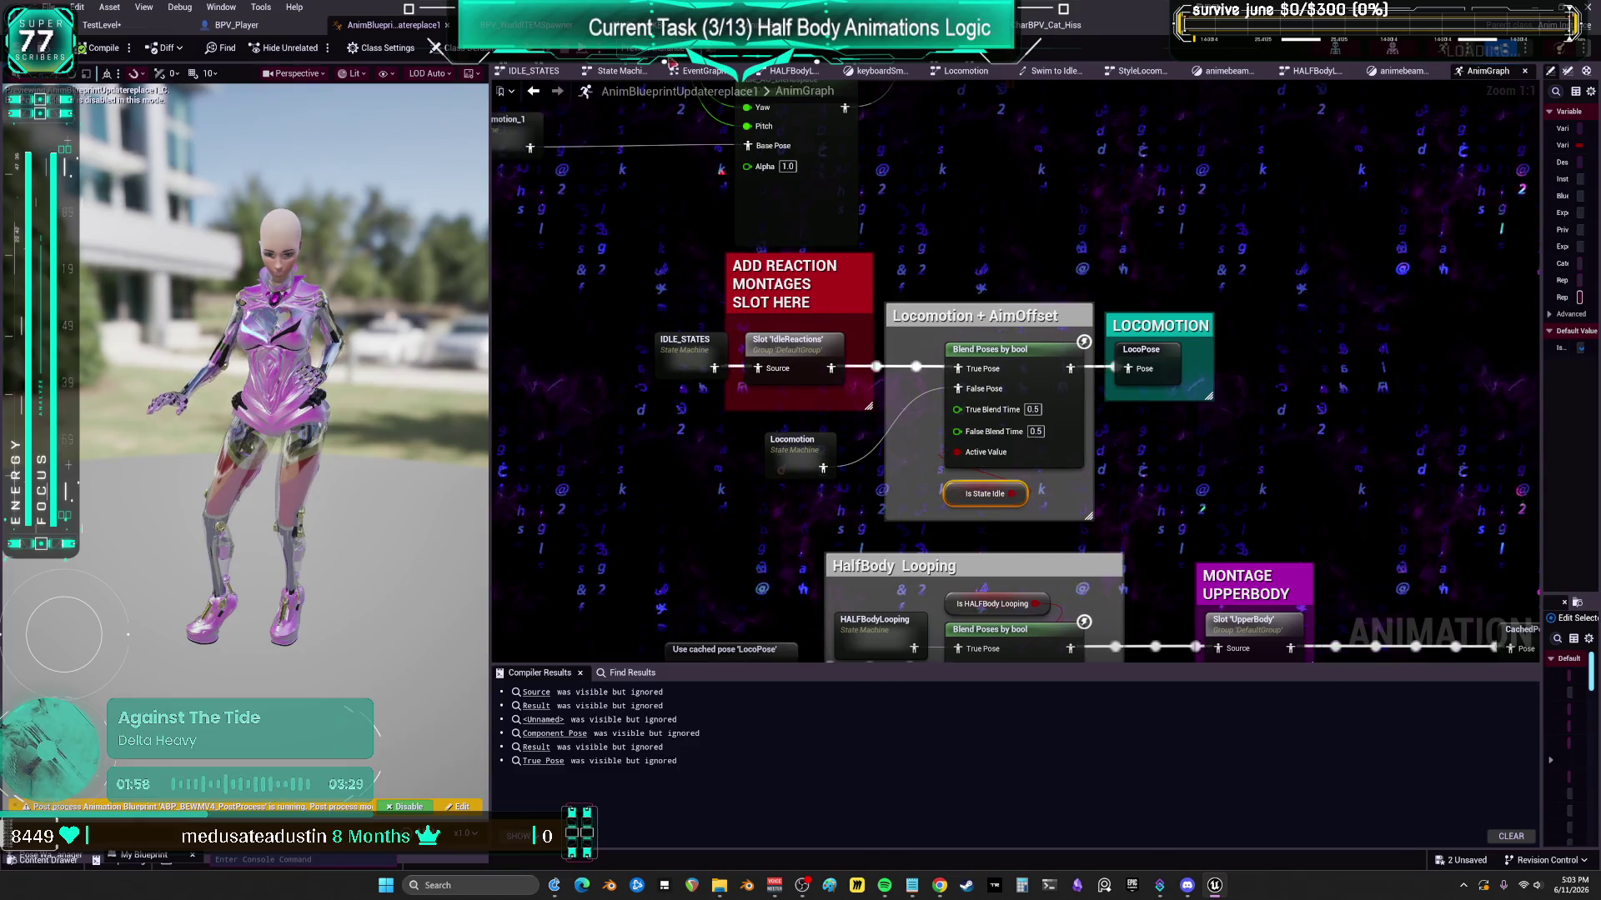
{"action": "left_click", "coordinate": [267, 27]}
{"action": "left_click_drag", "start_coordinate": [959, 534], "coordinate": [732, 534]}
{"action": "left_click", "coordinate": [721, 447]}
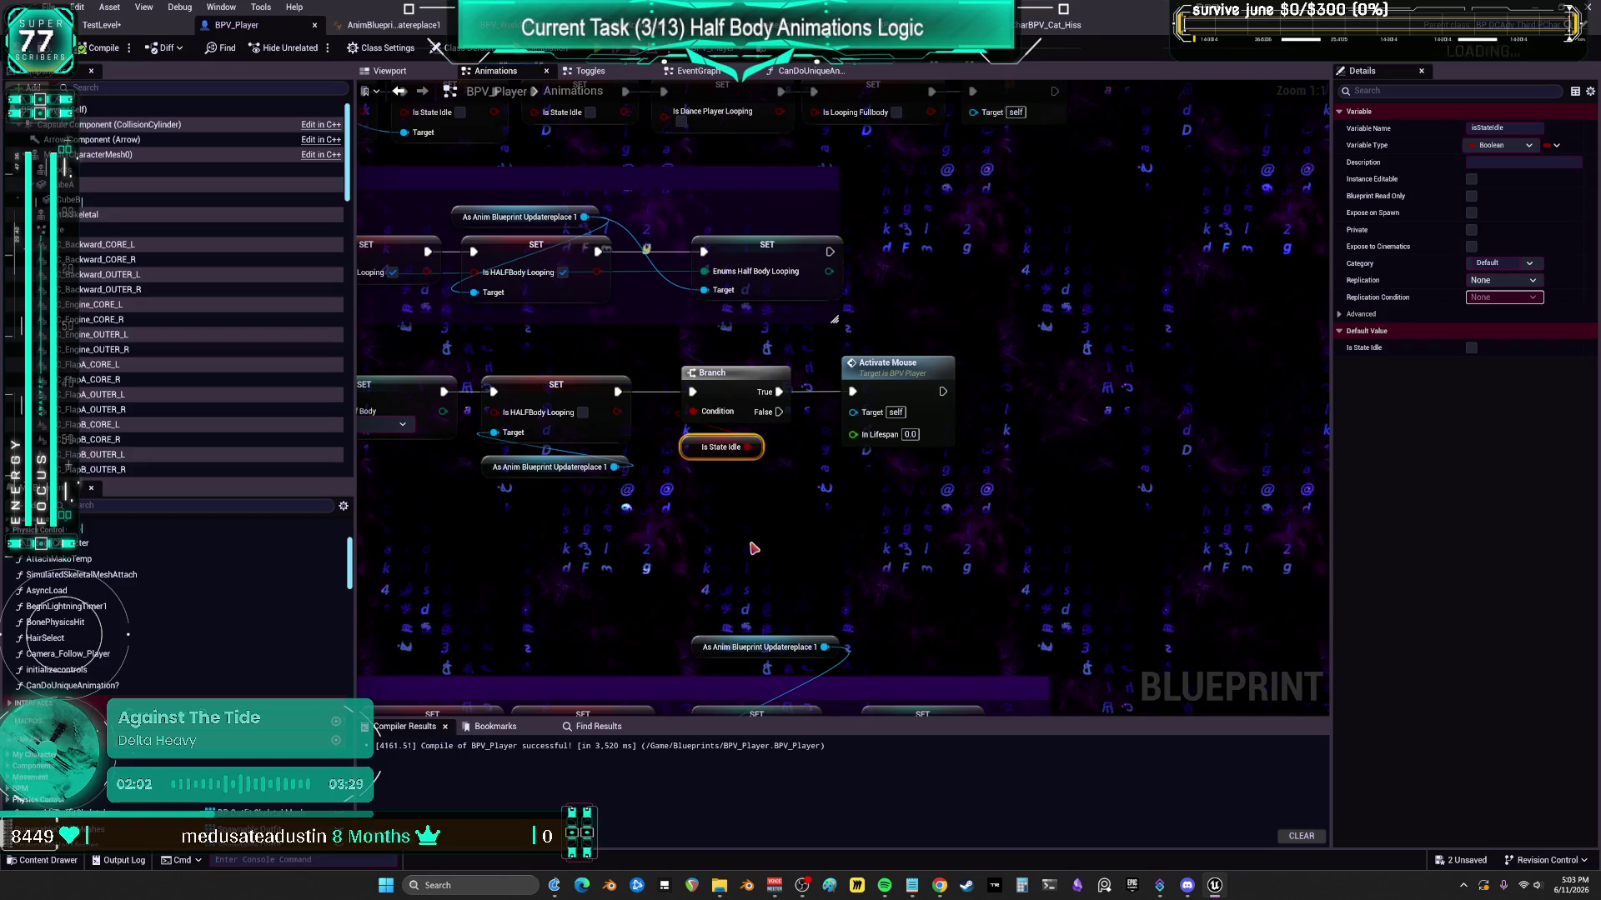
- Duplicate the As Anim Blueprint reference node with copy and paste
{"action": "left_click", "coordinate": [583, 467]}
{"action": "key", "text": "ctrl+c"}
{"action": "key", "text": "ctrl+v"}
{"action": "scroll", "coordinate": [567, 517], "scroll_direction": "down", "scroll_amount": 4}
{"action": "scroll", "coordinate": [557, 510], "scroll_direction": "up", "scroll_amount": 4}
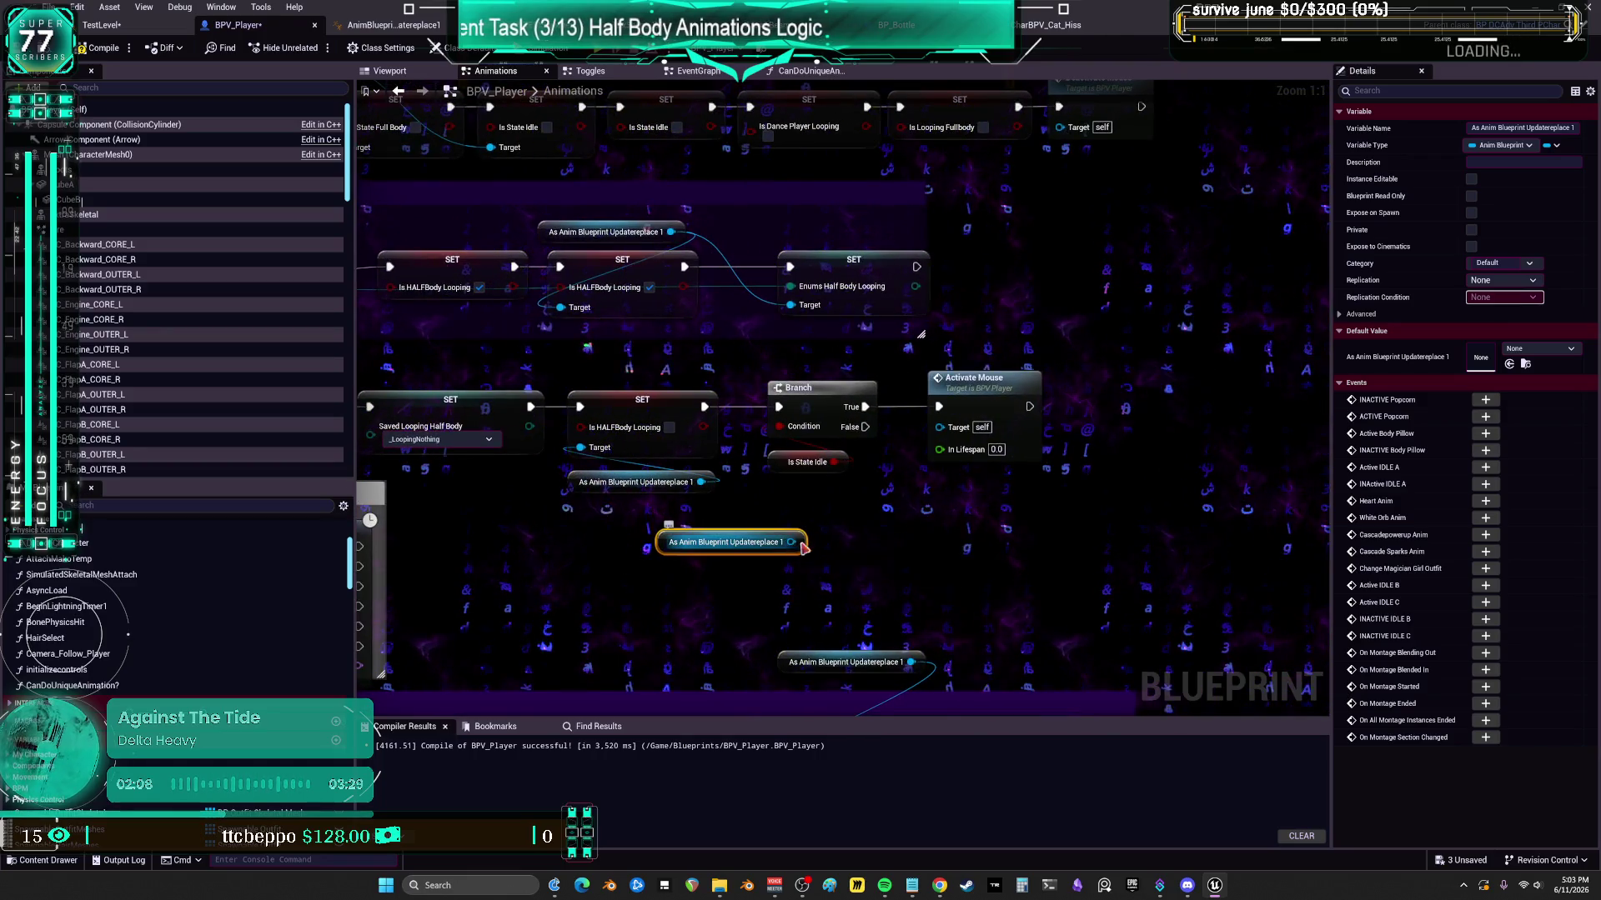
- Add the reference's Is State Idle getter via 'get state id', wire it to the Branch Condition, and delete the old variable
{"action": "left_click_drag", "start_coordinate": [791, 542], "coordinate": [852, 527]}
{"action": "type", "text": "get "}
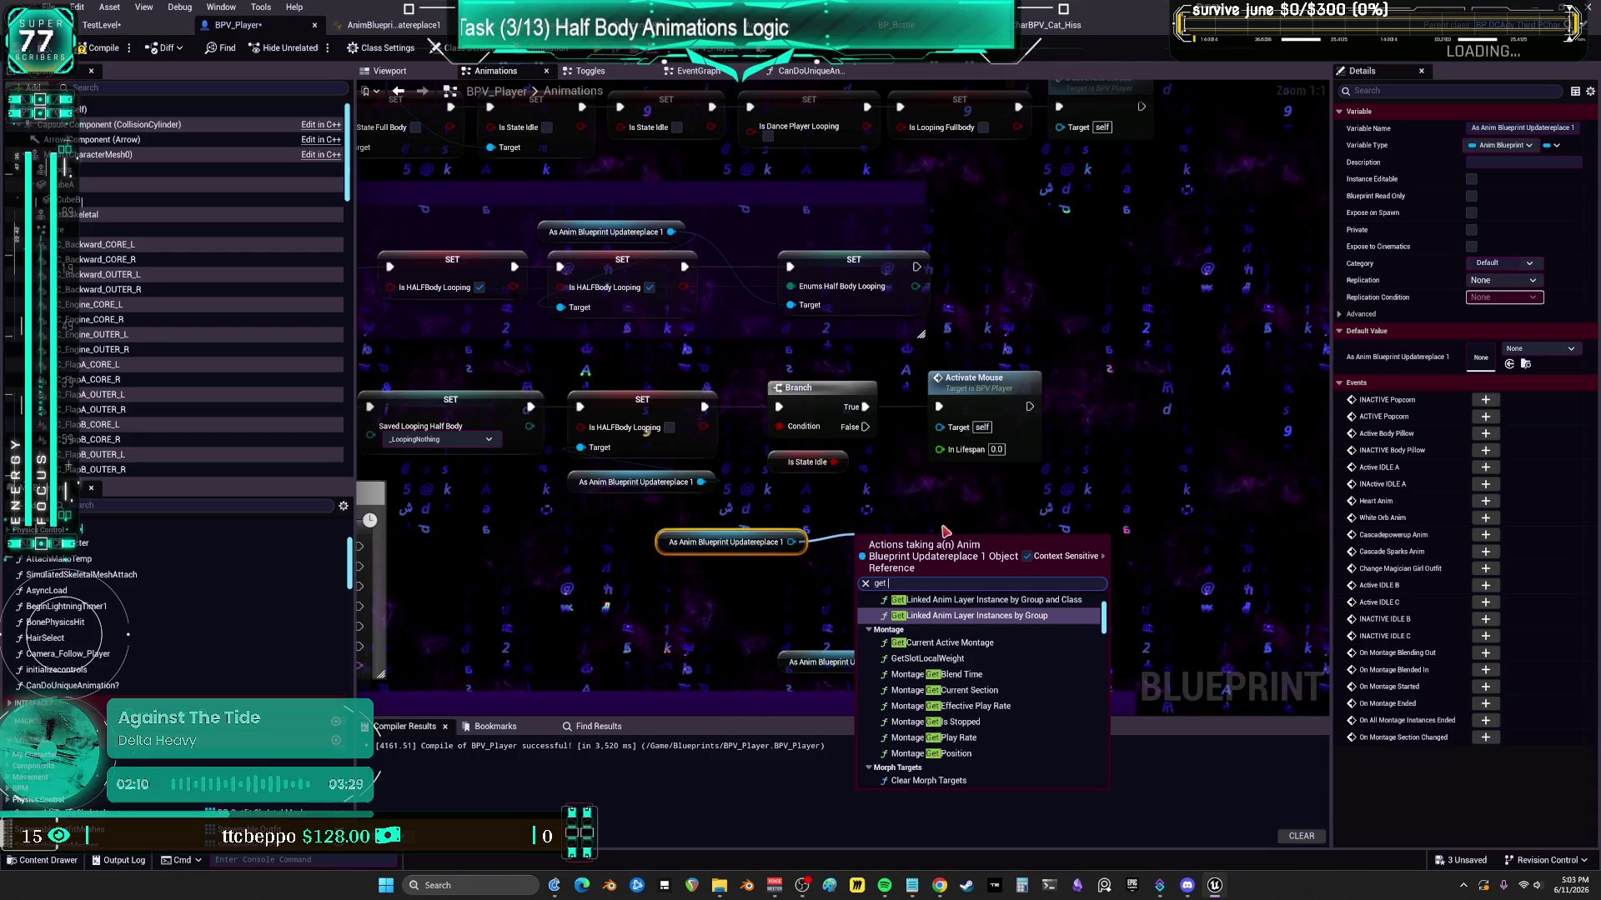
{"action": "type", "text": "state"}
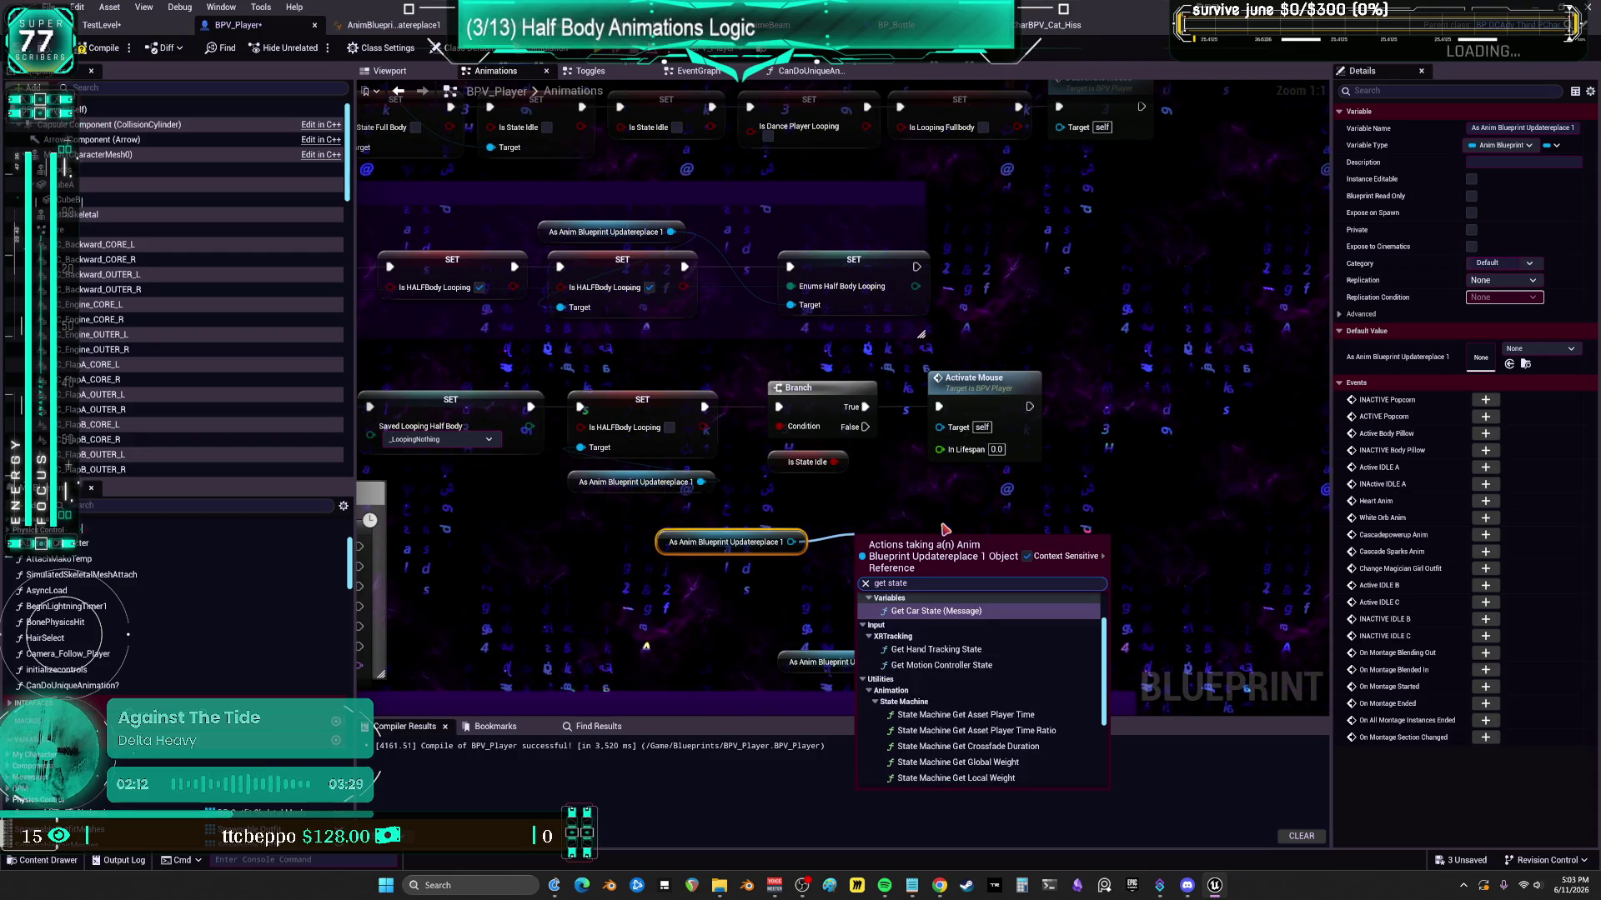
{"action": "type", "text": " idle"}
{"action": "left_click", "coordinate": [920, 639]}
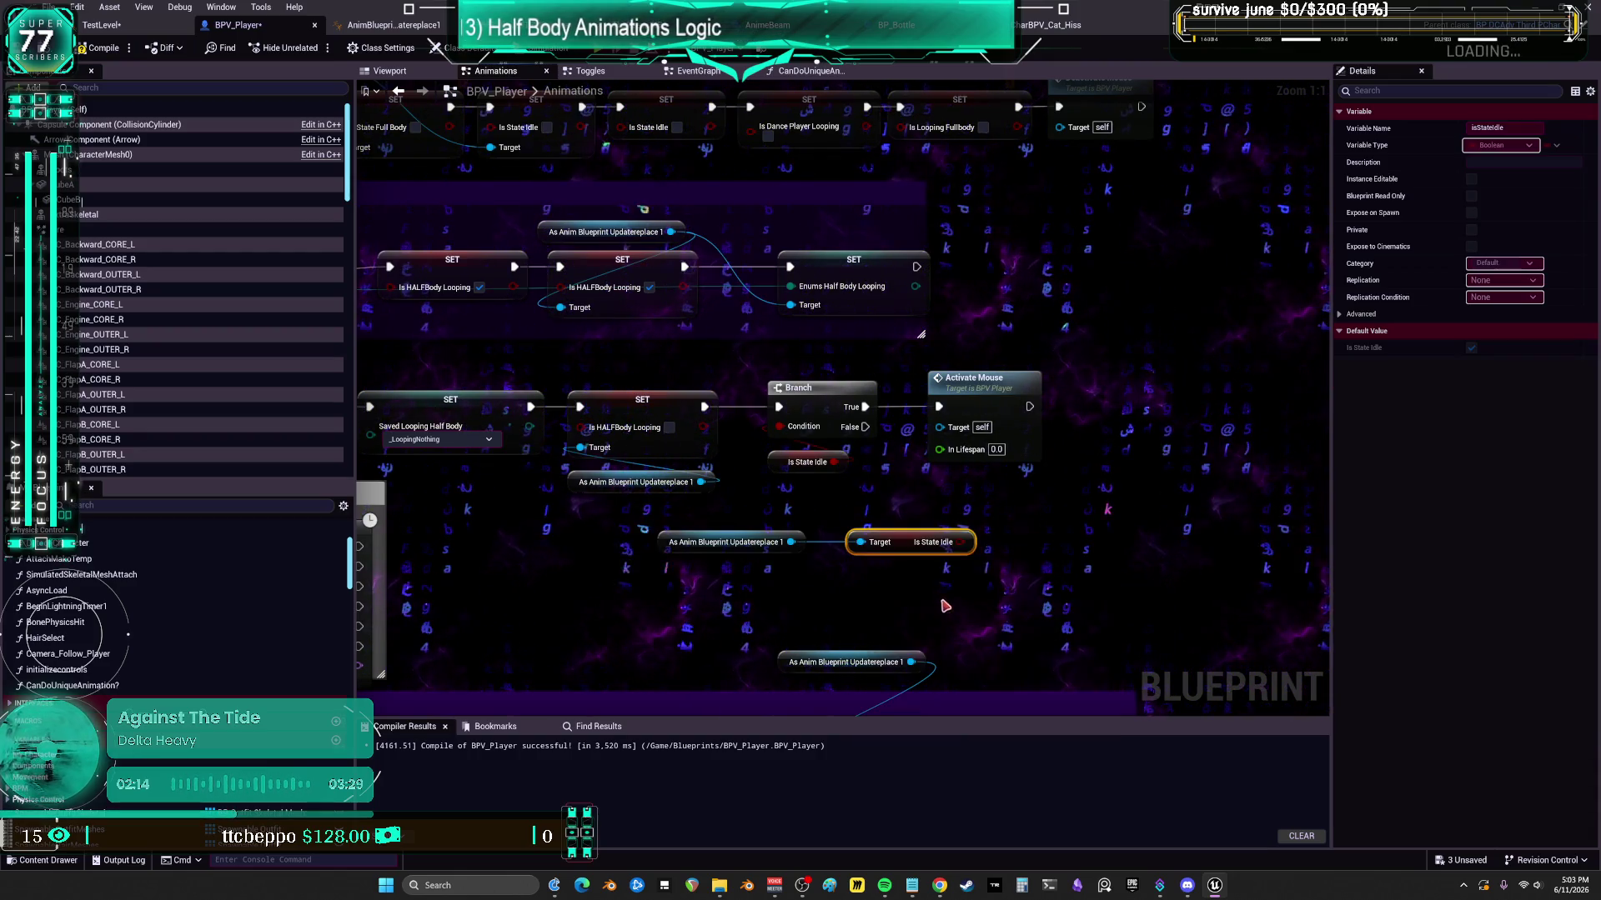
{"action": "mouse_move", "coordinate": [958, 543]}
{"action": "left_mouse_down"}
{"action": "mouse_move", "coordinate": [779, 426]}
{"action": "mouse_move", "coordinate": [807, 472]}
{"action": "left_mouse_up"}
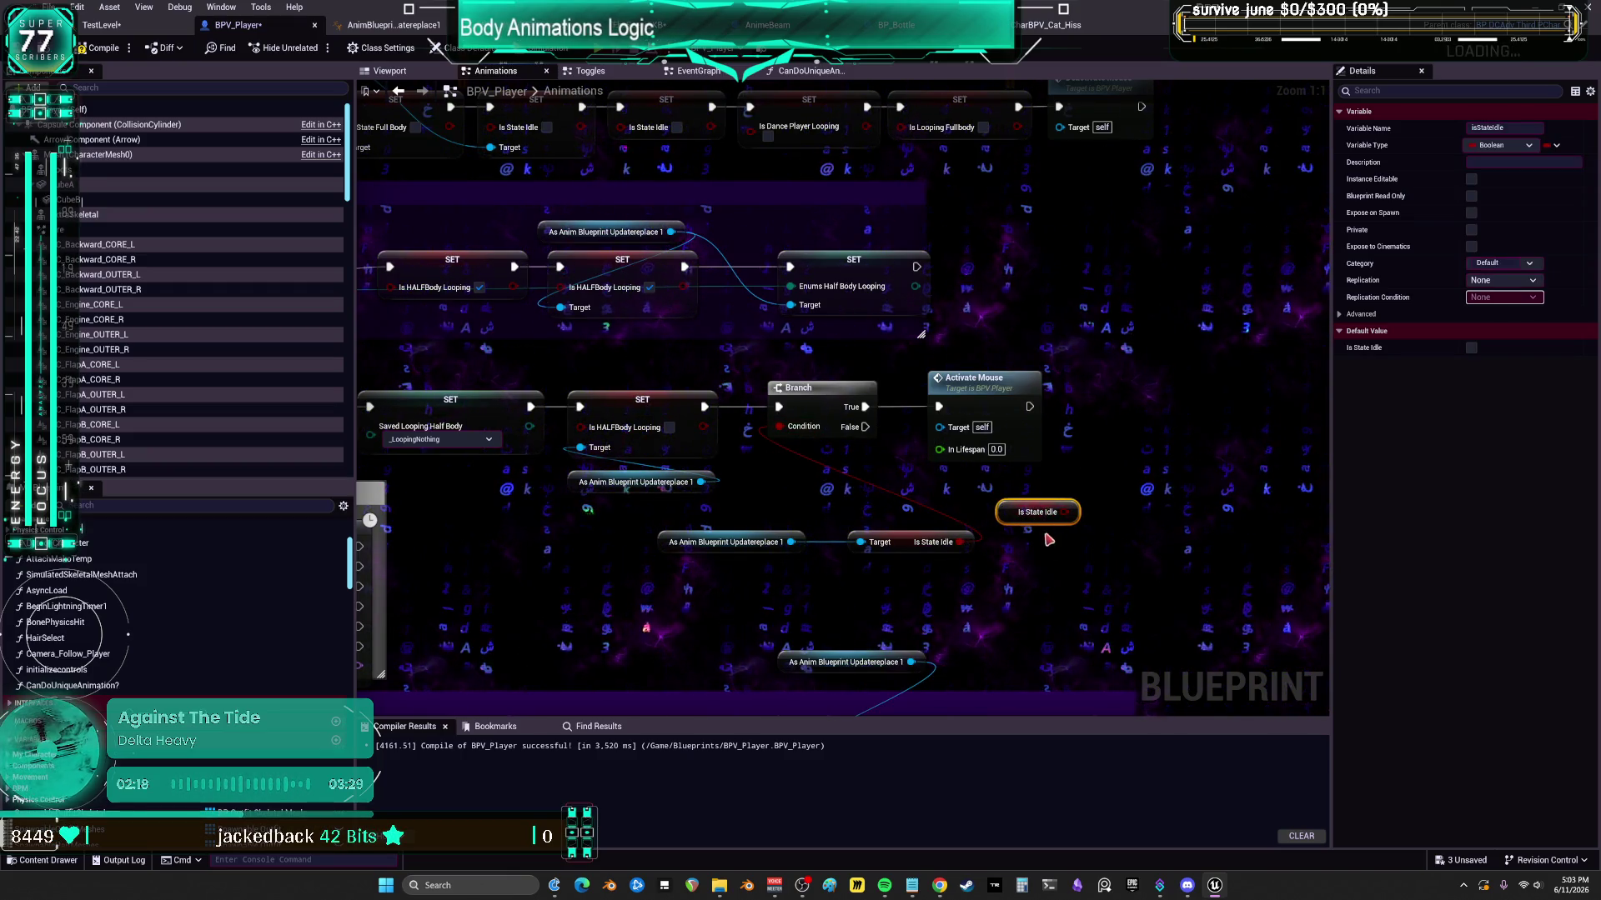
{"action": "key", "text": "Delete"}
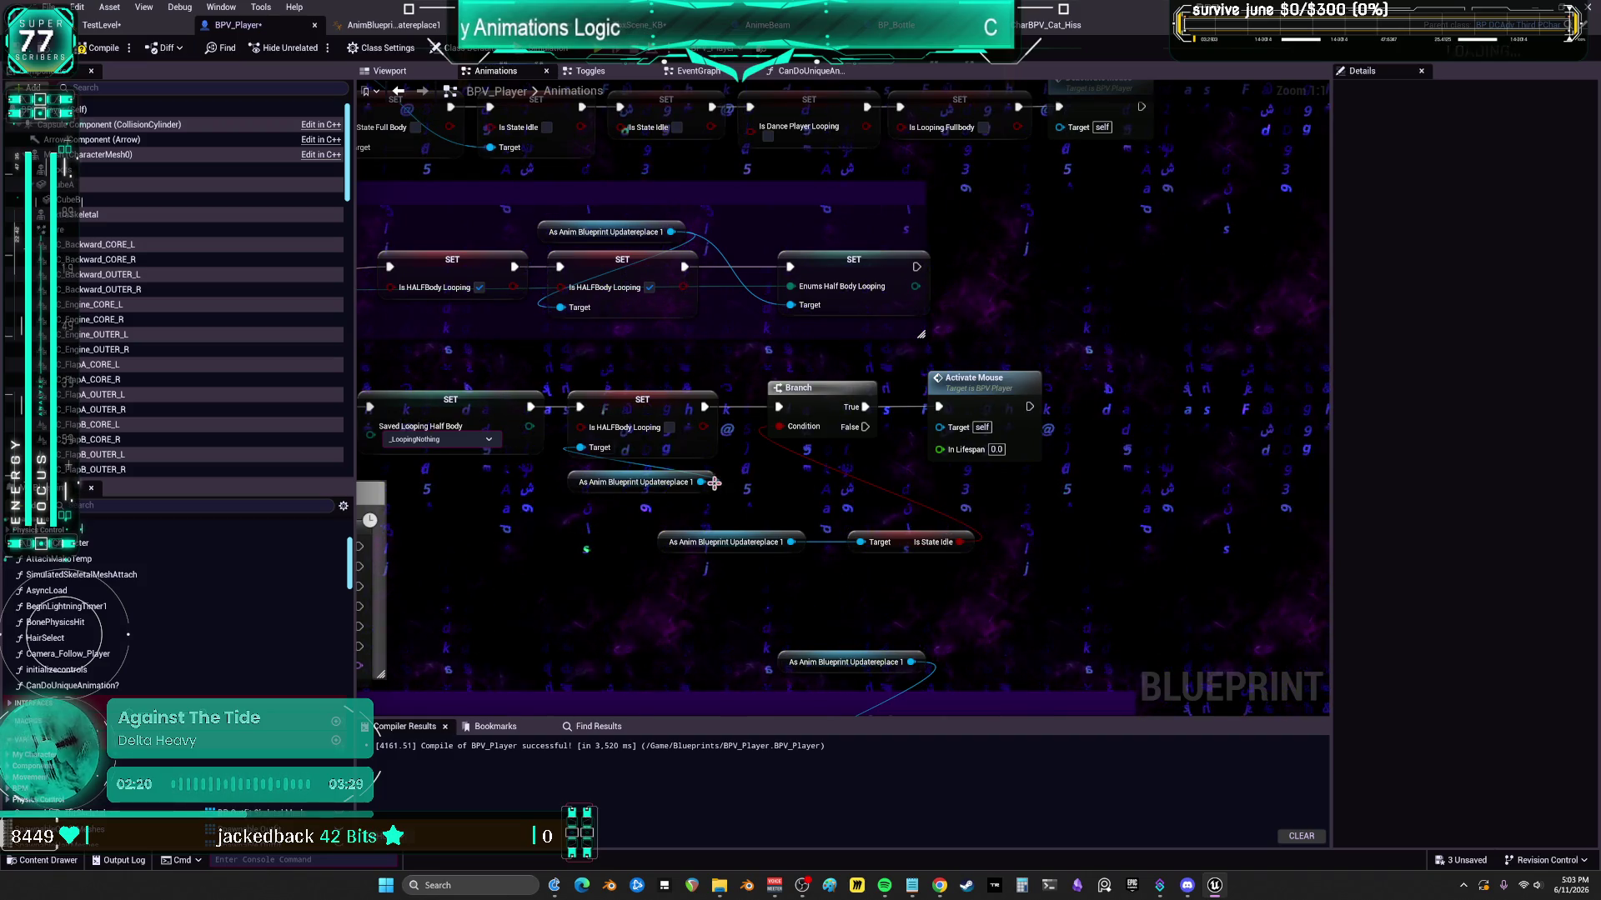
{"action": "left_click_drag", "start_coordinate": [675, 157], "coordinate": [712, 257]}
{"action": "left_click", "coordinate": [674, 172]}
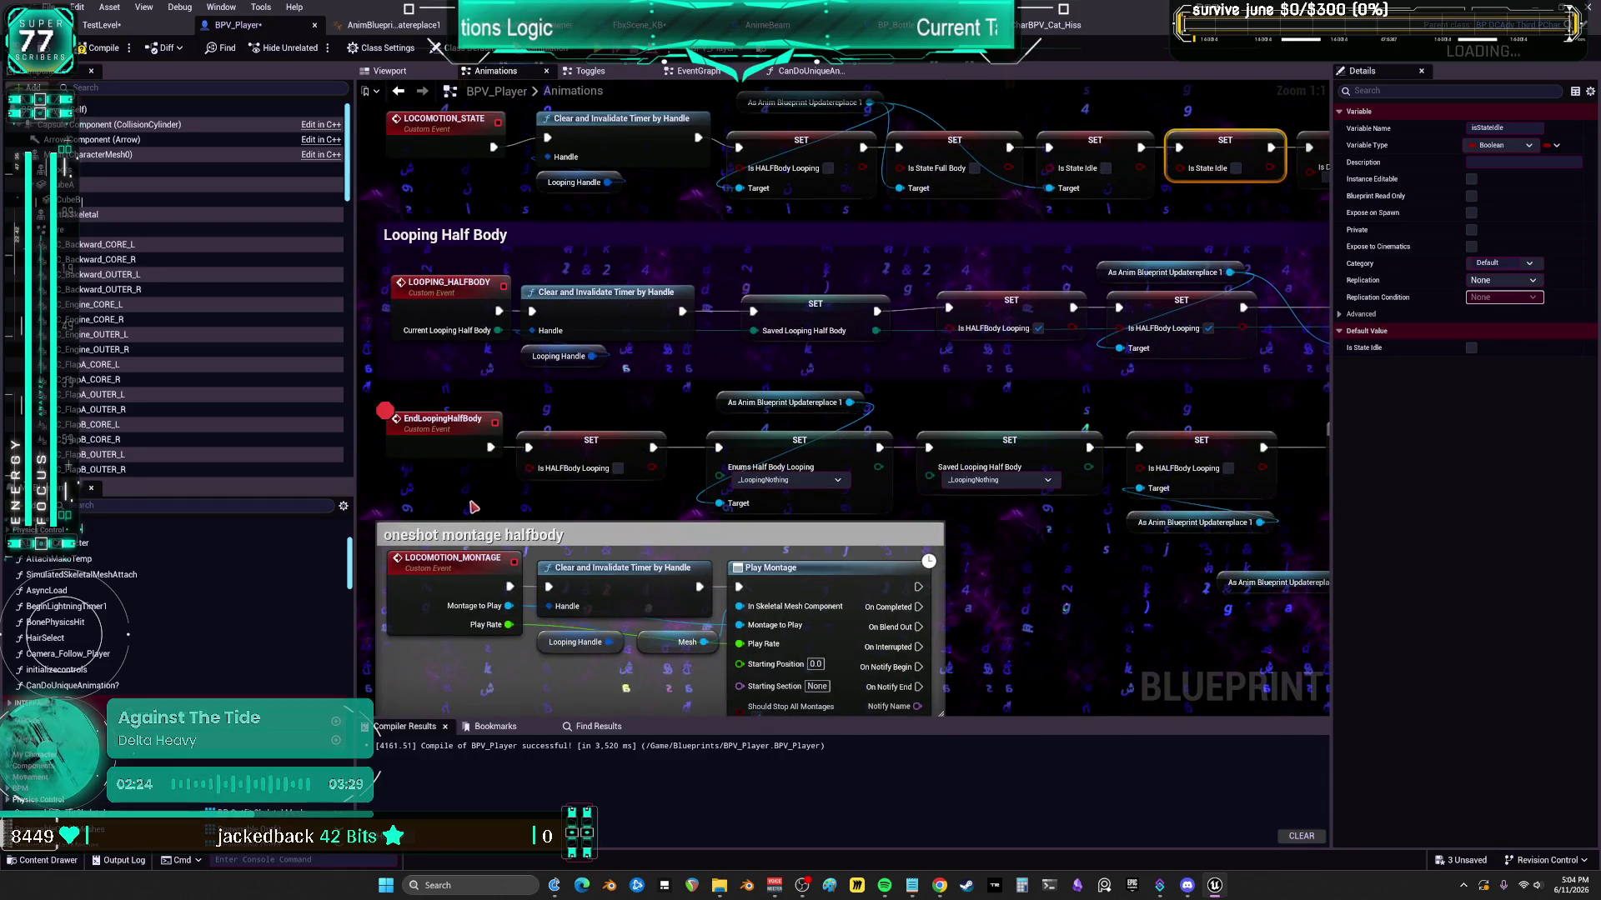
- Pan to the InitializeIdleRandomizer and idle-state events and paste a SET Is State Idle node there
{"action": "mouse_move", "coordinate": [721, 376]}
{"action": "left_mouse_down"}
{"action": "mouse_move", "coordinate": [743, 397]}
{"action": "mouse_move", "coordinate": [450, 488]}
{"action": "left_mouse_up"}
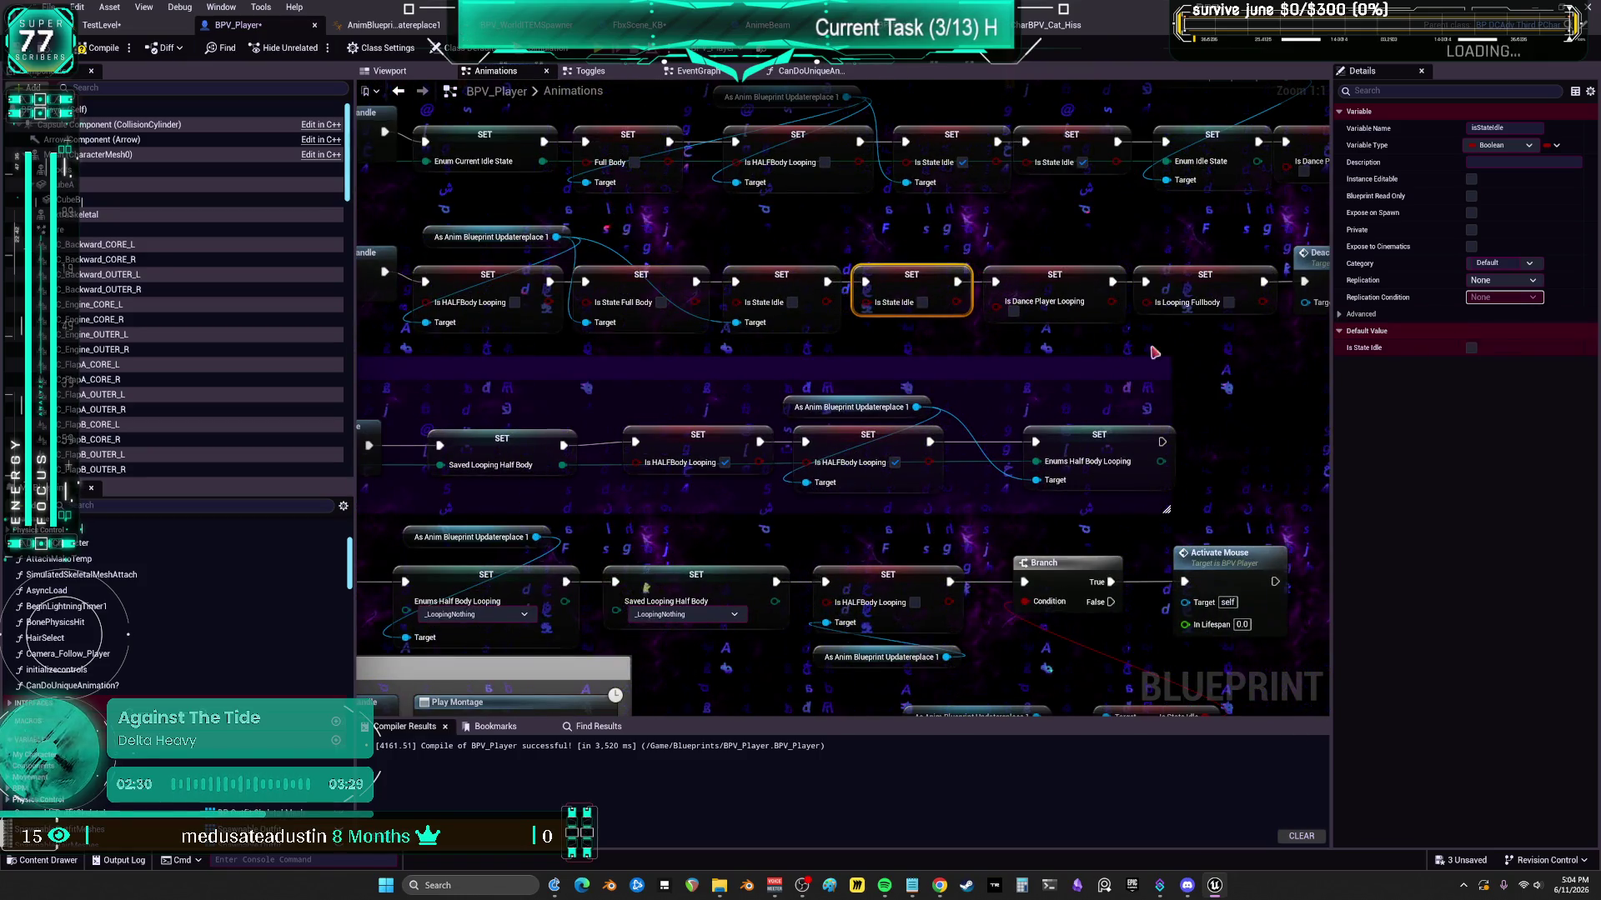
{"action": "scroll", "coordinate": [1223, 359], "scroll_direction": "down", "scroll_amount": 2}
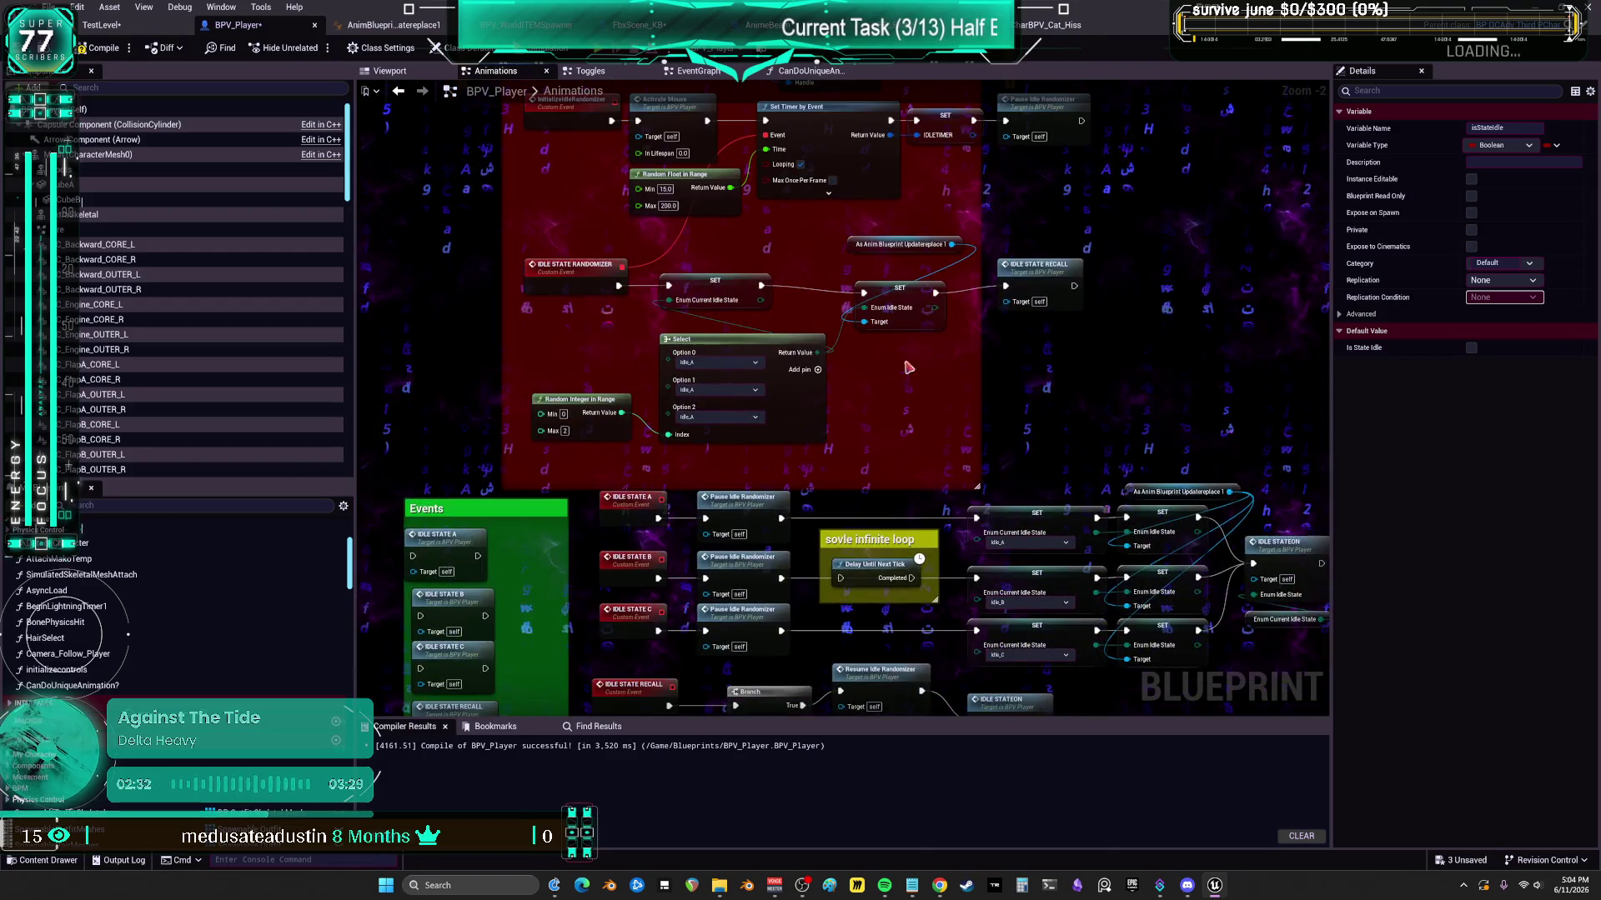
{"action": "left_click_drag", "start_coordinate": [932, 313], "coordinate": [939, 491]}
{"action": "left_click_drag", "start_coordinate": [894, 432], "coordinate": [879, 467]}
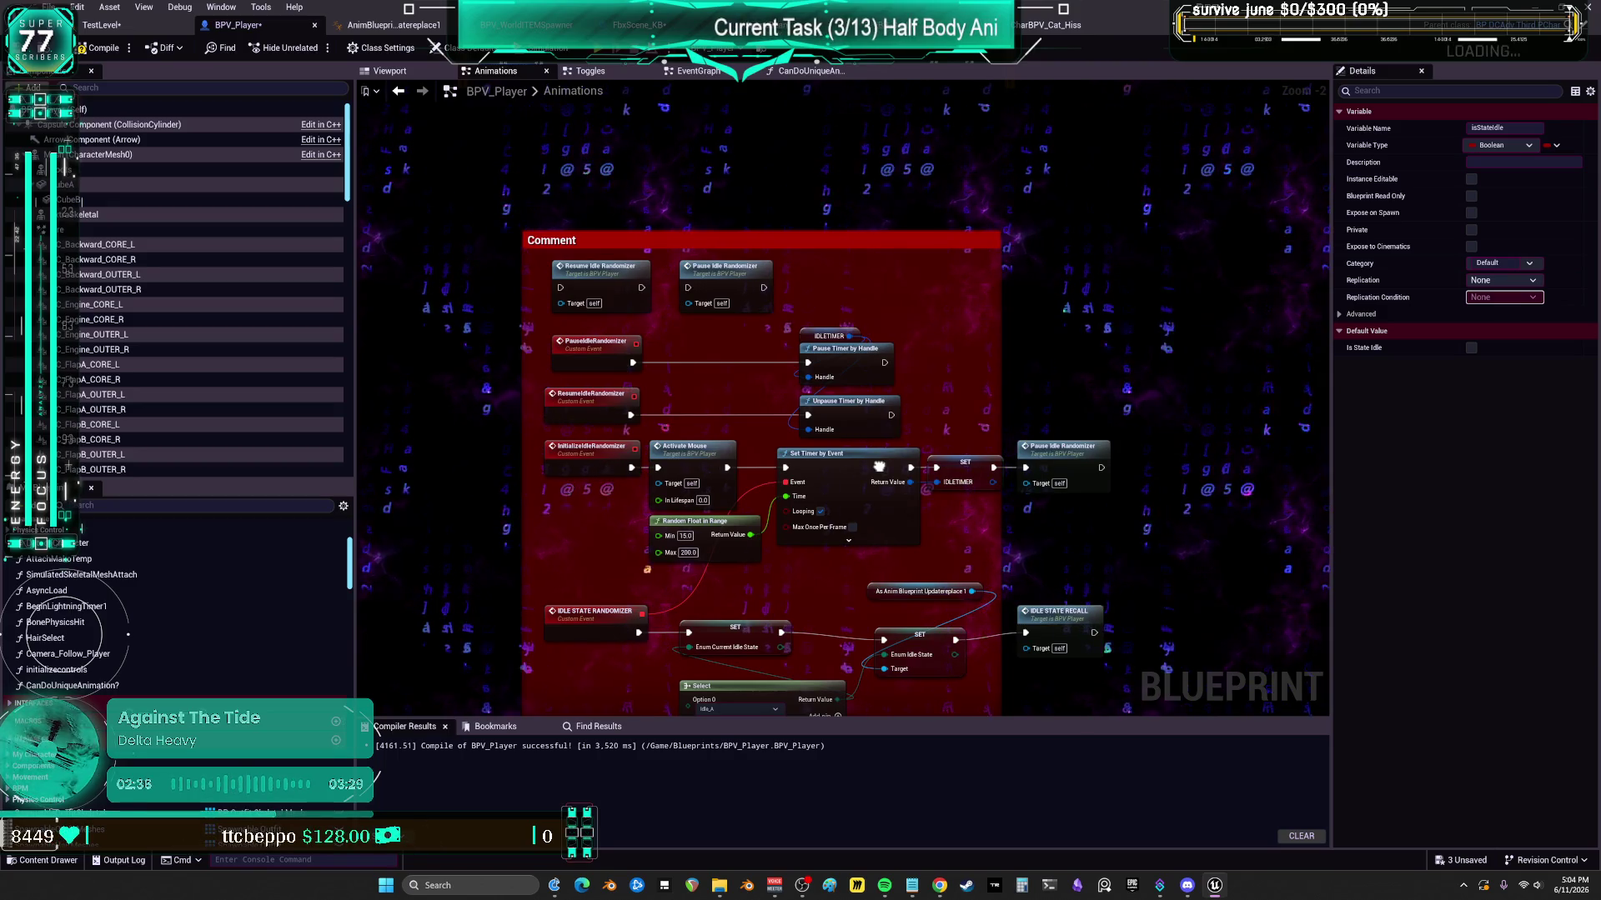
{"action": "mouse_move", "coordinate": [879, 466]}
{"action": "left_mouse_down"}
{"action": "mouse_move", "coordinate": [828, 416]}
{"action": "mouse_move", "coordinate": [829, 370]}
{"action": "left_mouse_up"}
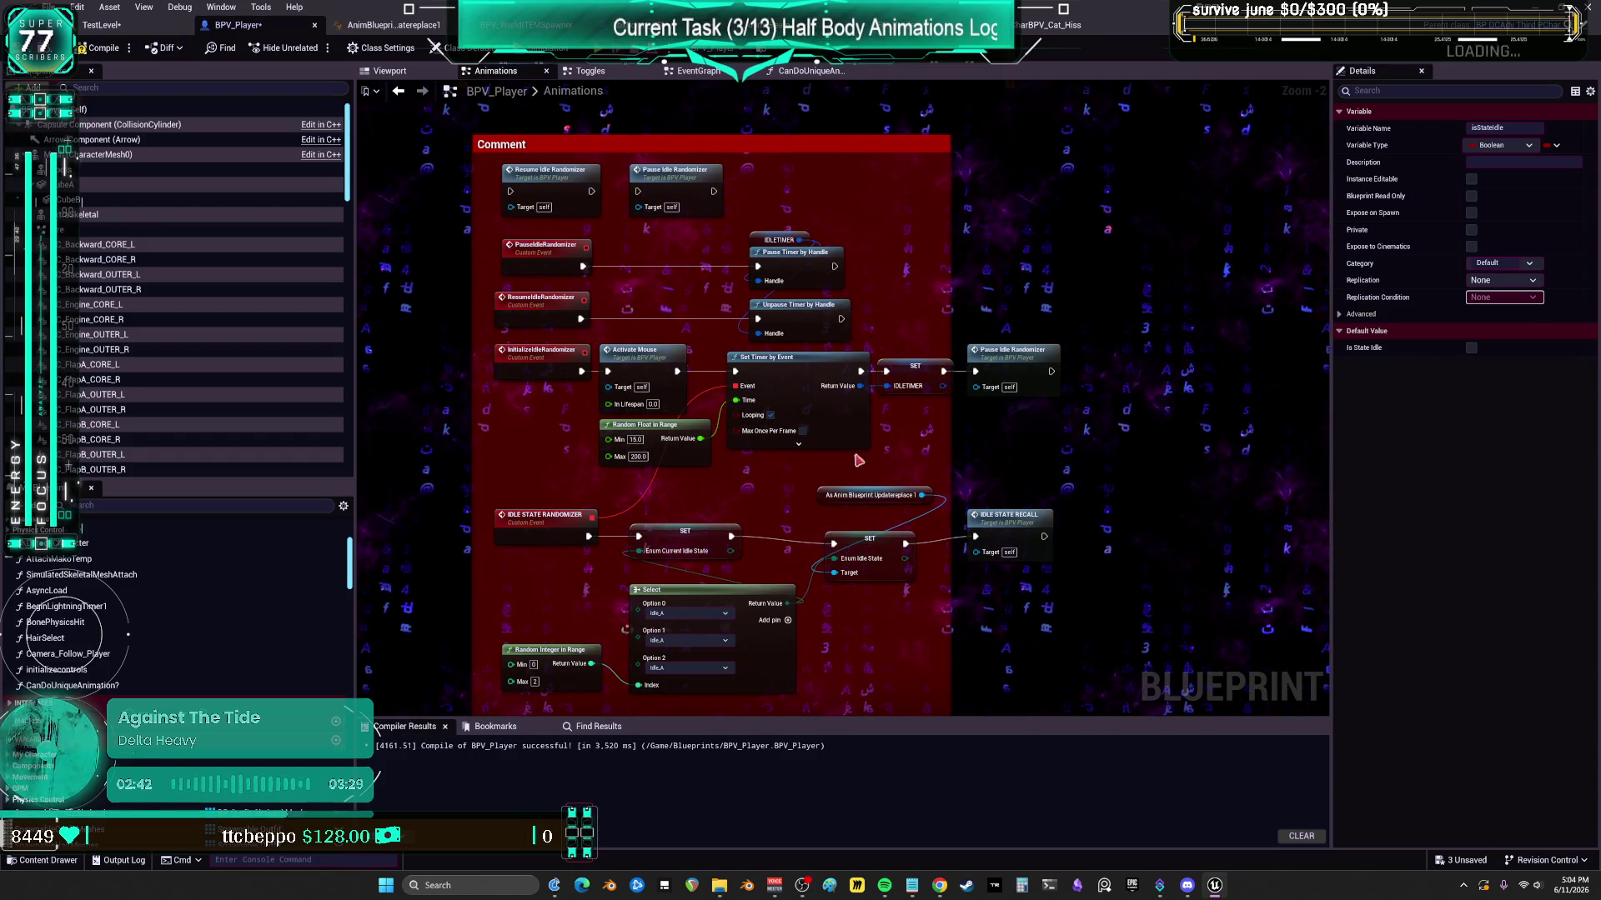
{"action": "left_click_drag", "start_coordinate": [844, 521], "coordinate": [883, 266]}
{"action": "left_click_drag", "start_coordinate": [976, 429], "coordinate": [922, 316]}
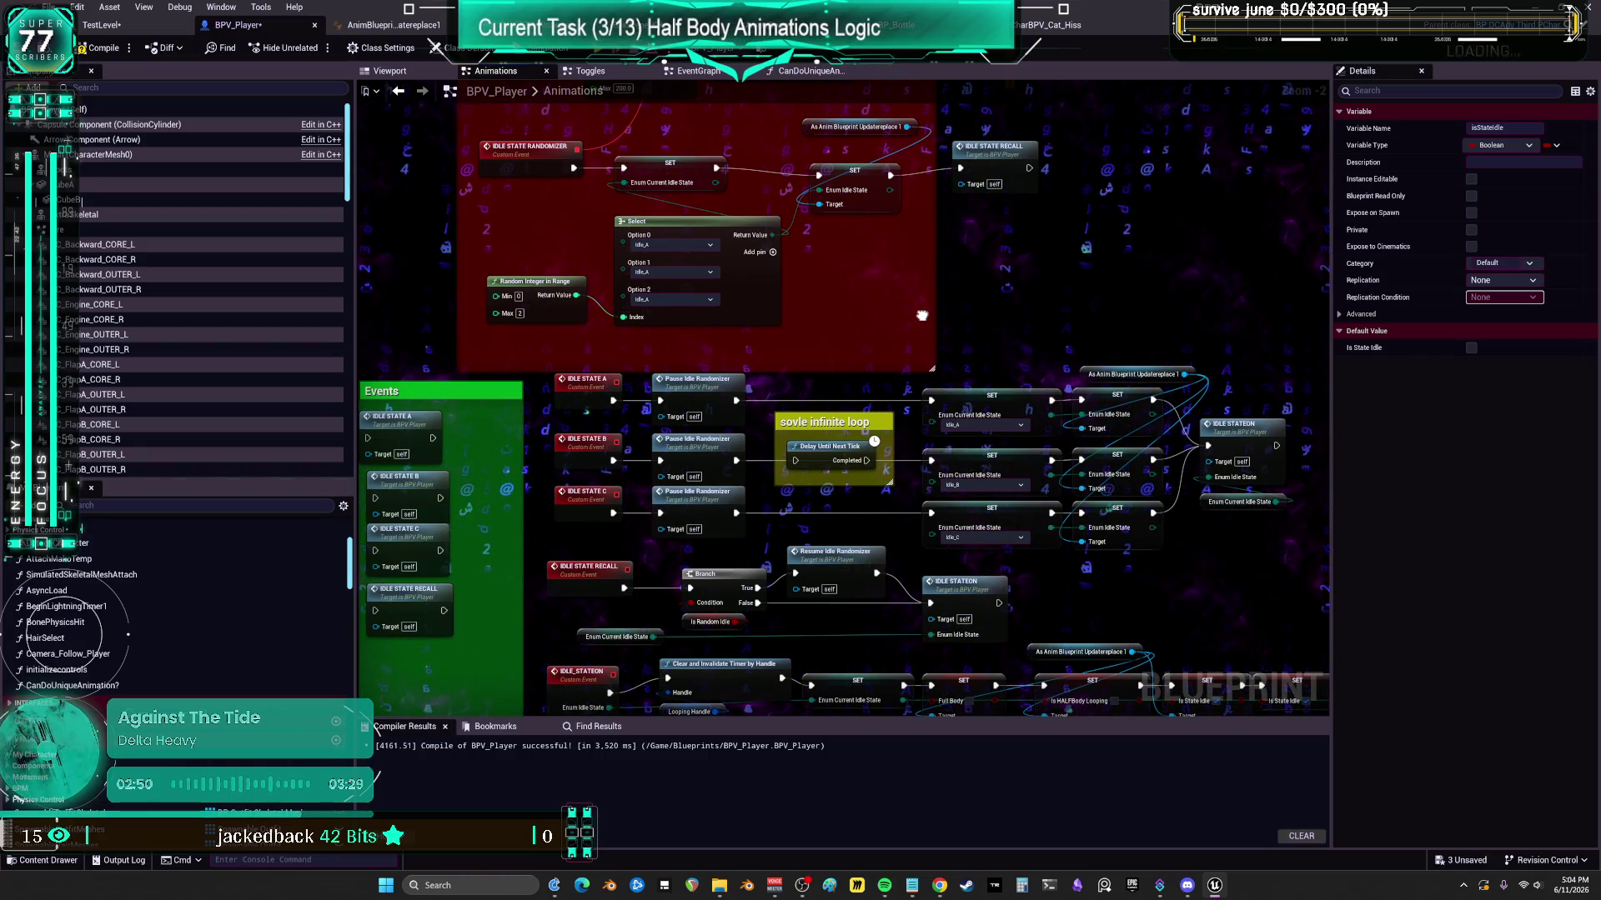
{"action": "left_click_drag", "start_coordinate": [922, 316], "coordinate": [957, 557]}
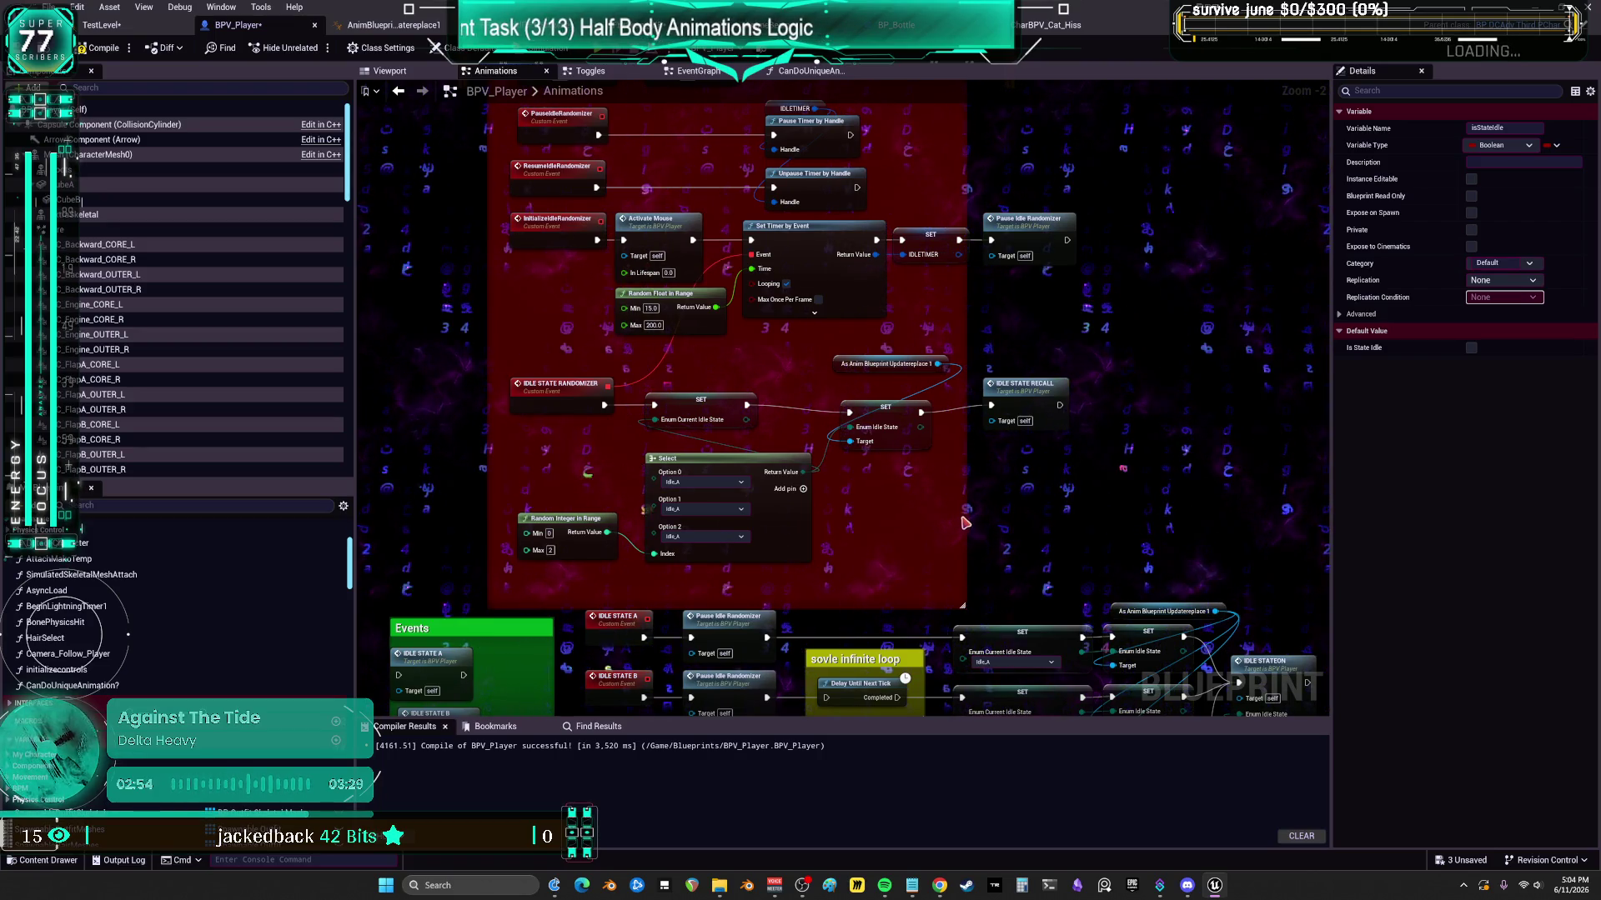
{"action": "left_click_drag", "start_coordinate": [994, 503], "coordinate": [1295, 253]}
{"action": "mouse_move", "coordinate": [1048, 595]}
{"action": "left_mouse_down"}
{"action": "mouse_move", "coordinate": [901, 333]}
{"action": "mouse_move", "coordinate": [766, 514]}
{"action": "left_mouse_up"}
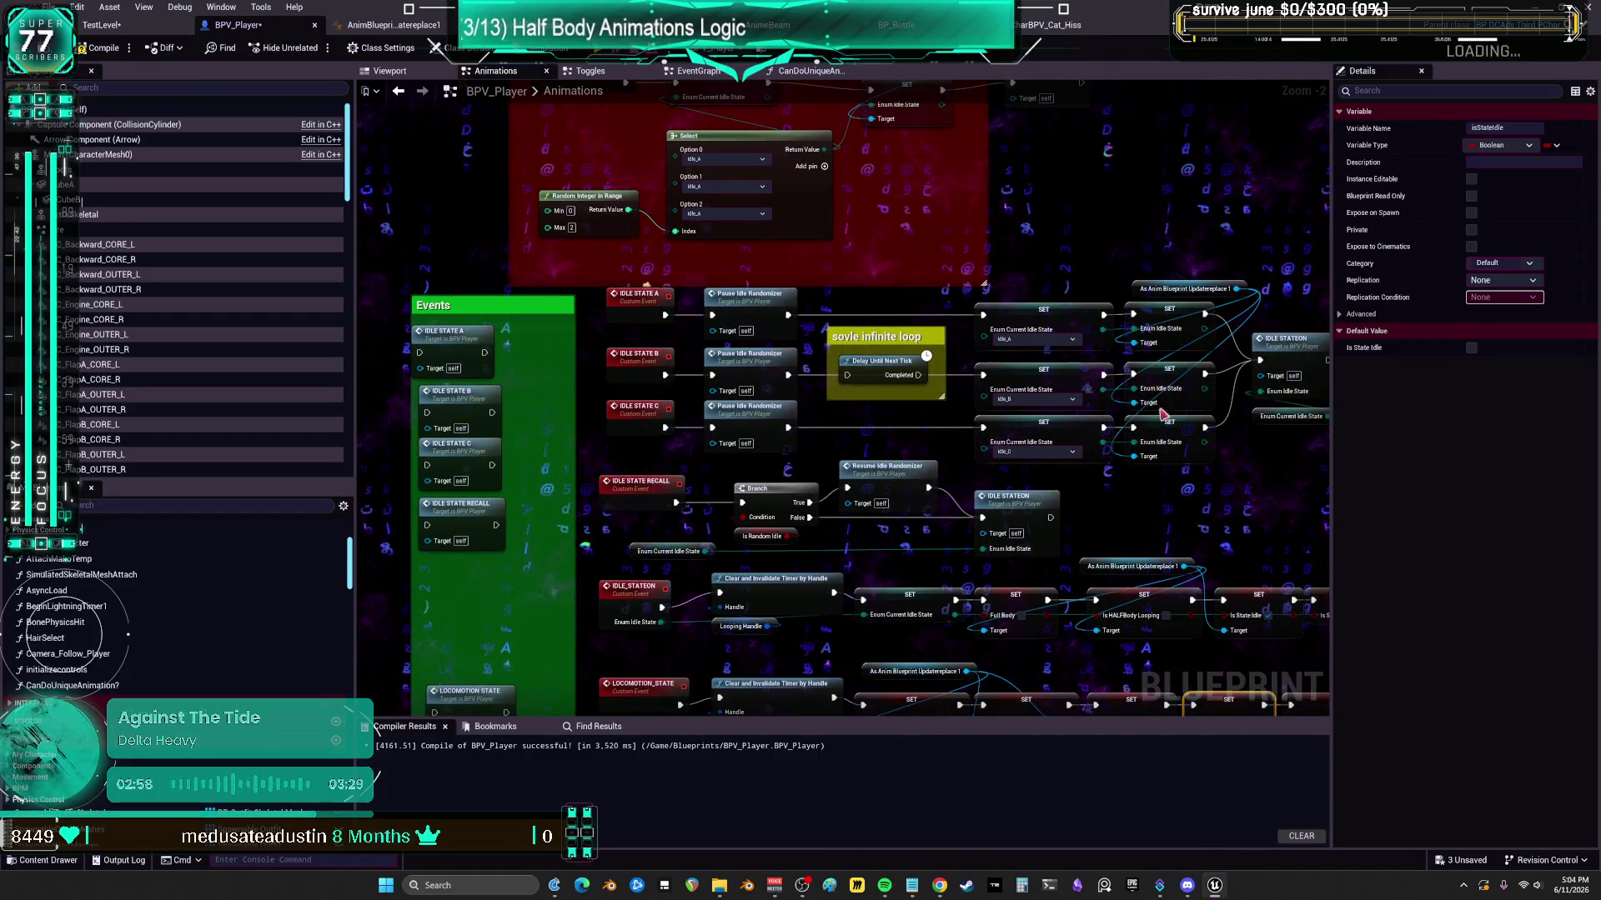
{"action": "left_click_drag", "start_coordinate": [1242, 434], "coordinate": [796, 415]}
{"action": "scroll", "coordinate": [796, 415], "scroll_direction": "up", "scroll_amount": 2}
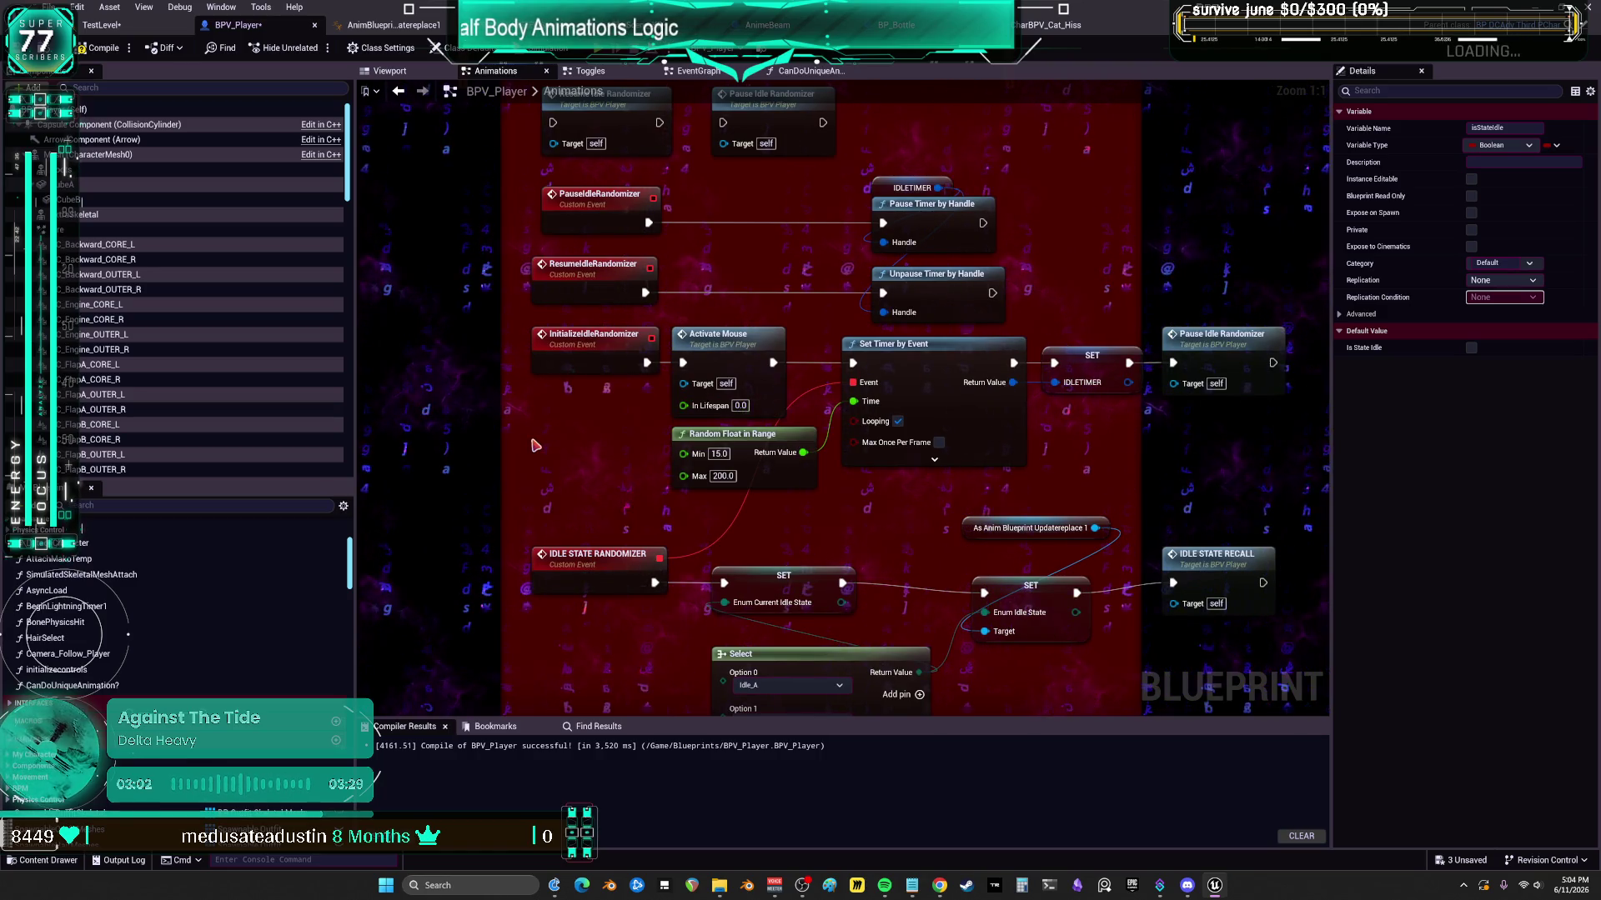
{"action": "key", "text": "ctrl+v"}
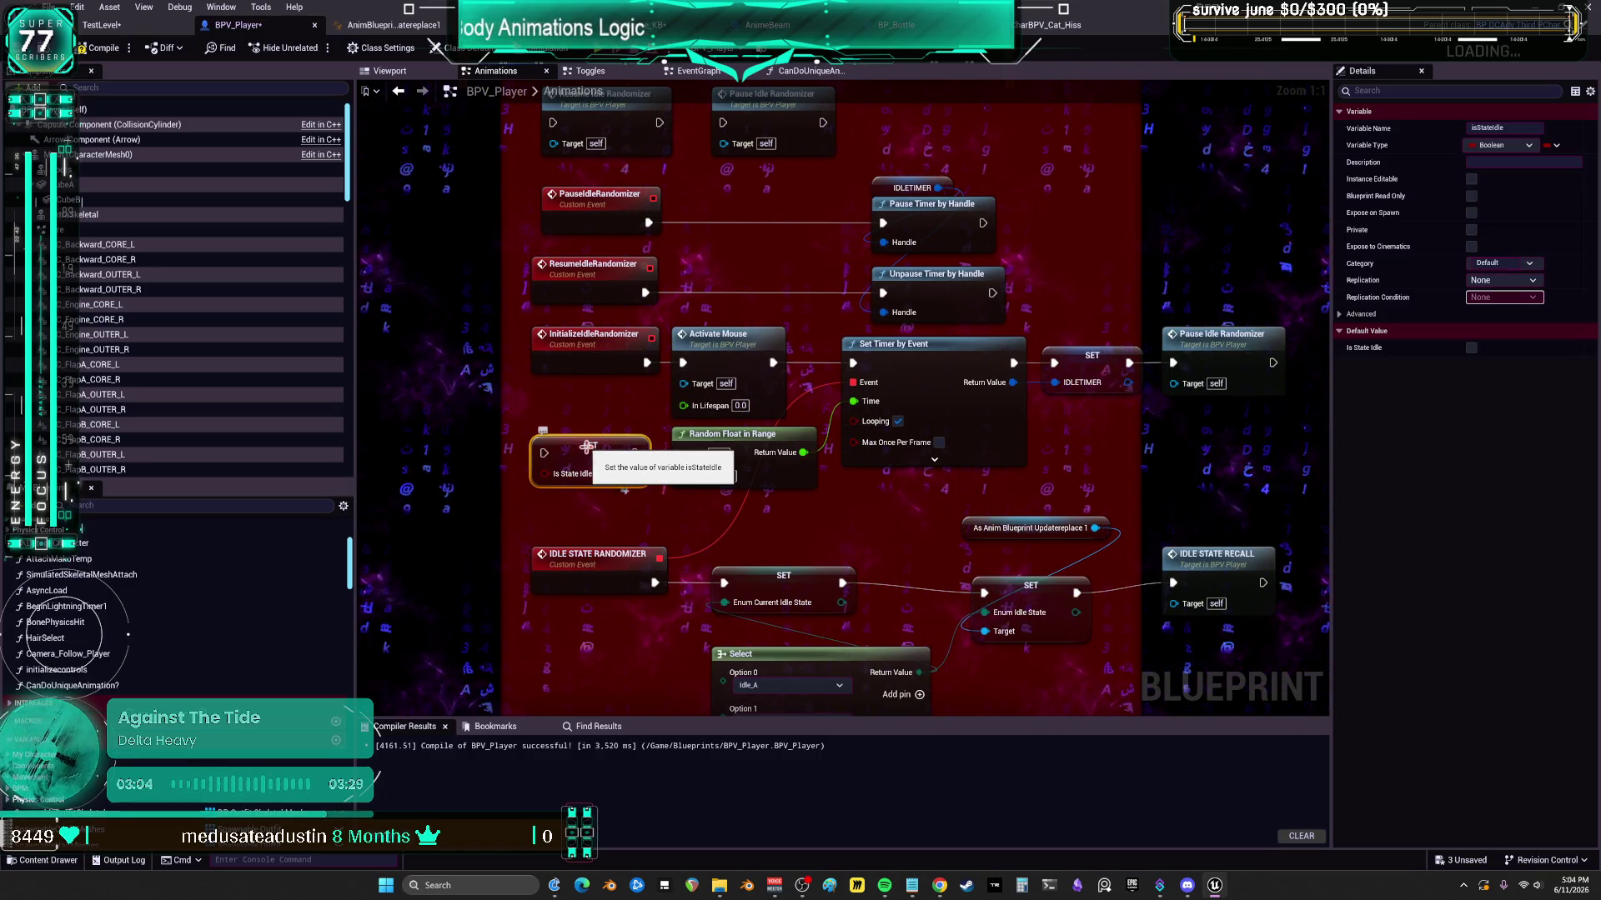
- Rearrange the nearby nodes and delete the extra SET Is State Idle node
{"action": "left_click_drag", "start_coordinate": [591, 449], "coordinate": [573, 458]}
{"action": "left_click_drag", "start_coordinate": [1094, 495], "coordinate": [1018, 555]}
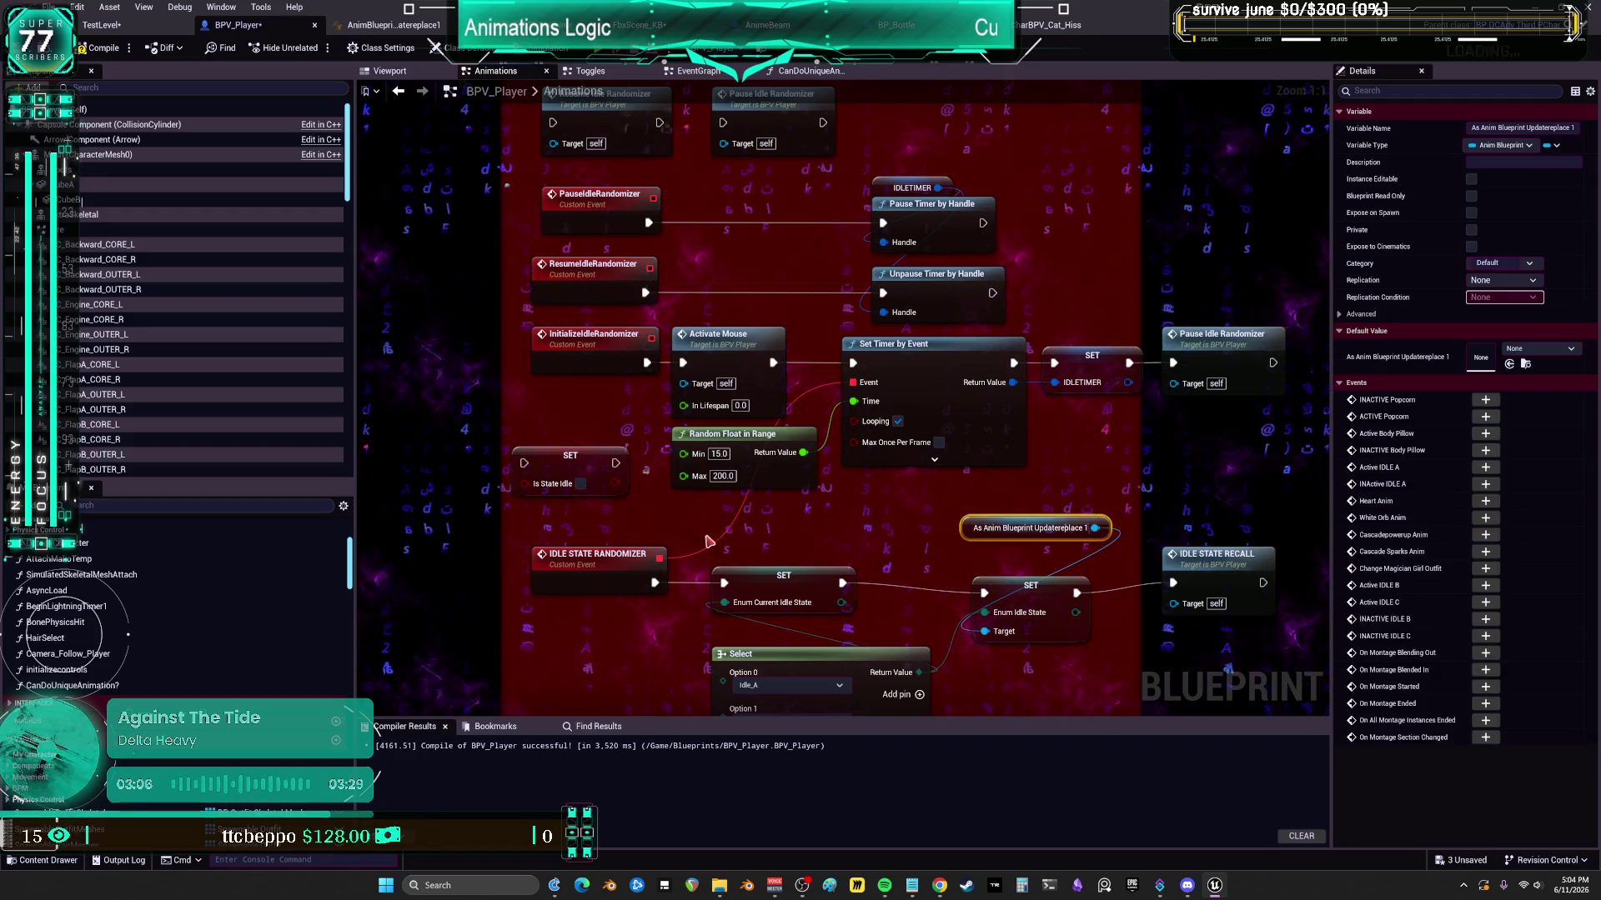
{"action": "left_click_drag", "start_coordinate": [668, 434], "coordinate": [1010, 381]}
{"action": "left_click_drag", "start_coordinate": [773, 440], "coordinate": [593, 444]}
{"action": "mouse_move", "coordinate": [720, 312]}
{"action": "left_mouse_down"}
{"action": "mouse_move", "coordinate": [590, 322]}
{"action": "mouse_move", "coordinate": [557, 304]}
{"action": "left_mouse_up"}
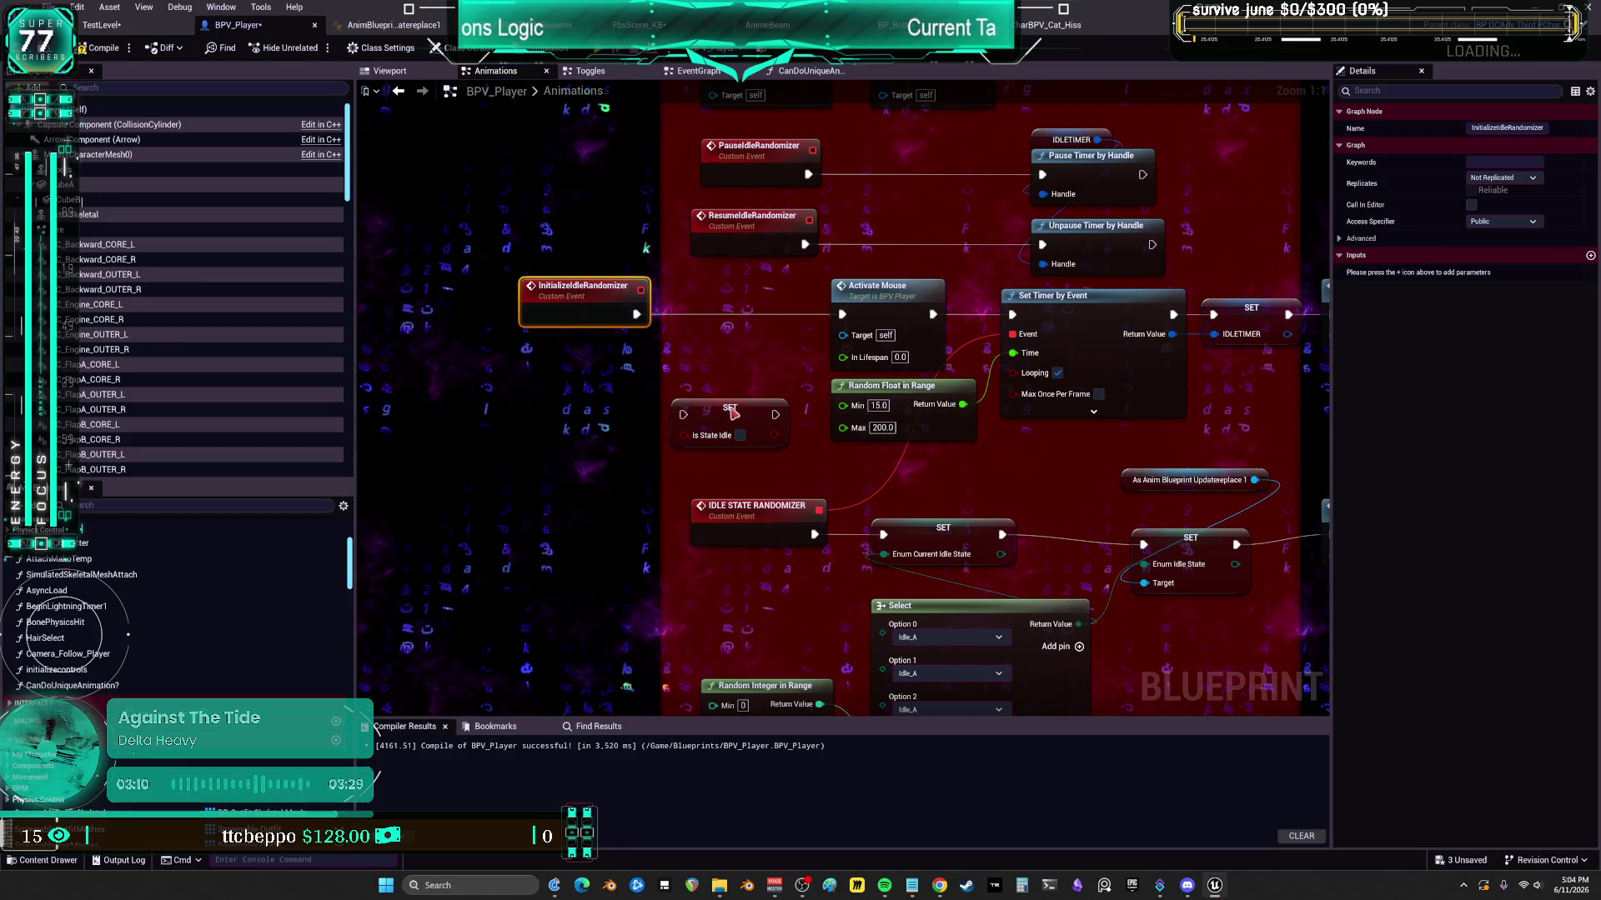
{"action": "left_click_drag", "start_coordinate": [732, 414], "coordinate": [732, 368]}
{"action": "key", "text": "Delete"}
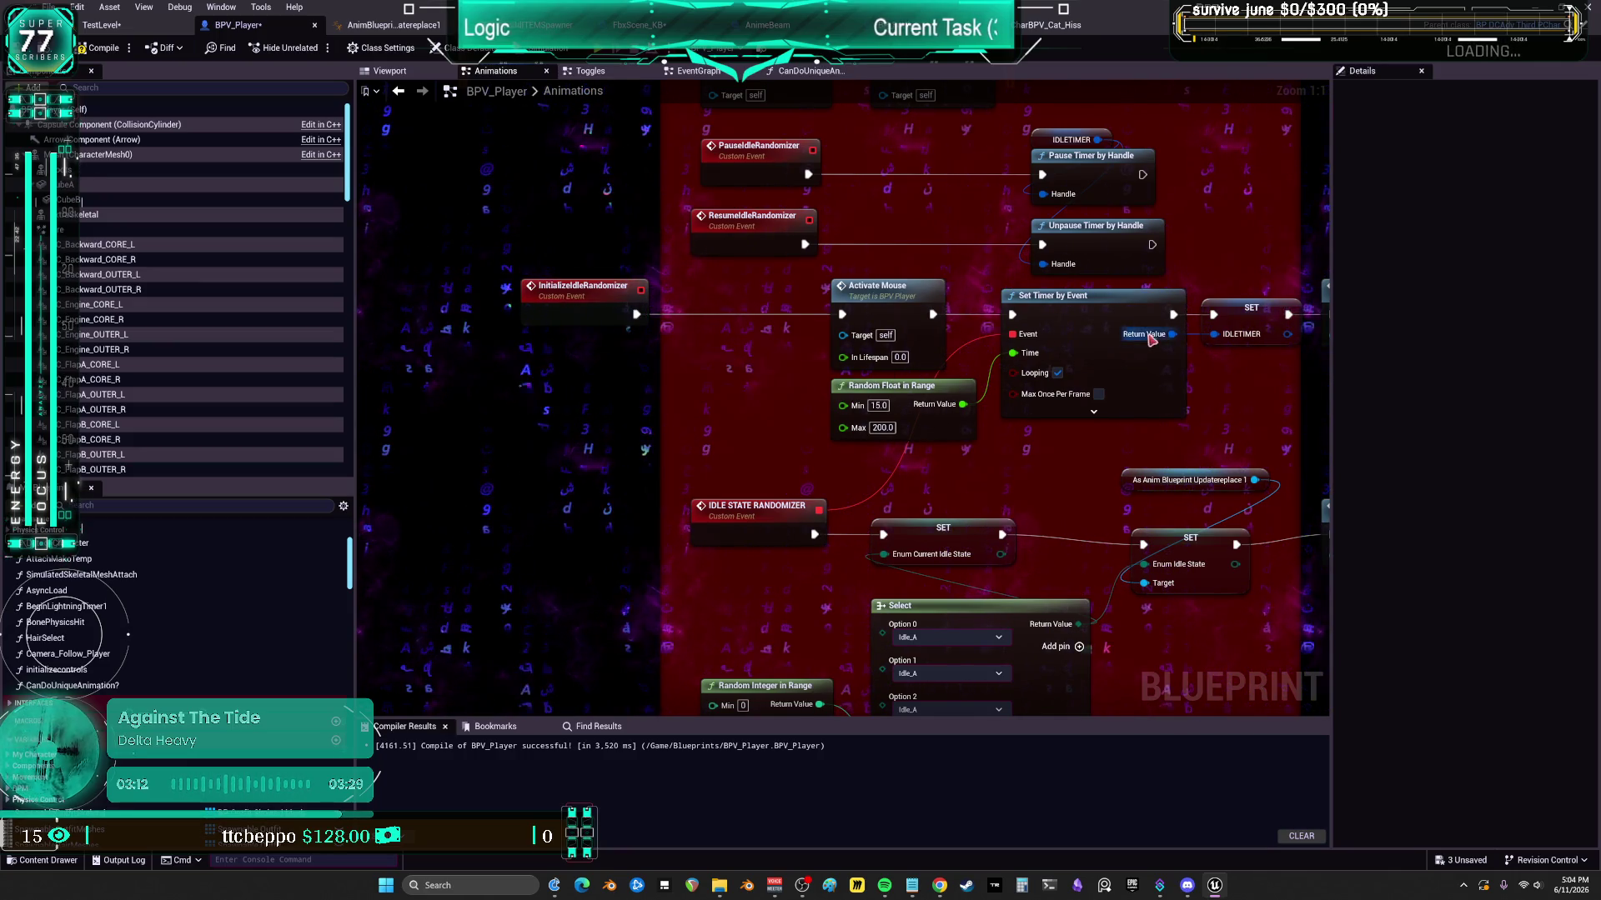
- Follow IDLE STATE RECALL to the IDLE_STATEON chain and select its SET Is State Idle node
{"action": "left_click_drag", "start_coordinate": [1145, 339], "coordinate": [1171, 421]}
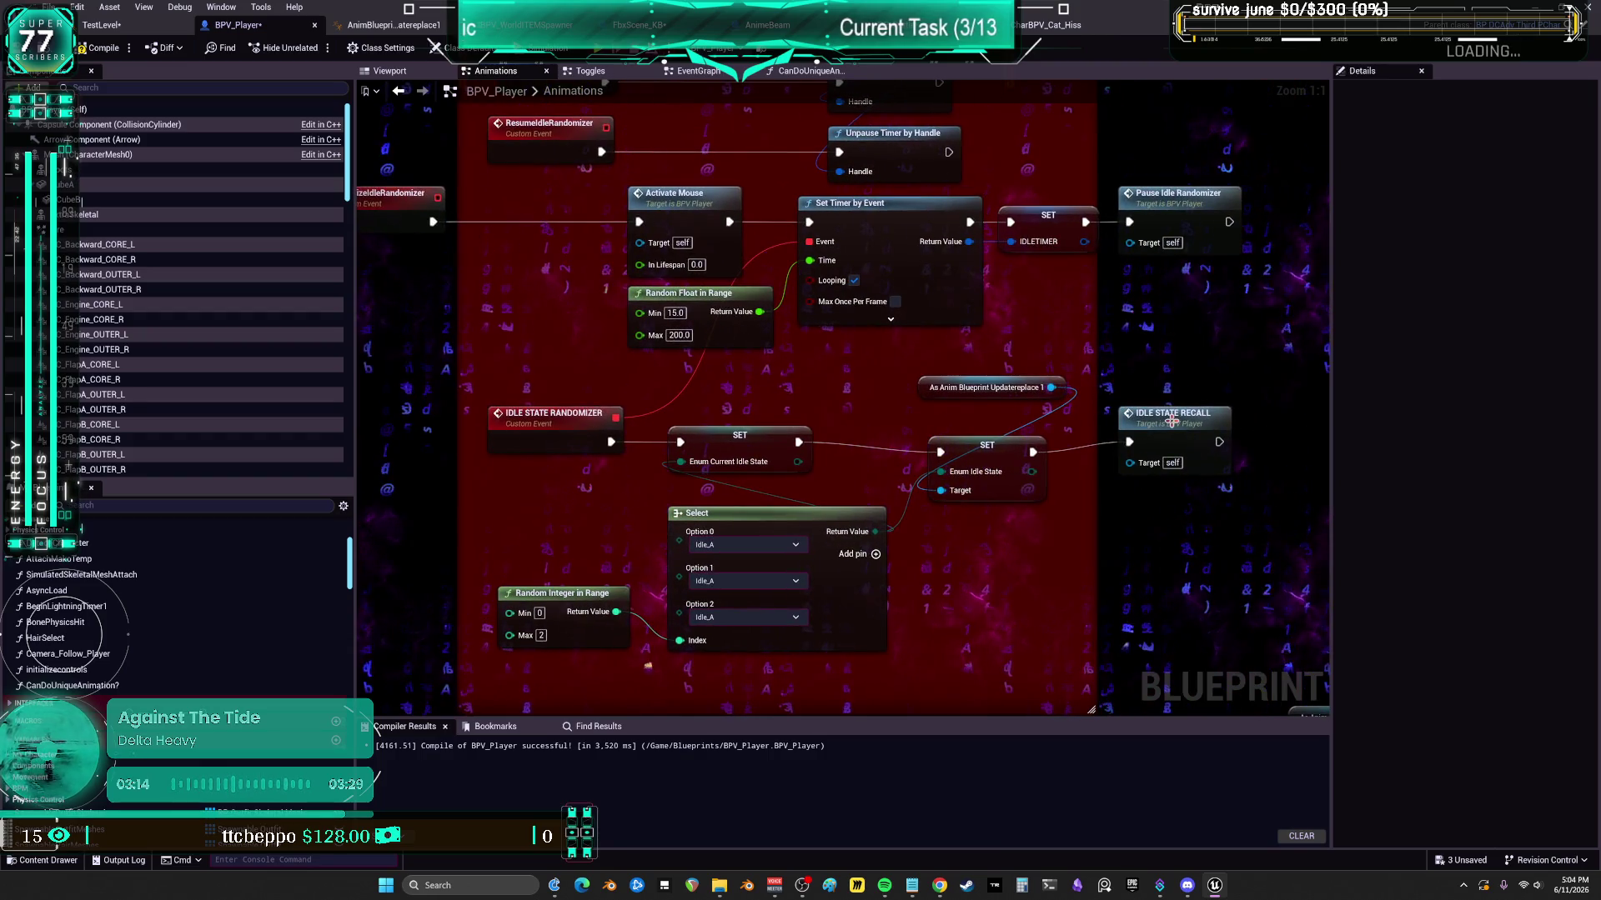
{"action": "double_click", "coordinate": [1171, 421]}
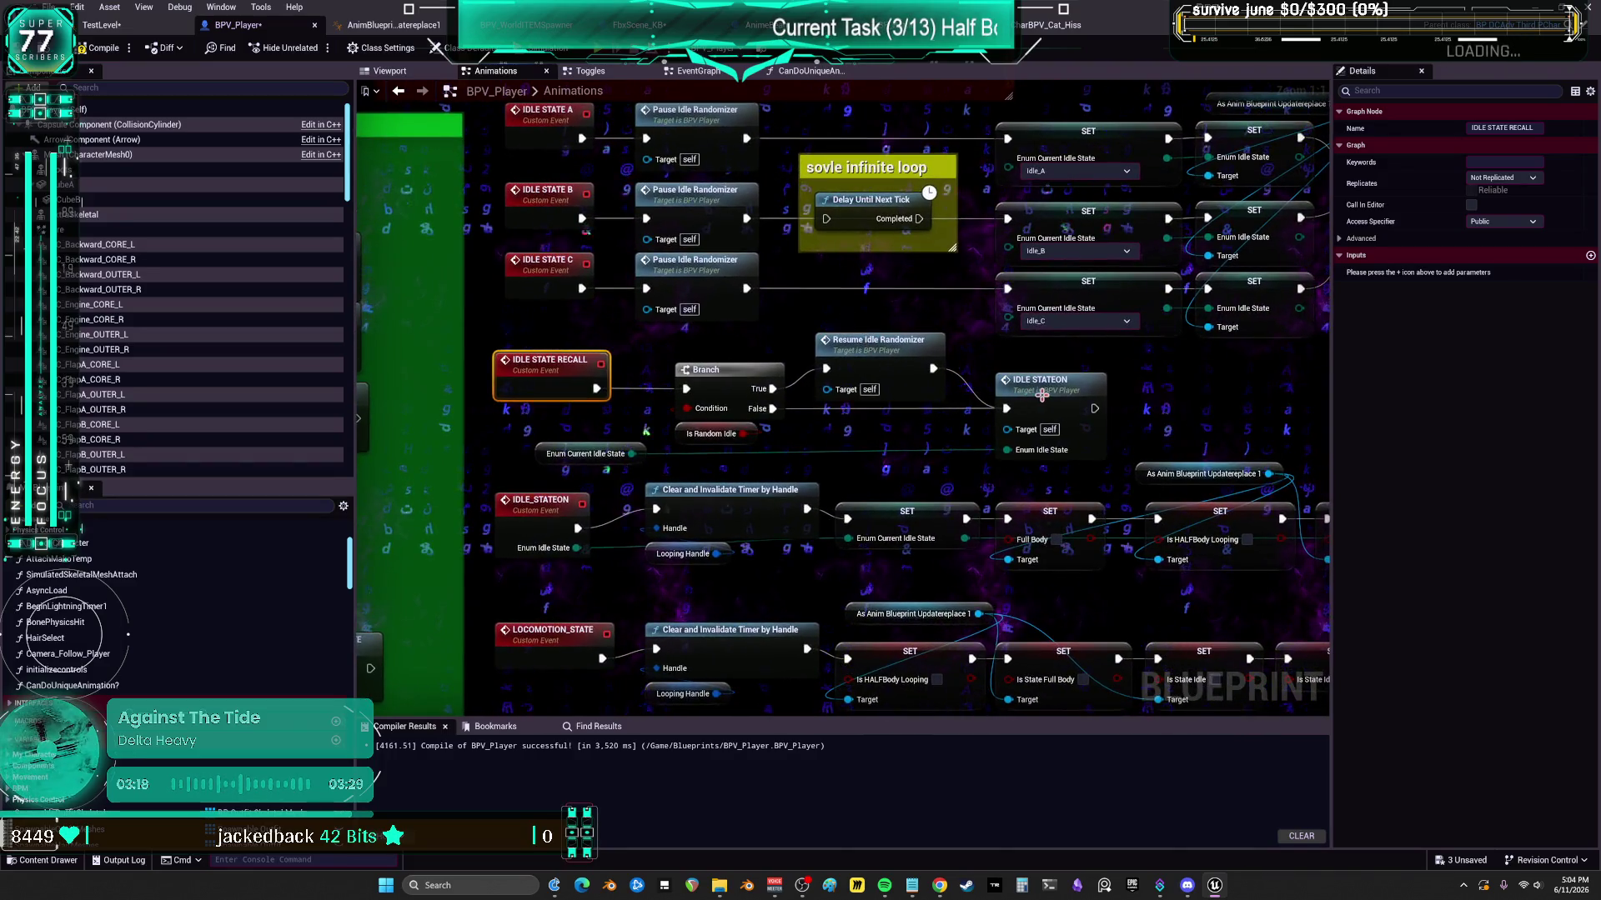
{"action": "double_click", "coordinate": [1031, 383]}
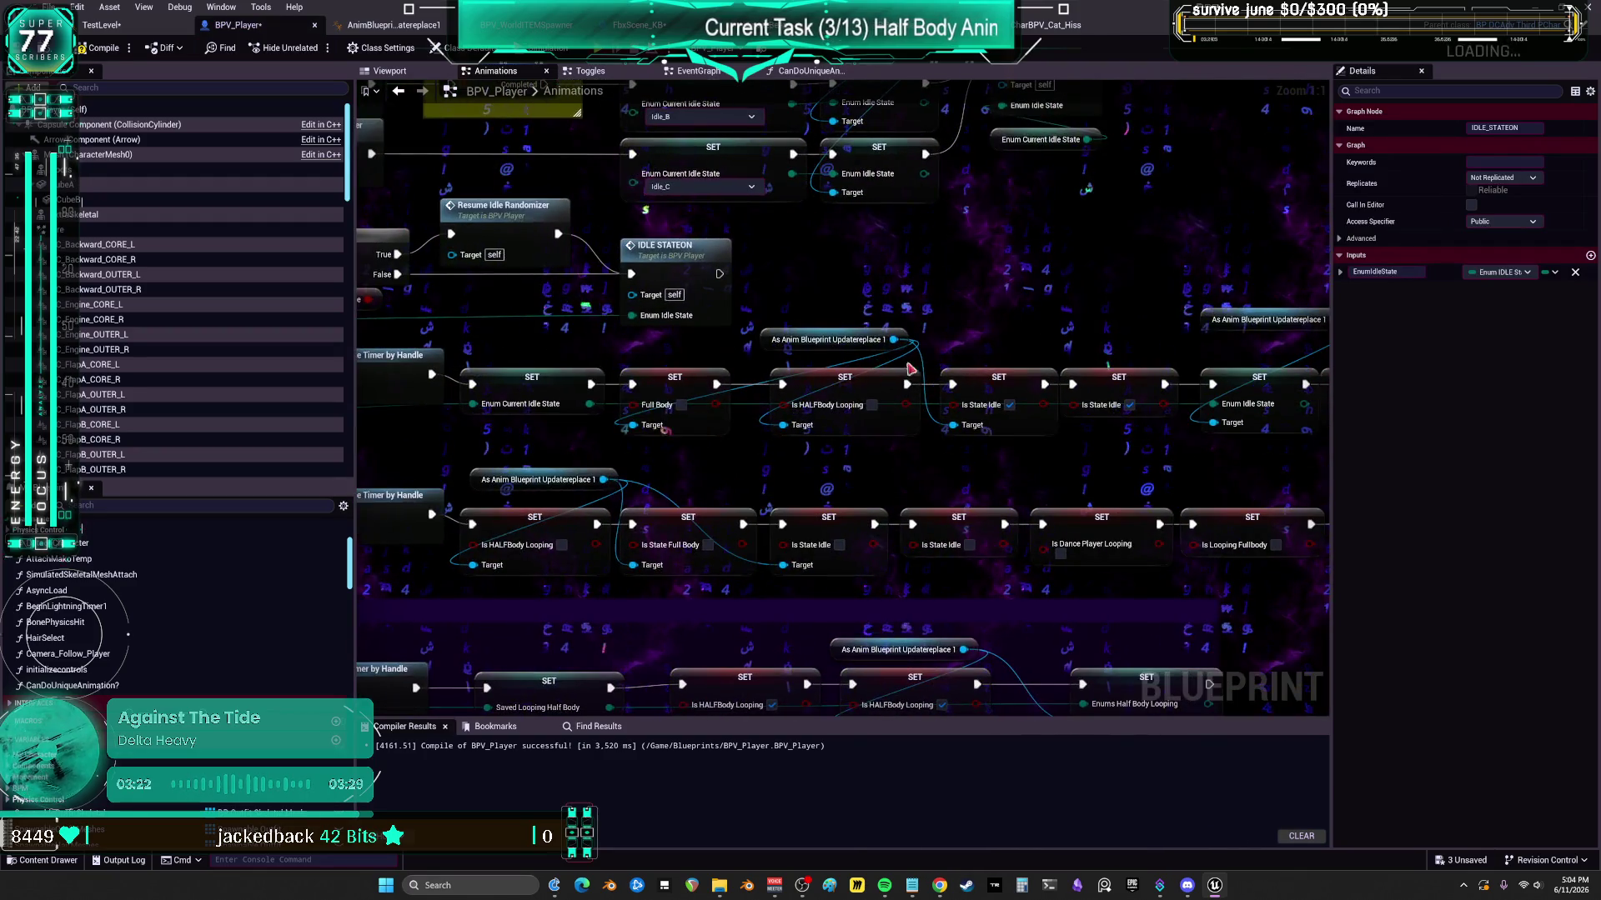
{"action": "left_click", "coordinate": [1042, 385]}
{"action": "double_click", "coordinate": [917, 239]}
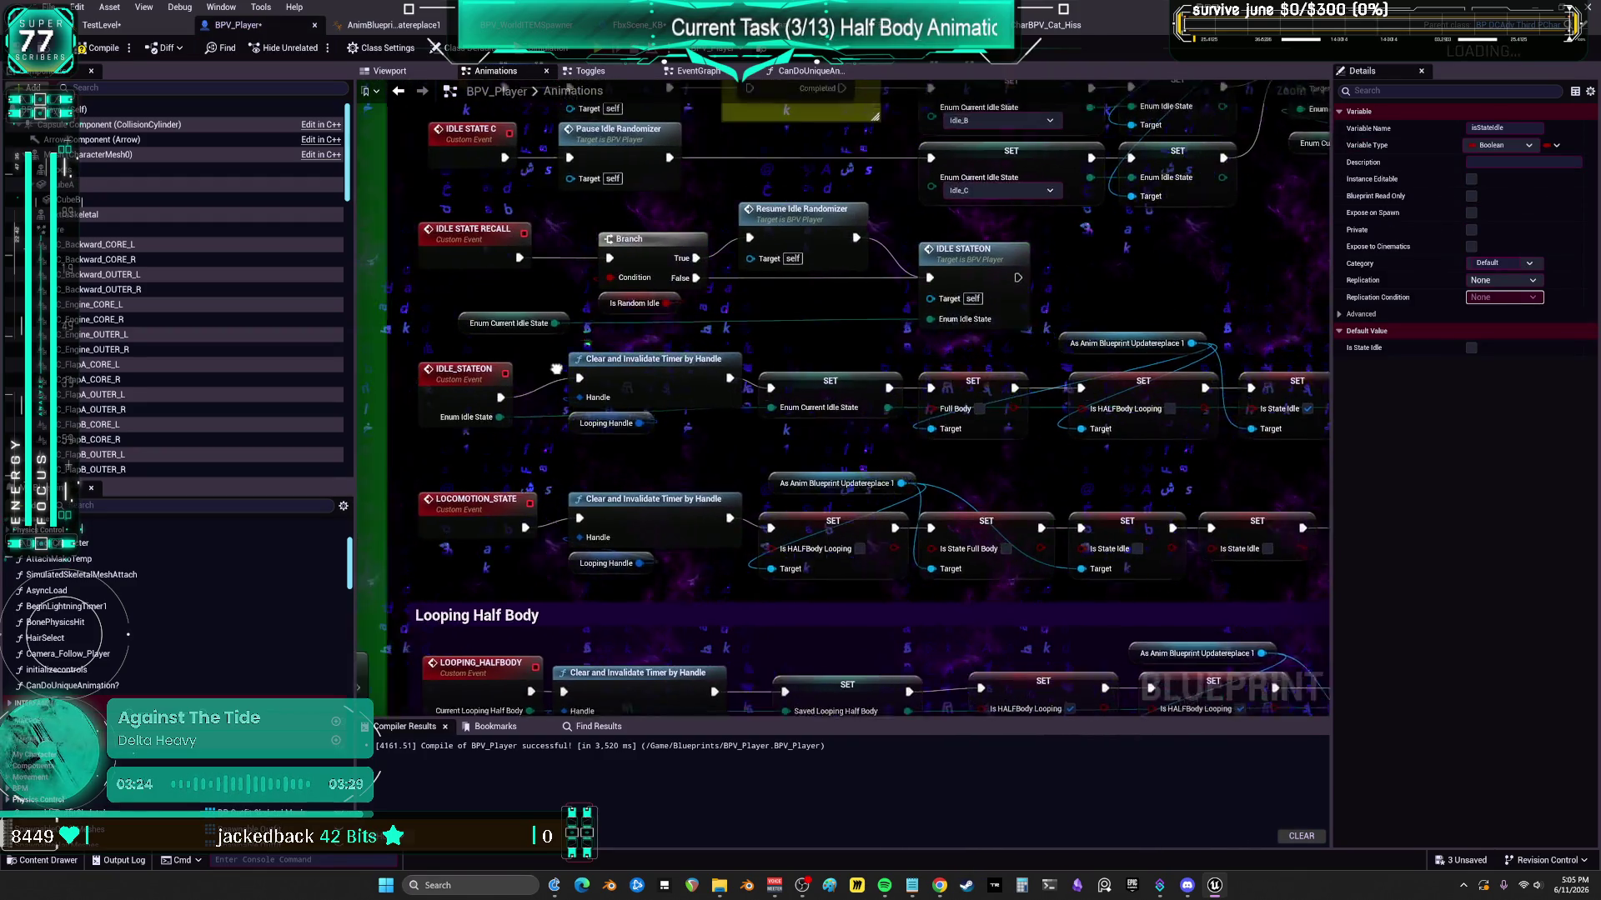
{"action": "double_click", "coordinate": [734, 259]}
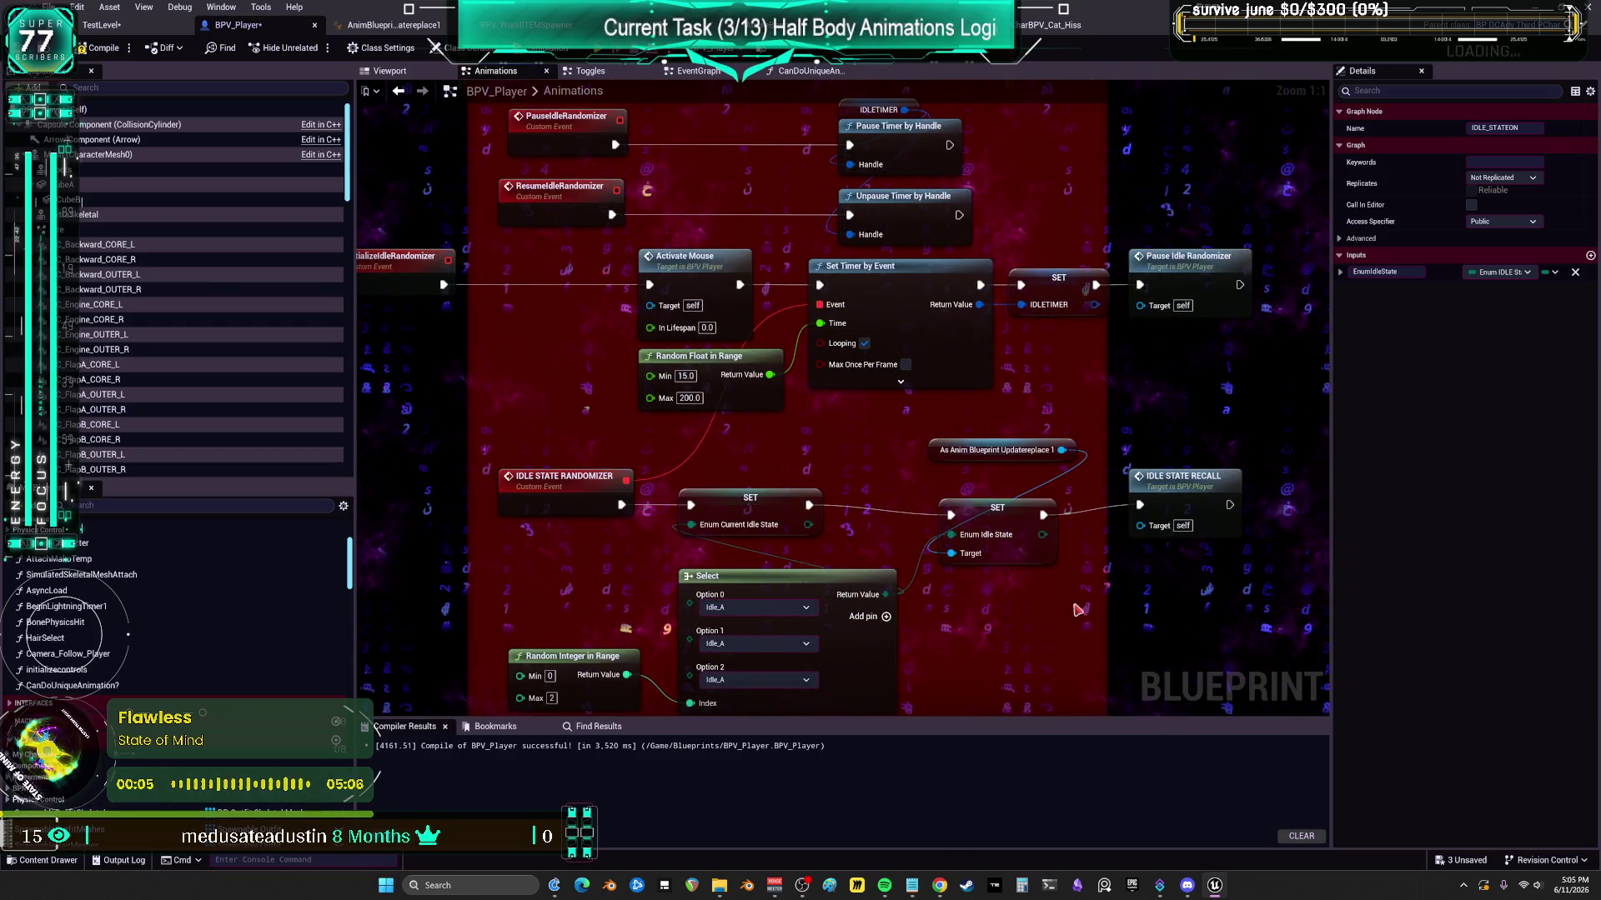
{"action": "left_click_drag", "start_coordinate": [1034, 603], "coordinate": [946, 347]}
{"action": "left_click", "coordinate": [1033, 415]}
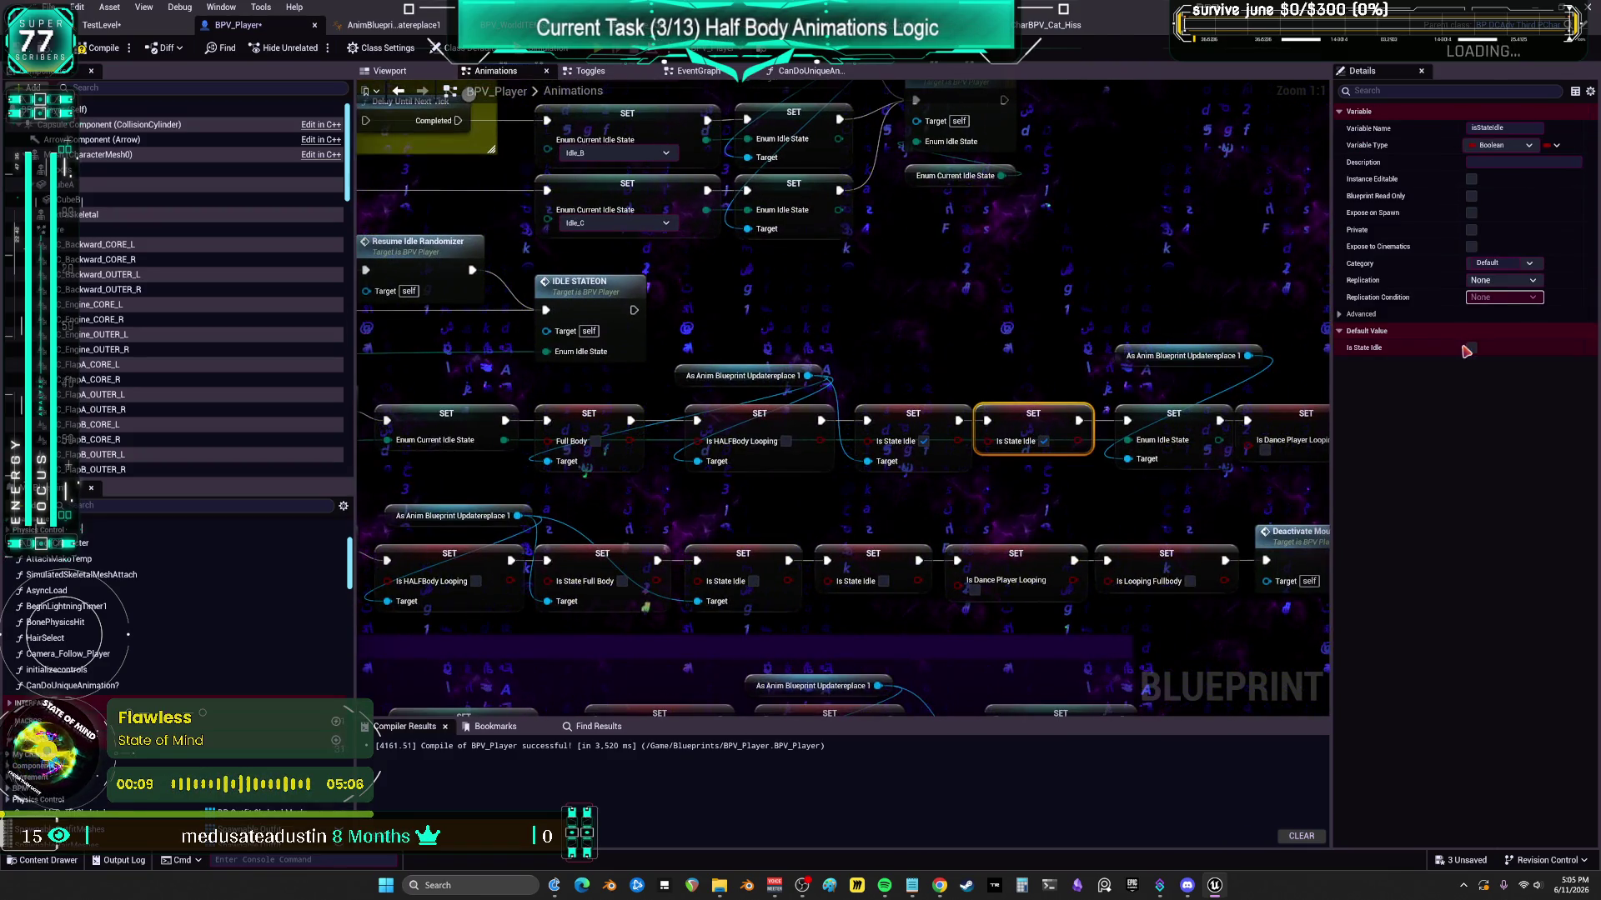
- Tick Is State Idle's default value to true and save BPV_Player from the File menu
{"action": "left_click", "coordinate": [1471, 349]}
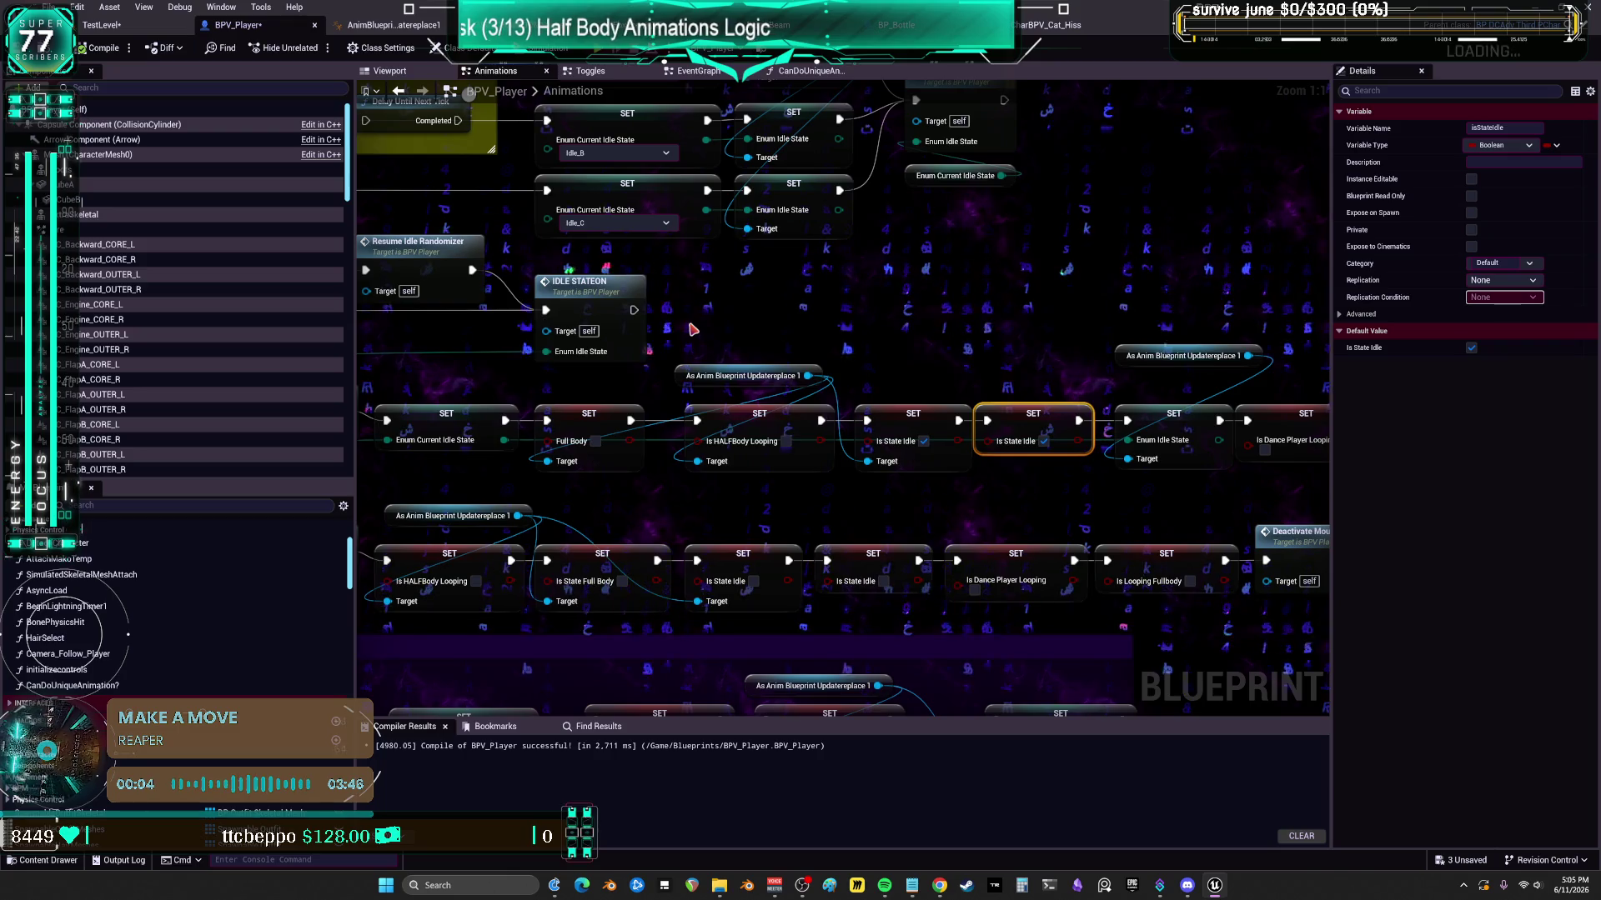
{"action": "left_click", "coordinate": [52, 7]}
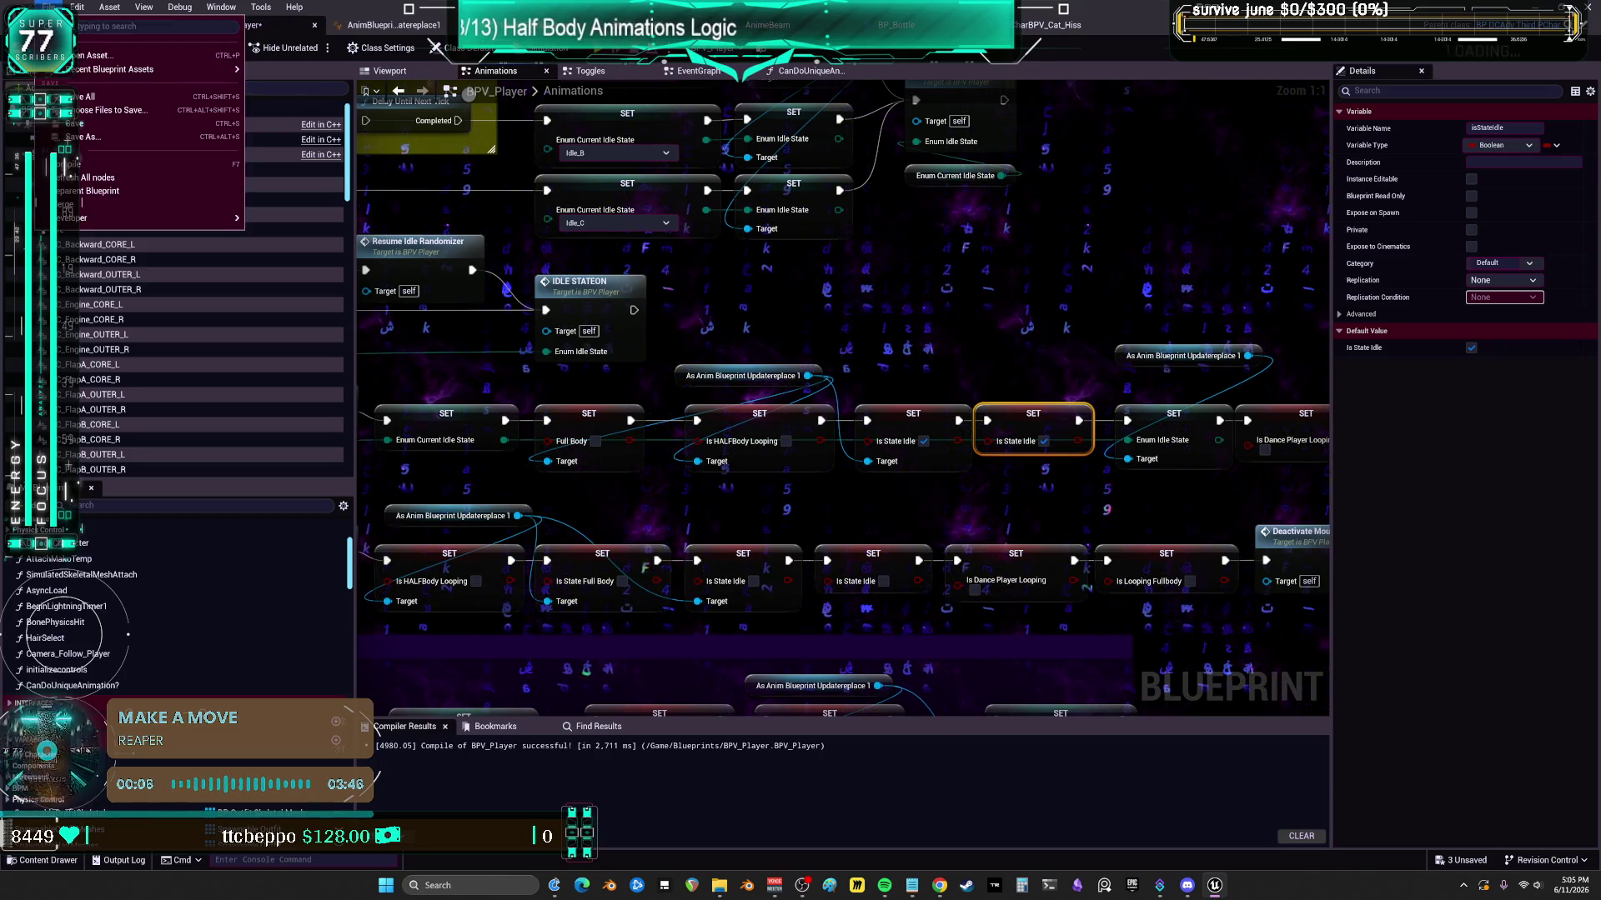
{"action": "left_click", "coordinate": [206, 78]}
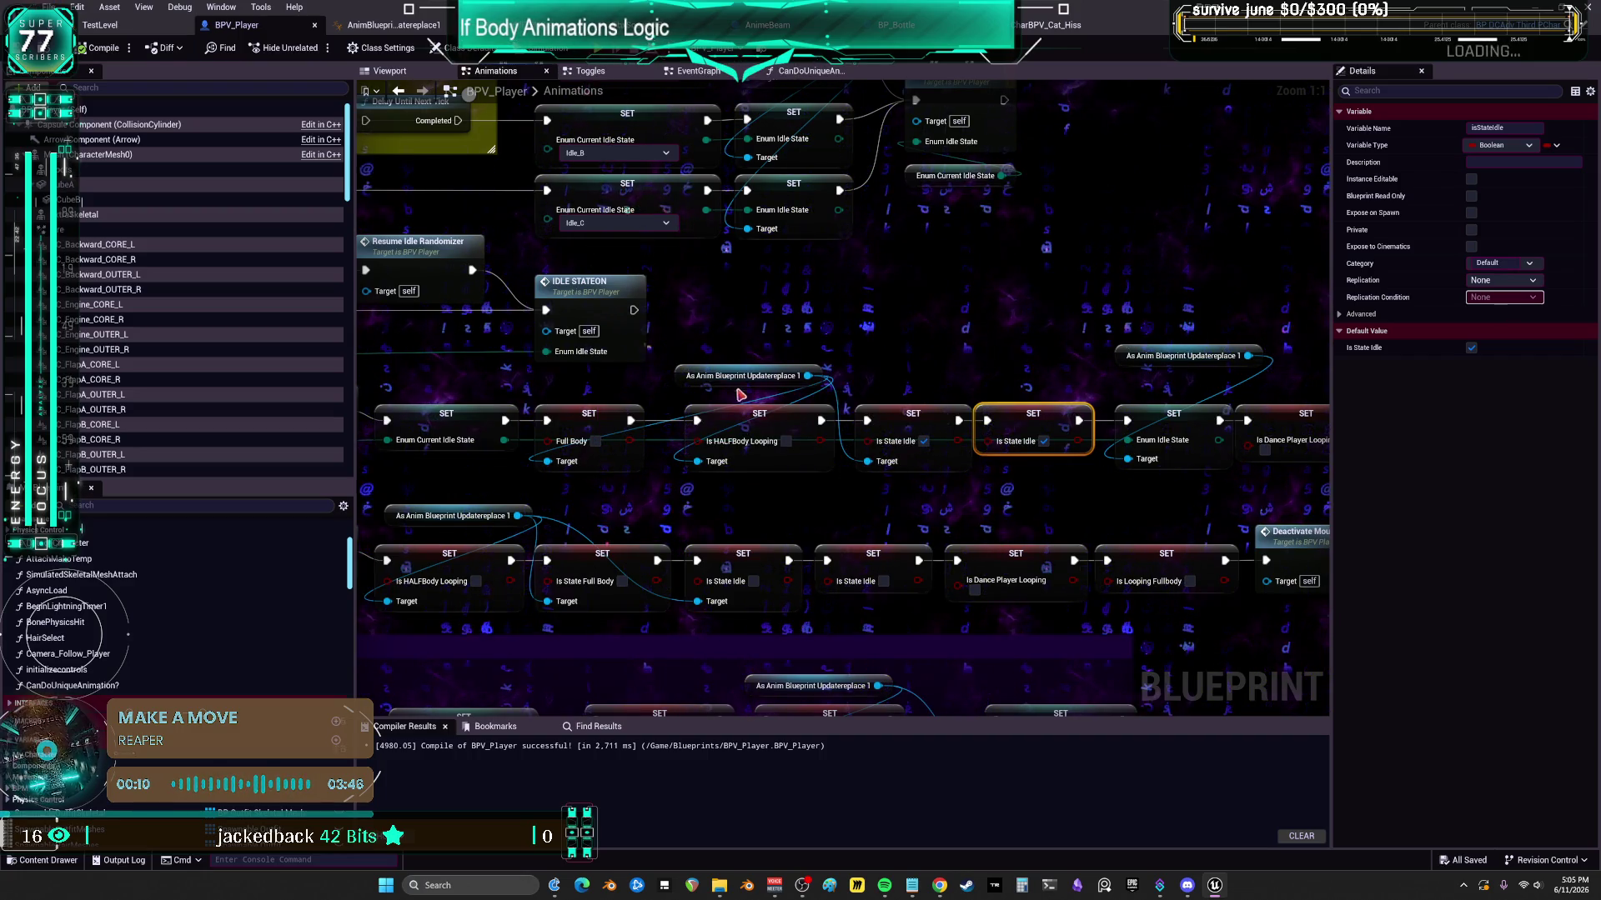
{"action": "left_click", "coordinate": [399, 90]}
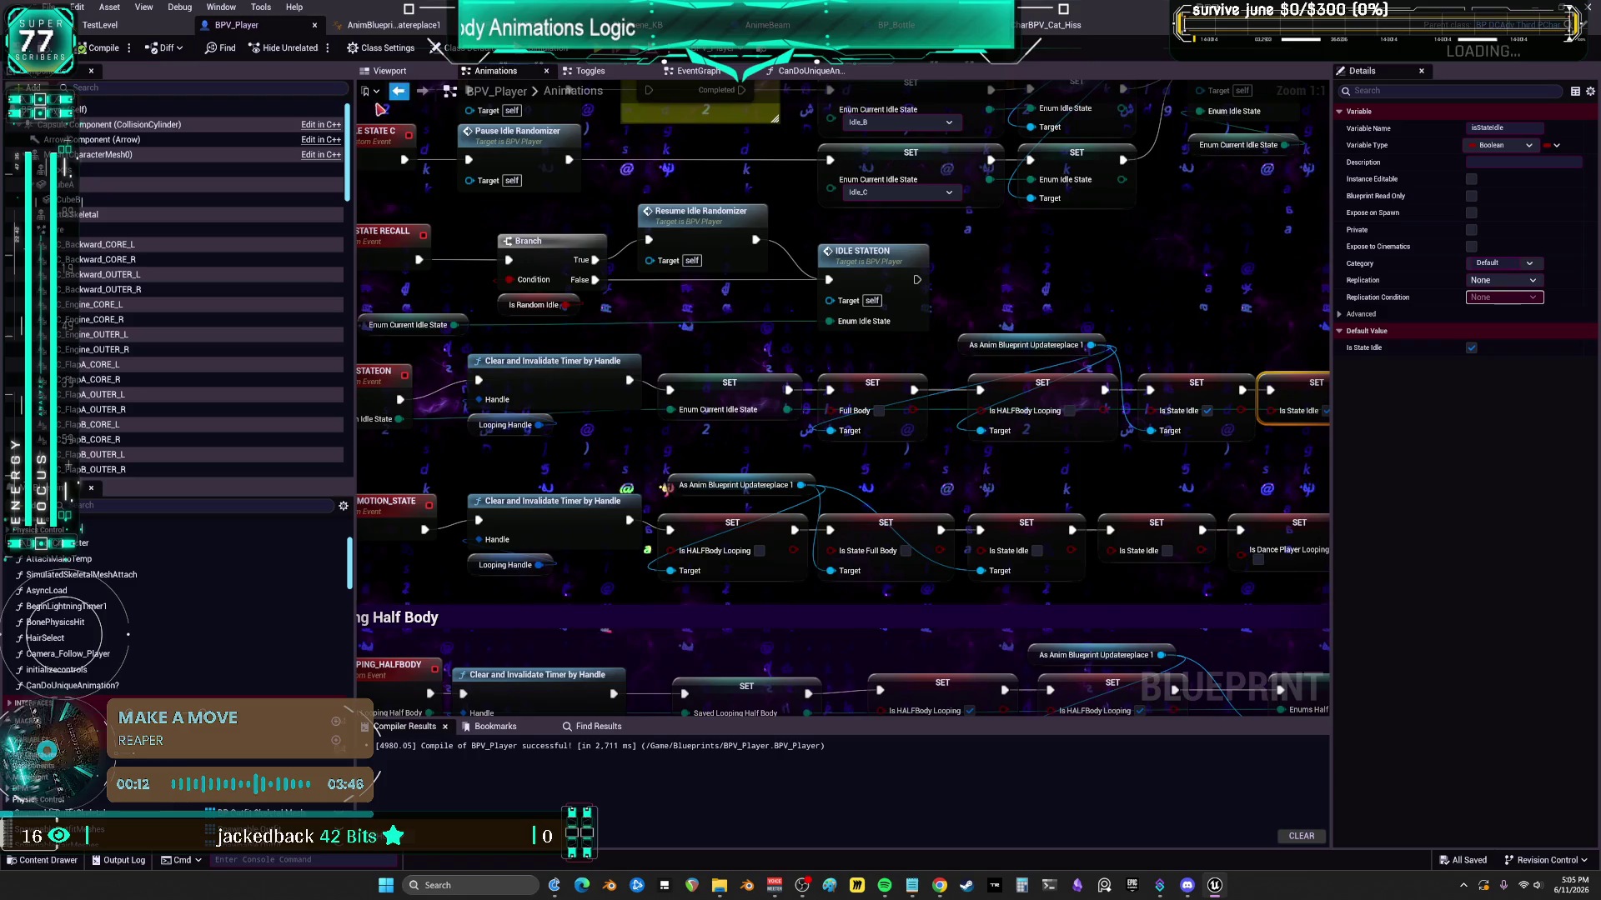
{"action": "mouse_move", "coordinate": [1025, 457]}
{"action": "left_mouse_down"}
{"action": "mouse_move", "coordinate": [958, 493]}
{"action": "mouse_move", "coordinate": [908, 440]}
{"action": "left_mouse_up"}
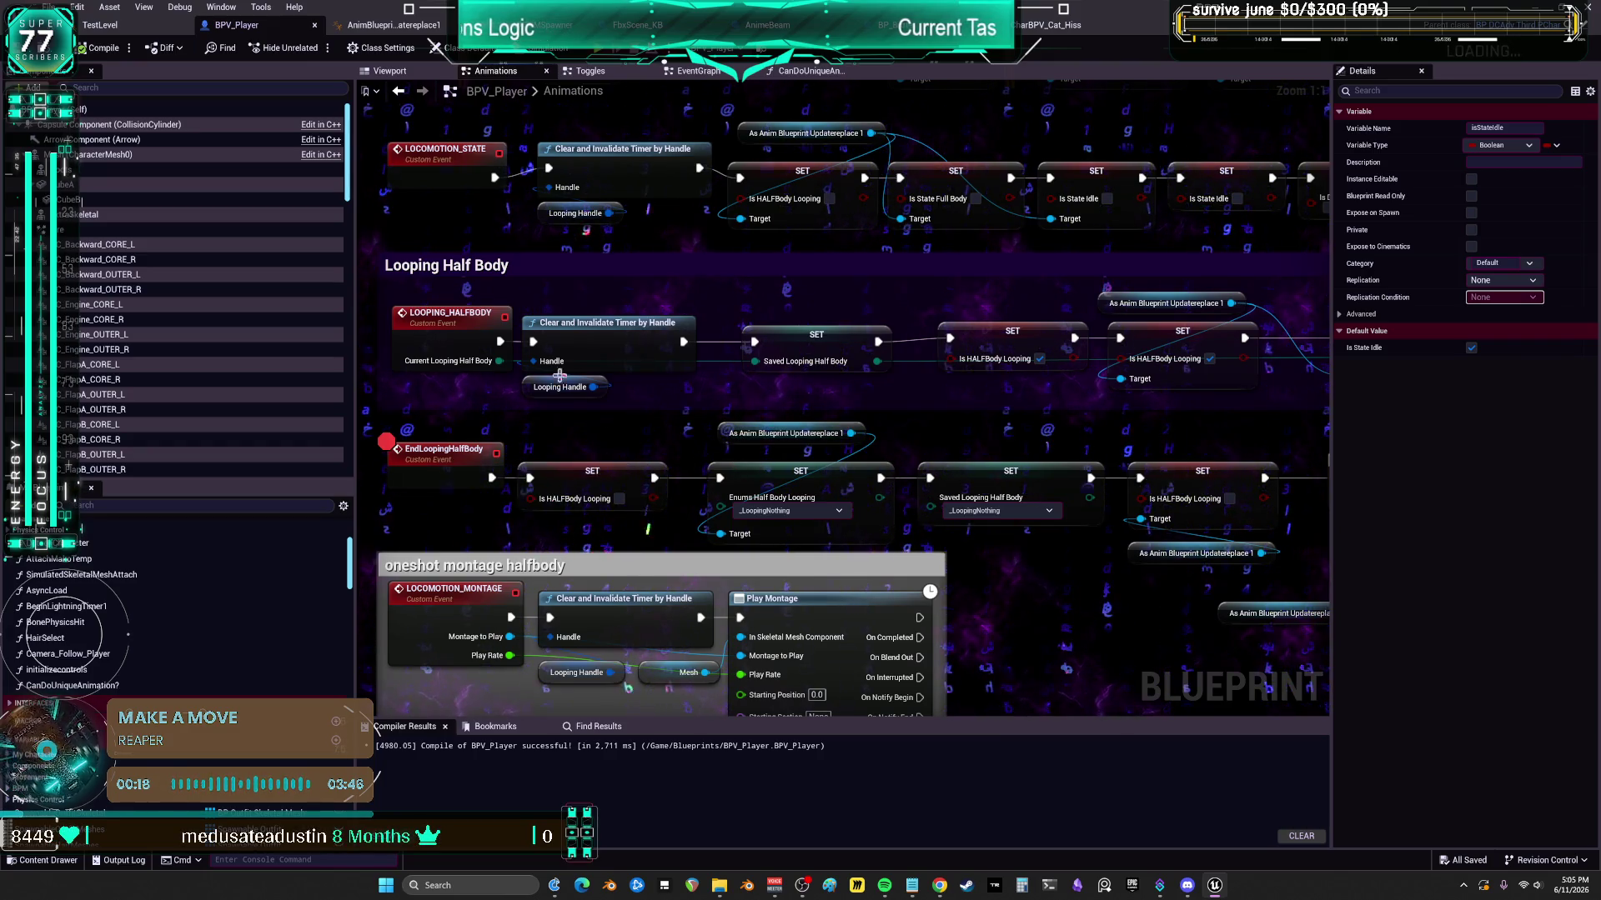
- Nudge the EndLoopingHalfBody node, dismiss its actions menu, and start a play-in-editor test
{"action": "left_click_drag", "start_coordinate": [447, 458], "coordinate": [440, 464]}
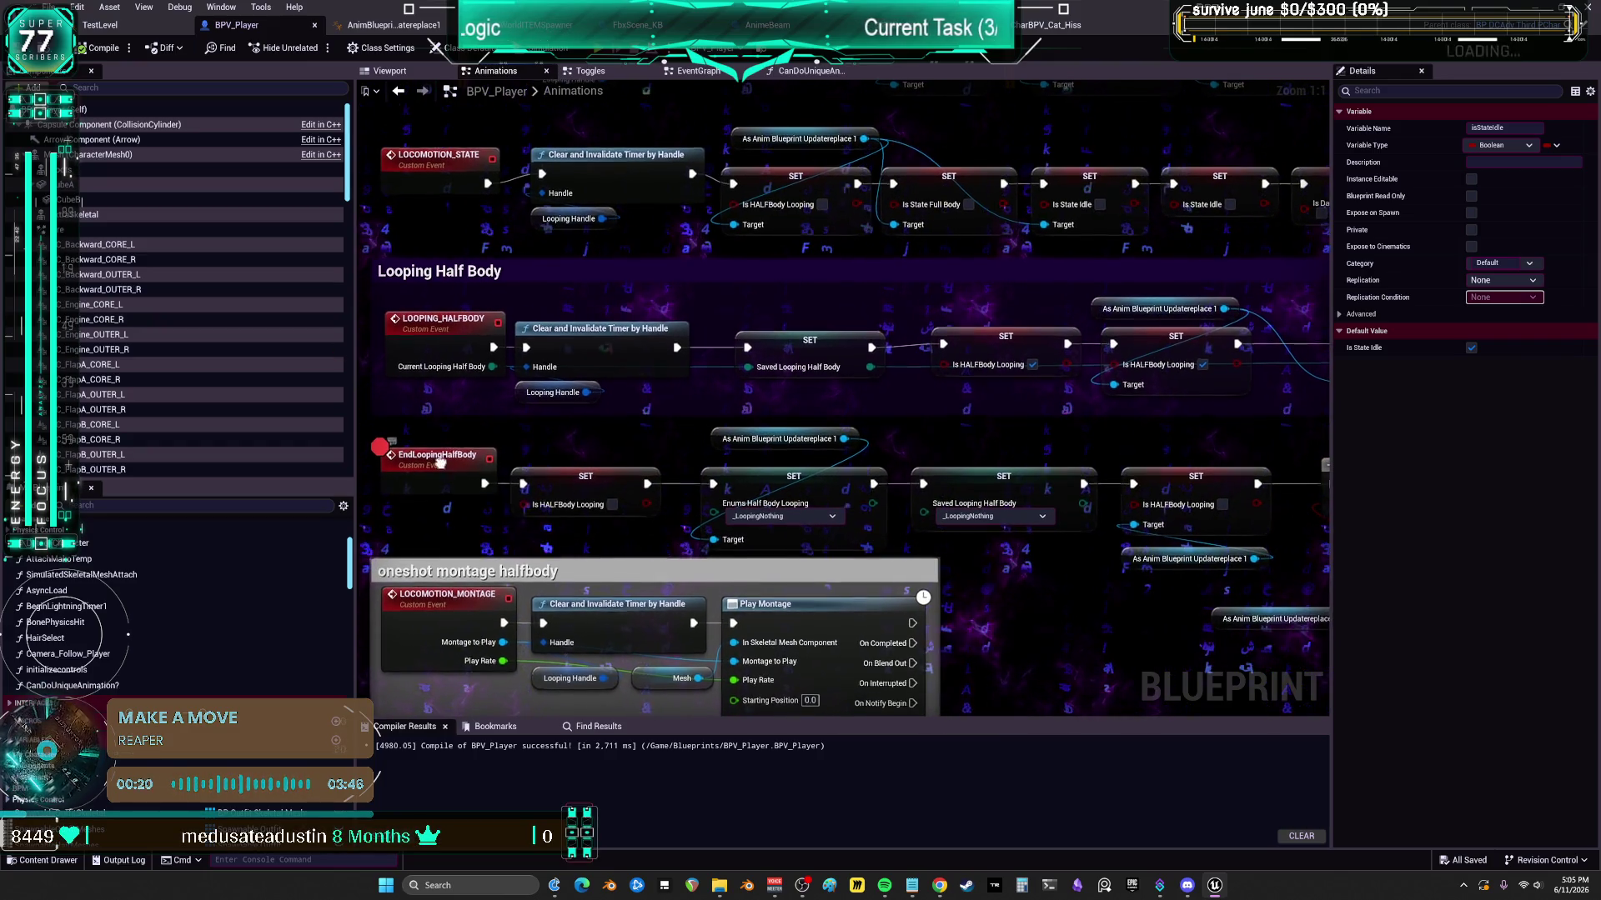
{"action": "right_click", "coordinate": [440, 463]}
{"action": "key", "text": "Escape"}
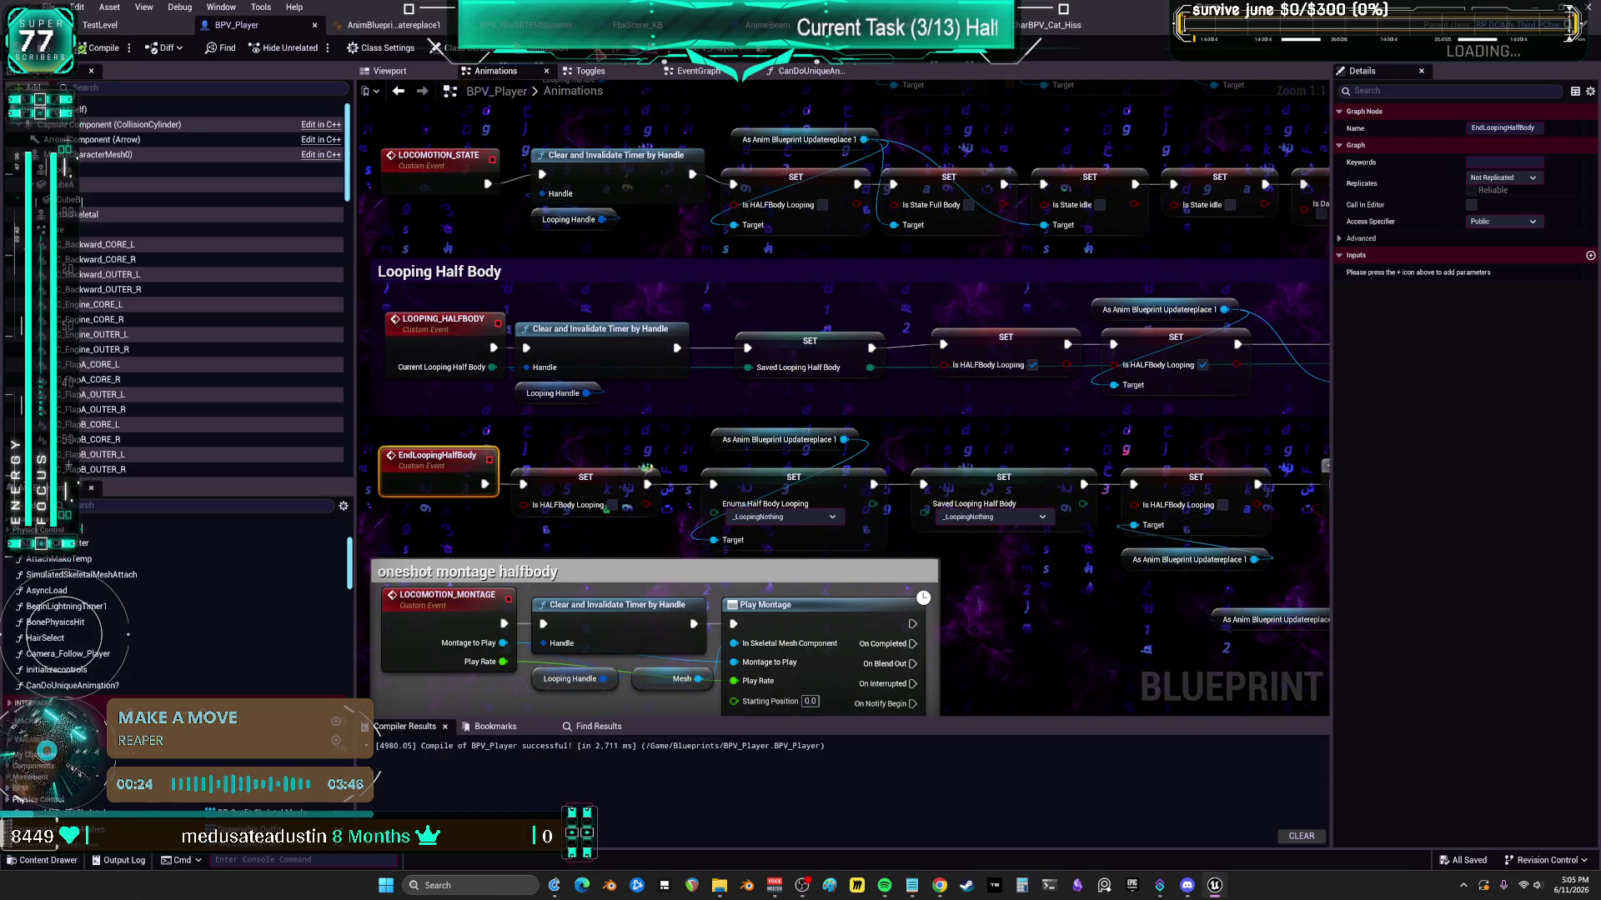
{"action": "left_click", "coordinate": [600, 48]}
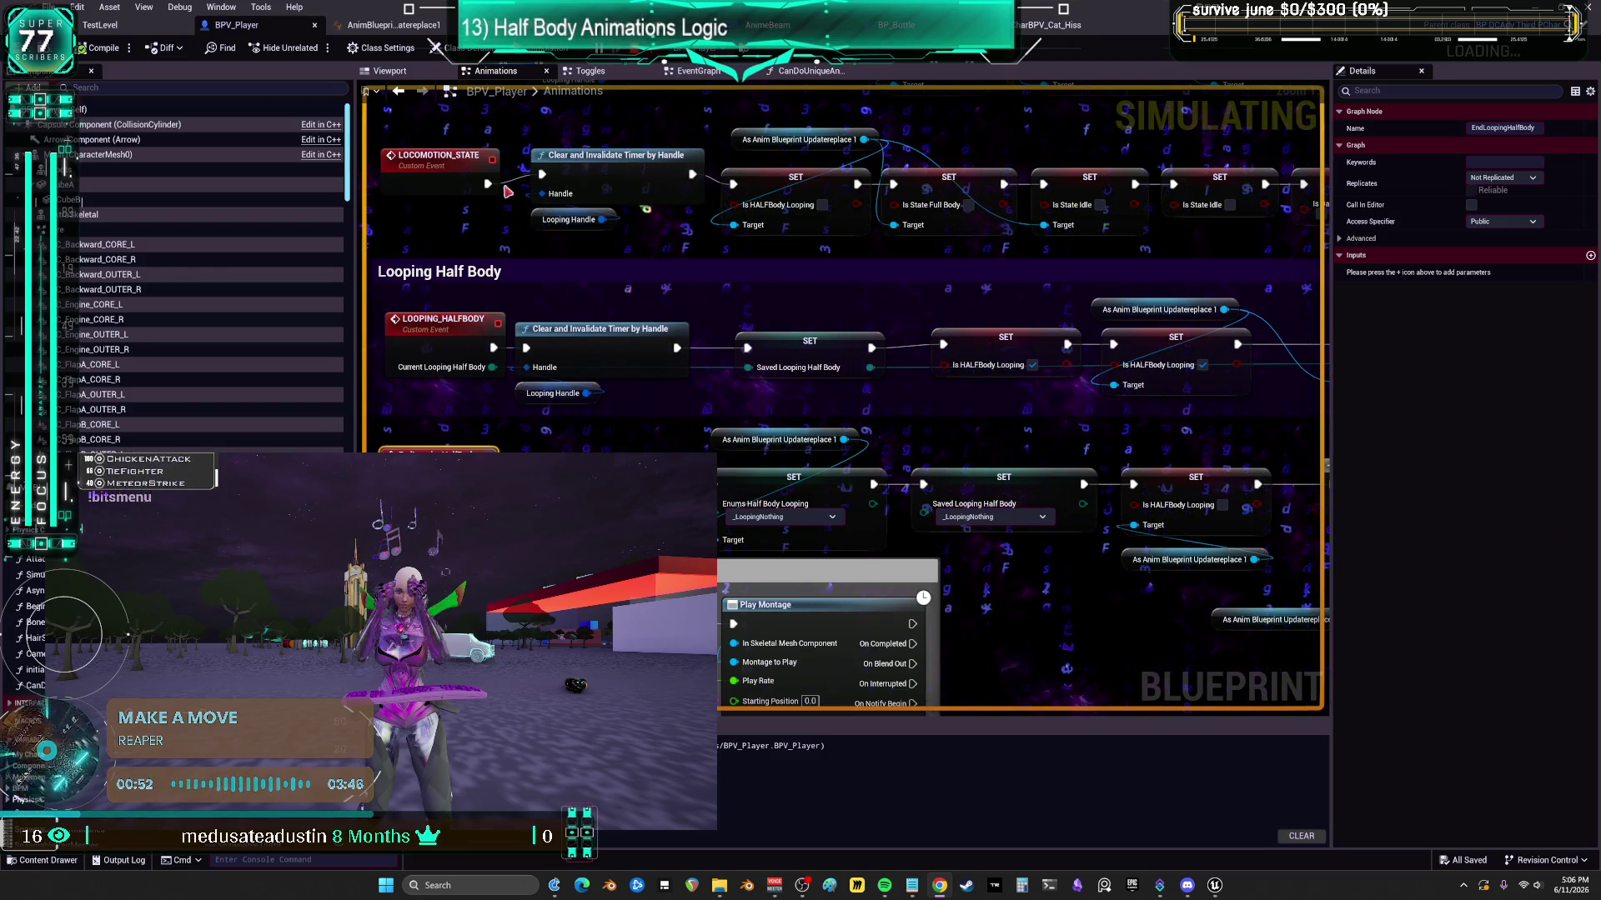
- Zoom in on the Bind Event nodes in BPV_Player's EventGraph and select the first Create Event
{"action": "left_click", "coordinate": [714, 74]}
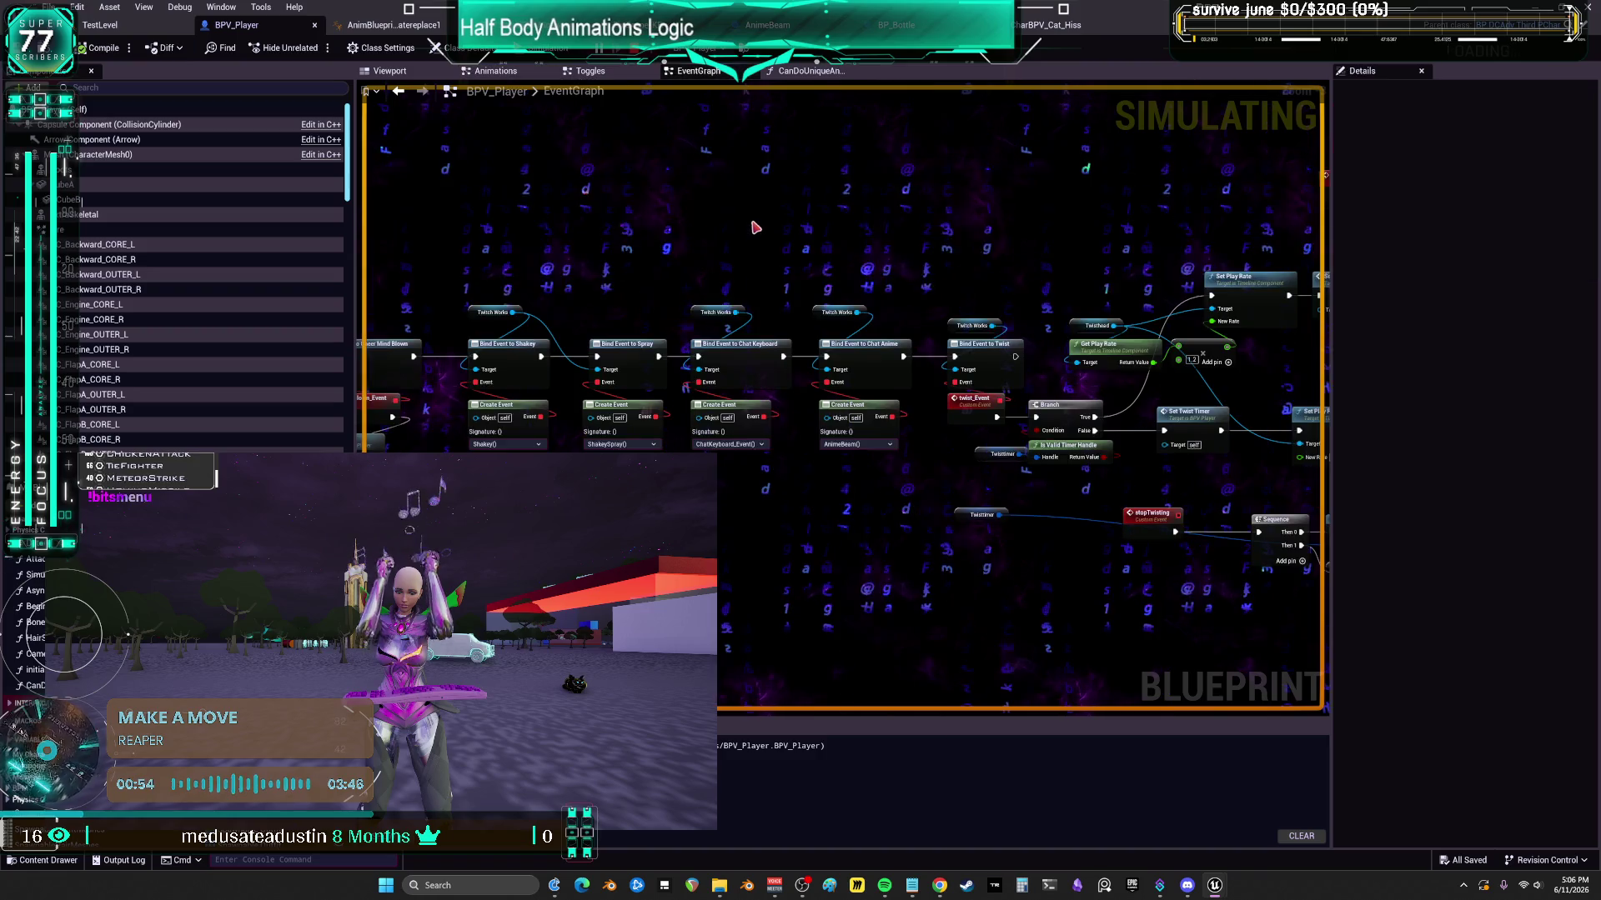
{"action": "scroll", "coordinate": [680, 408], "scroll_direction": "up", "scroll_amount": 4}
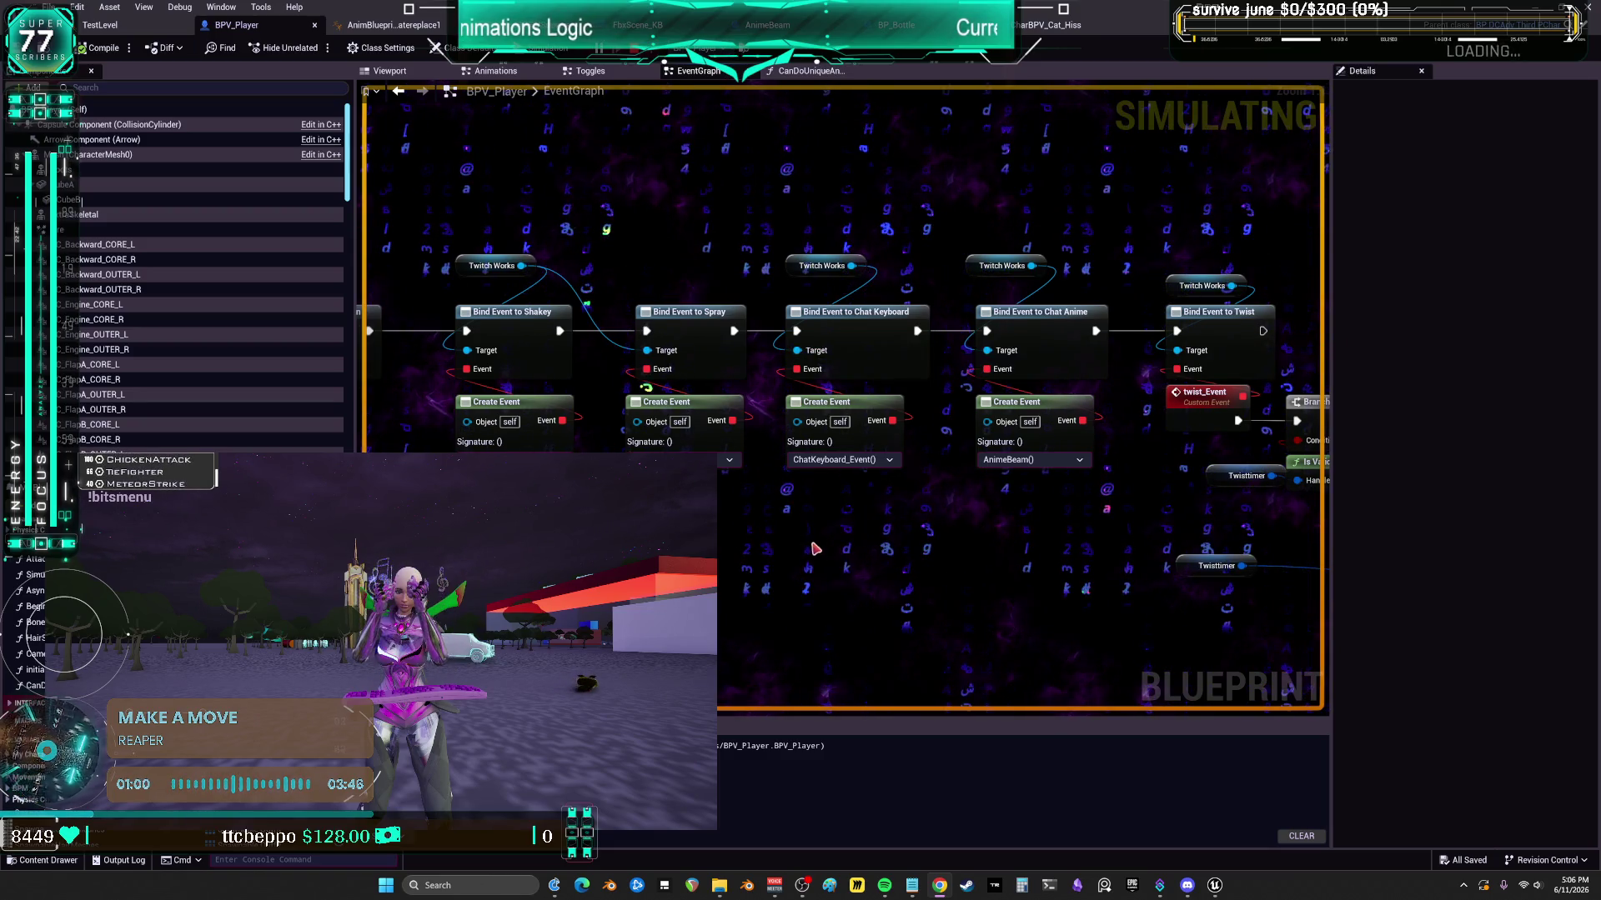
{"action": "left_click", "coordinate": [521, 406]}
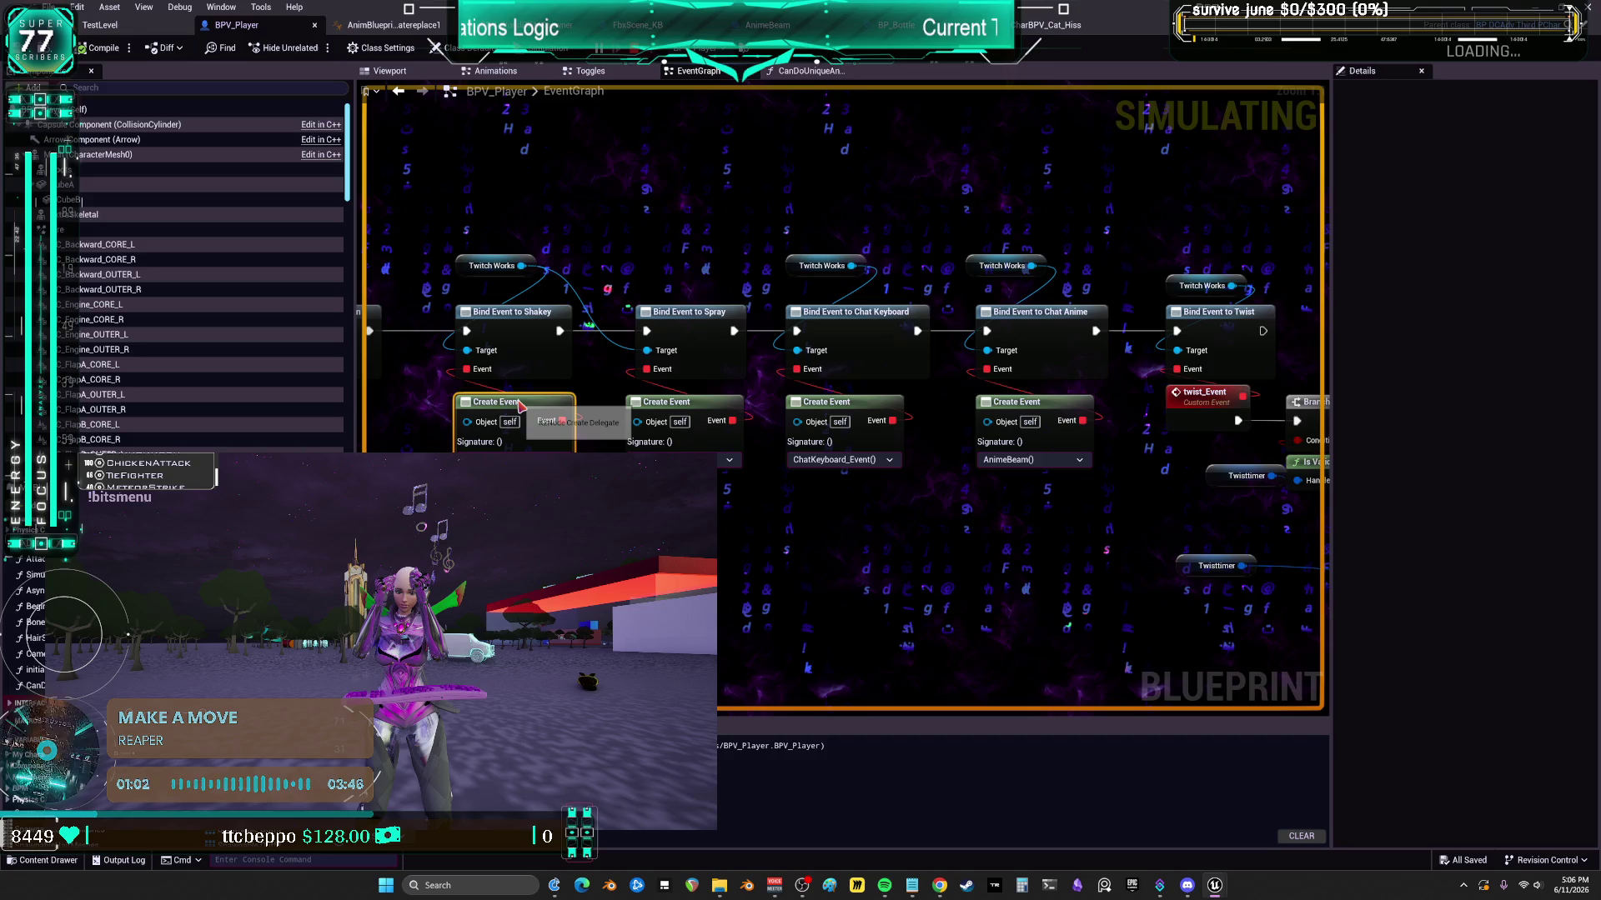
- Jump from the first Create Event node to the Shakey custom event in the Toggles graph
{"action": "double_click", "coordinate": [521, 406]}
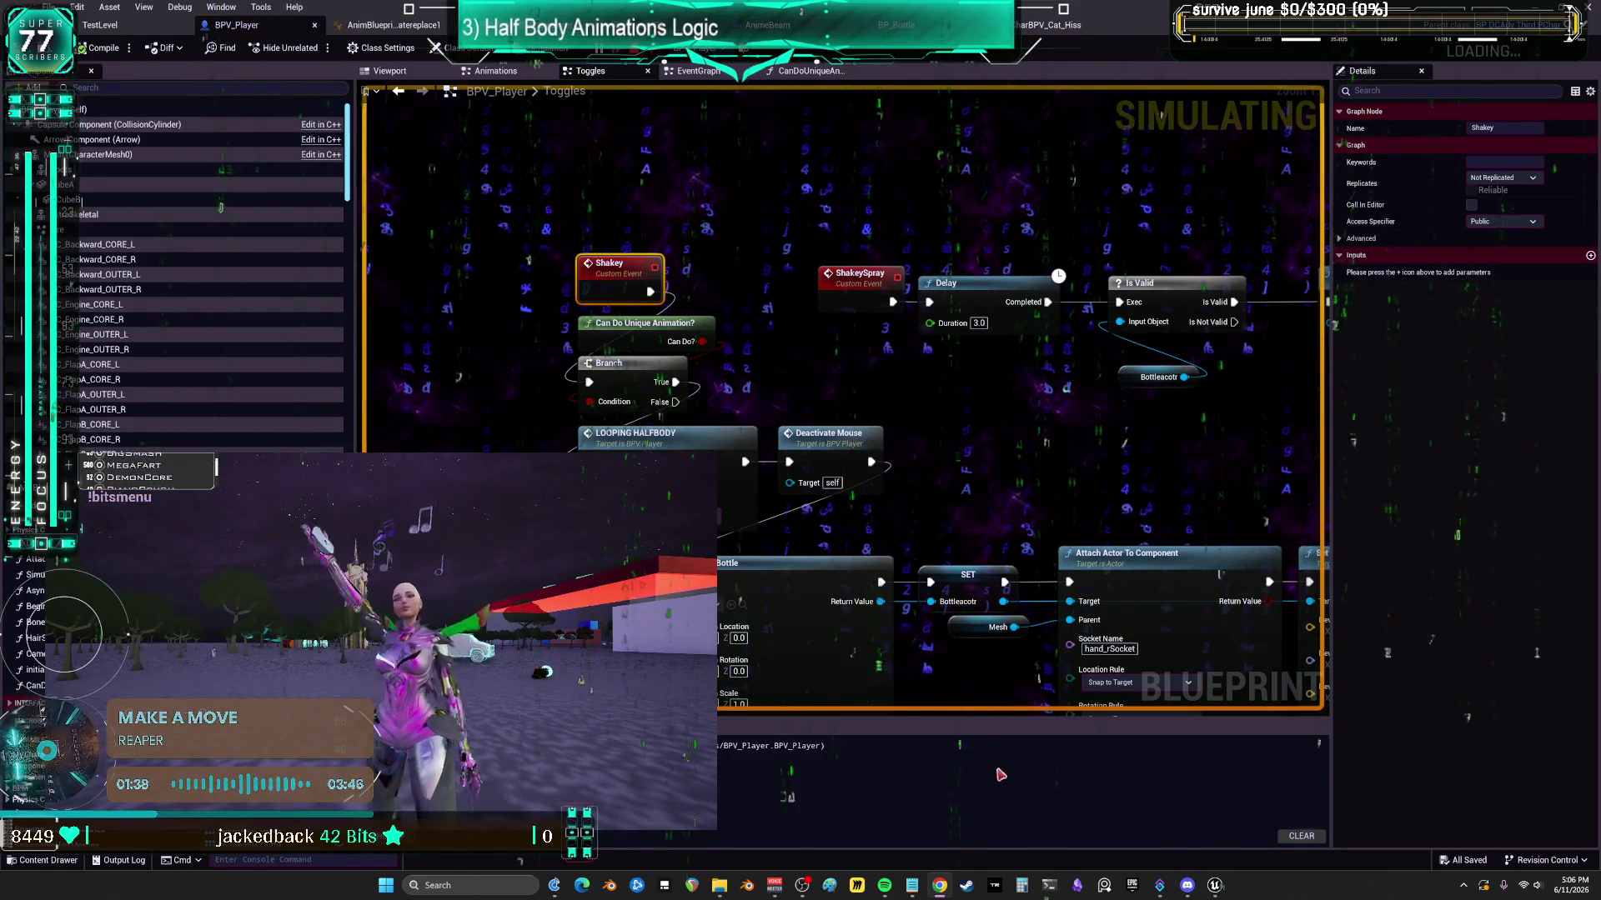
- Bring up the add-node search in the Toggles graph, then exit the fullscreen game view
{"action": "right_click", "coordinate": [871, 632]}
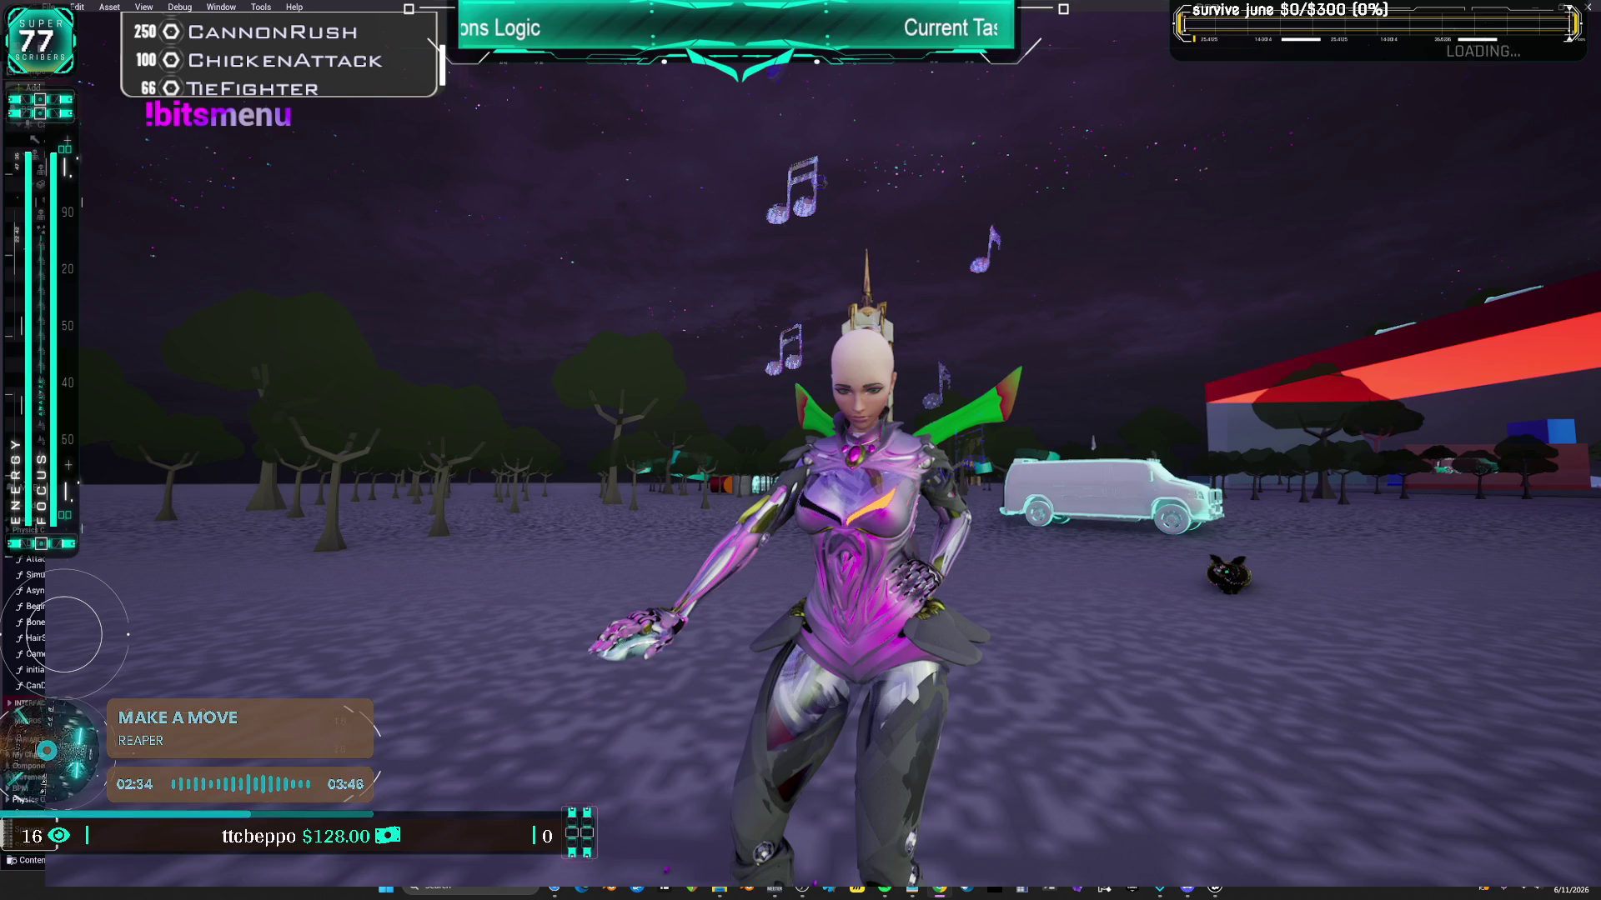
{"action": "key", "text": "Escape"}
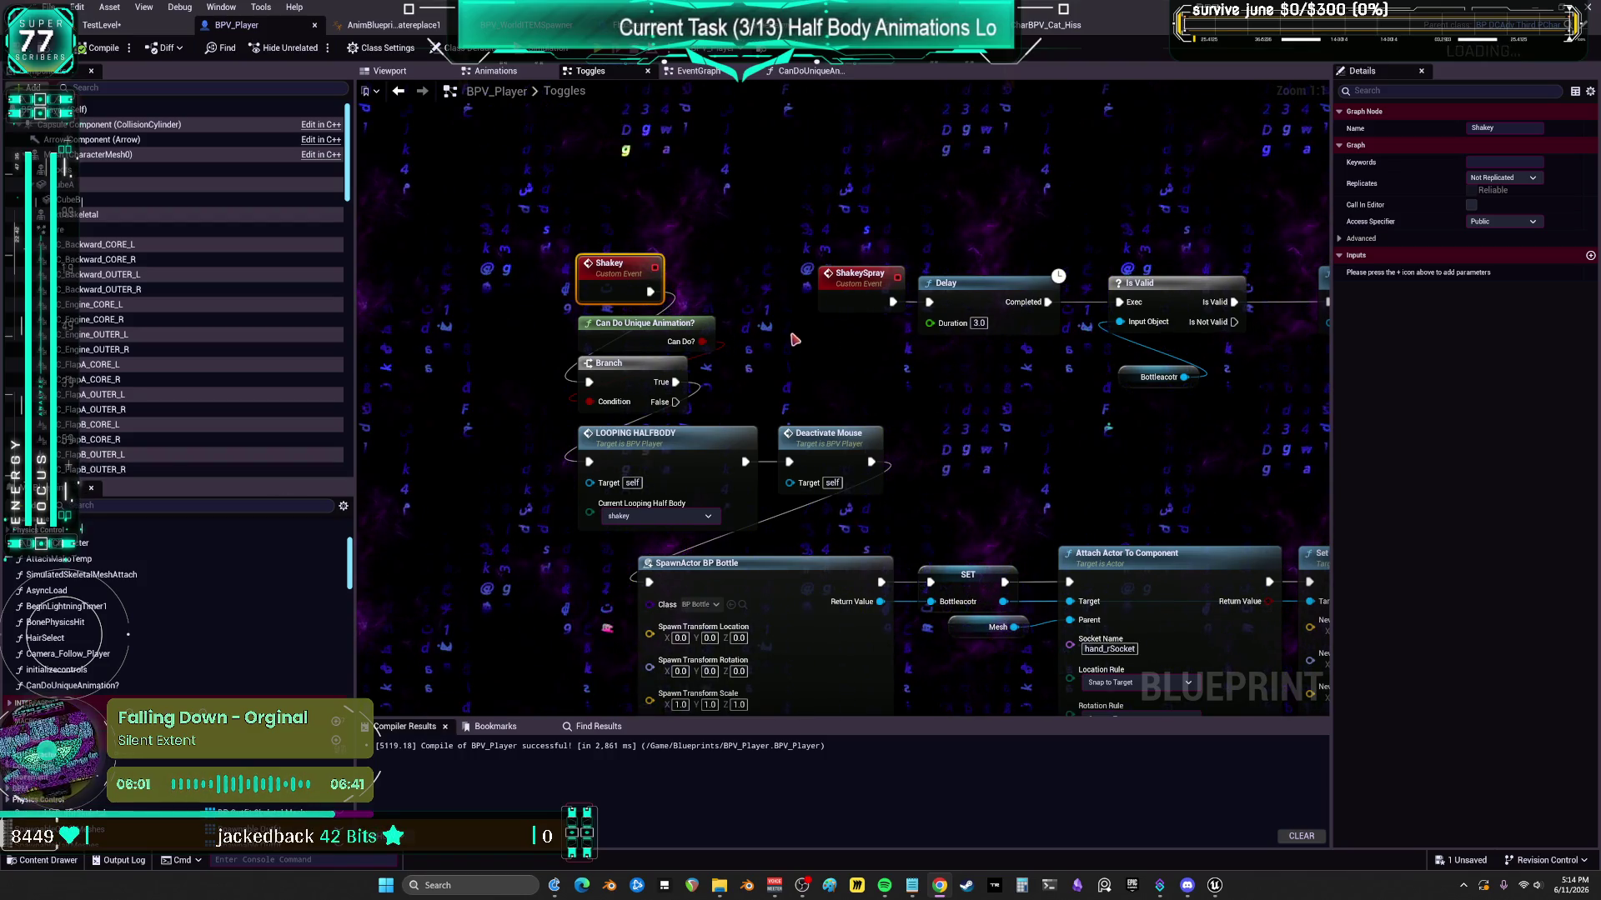
- Add a new custom event and a Shakey function call beside the Shakey bind
{"action": "scroll", "coordinate": [815, 355], "scroll_direction": "down", "scroll_amount": 2}
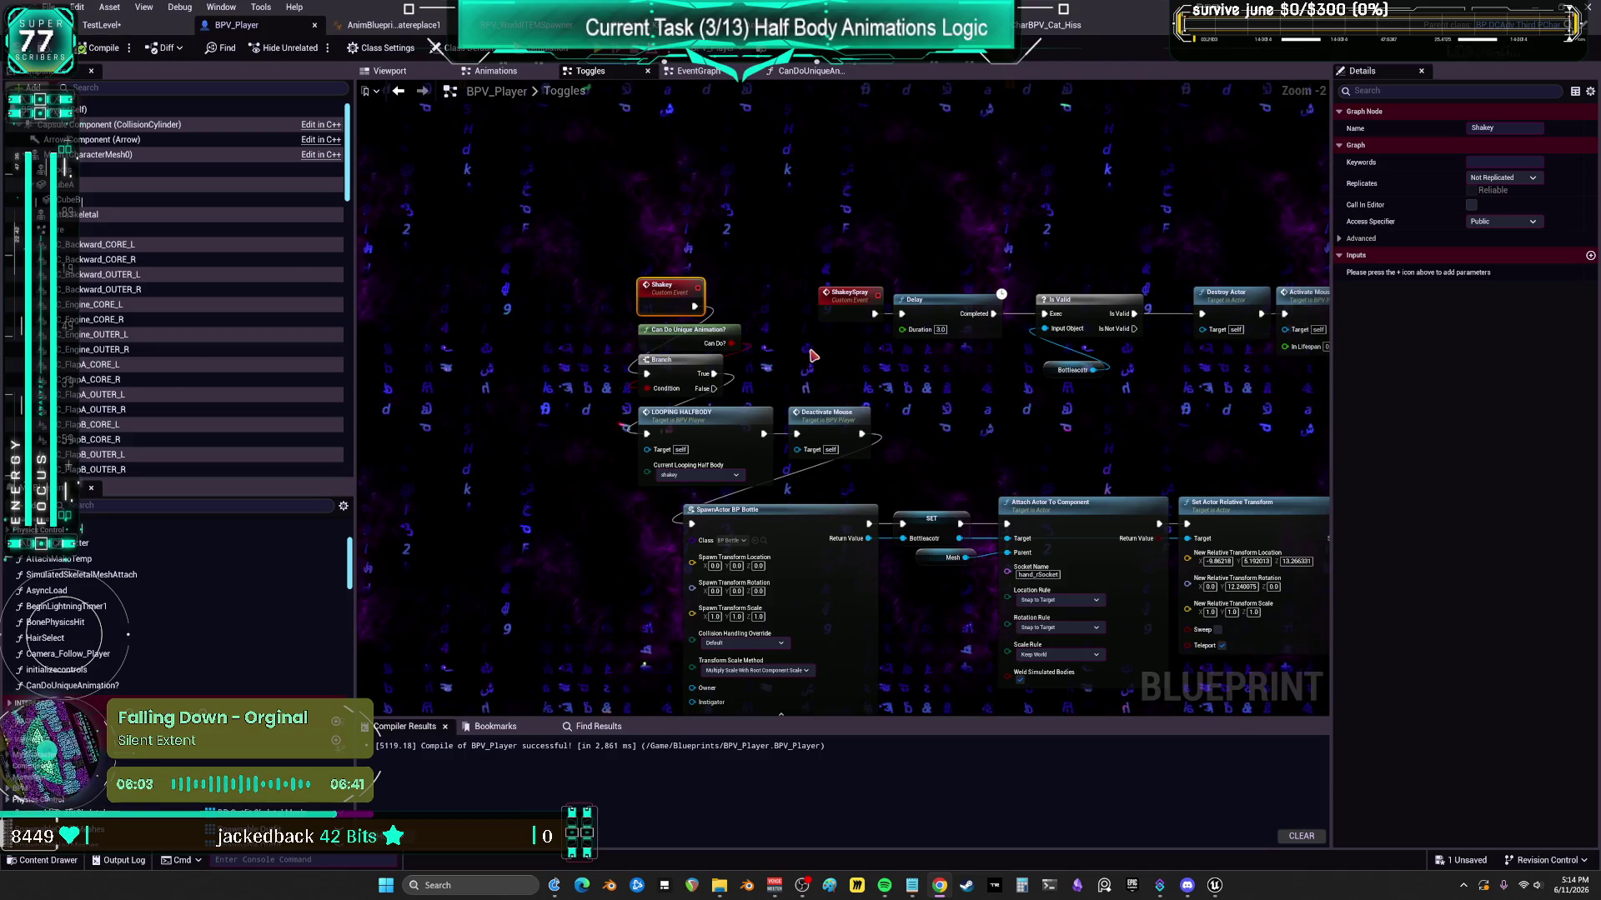
{"action": "key", "text": "F2"}
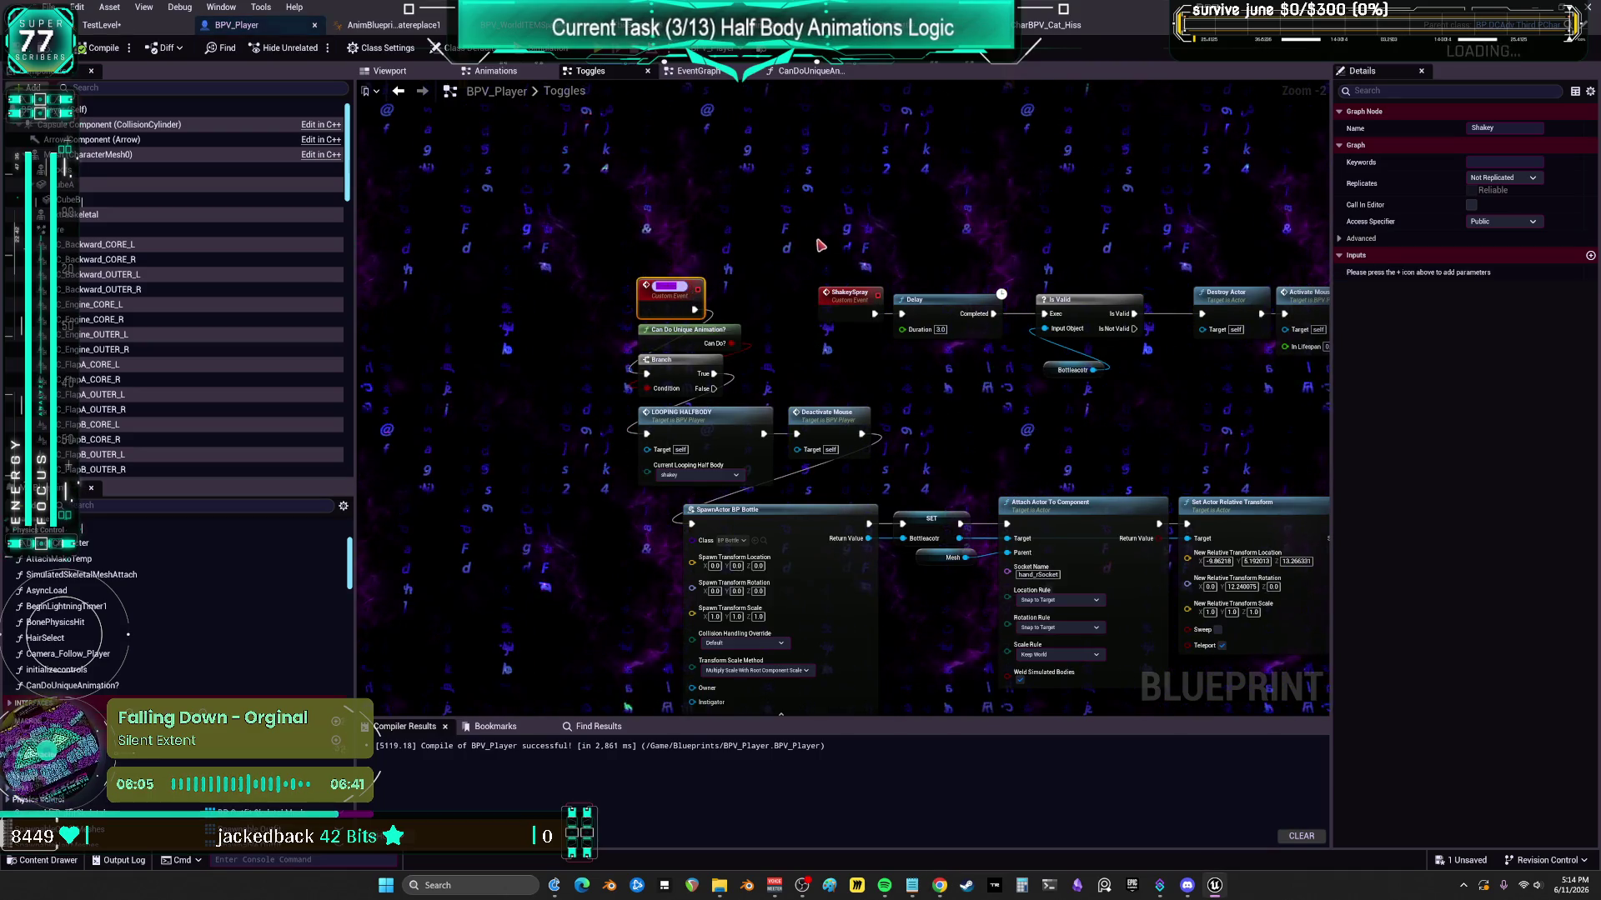
{"action": "left_click", "coordinate": [764, 160]}
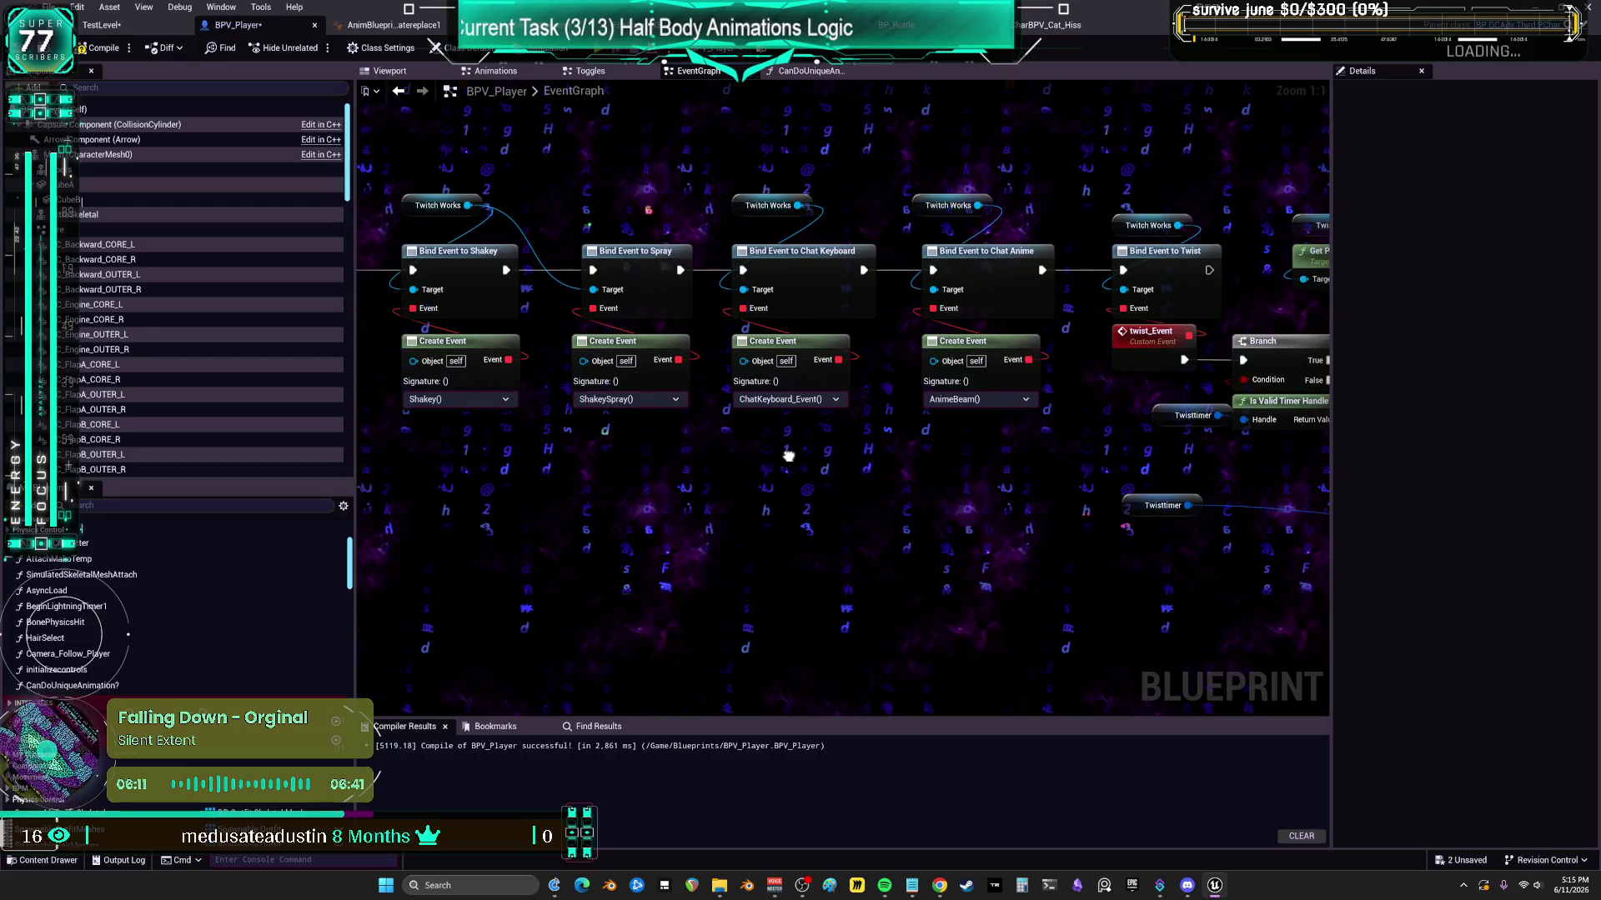
{"action": "left_click_drag", "start_coordinate": [682, 298], "coordinate": [722, 436]}
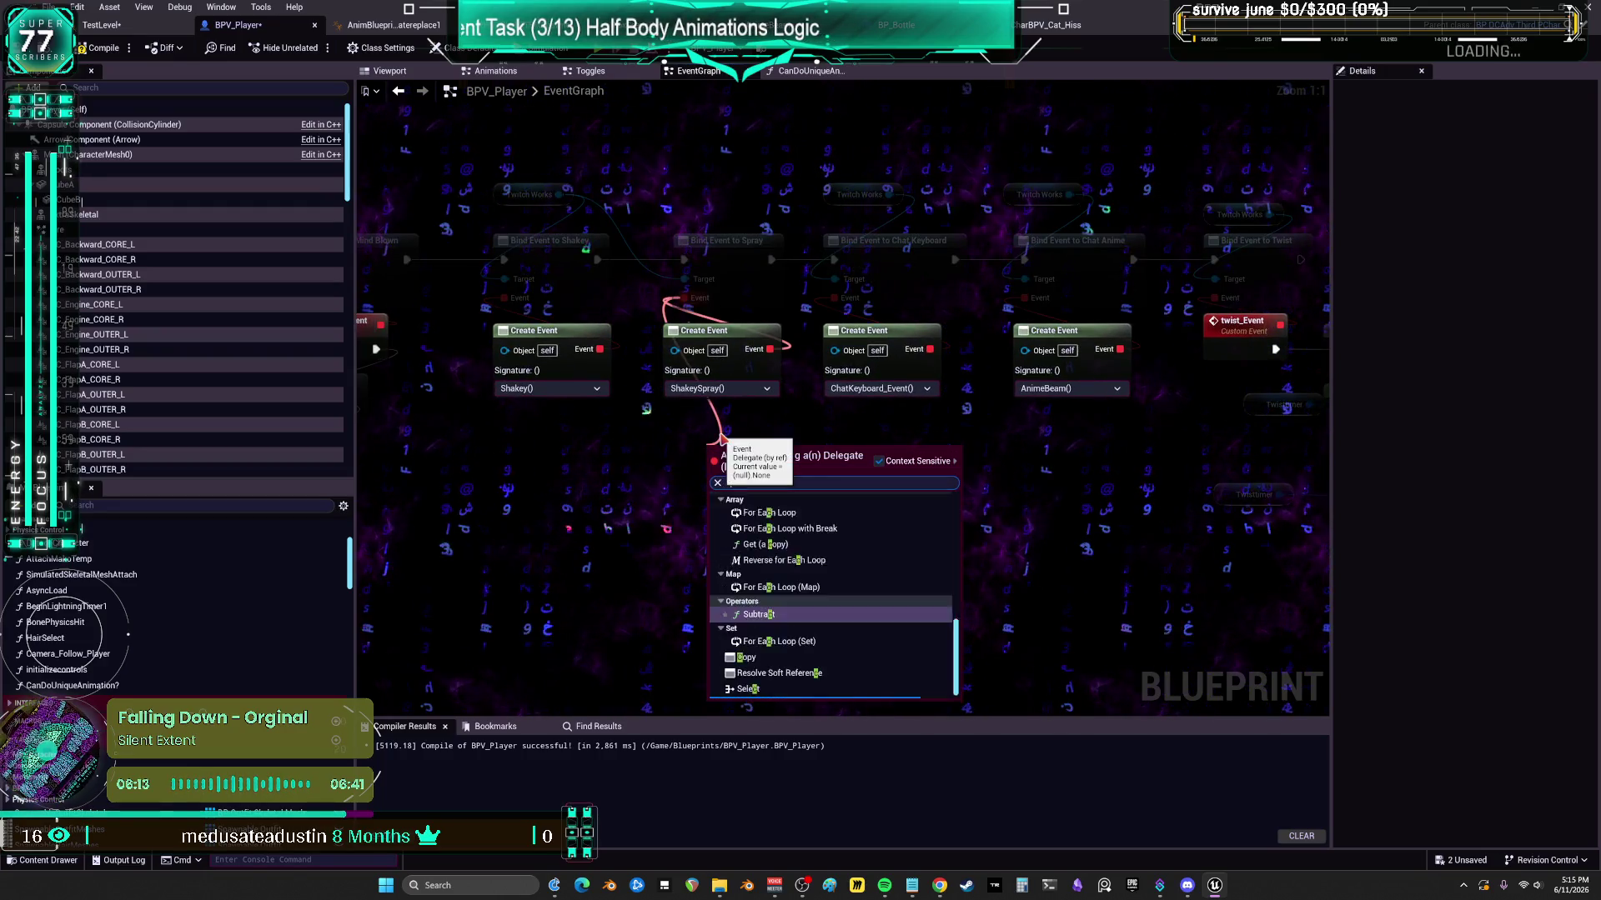
{"action": "type", "text": "custom"}
{"action": "key", "text": "Escape"}
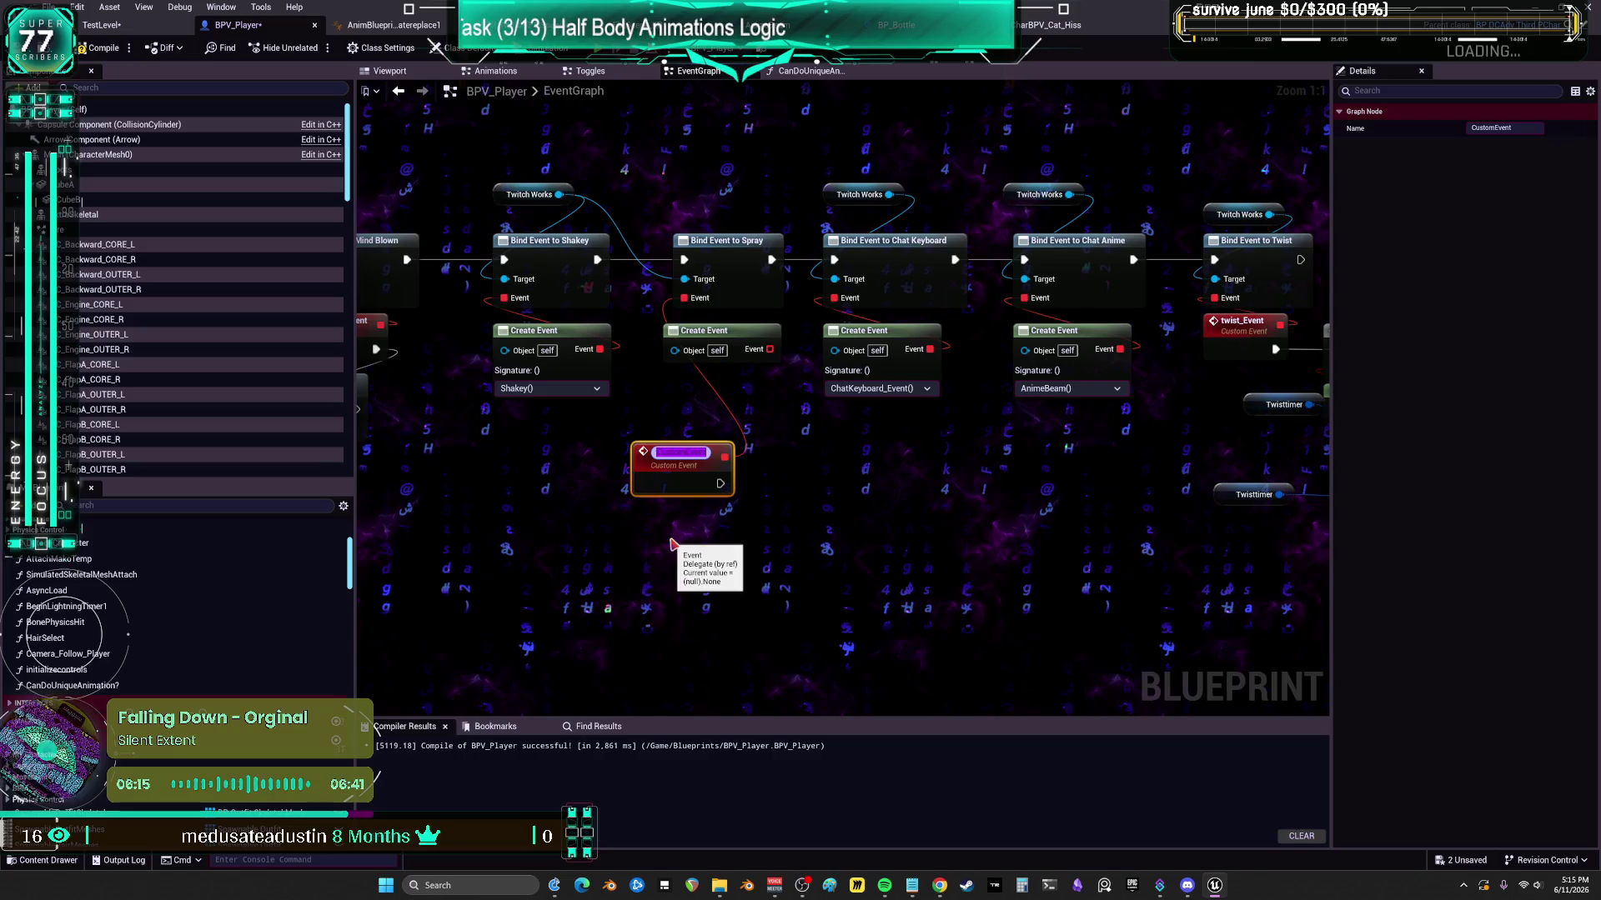
{"action": "right_click", "coordinate": [675, 543]}
{"action": "type", "text": "Shakey"}
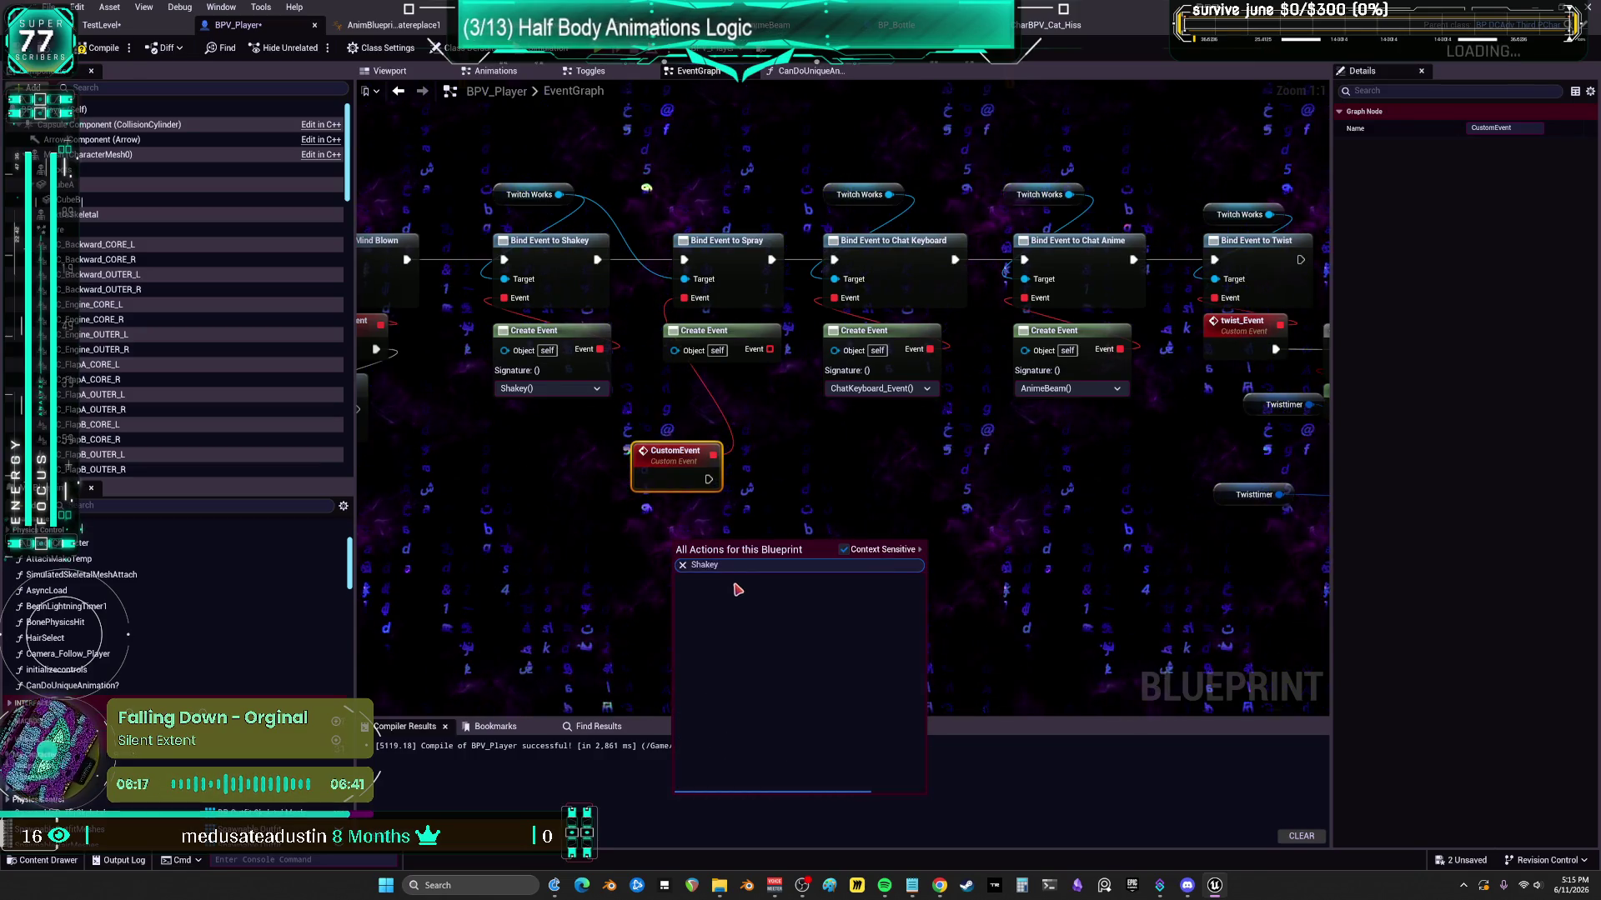
{"action": "left_click", "coordinate": [736, 600]}
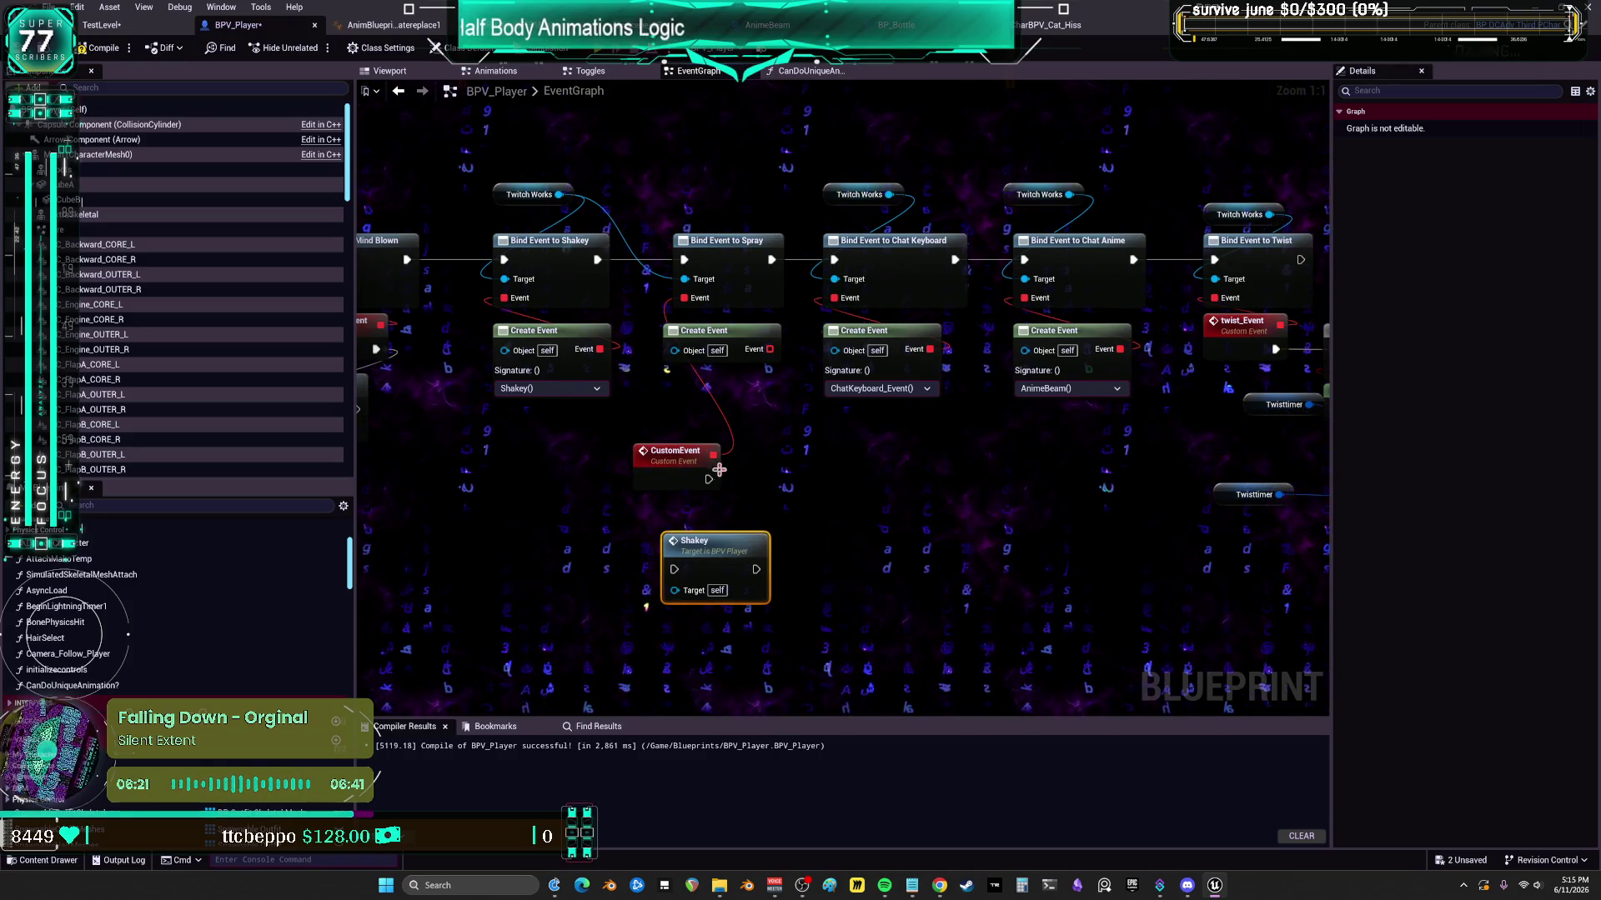
- Wire the custom event into Bind Event to Shakey and name it shakeyeventdispatcher
{"action": "left_click_drag", "start_coordinate": [677, 452], "coordinate": [507, 452]}
{"action": "left_click_drag", "start_coordinate": [683, 537], "coordinate": [494, 527]}
{"action": "left_click_drag", "start_coordinate": [500, 455], "coordinate": [518, 455]}
{"action": "mouse_move", "coordinate": [503, 298]}
{"action": "left_mouse_down"}
{"action": "mouse_move", "coordinate": [583, 467]}
{"action": "mouse_move", "coordinate": [570, 494]}
{"action": "mouse_move", "coordinate": [563, 455]}
{"action": "left_mouse_up"}
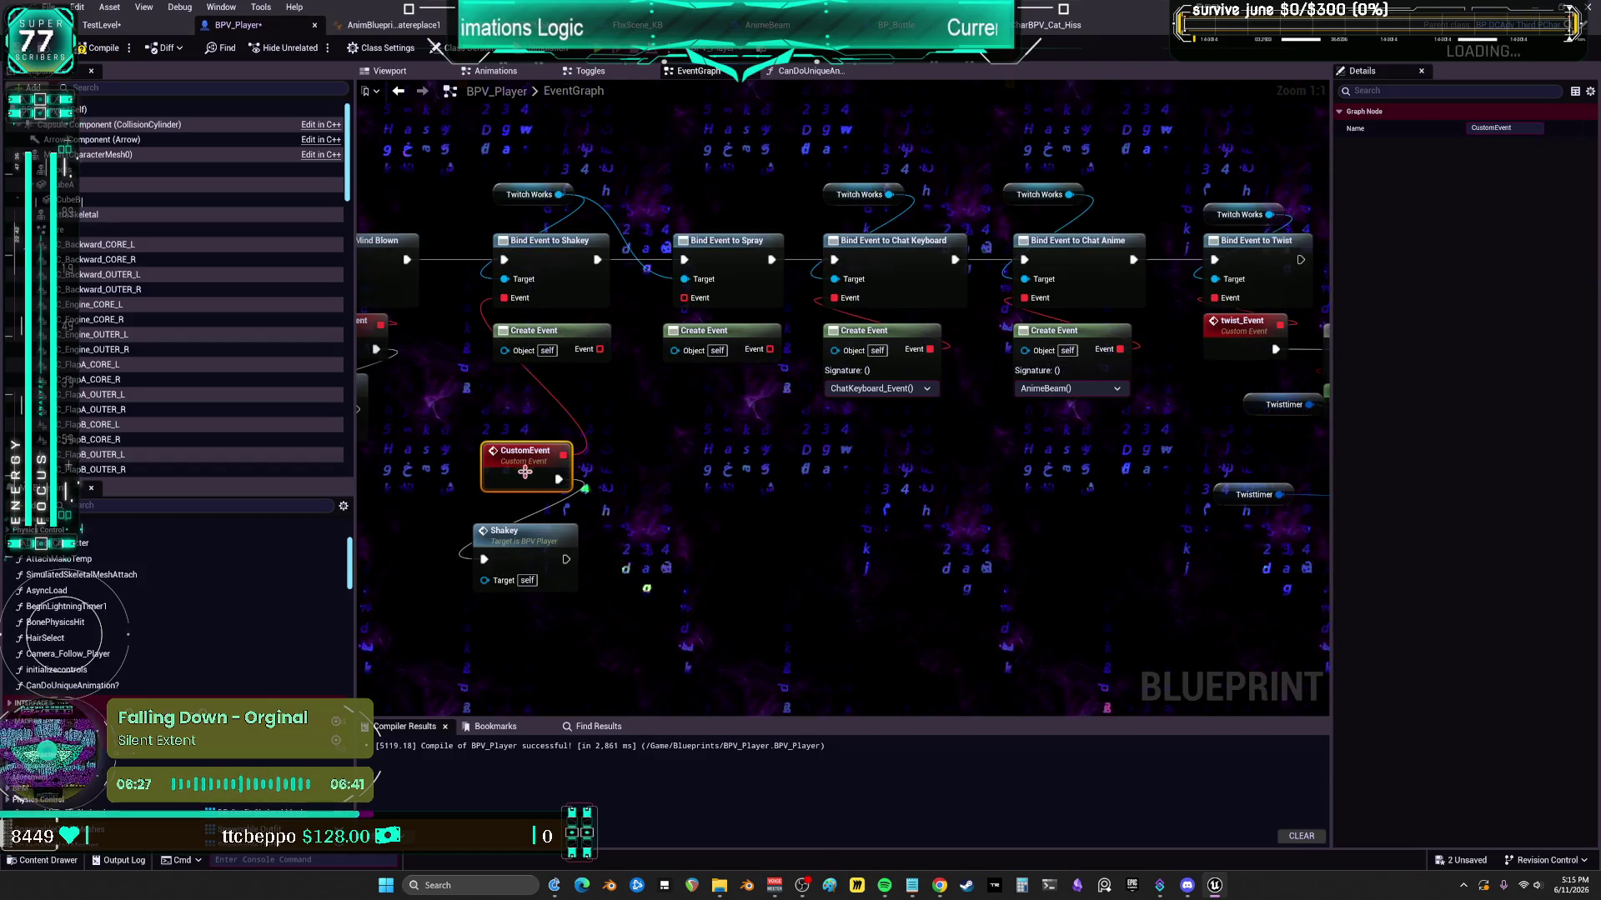
{"action": "type", "text": "shakey"}
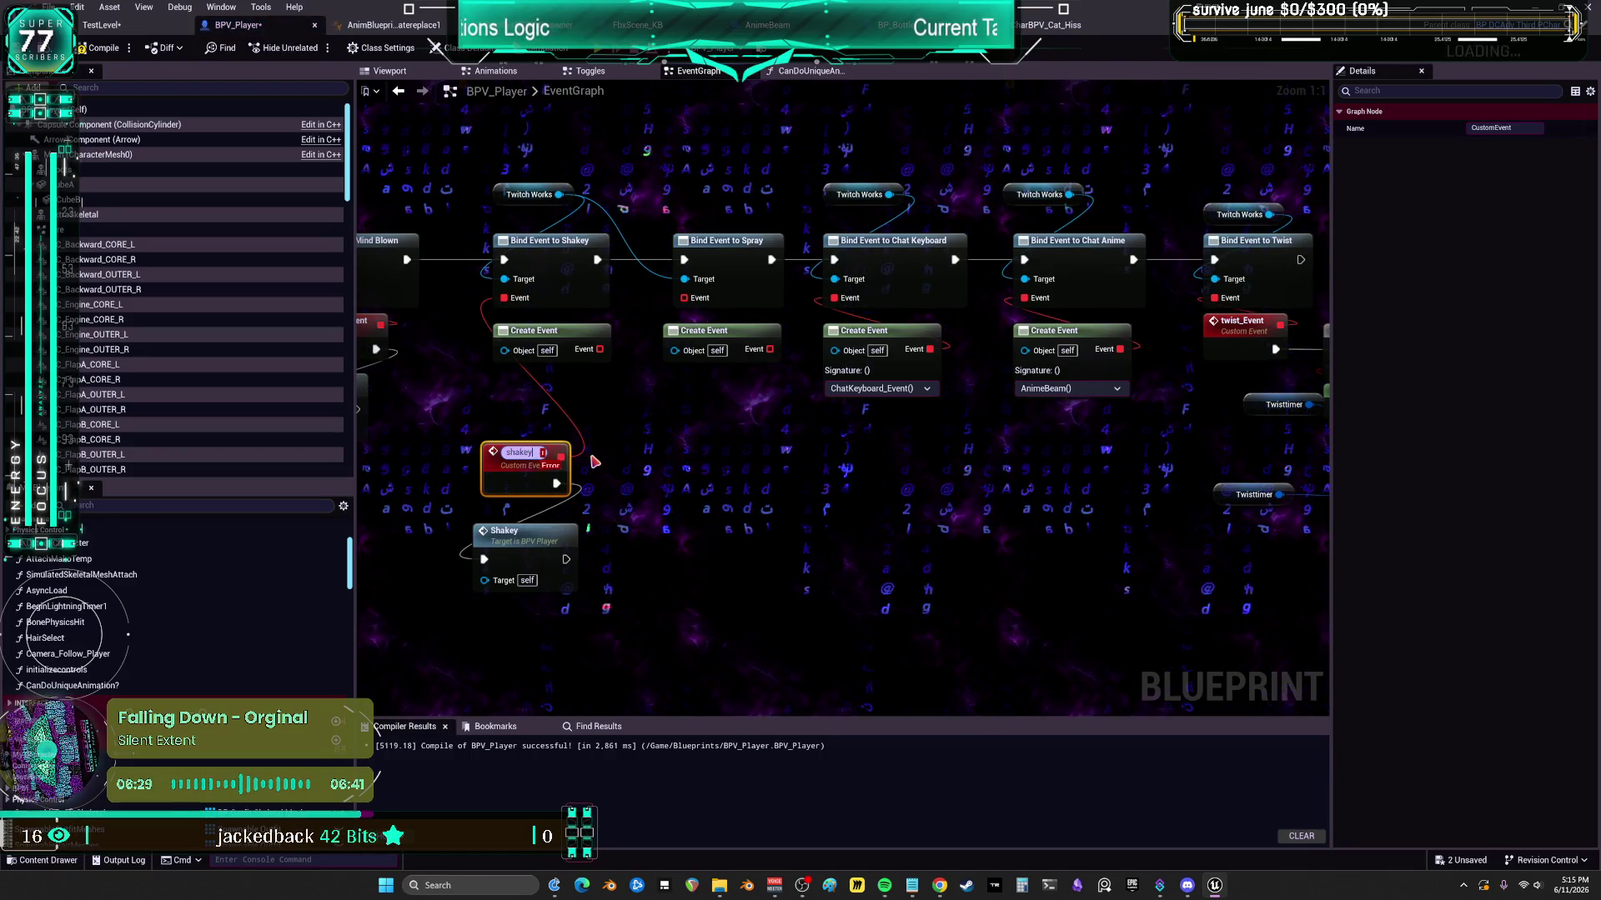
{"action": "type", "text": "eventdispat"}
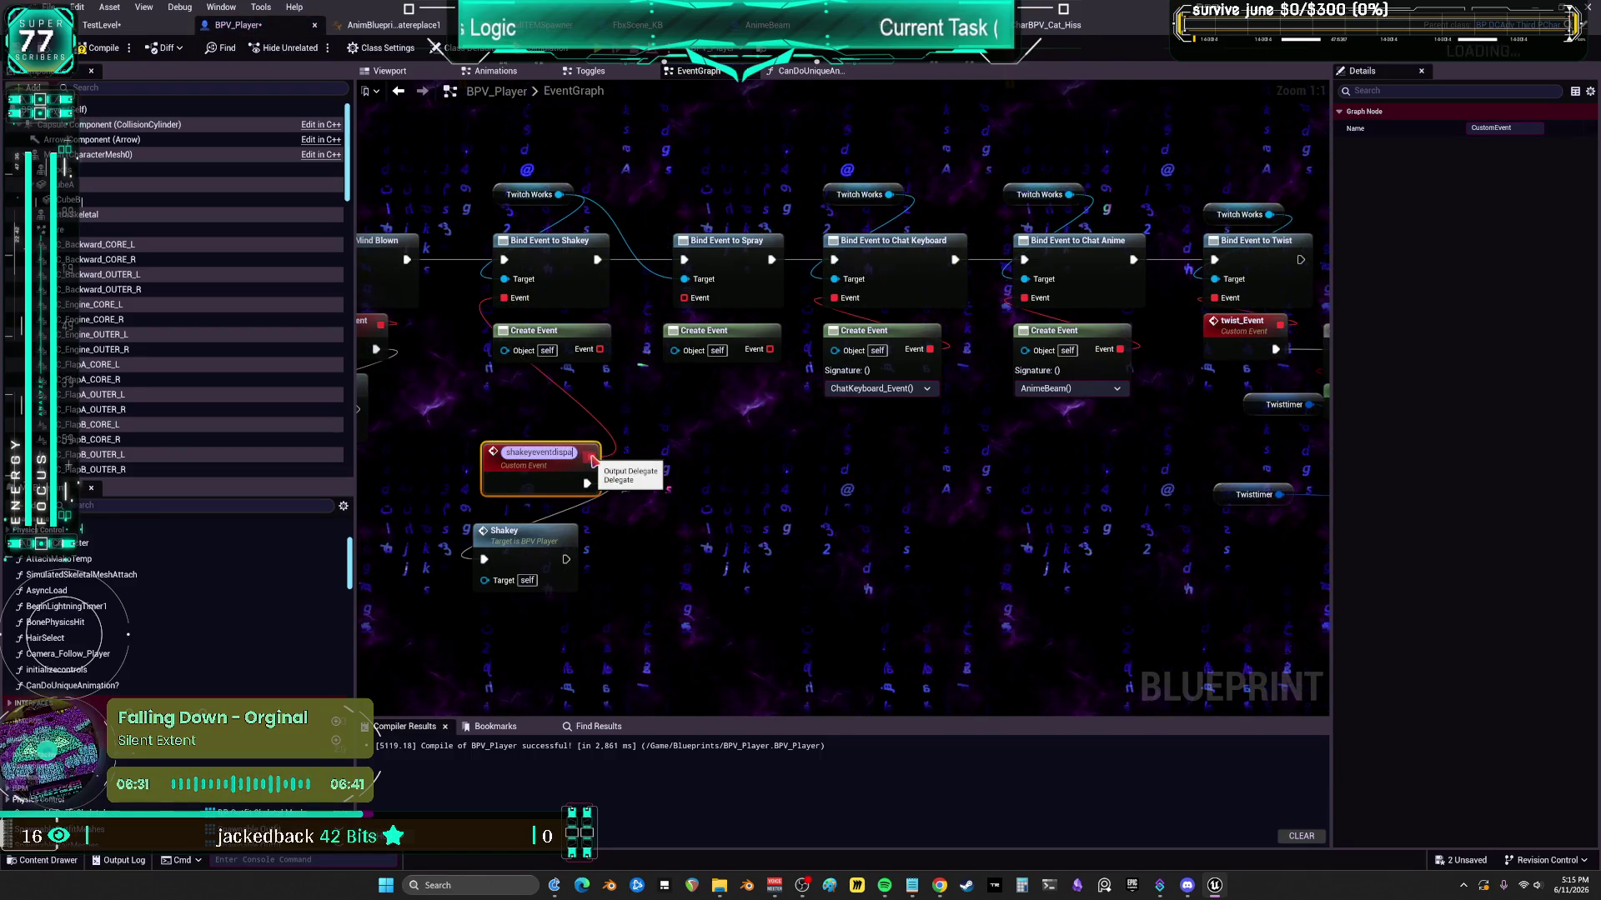
{"action": "type", "text": "cher"}
{"action": "key", "text": "Return"}
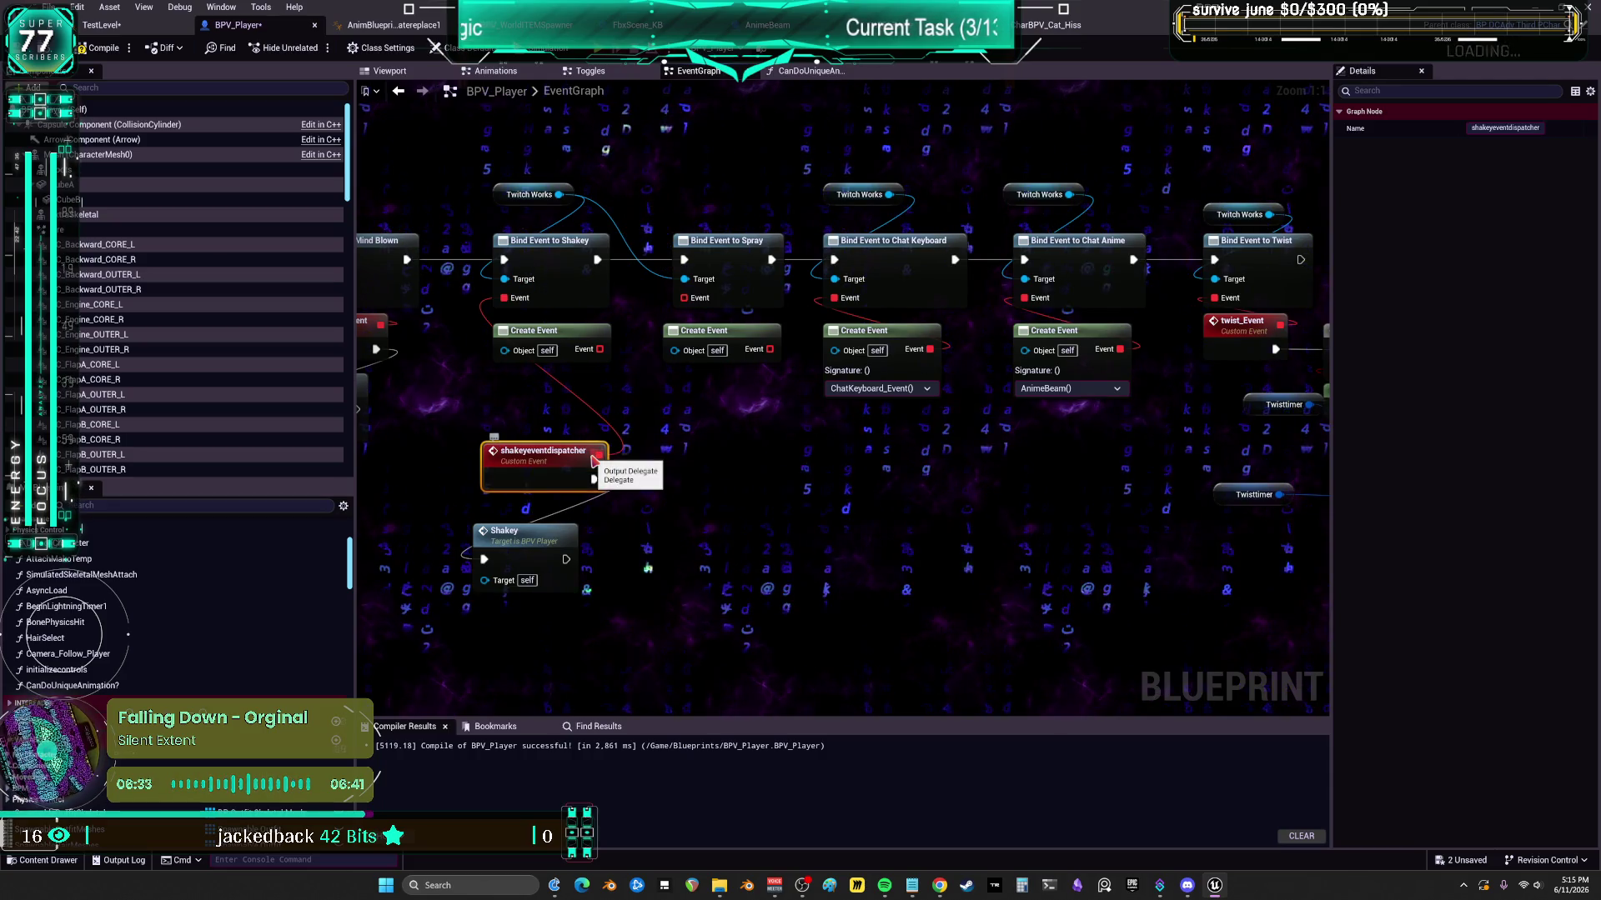
- Delete the spare Create Event node and left-align the four-node Shakey chain
{"action": "left_click", "coordinate": [564, 344]}
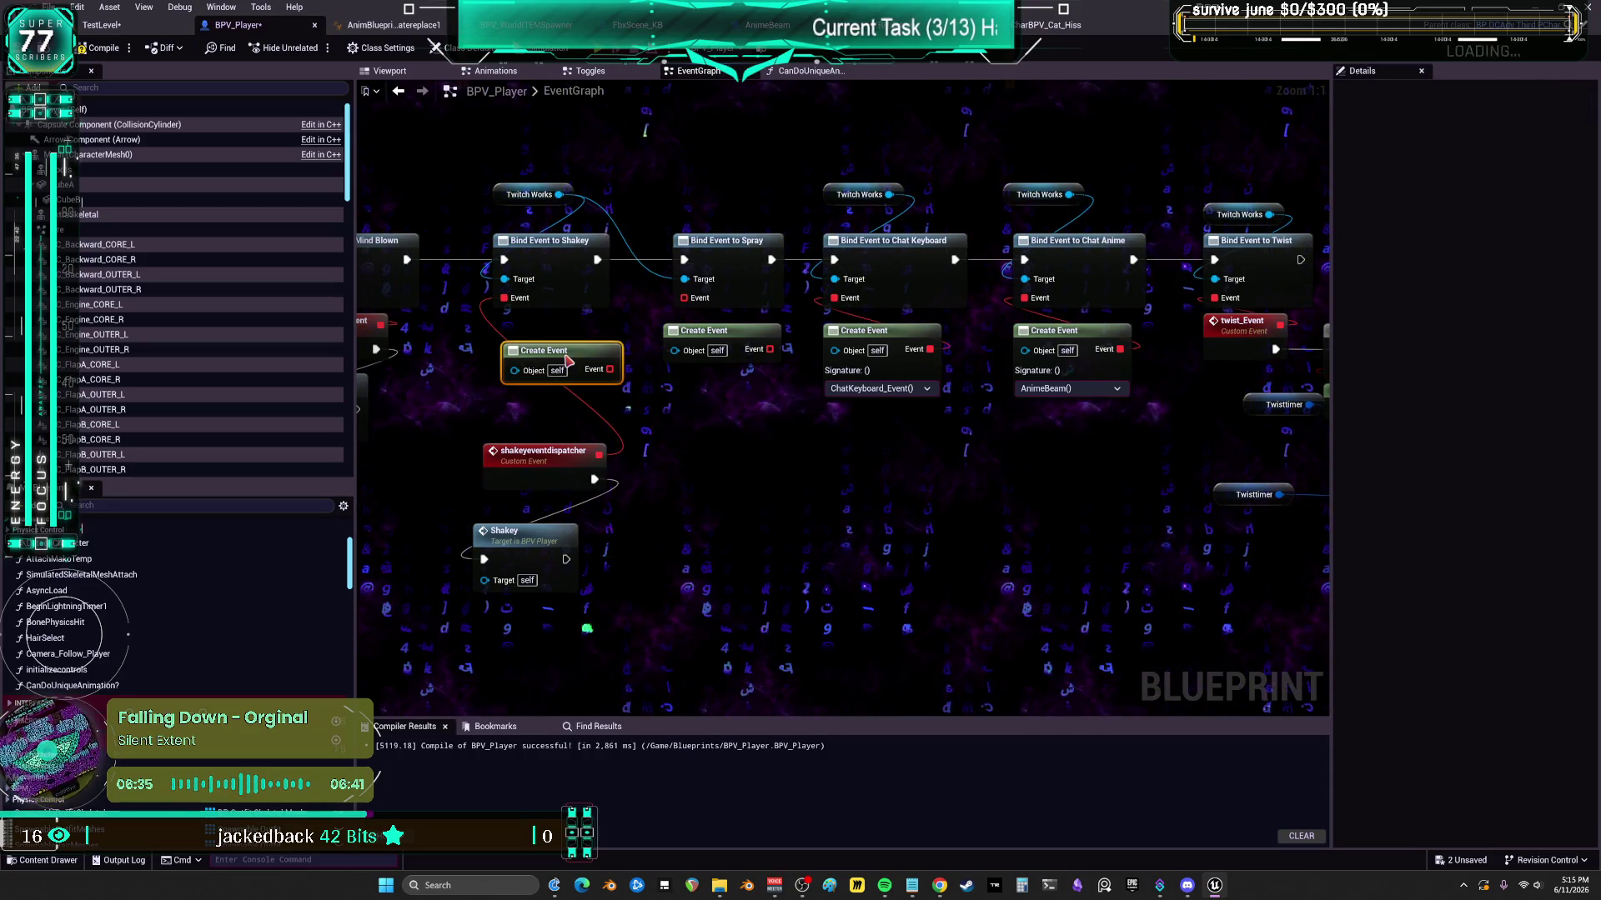
{"action": "key", "text": "Delete"}
{"action": "left_click_drag", "start_coordinate": [581, 652], "coordinate": [488, 180]}
{"action": "key", "text": "shift+a"}
{"action": "left_click_drag", "start_coordinate": [535, 448], "coordinate": [535, 368]}
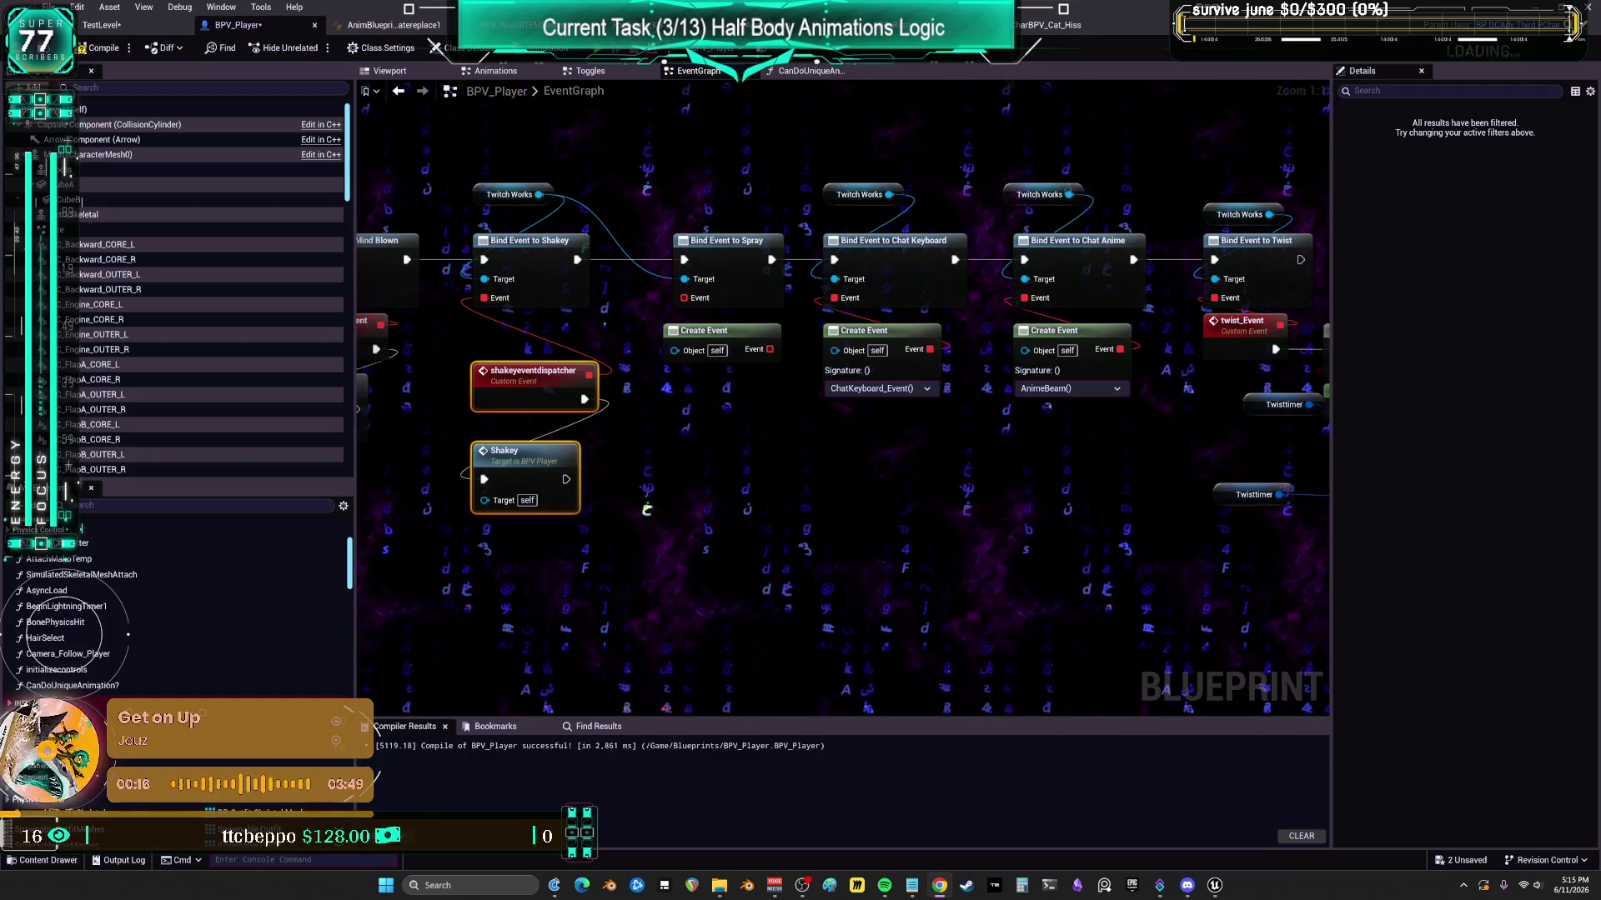
- Replace the Spray bind's Create Event node with a sprayevent custom event
{"action": "left_click_drag", "start_coordinate": [684, 297], "coordinate": [709, 412]}
{"action": "type", "text": "custom"}
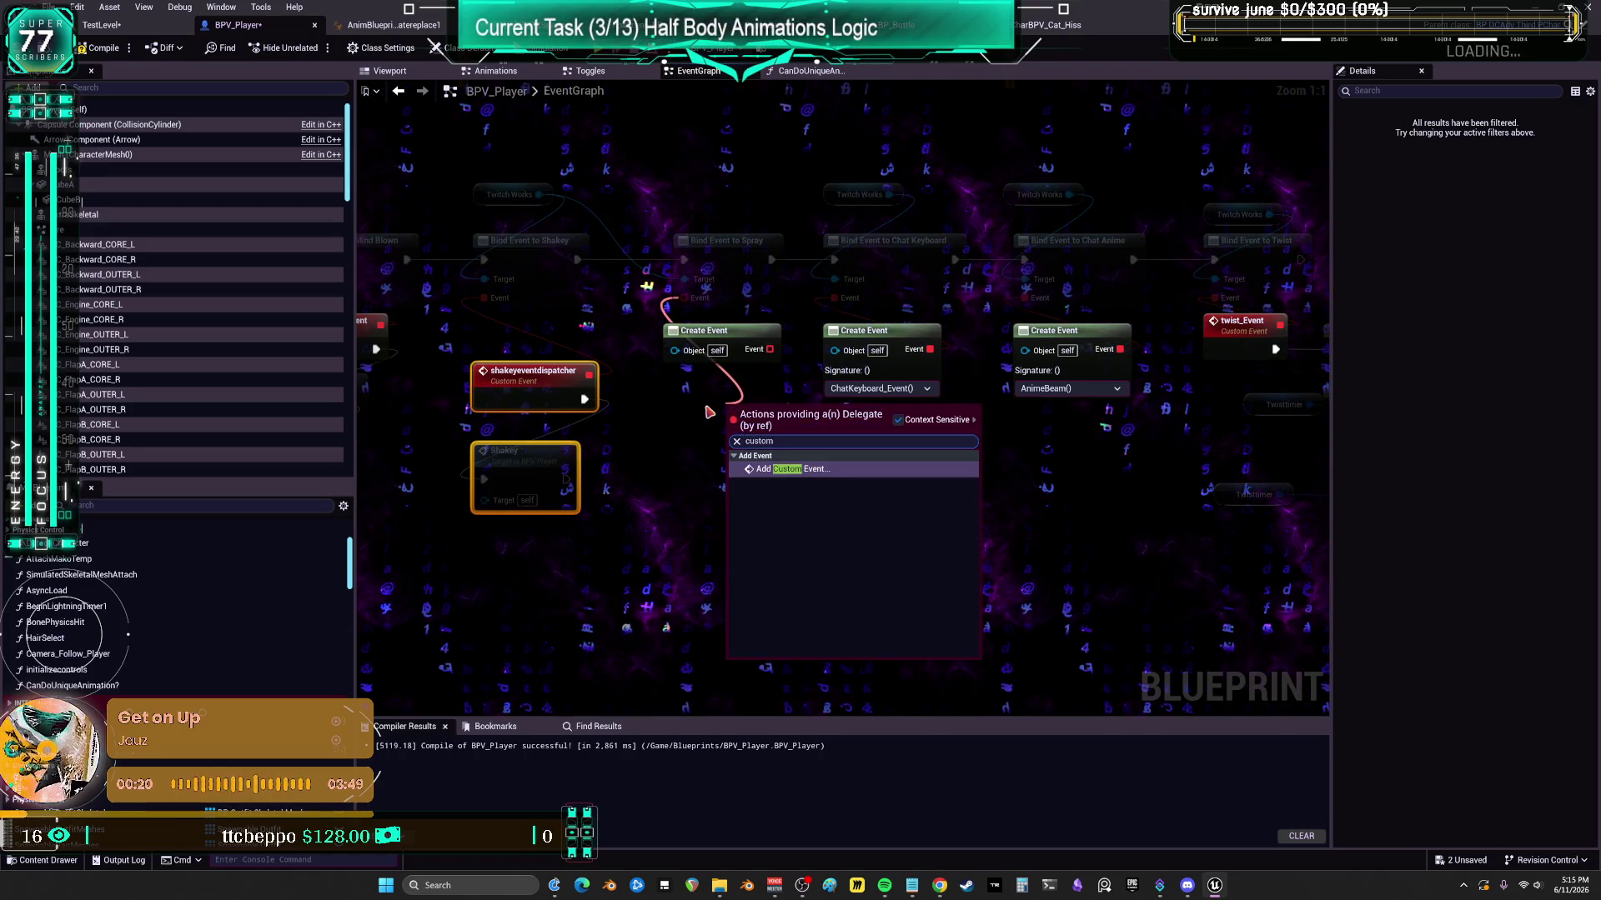
{"action": "key", "text": "Return"}
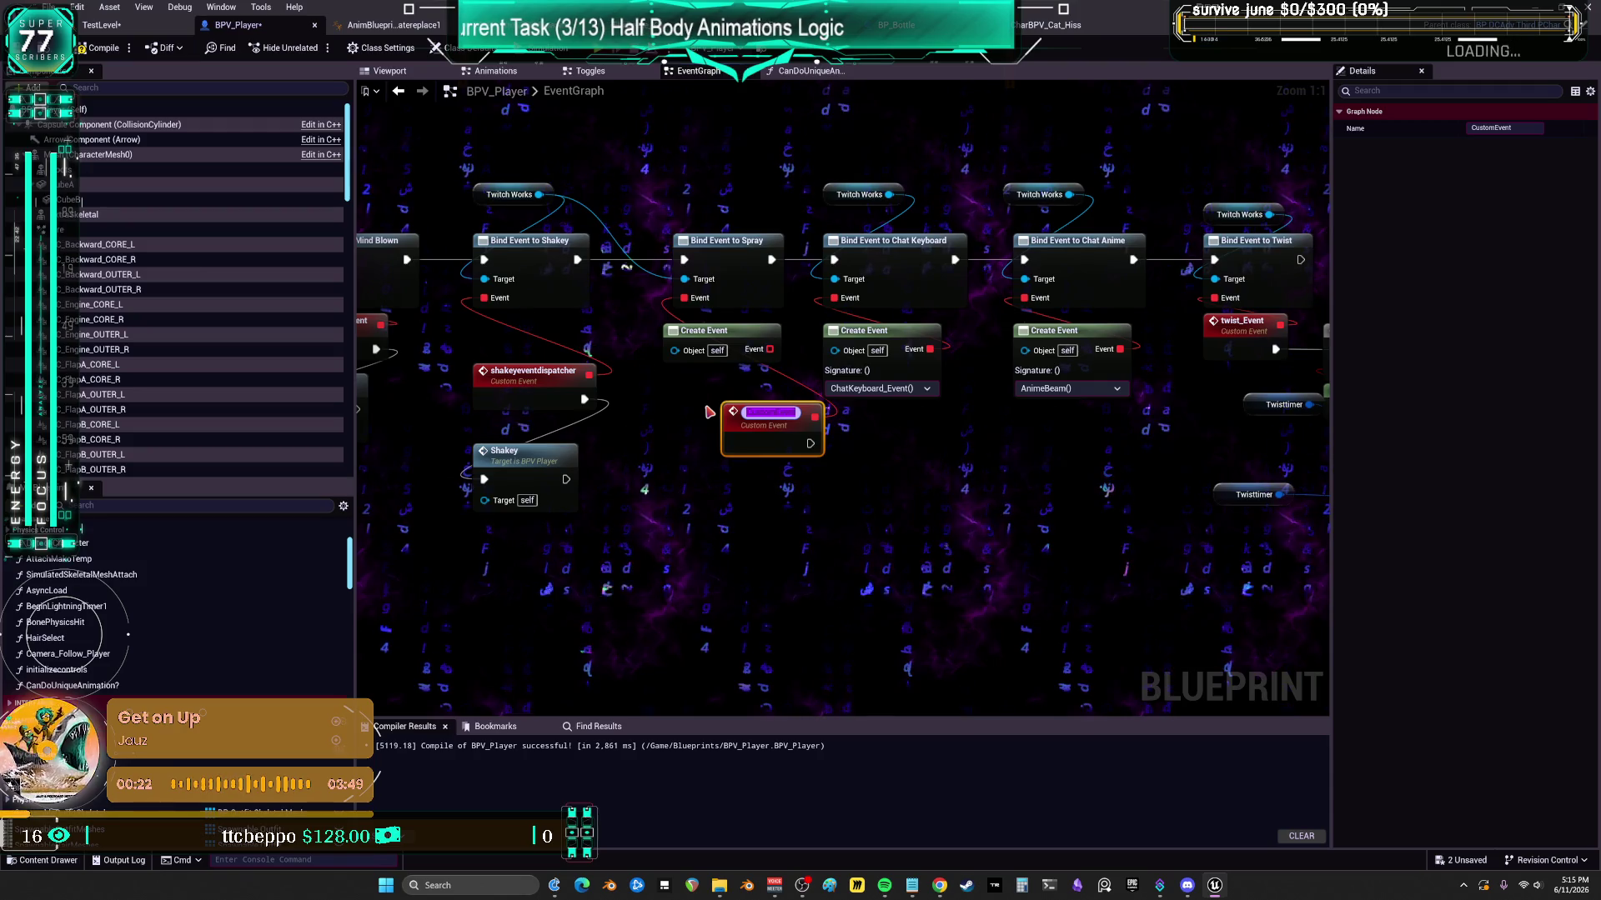
{"action": "type", "text": "s"}
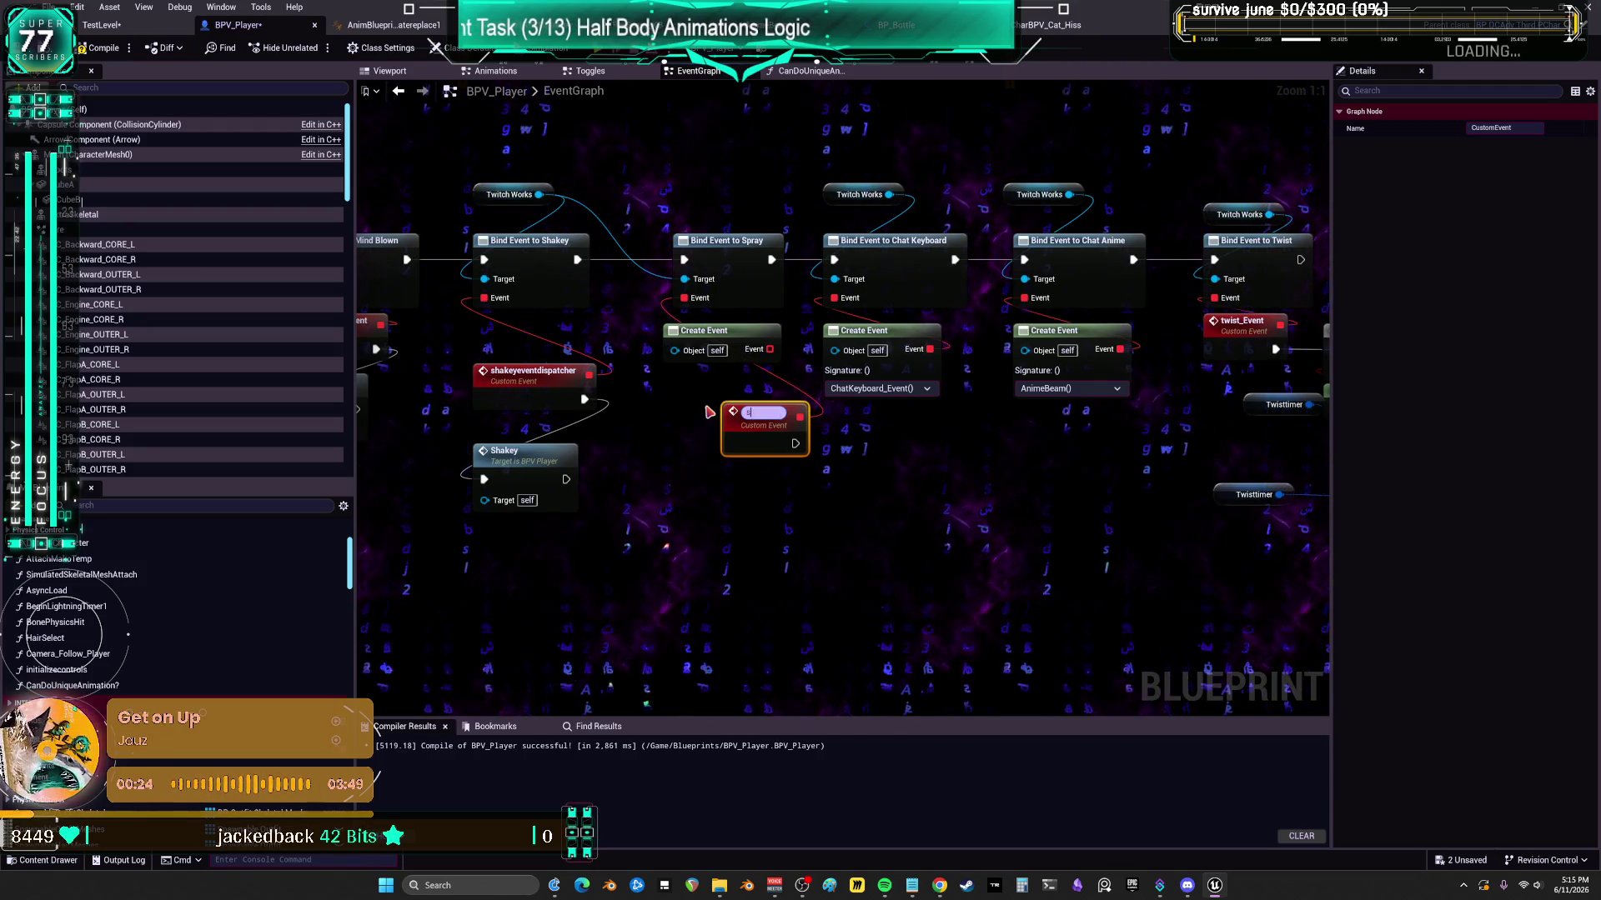
{"action": "type", "text": "prayevent"}
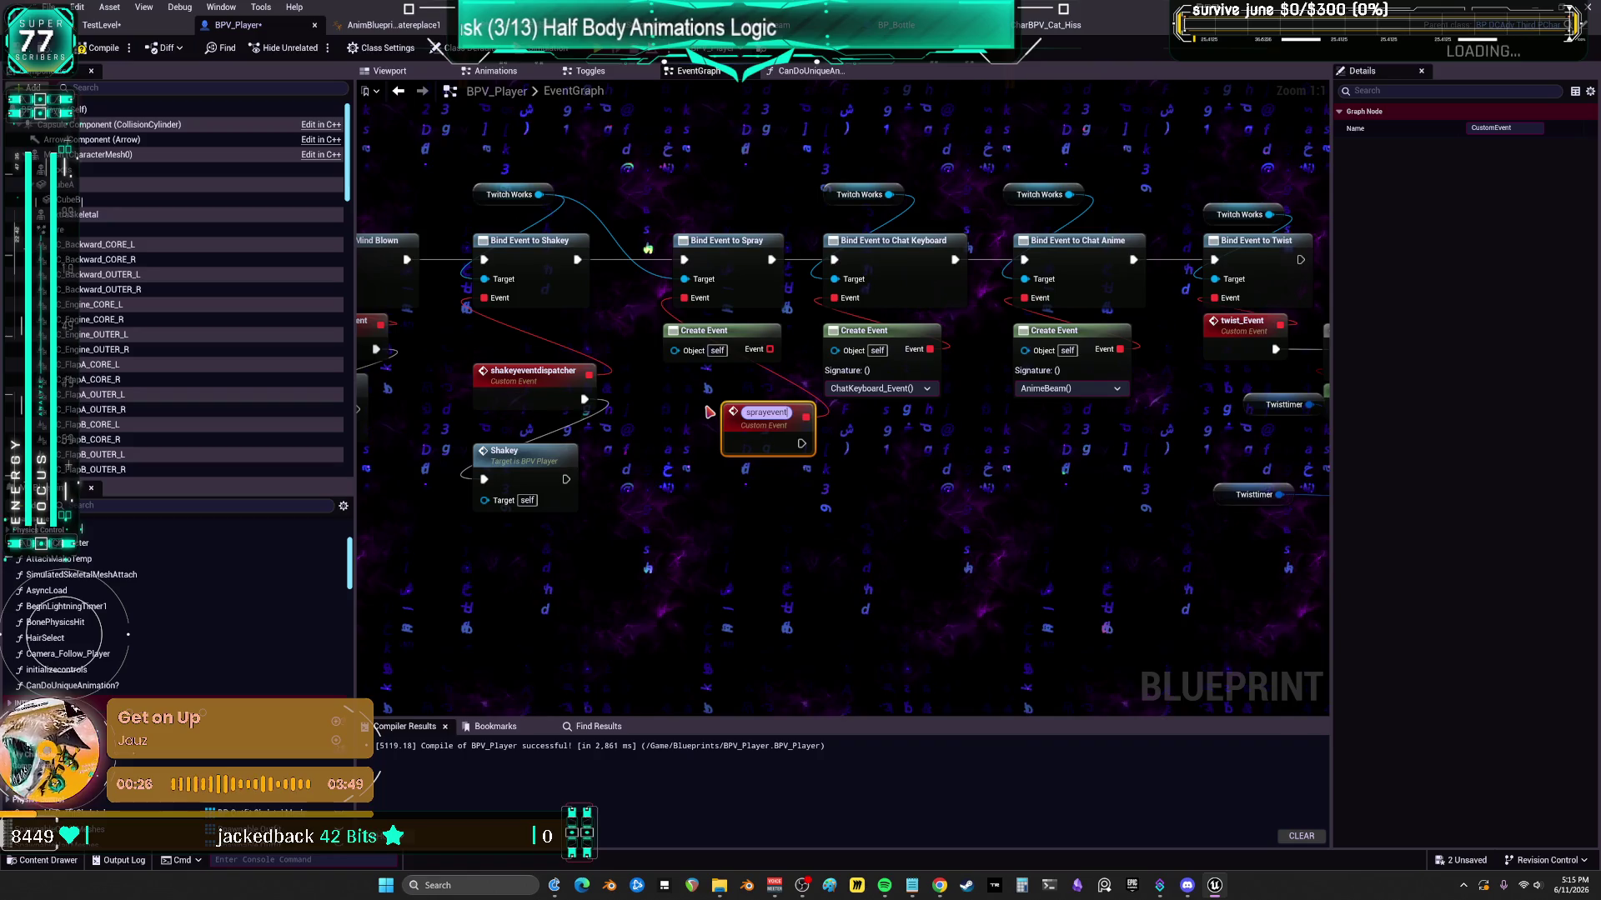
{"action": "key", "text": "Return"}
{"action": "mouse_move", "coordinate": [754, 411]}
{"action": "left_mouse_down"}
{"action": "mouse_move", "coordinate": [666, 410]}
{"action": "mouse_move", "coordinate": [836, 313]}
{"action": "mouse_move", "coordinate": [848, 437]}
{"action": "left_mouse_up"}
{"action": "left_click", "coordinate": [753, 350]}
{"action": "key", "text": "Delete"}
- Add keyboardevnet and animeevent custom events for the Chat Keyboard and Chat Anime binds
{"action": "left_click", "coordinate": [859, 450]}
{"action": "type", "text": "k"}
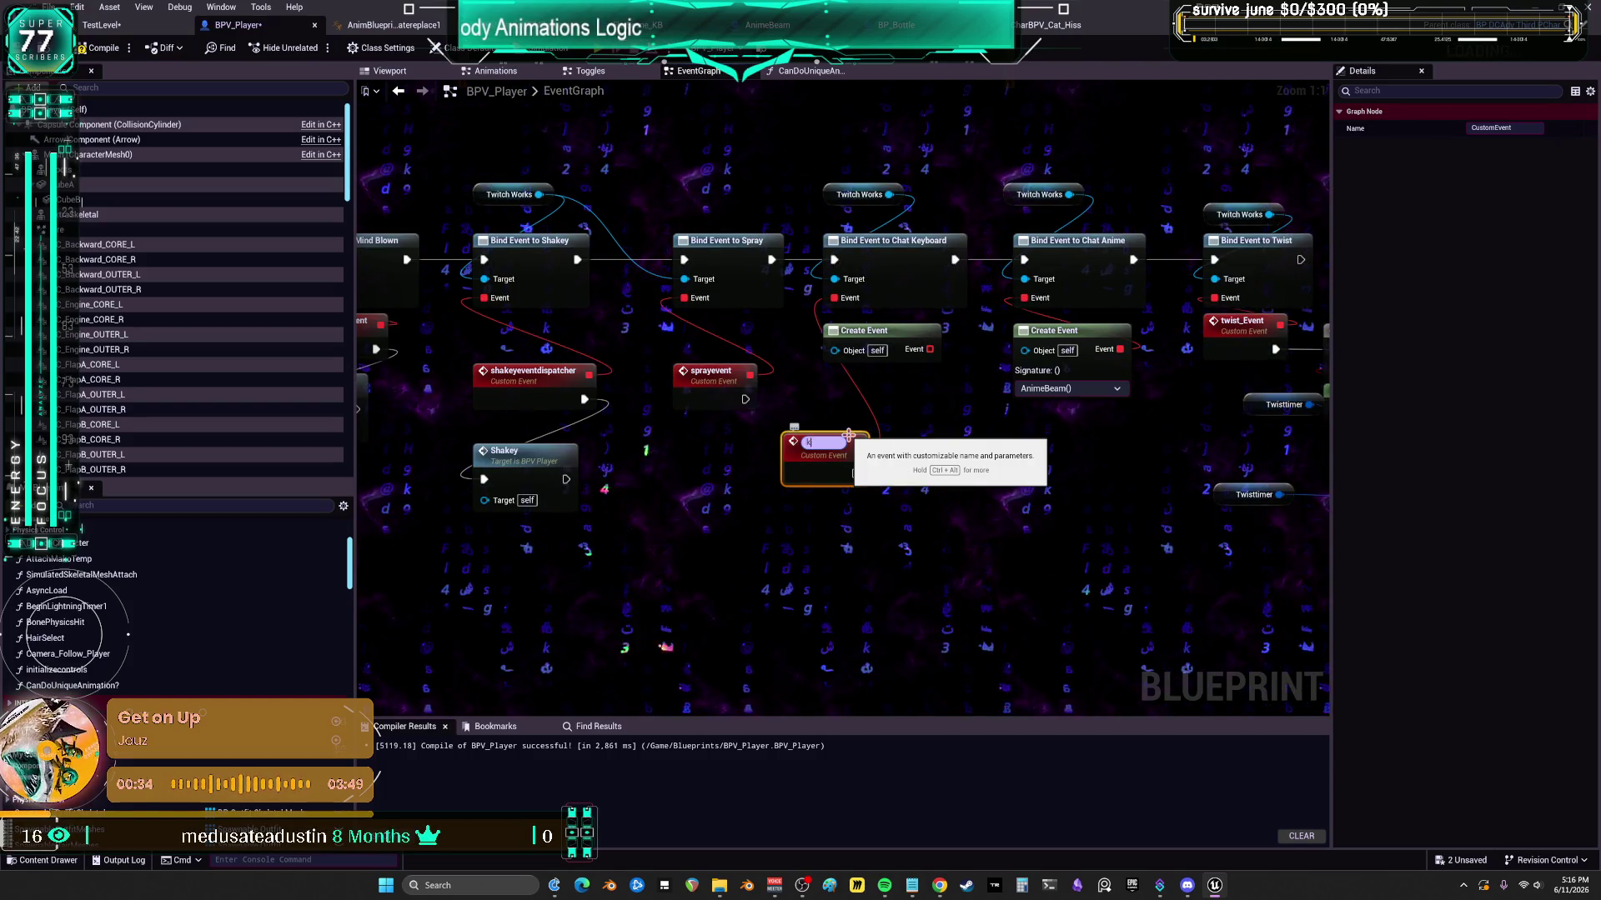
{"action": "type", "text": "eyboardevnet"}
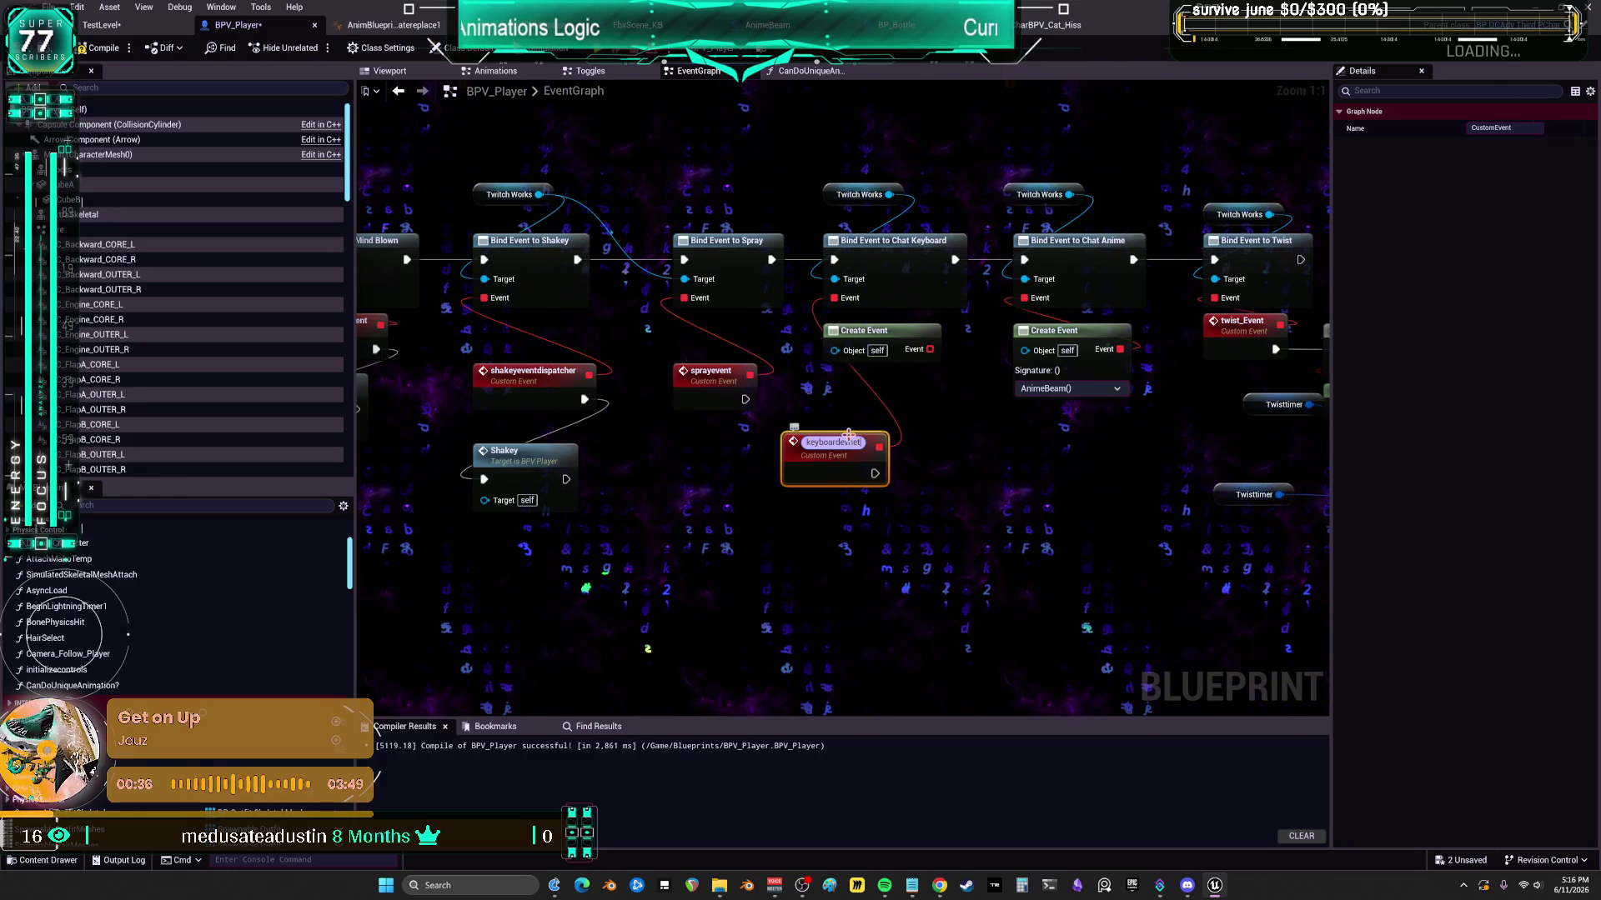
{"action": "key", "text": "Return"}
{"action": "left_click_drag", "start_coordinate": [848, 434], "coordinate": [909, 394]}
{"action": "left_click_drag", "start_coordinate": [1024, 298], "coordinate": [1041, 449]}
{"action": "key", "text": "Escape"}
{"action": "type", "text": "animeevent"}
{"action": "key", "text": "Return"}
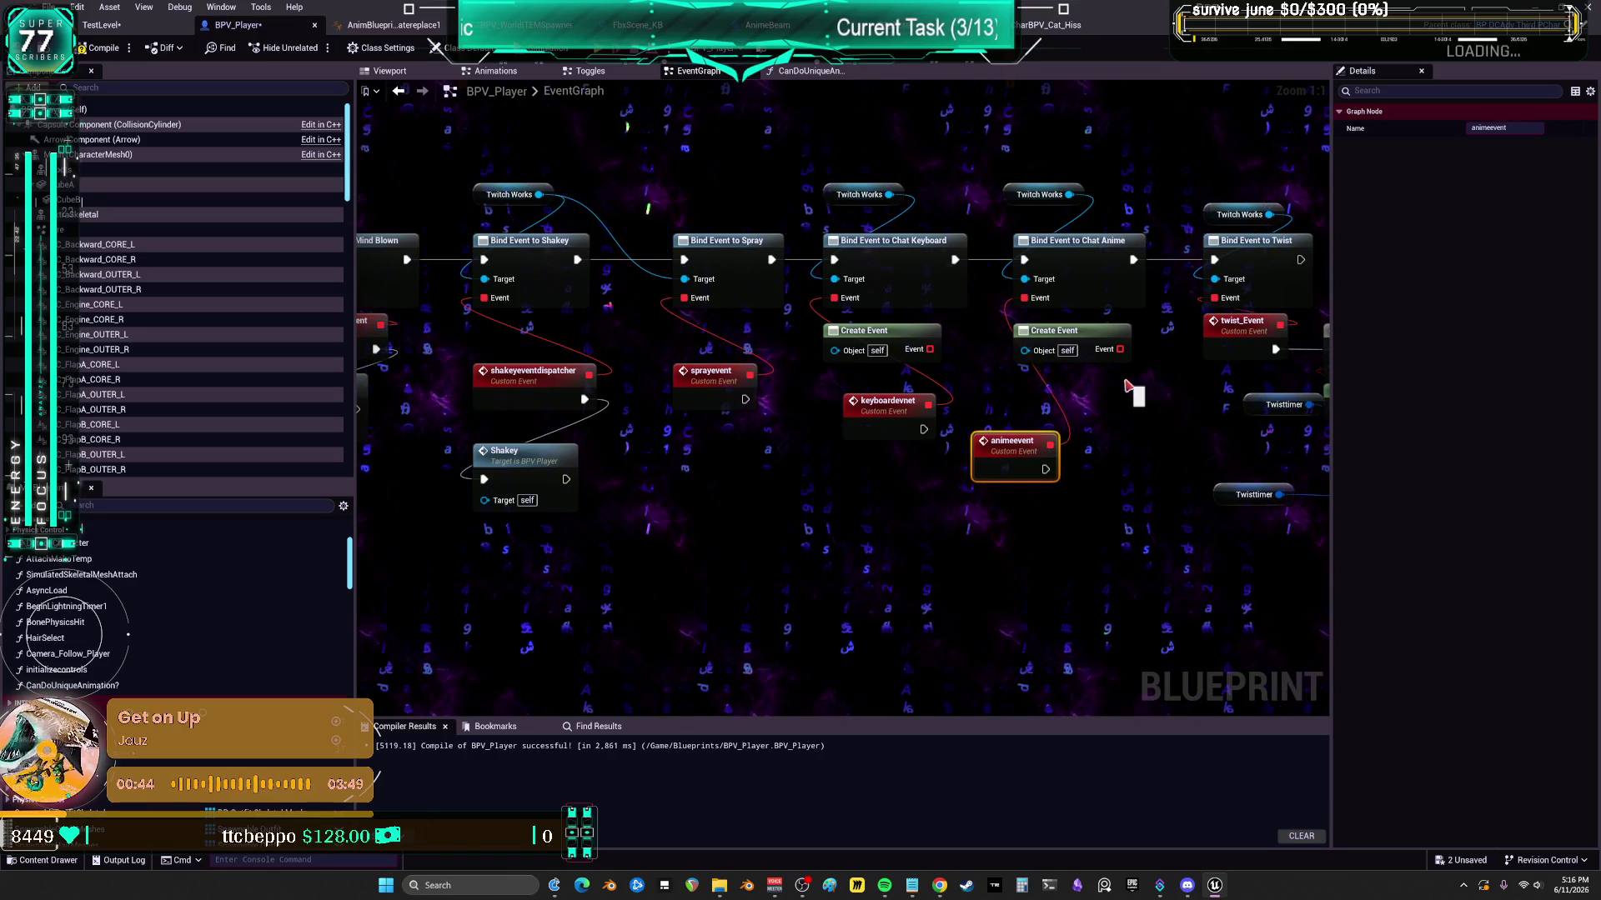
- Delete the old Chat Anime and Chat Keyboard Create Event nodes
{"action": "left_click", "coordinate": [1097, 336]}
{"action": "key", "text": "Delete"}
{"action": "left_click", "coordinate": [904, 343]}
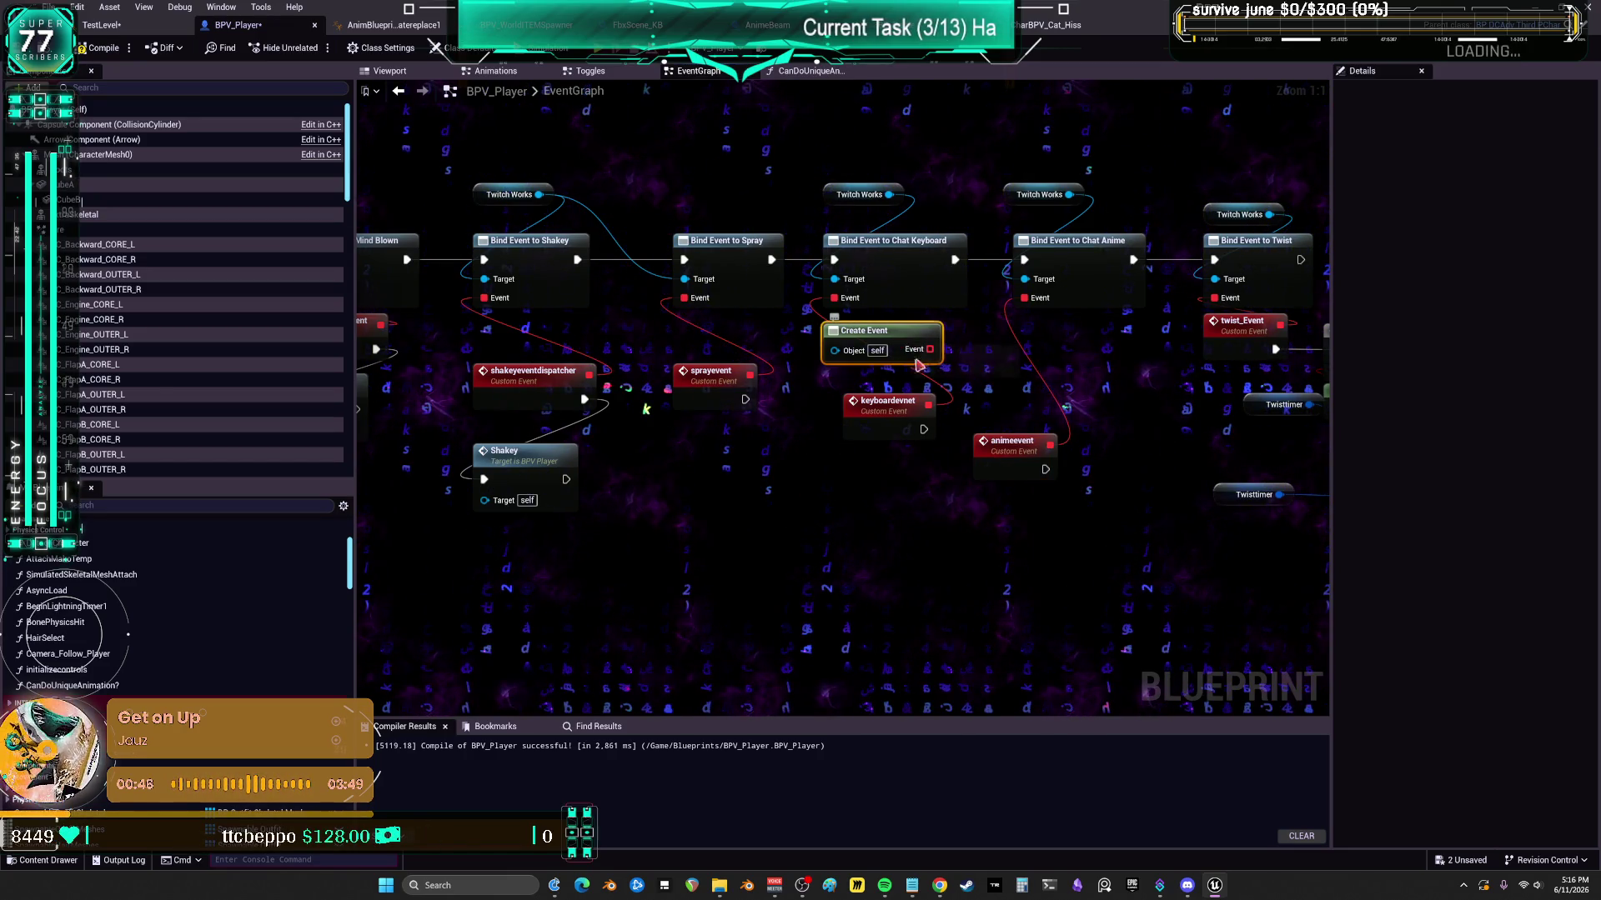
{"action": "key", "text": "Delete"}
- Line the four custom events up in a row beneath their bind nodes
{"action": "left_click_drag", "start_coordinate": [1083, 488], "coordinate": [467, 359]}
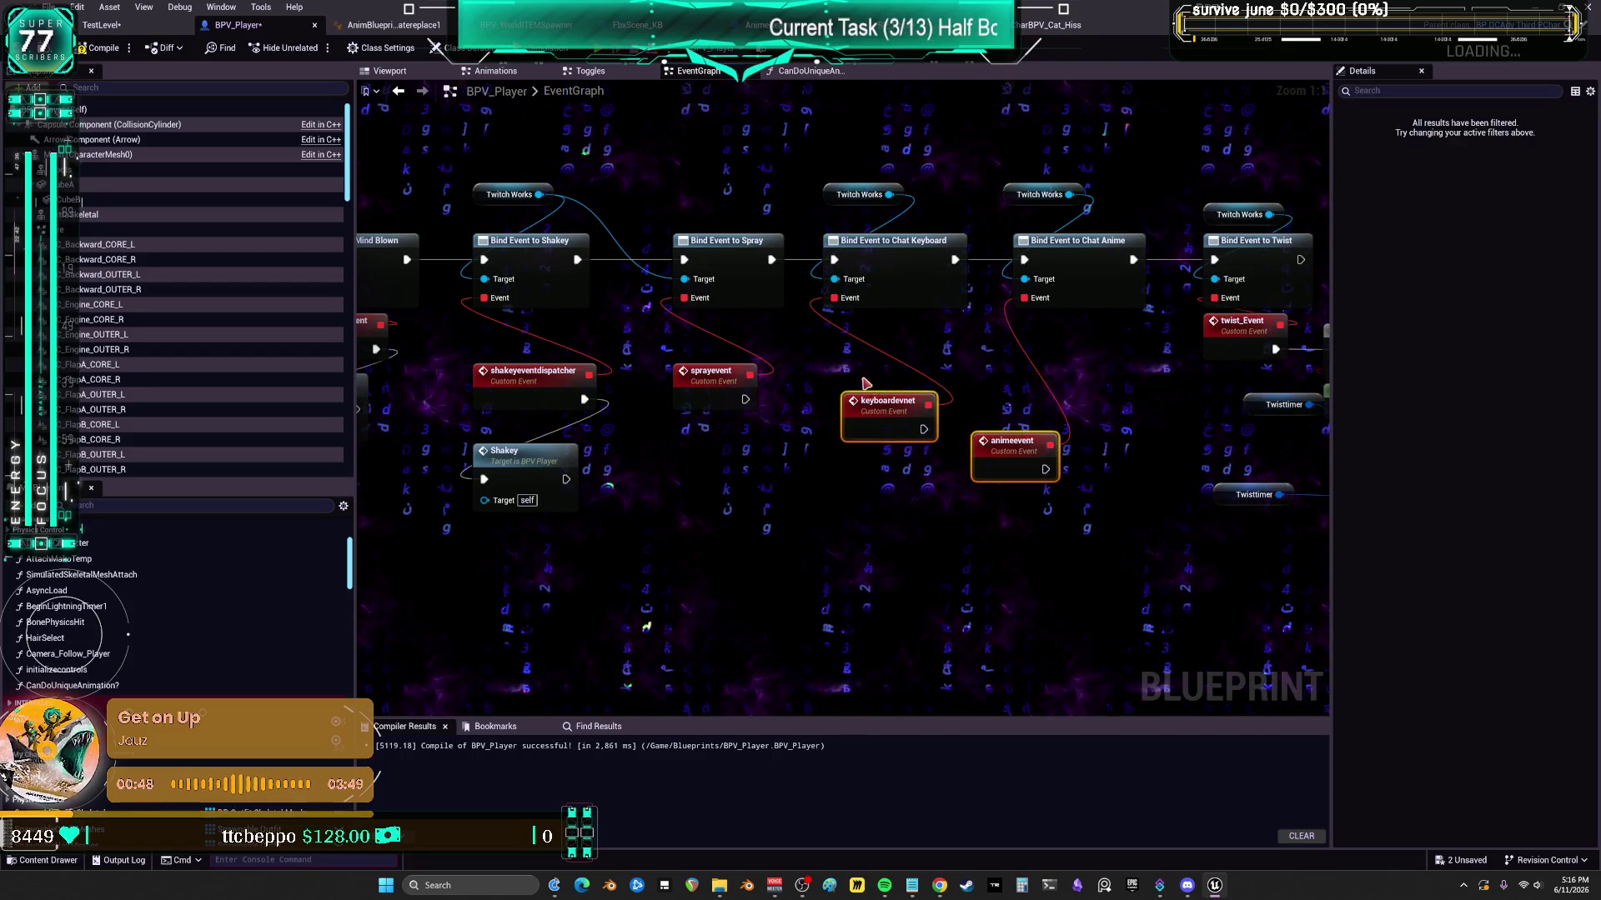
{"action": "key", "text": "shift+w"}
{"action": "left_click", "coordinate": [650, 395]}
{"action": "left_click_drag", "start_coordinate": [813, 217], "coordinate": [934, 417]}
{"action": "key", "text": "shift+a"}
{"action": "key", "text": "shift+a"}
{"action": "mouse_move", "coordinate": [958, 179]}
{"action": "left_mouse_down"}
{"action": "mouse_move", "coordinate": [1055, 336]}
{"action": "mouse_move", "coordinate": [1093, 321]}
{"action": "left_mouse_up"}
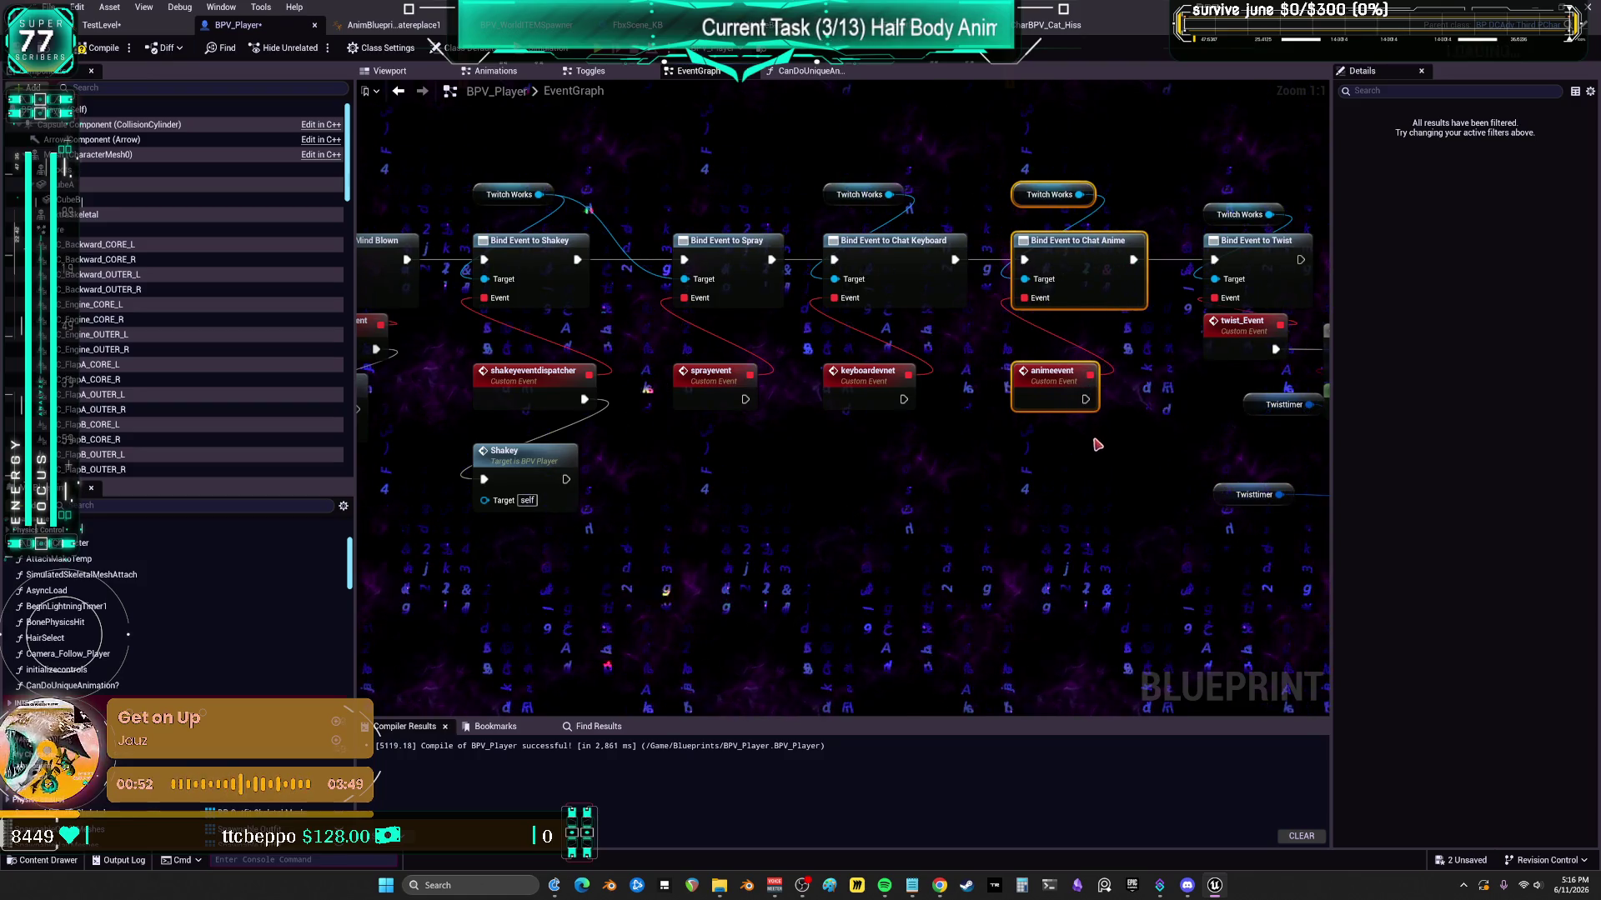
{"action": "left_click_drag", "start_coordinate": [513, 451], "coordinate": [513, 431]}
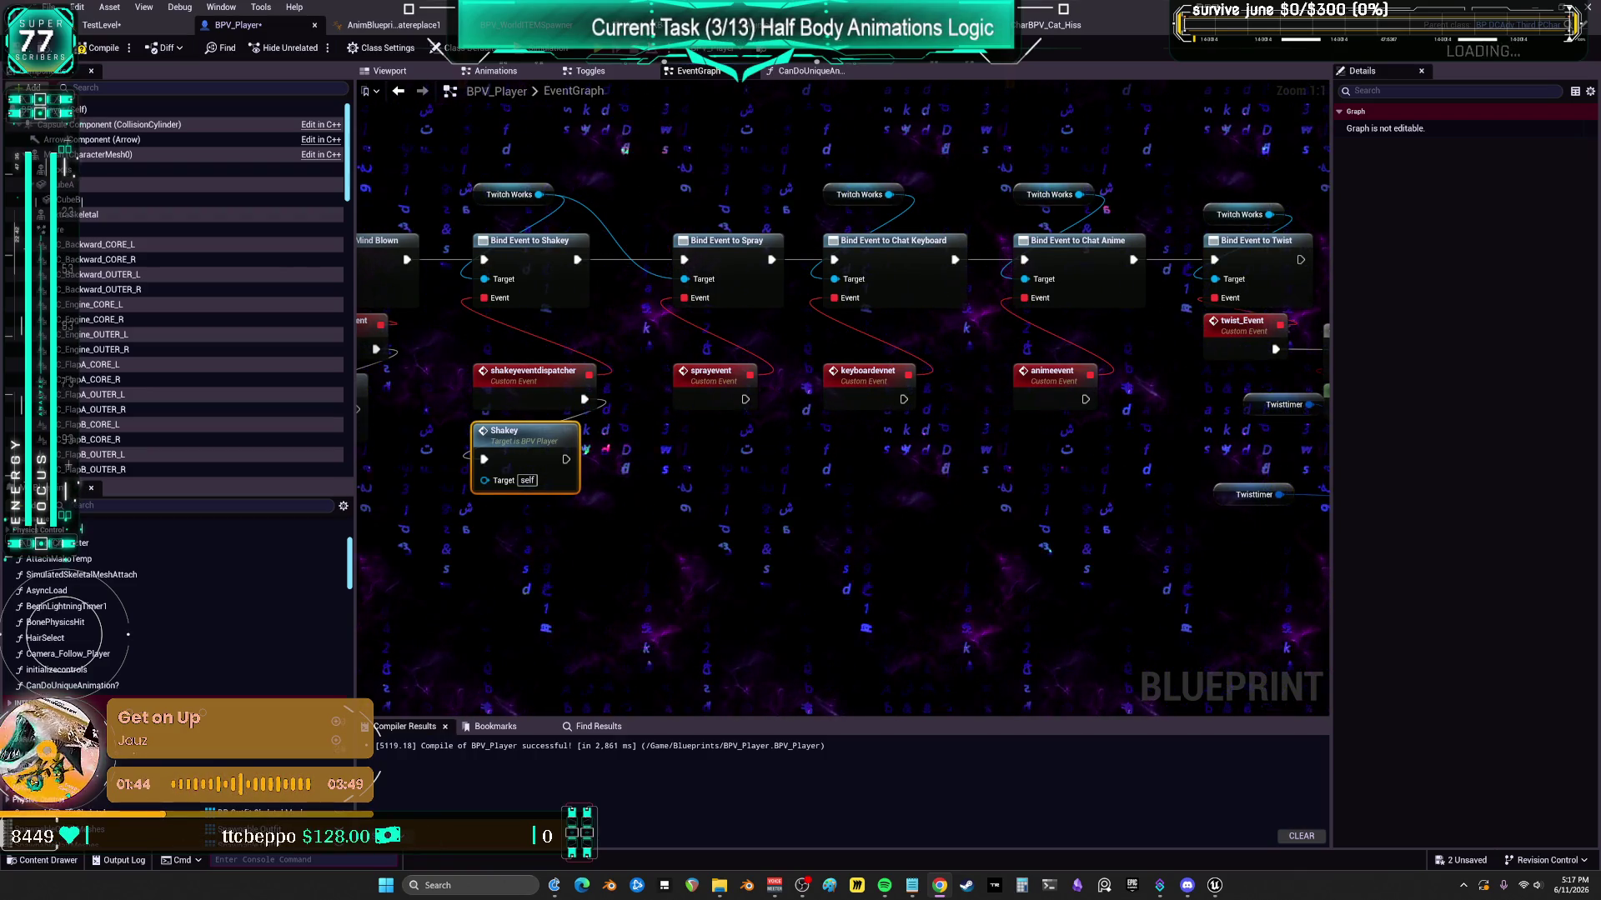
- Make sprayevent call Shakey Spray and keyboardevnet call Chat Keyboard Event
{"action": "left_click", "coordinate": [686, 489]}
{"action": "left_click_drag", "start_coordinate": [744, 399], "coordinate": [714, 436]}
{"action": "type", "text": "spray"}
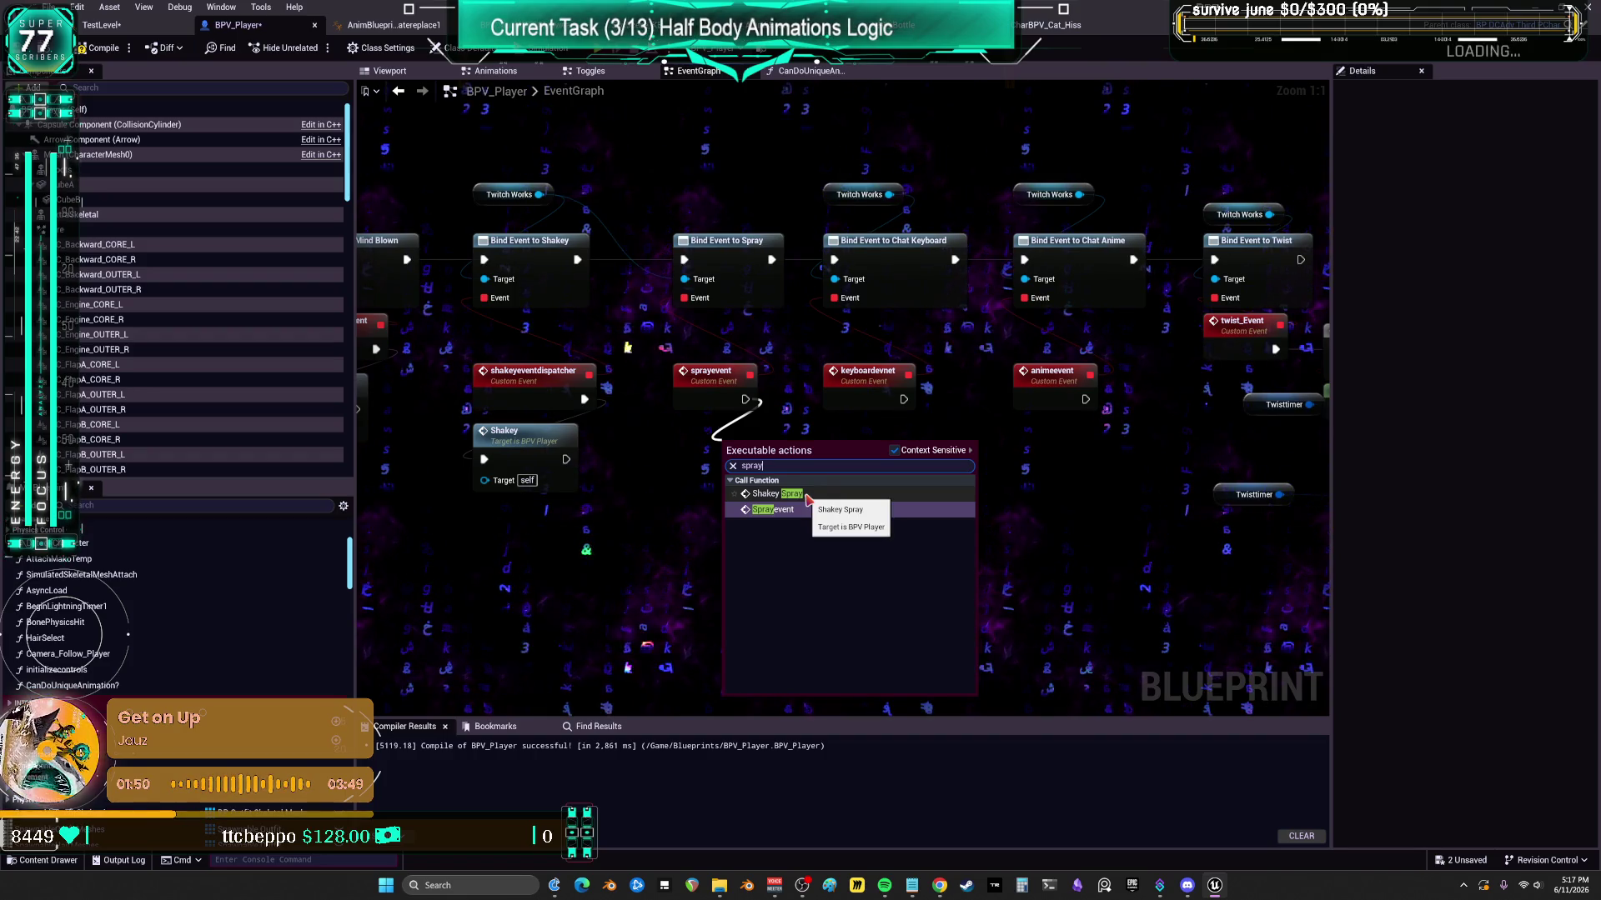
{"action": "left_click", "coordinate": [807, 498]}
{"action": "left_click_drag", "start_coordinate": [903, 399], "coordinate": [876, 455]}
{"action": "type", "text": "keyboard"}
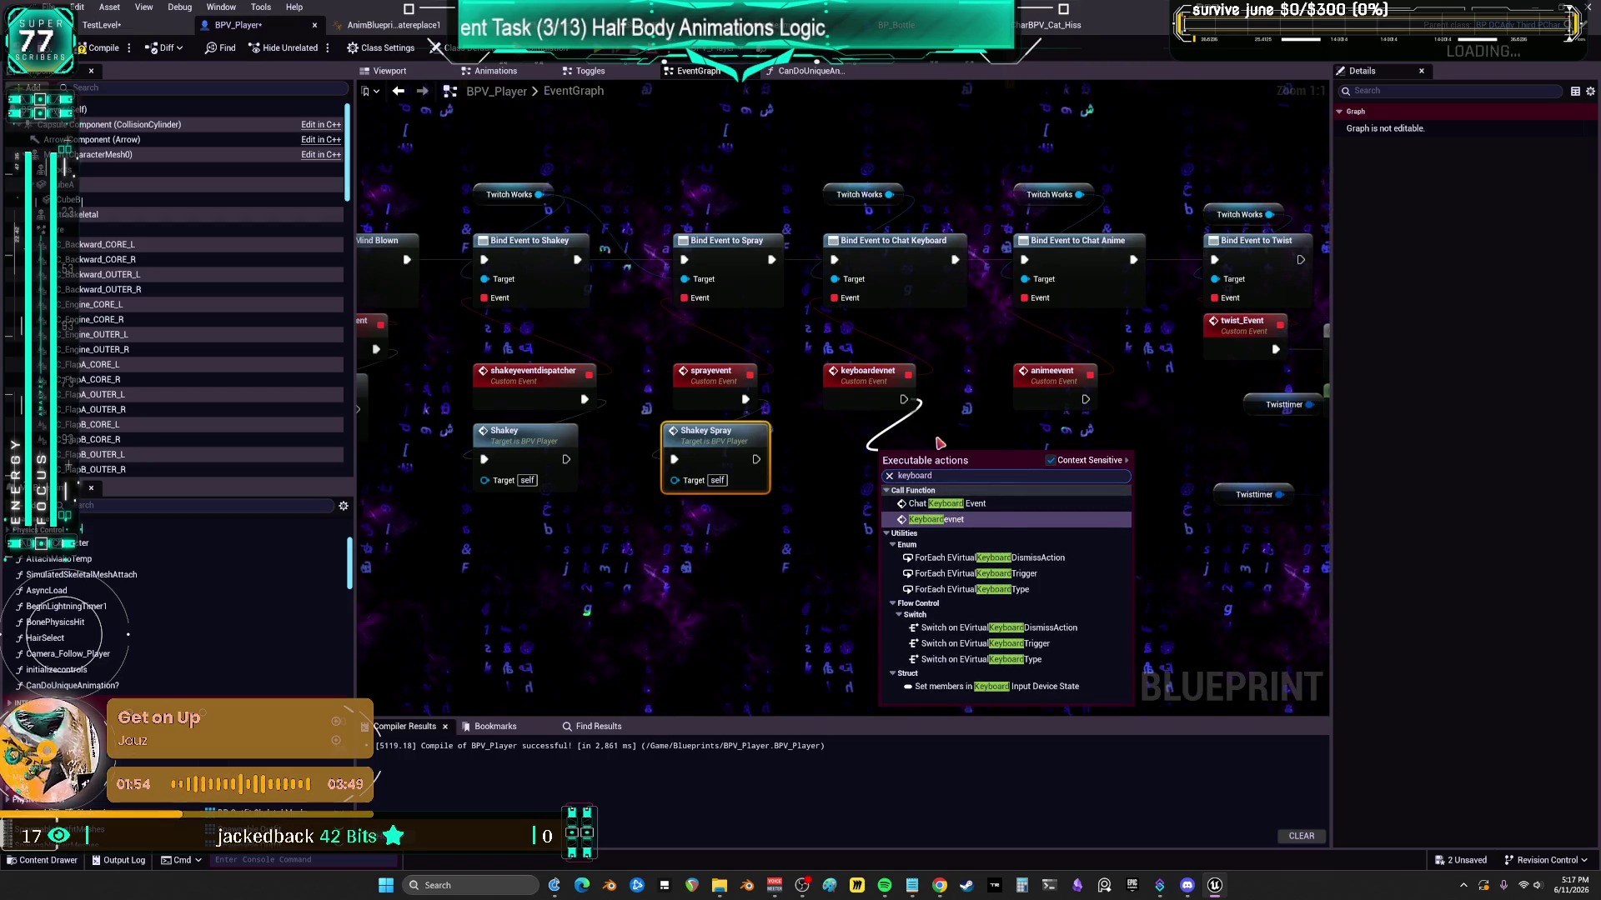
{"action": "left_click", "coordinate": [977, 504]}
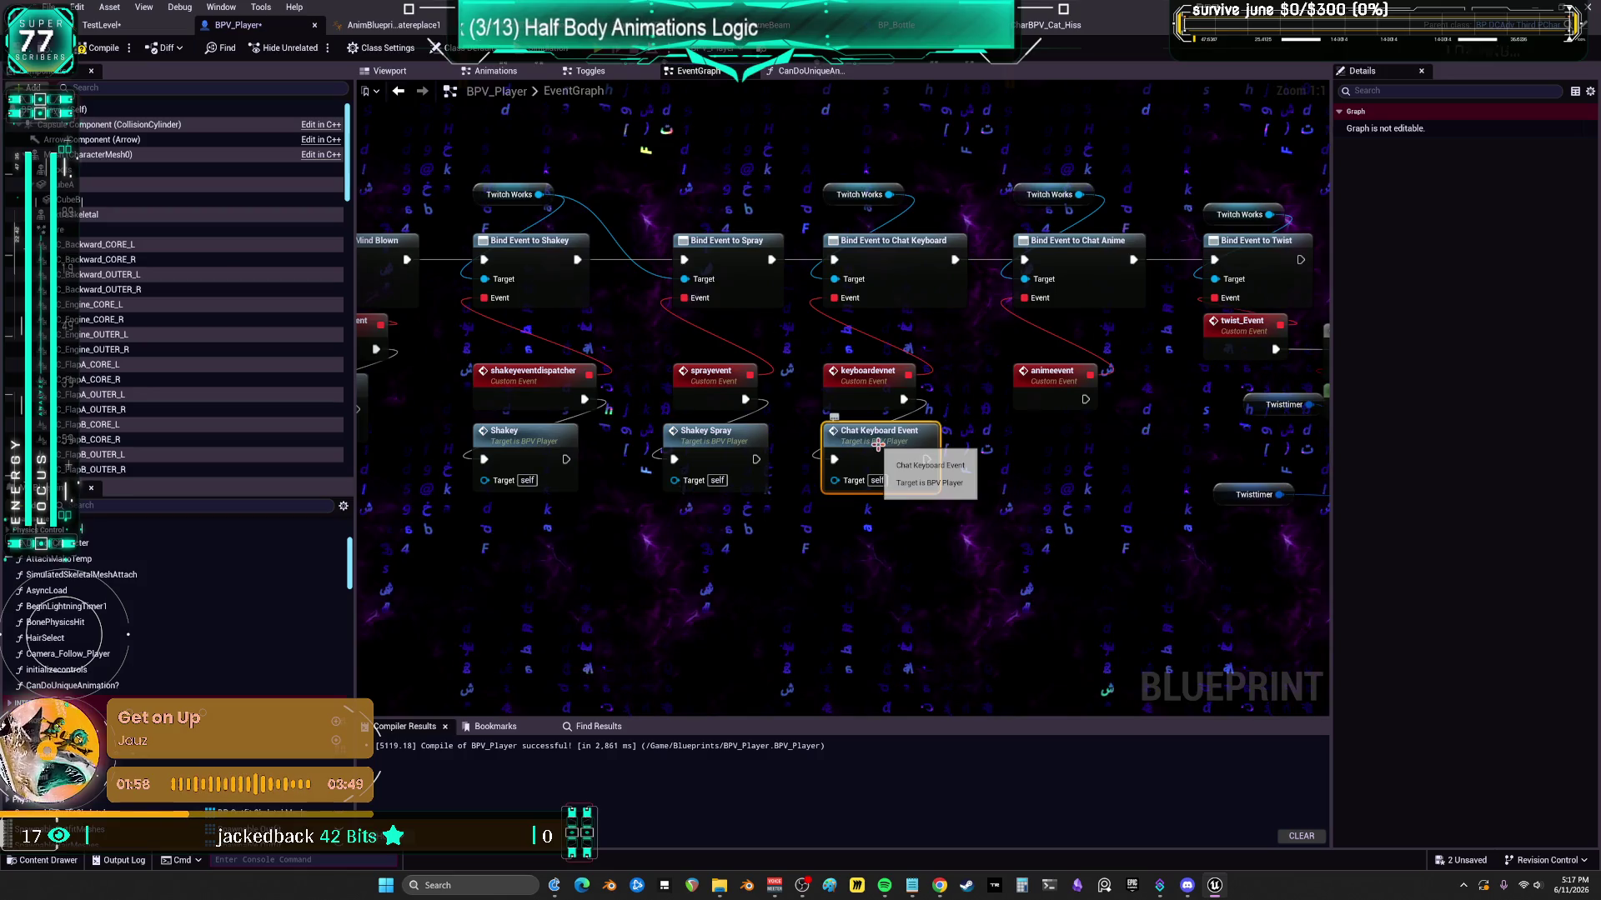
- Check the Chat Keyboard Event definition, then return to the BPV_Player EventGraph
{"action": "double_click", "coordinate": [877, 444]}
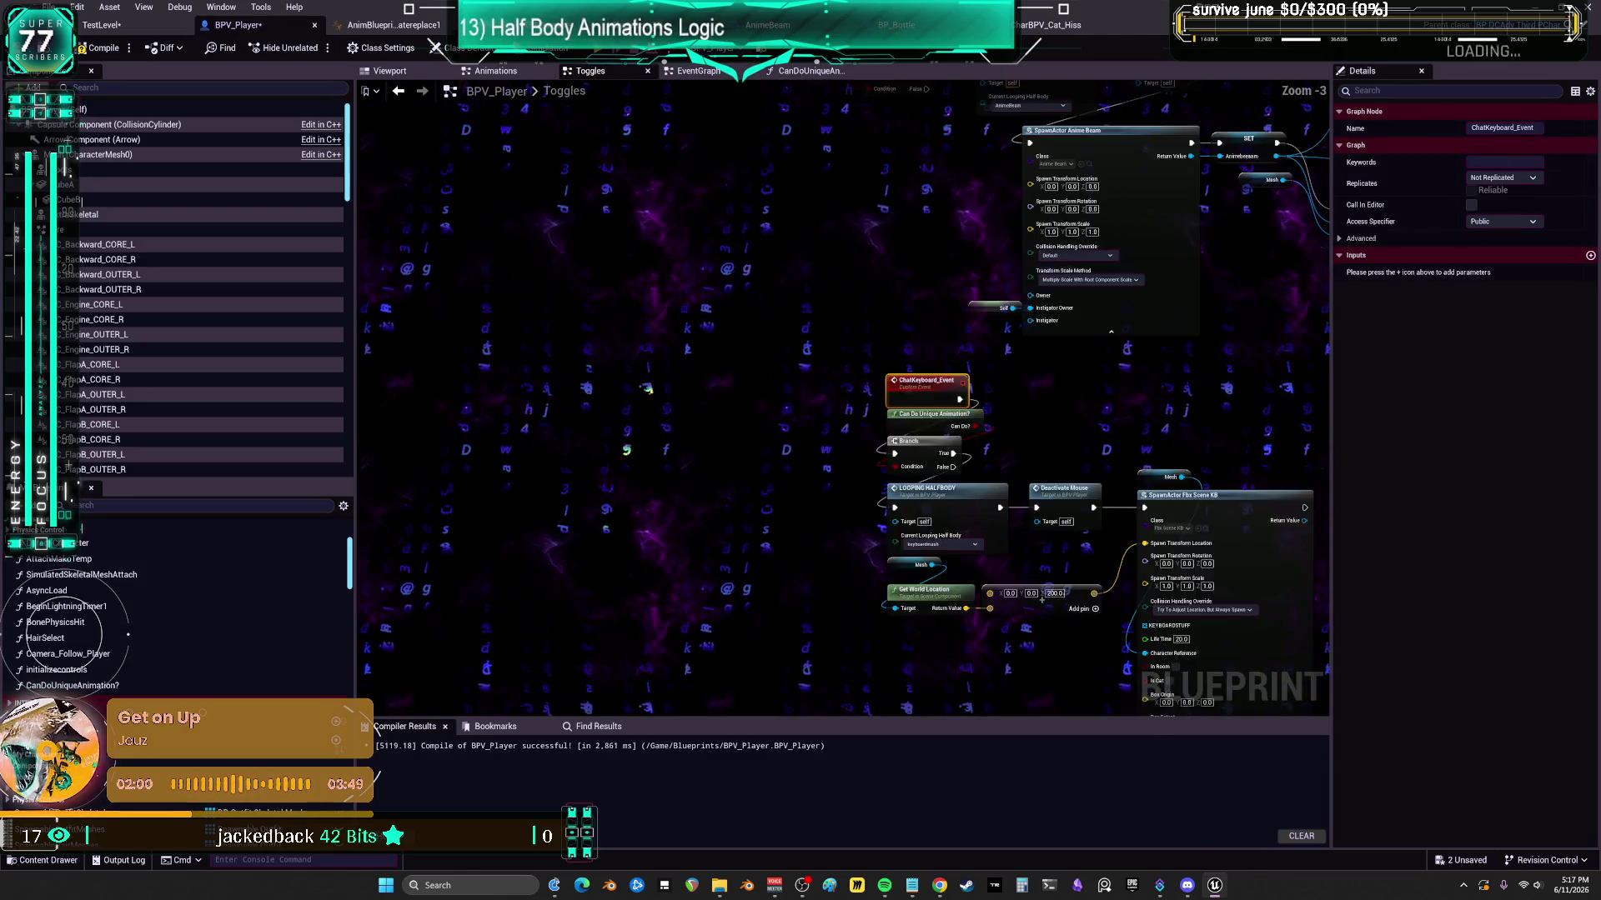
{"action": "left_click_drag", "start_coordinate": [842, 313], "coordinate": [887, 380]}
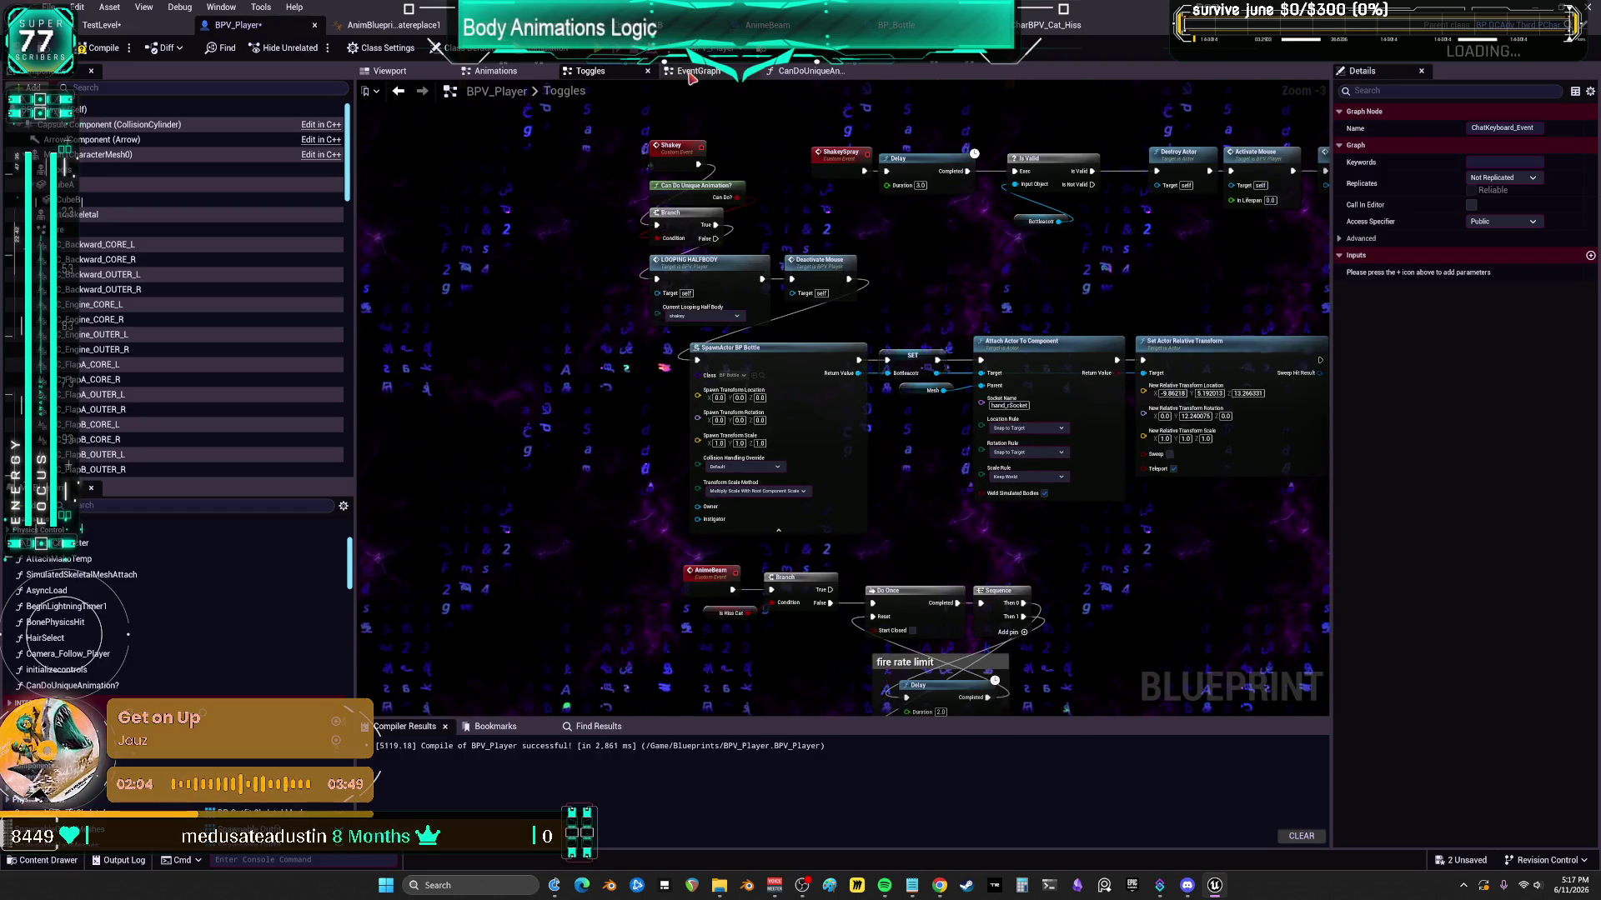
{"action": "key", "text": "alt+Left"}
- Add an Anime Beam call after animeevent and compile BPV_Player
{"action": "left_click_drag", "start_coordinate": [920, 467], "coordinate": [798, 451]}
{"action": "mouse_move", "coordinate": [964, 382]}
{"action": "left_mouse_down"}
{"action": "mouse_move", "coordinate": [967, 435]}
{"action": "mouse_move", "coordinate": [907, 465]}
{"action": "left_mouse_up"}
{"action": "type", "text": "anim"}
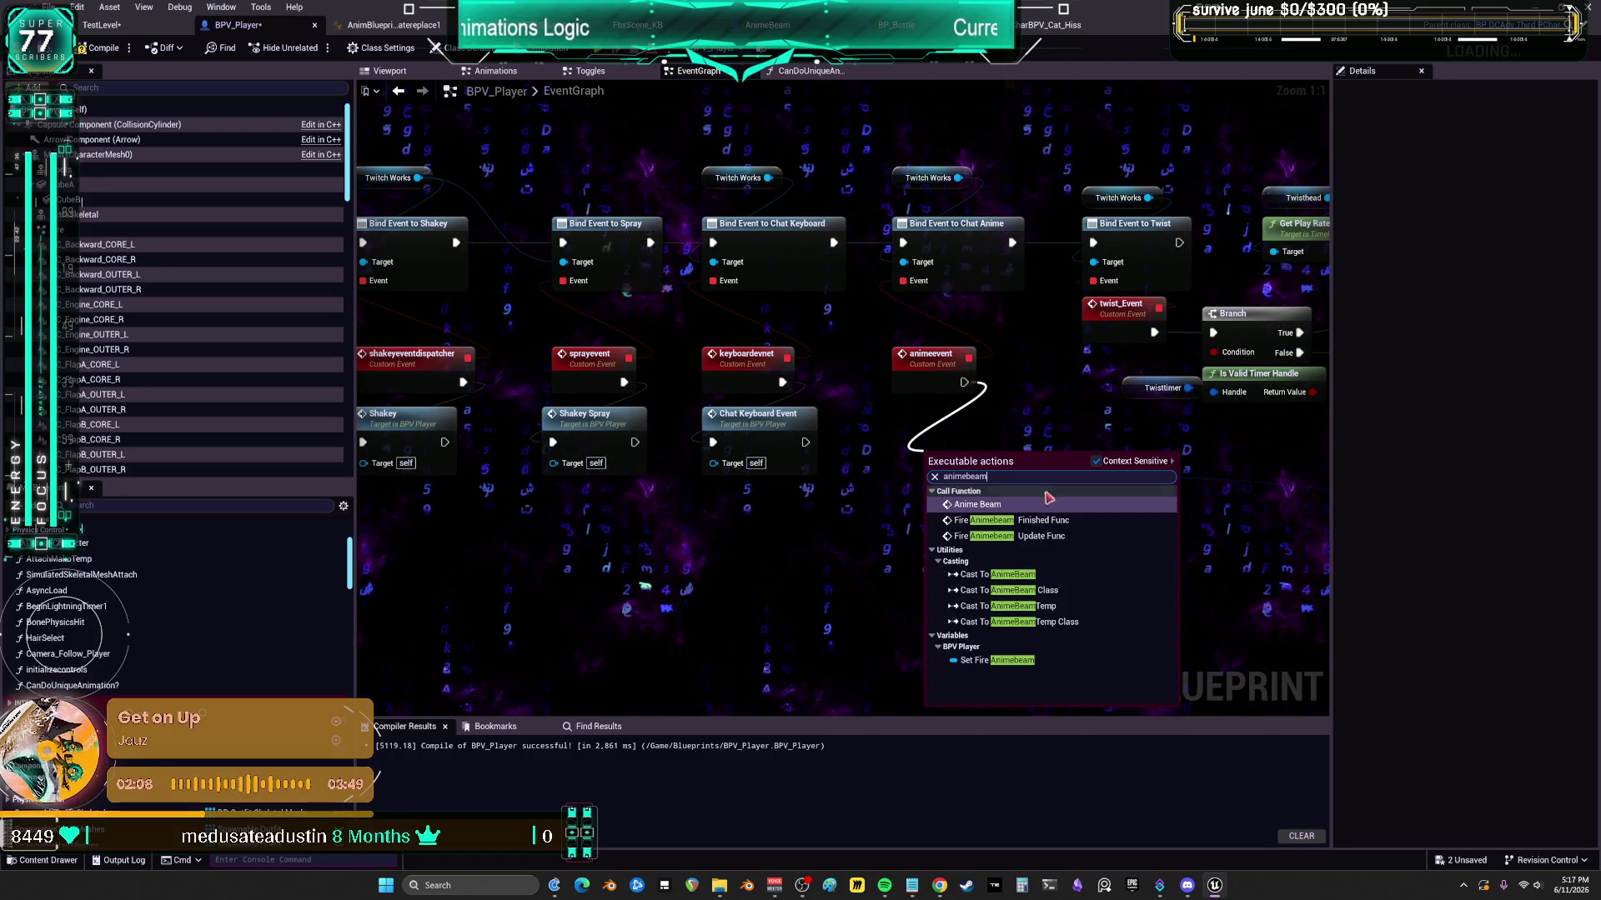
{"action": "key", "text": "Escape"}
{"action": "scroll", "coordinate": [924, 427], "scroll_direction": "down", "scroll_amount": 2}
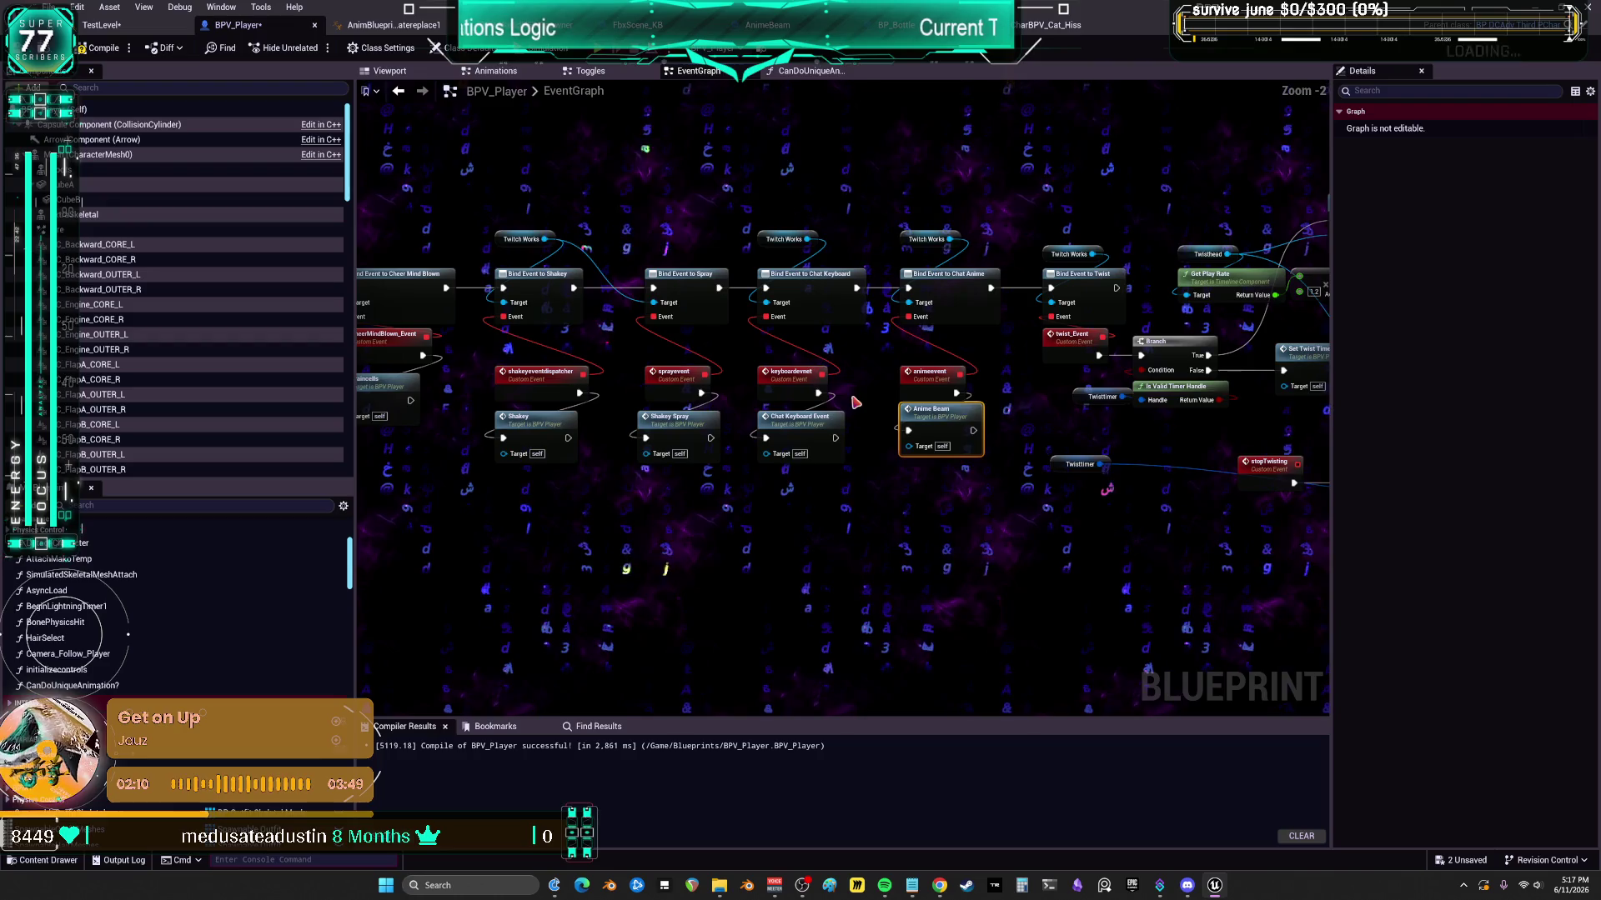
{"action": "key", "text": "F7"}
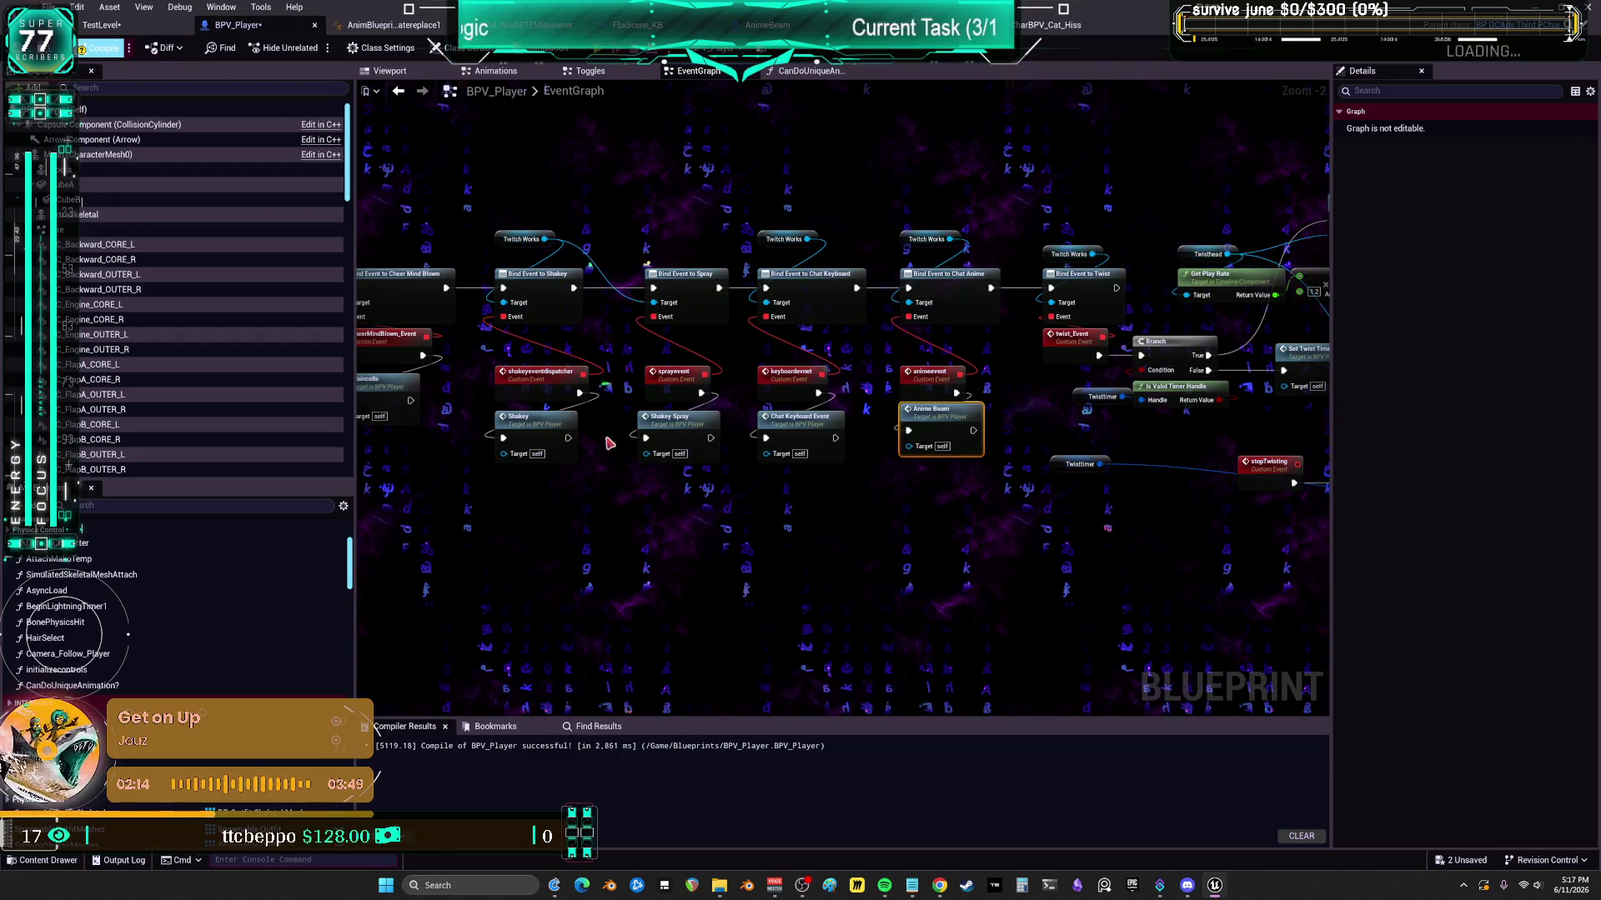
- Open the ChatKeyboard_Event definition in Toggles and select its LOOPING HALFBODY call
{"action": "left_click", "coordinate": [793, 417]}
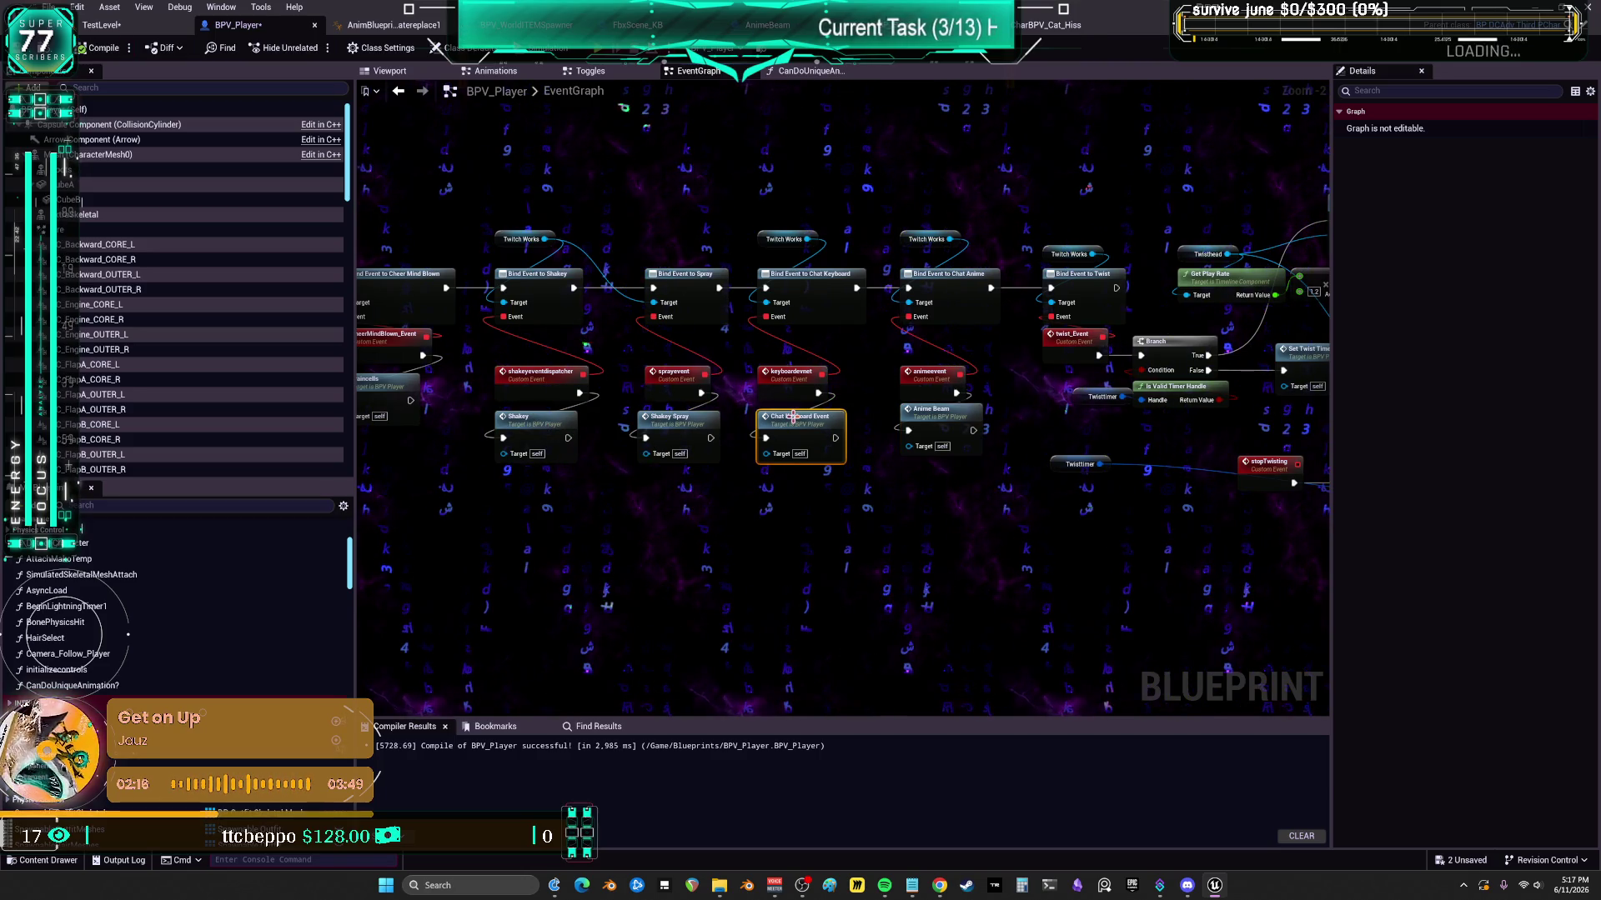
{"action": "double_click", "coordinate": [792, 416]}
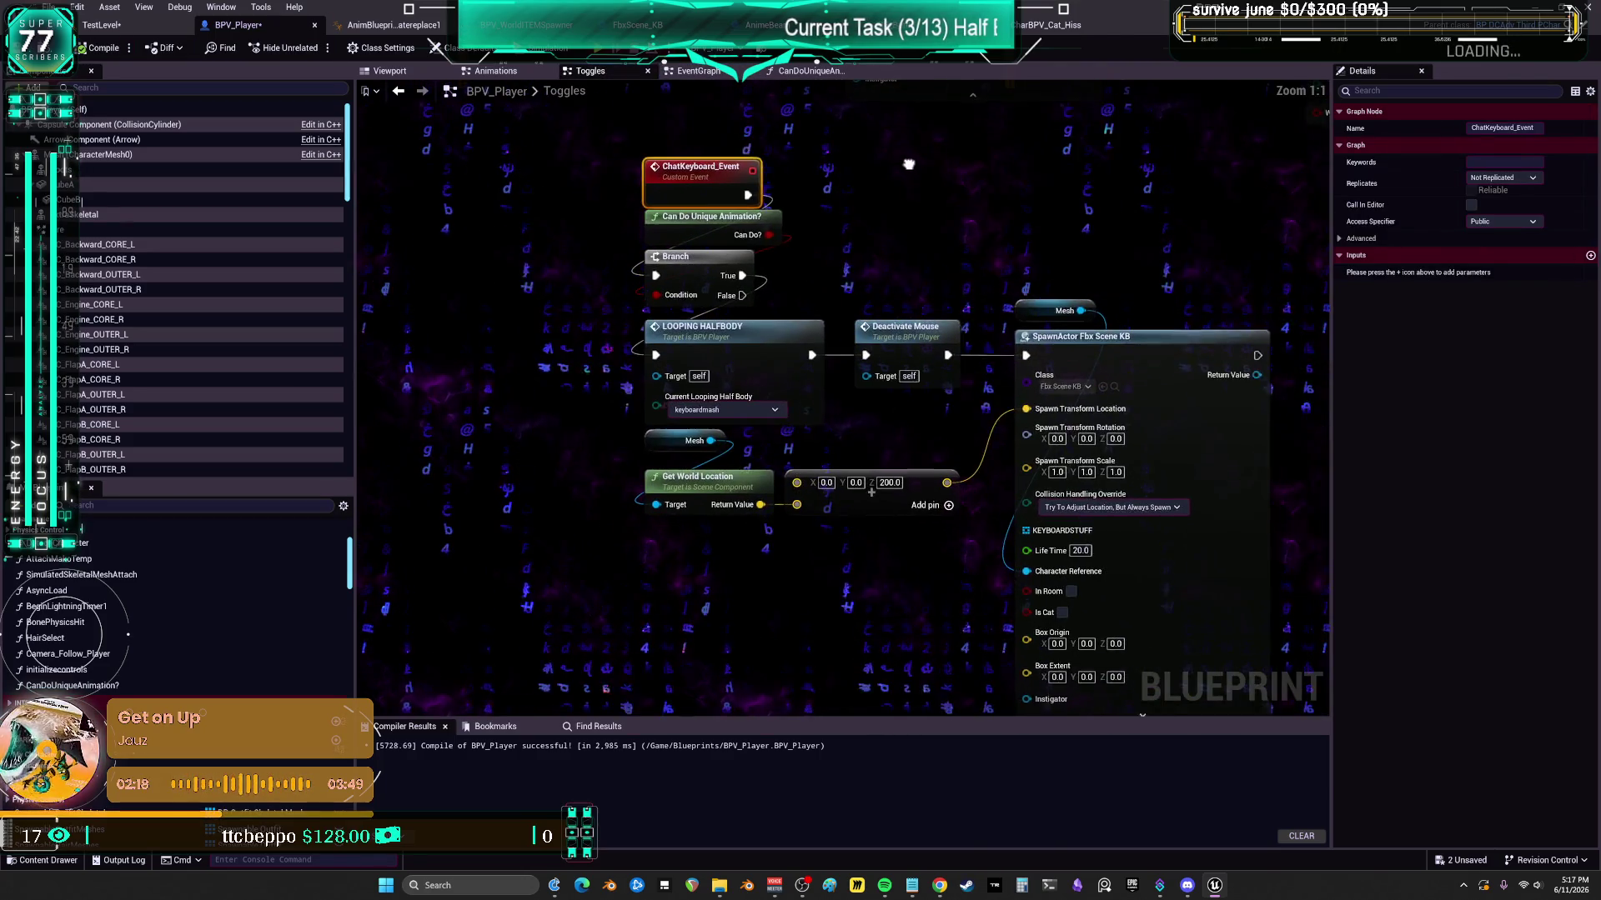
{"action": "left_click", "coordinate": [724, 330]}
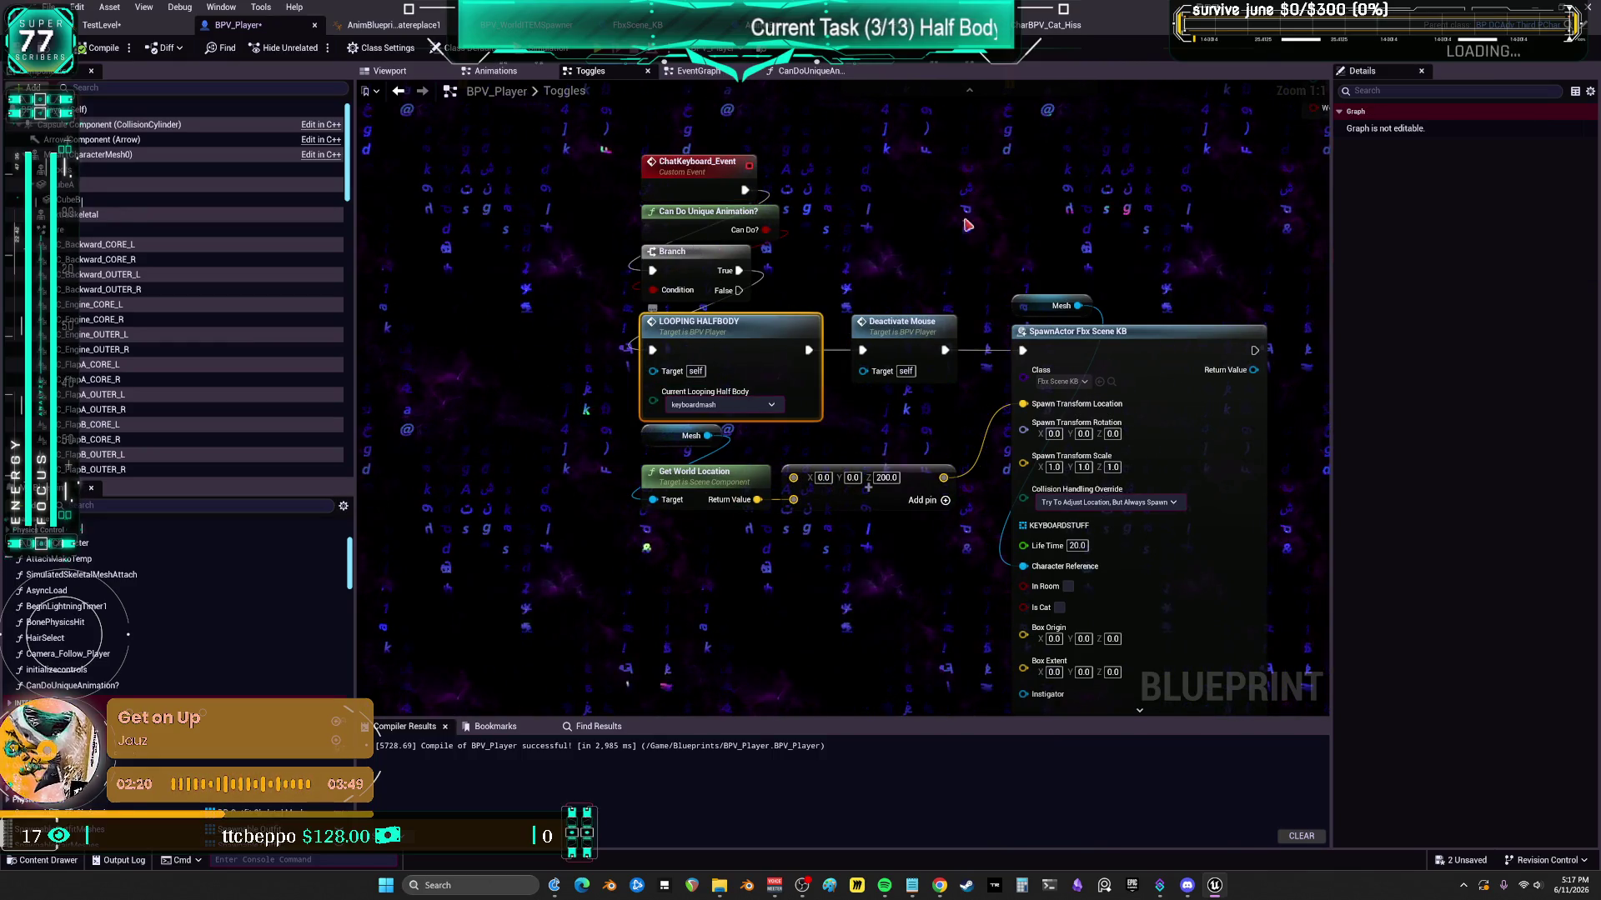
{"action": "scroll", "coordinate": [977, 212], "scroll_direction": "down", "scroll_amount": 2}
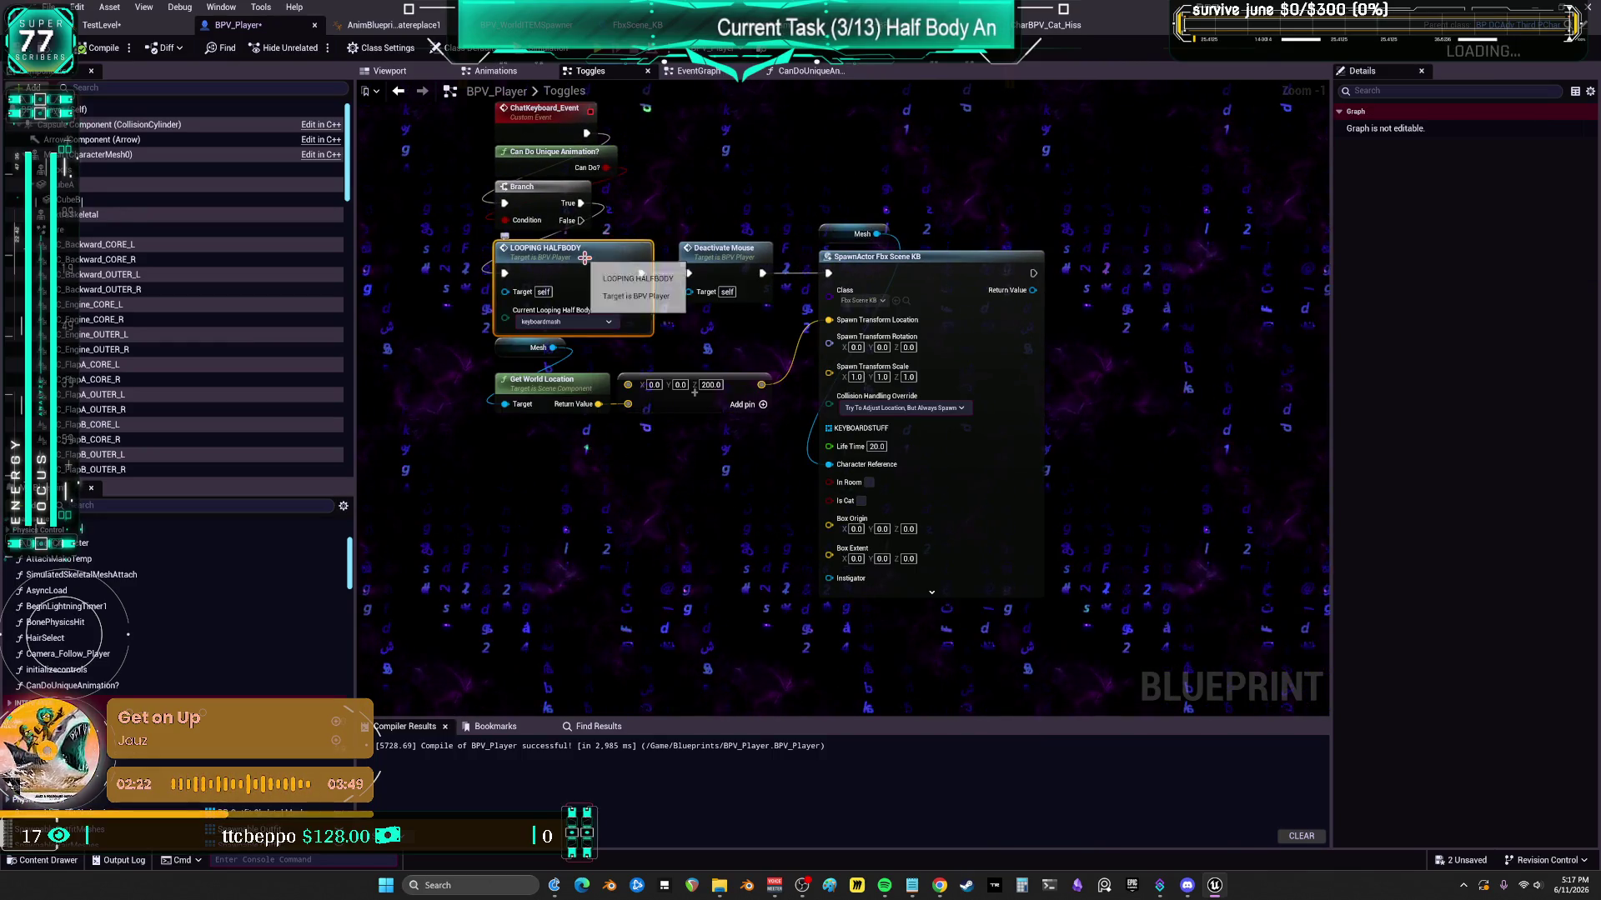
- Open CanDoUniqueAnimation?, shift its Saved Looping Half Body getter slightly, then go back to EventGraph
{"action": "scroll", "coordinate": [585, 258], "scroll_direction": "up", "scroll_amount": 2}
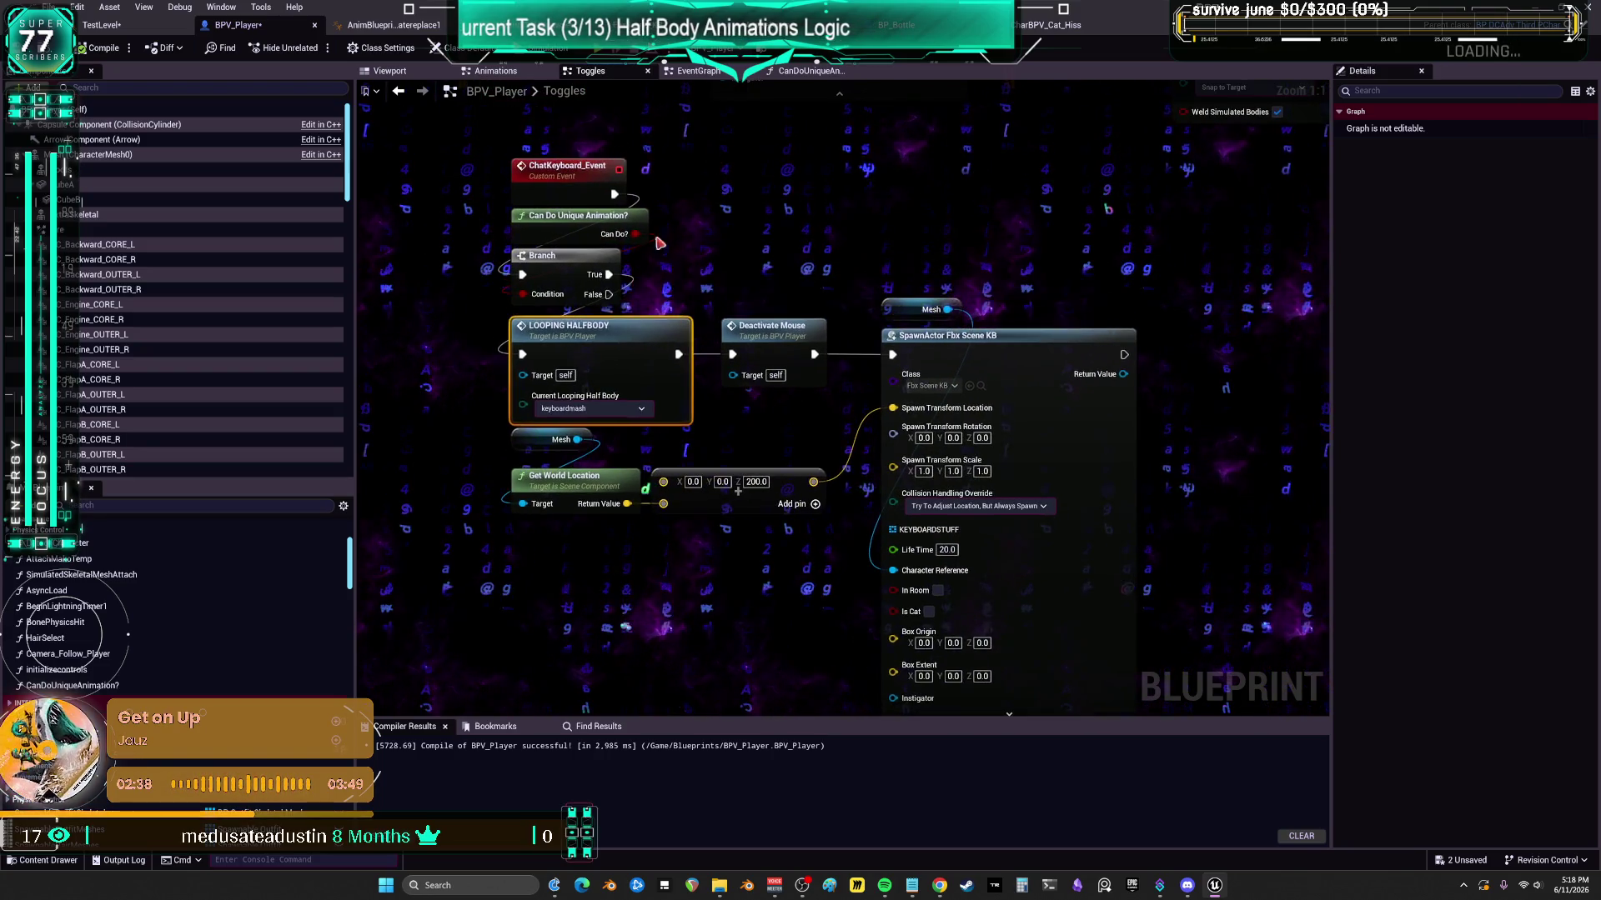
{"action": "double_click", "coordinate": [560, 237]}
{"action": "left_click", "coordinate": [395, 401]}
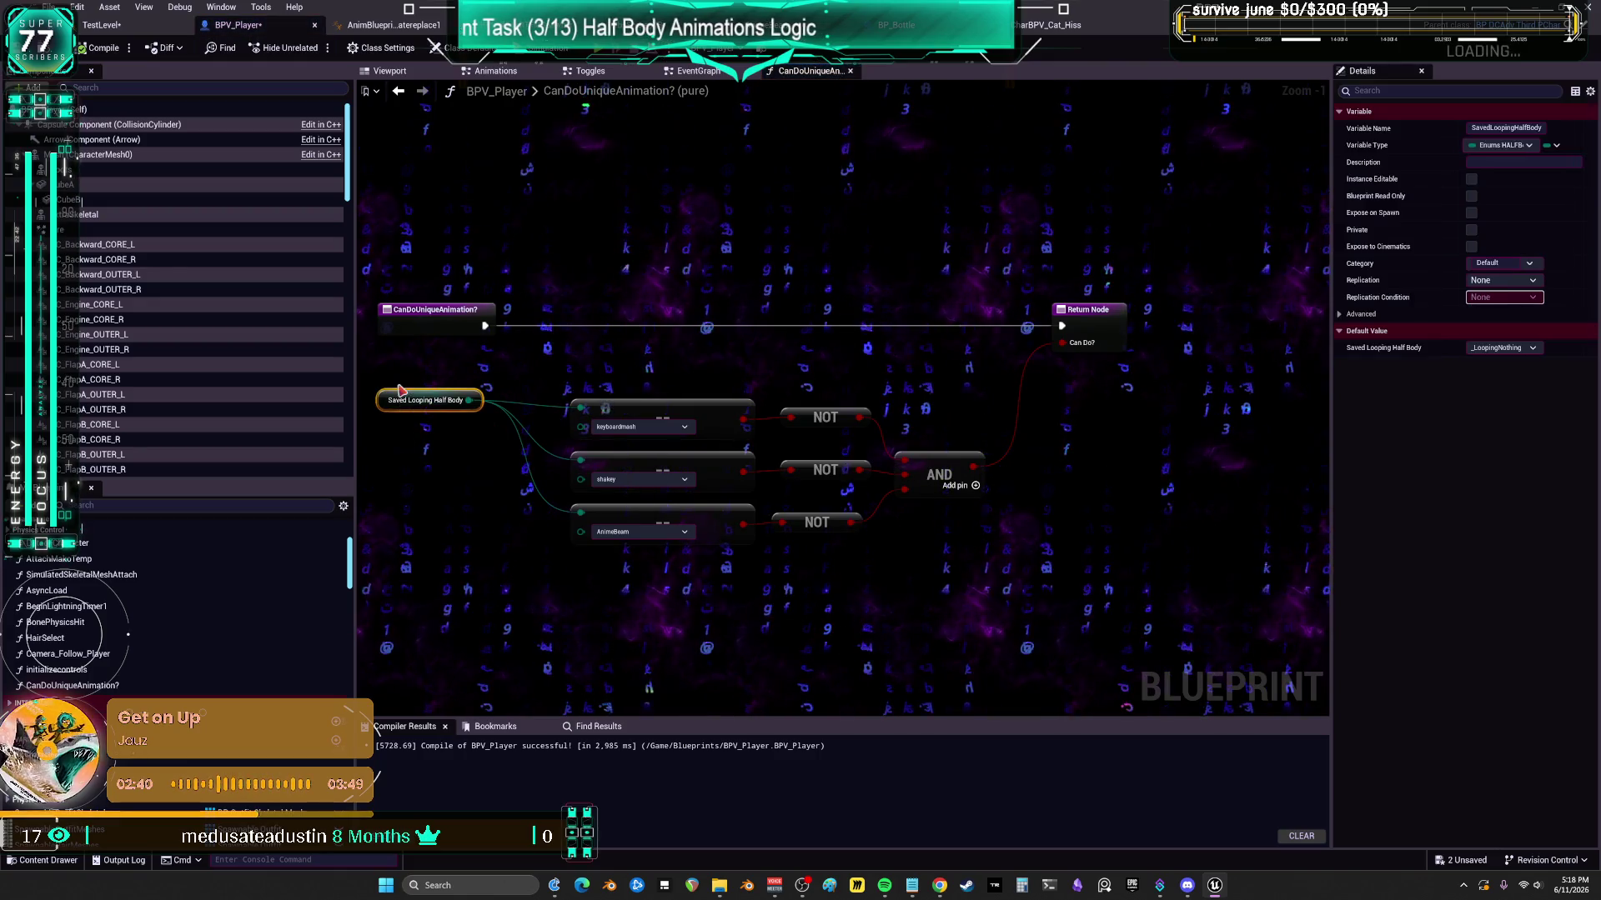
{"action": "left_click_drag", "start_coordinate": [394, 401], "coordinate": [409, 410]}
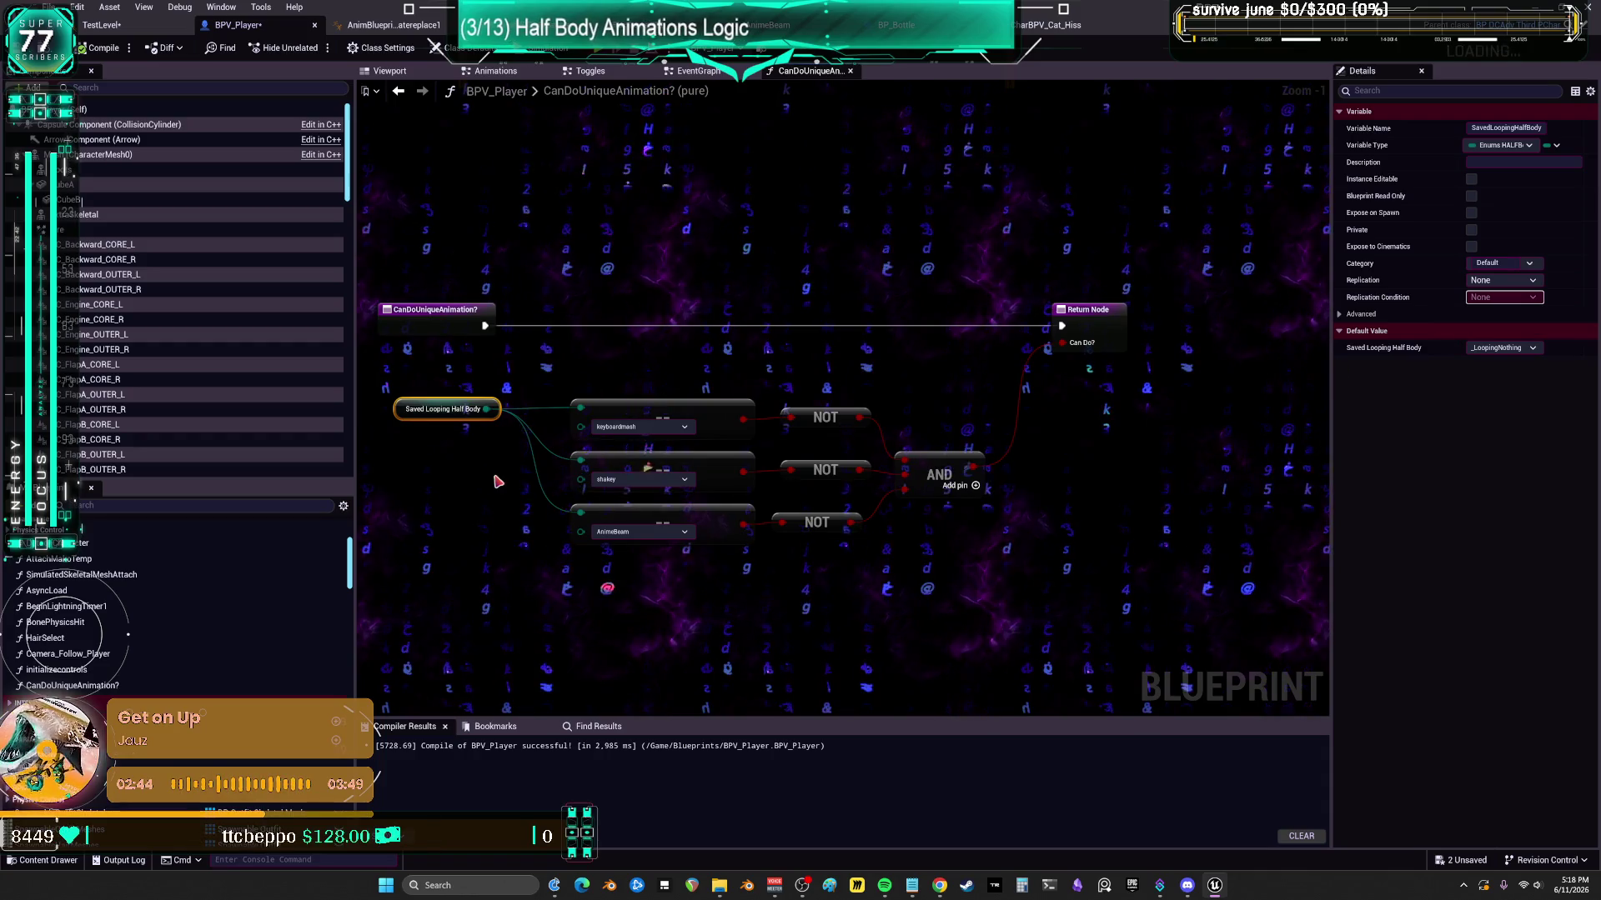
{"action": "left_click", "coordinate": [469, 517]}
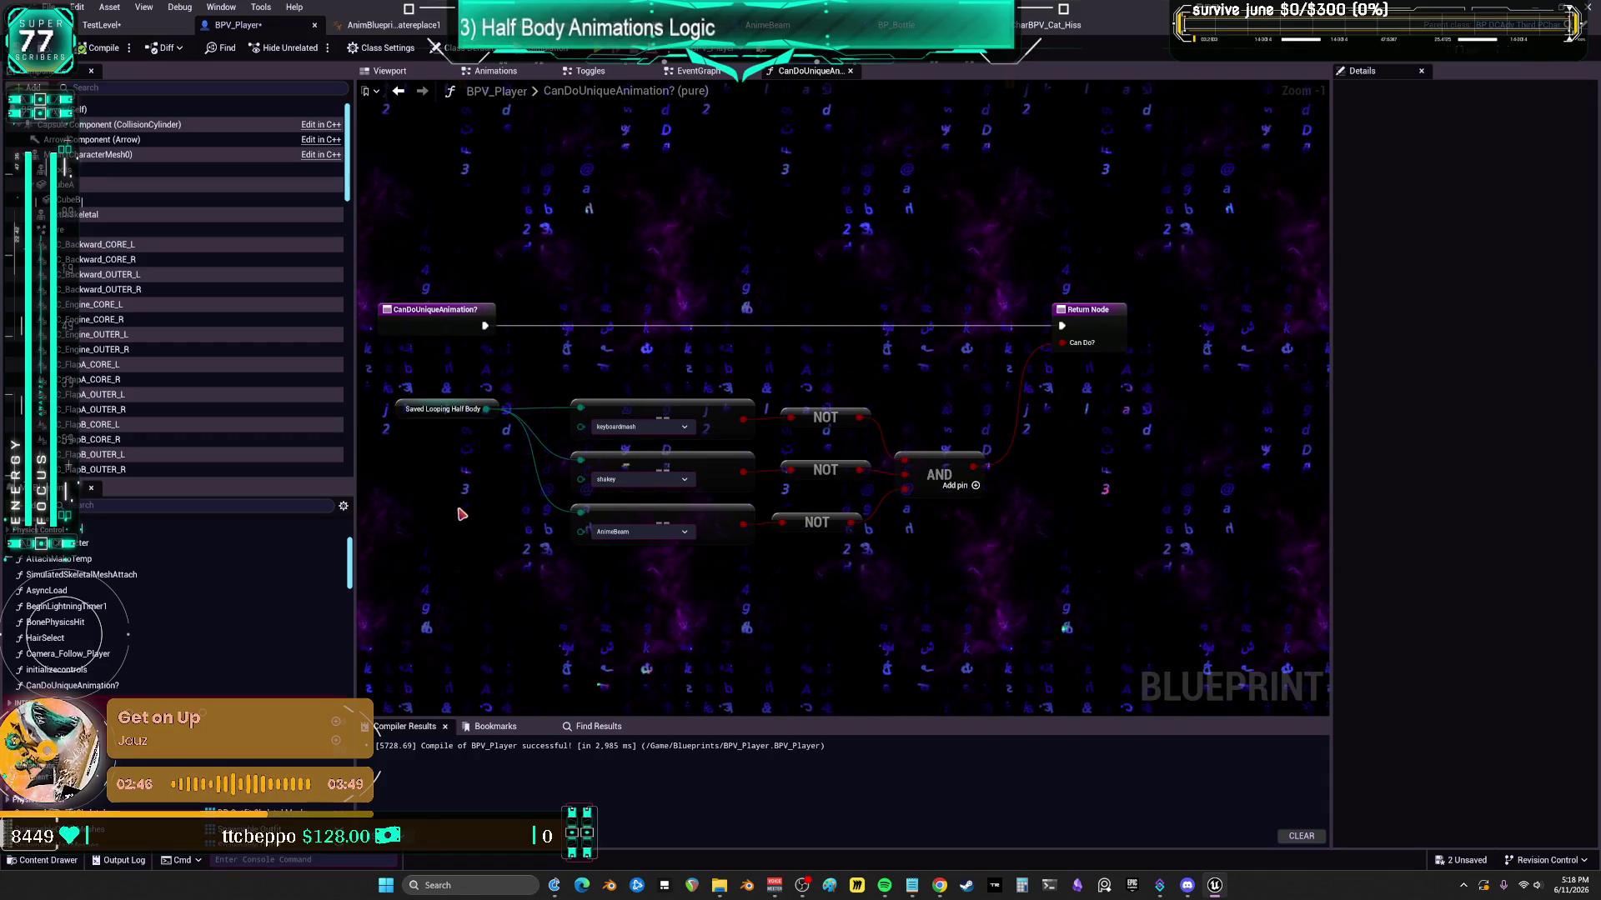
{"action": "left_click", "coordinate": [697, 71]}
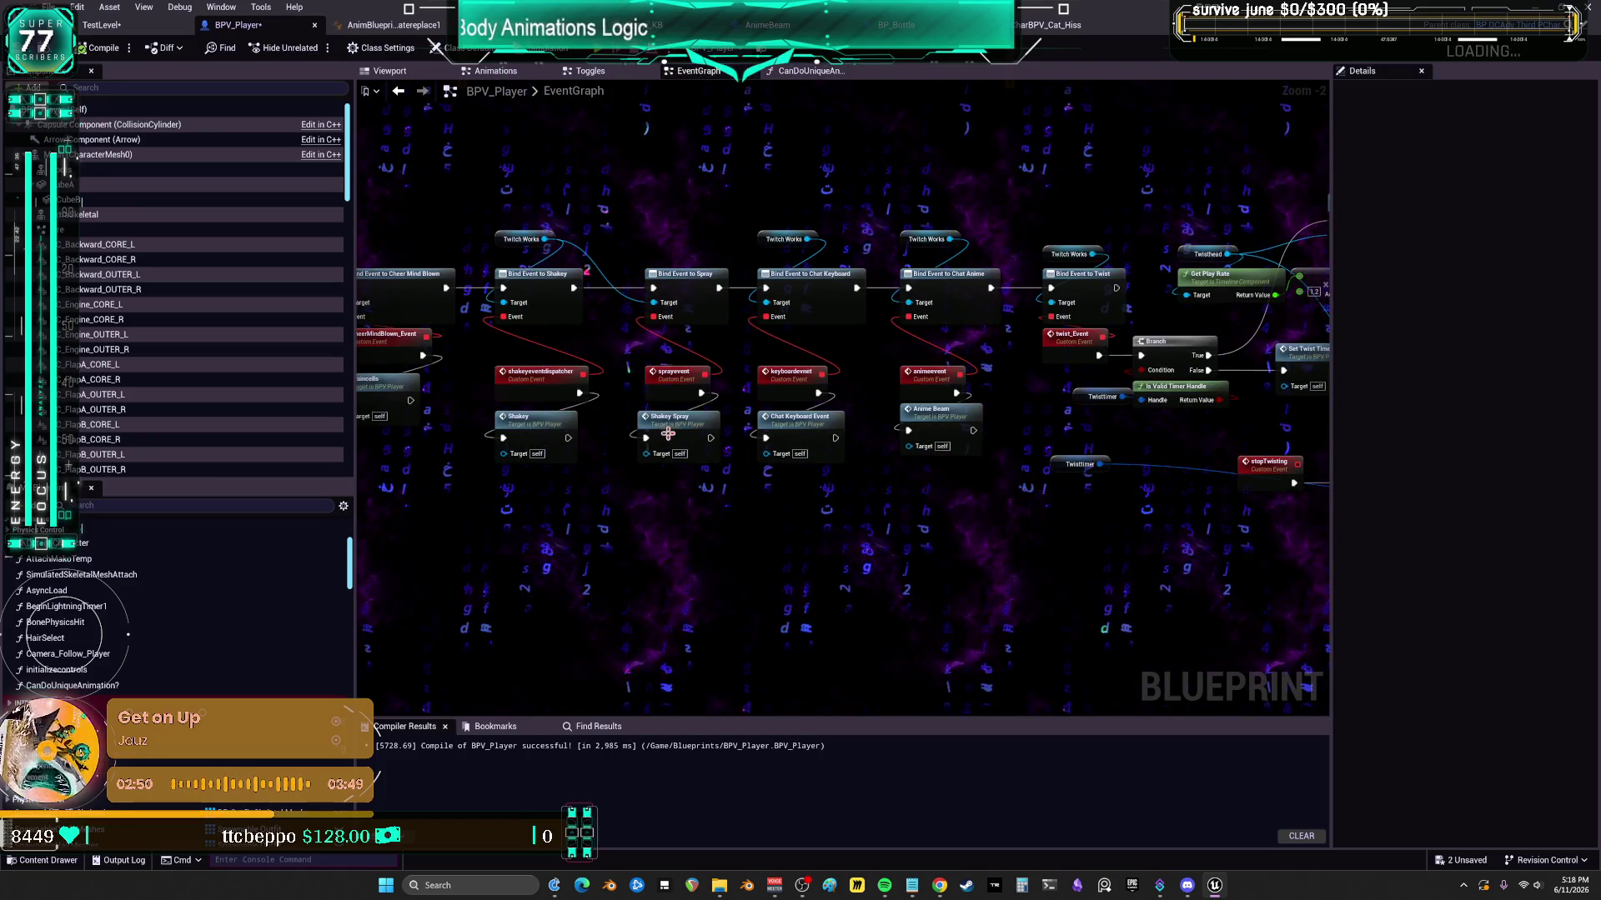
- Inspect the LOOPING_HALFBODY event and Saved Looping Half Body SET nodes in the Animations graph
{"action": "left_click", "coordinate": [504, 71]}
{"action": "left_click", "coordinate": [433, 345]}
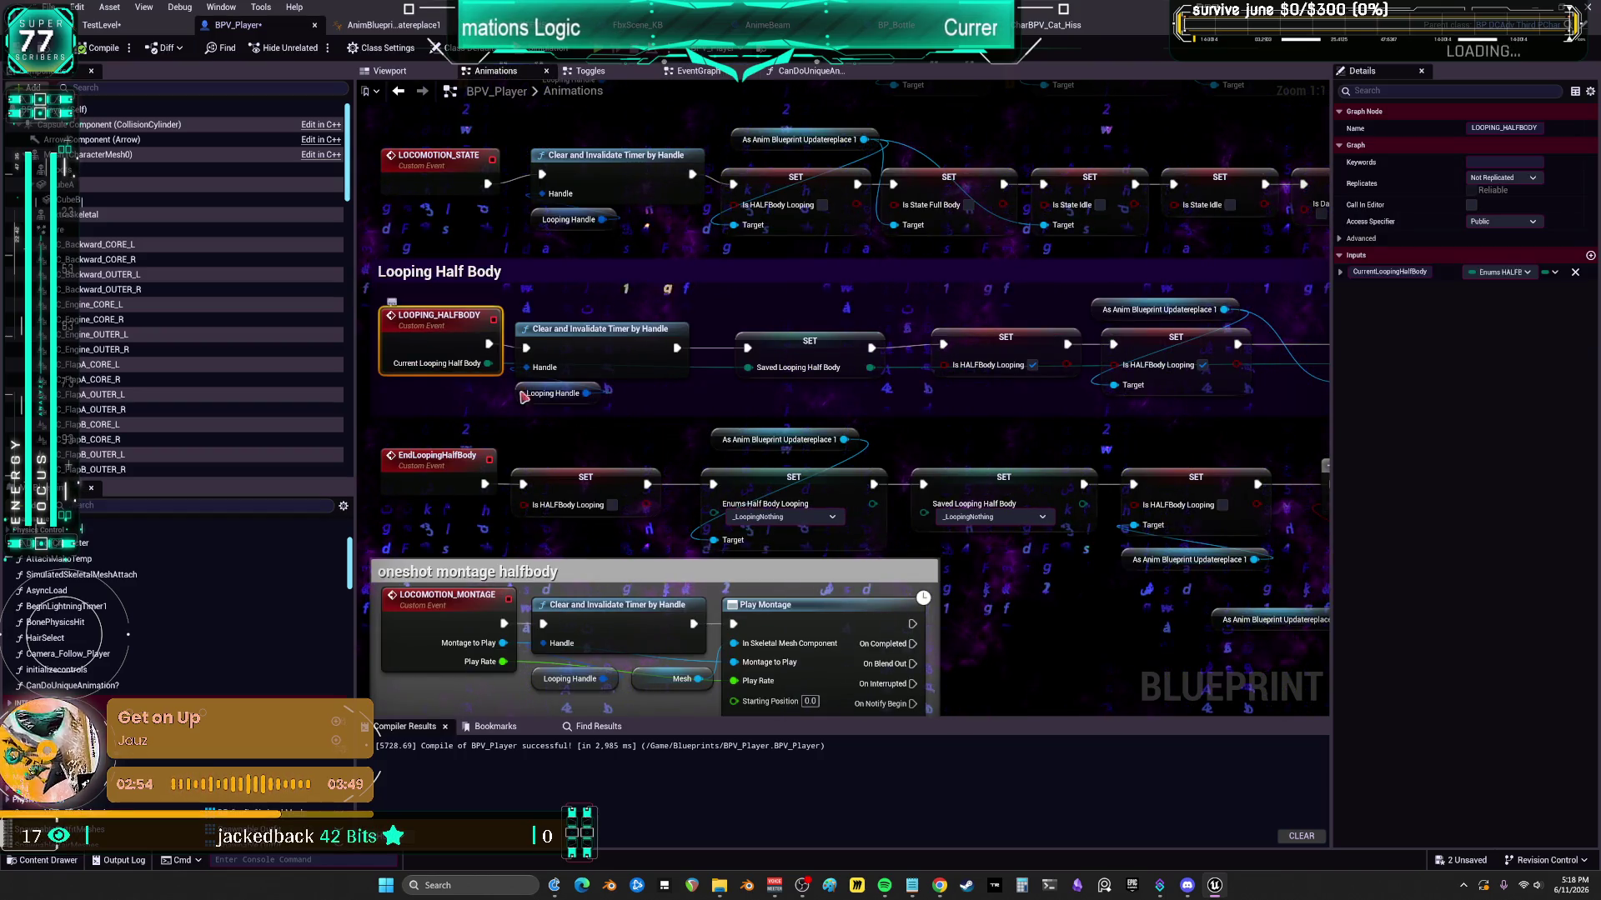
{"action": "left_click", "coordinate": [815, 347]}
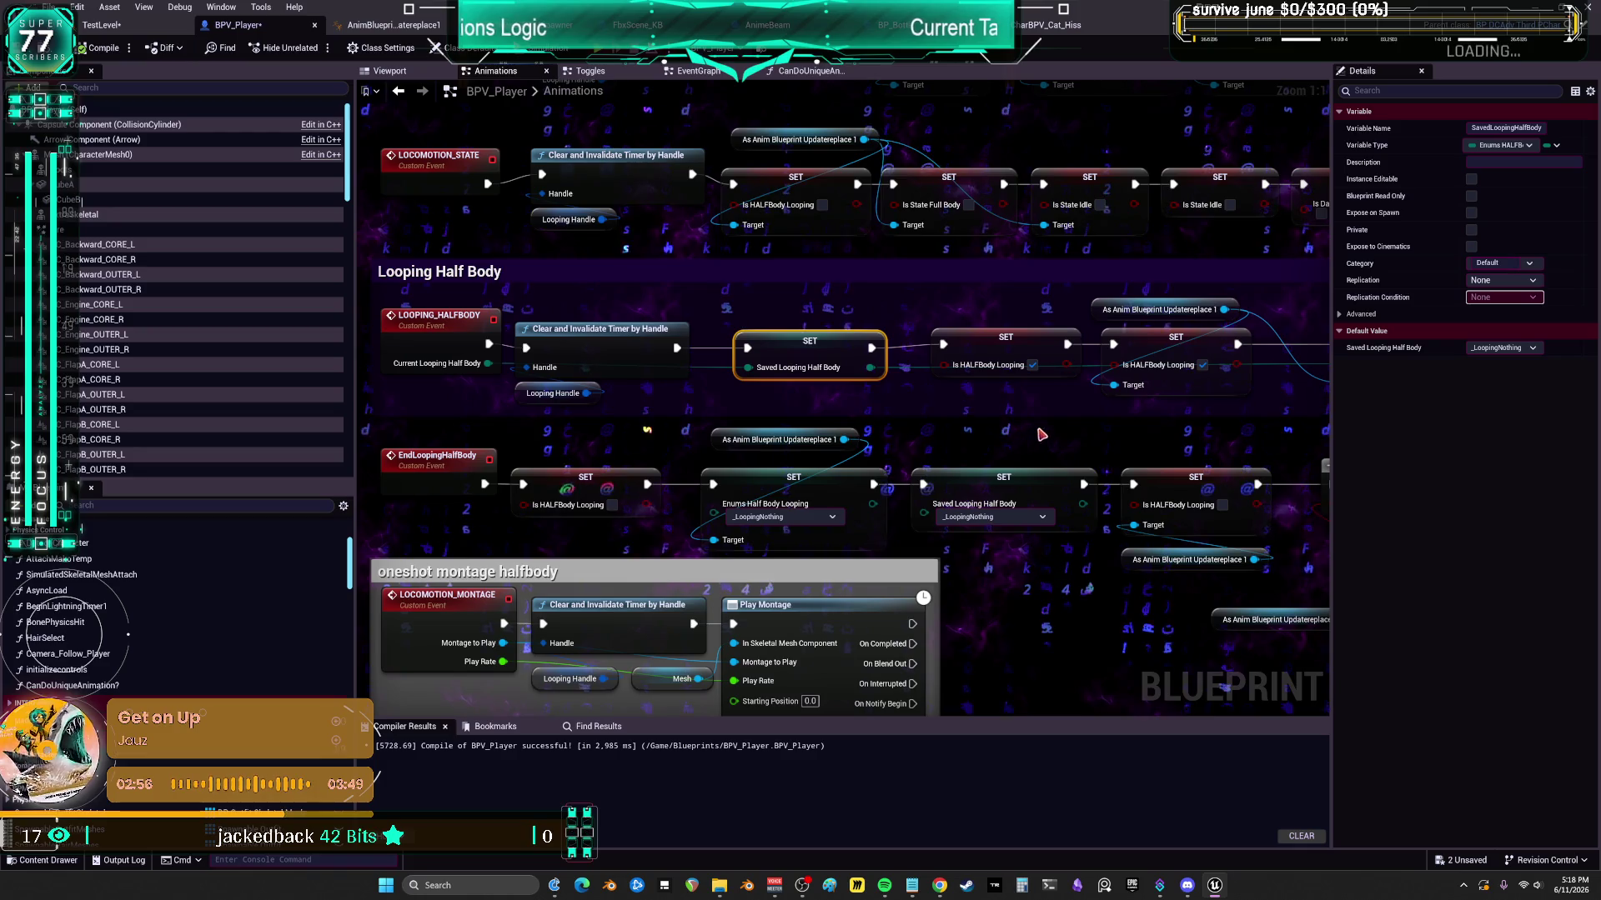
{"action": "left_click", "coordinate": [1000, 492]}
{"action": "mouse_move", "coordinate": [976, 427]}
{"action": "left_mouse_down"}
{"action": "mouse_move", "coordinate": [777, 405]}
{"action": "mouse_move", "coordinate": [1231, 358]}
{"action": "mouse_move", "coordinate": [994, 327]}
{"action": "mouse_move", "coordinate": [863, 337]}
{"action": "left_mouse_up"}
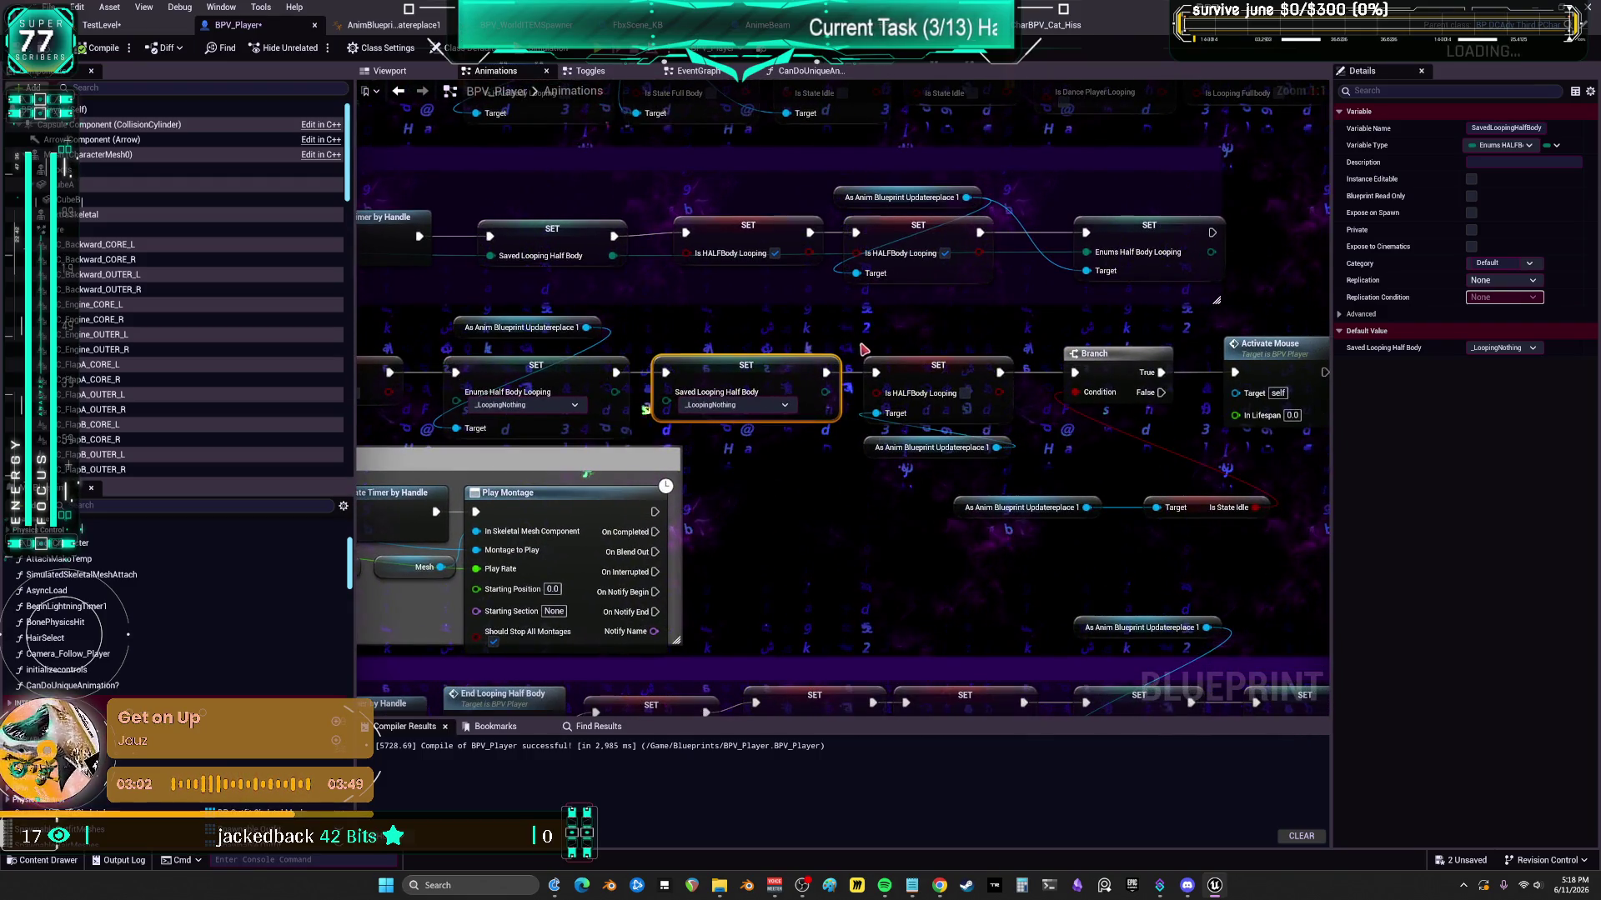
- Save all unsaved packages and start a play test of the level
{"action": "left_click", "coordinate": [52, 6]}
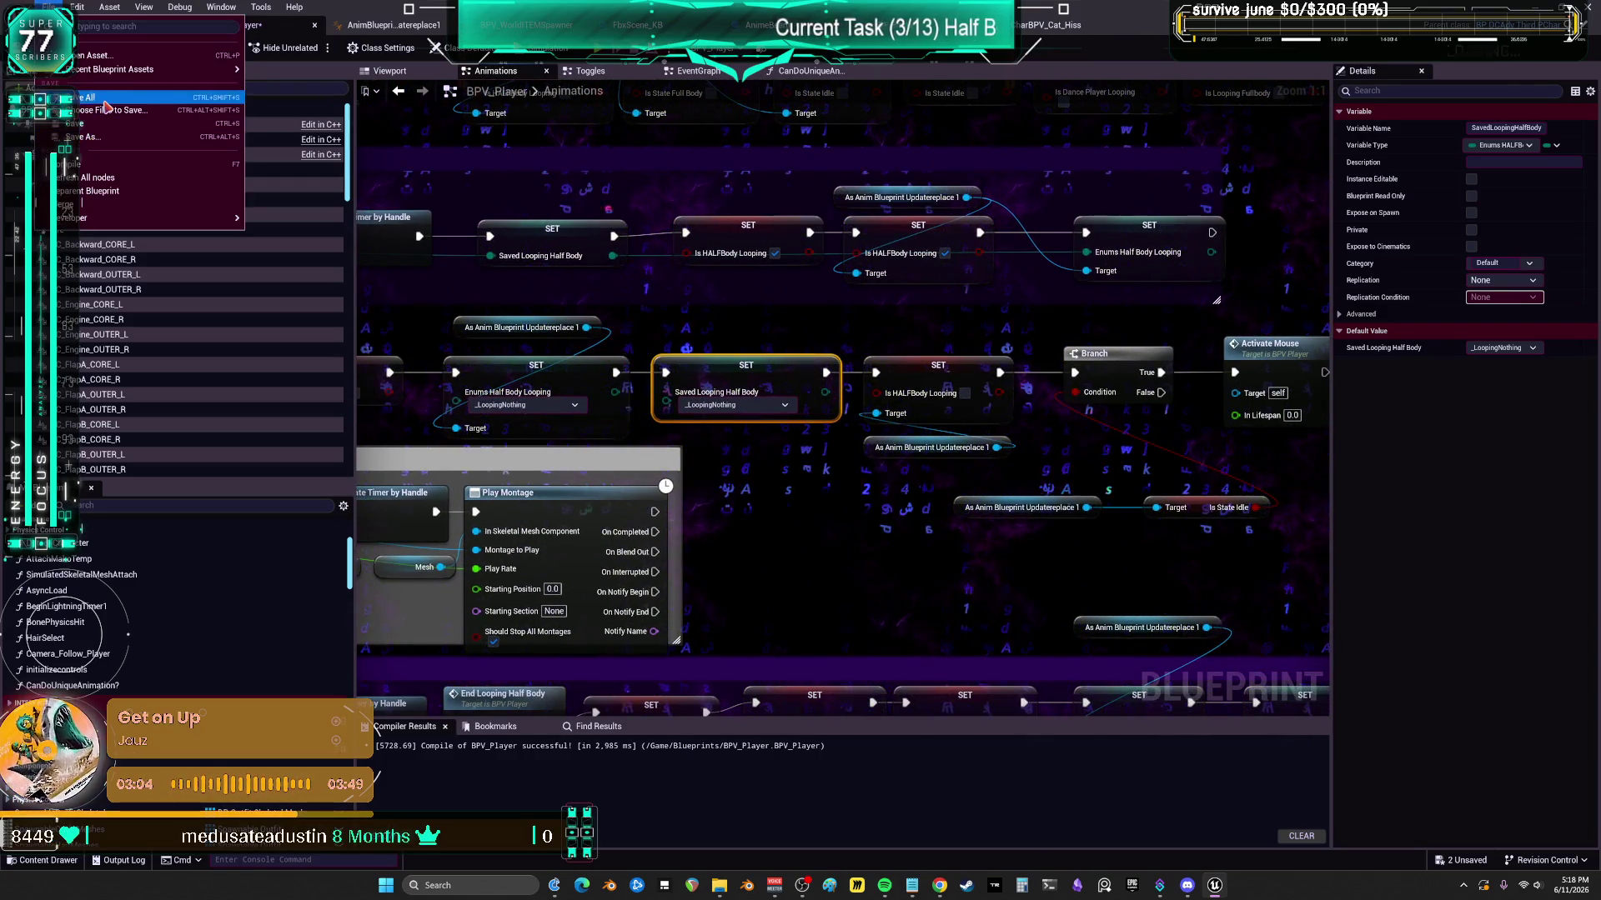
{"action": "left_click", "coordinate": [109, 97]}
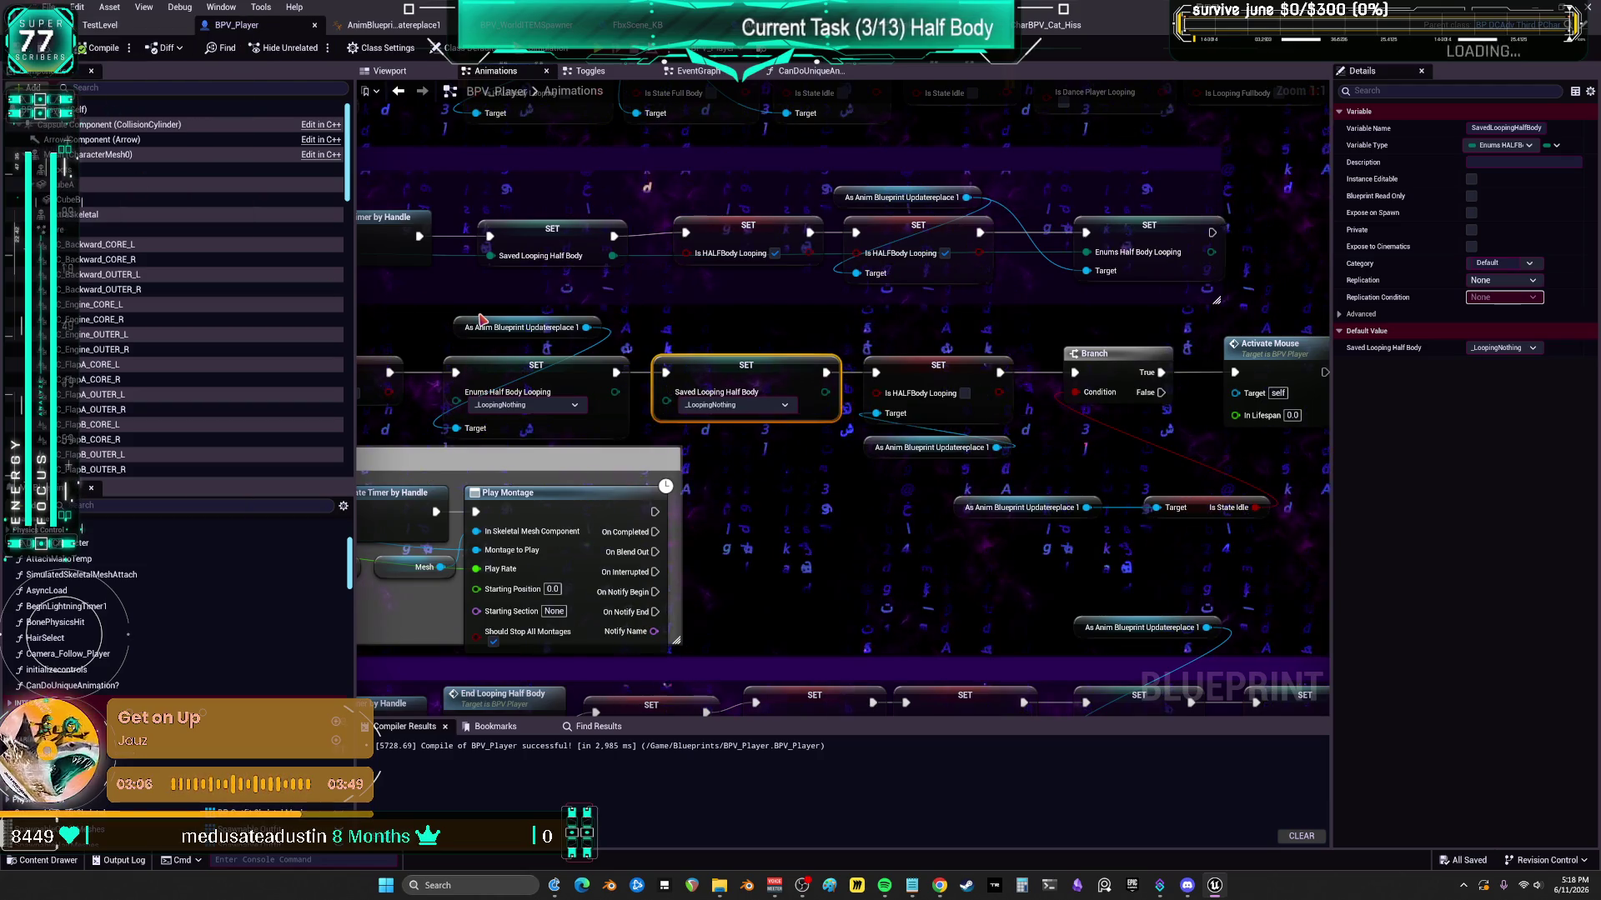
{"action": "key", "text": "alt+p"}
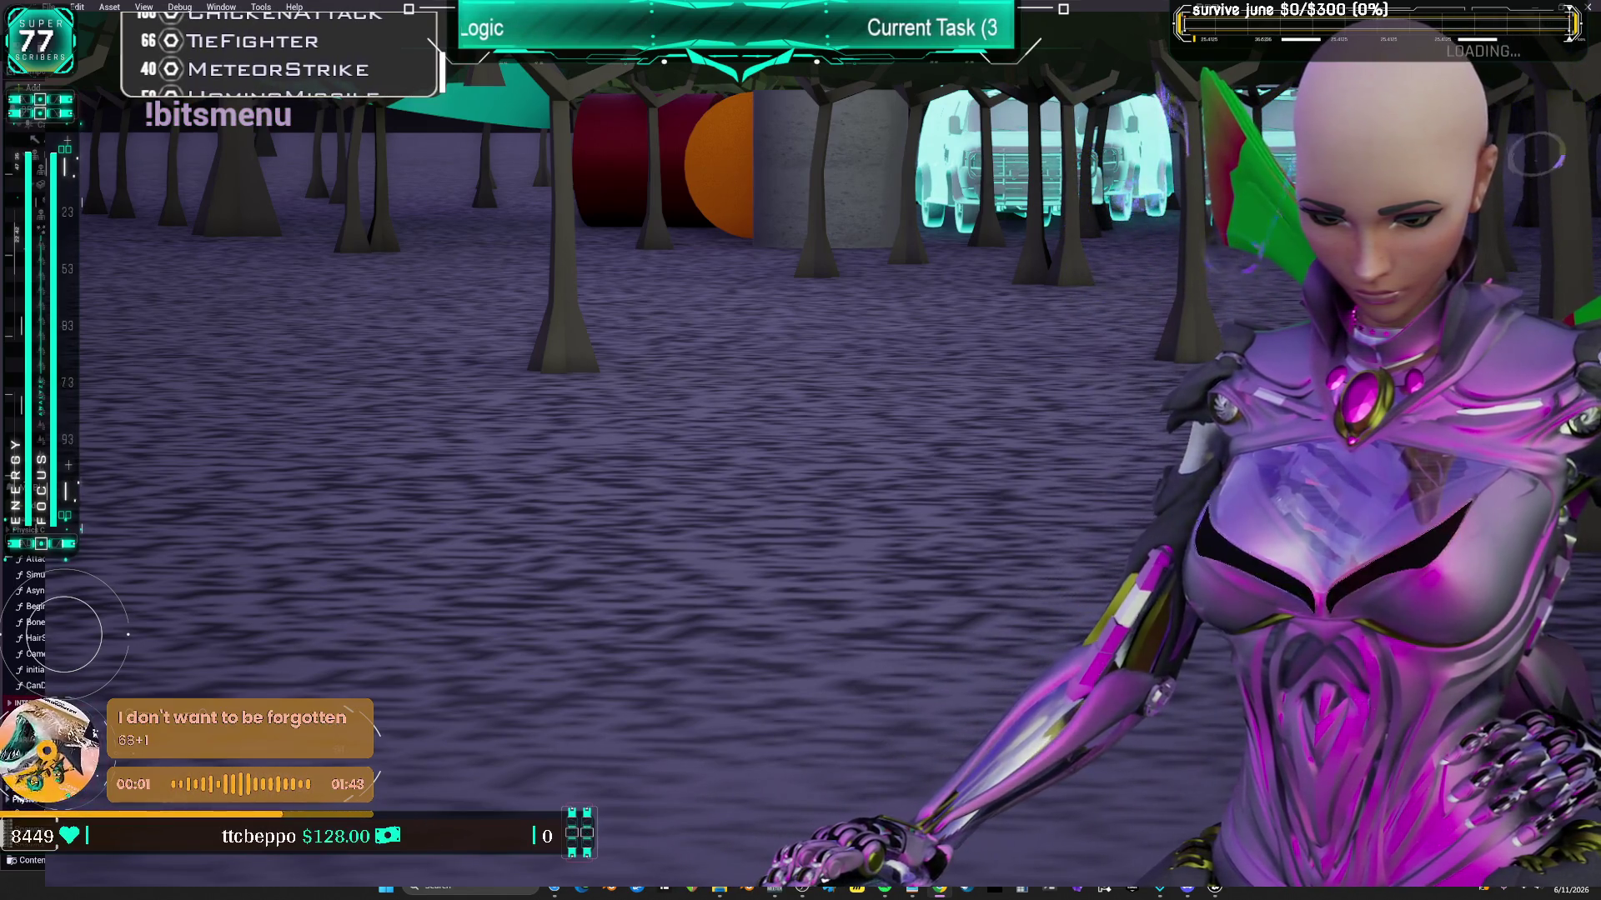
- Switch from the running game back to the editor and stop the play test
{"action": "key", "text": "alt+Tab"}
{"action": "key", "text": "alt+Tab"}
{"action": "key", "text": "Escape"}
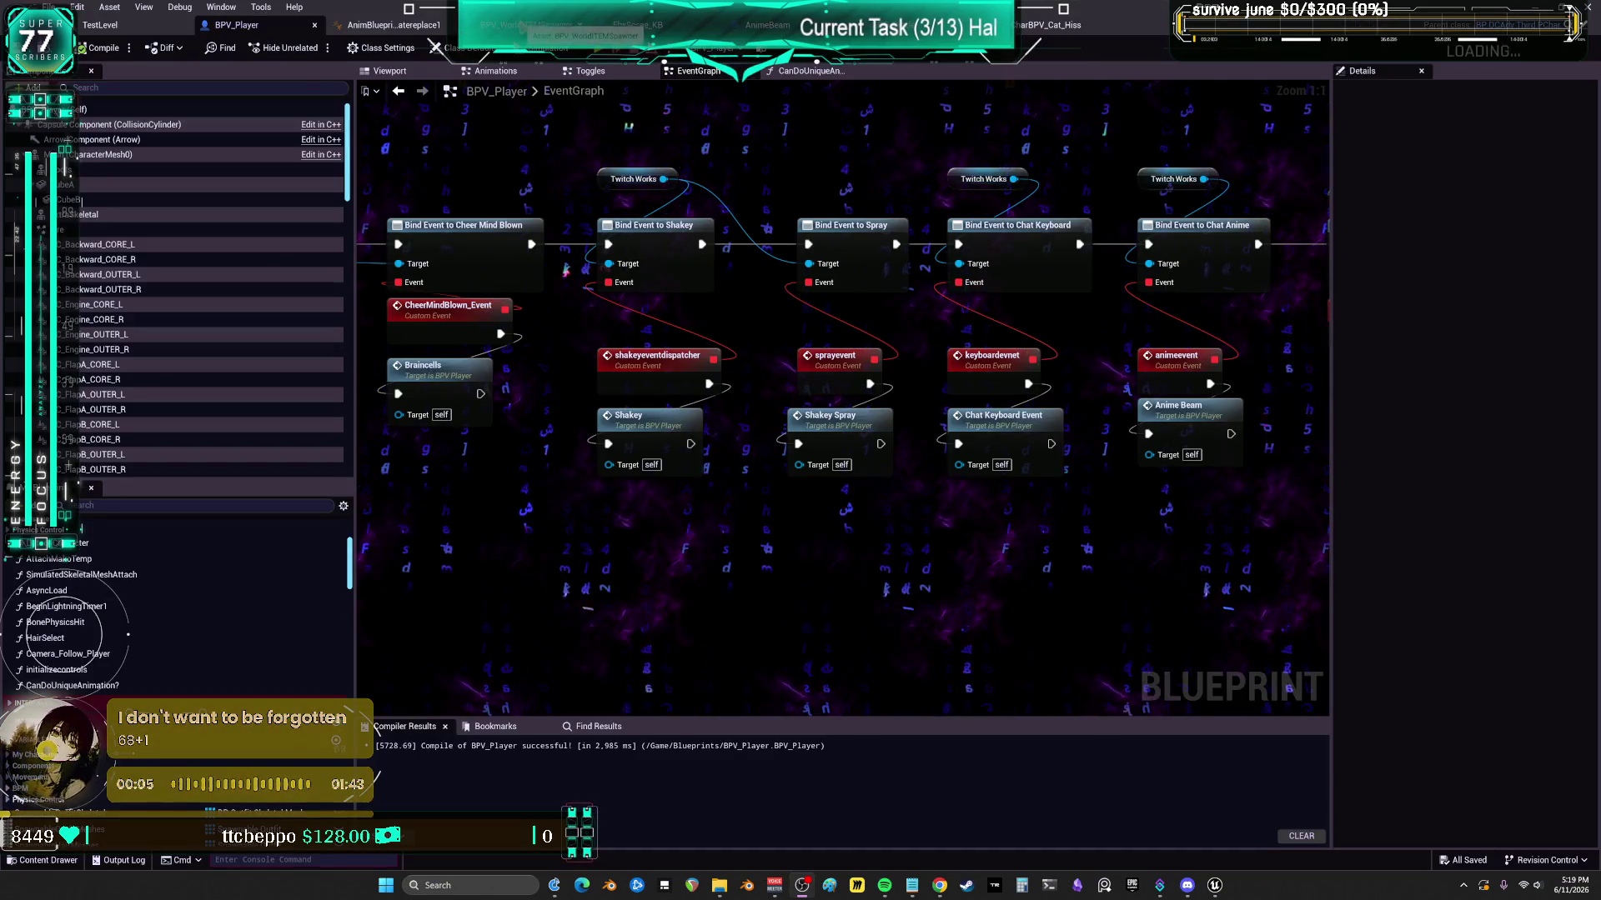
- Search BPV_WorldITEMSpawner's Twitch graph for 'shake' and jump to the Call Shakey node
{"action": "left_click", "coordinate": [1215, 885]}
{"action": "key", "text": "1"}
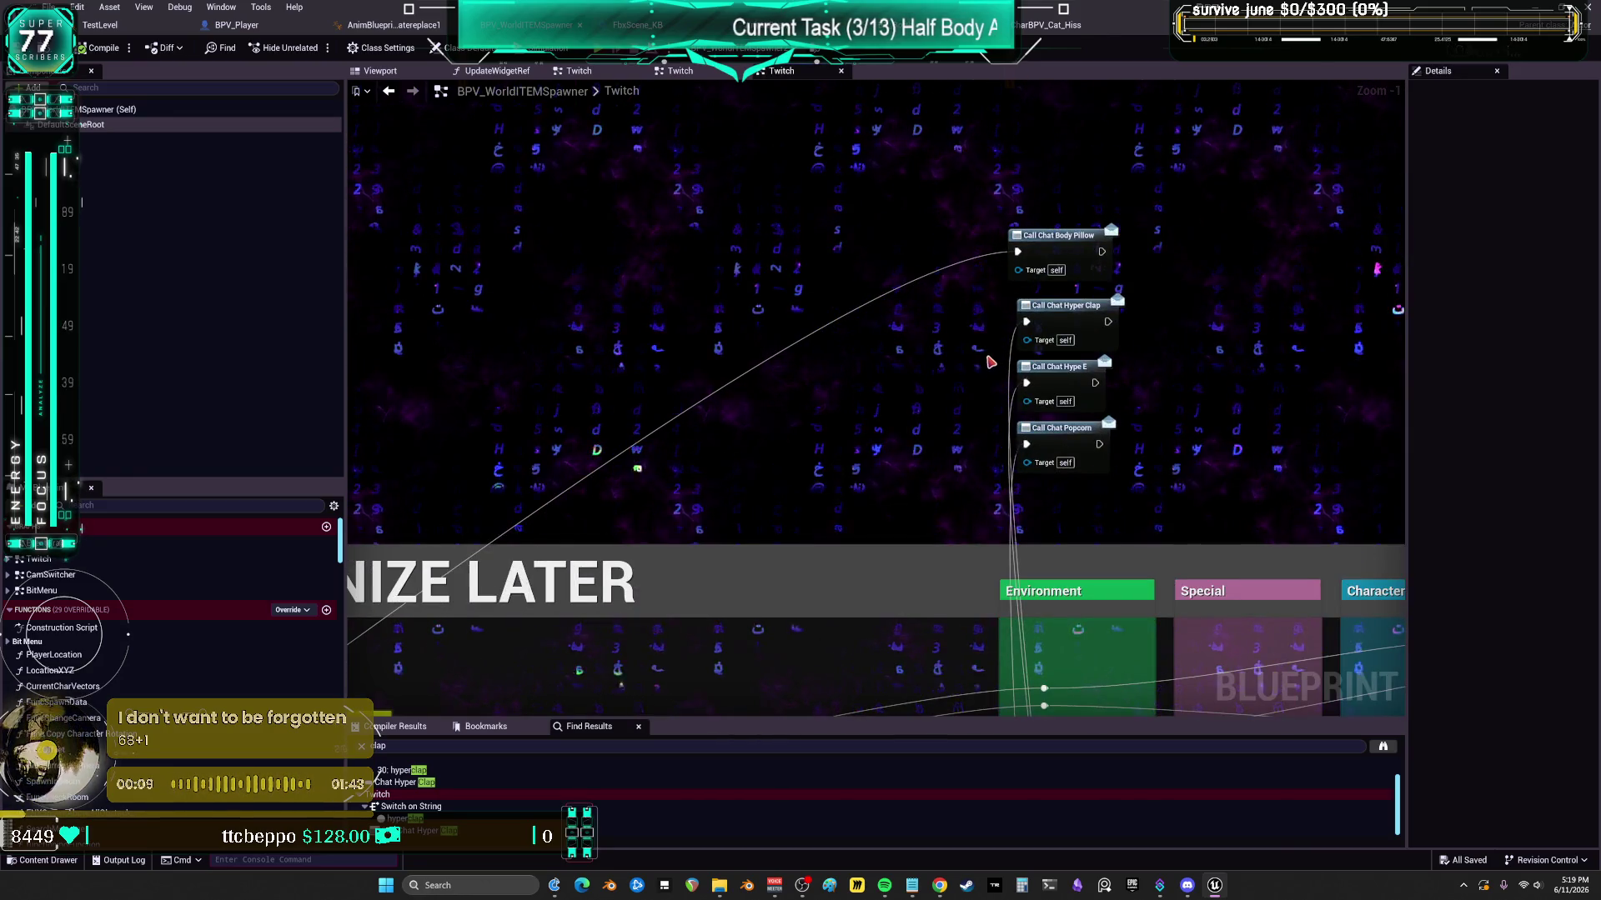
{"action": "left_click", "coordinate": [417, 795]}
{"action": "key", "text": "BackSpace"}
{"action": "key", "text": "BackSpace"}
{"action": "key", "text": "BackSpace"}
{"action": "type", "text": "shake"}
{"action": "key", "text": "Return"}
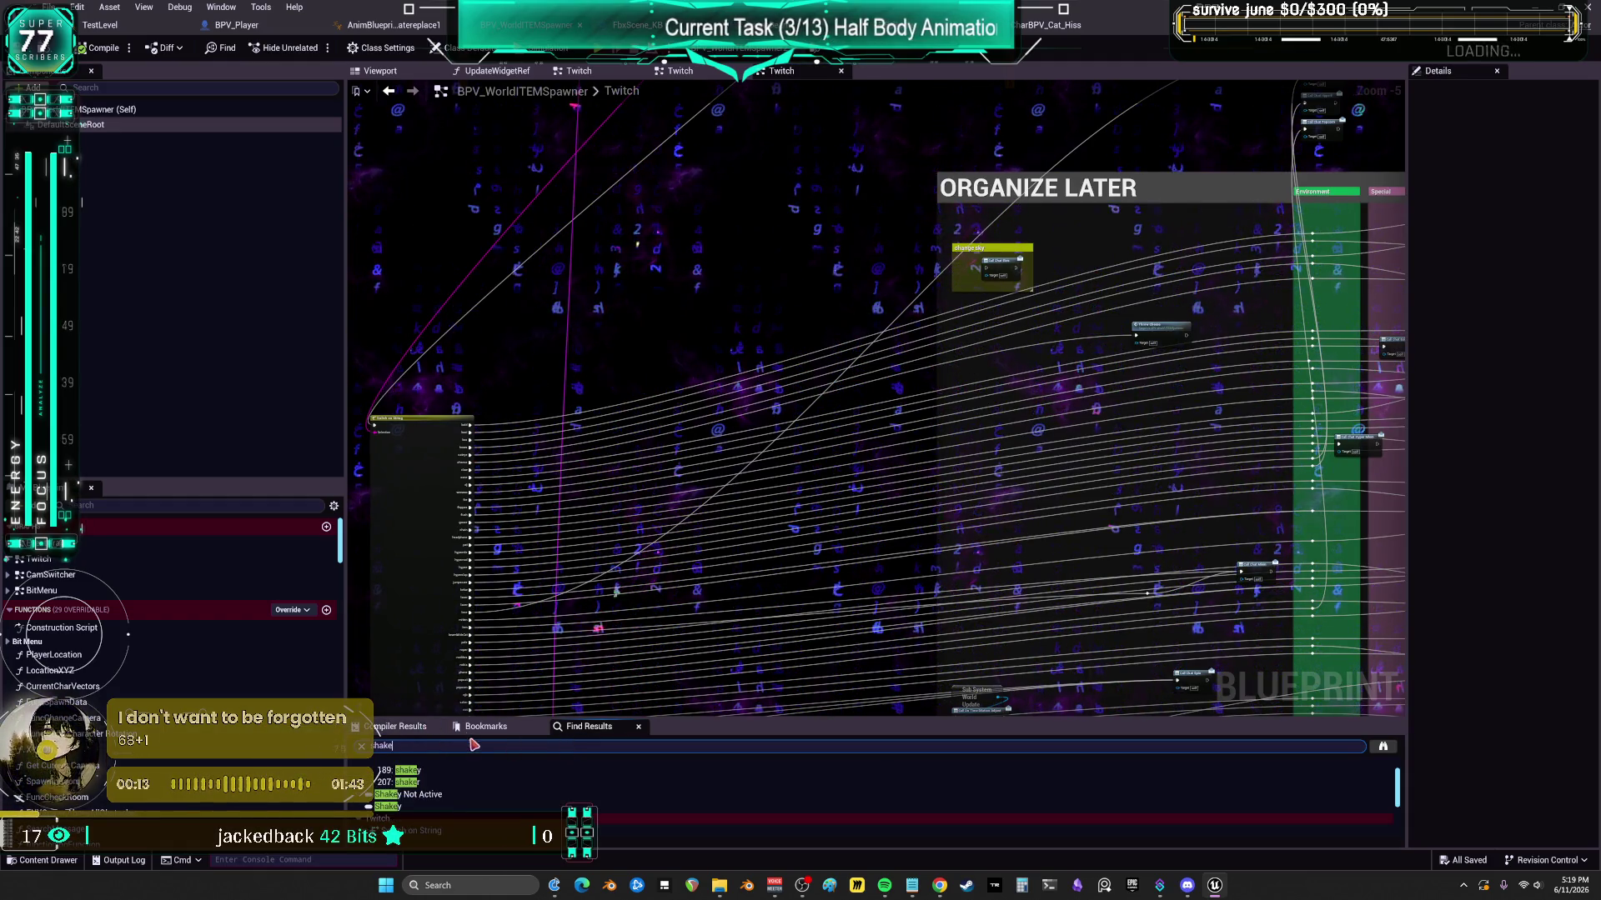
{"action": "left_click_drag", "start_coordinate": [442, 719], "coordinate": [473, 509]}
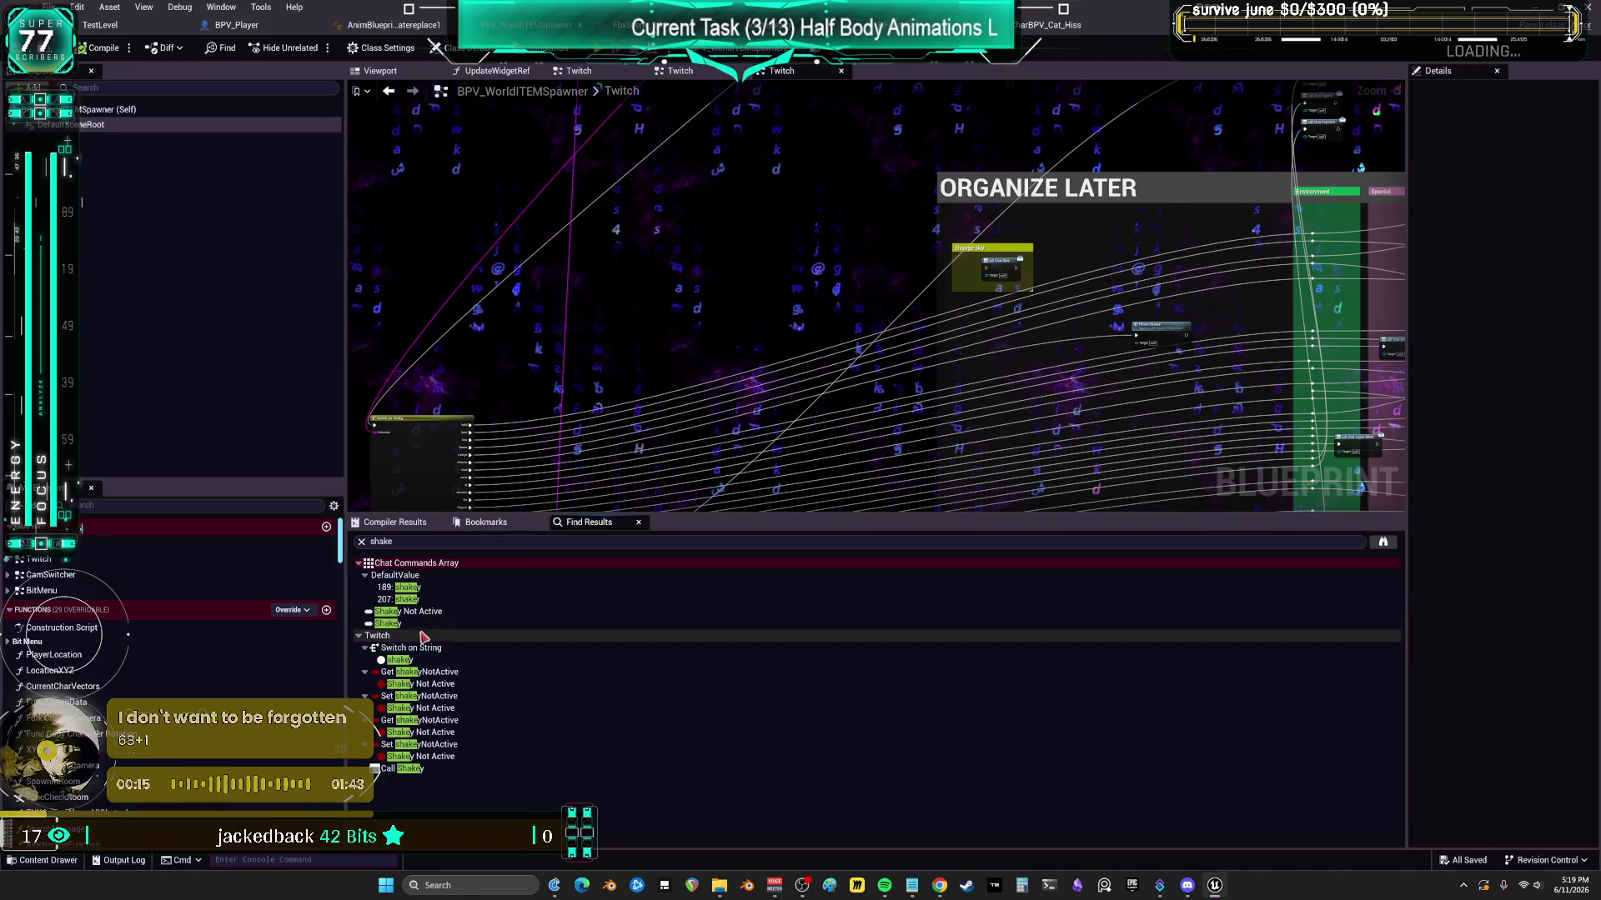
{"action": "double_click", "coordinate": [466, 768]}
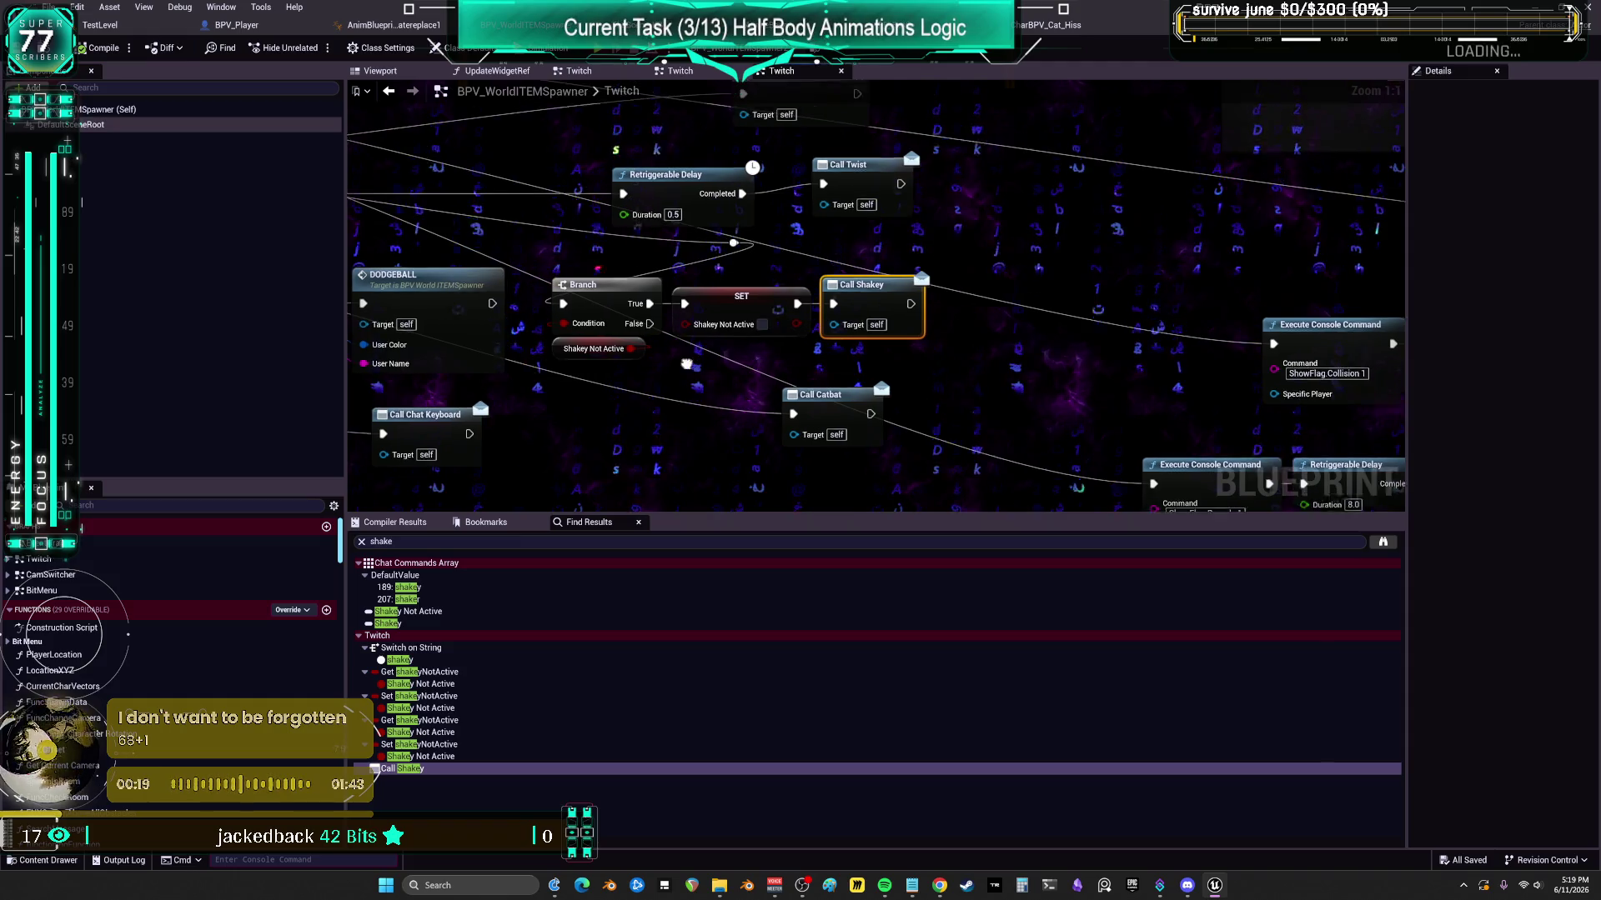
- Move the Shakey branch nodes further left and inspect the Shakey Not Active variable
{"action": "left_click_drag", "start_coordinate": [1034, 360], "coordinate": [582, 305]}
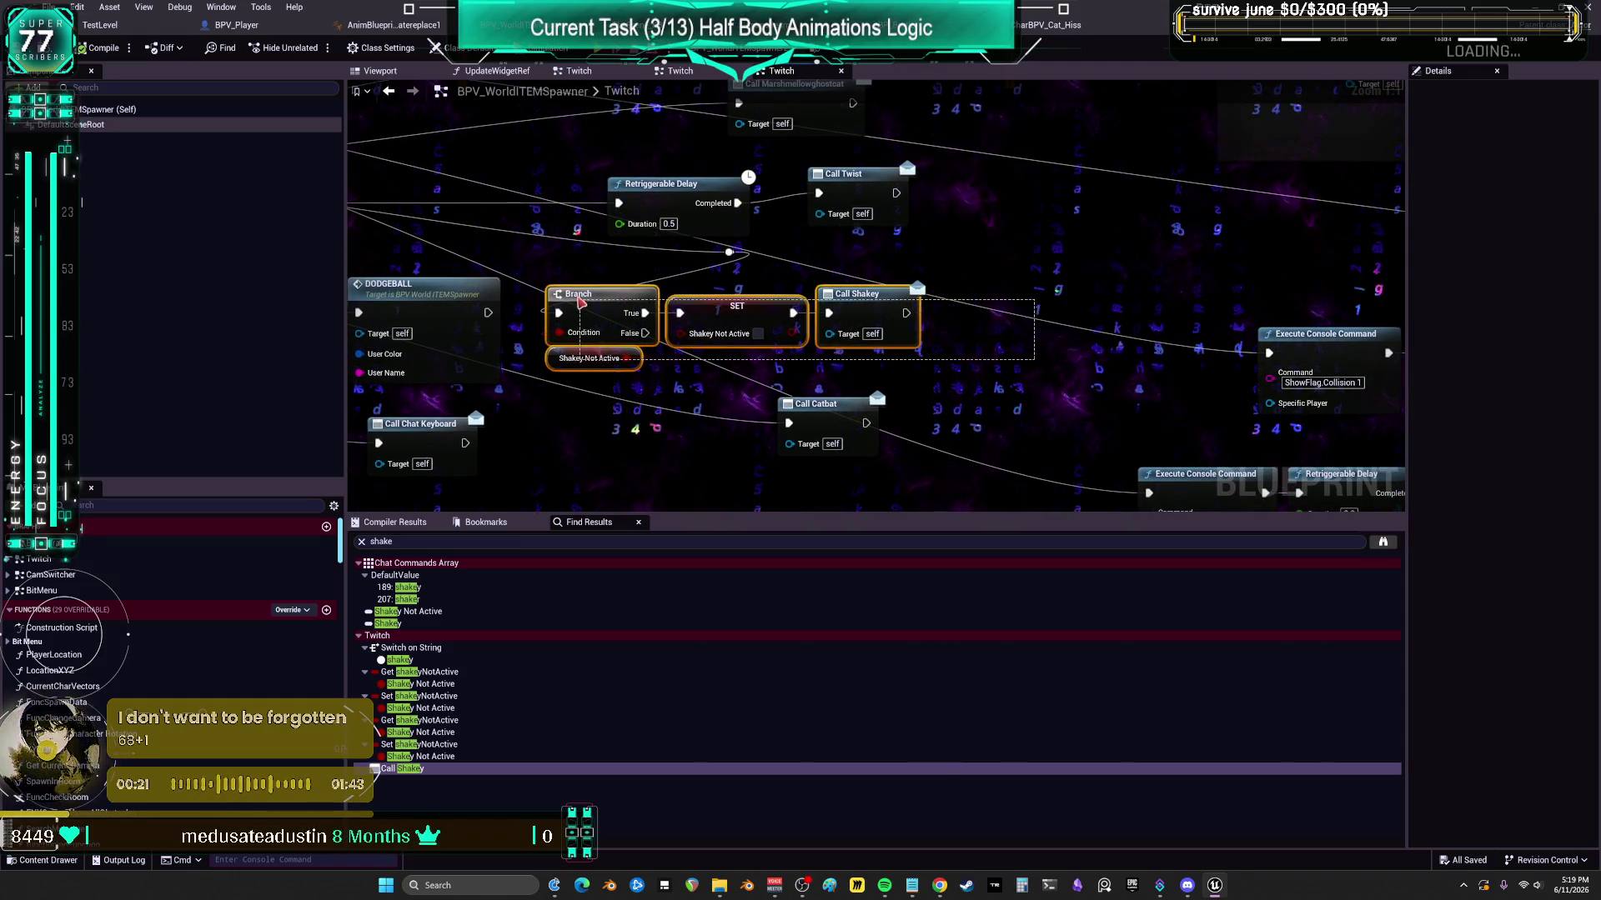
{"action": "mouse_move", "coordinate": [733, 310]}
{"action": "left_mouse_down"}
{"action": "mouse_move", "coordinate": [875, 358]}
{"action": "mouse_move", "coordinate": [651, 364]}
{"action": "mouse_move", "coordinate": [744, 350]}
{"action": "left_mouse_up"}
{"action": "left_click", "coordinate": [802, 339]}
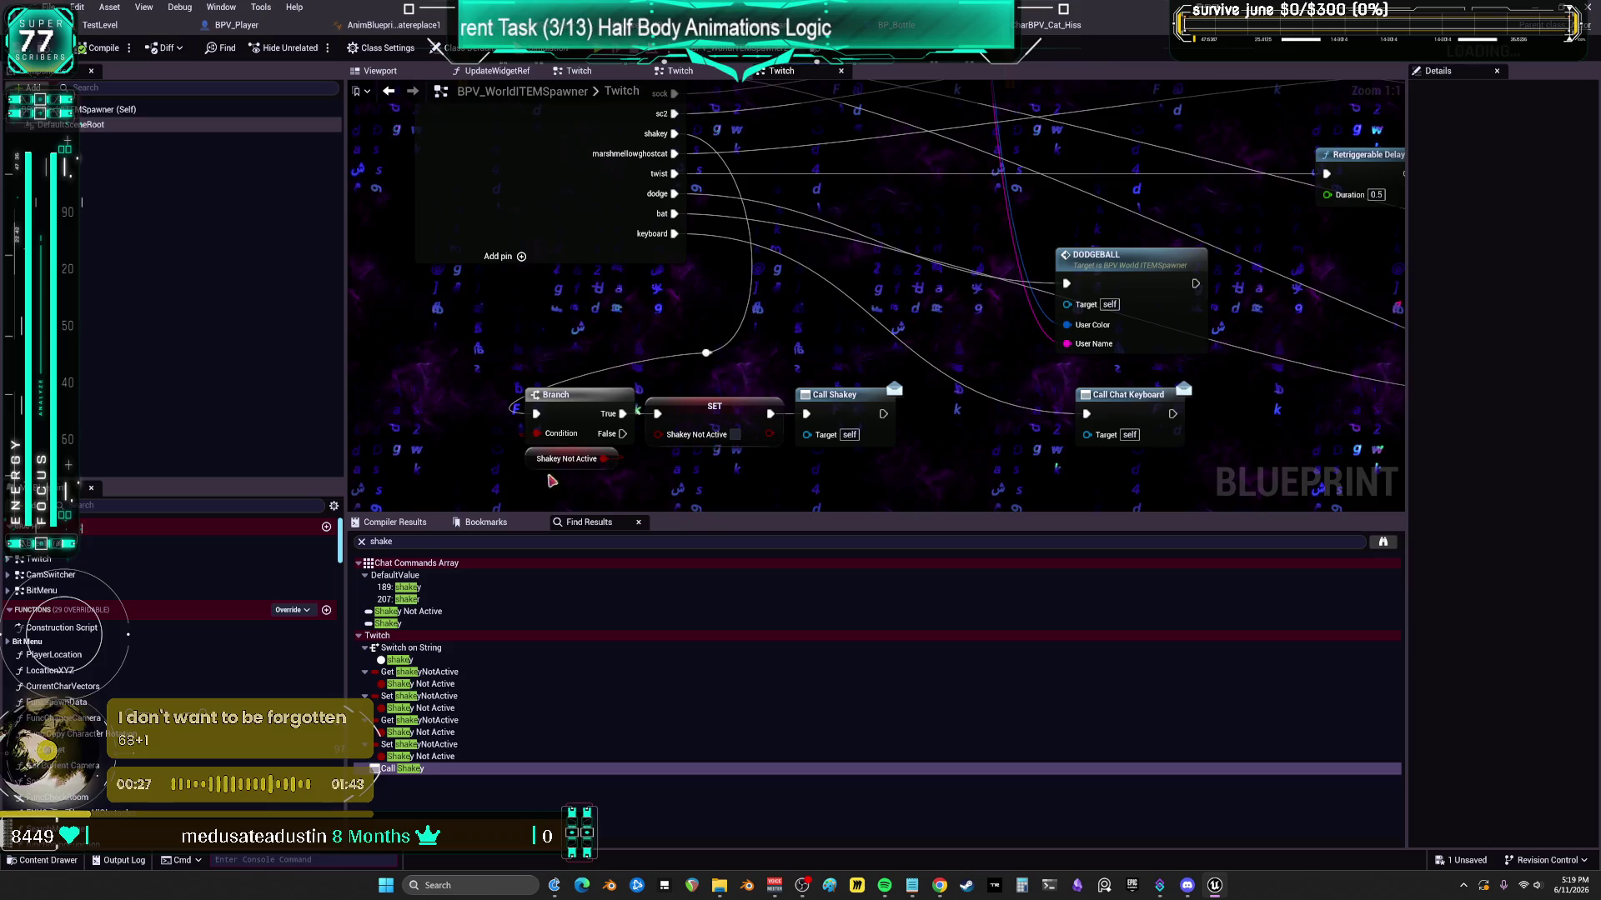
{"action": "left_click", "coordinate": [525, 460]}
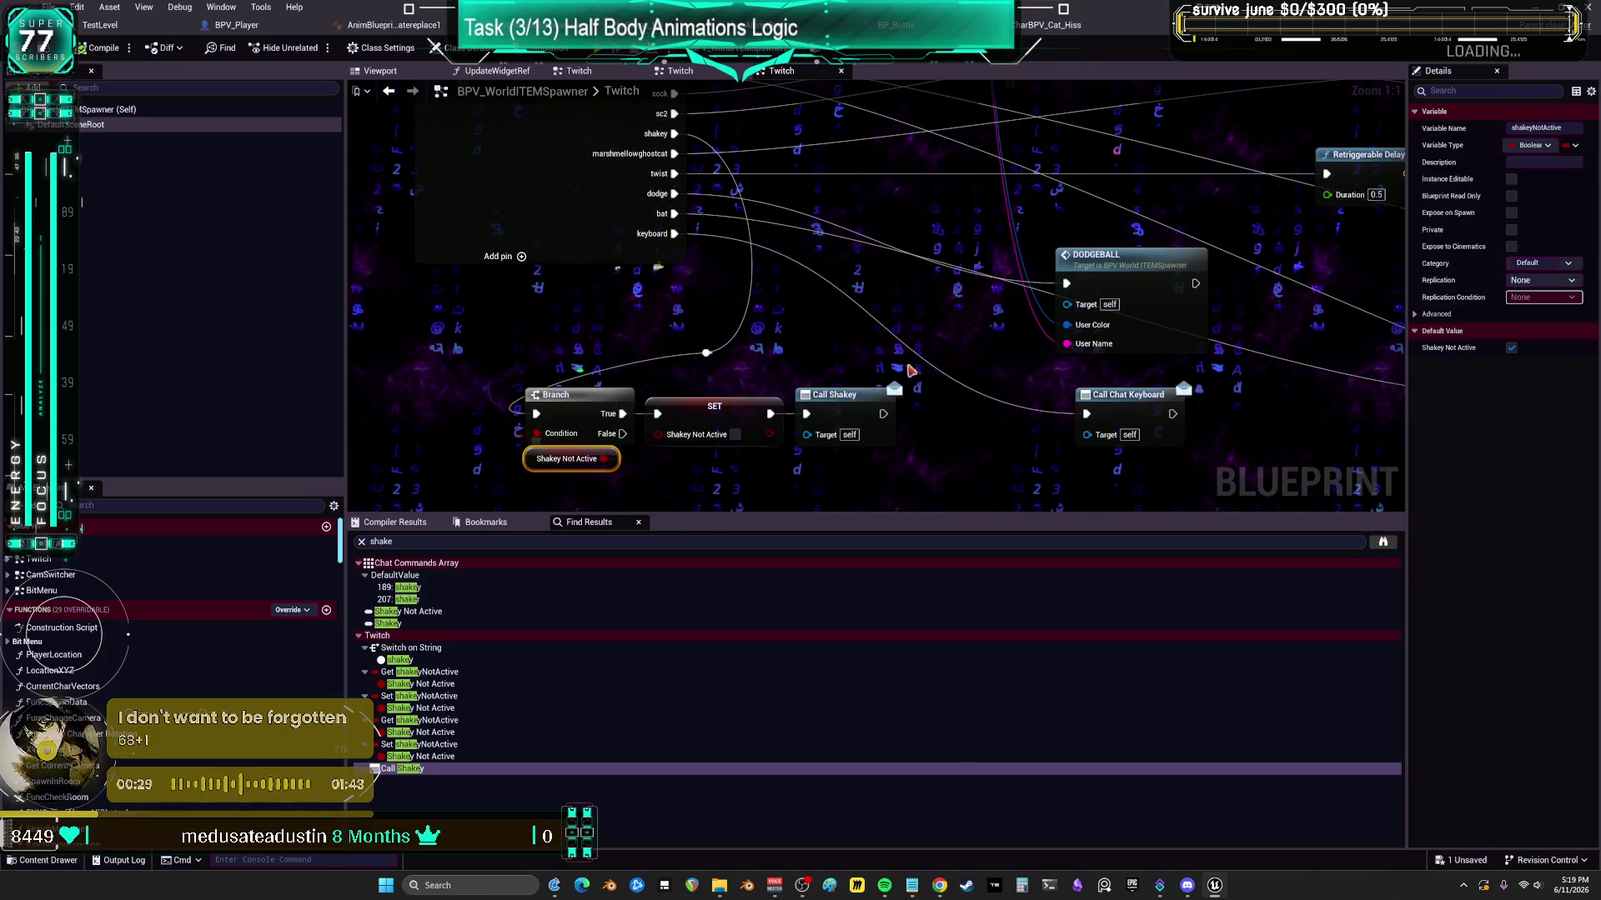
{"action": "mouse_move", "coordinate": [937, 367]}
{"action": "left_mouse_down"}
{"action": "mouse_move", "coordinate": [936, 302]}
{"action": "mouse_move", "coordinate": [948, 406]}
{"action": "left_mouse_up"}
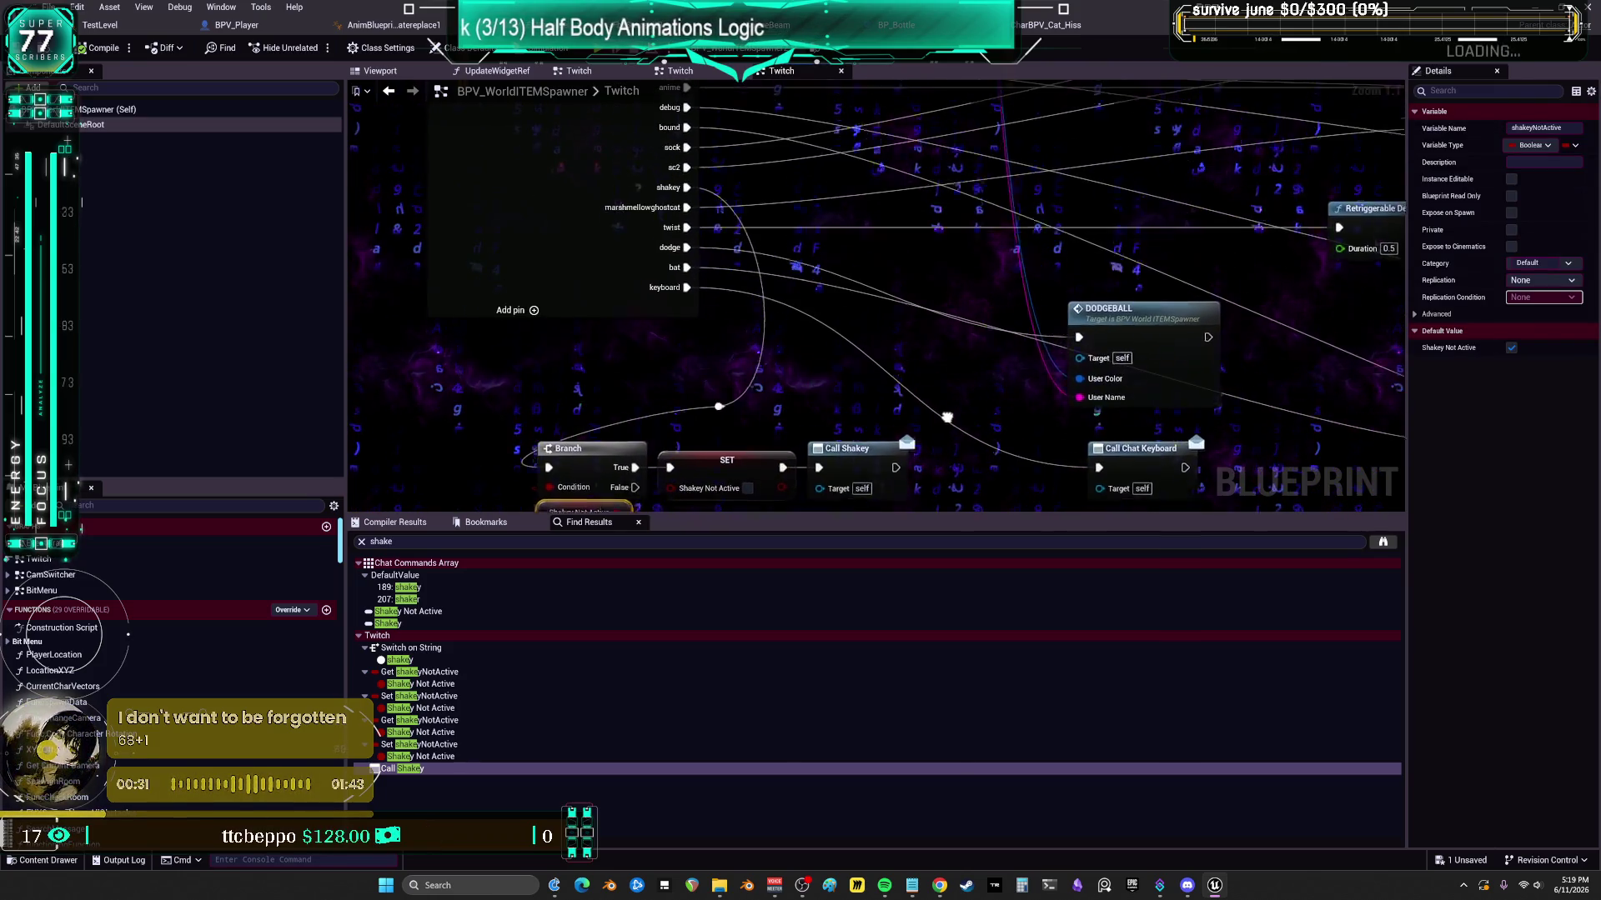
{"action": "left_click_drag", "start_coordinate": [808, 319], "coordinate": [802, 265]}
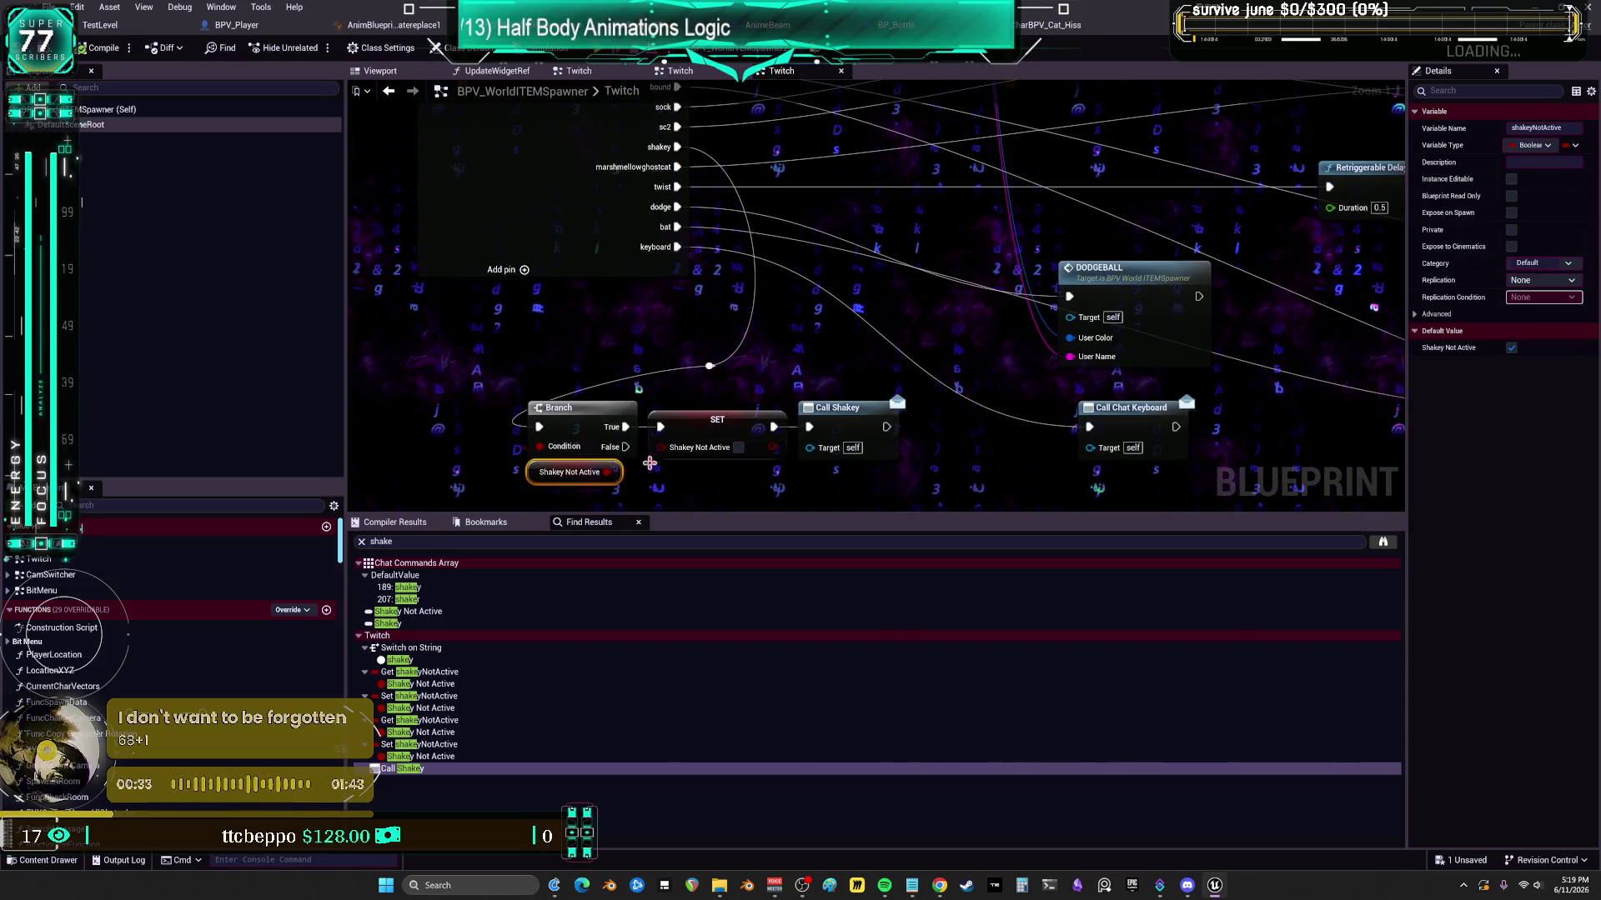
{"action": "left_click", "coordinate": [766, 363]}
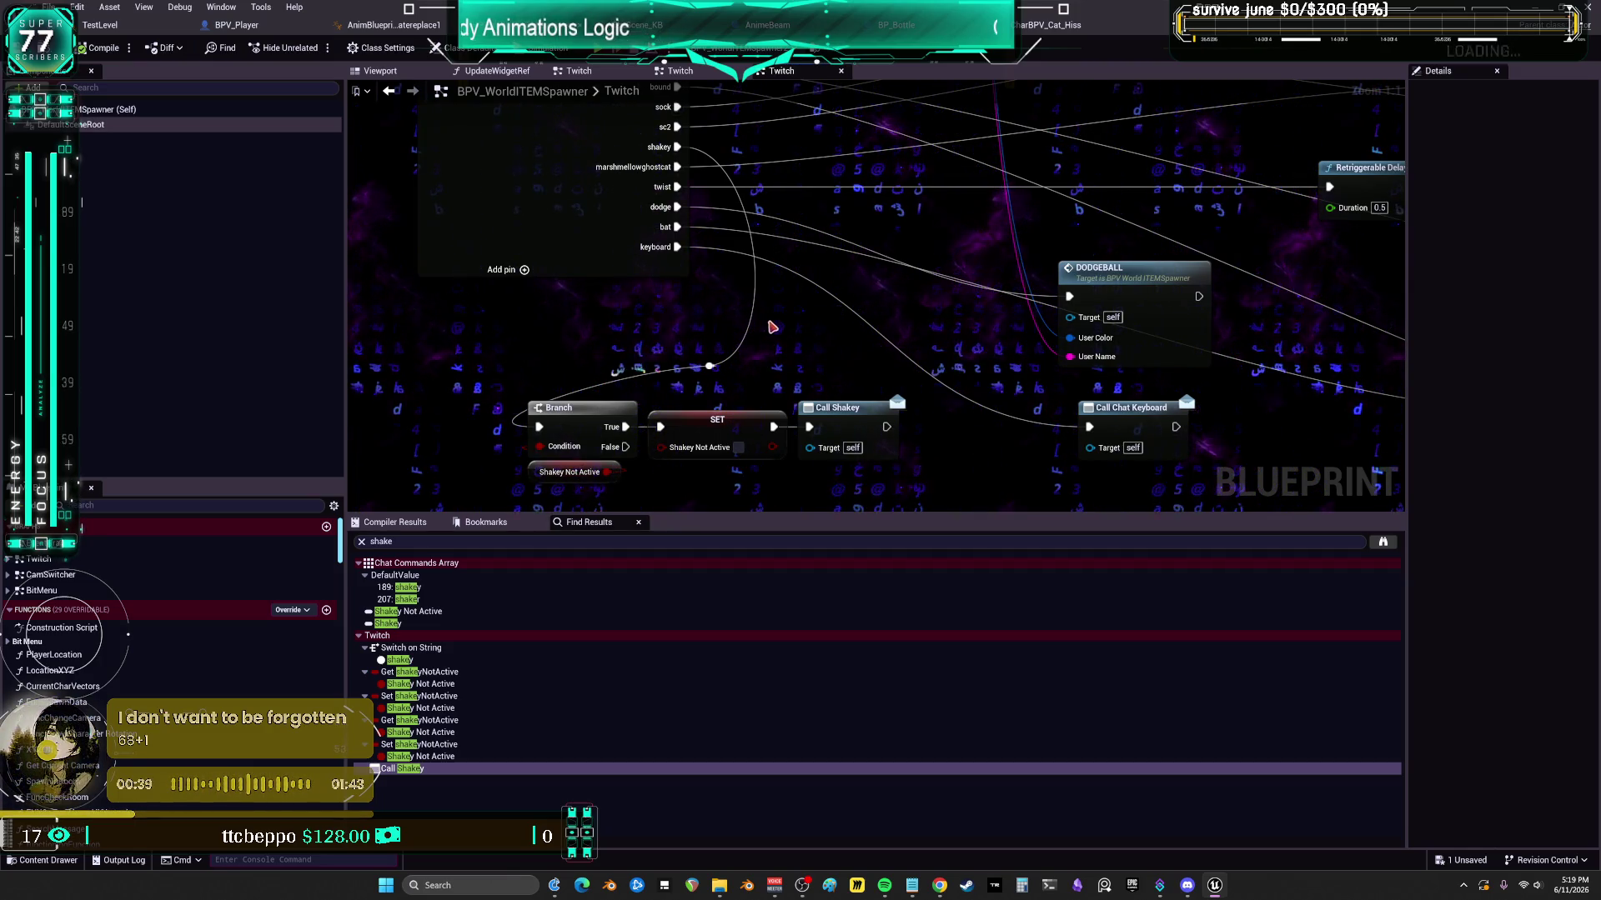
- Select the Branch, SET, Call Shakey and Shakey Not Active nodes together
{"action": "scroll", "coordinate": [574, 315], "scroll_direction": "down", "scroll_amount": 4}
{"action": "left_click_drag", "start_coordinate": [634, 393], "coordinate": [841, 454]}
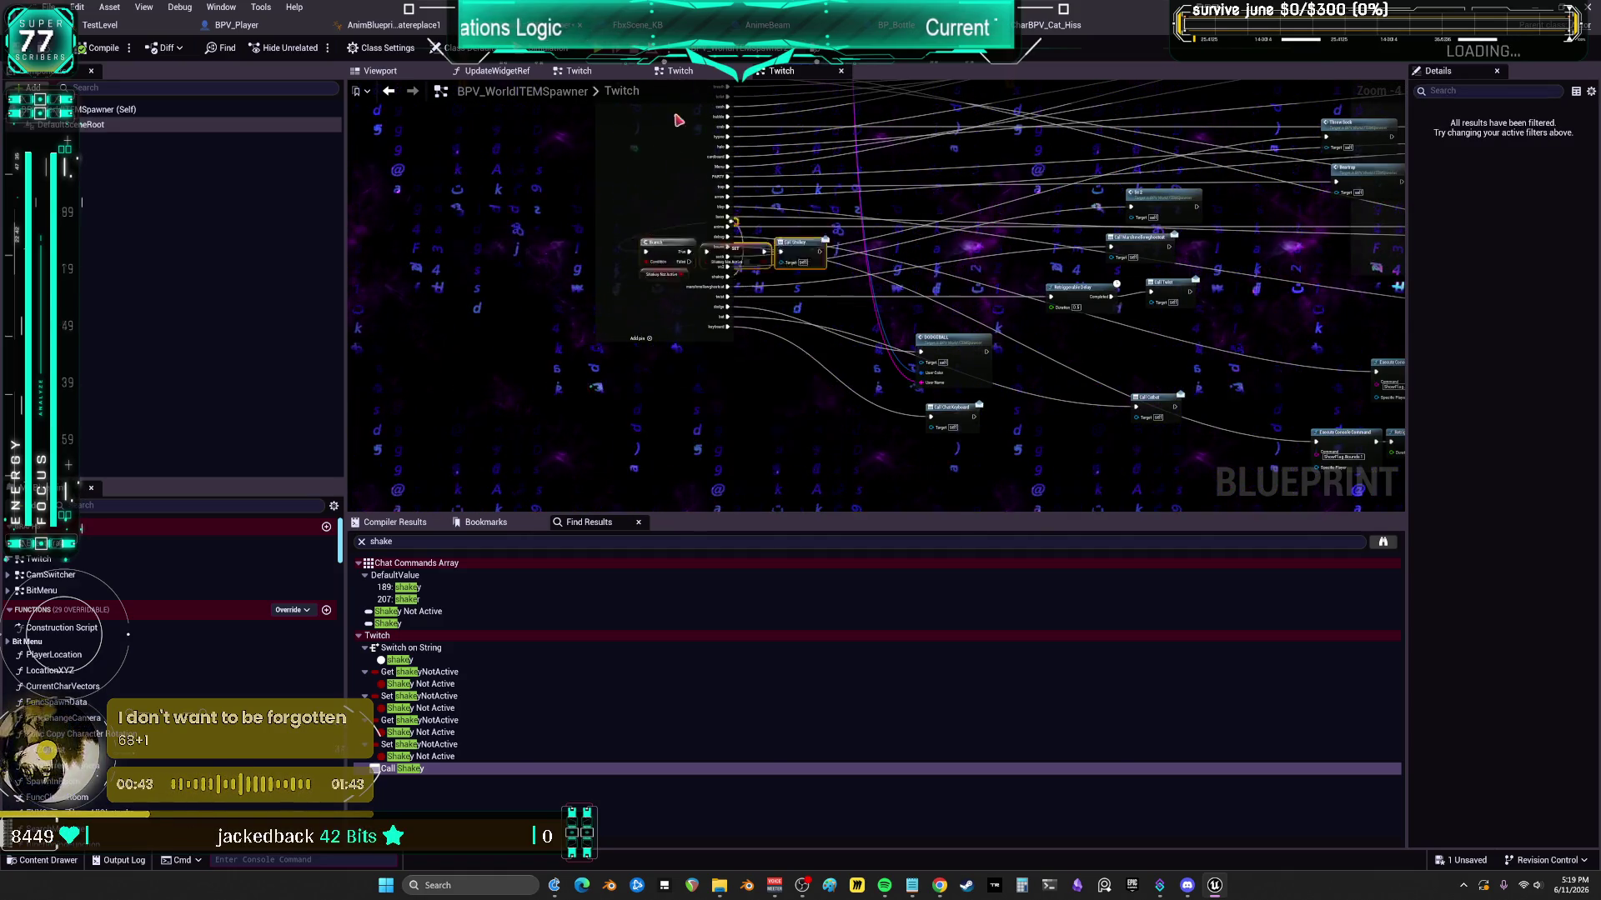
{"action": "scroll", "coordinate": [917, 462], "scroll_direction": "down", "scroll_amount": 5}
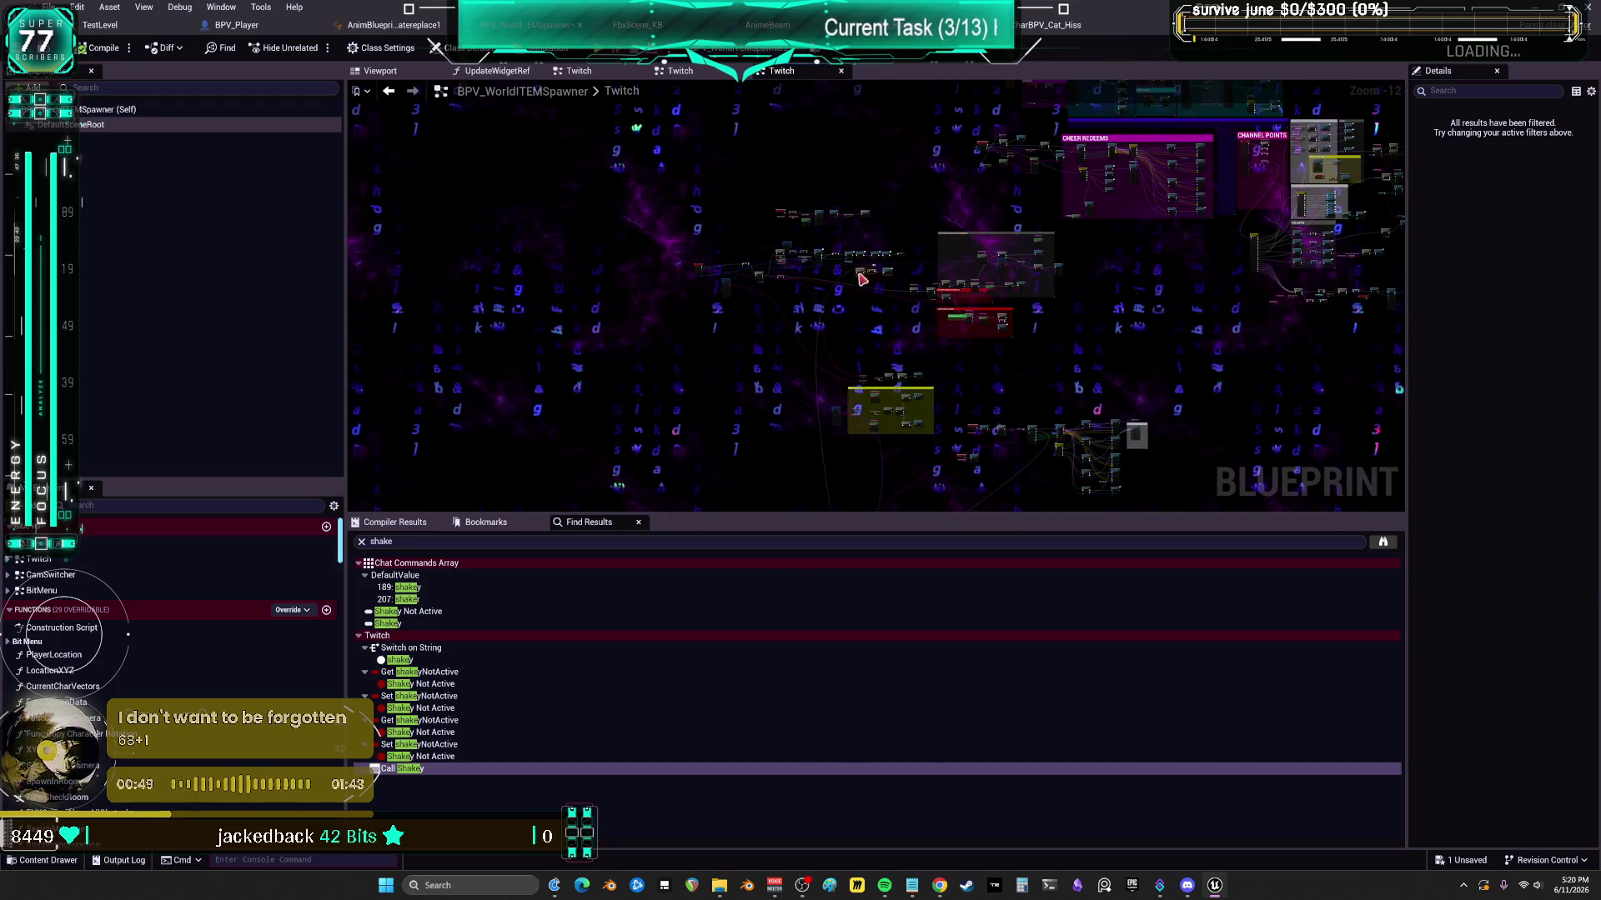
{"action": "scroll", "coordinate": [838, 284], "scroll_direction": "up", "scroll_amount": 10}
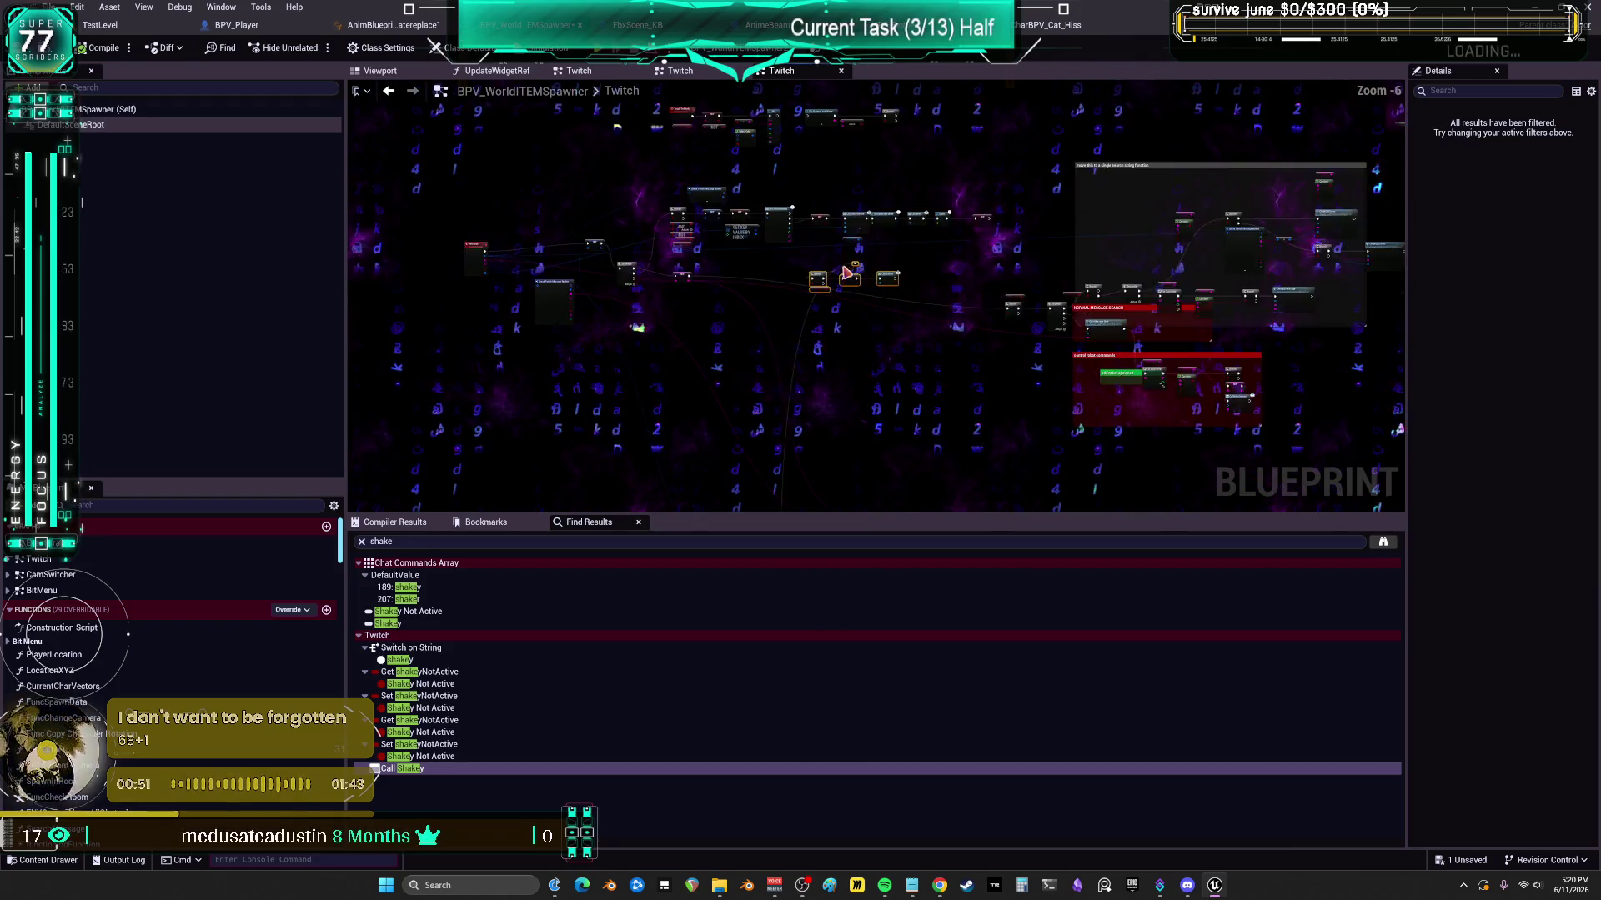
- Move the Twitch Message Body setter lower and inspect Shakey Not Active, which defaults to true
{"action": "left_click_drag", "start_coordinate": [890, 332], "coordinate": [879, 352]}
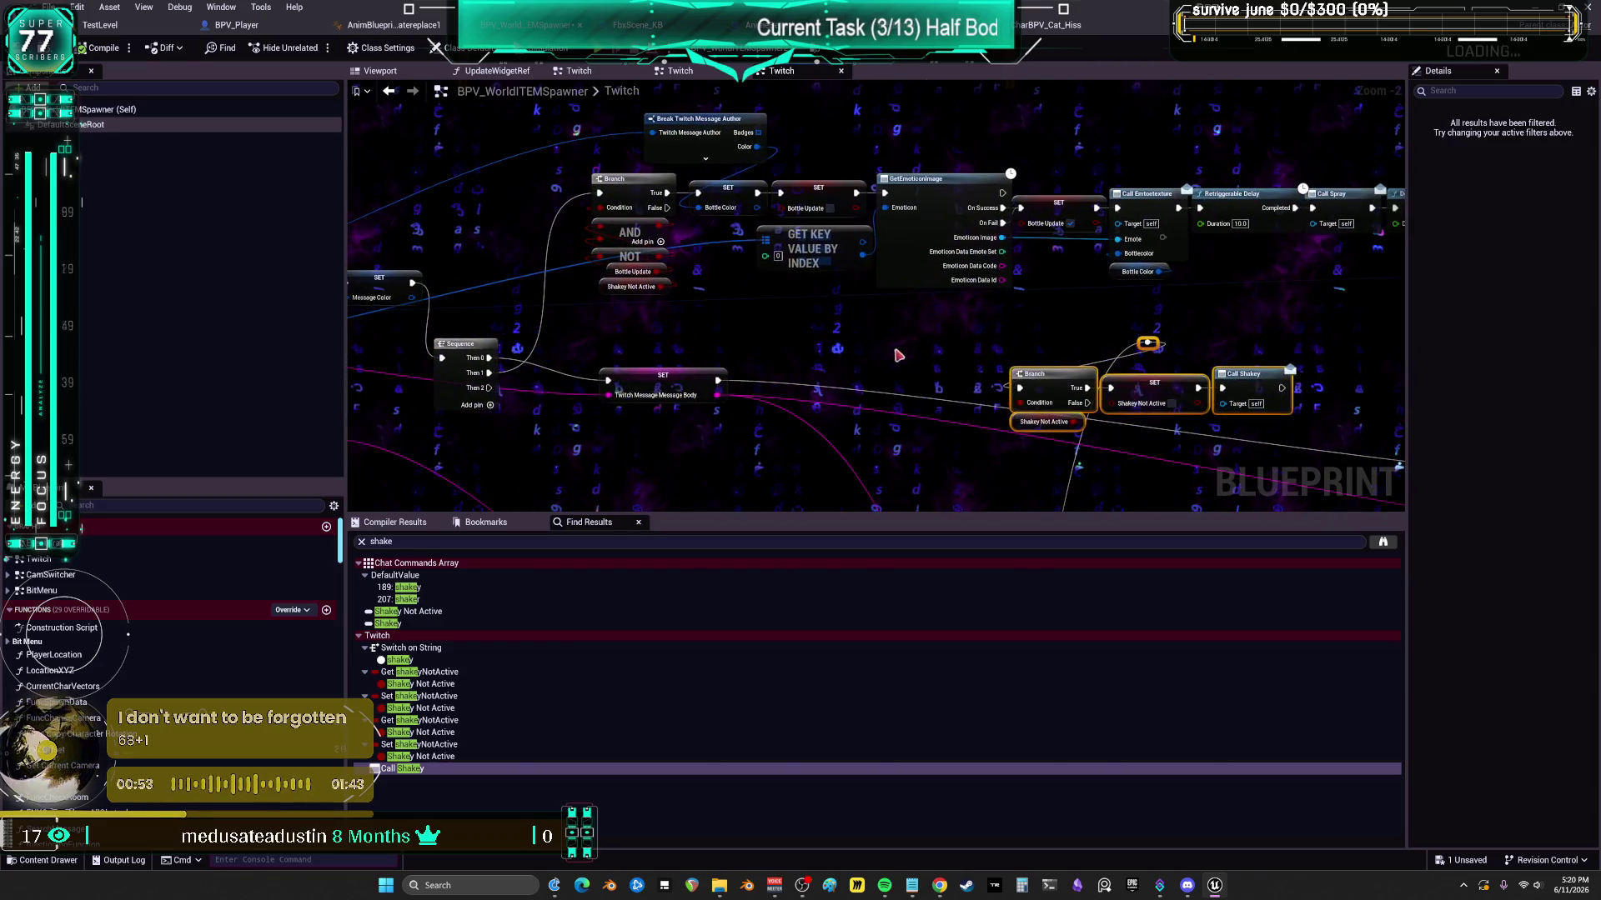
{"action": "mouse_move", "coordinate": [677, 401]}
{"action": "left_mouse_down"}
{"action": "mouse_move", "coordinate": [677, 439]}
{"action": "mouse_move", "coordinate": [891, 364]}
{"action": "left_mouse_up"}
{"action": "mouse_move", "coordinate": [1140, 321]}
{"action": "left_mouse_down"}
{"action": "mouse_move", "coordinate": [970, 358]}
{"action": "mouse_move", "coordinate": [794, 354]}
{"action": "left_mouse_up"}
{"action": "mouse_move", "coordinate": [1127, 419]}
{"action": "left_mouse_down"}
{"action": "mouse_move", "coordinate": [869, 424]}
{"action": "mouse_move", "coordinate": [1016, 409]}
{"action": "left_mouse_up"}
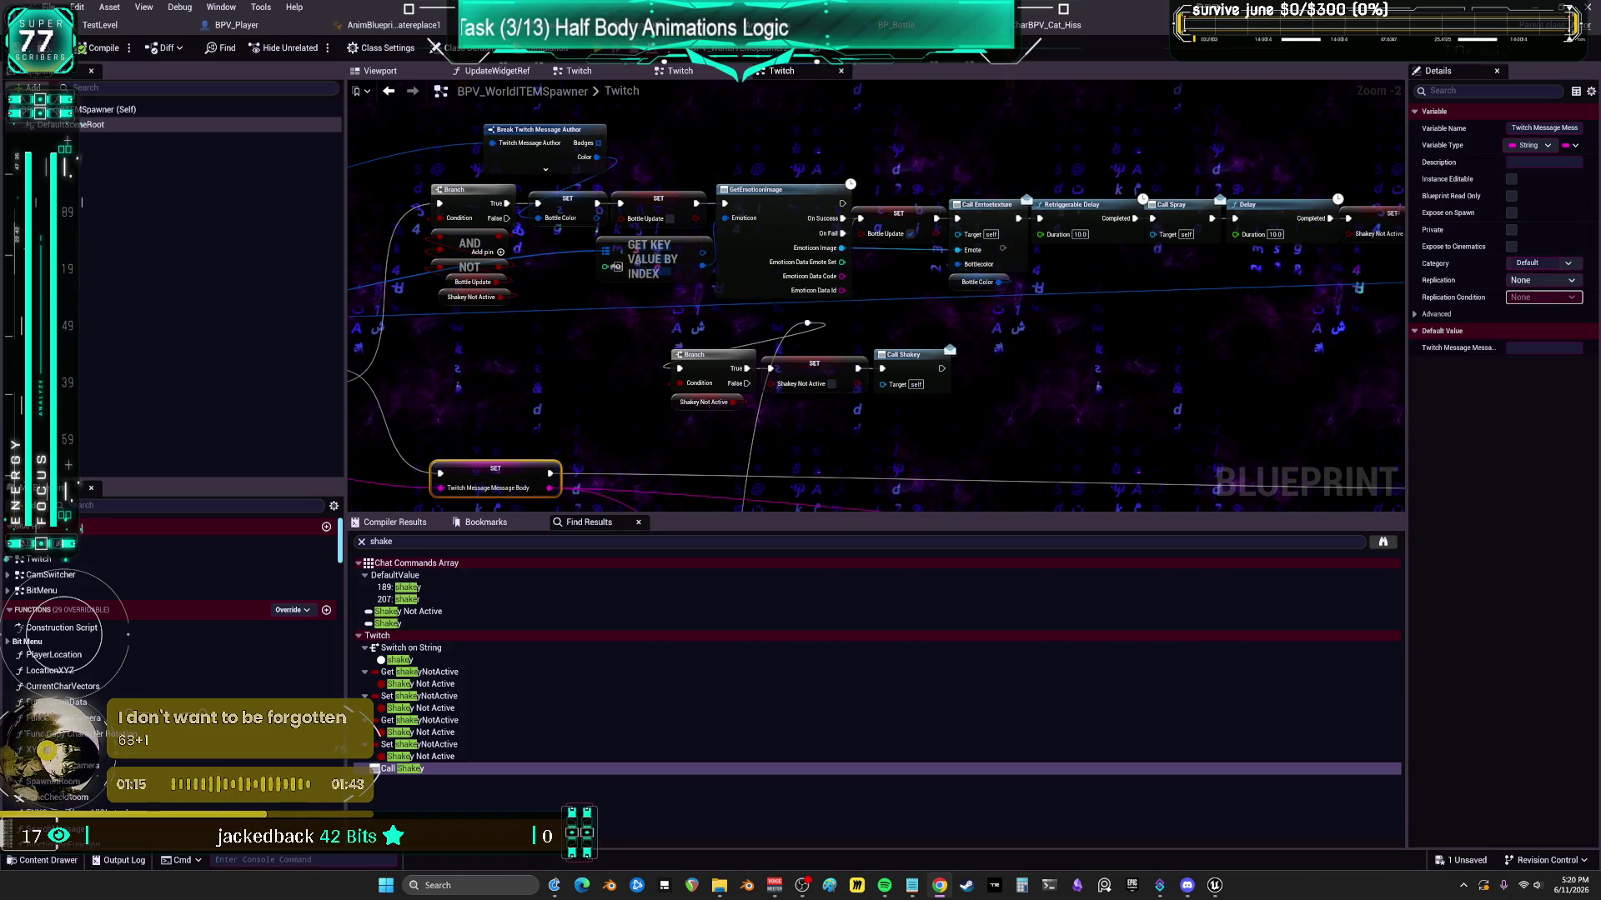
{"action": "left_click", "coordinate": [688, 403]}
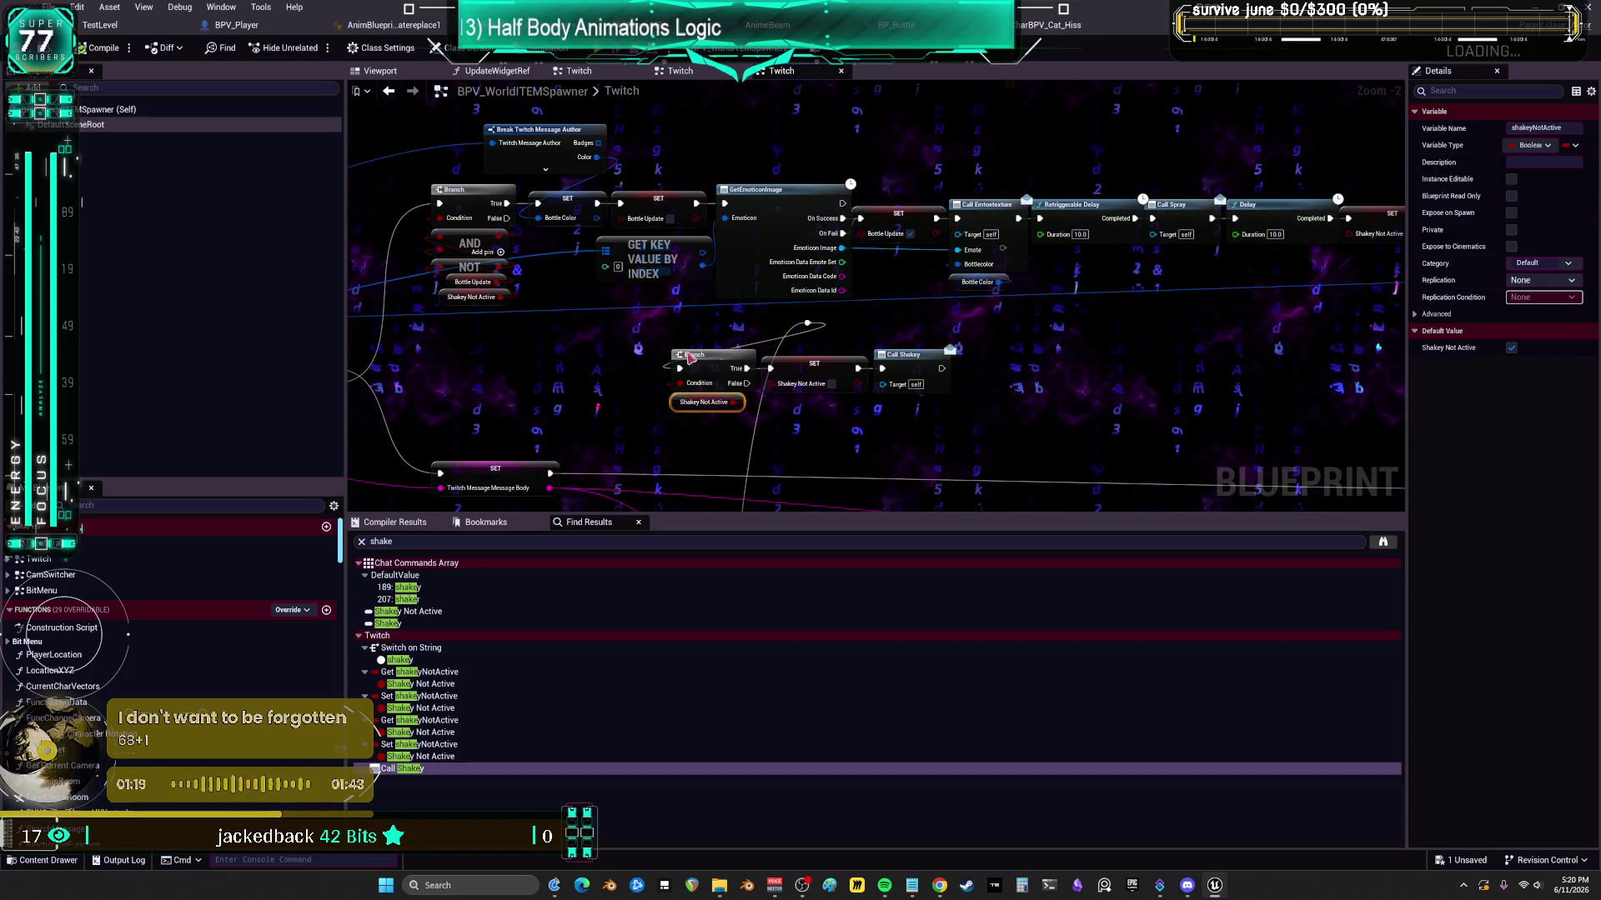
{"action": "mouse_move", "coordinate": [782, 392]}
{"action": "left_mouse_down"}
{"action": "mouse_move", "coordinate": [813, 343]}
{"action": "mouse_move", "coordinate": [1018, 350]}
{"action": "left_mouse_up"}
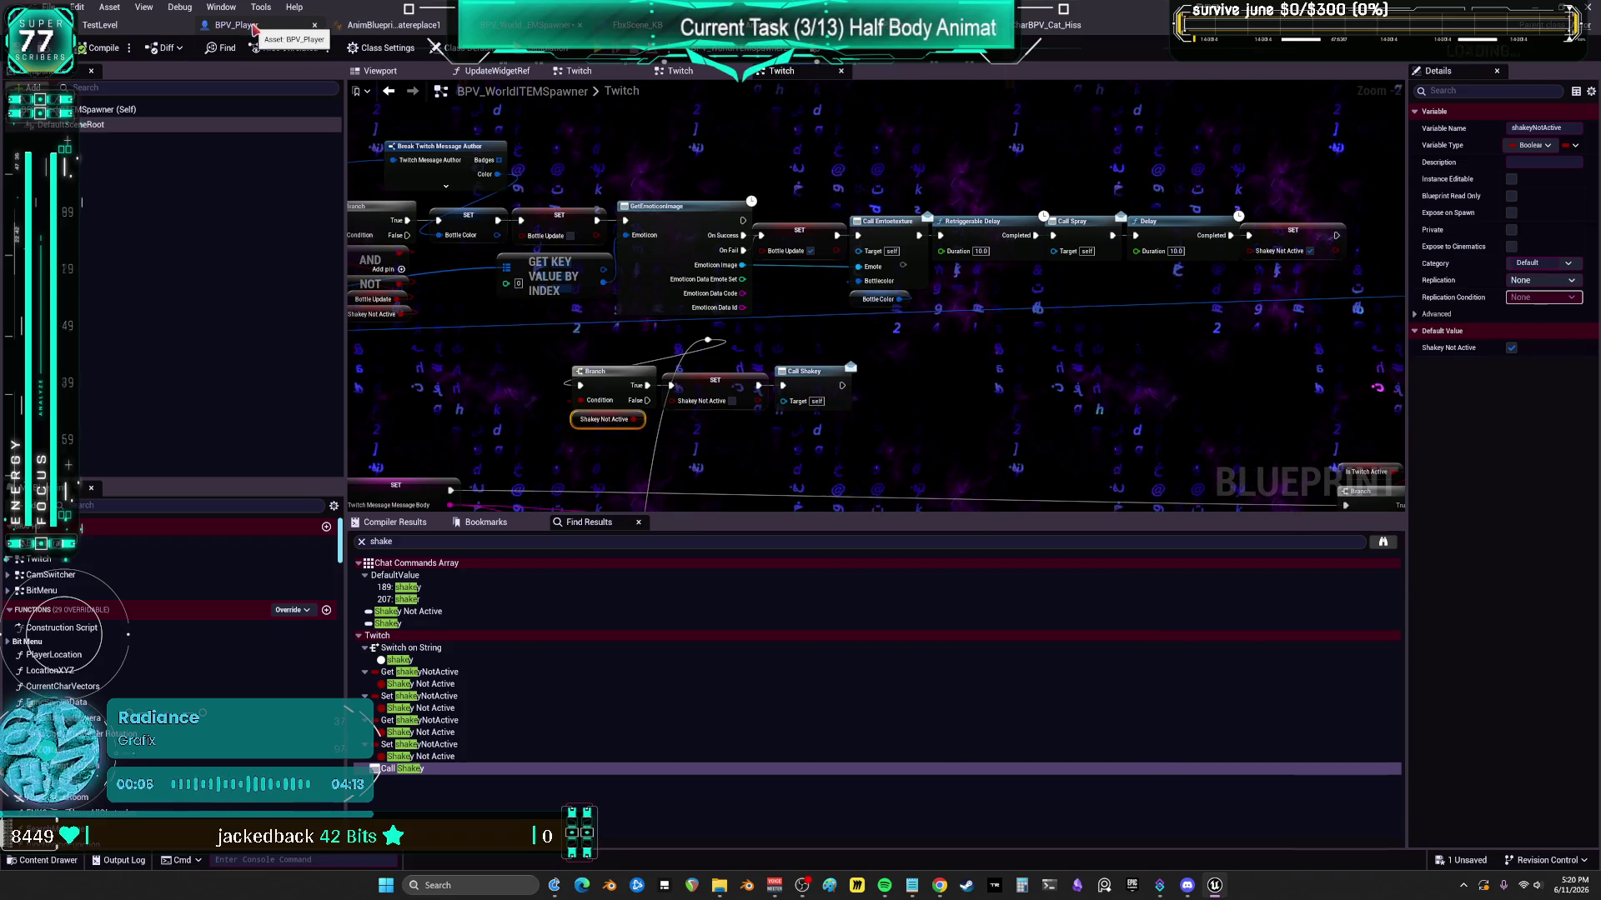
- Copy the ==, NOT and AND check nodes from BPV_Player's CanDoUniqueAnimation? function into the Twitch graph
{"action": "left_click", "coordinate": [253, 30]}
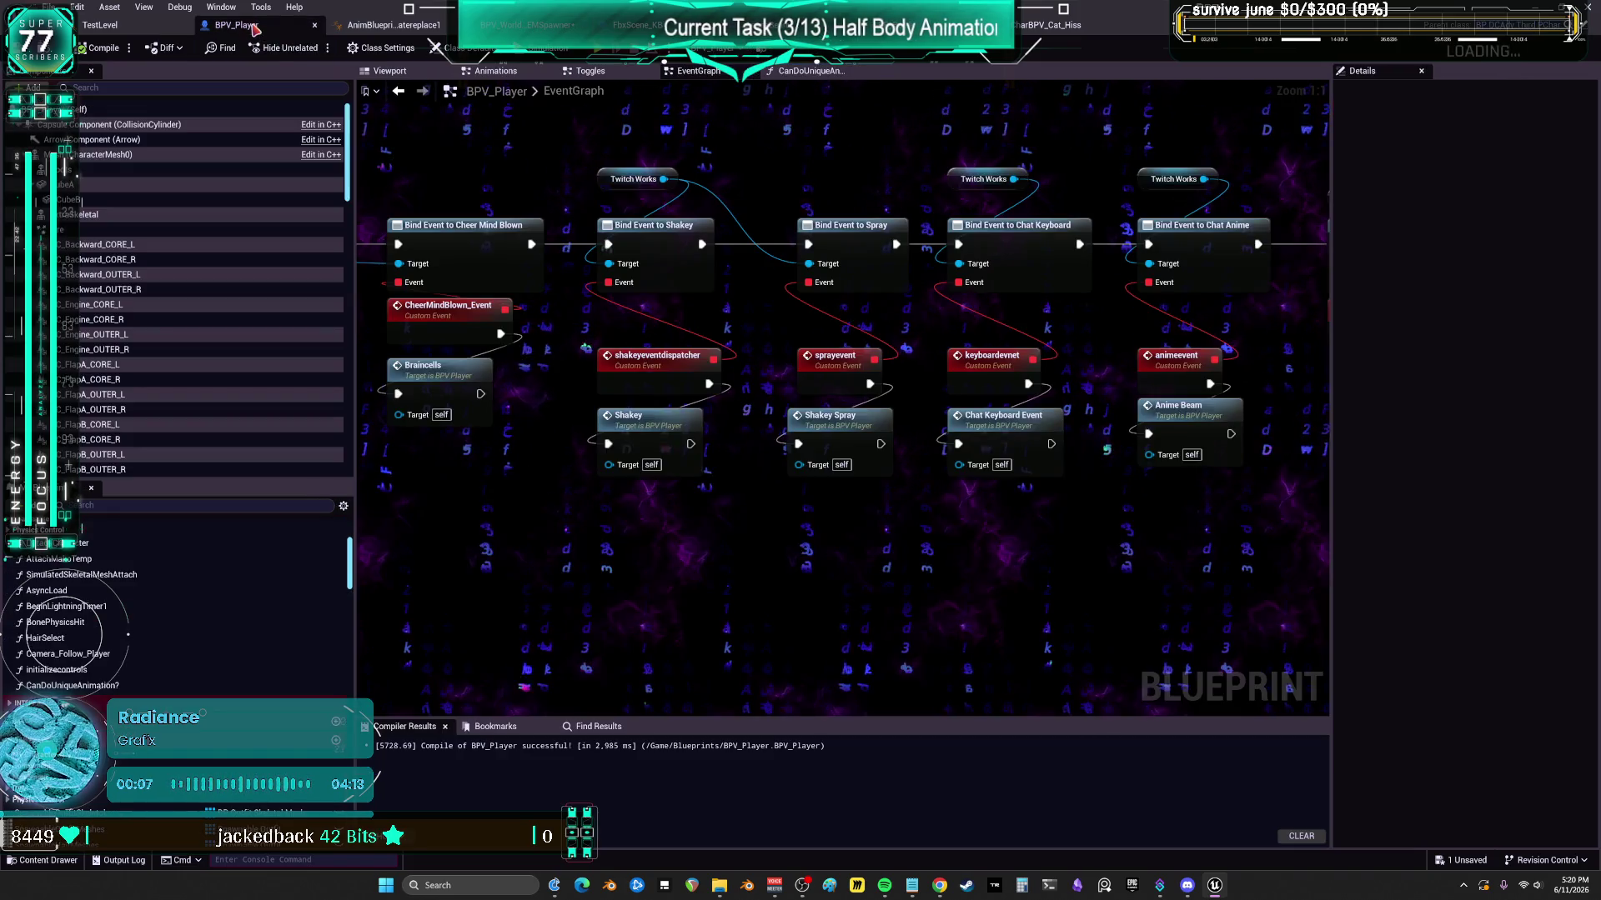
{"action": "double_click", "coordinate": [667, 415]}
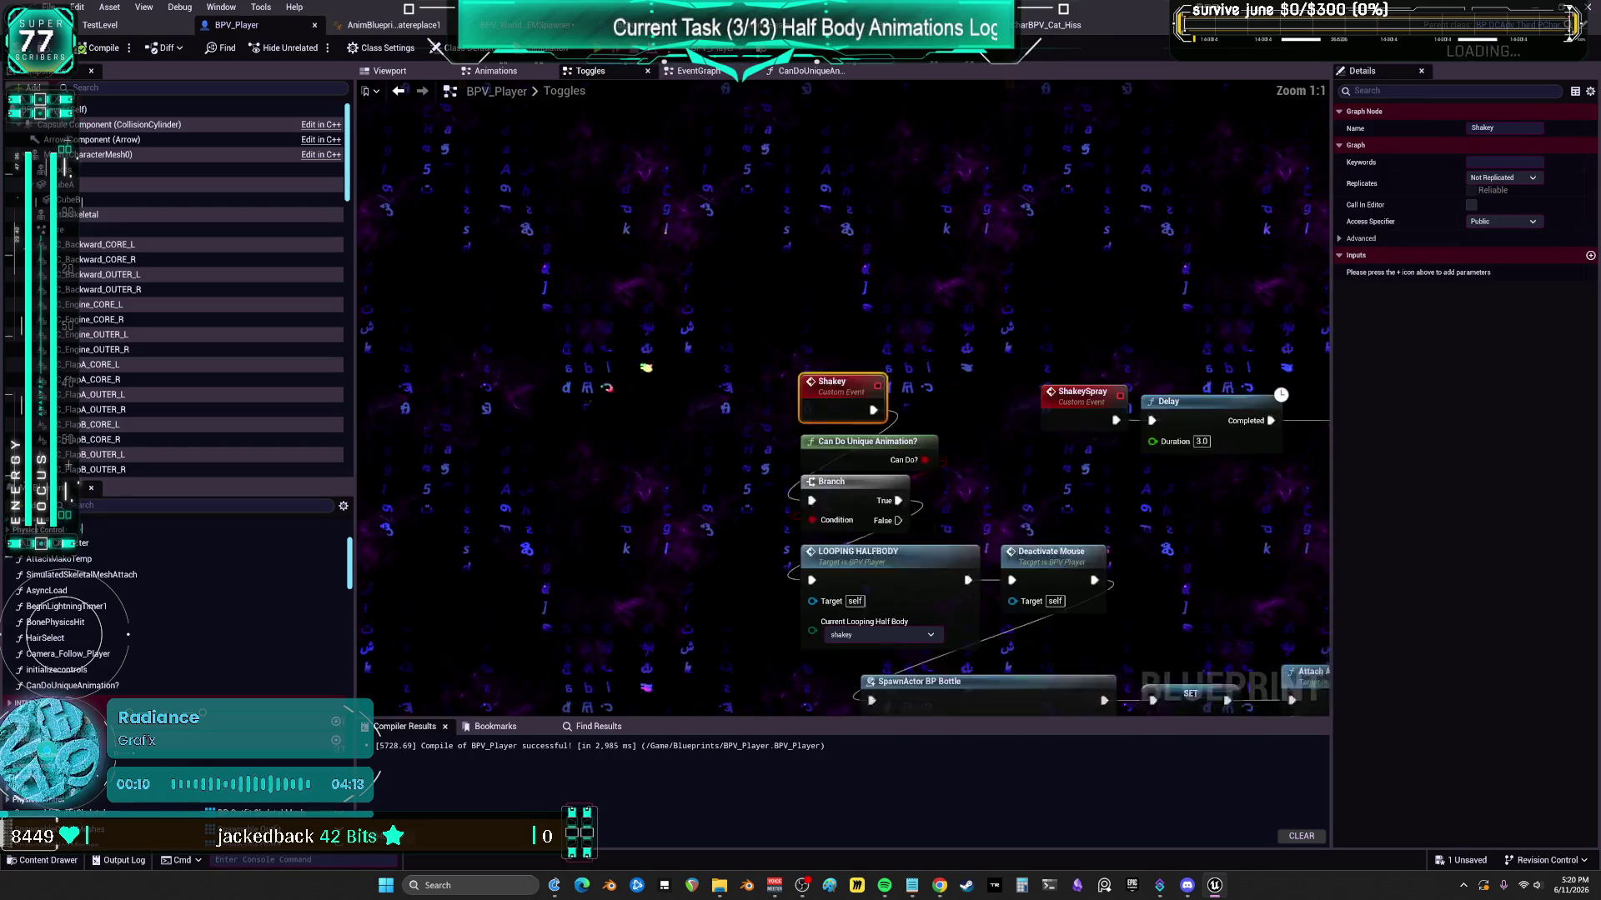
{"action": "double_click", "coordinate": [846, 388]}
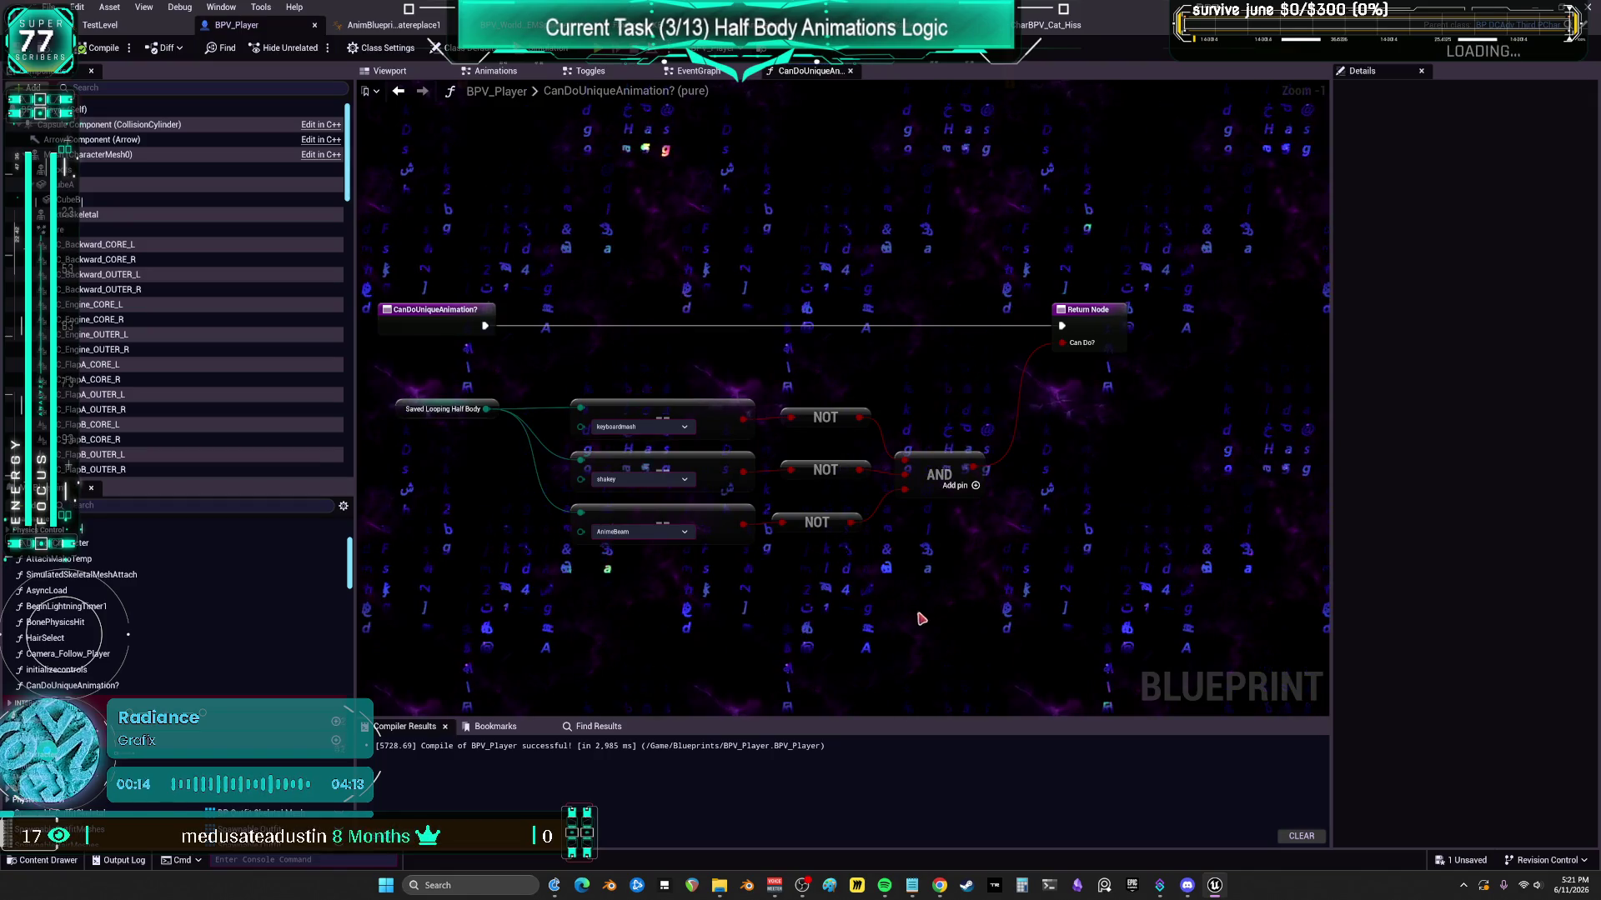
{"action": "mouse_move", "coordinate": [955, 619]}
{"action": "left_mouse_down"}
{"action": "mouse_move", "coordinate": [657, 477]}
{"action": "mouse_move", "coordinate": [558, 367]}
{"action": "left_mouse_up"}
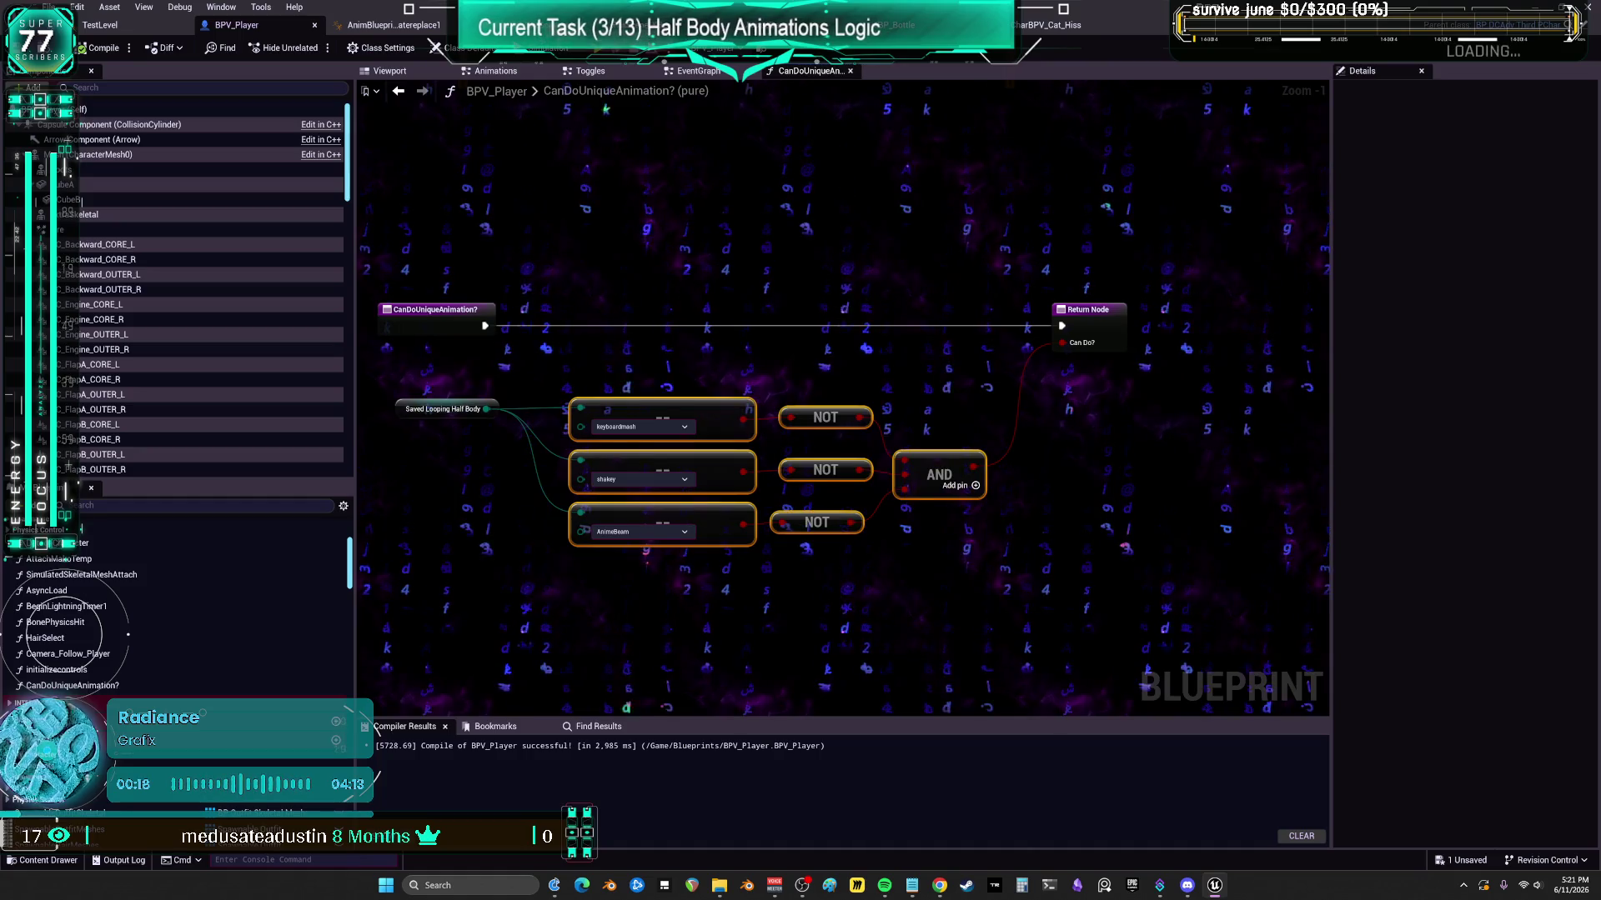
{"action": "key", "text": "ctrl+Tab"}
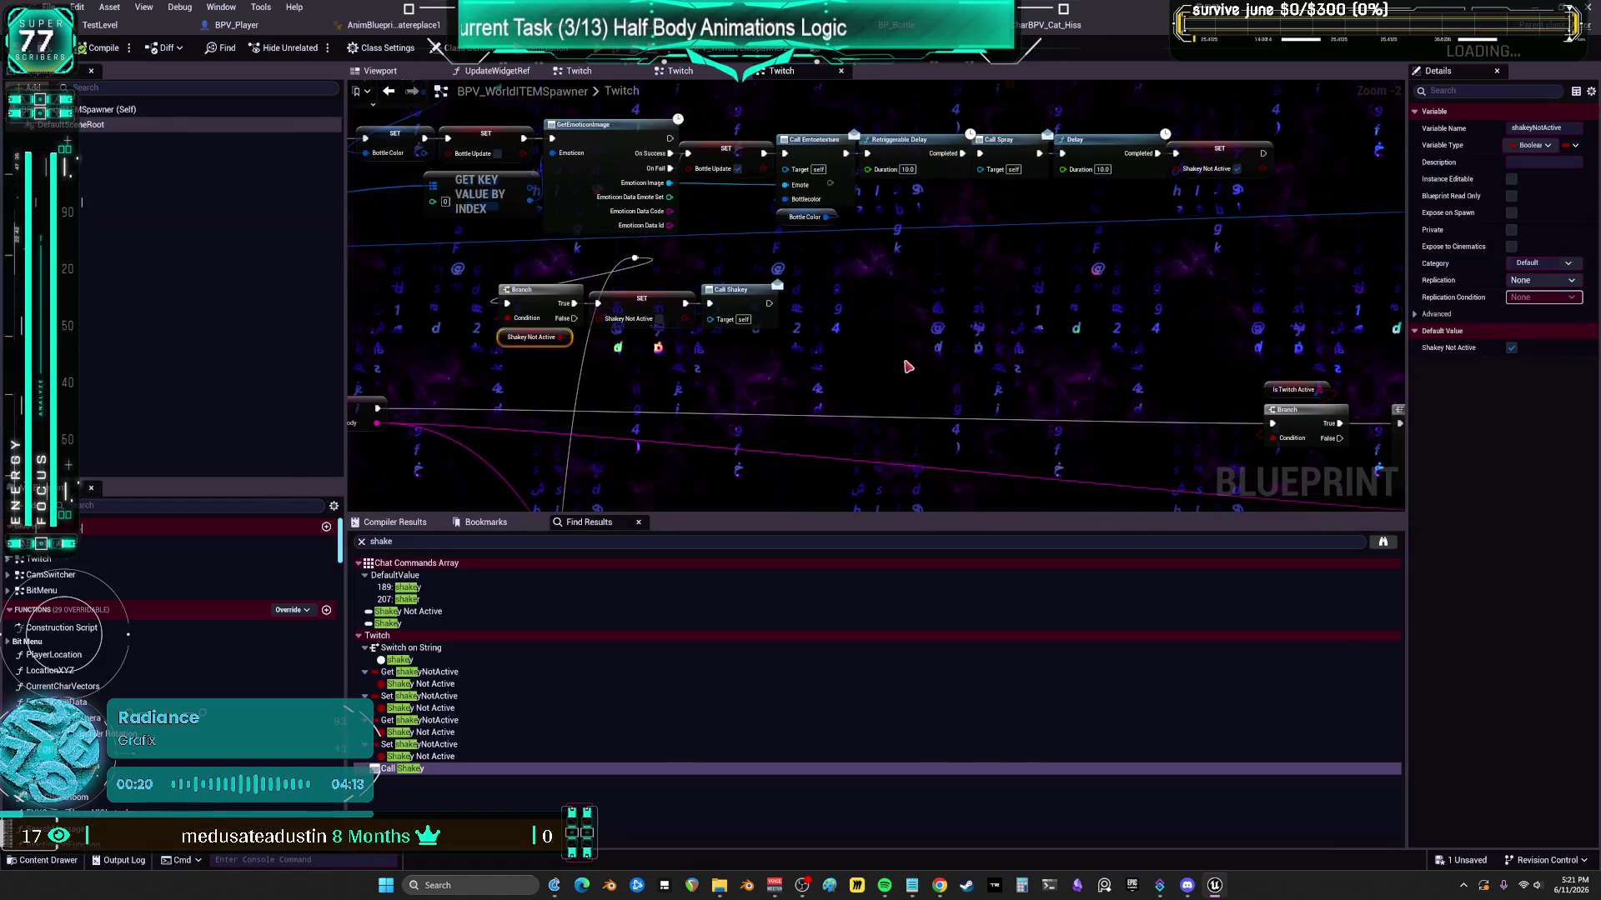
- Paste the three ==, three NOT and AND nodes into the Twitch graph and shift them down-left
{"action": "key", "text": "ctrl+v"}
{"action": "left_click_drag", "start_coordinate": [834, 314], "coordinate": [841, 352]}
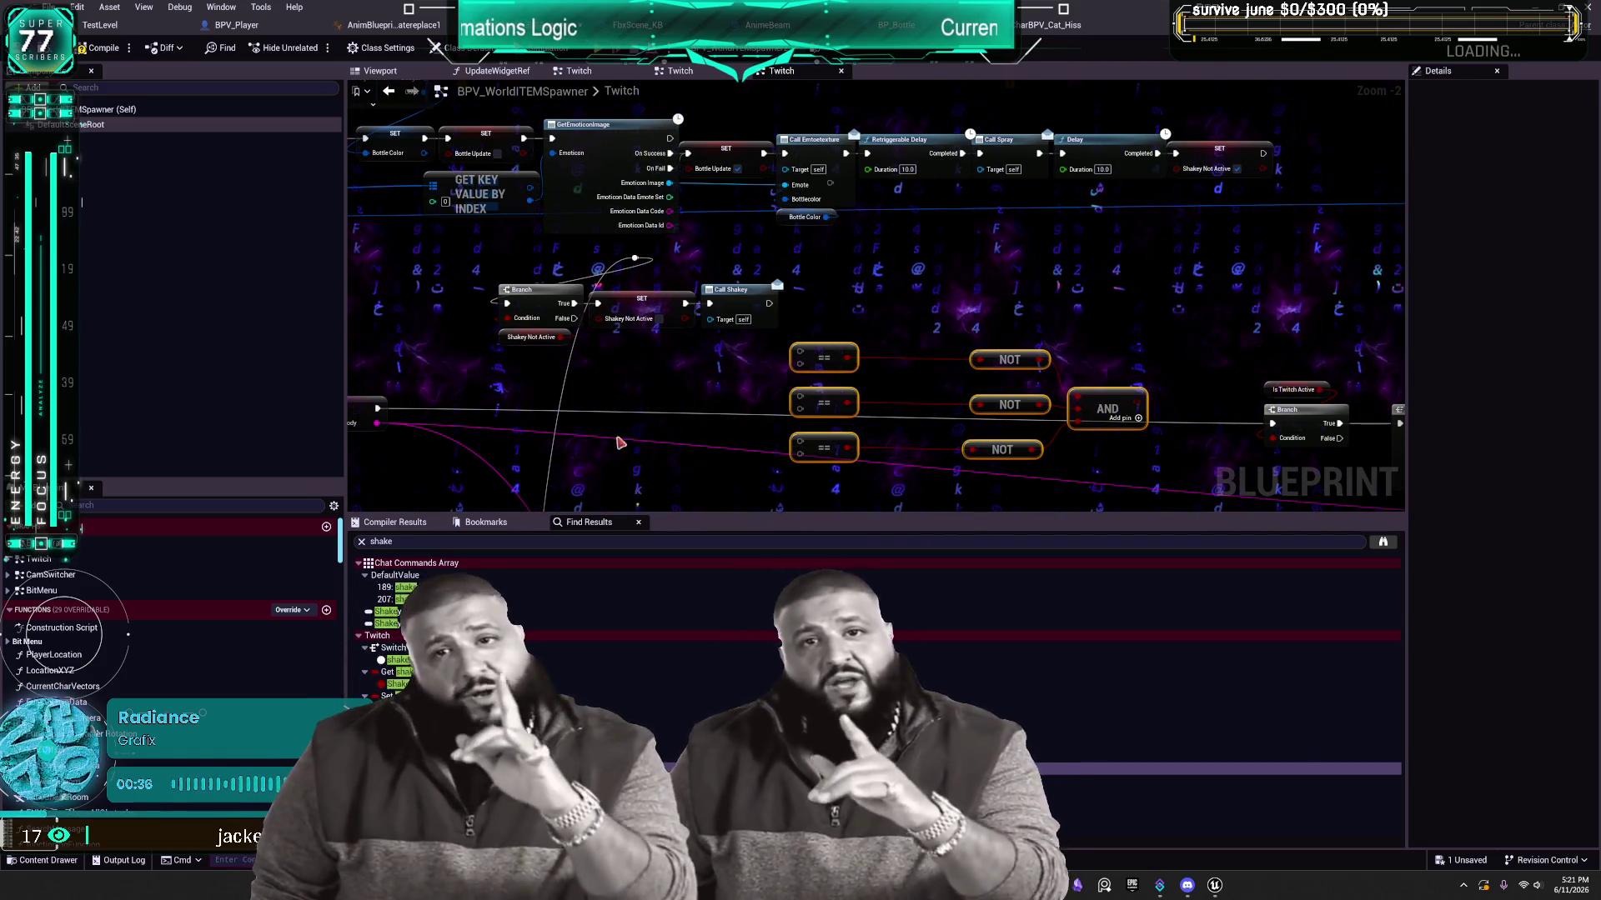
{"action": "right_click", "coordinate": [692, 388]}
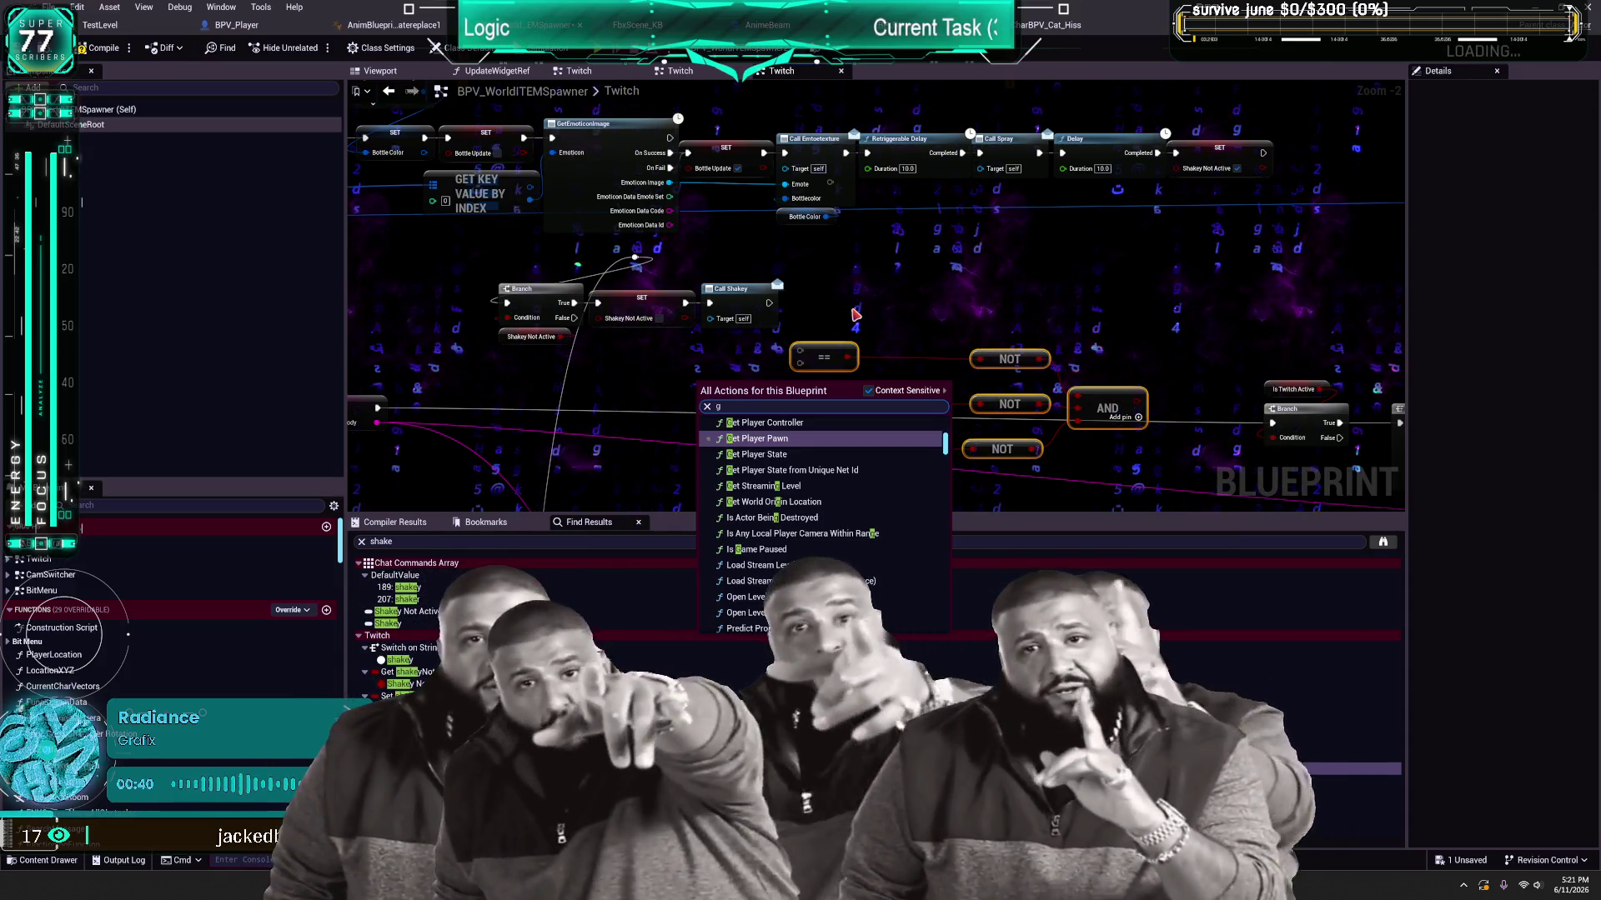
{"action": "left_click", "coordinate": [920, 293]}
{"action": "left_click_drag", "start_coordinate": [784, 333], "coordinate": [1150, 467]}
{"action": "mouse_move", "coordinate": [834, 351]}
{"action": "left_mouse_down"}
{"action": "mouse_move", "coordinate": [677, 411]}
{"action": "mouse_move", "coordinate": [718, 328]}
{"action": "left_mouse_up"}
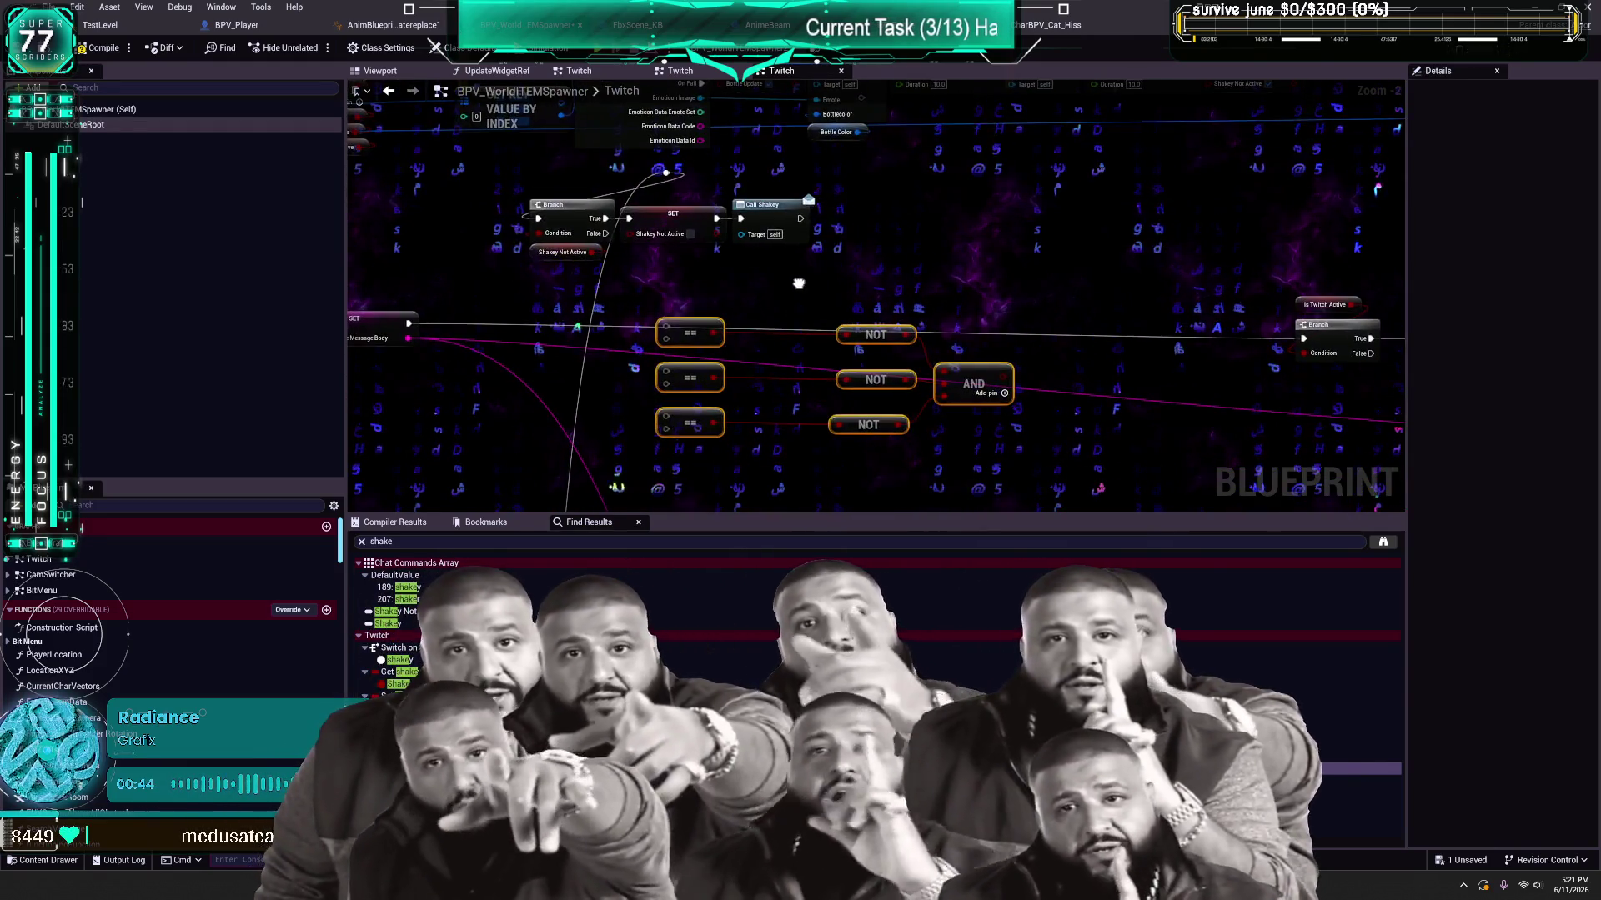
- Search the graph actions for 'is', then 'current', and browse the results
{"action": "scroll", "coordinate": [803, 282], "scroll_direction": "down", "scroll_amount": 6}
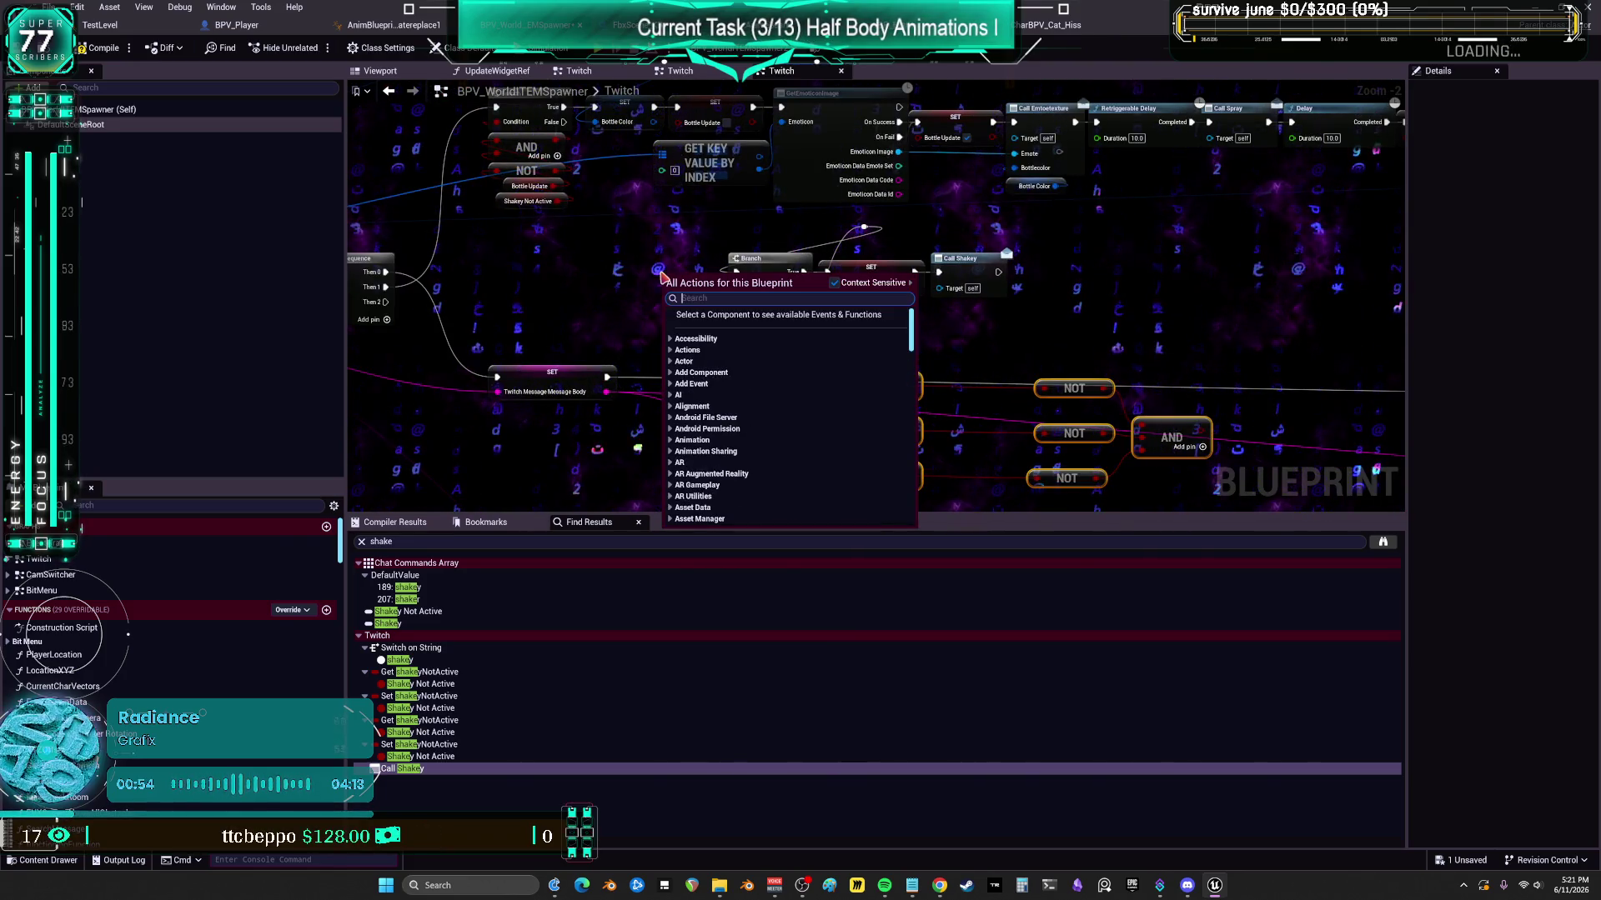
{"action": "scroll", "coordinate": [663, 278], "scroll_direction": "down", "scroll_amount": 15}
{"action": "type", "text": "is"}
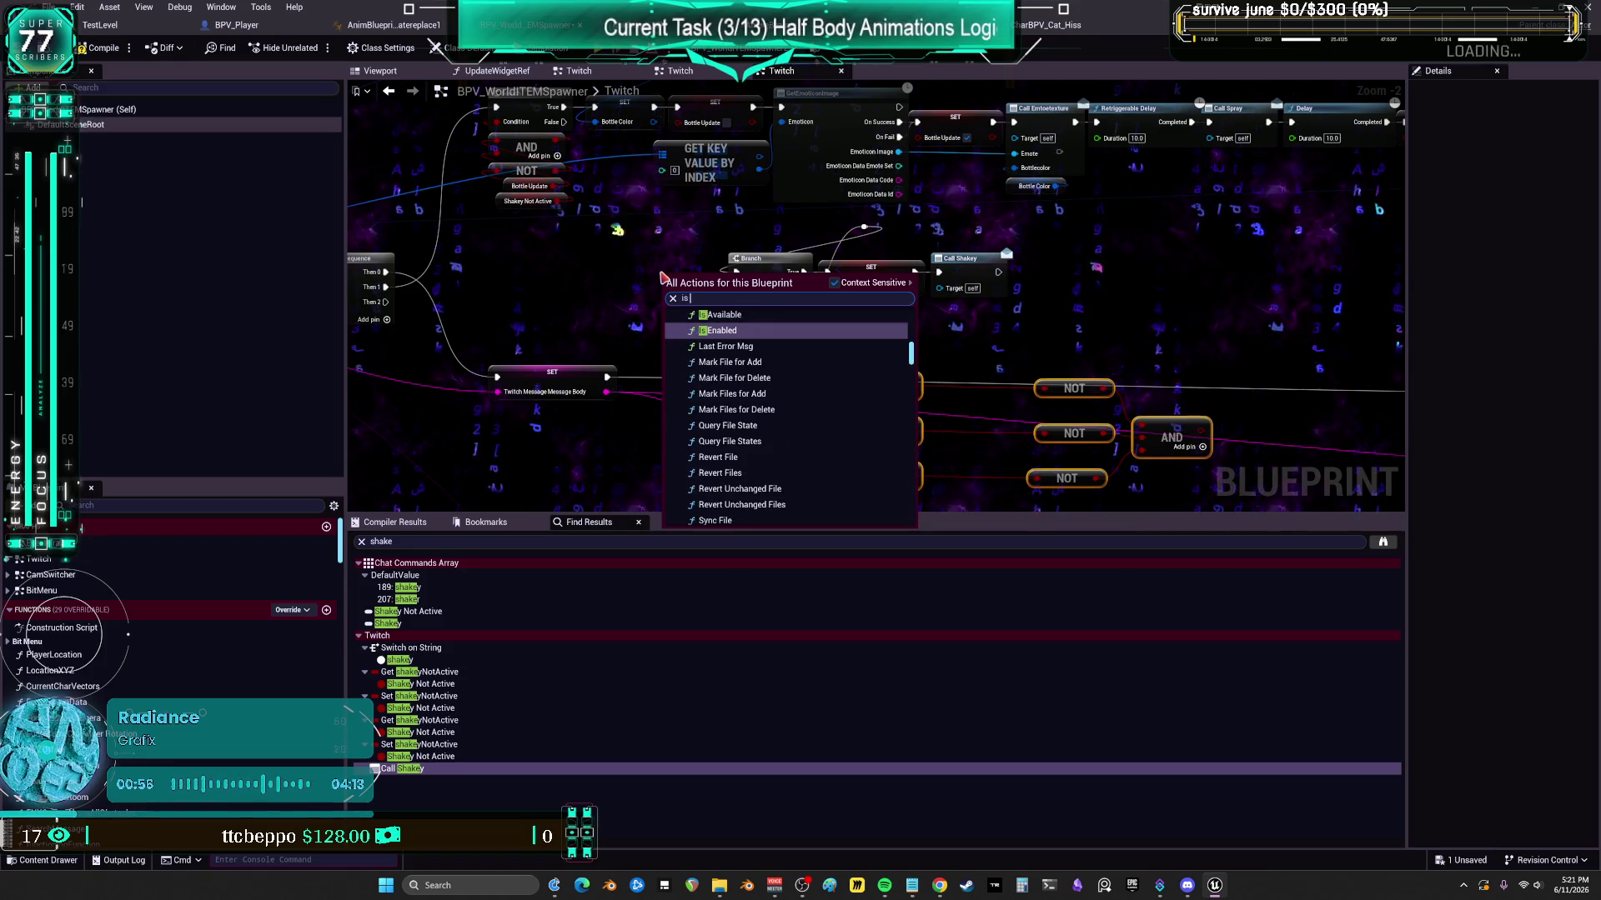
{"action": "key", "text": "BackSpace"}
{"action": "key", "text": "BackSpace"}
{"action": "type", "text": "current"}
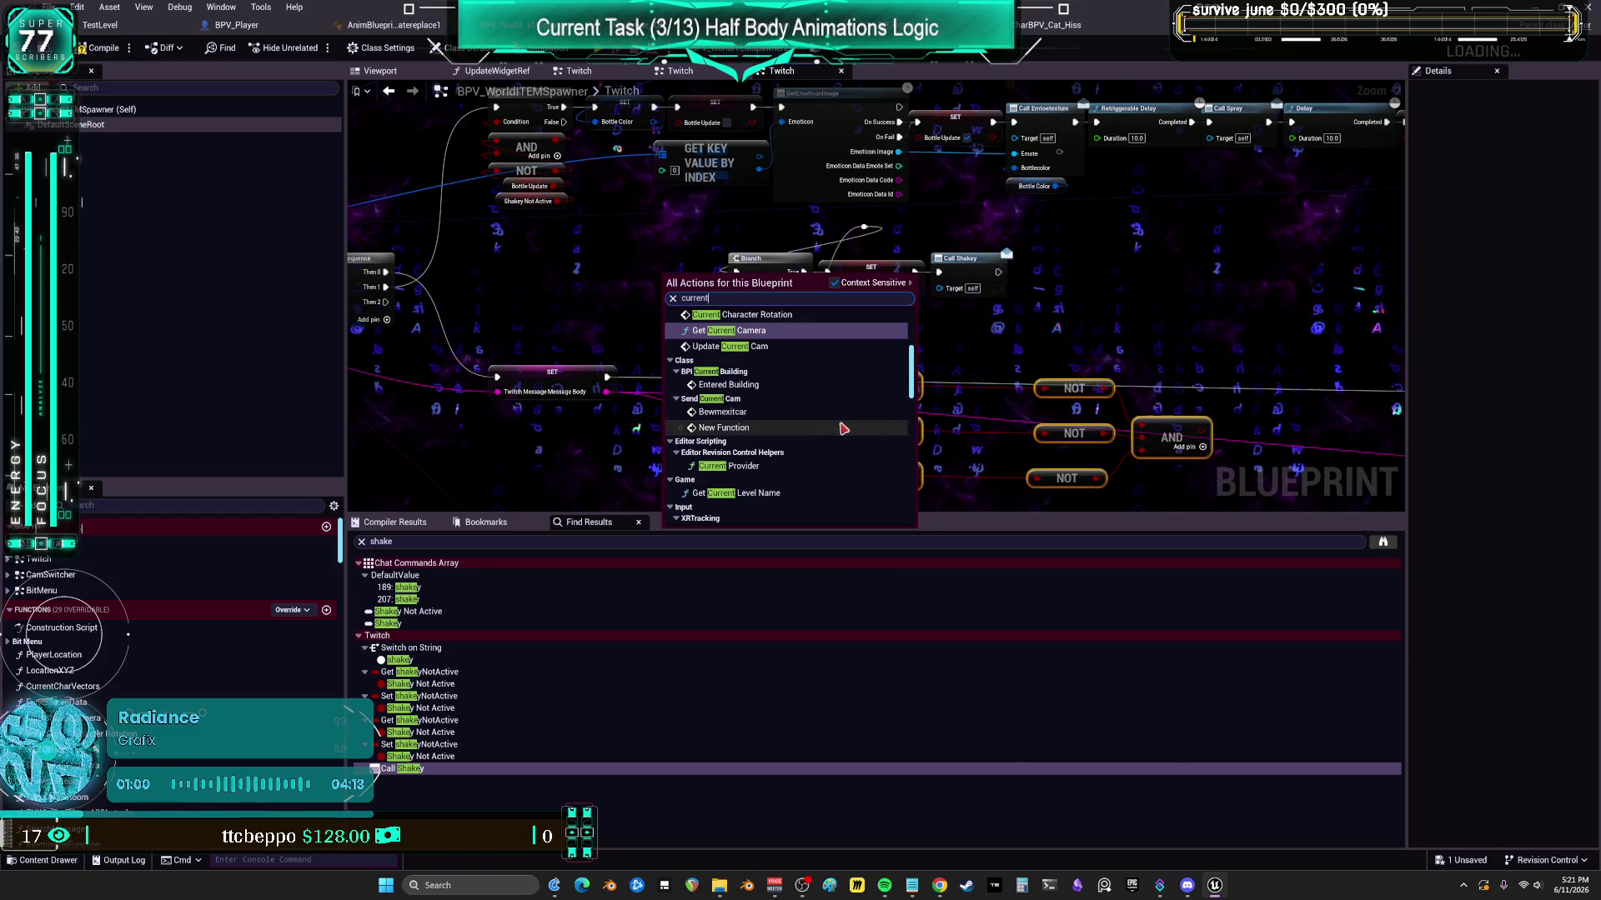
{"action": "scroll", "coordinate": [807, 424], "scroll_direction": "down", "scroll_amount": 3}
{"action": "scroll", "coordinate": [806, 423], "scroll_direction": "down", "scroll_amount": 10}
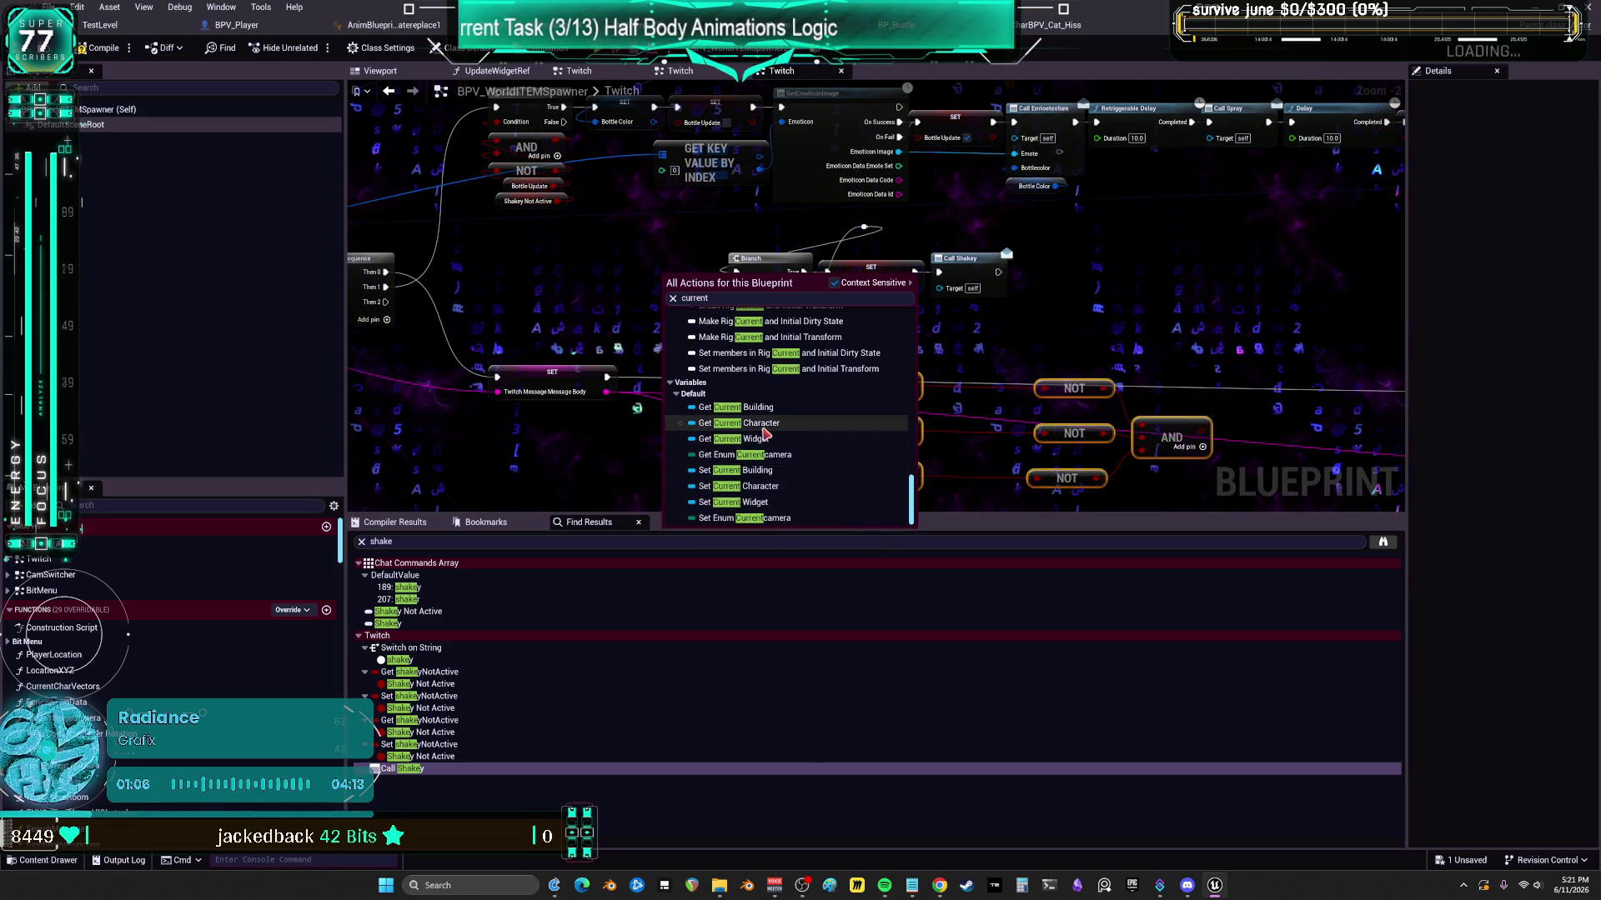
{"action": "scroll", "coordinate": [164, 791], "scroll_direction": "down", "scroll_amount": 2}
{"action": "scroll", "coordinate": [165, 791], "scroll_direction": "down", "scroll_amount": 5}
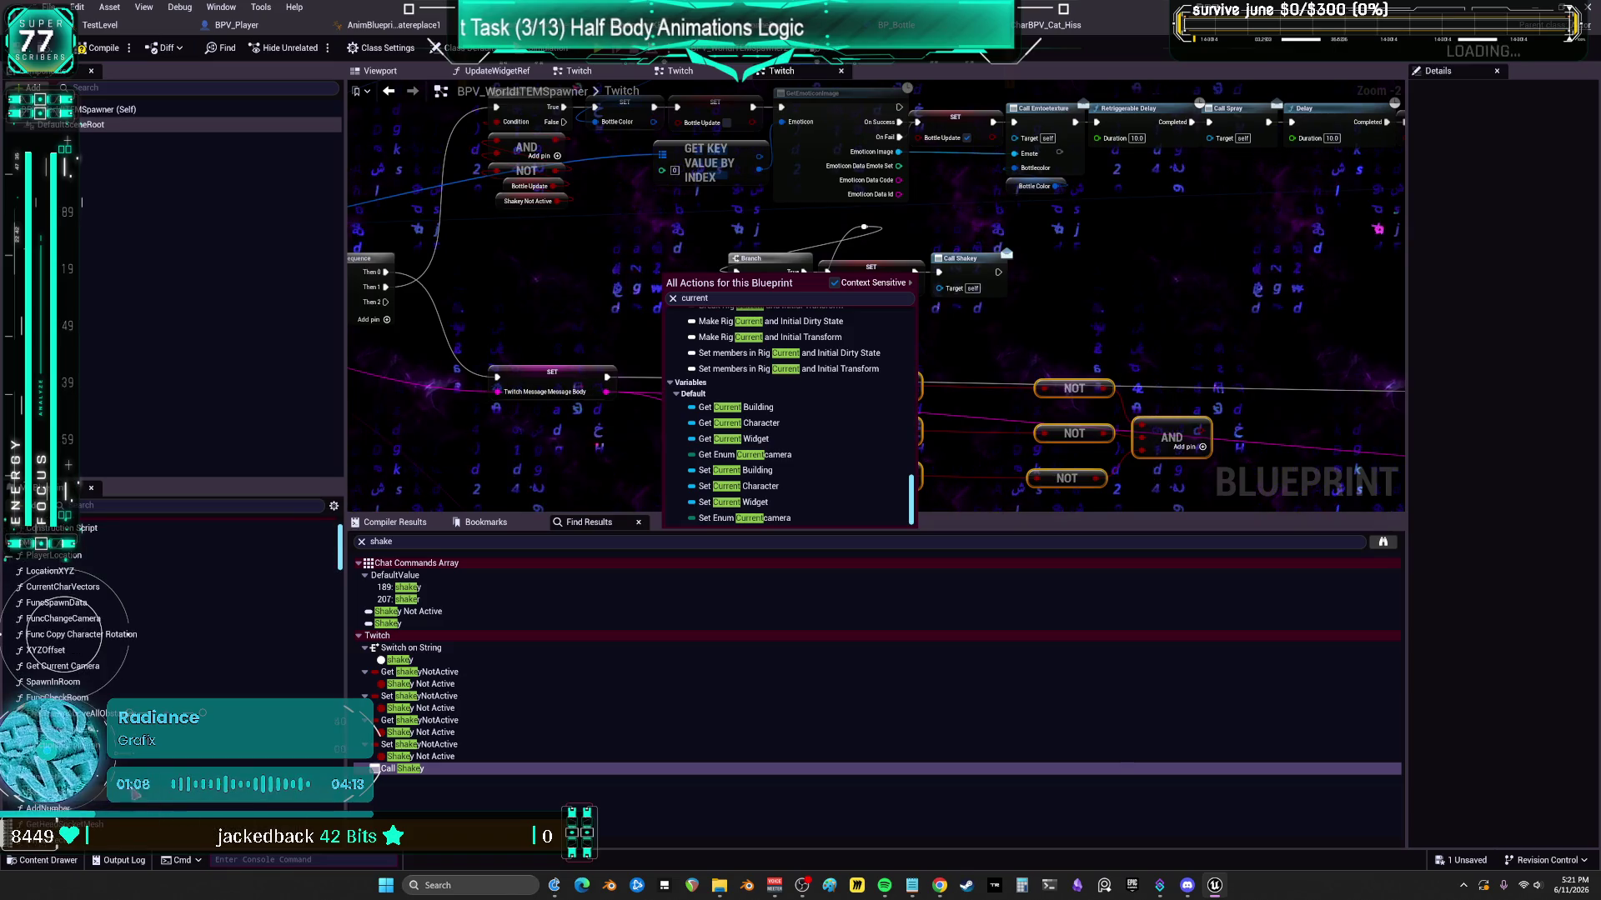
{"action": "scroll", "coordinate": [141, 761], "scroll_direction": "down", "scroll_amount": 5}
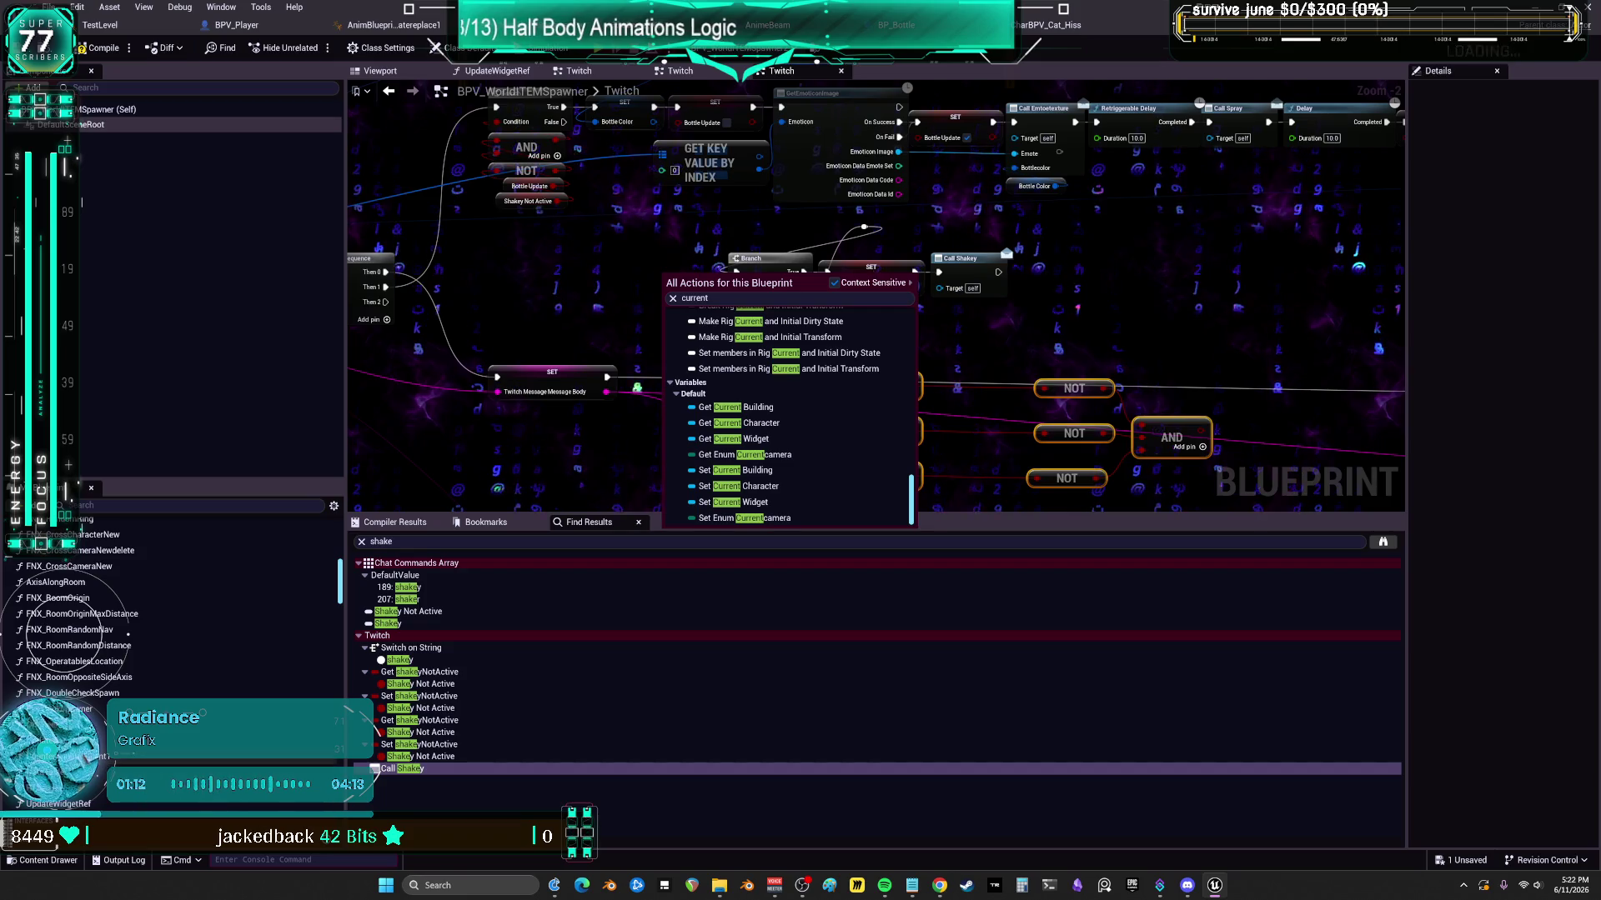
{"action": "scroll", "coordinate": [125, 699], "scroll_direction": "up", "scroll_amount": 3}
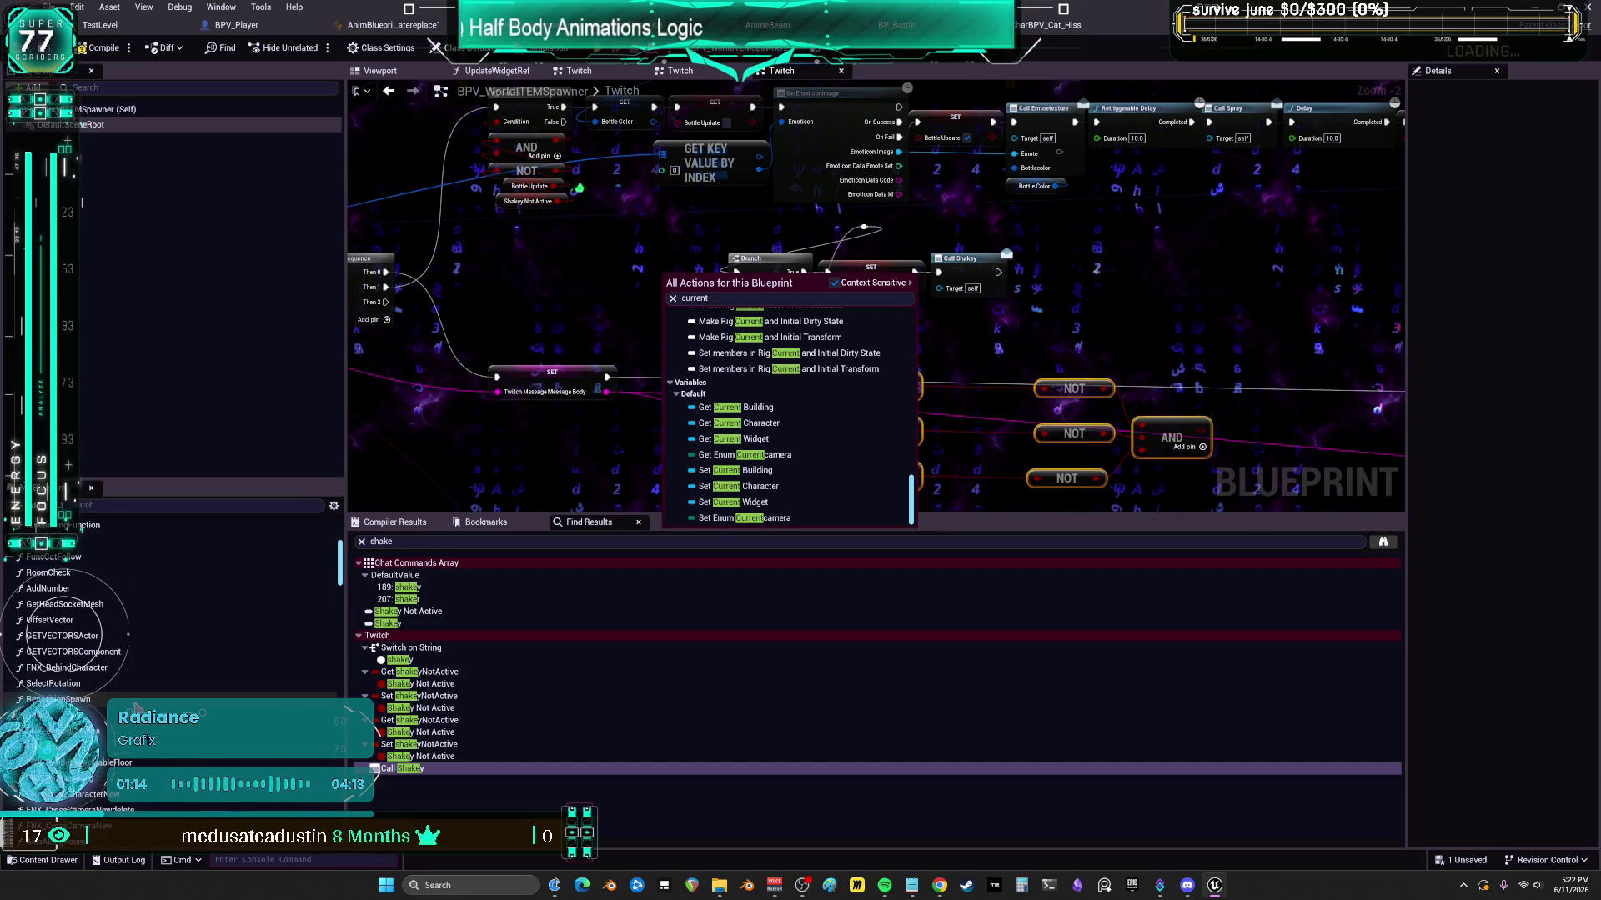
{"action": "scroll", "coordinate": [104, 670], "scroll_direction": "up", "scroll_amount": 3}
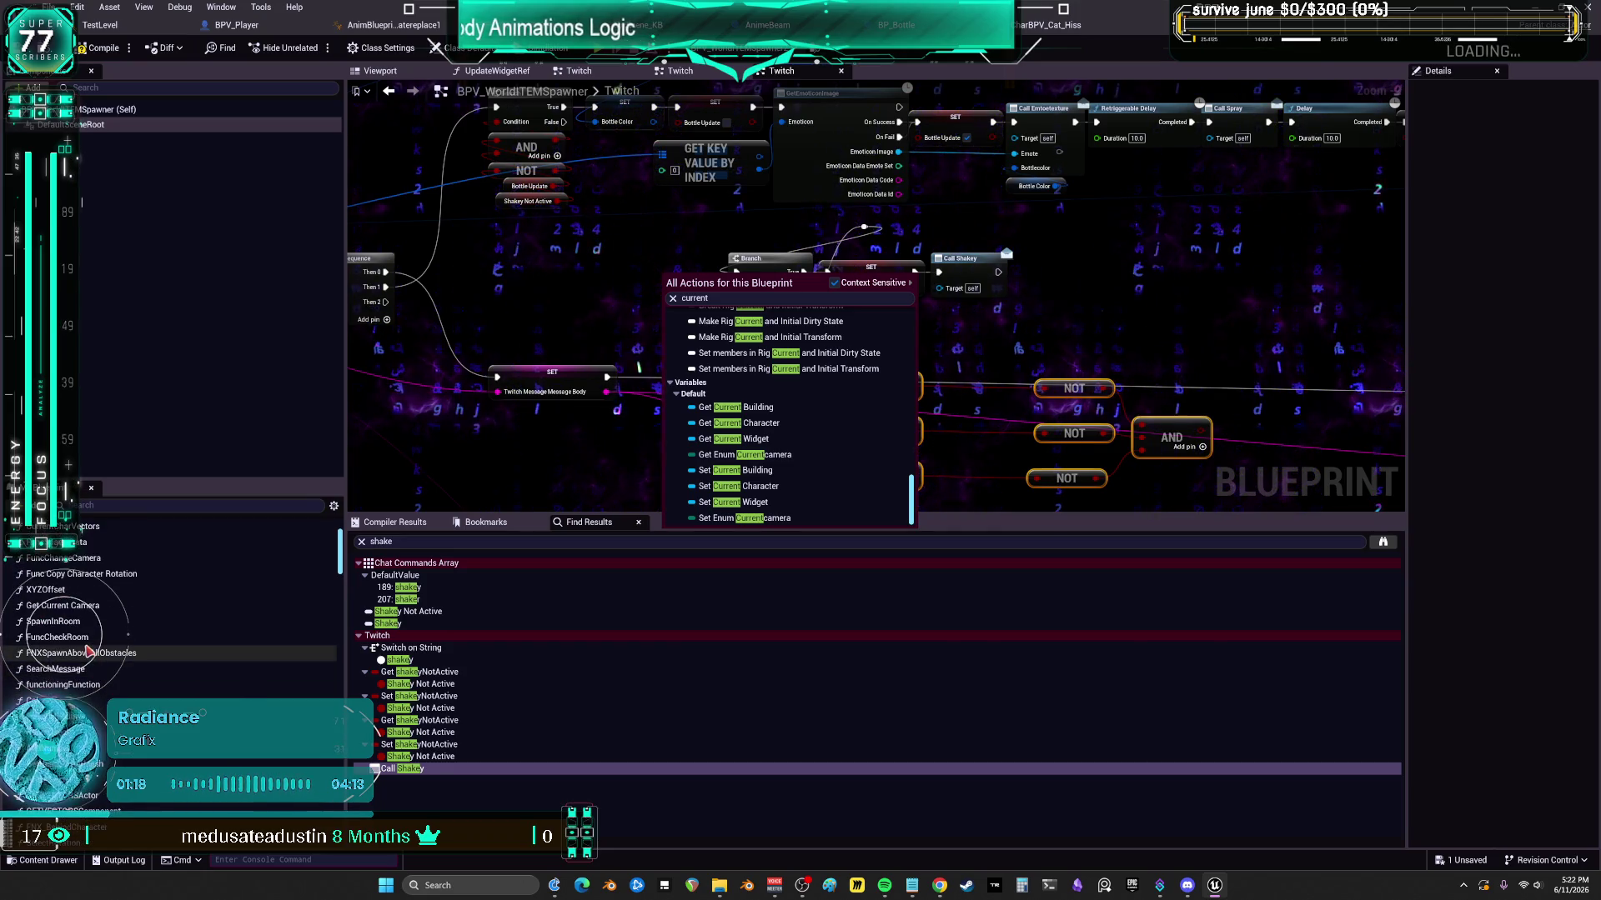
{"action": "scroll", "coordinate": [92, 654], "scroll_direction": "up", "scroll_amount": 1}
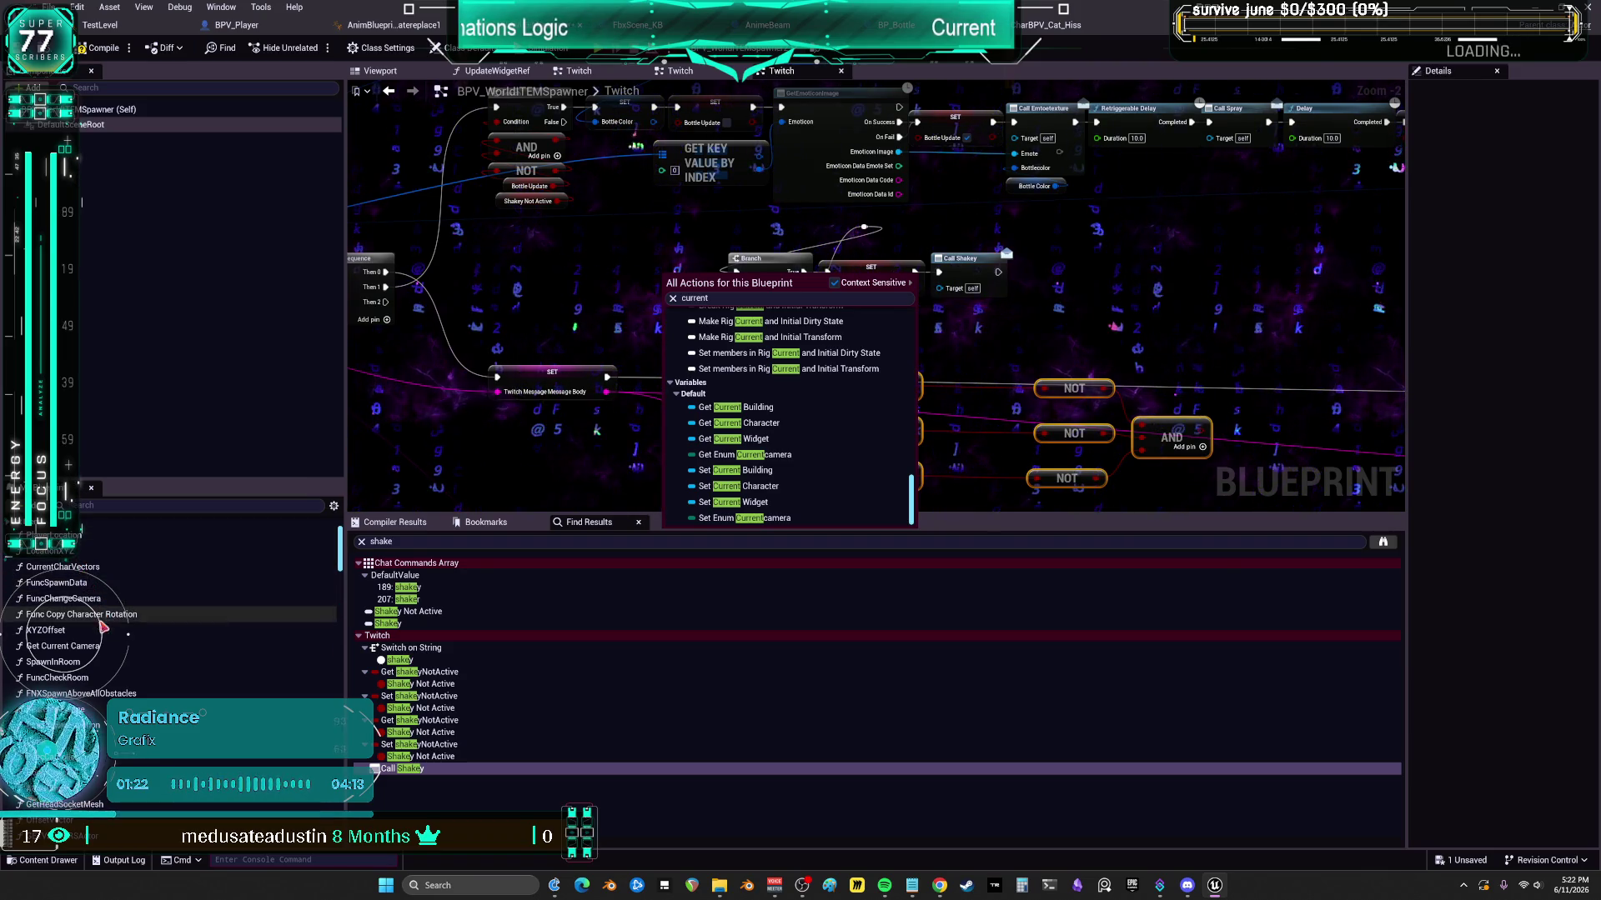
{"action": "scroll", "coordinate": [91, 658], "scroll_direction": "up", "scroll_amount": 2}
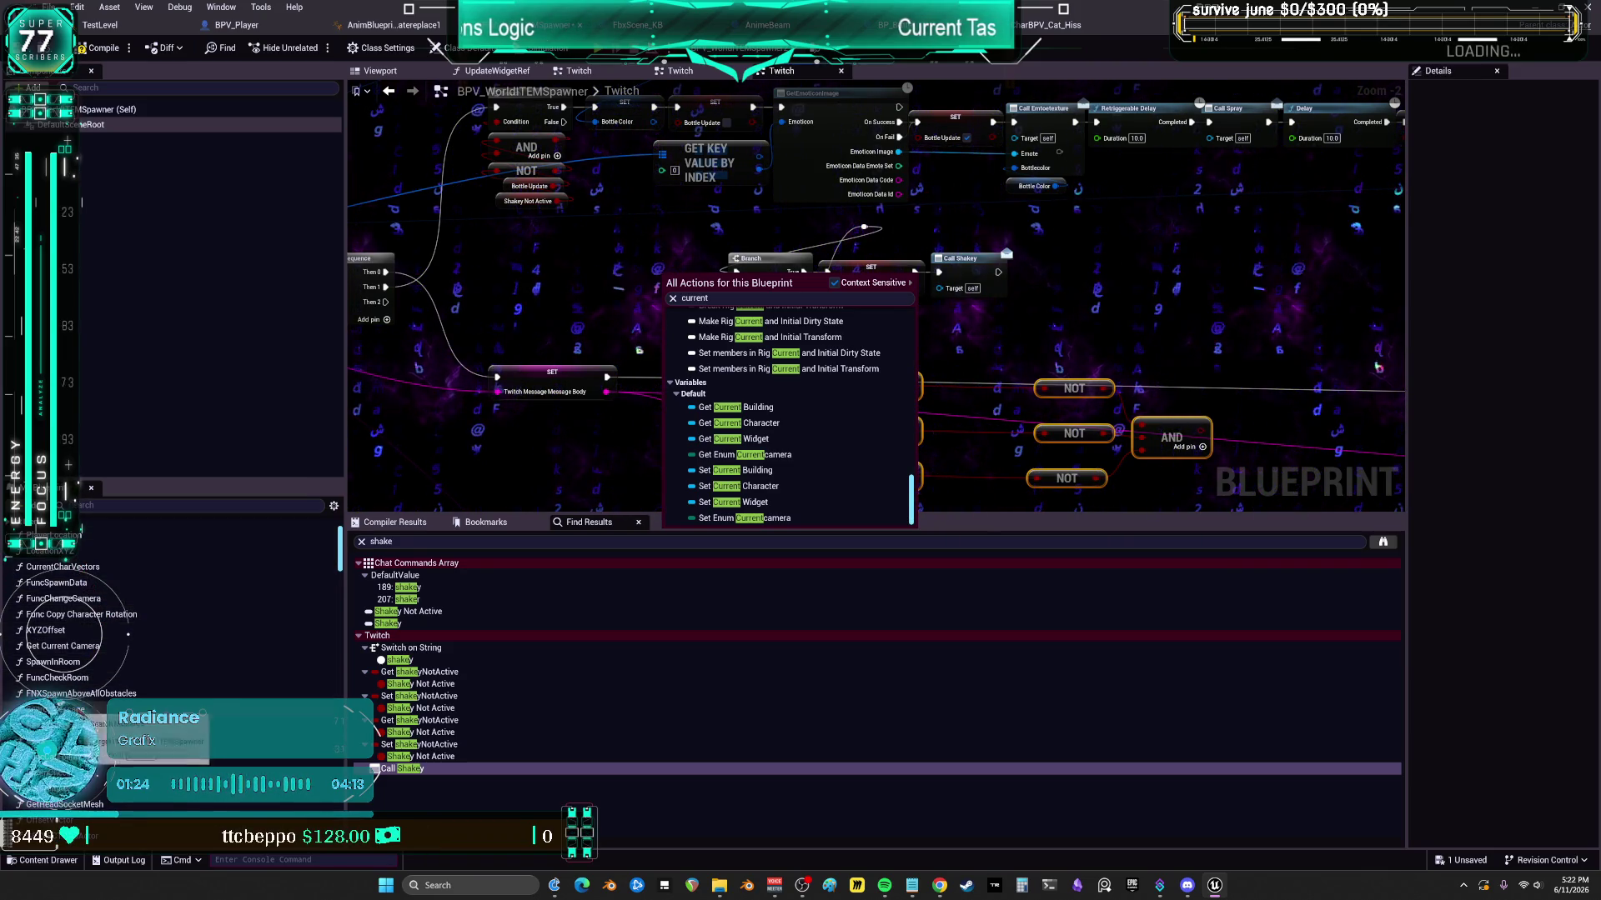
- Expand the Bit Menu function category and open the FNX_BehindCamera function graph
{"action": "left_click", "coordinate": [10, 584]}
{"action": "left_click", "coordinate": [11, 583]}
{"action": "scroll", "coordinate": [83, 600], "scroll_direction": "down", "scroll_amount": 2}
{"action": "scroll", "coordinate": [107, 617], "scroll_direction": "down", "scroll_amount": 1}
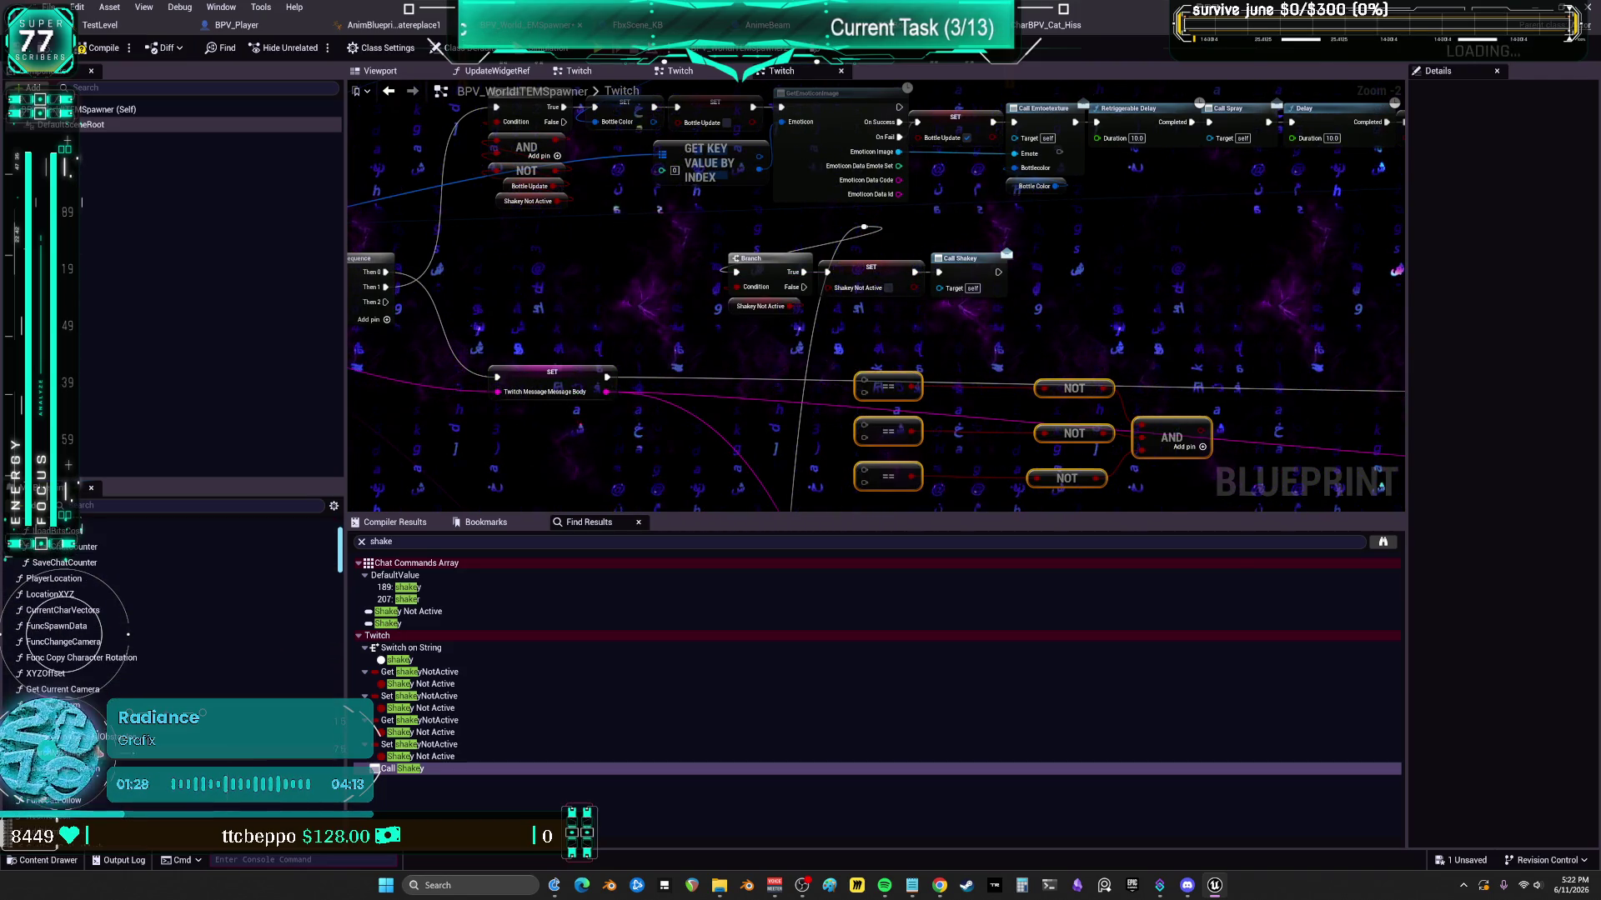
{"action": "scroll", "coordinate": [106, 616], "scroll_direction": "down", "scroll_amount": 1}
{"action": "scroll", "coordinate": [83, 633], "scroll_direction": "down", "scroll_amount": 2}
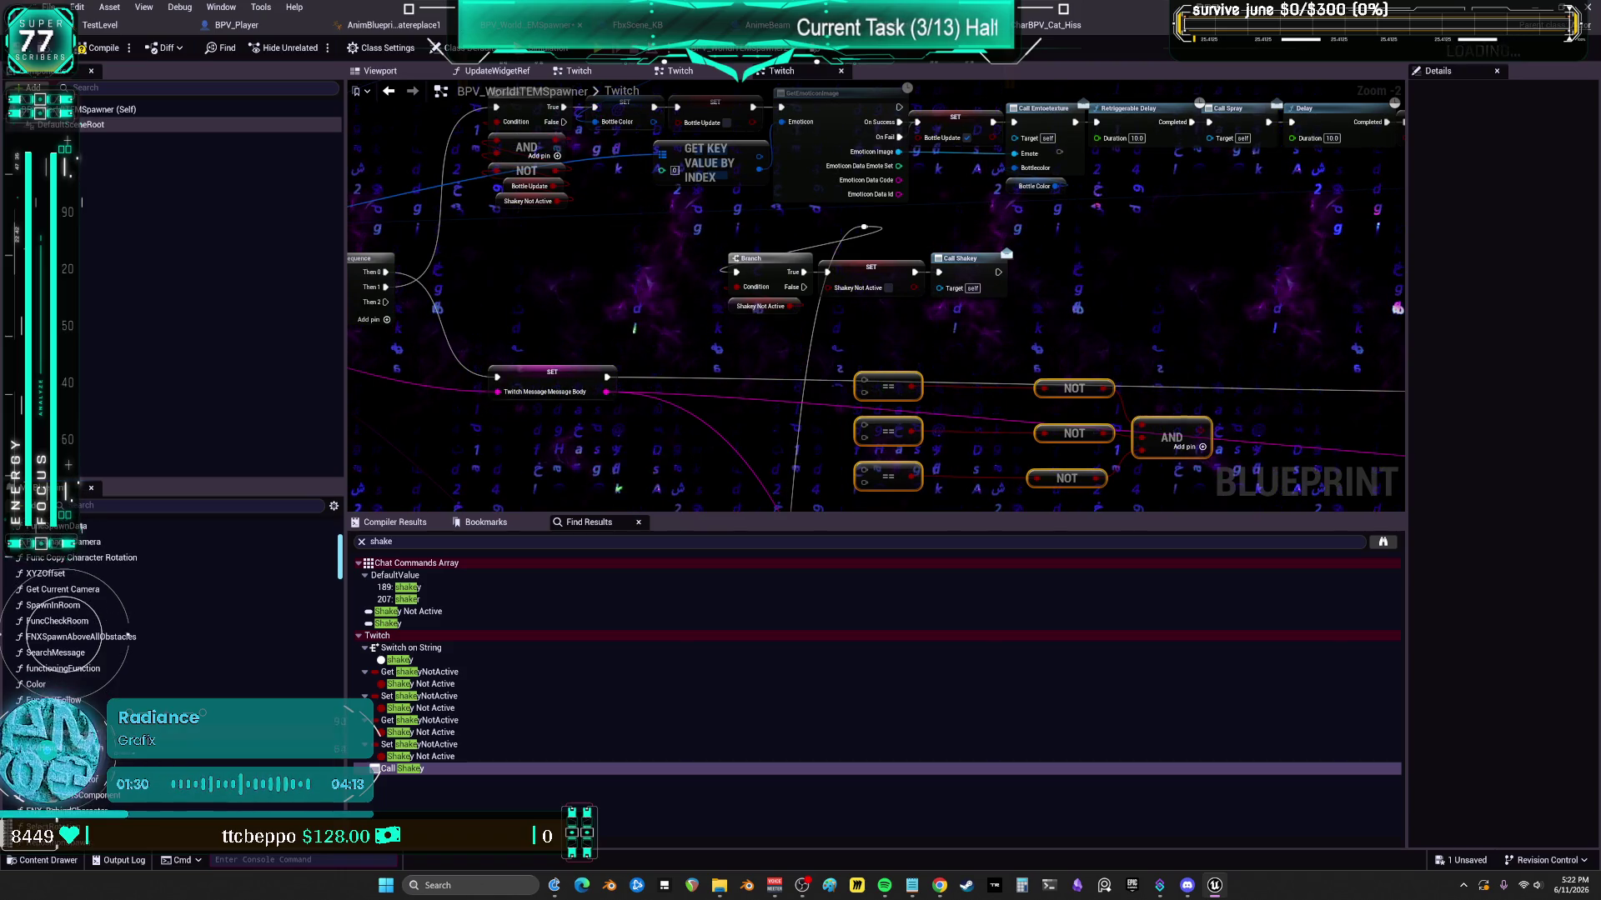
{"action": "scroll", "coordinate": [83, 634], "scroll_direction": "down", "scroll_amount": 1}
{"action": "scroll", "coordinate": [102, 749], "scroll_direction": "down", "scroll_amount": 1}
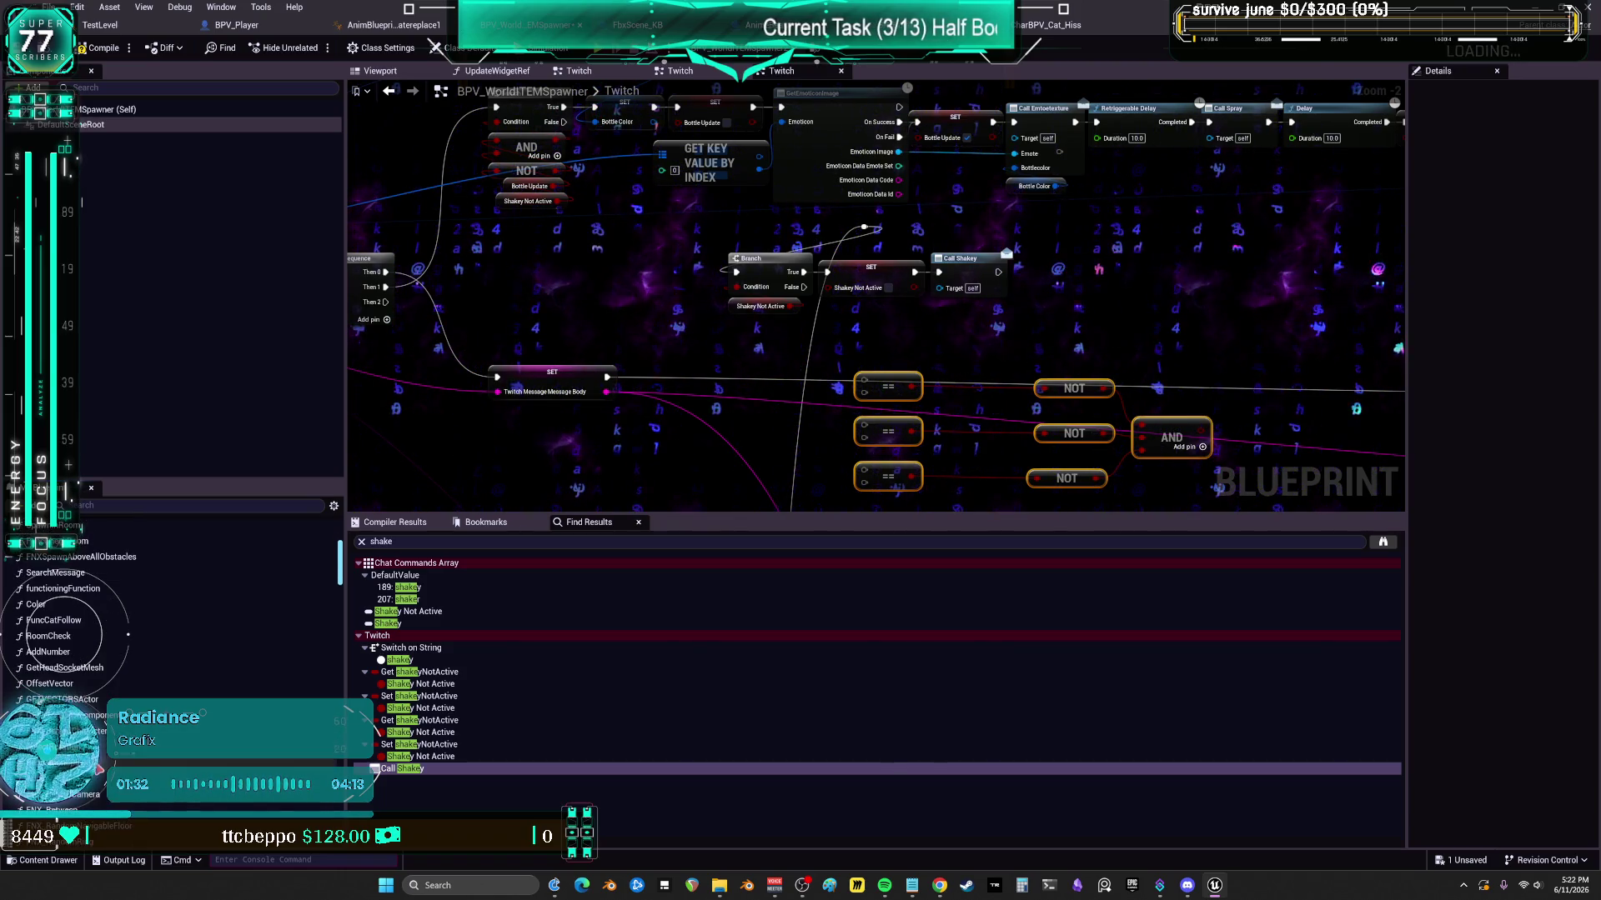
{"action": "scroll", "coordinate": [97, 647], "scroll_direction": "down", "scroll_amount": 1}
{"action": "scroll", "coordinate": [98, 647], "scroll_direction": "down", "scroll_amount": 2}
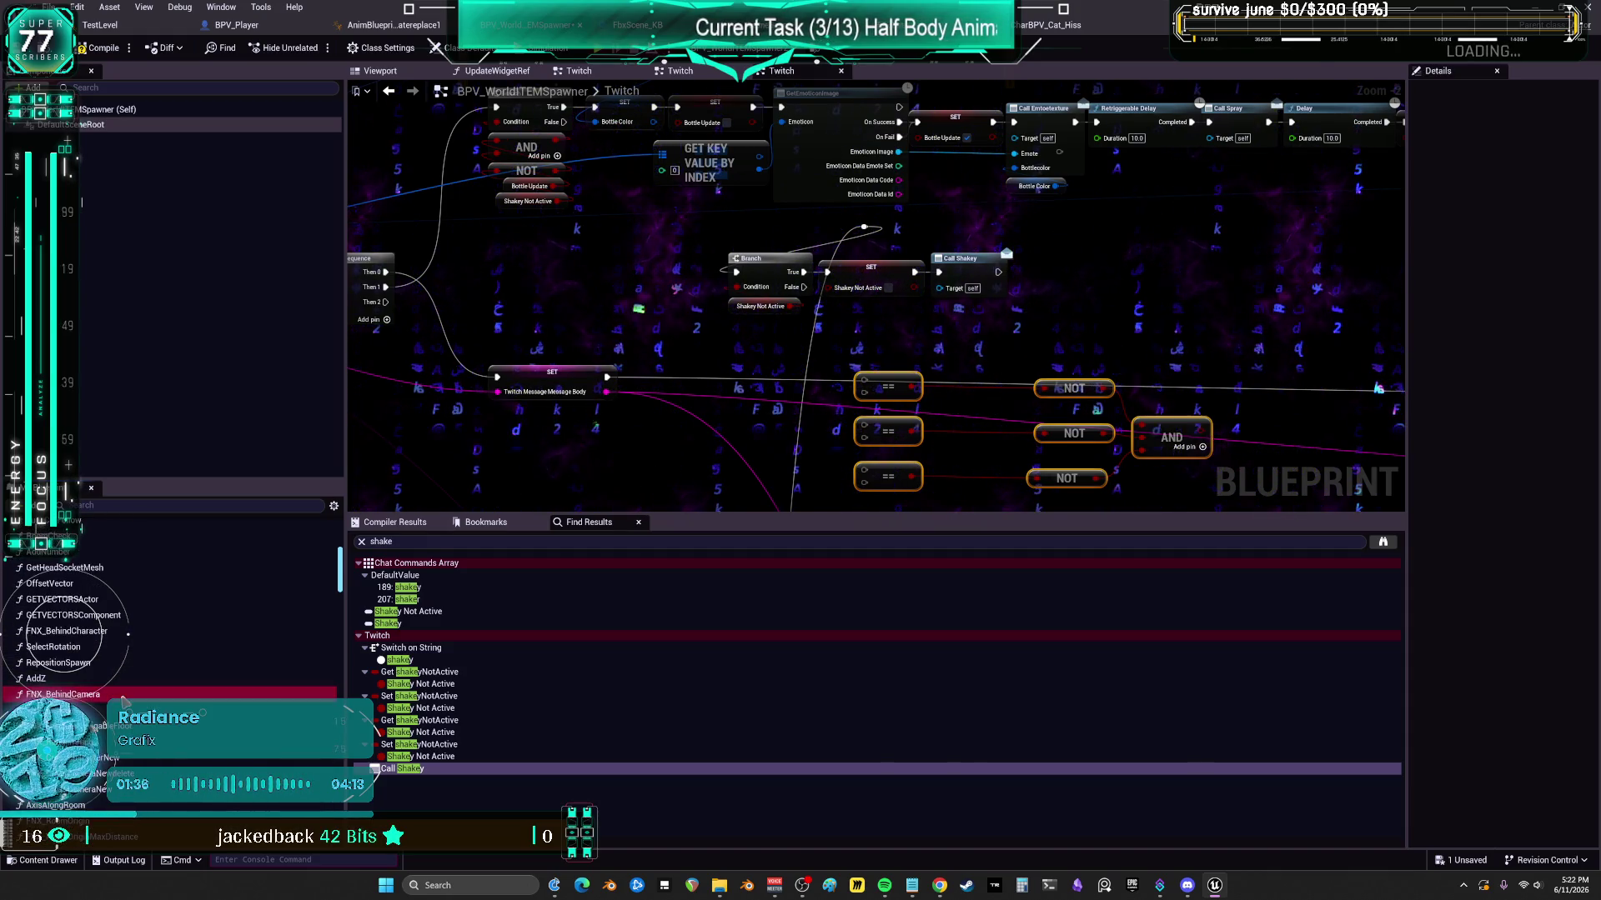
{"action": "double_click", "coordinate": [122, 698]}
- Copy the Current Character getter from FNX_CrossCameraNew and paste it beside the Twitch graph's Shakey branch
{"action": "scroll", "coordinate": [663, 305], "scroll_direction": "up", "scroll_amount": 4}
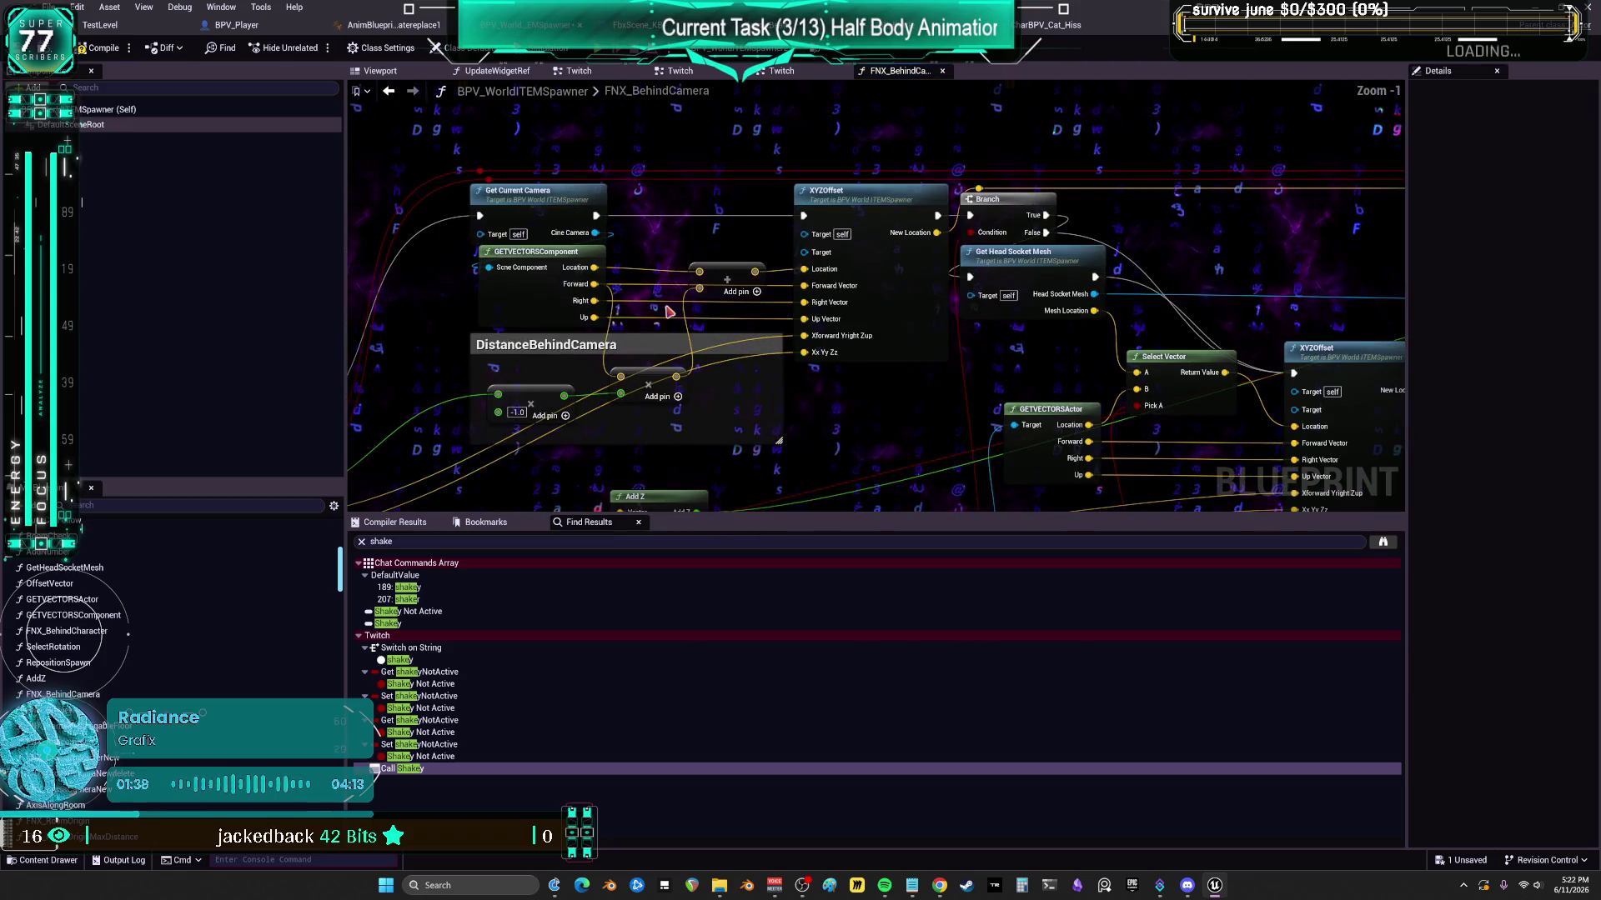
{"action": "left_click", "coordinate": [558, 199]}
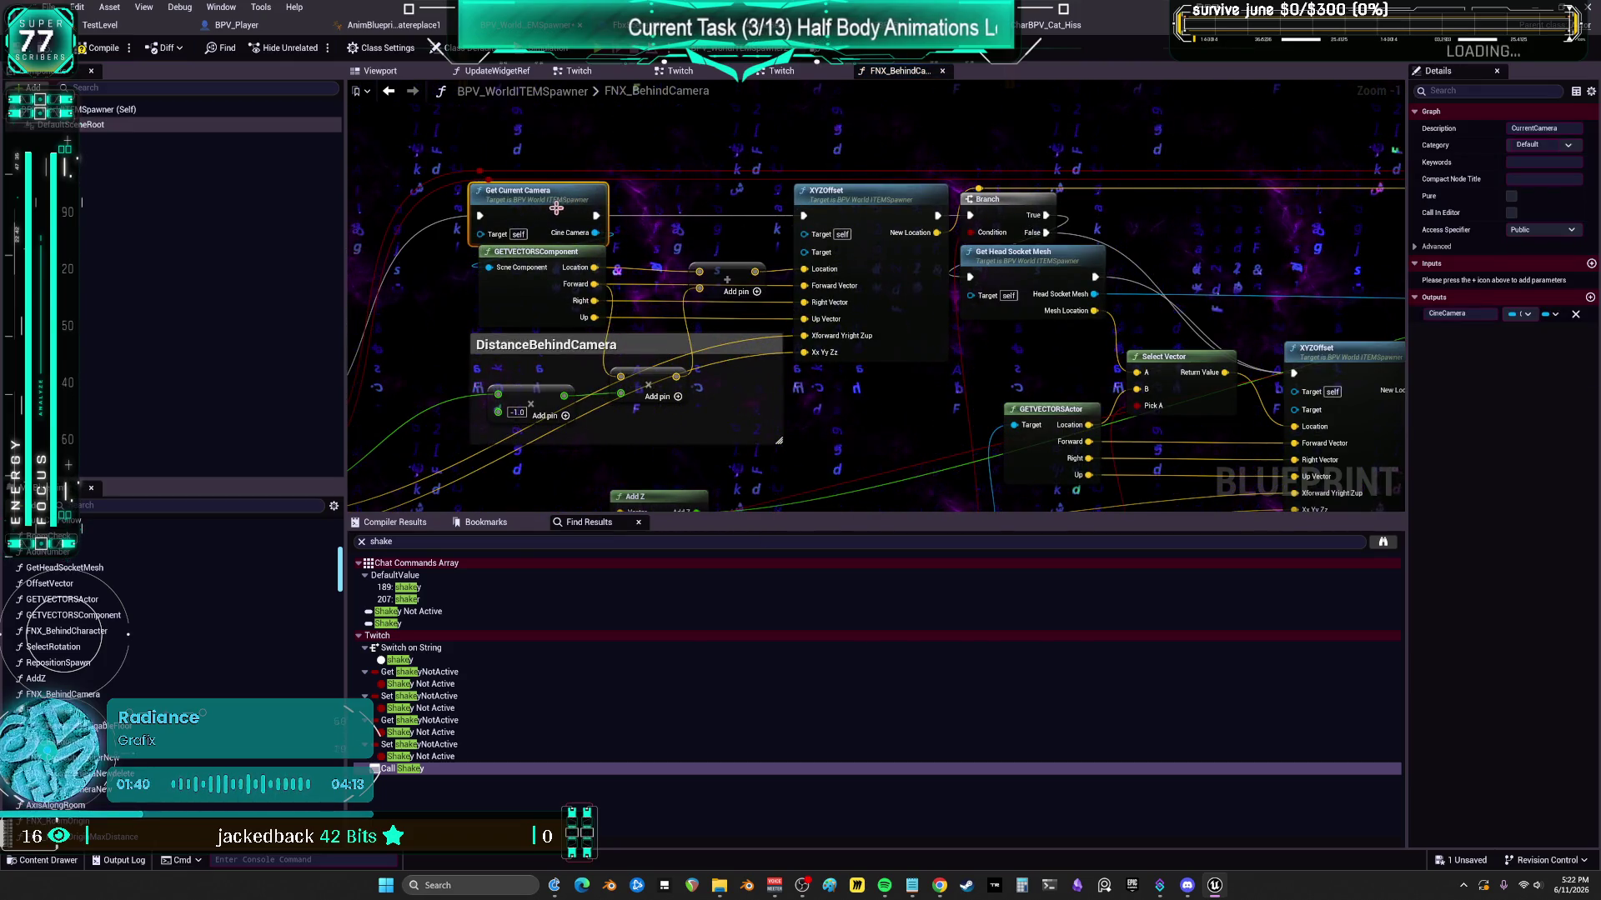
{"action": "left_click_drag", "start_coordinate": [549, 207], "coordinate": [595, 158]}
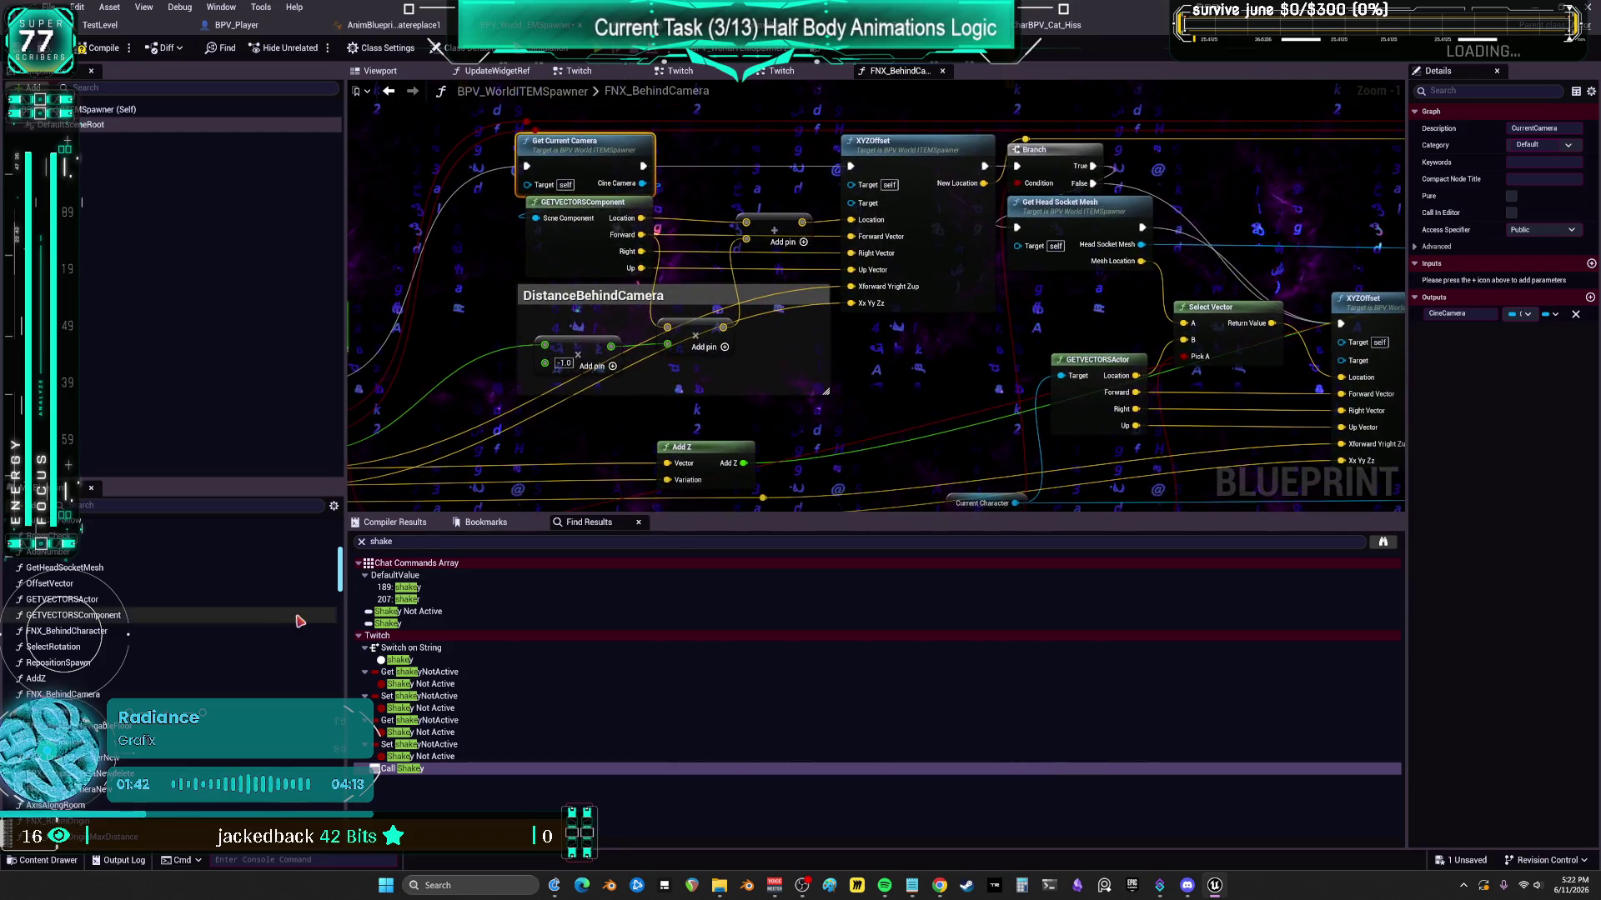
{"action": "double_click", "coordinate": [86, 792]}
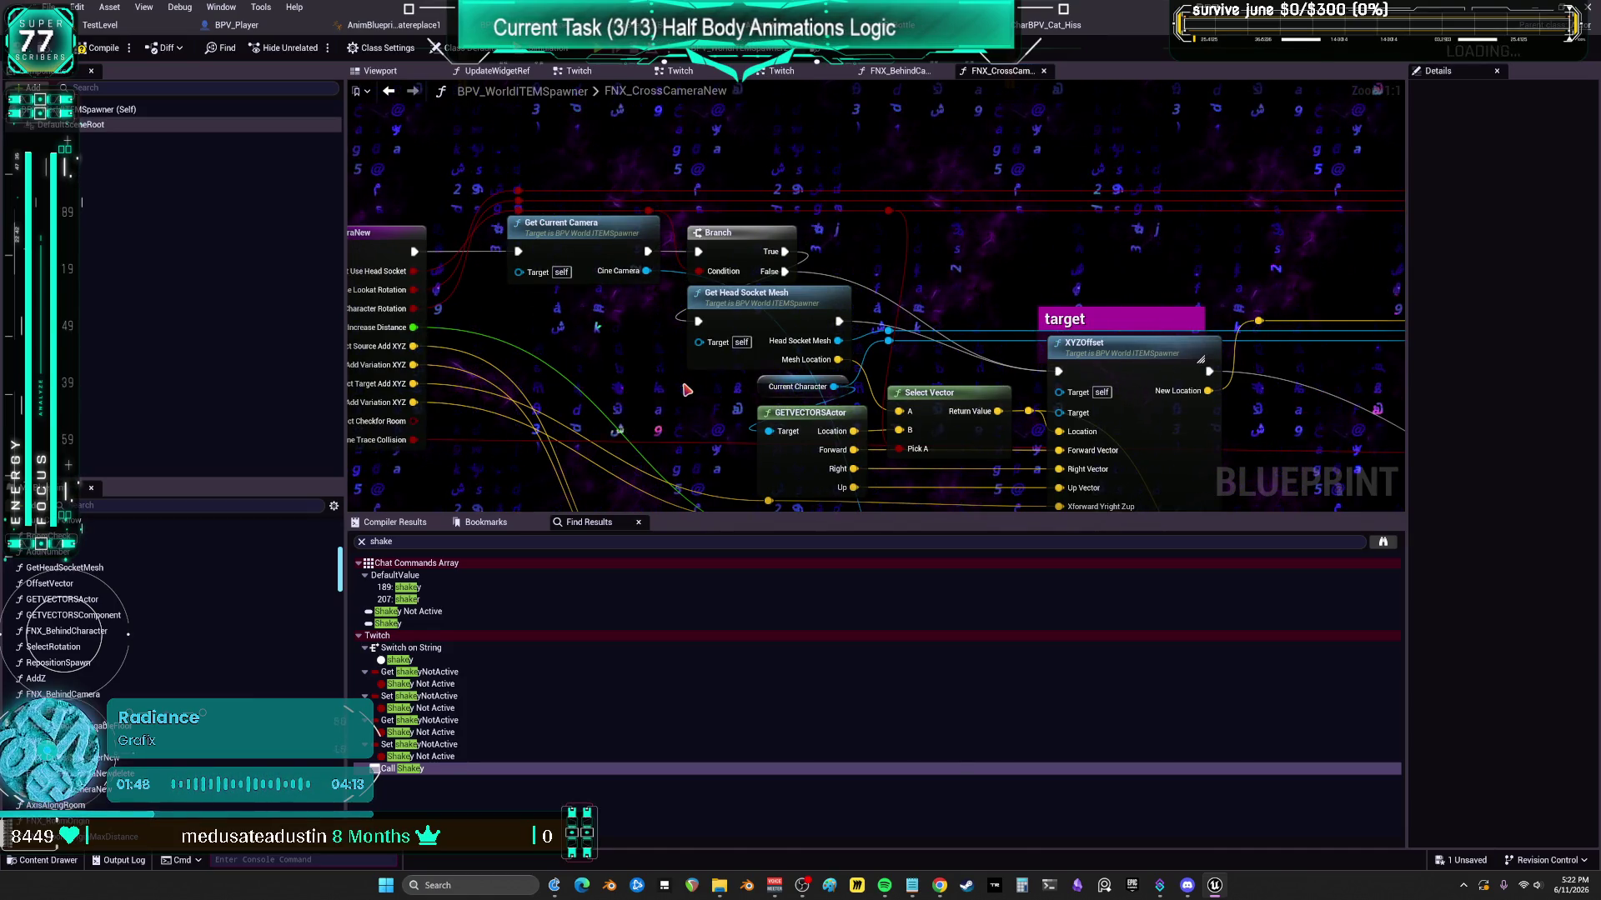
{"action": "left_click", "coordinate": [763, 386]}
{"action": "left_click_drag", "start_coordinate": [711, 391], "coordinate": [511, 369]}
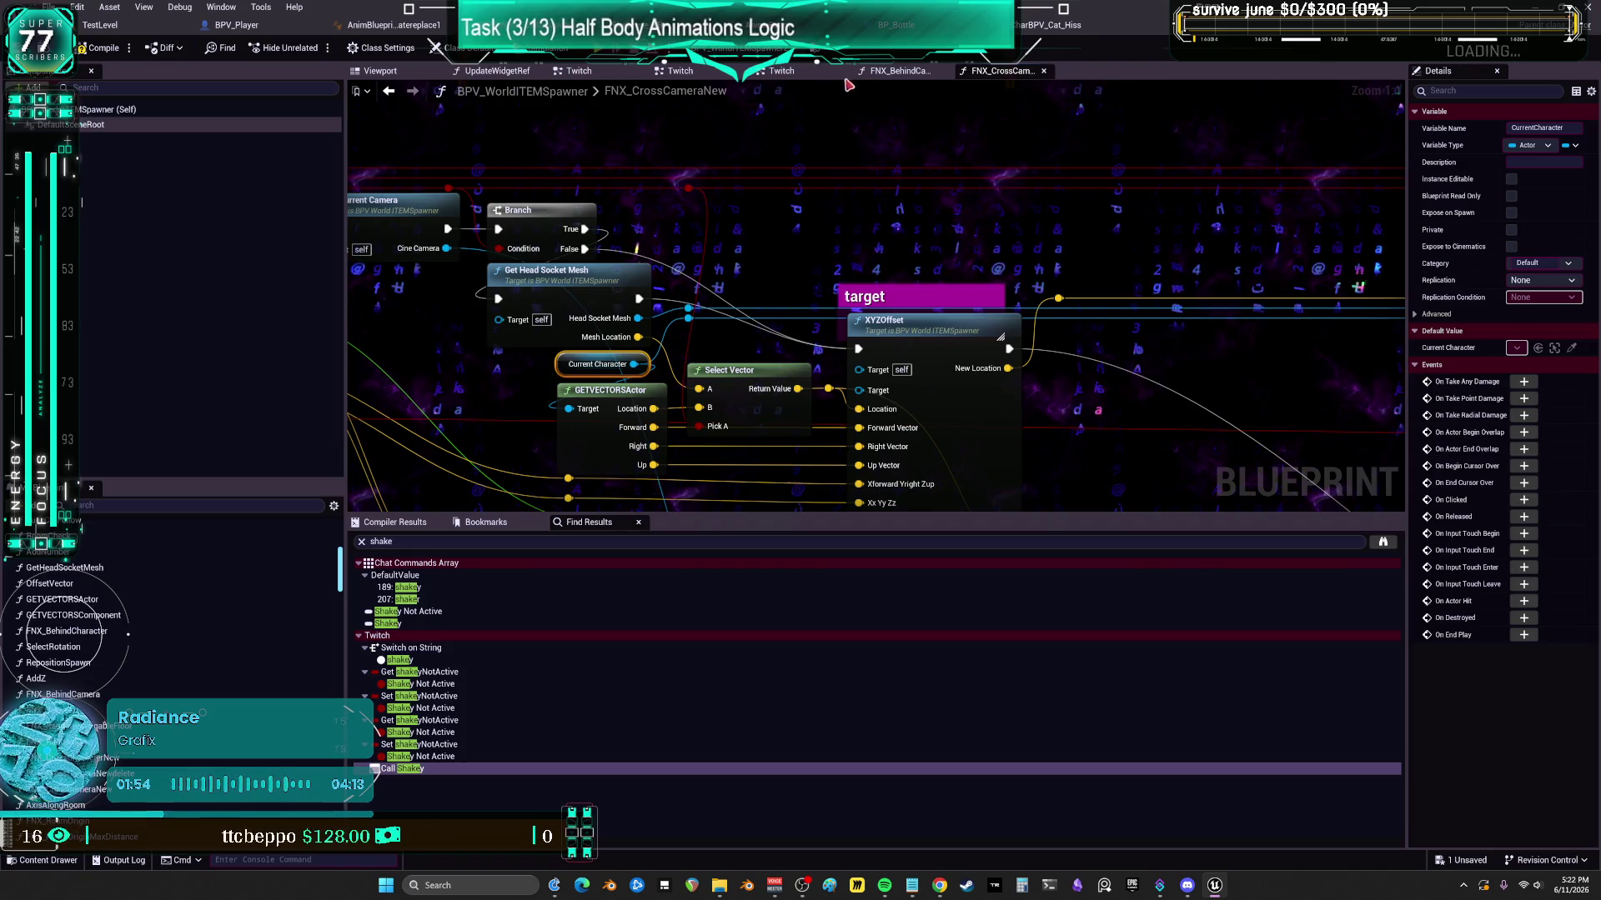
{"action": "left_click", "coordinate": [774, 73]}
{"action": "key", "text": "ctrl+v"}
{"action": "scroll", "coordinate": [589, 293], "scroll_direction": "up", "scroll_amount": 2}
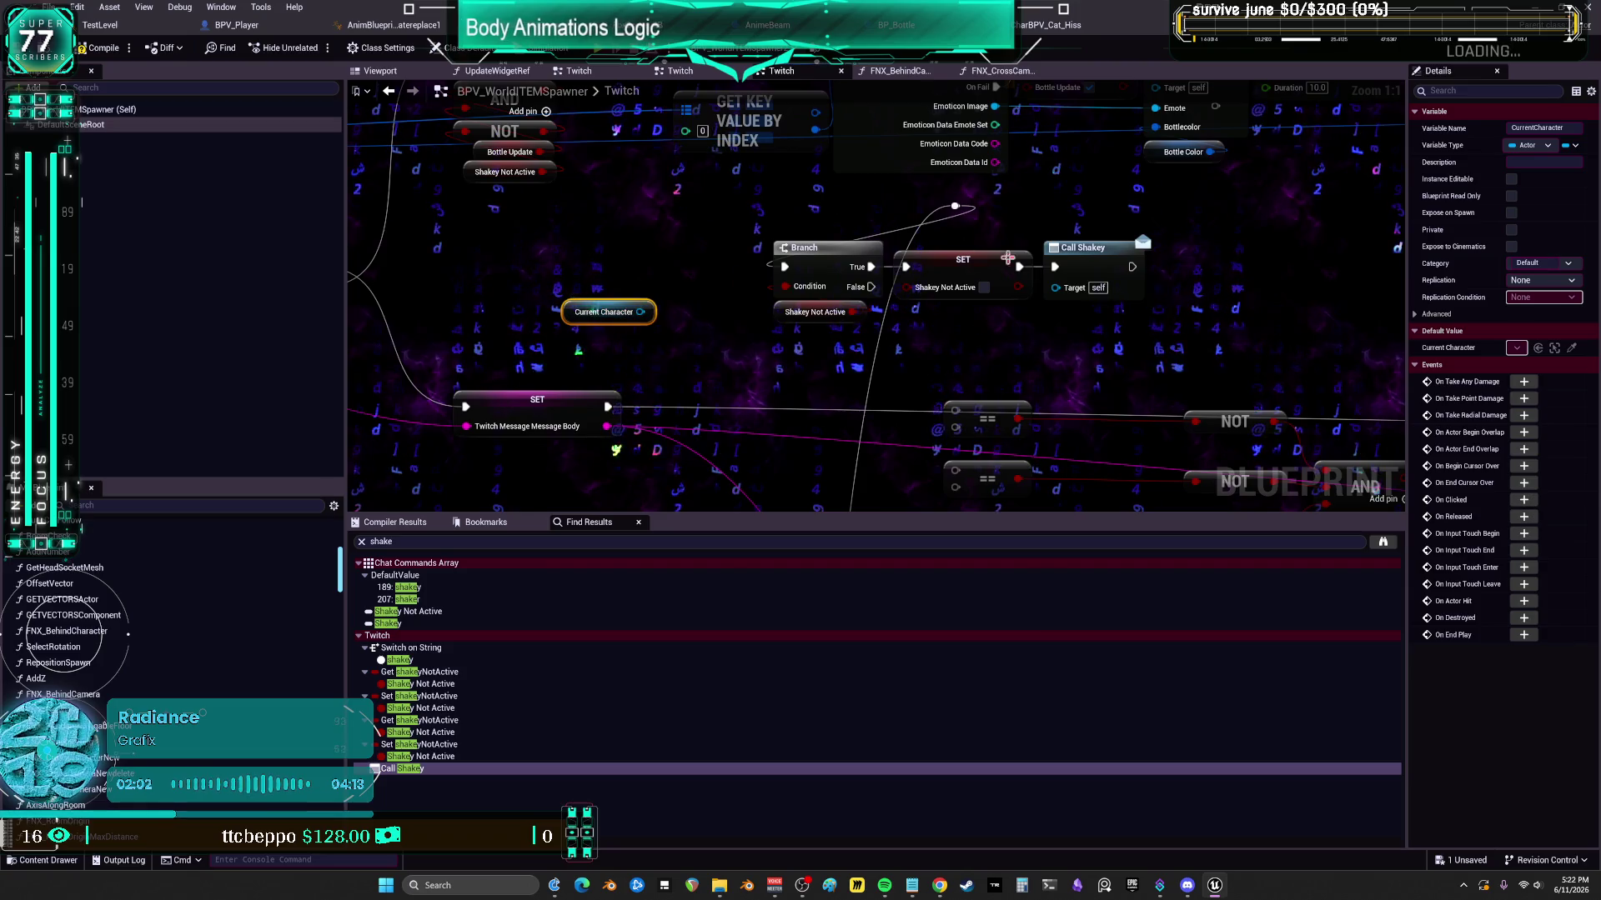
- Move Call Shakey up-right and delete the reroute node between the Shakey SET and Call Shakey
{"action": "scroll", "coordinate": [990, 258], "scroll_direction": "down", "scroll_amount": 1}
{"action": "scroll", "coordinate": [915, 340], "scroll_direction": "down", "scroll_amount": 5}
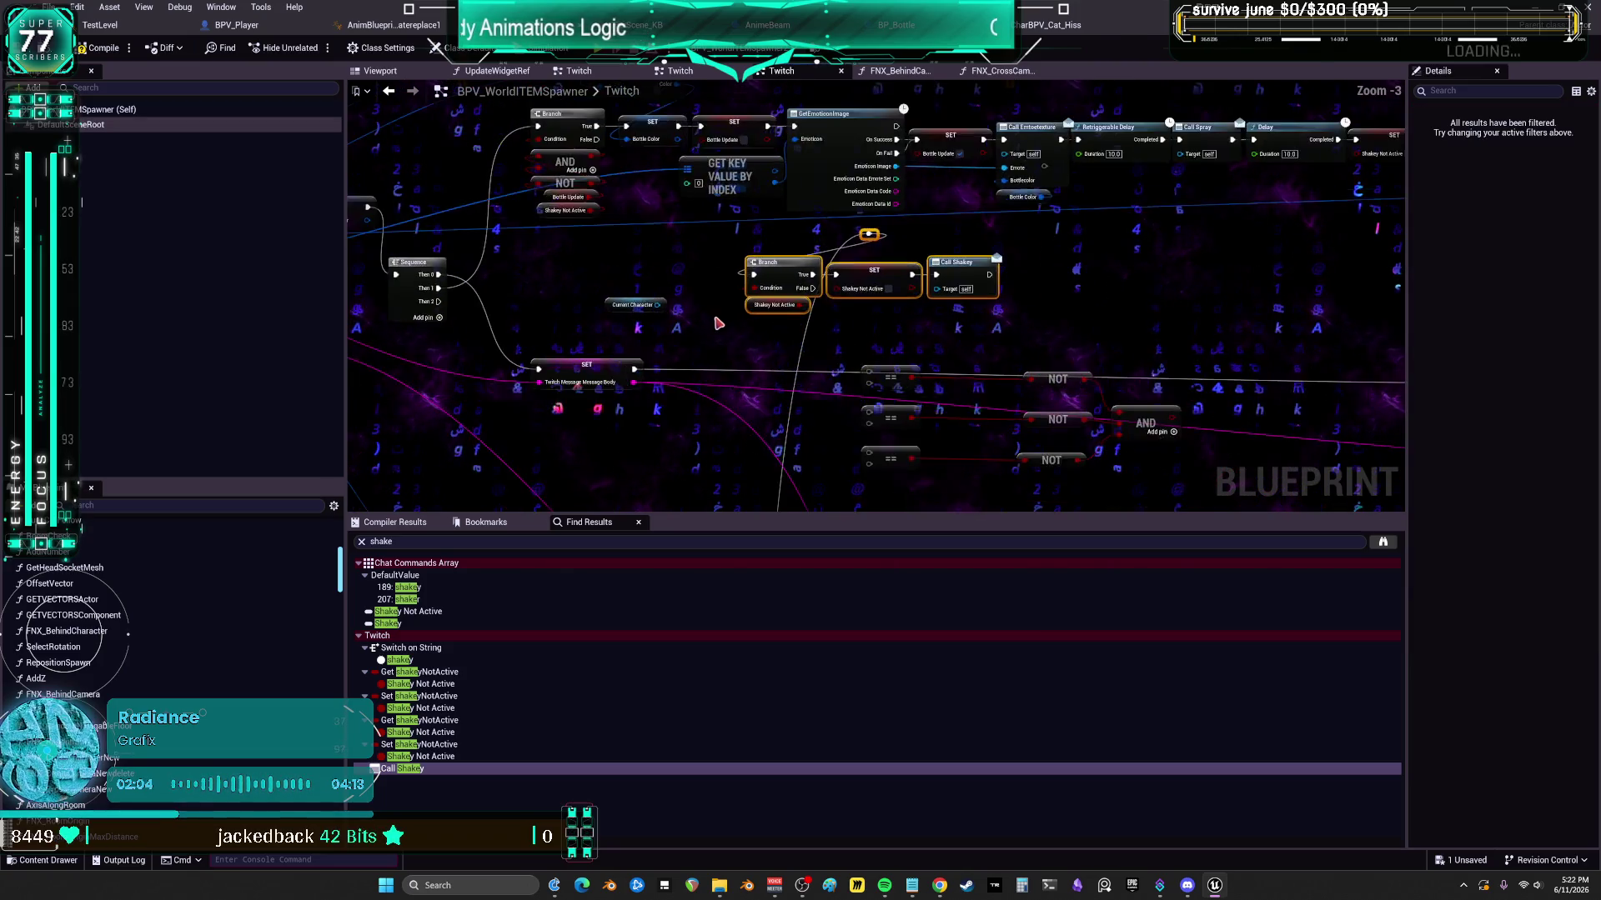
{"action": "scroll", "coordinate": [805, 326], "scroll_direction": "up", "scroll_amount": 5}
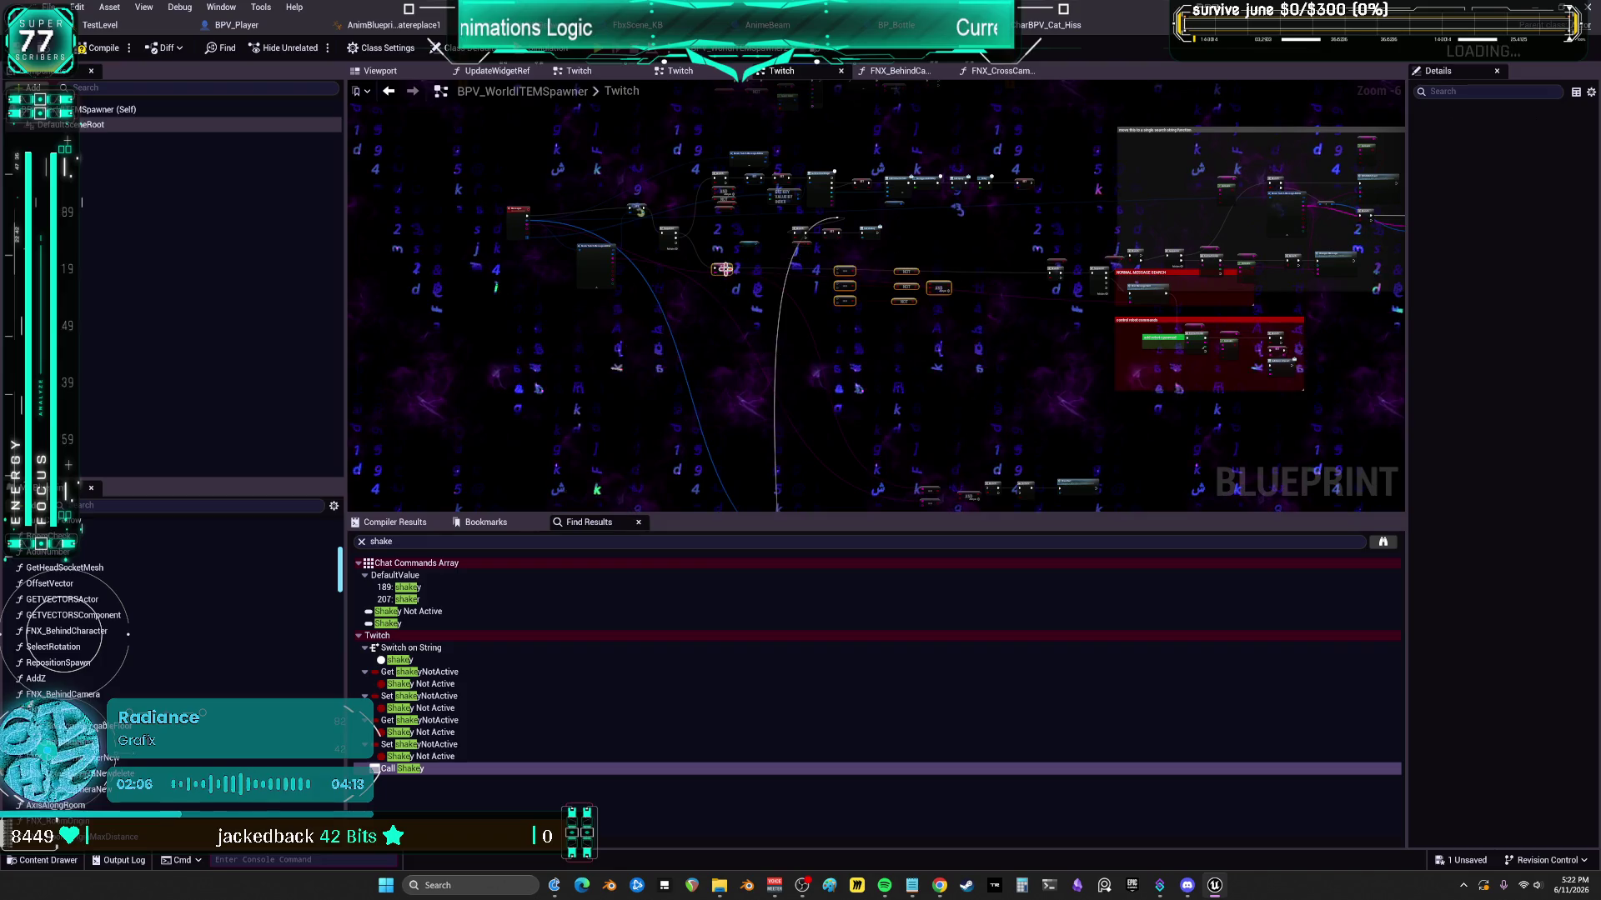
{"action": "scroll", "coordinate": [805, 326], "scroll_direction": "down", "scroll_amount": 1}
{"action": "scroll", "coordinate": [835, 271], "scroll_direction": "up", "scroll_amount": 1}
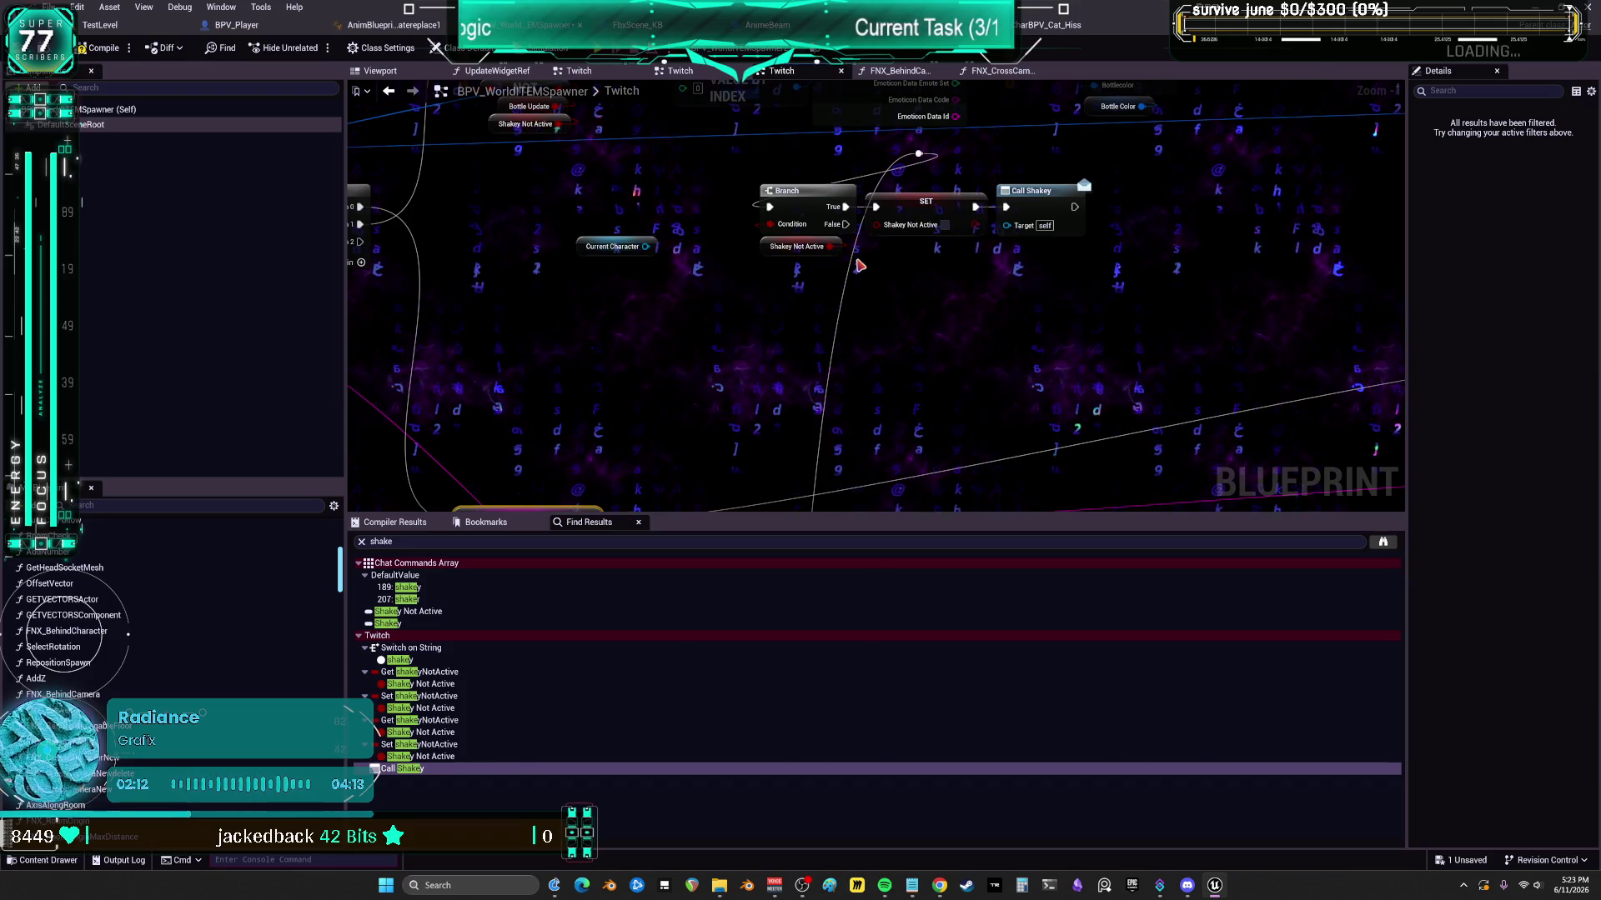
{"action": "left_click_drag", "start_coordinate": [819, 223], "coordinate": [794, 374]}
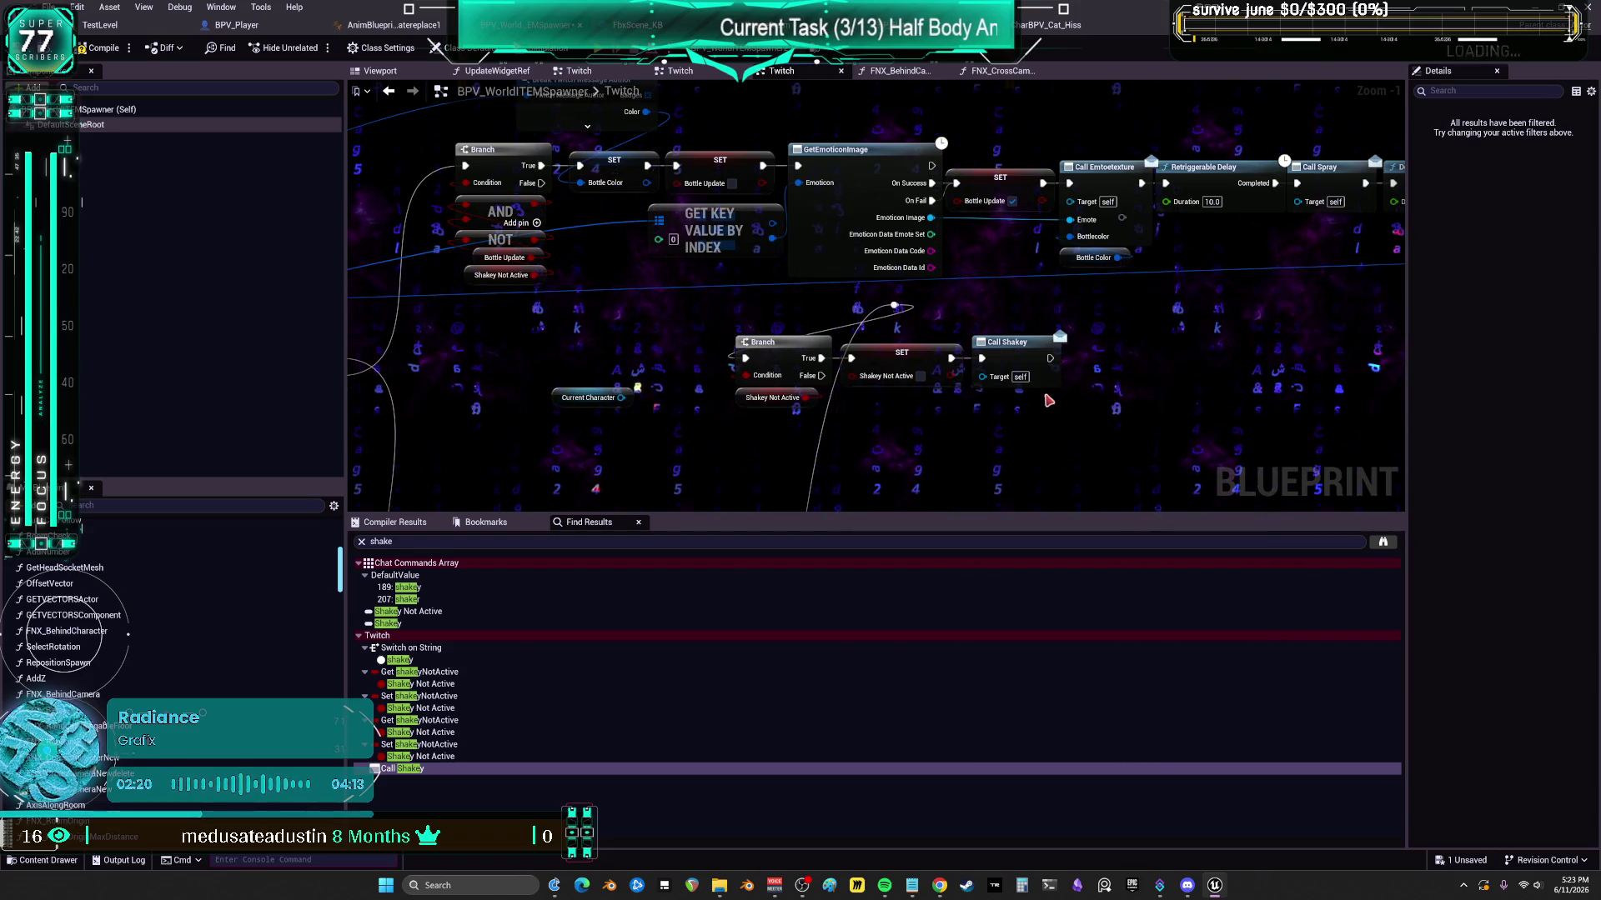
{"action": "scroll", "coordinate": [839, 244], "scroll_direction": "up", "scroll_amount": 1}
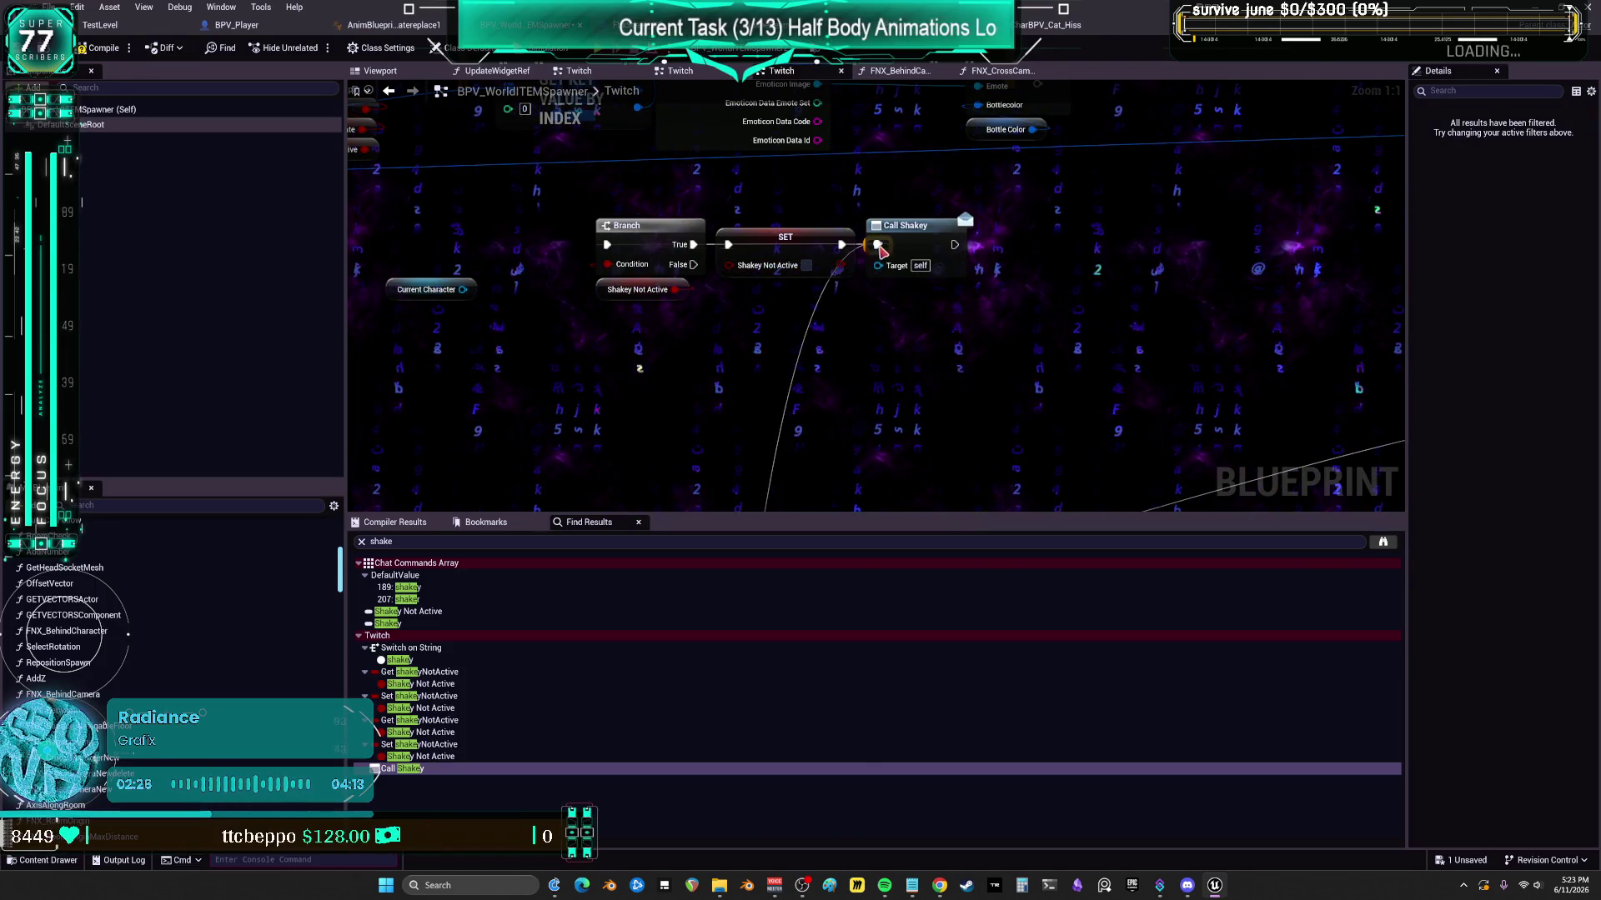
{"action": "left_click_drag", "start_coordinate": [936, 237], "coordinate": [1028, 214]}
{"action": "scroll", "coordinate": [923, 275], "scroll_direction": "down", "scroll_amount": 4}
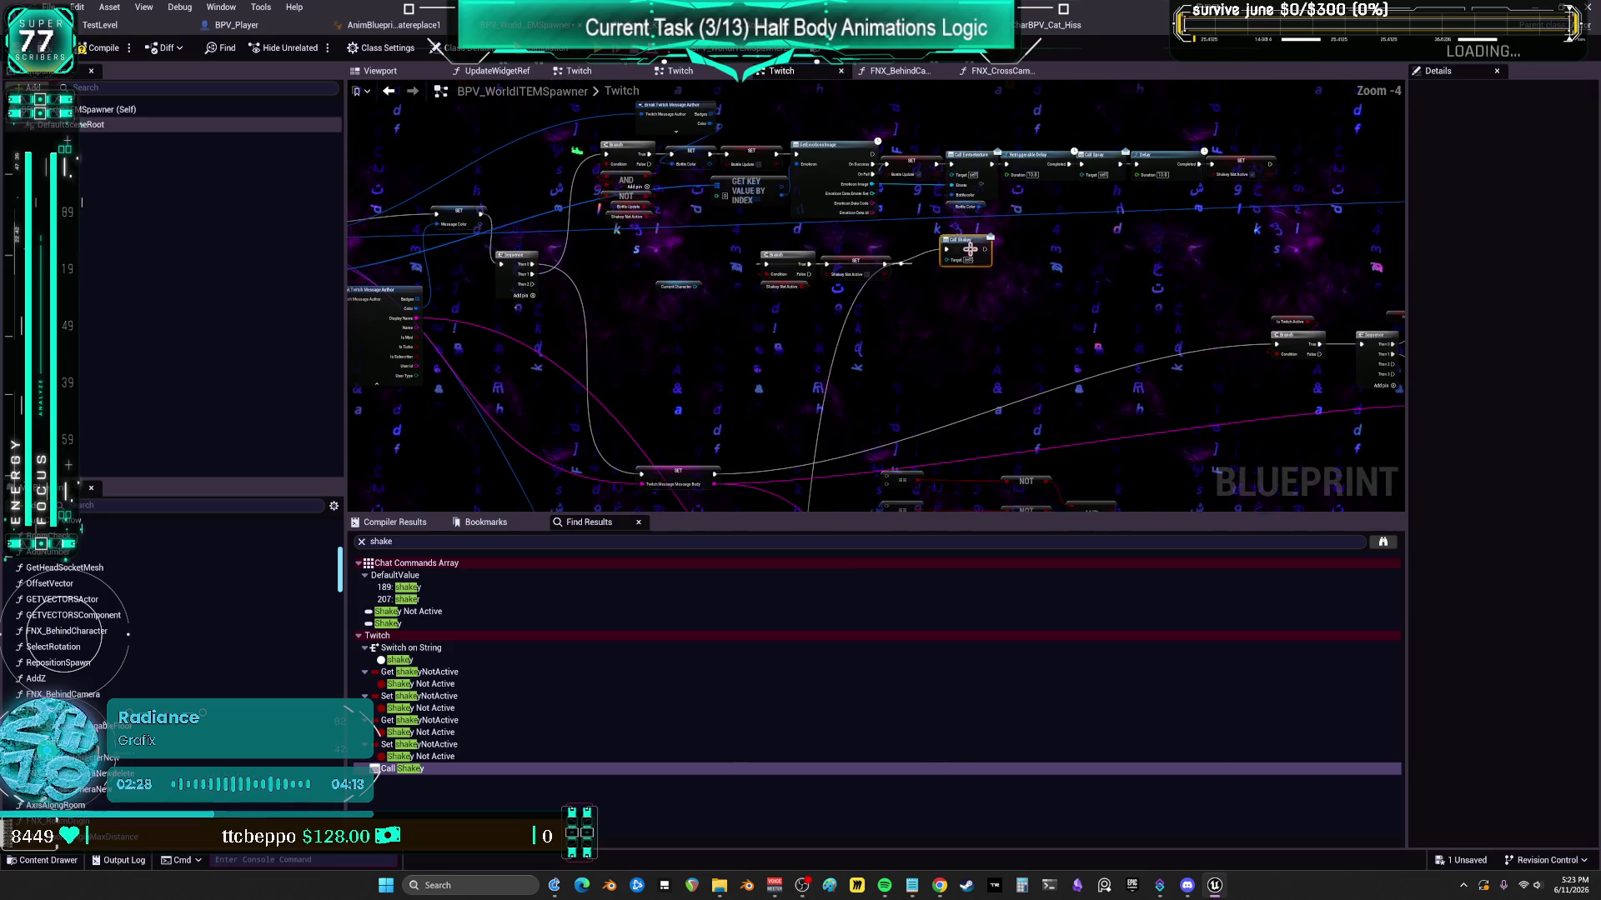
{"action": "mouse_move", "coordinate": [677, 261]}
{"action": "left_mouse_down"}
{"action": "mouse_move", "coordinate": [833, 542]}
{"action": "mouse_move", "coordinate": [922, 775]}
{"action": "mouse_move", "coordinate": [1061, 528]}
{"action": "mouse_move", "coordinate": [942, 486]}
{"action": "mouse_move", "coordinate": [834, 375]}
{"action": "mouse_move", "coordinate": [812, 321]}
{"action": "left_mouse_up"}
{"action": "scroll", "coordinate": [834, 317], "scroll_direction": "up", "scroll_amount": 3}
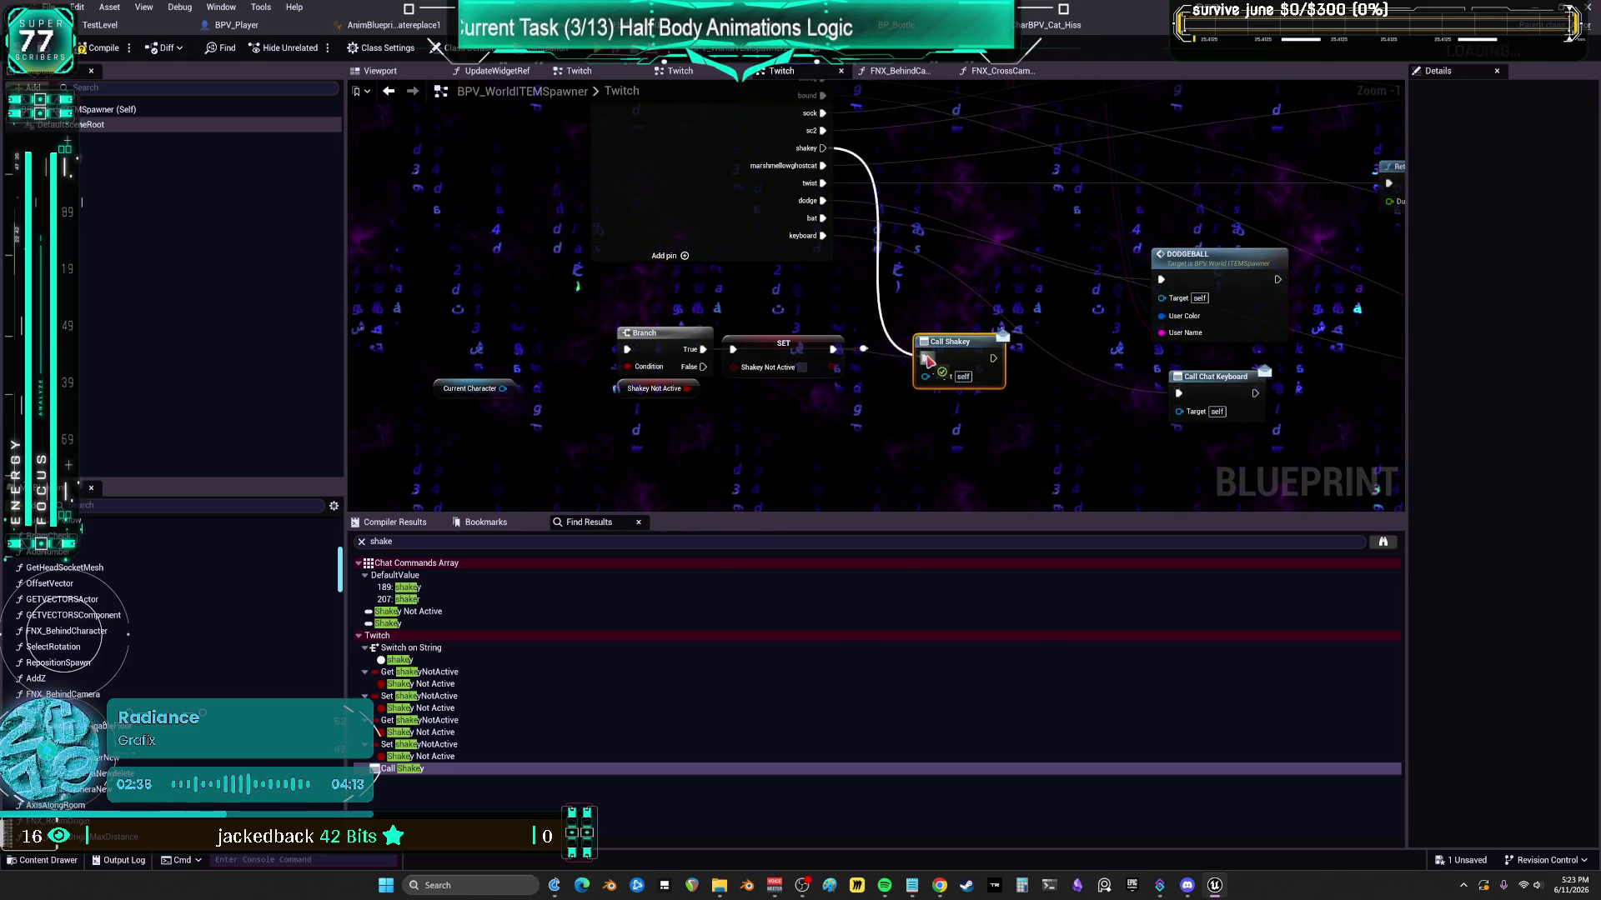
{"action": "left_click_drag", "start_coordinate": [472, 313], "coordinate": [471, 315]}
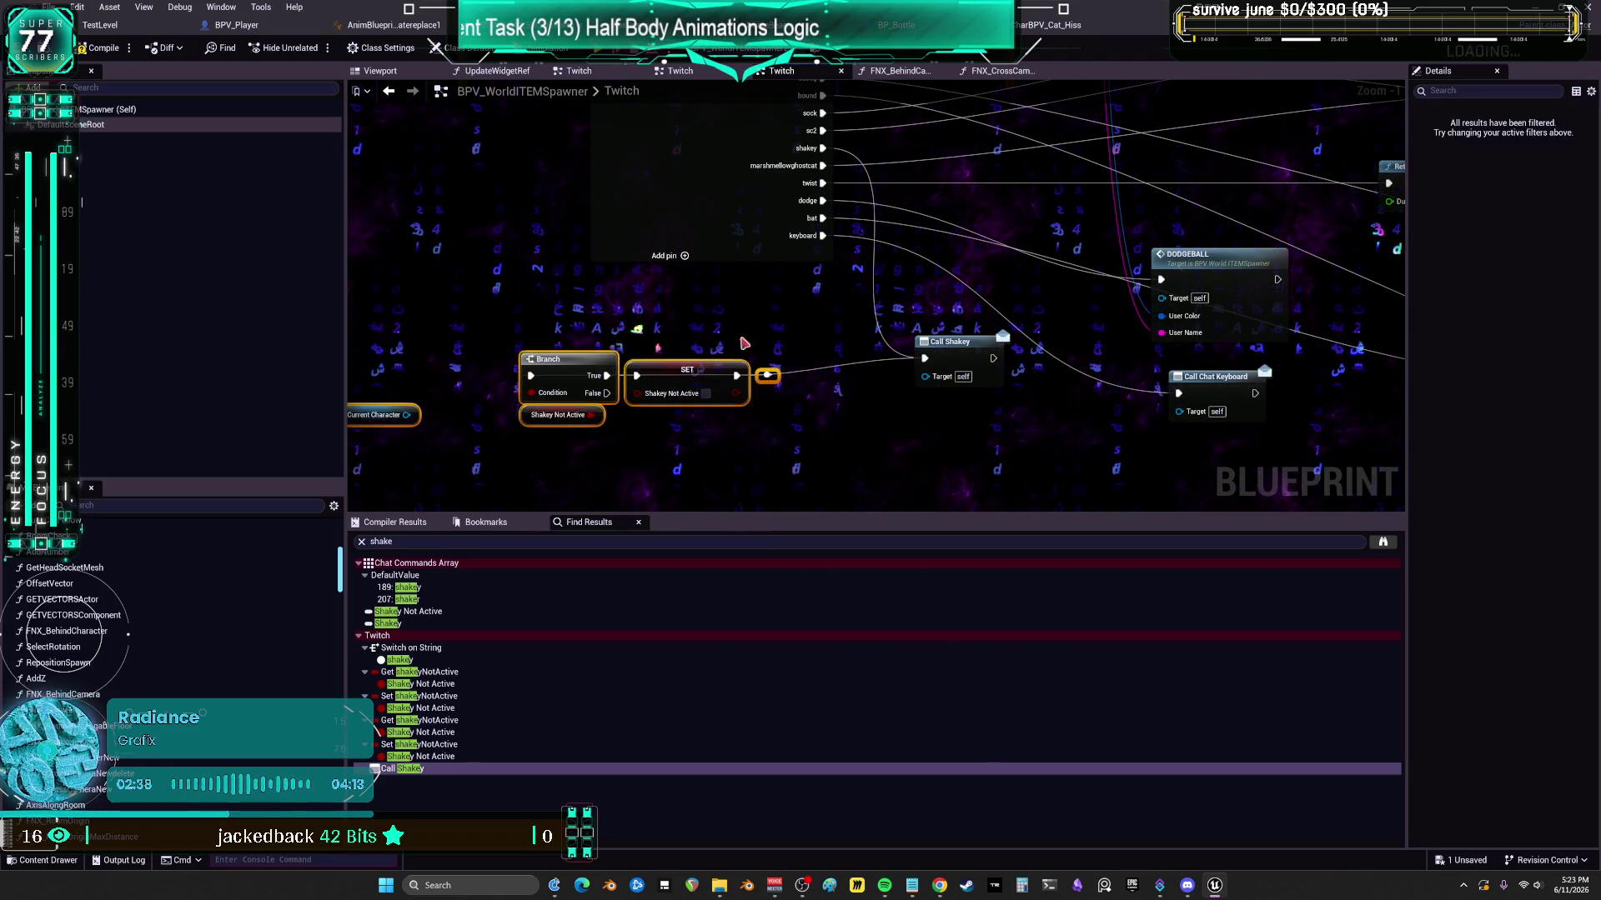
{"action": "key", "text": "Delete"}
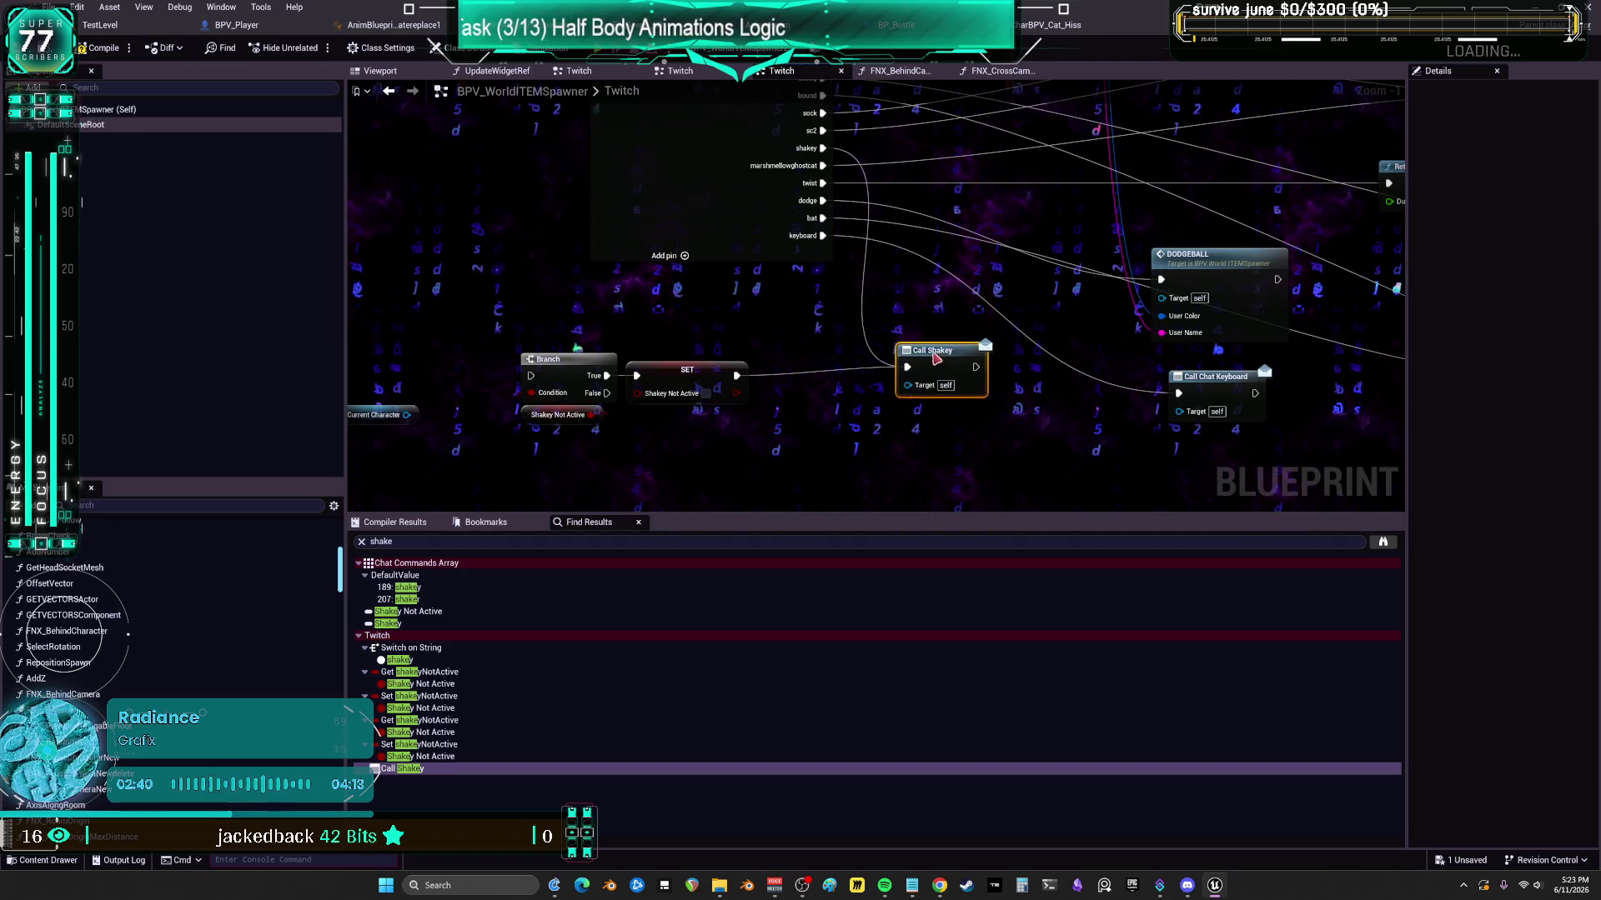
- Place Current Character under Shakey Not Active, stack Call Shakey above Call Chat Keyboard, and compile
{"action": "left_click", "coordinate": [725, 387]}
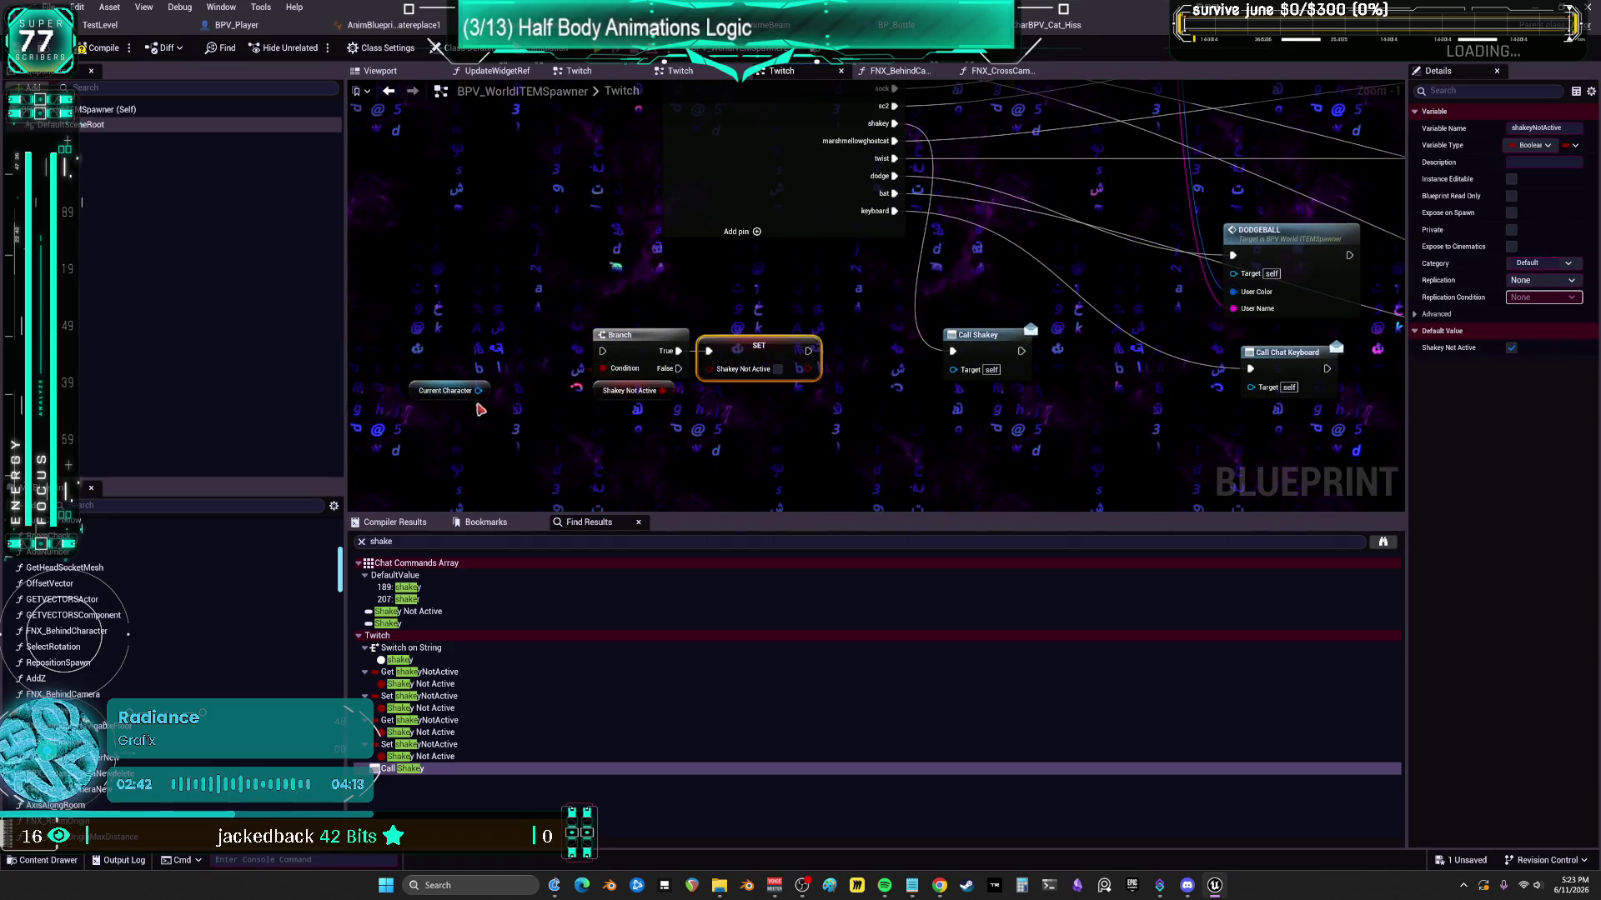
{"action": "mouse_move", "coordinate": [421, 394]}
{"action": "left_mouse_down"}
{"action": "mouse_move", "coordinate": [621, 421]}
{"action": "mouse_move", "coordinate": [609, 412]}
{"action": "left_mouse_up"}
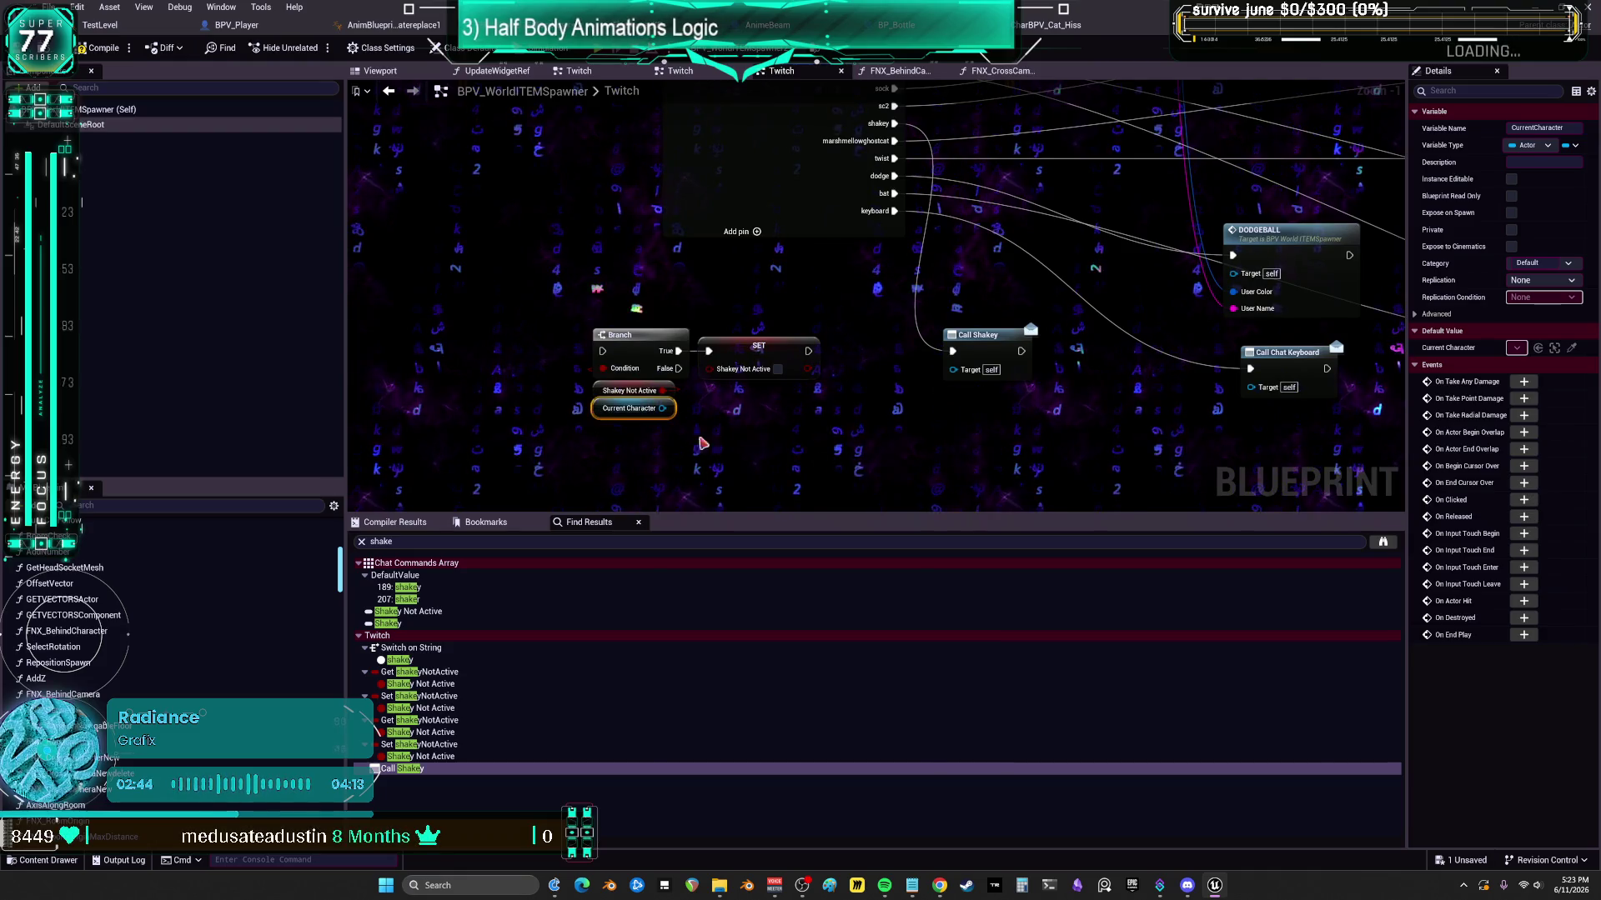
{"action": "left_click_drag", "start_coordinate": [1130, 380], "coordinate": [853, 337]}
{"action": "mouse_move", "coordinate": [859, 410]}
{"action": "left_mouse_down"}
{"action": "mouse_move", "coordinate": [856, 286]}
{"action": "mouse_move", "coordinate": [876, 350]}
{"action": "left_mouse_up"}
{"action": "left_click", "coordinate": [846, 325], "text": "ctrl"}
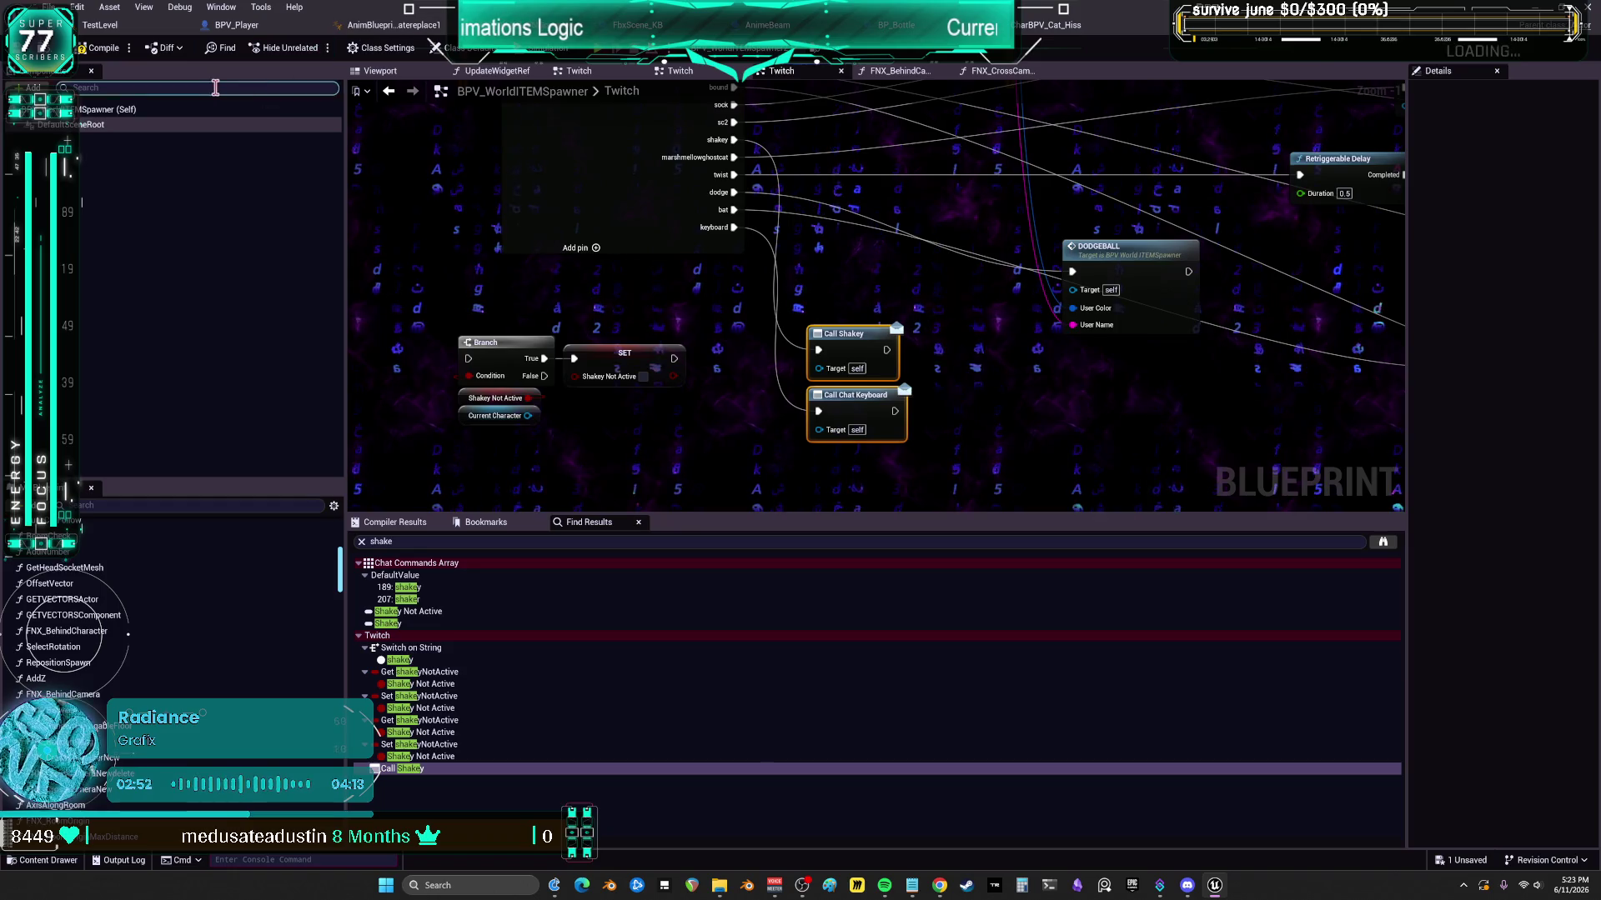
{"action": "left_click", "coordinate": [100, 48]}
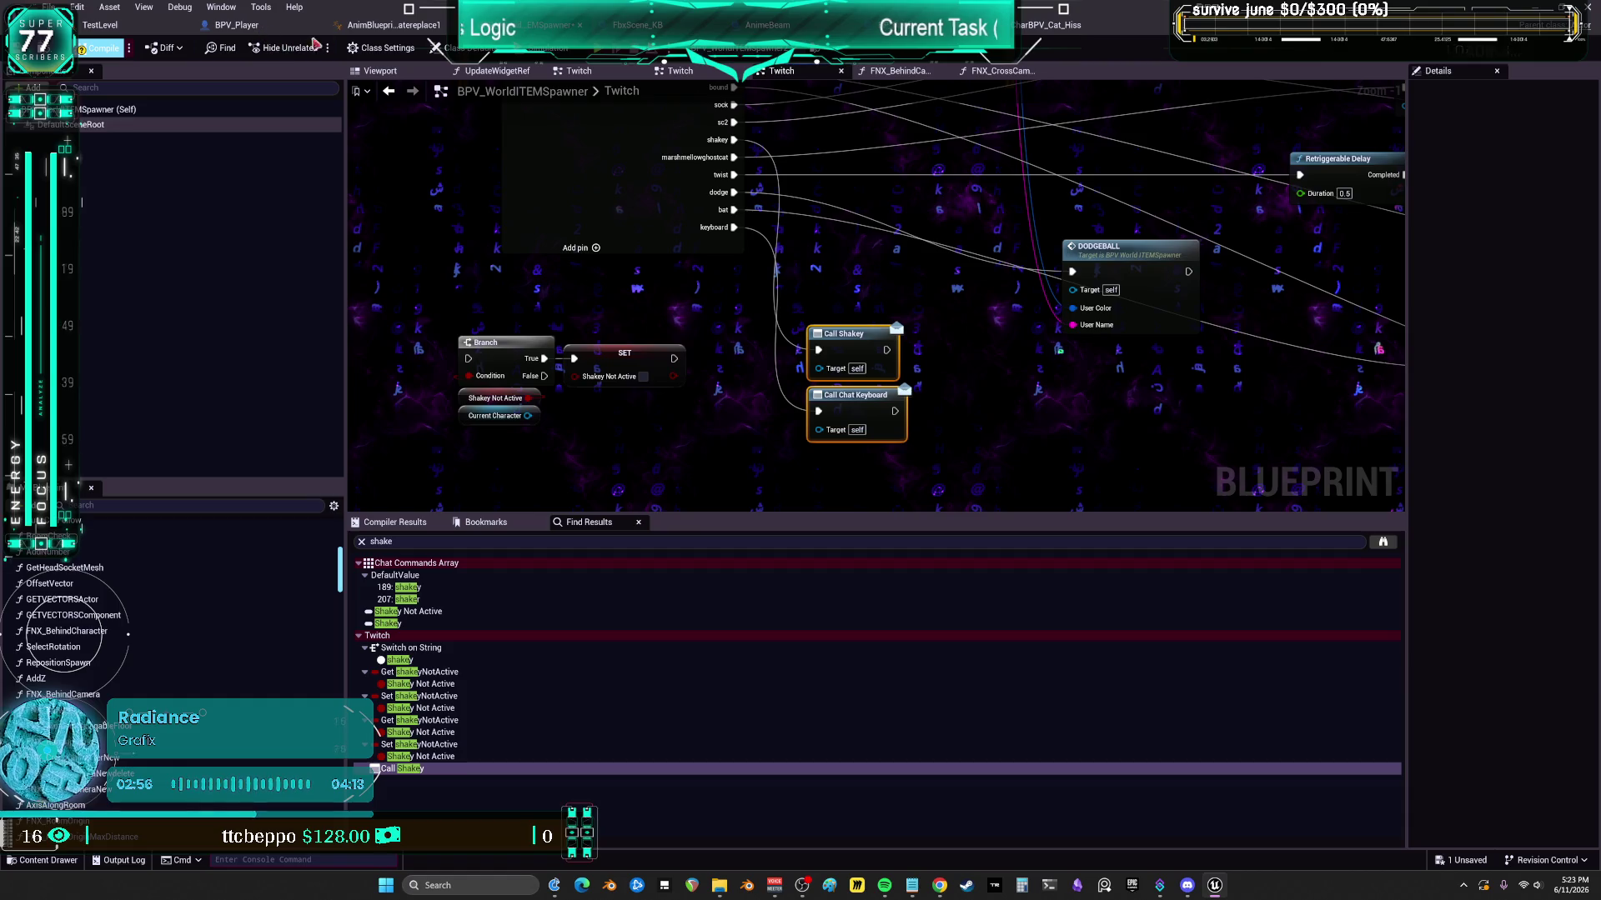
{"action": "left_click", "coordinate": [1032, 28]}
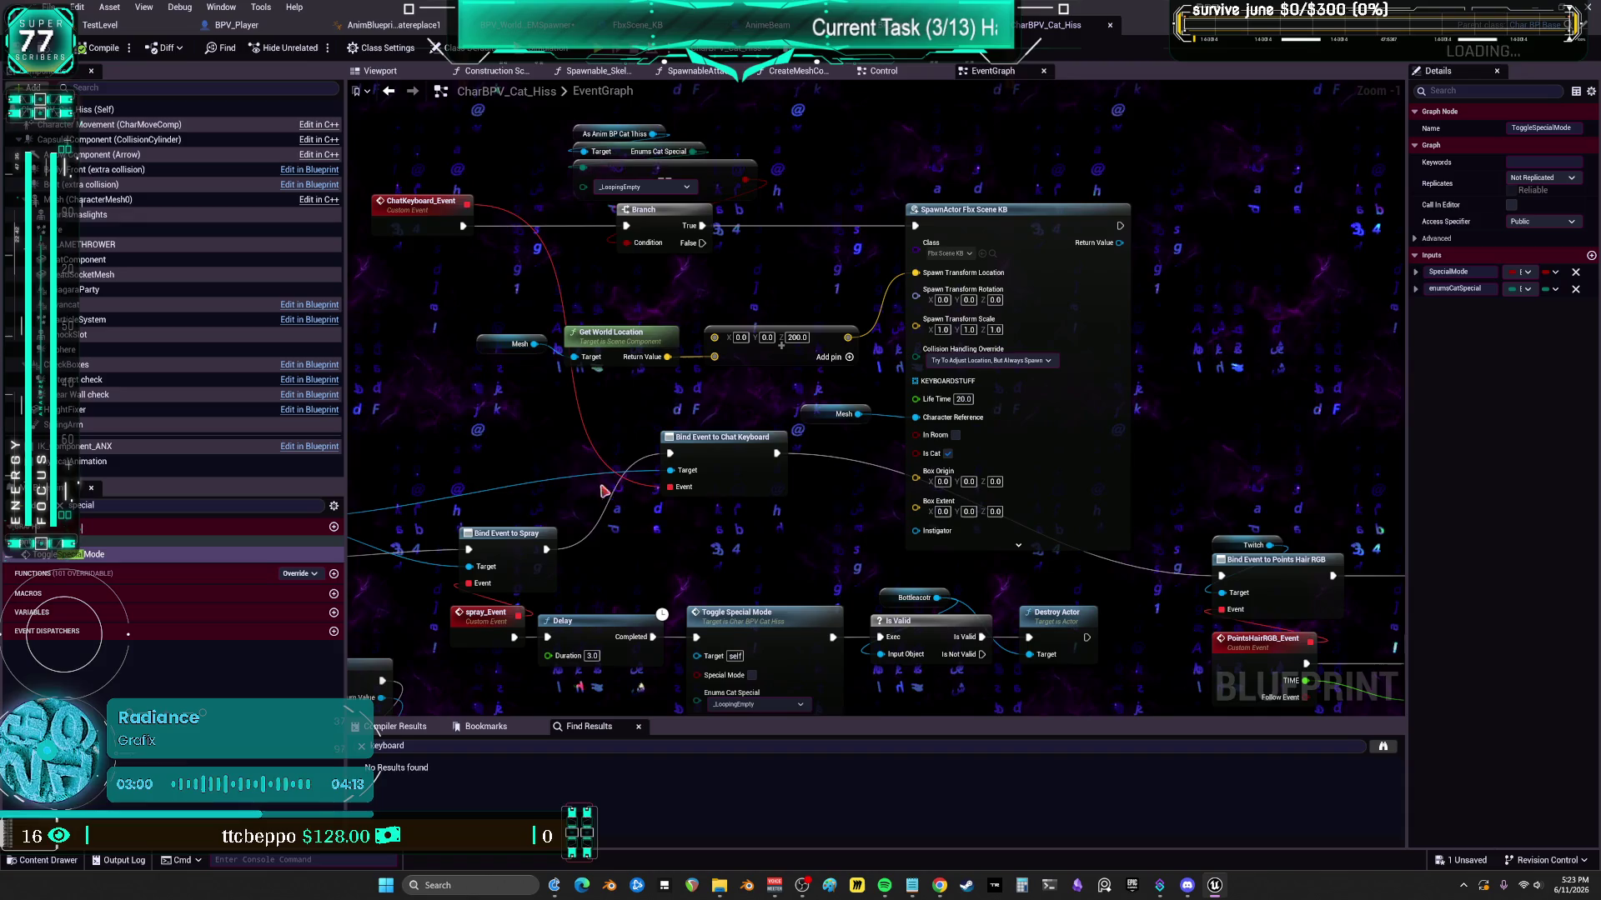
- Pan the CharBPV_Cat_Hiss EventGraph across the rows of Chat RGB, Chat Party and Chat Base bind events
{"action": "mouse_move", "coordinate": [607, 498]}
{"action": "left_mouse_down"}
{"action": "mouse_move", "coordinate": [711, 357]}
{"action": "mouse_move", "coordinate": [717, 247]}
{"action": "left_mouse_up"}
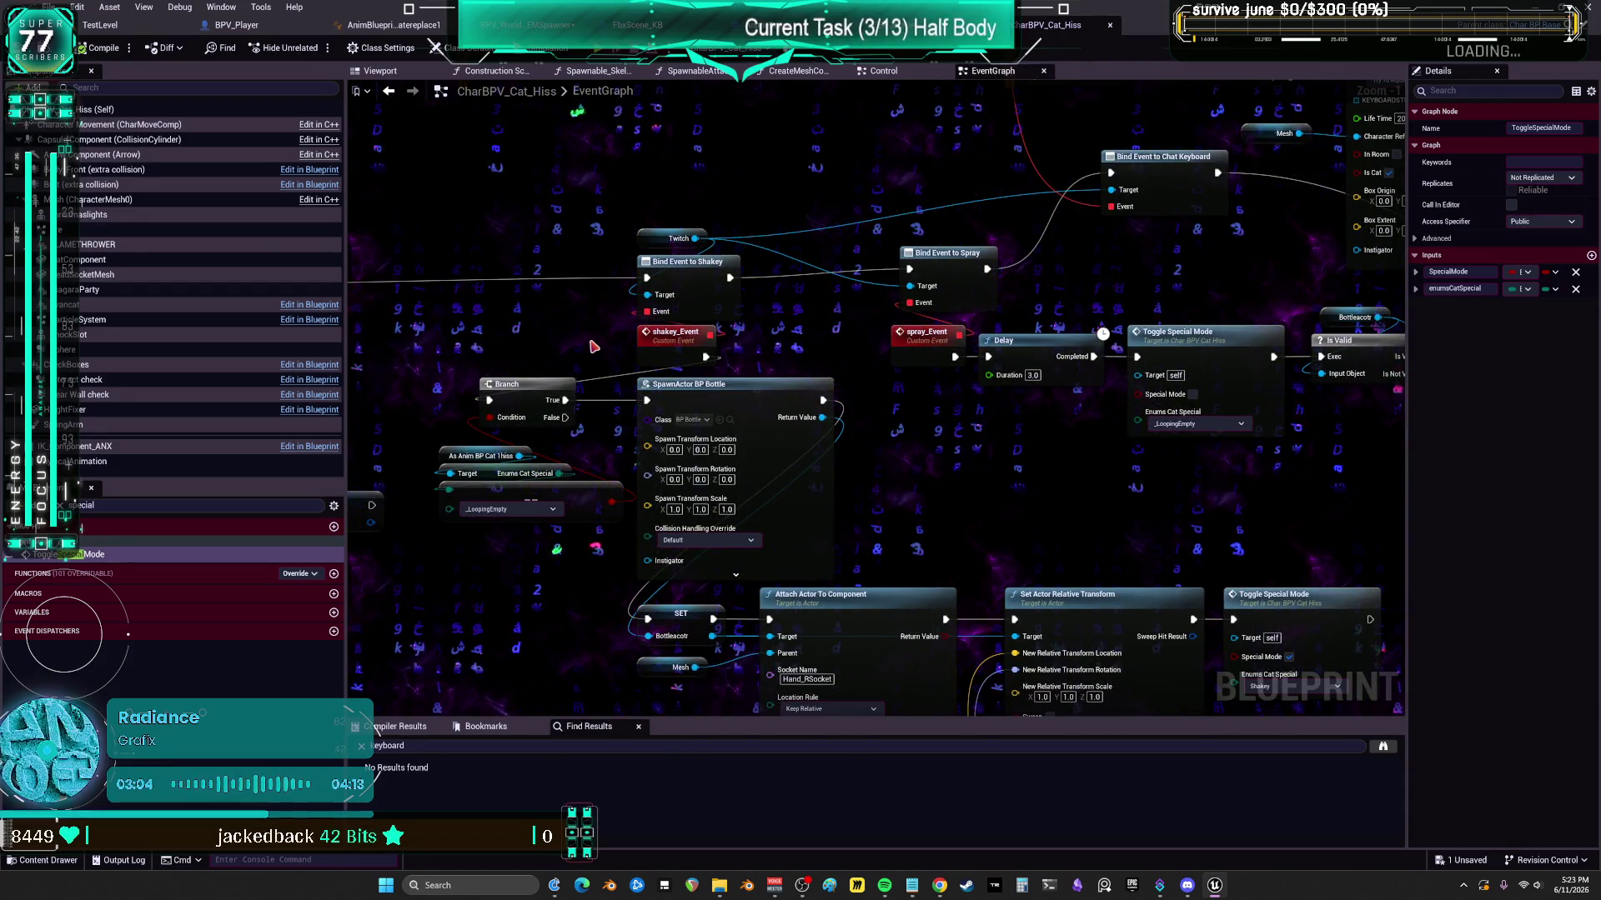
{"action": "scroll", "coordinate": [593, 346], "scroll_direction": "down", "scroll_amount": 4}
{"action": "left_click_drag", "start_coordinate": [487, 378], "coordinate": [859, 359]}
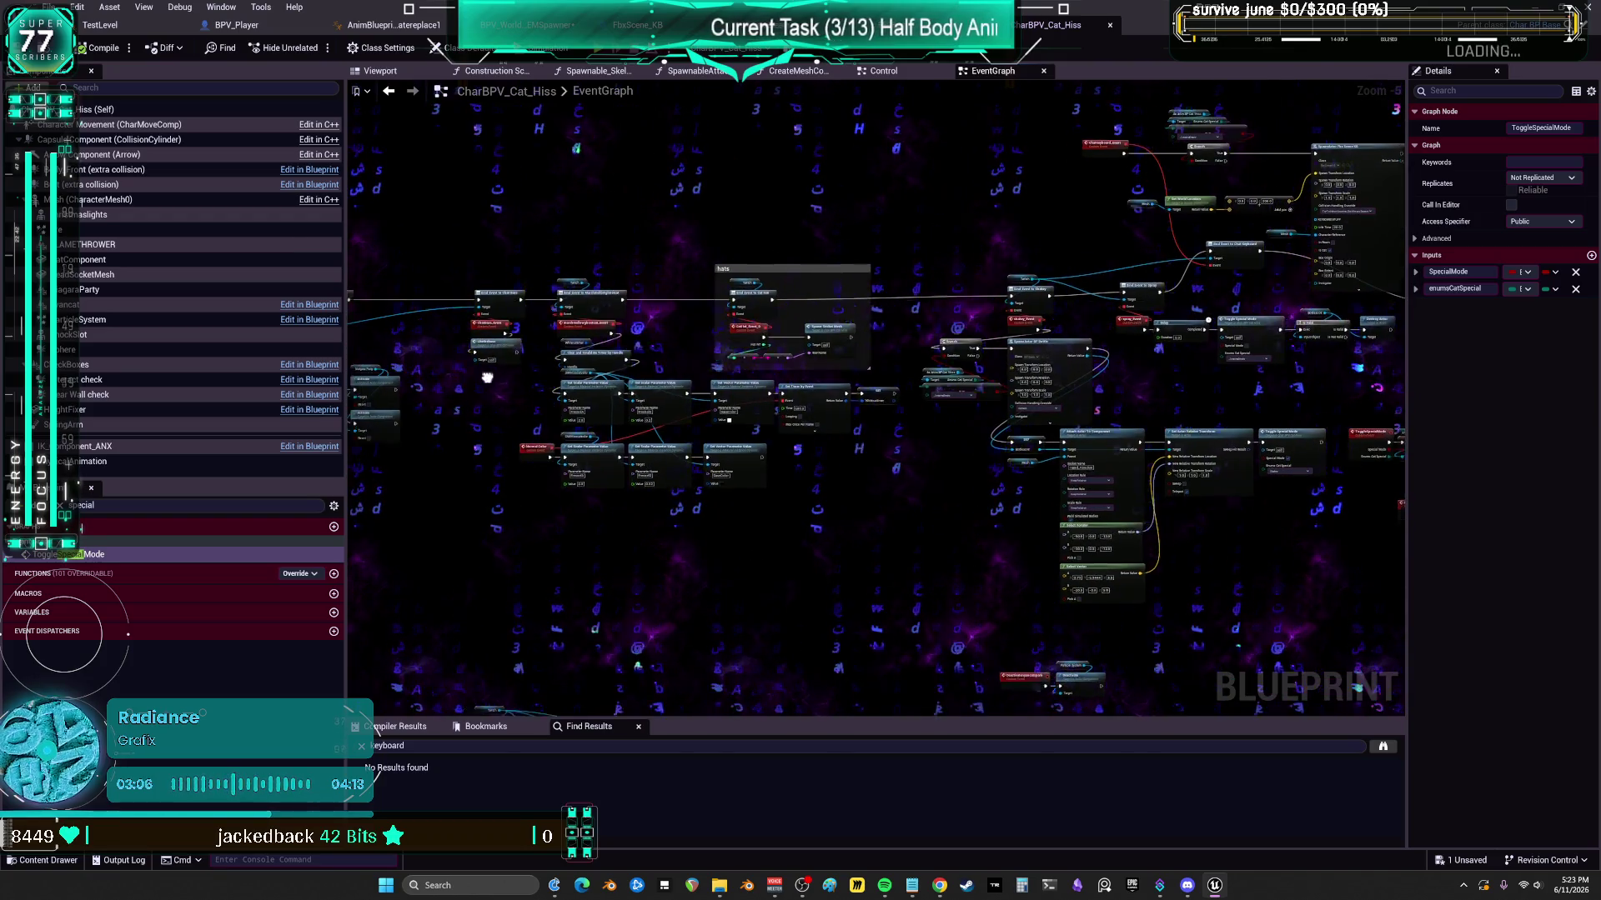
{"action": "left_click_drag", "start_coordinate": [486, 377], "coordinate": [960, 339]}
{"action": "left_click_drag", "start_coordinate": [633, 167], "coordinate": [661, 358]}
{"action": "left_click_drag", "start_coordinate": [730, 663], "coordinate": [694, 436]}
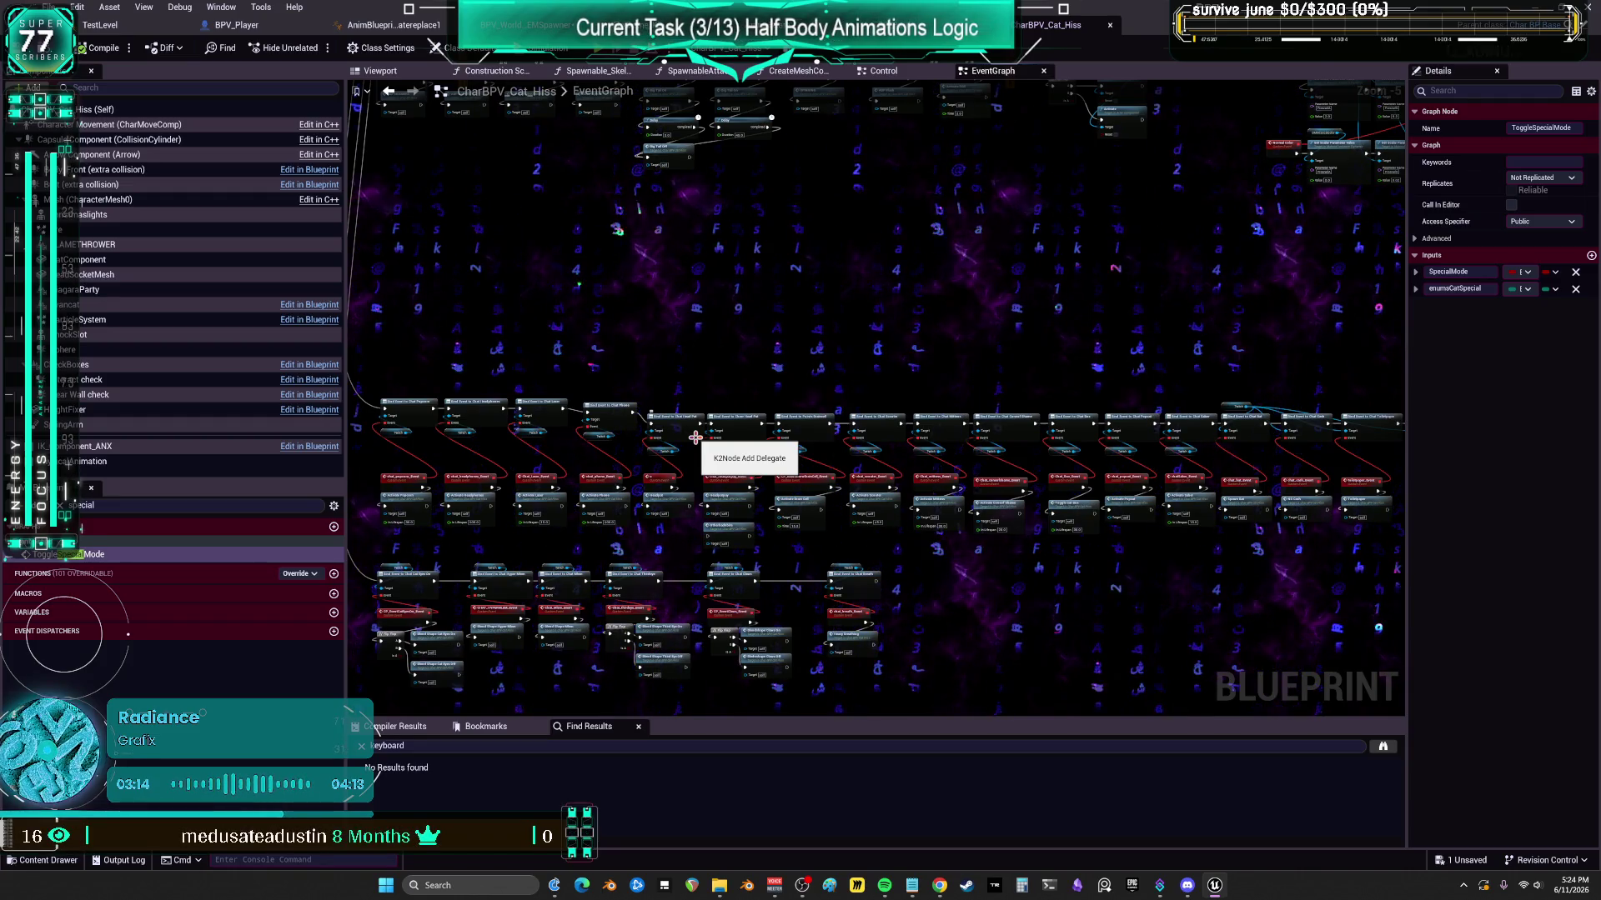
{"action": "mouse_move", "coordinate": [695, 437]}
{"action": "left_mouse_down"}
{"action": "mouse_move", "coordinate": [1036, 561]}
{"action": "mouse_move", "coordinate": [1115, 543]}
{"action": "mouse_move", "coordinate": [1118, 492]}
{"action": "mouse_move", "coordinate": [990, 526]}
{"action": "left_mouse_up"}
- Center the hats comment and Attach Actor nodes, then jump to where Hiss Cat Active is used
{"action": "scroll", "coordinate": [990, 526], "scroll_direction": "up", "scroll_amount": 3}
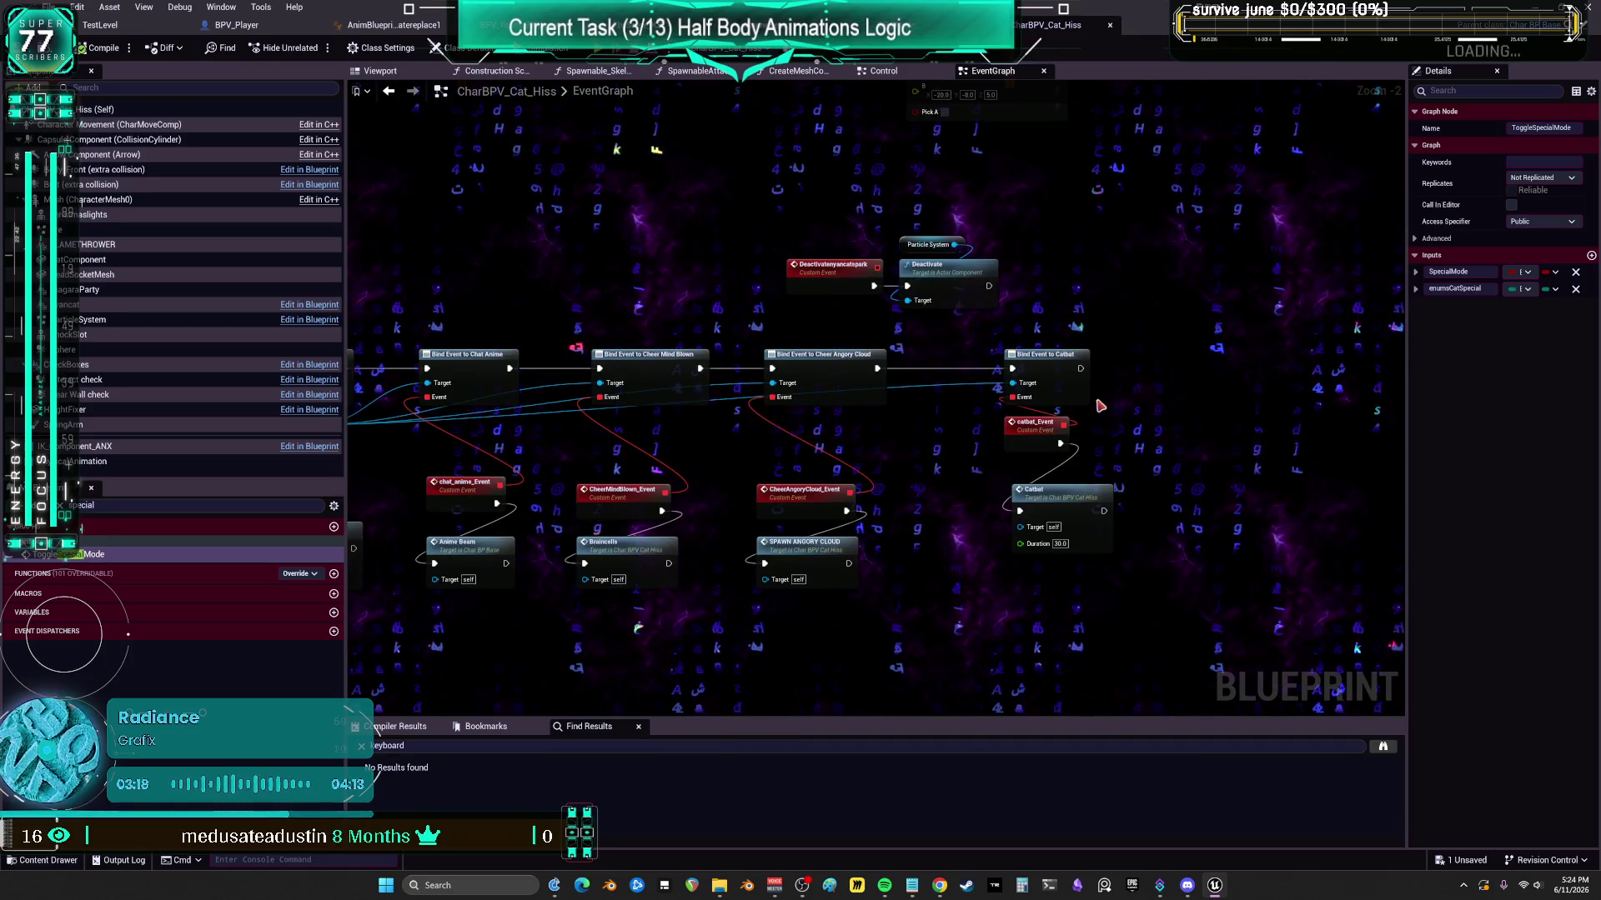
{"action": "left_click_drag", "start_coordinate": [1100, 406], "coordinate": [992, 587]}
{"action": "scroll", "coordinate": [1163, 323], "scroll_direction": "down", "scroll_amount": 3}
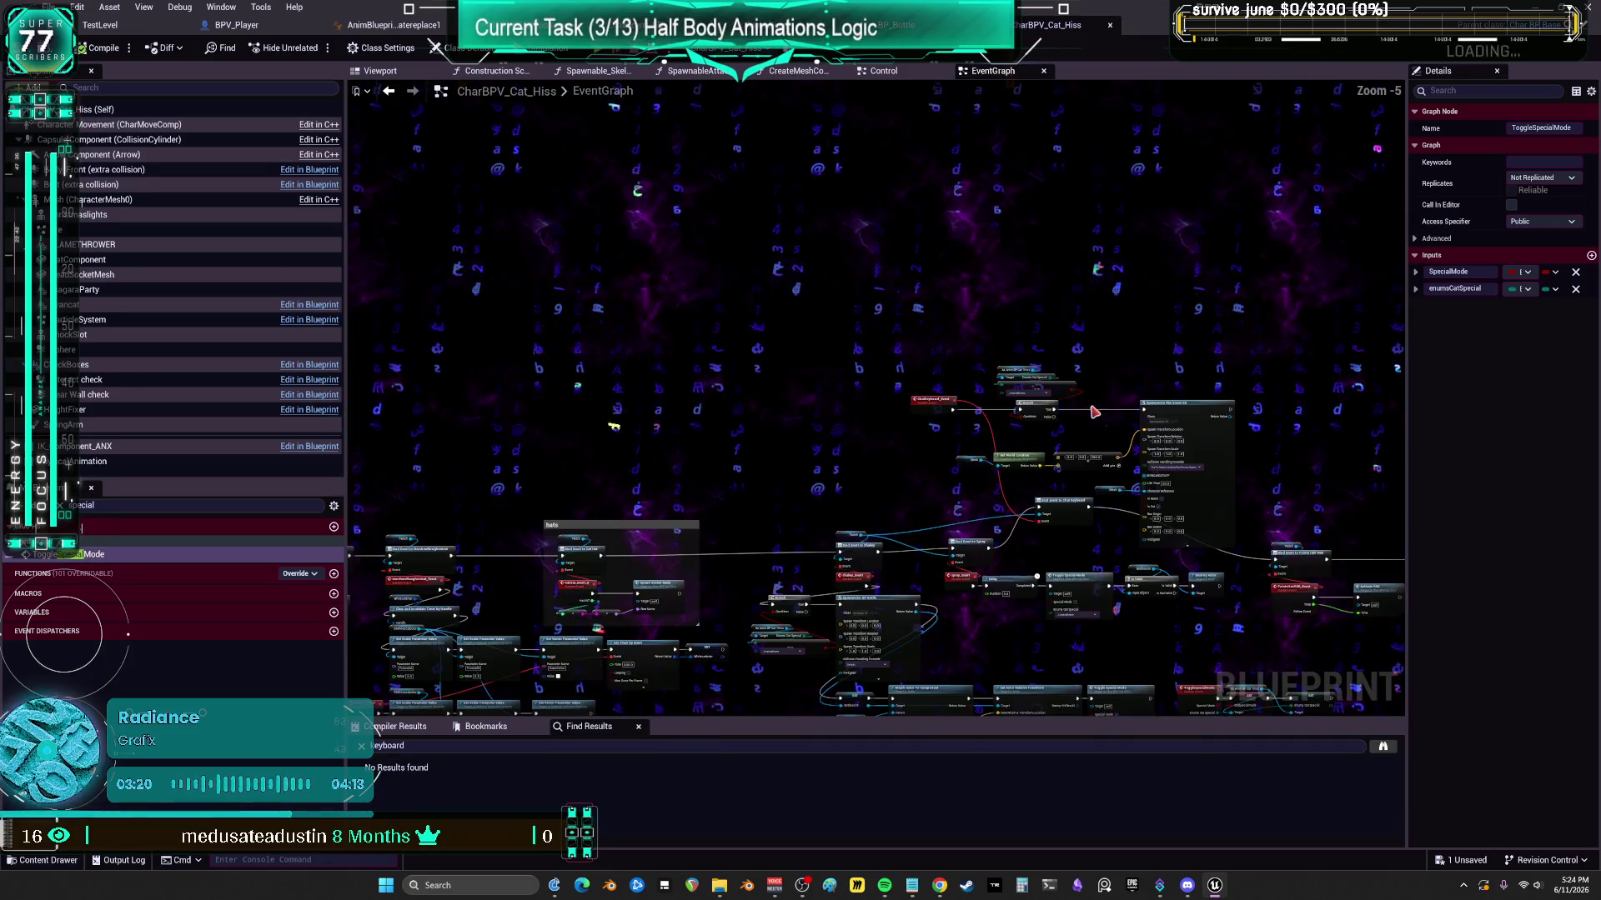
{"action": "left_click_drag", "start_coordinate": [790, 468], "coordinate": [1078, 283]}
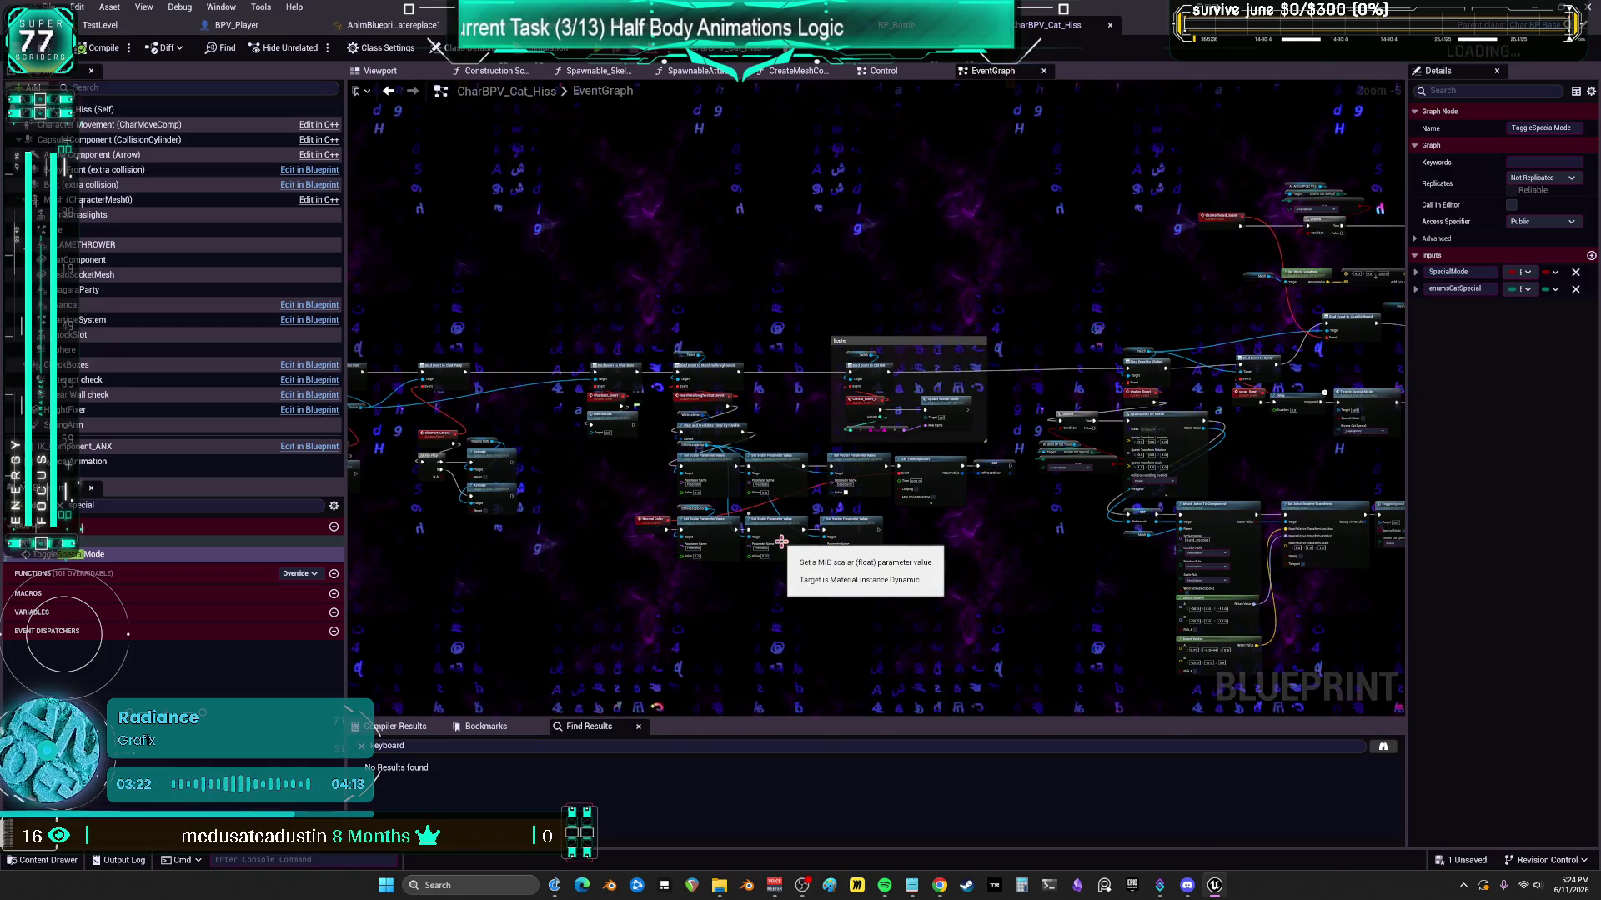
{"action": "left_click", "coordinate": [200, 506]}
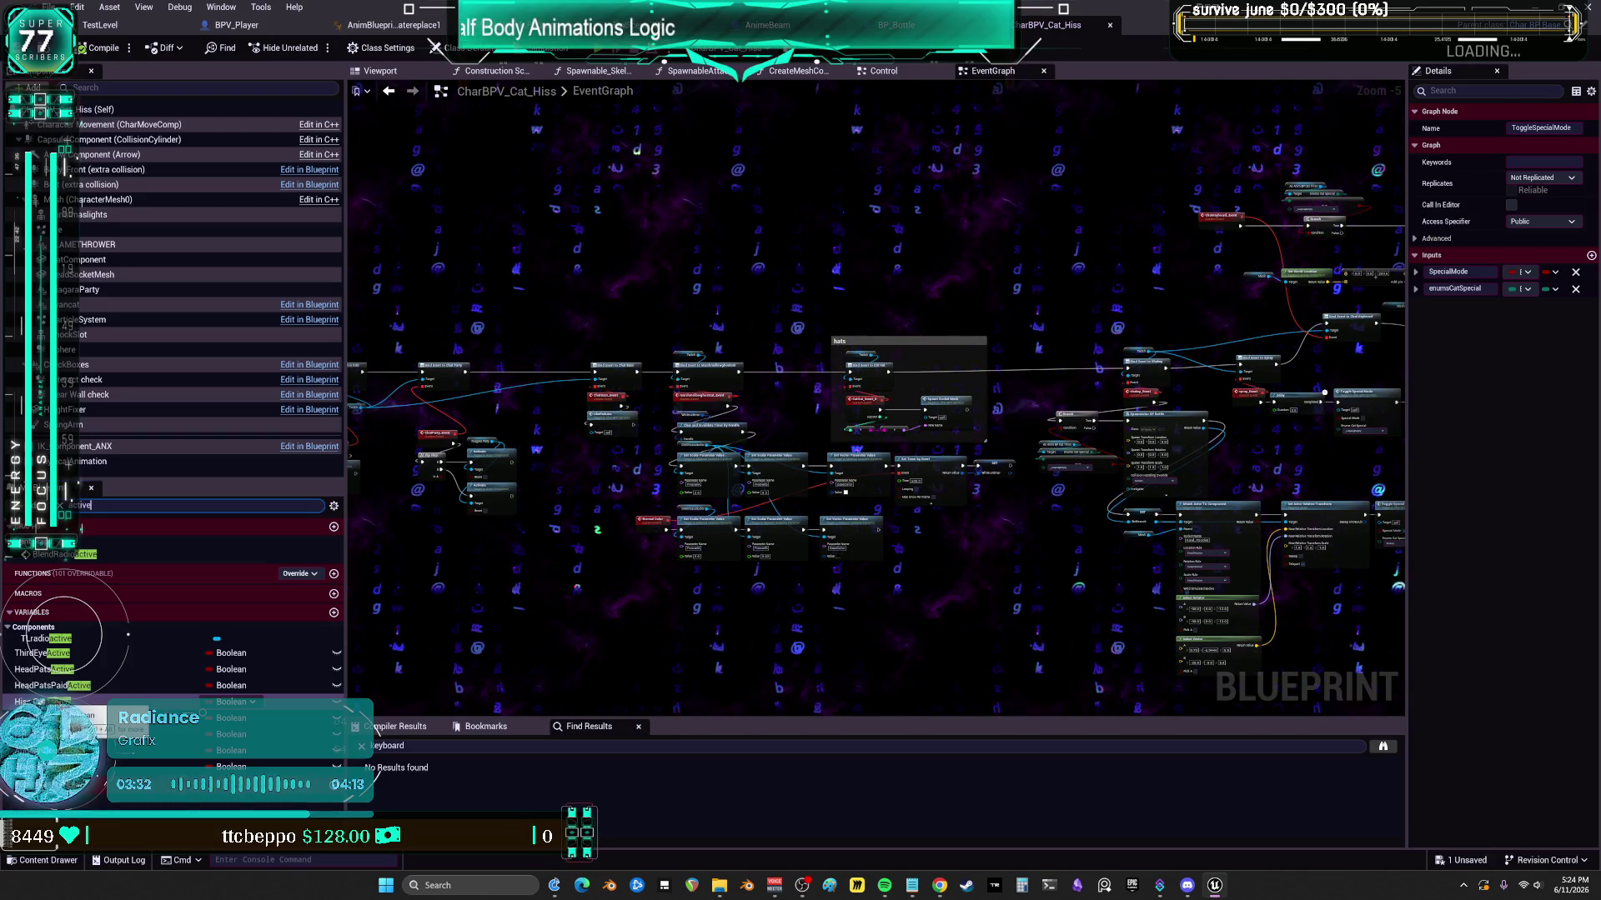
{"action": "double_click", "coordinate": [25, 701]}
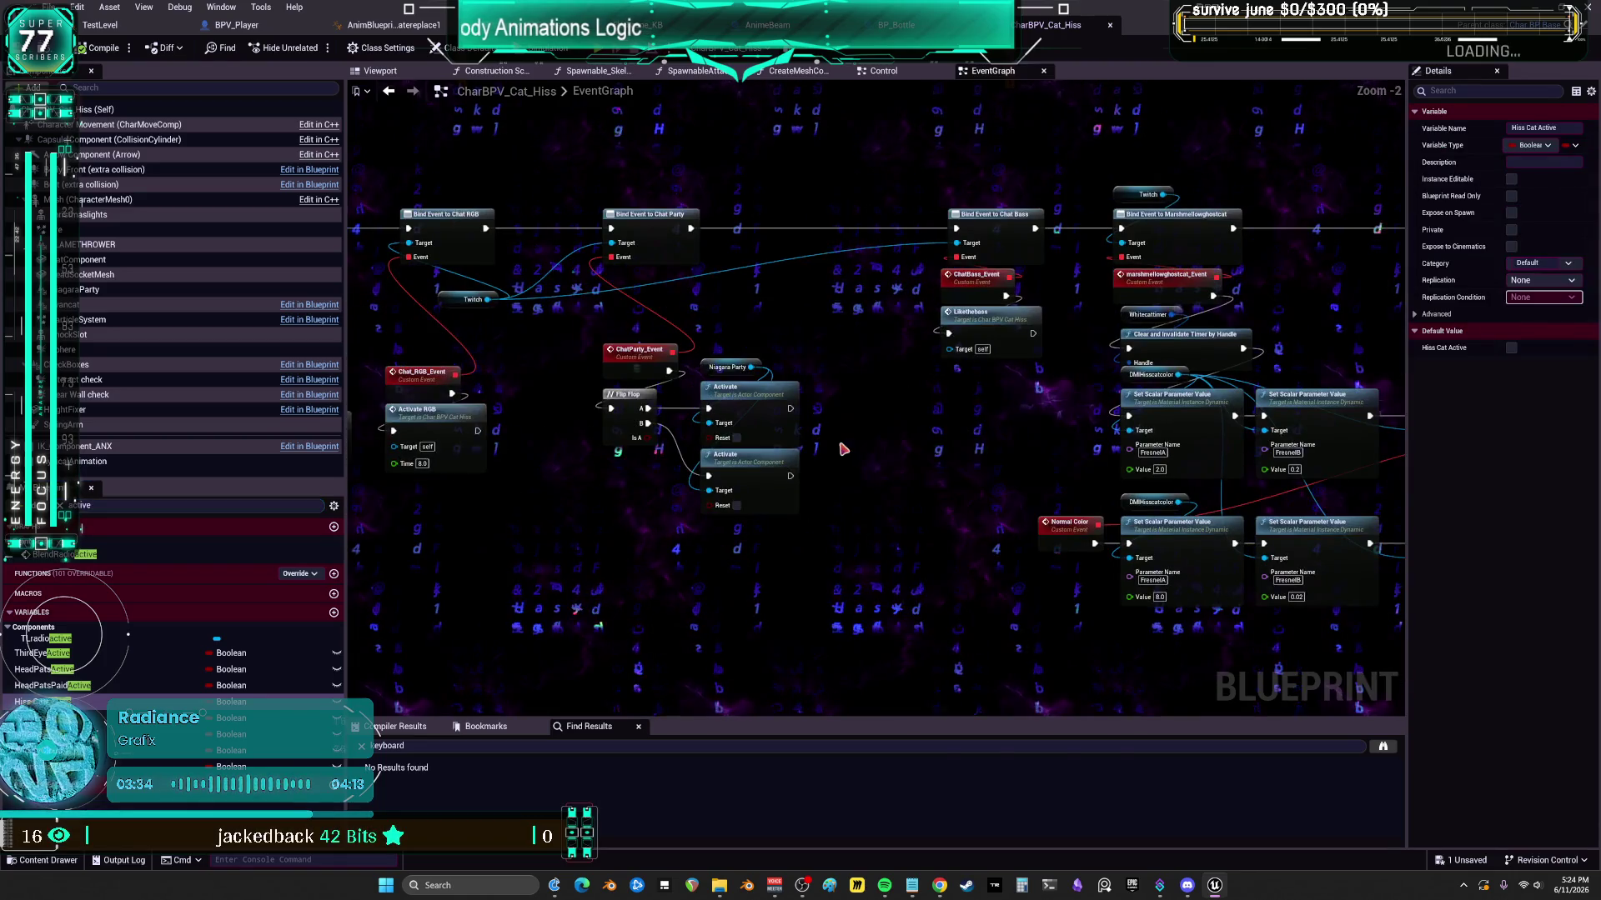
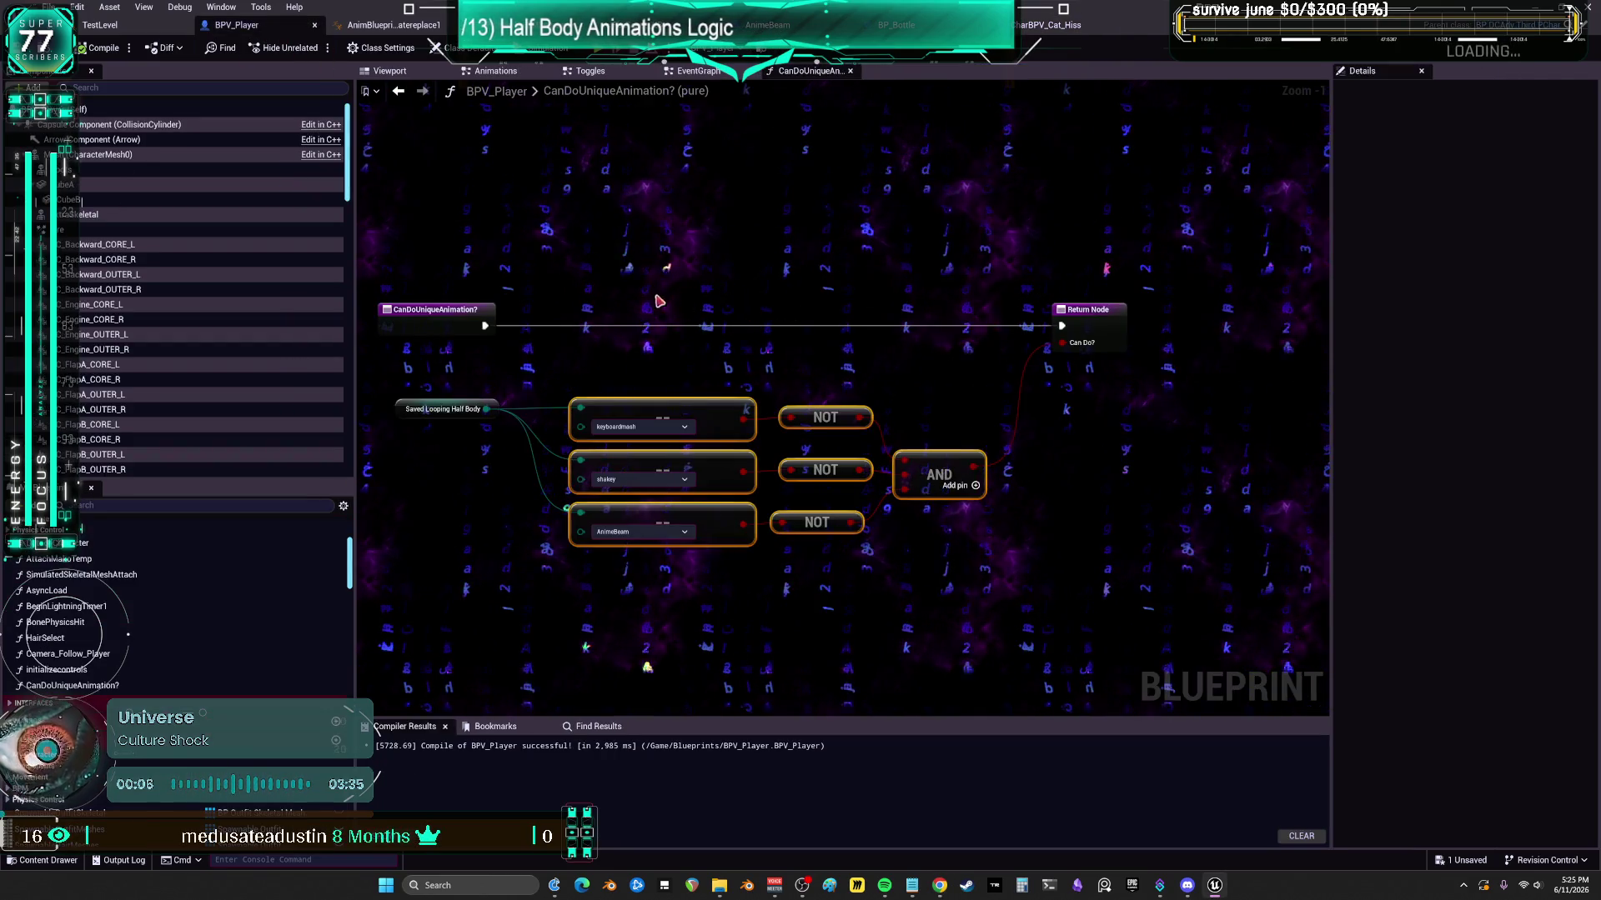
- Switch to BPV_WorldITEMSpawner's Twitch graph, where the 'shake' search results list Call Shakey
{"action": "left_click", "coordinate": [692, 71]}
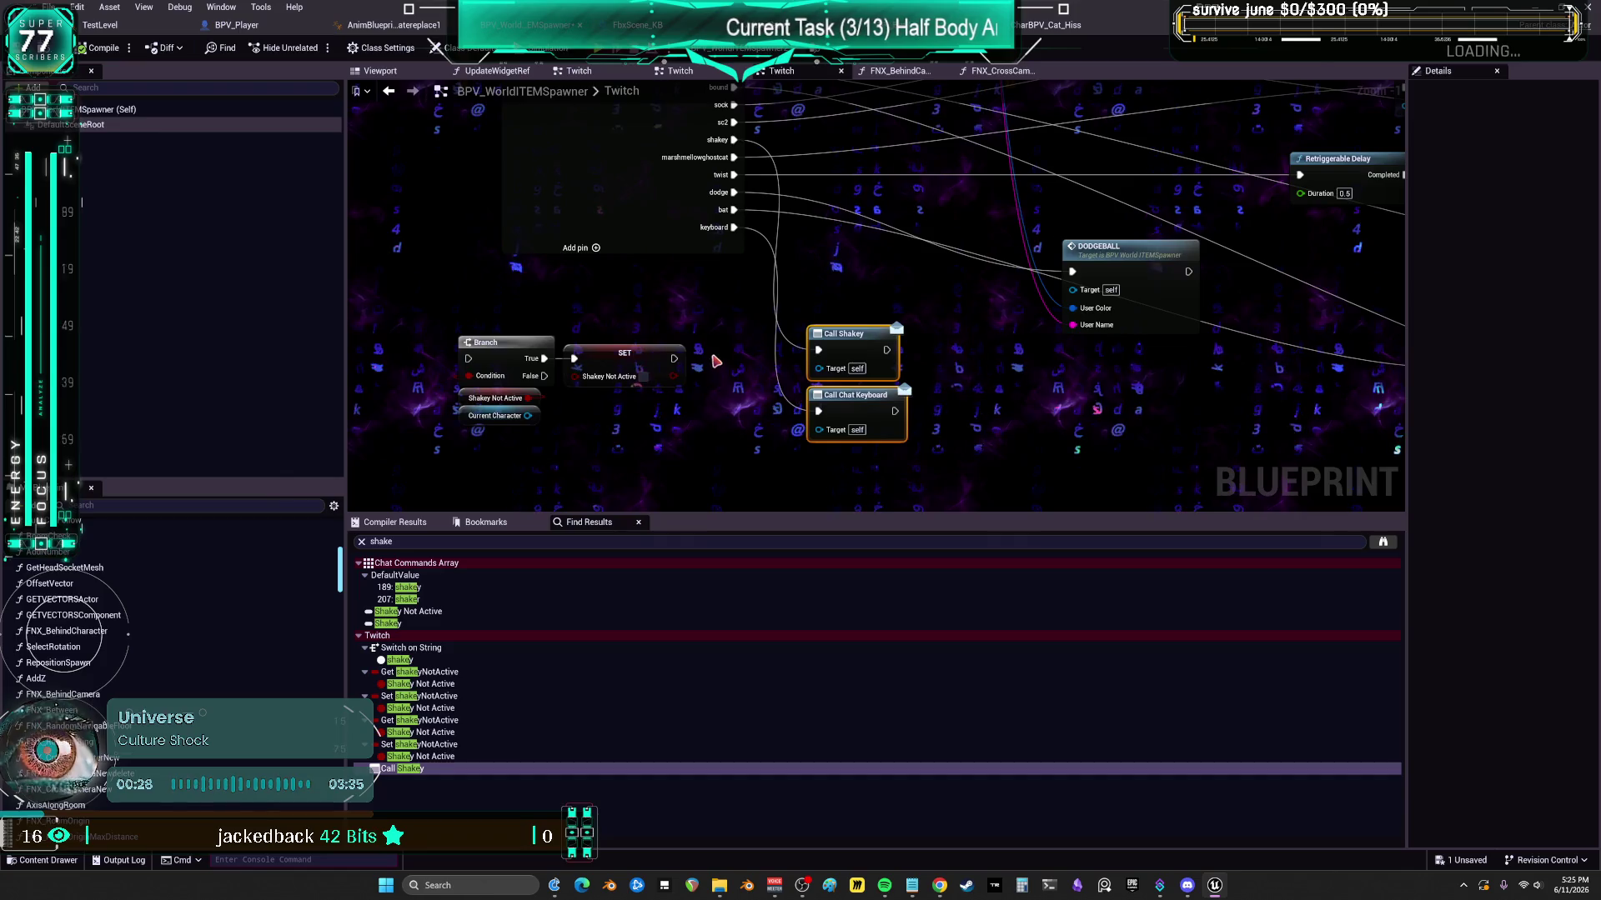
- Add a Cast To BPV_Player node fed by Current Character, then switch to BPV_Player's EventGraph
{"action": "left_click_drag", "start_coordinate": [546, 268], "coordinate": [613, 373]}
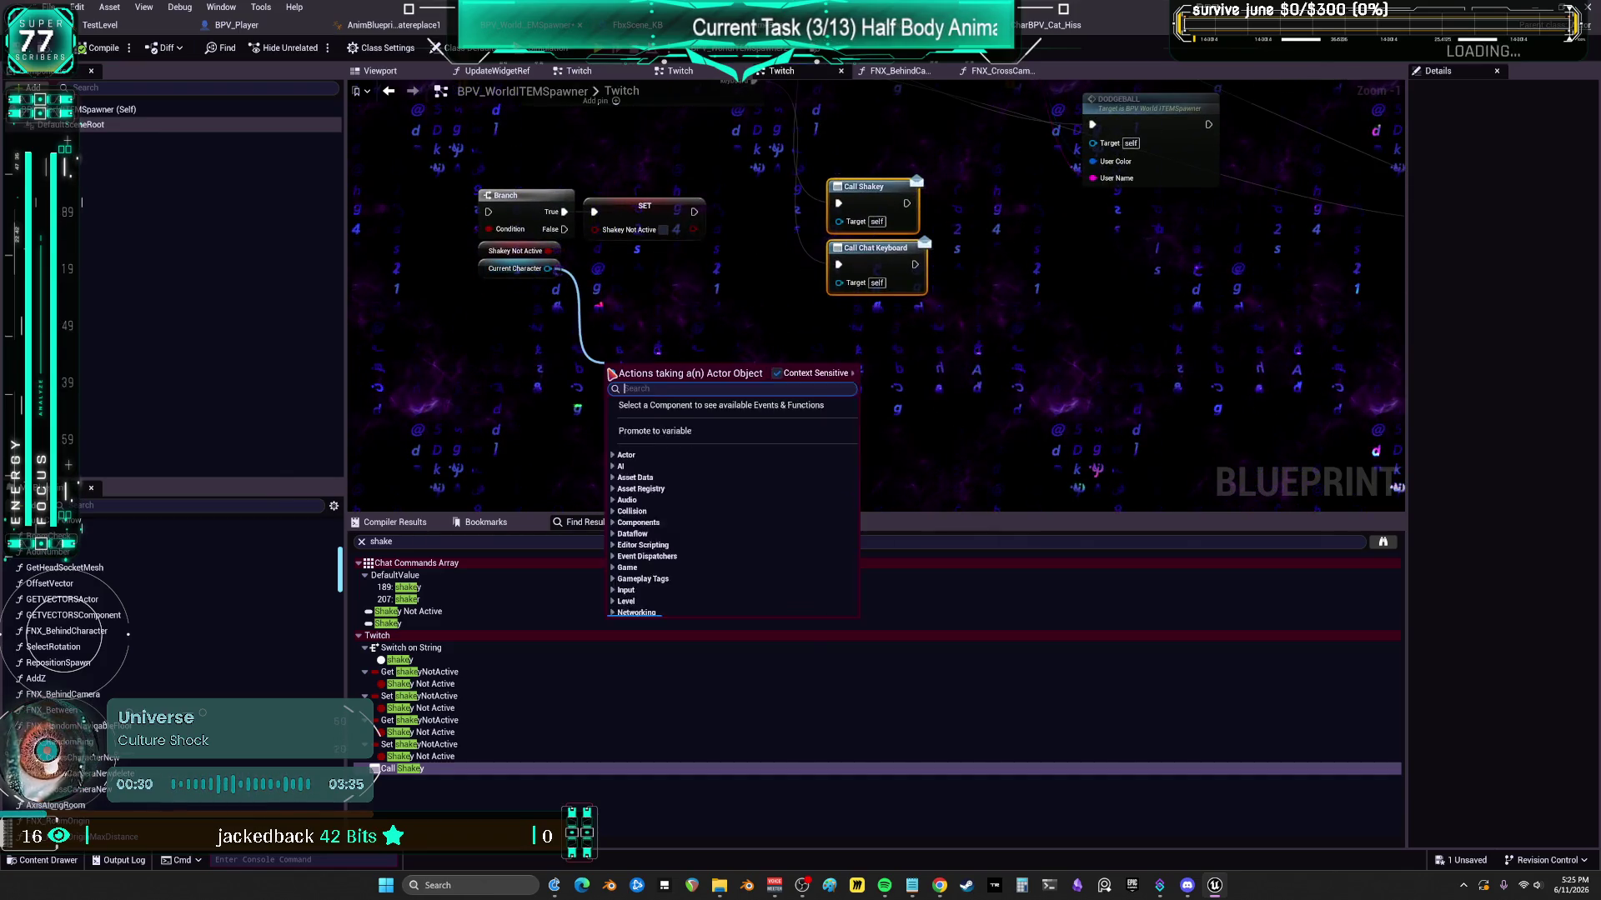
{"action": "type", "text": "cast to bpi_o"}
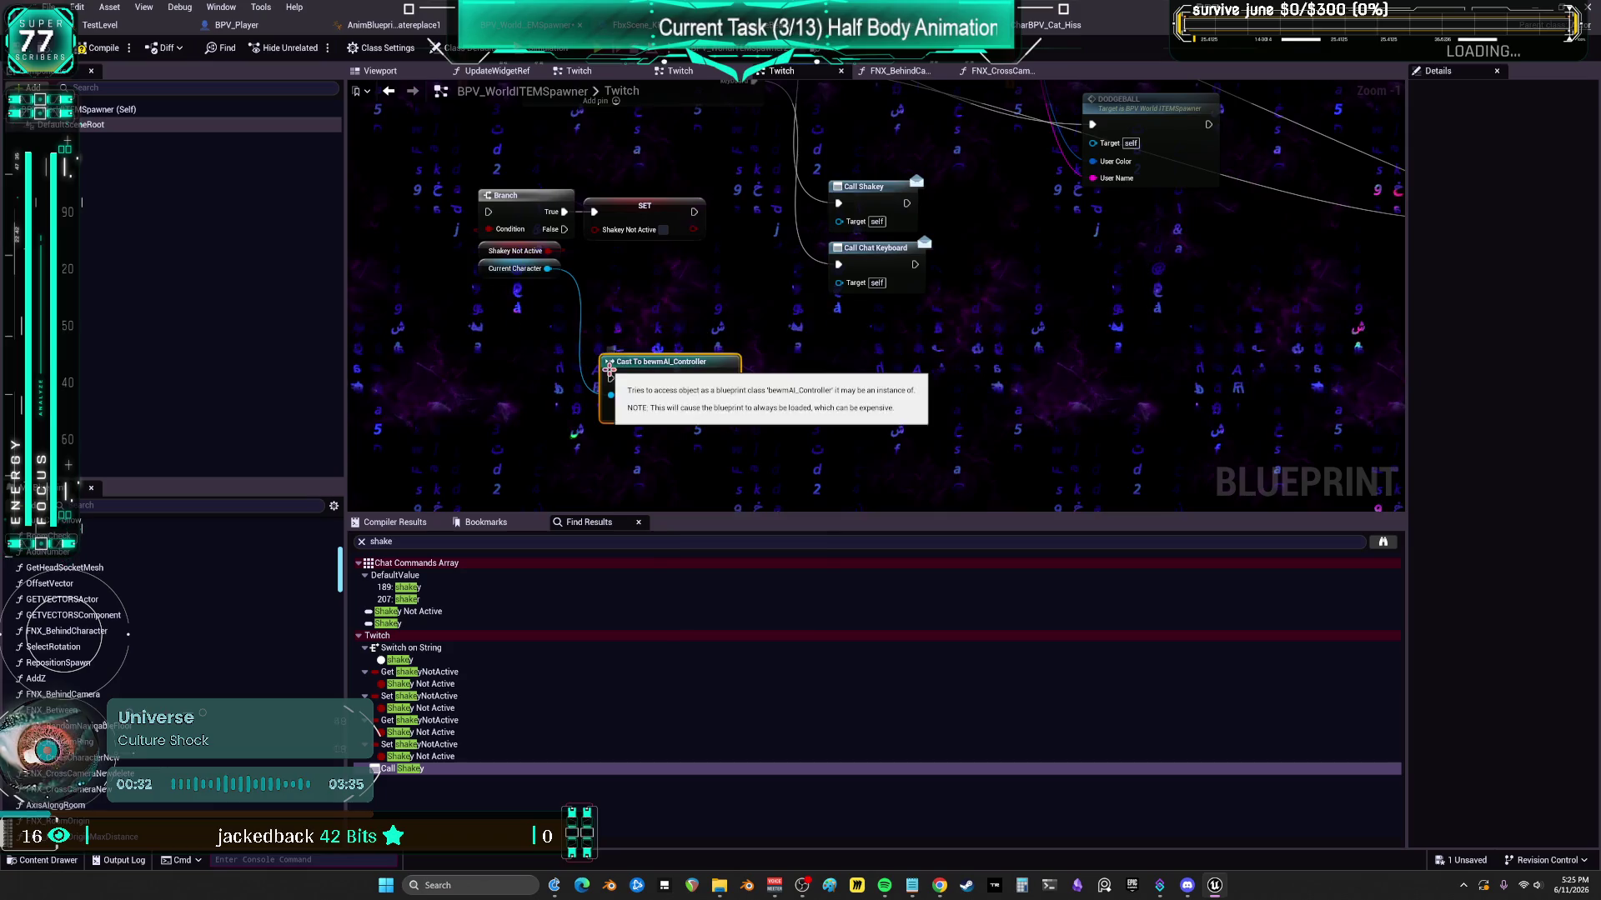
{"action": "left_click", "coordinate": [496, 285]}
{"action": "mouse_move", "coordinate": [510, 269]}
{"action": "left_mouse_down"}
{"action": "mouse_move", "coordinate": [495, 356]}
{"action": "mouse_move", "coordinate": [616, 385]}
{"action": "left_mouse_up"}
{"action": "type", "text": "cast t"}
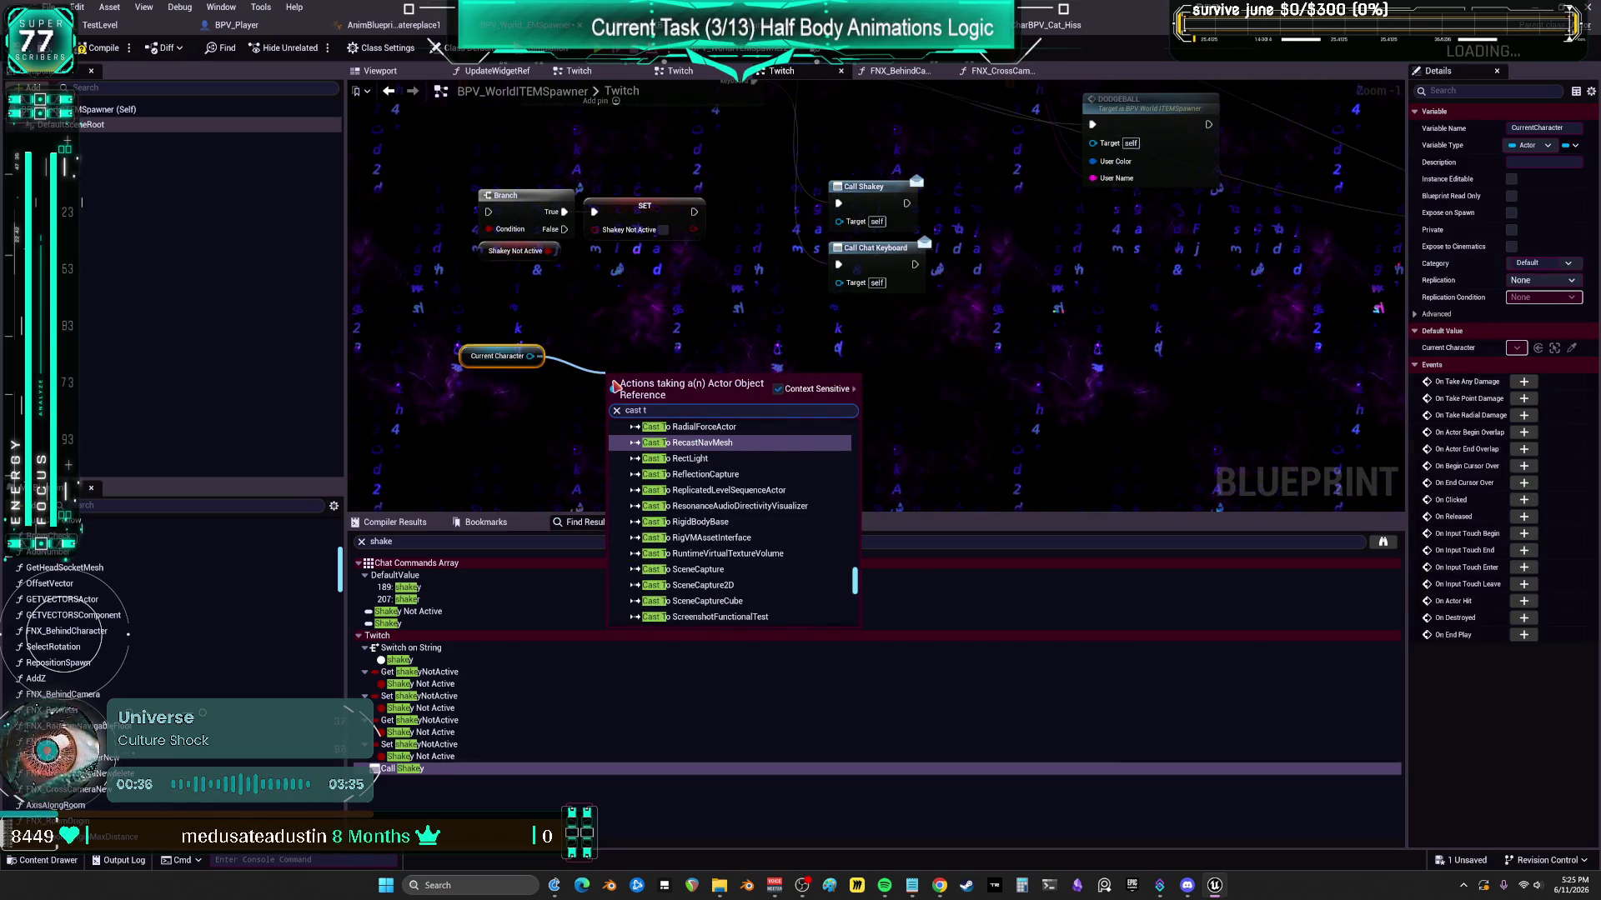
{"action": "type", "text": "o "}
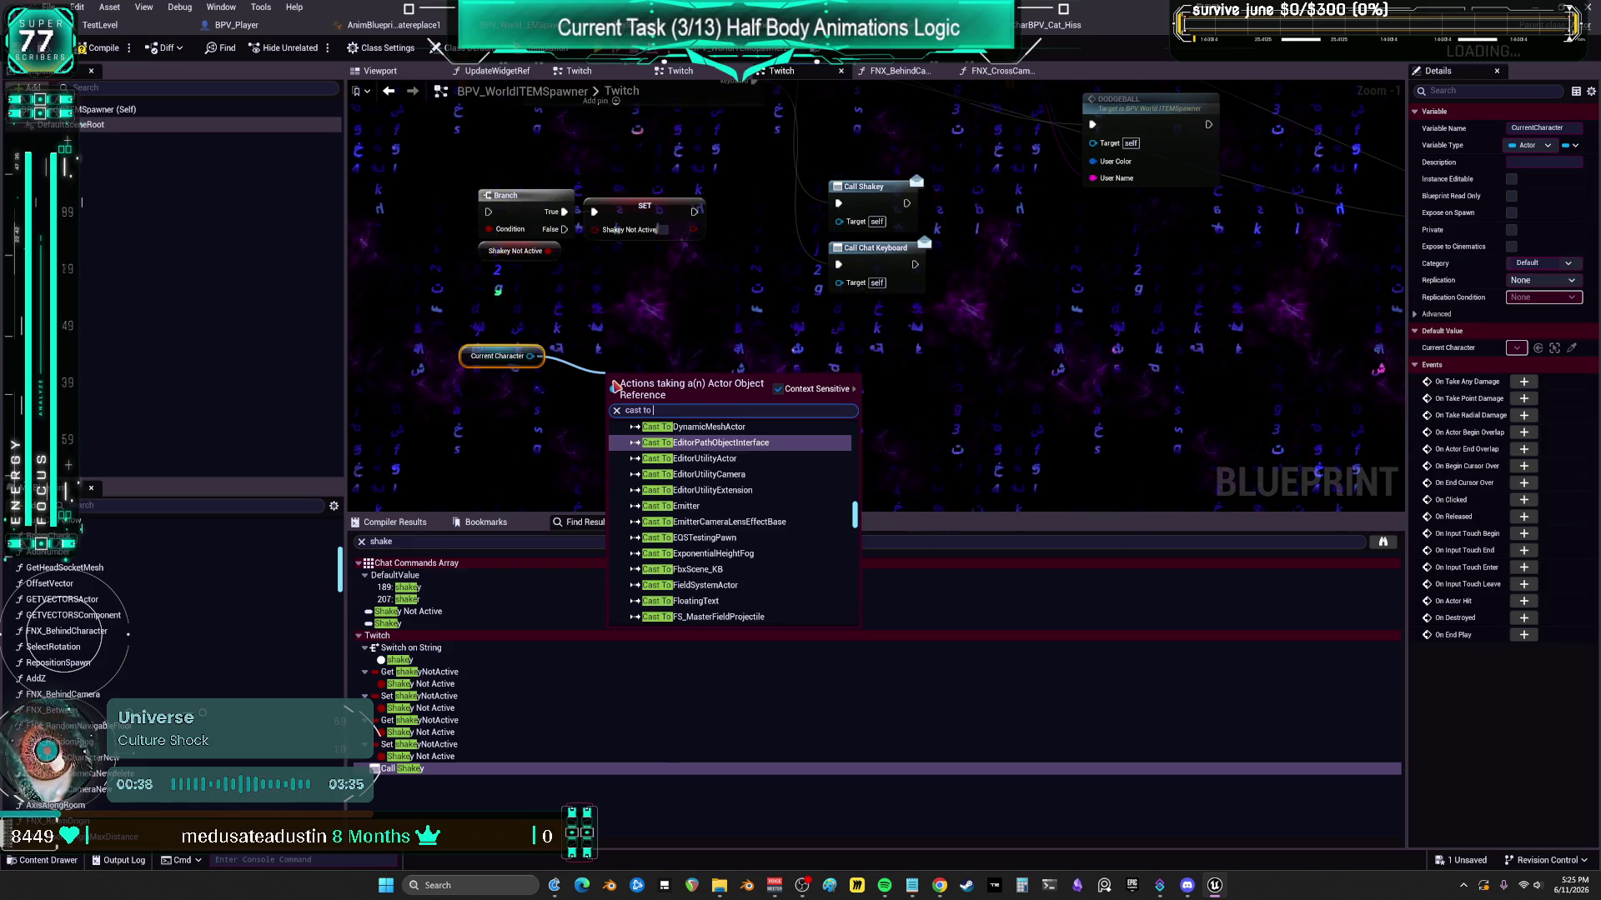
{"action": "type", "text": "player"}
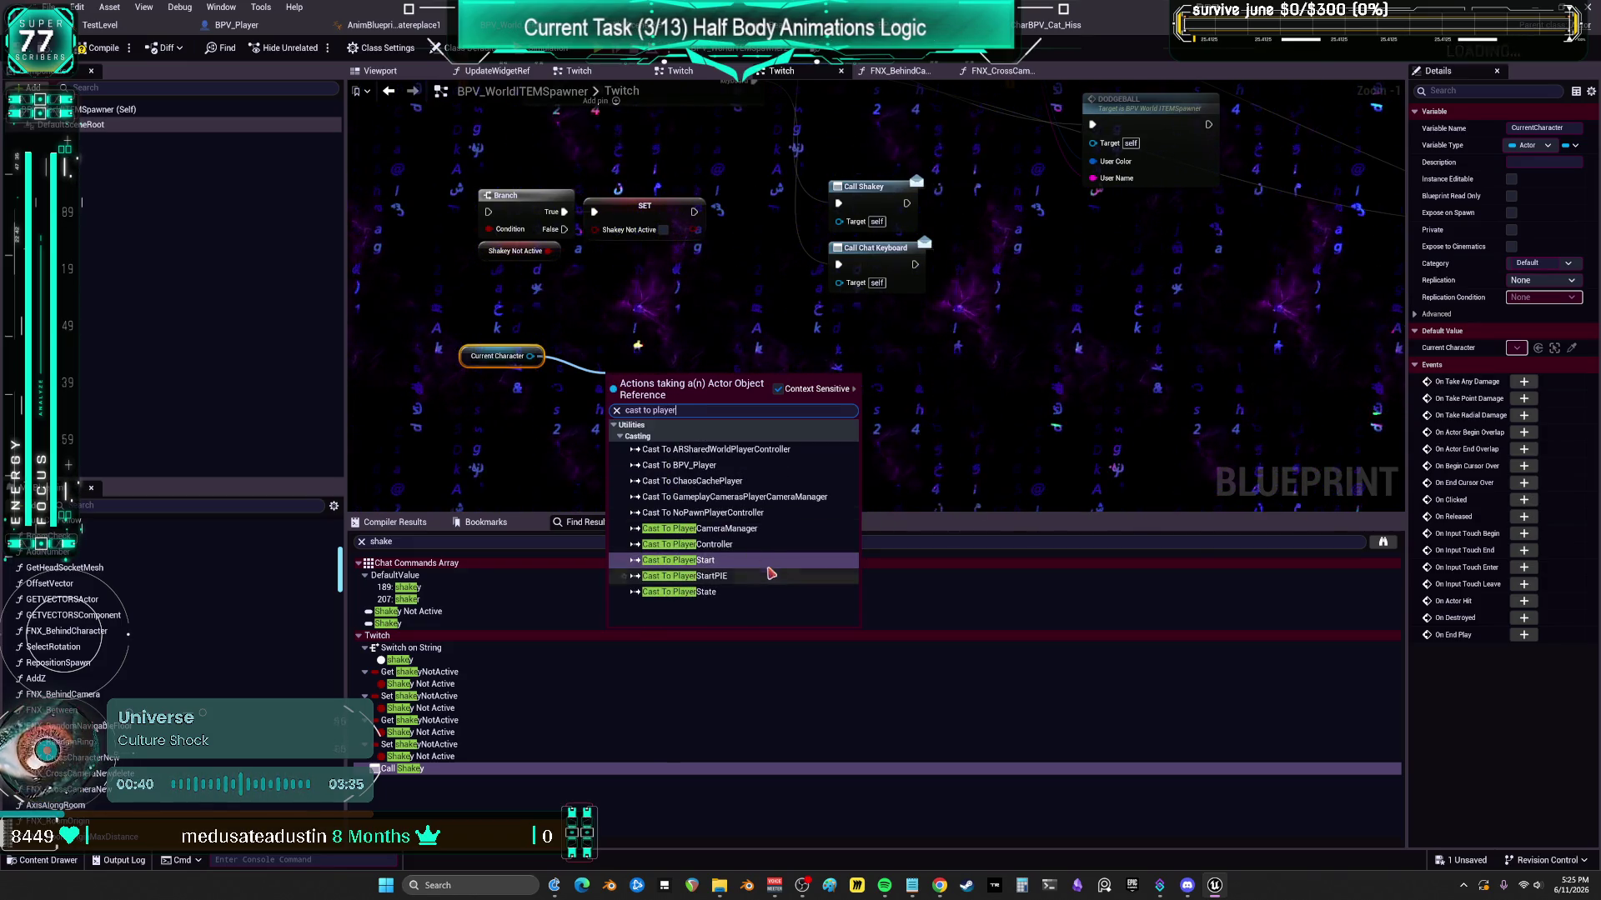
{"action": "left_click", "coordinate": [750, 465]}
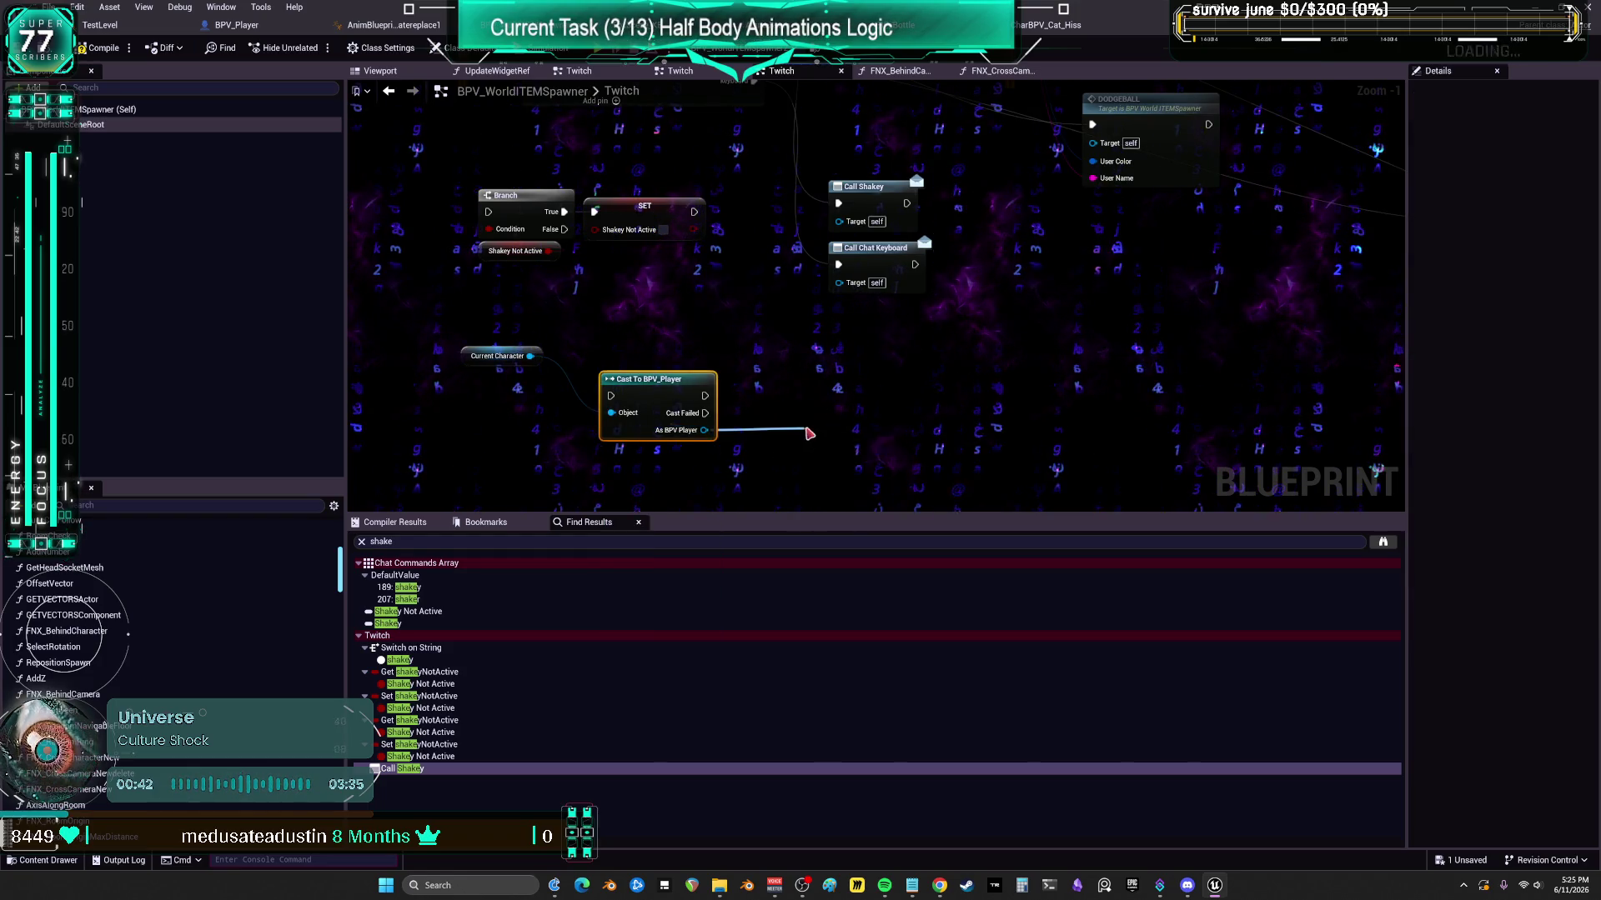
{"action": "left_click_drag", "start_coordinate": [807, 433], "coordinate": [806, 433]}
{"action": "left_click", "coordinate": [250, 26]}
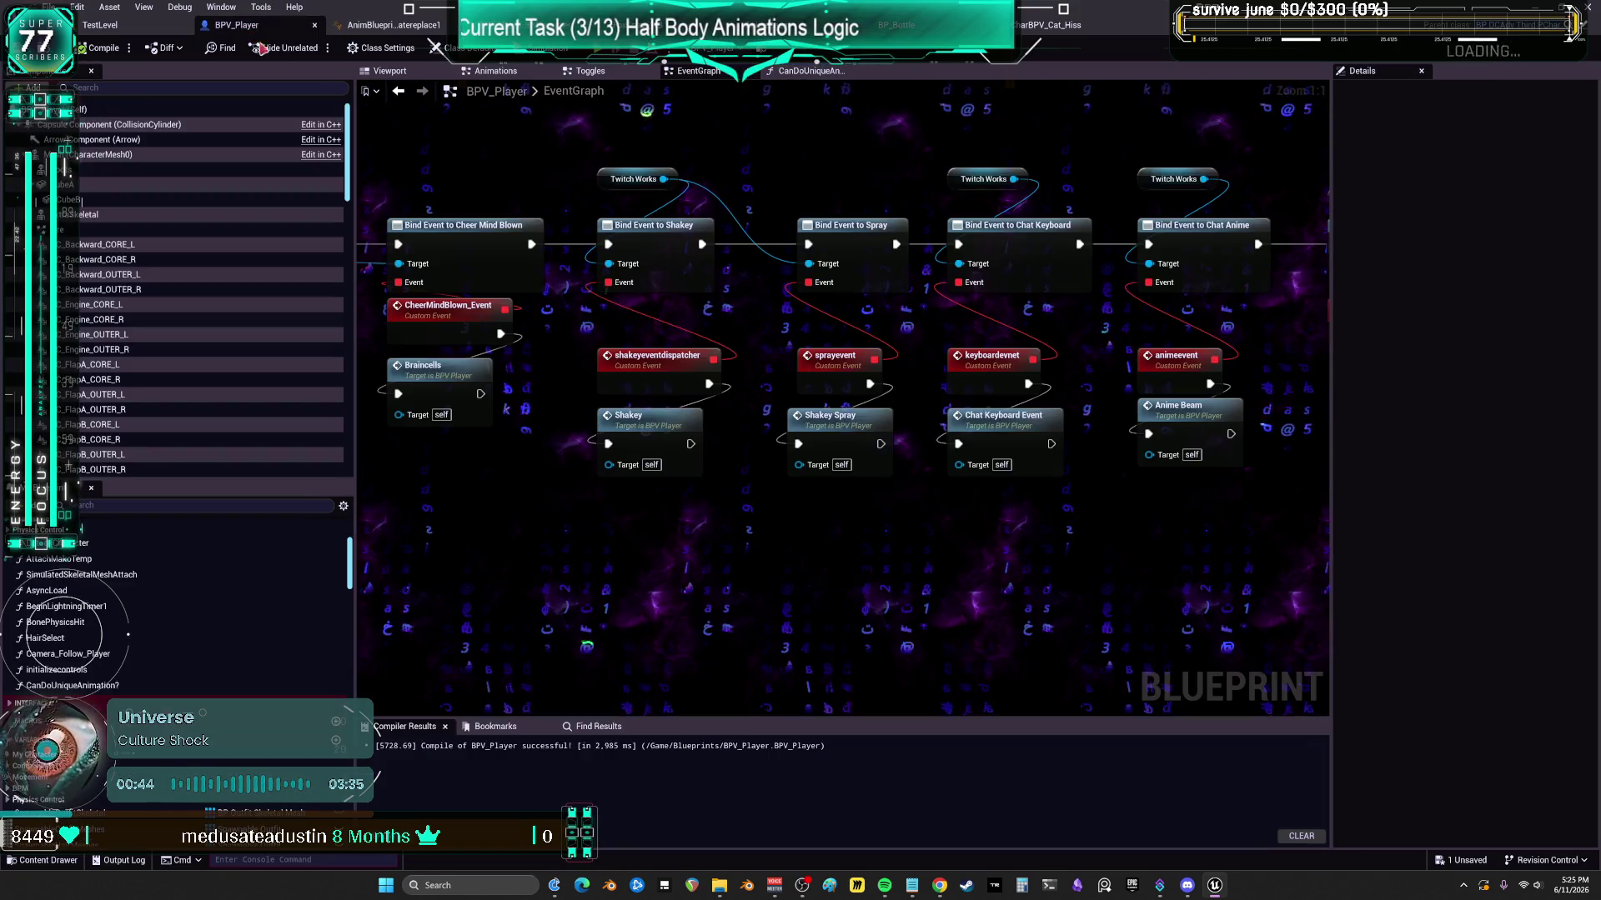
- Open the Shakey event's definition and pick out the CanDoUniqueAnimation? function name
{"action": "left_click", "coordinate": [659, 426]}
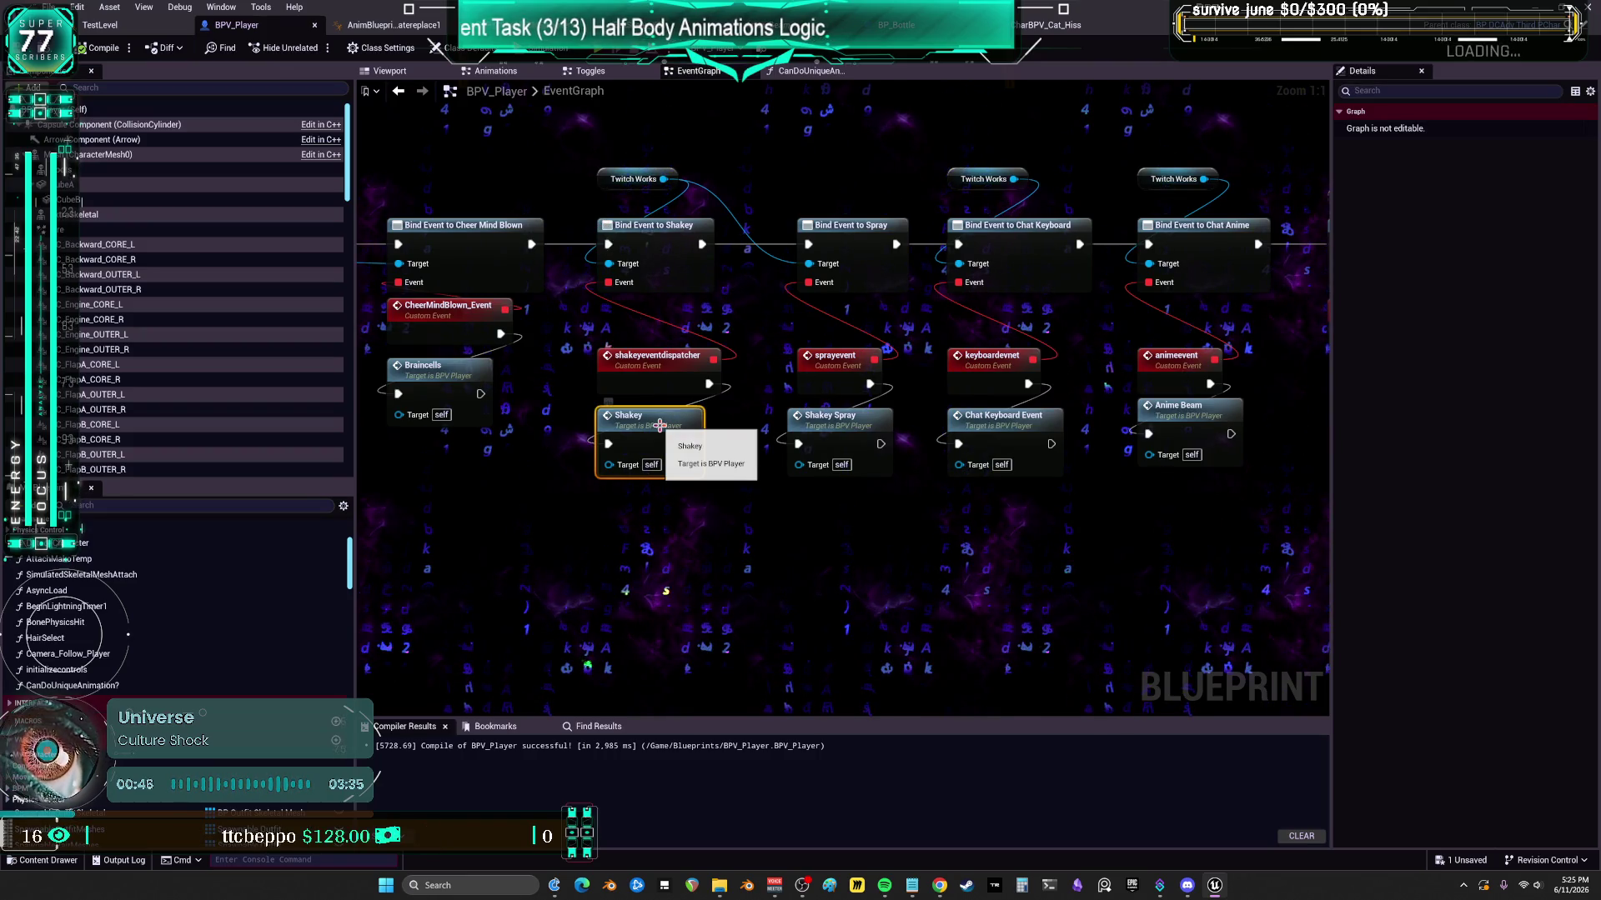
{"action": "double_click", "coordinate": [660, 426]}
{"action": "left_click", "coordinate": [100, 687]}
{"action": "key", "text": "Return"}
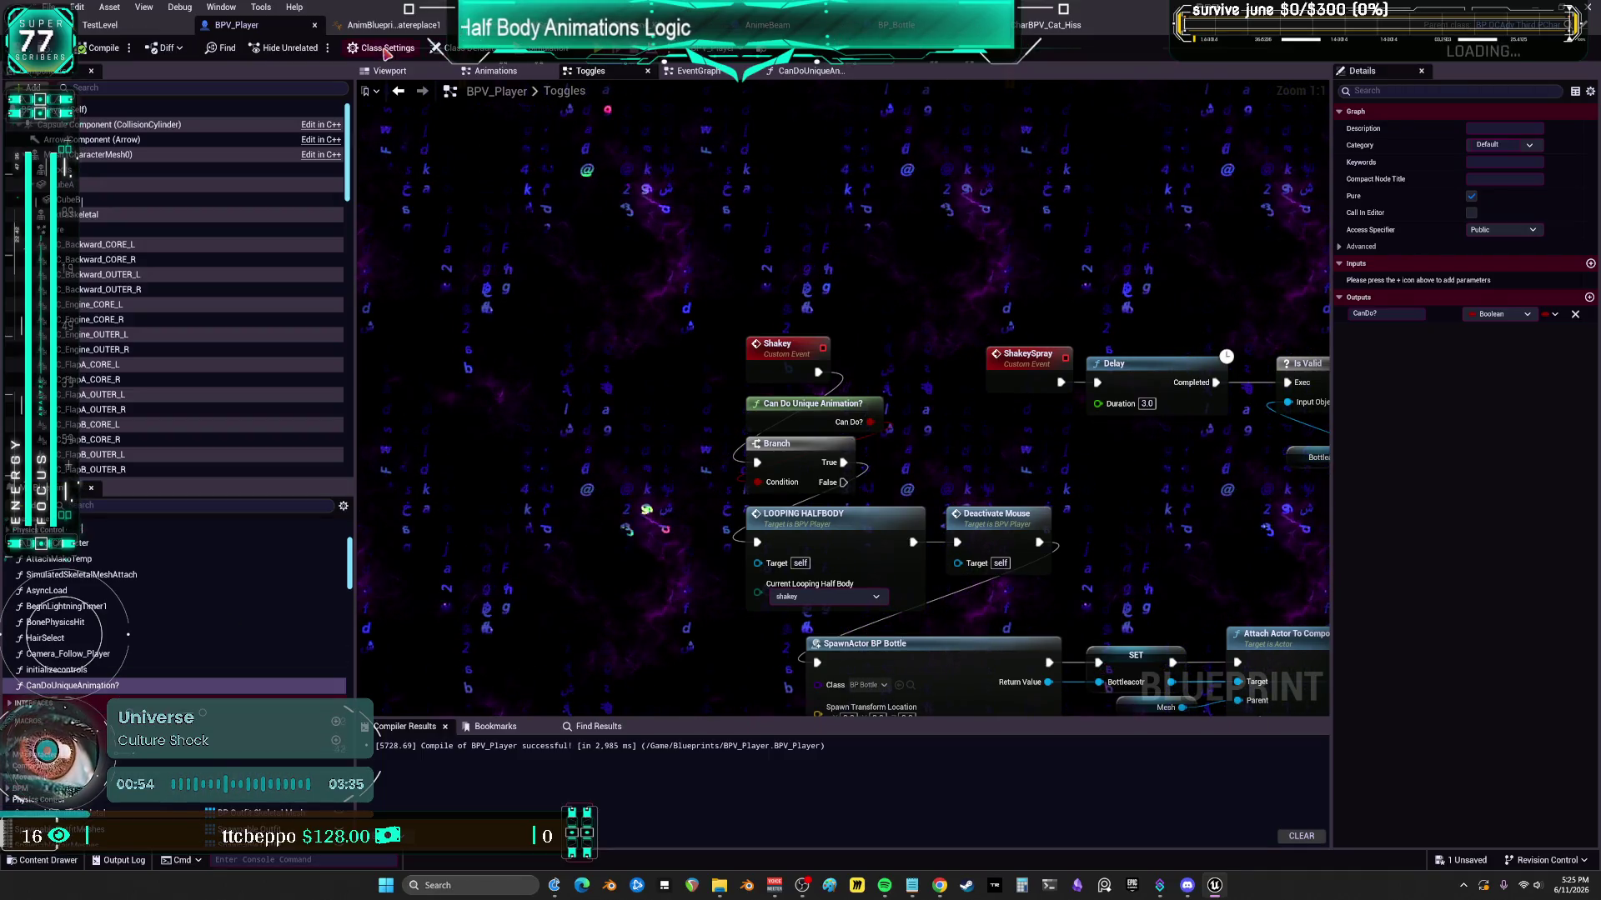
- Add a Can Do Unique Animation? call off the cast in Twitch, then delete it with Current Character and the cast
{"action": "key", "text": "ctrl+Tab"}
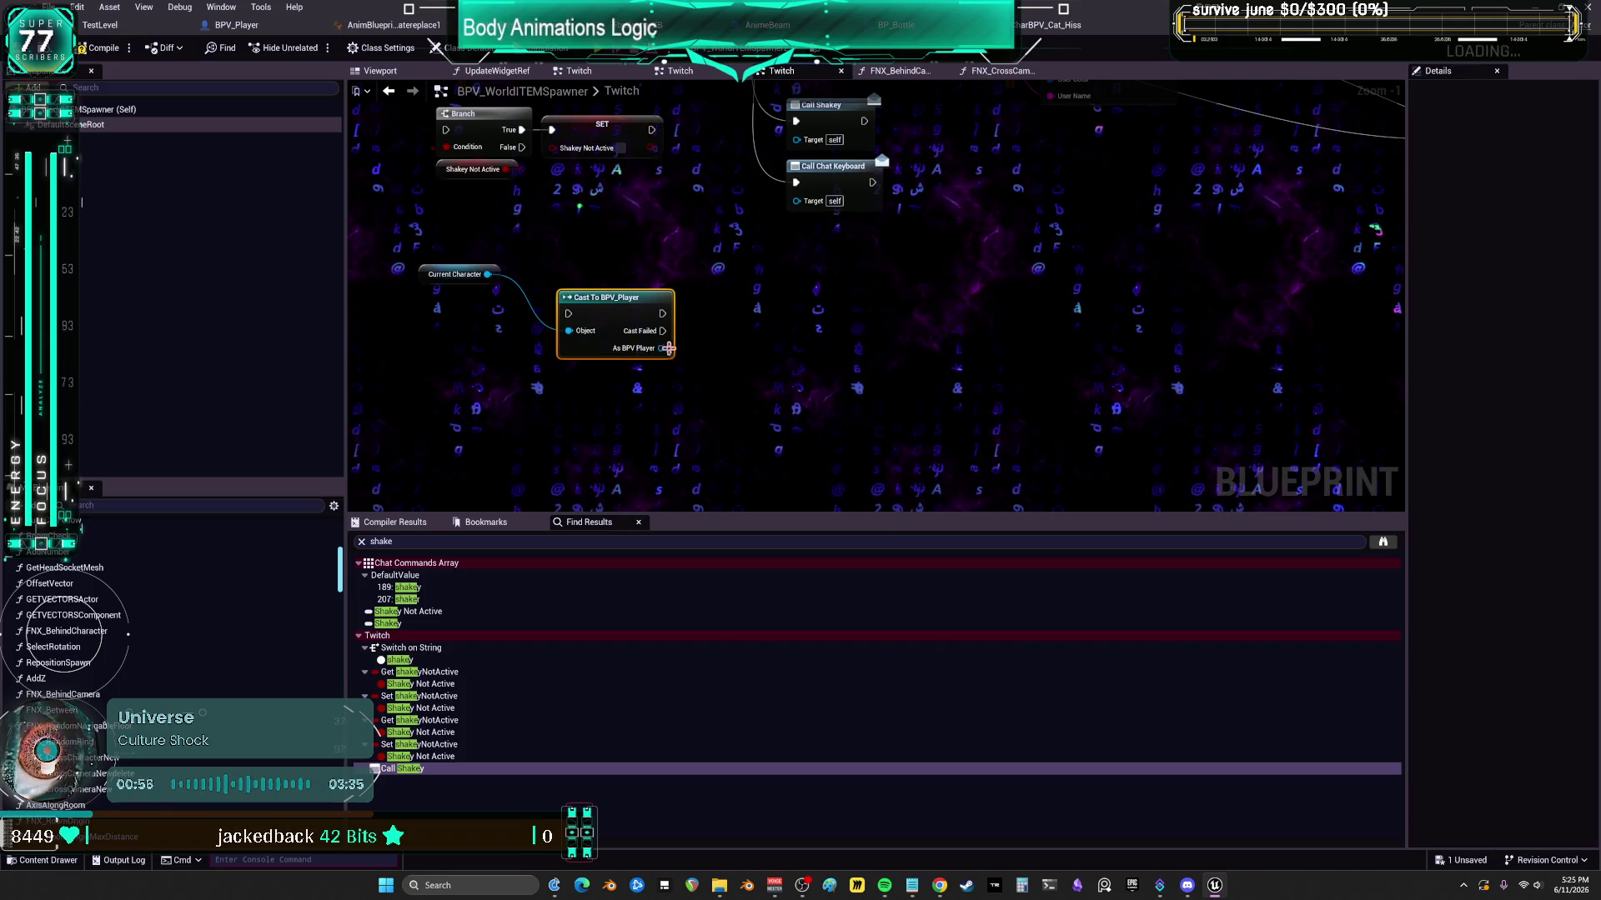
{"action": "left_click_drag", "start_coordinate": [761, 352], "coordinate": [767, 352]}
{"action": "type", "text": "CanDoUniqueAnimation?"}
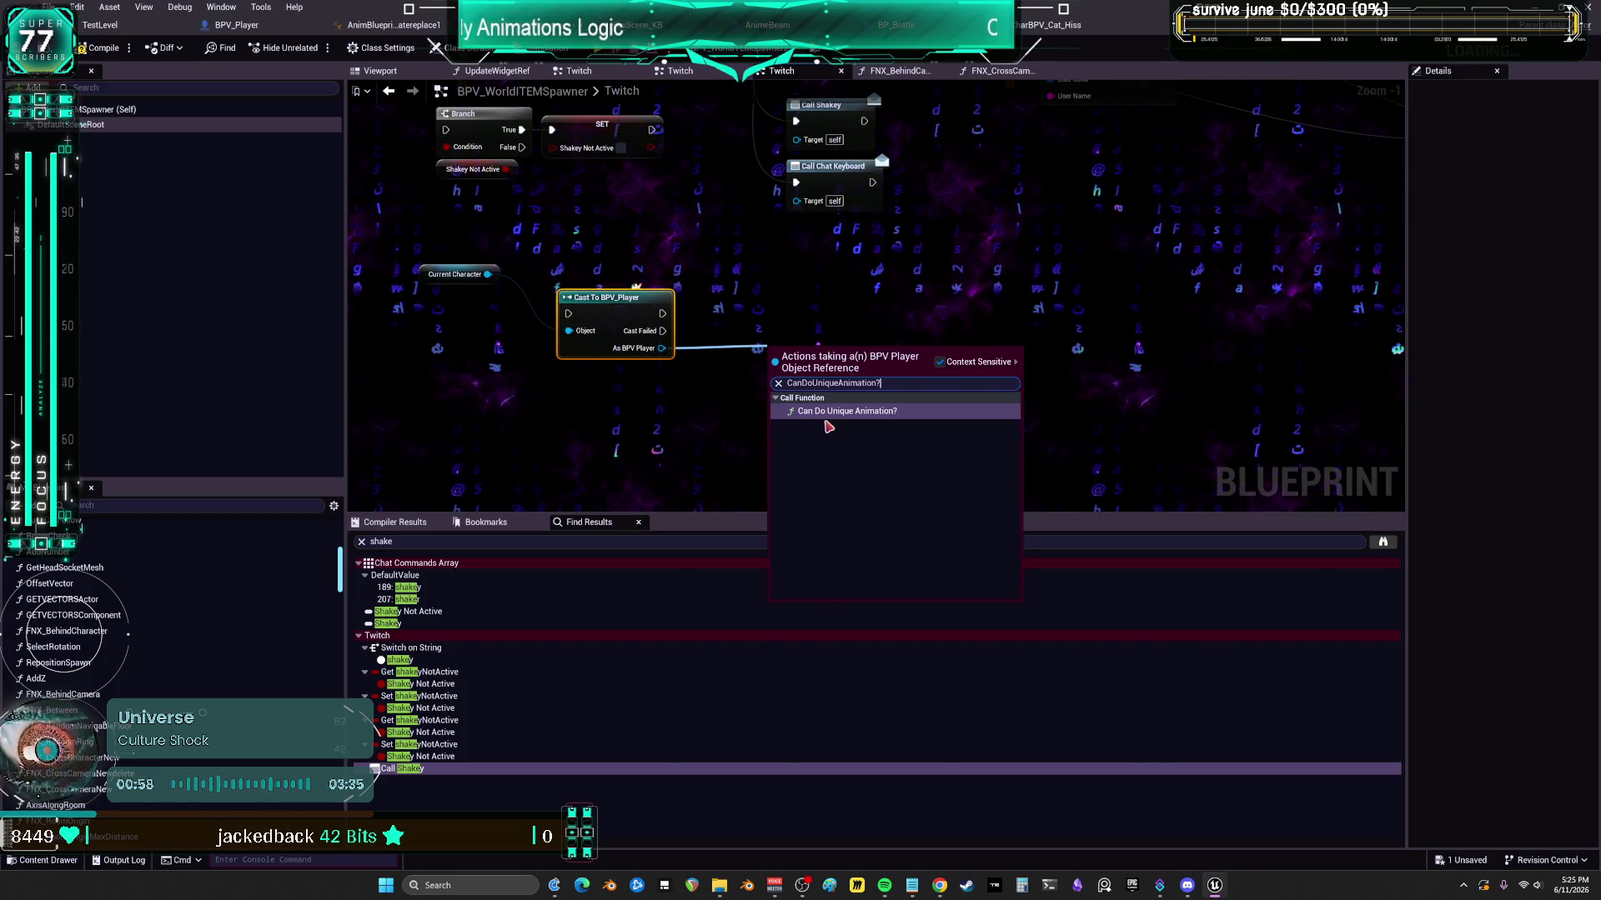
{"action": "left_click", "coordinate": [826, 415]}
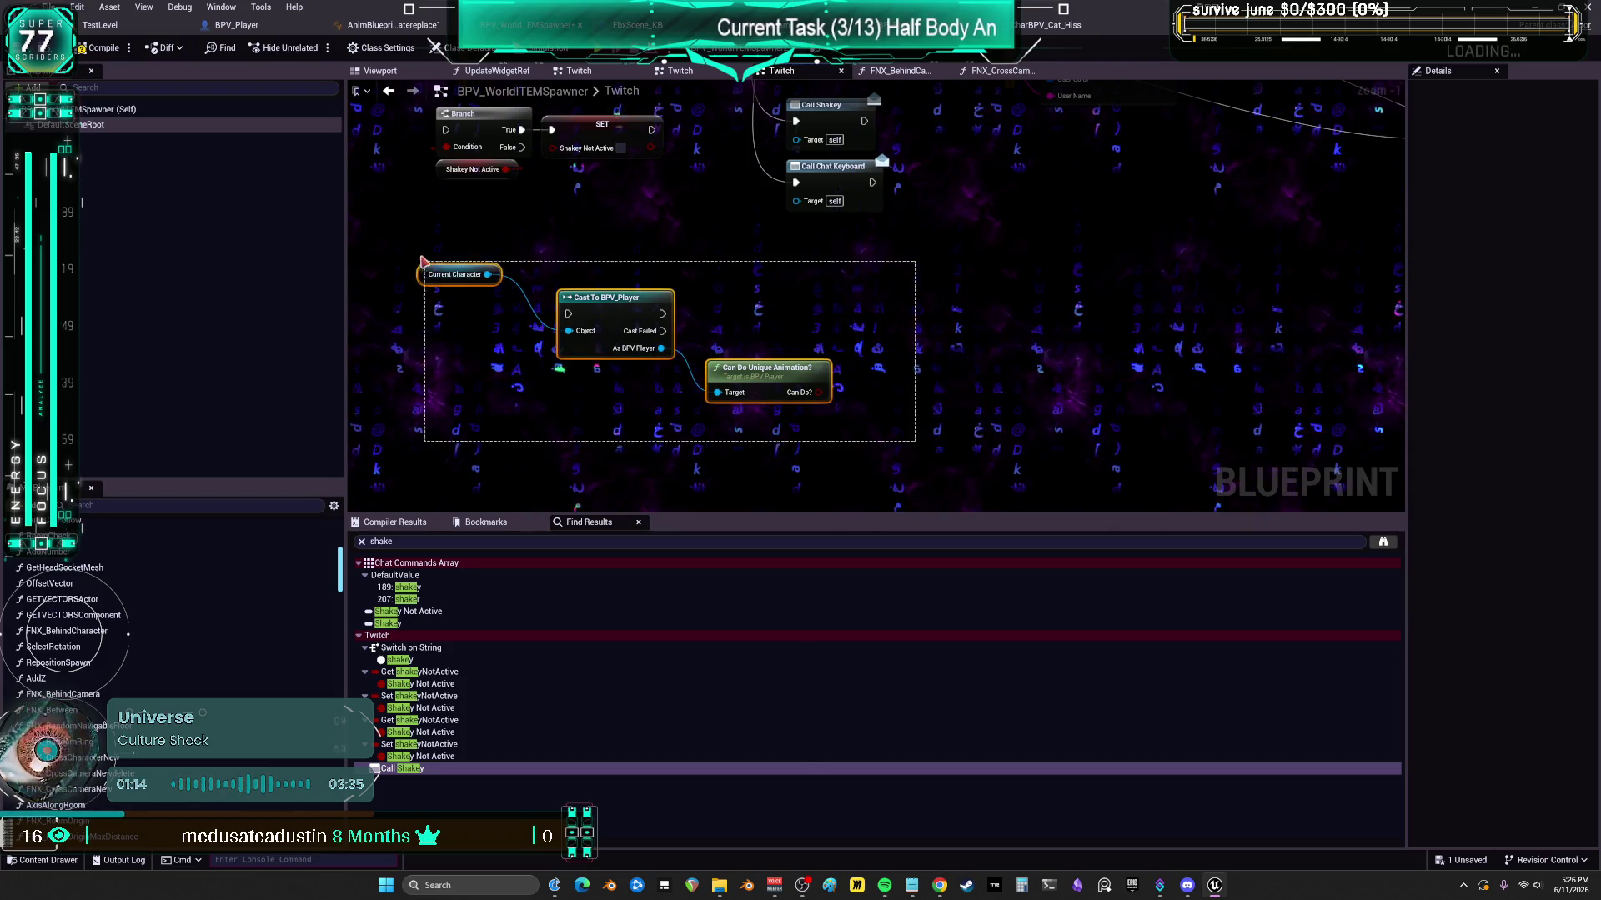
{"action": "left_click_drag", "start_coordinate": [425, 264], "coordinate": [411, 259]}
{"action": "key", "text": "Delete"}
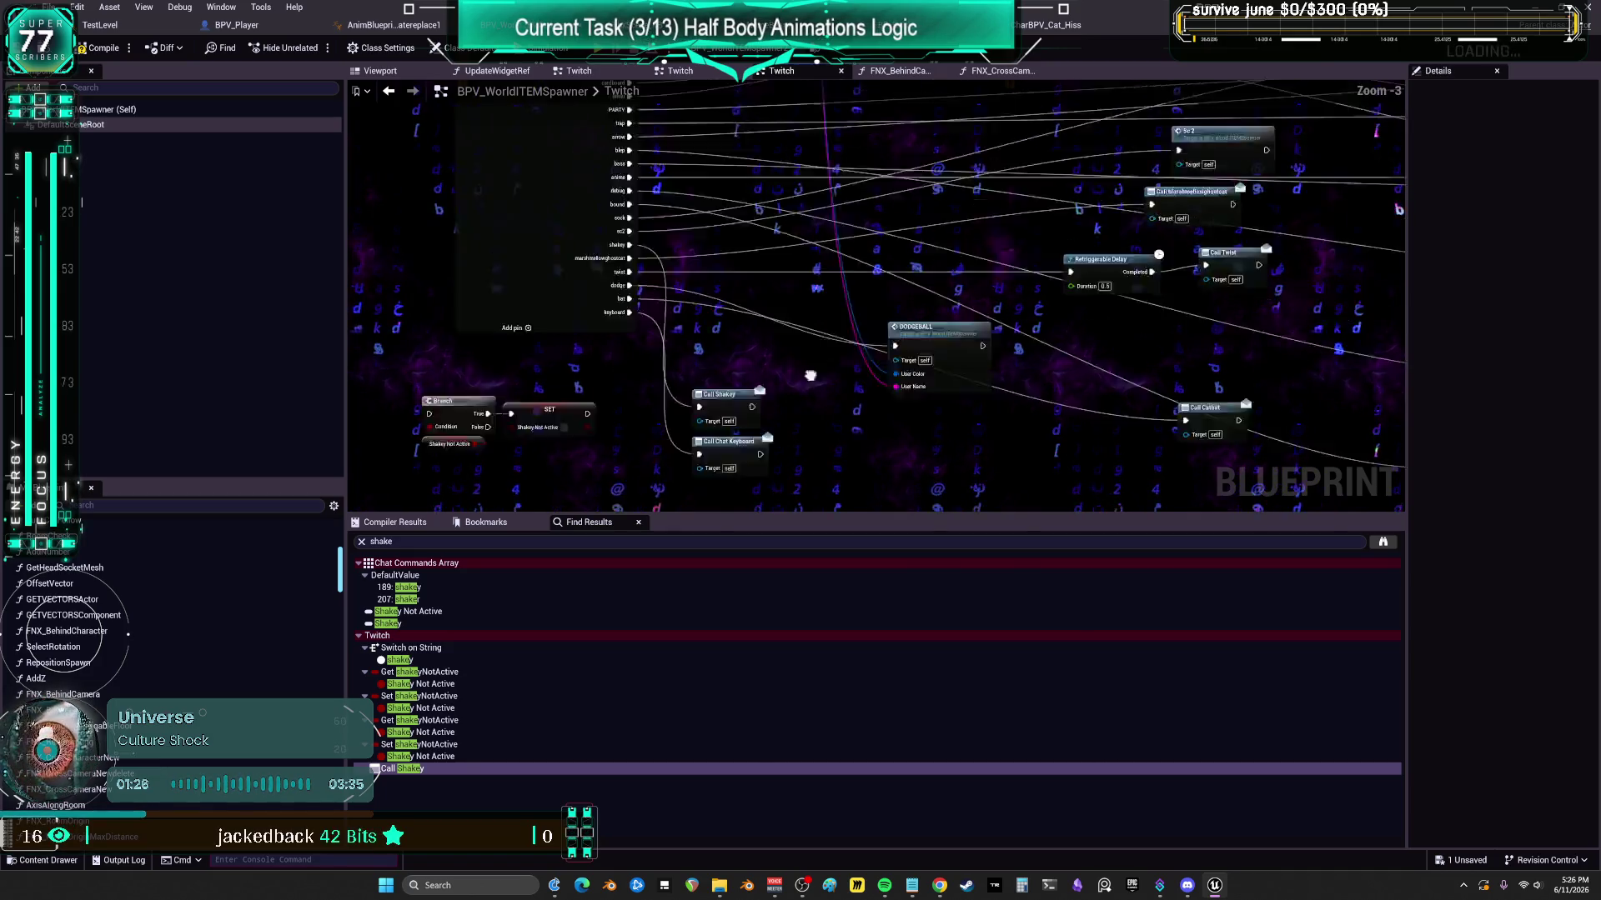
- Paste a copy of the Ishisscat Active getter beside Call Chat Keyboard and select the ChatKeyboard dispatcher
{"action": "scroll", "coordinate": [857, 338], "scroll_direction": "down", "scroll_amount": 3}
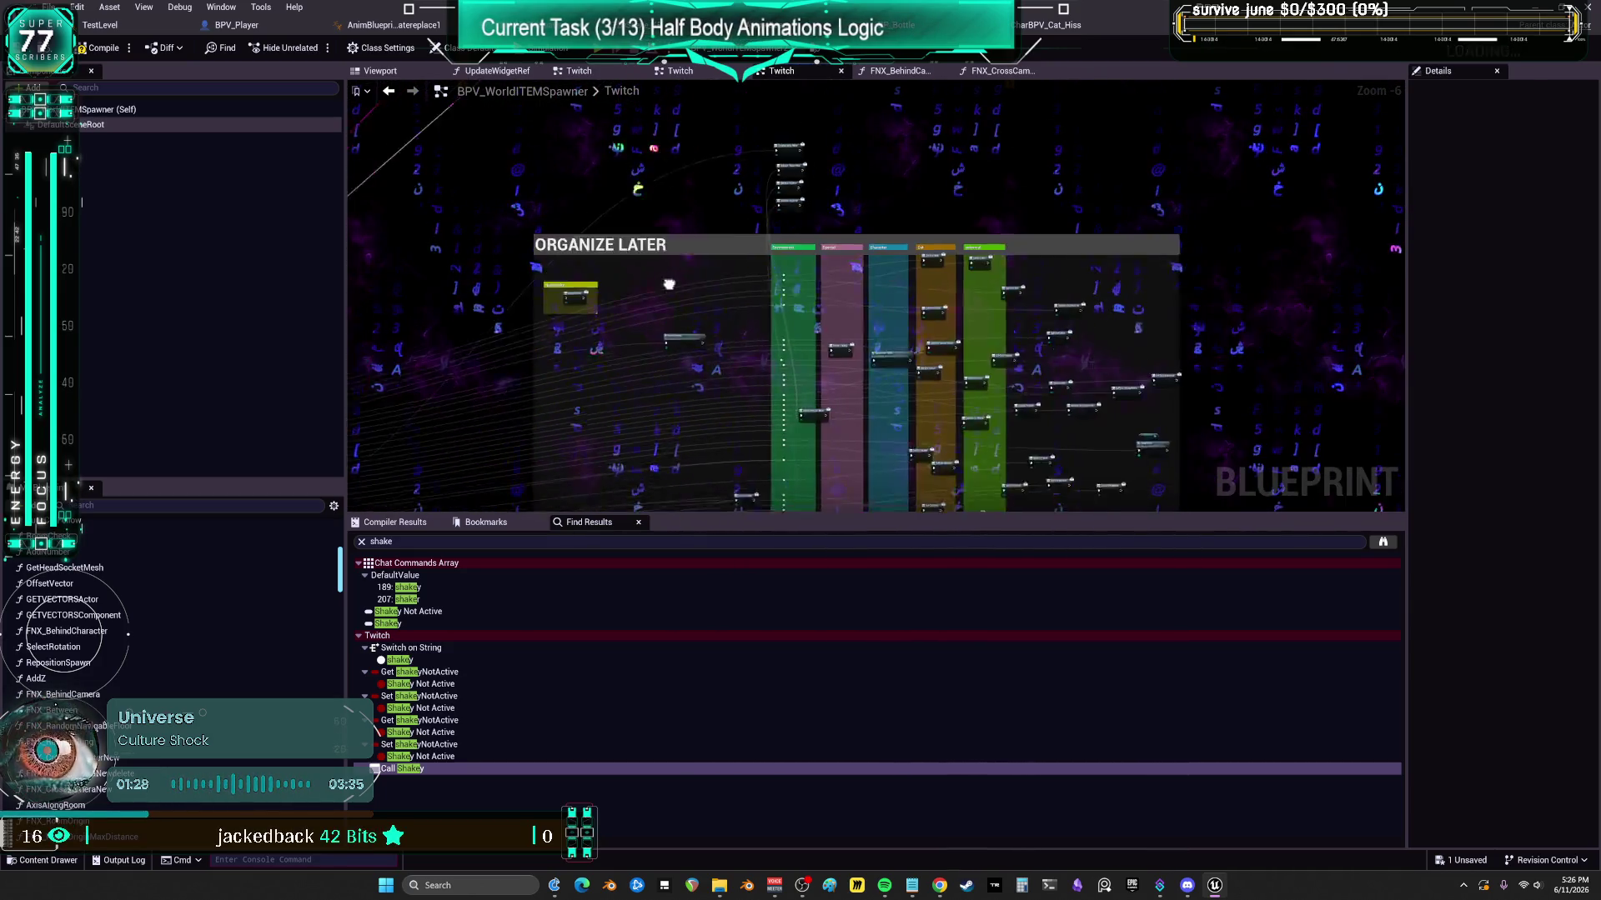
{"action": "scroll", "coordinate": [604, 389], "scroll_direction": "up", "scroll_amount": 5}
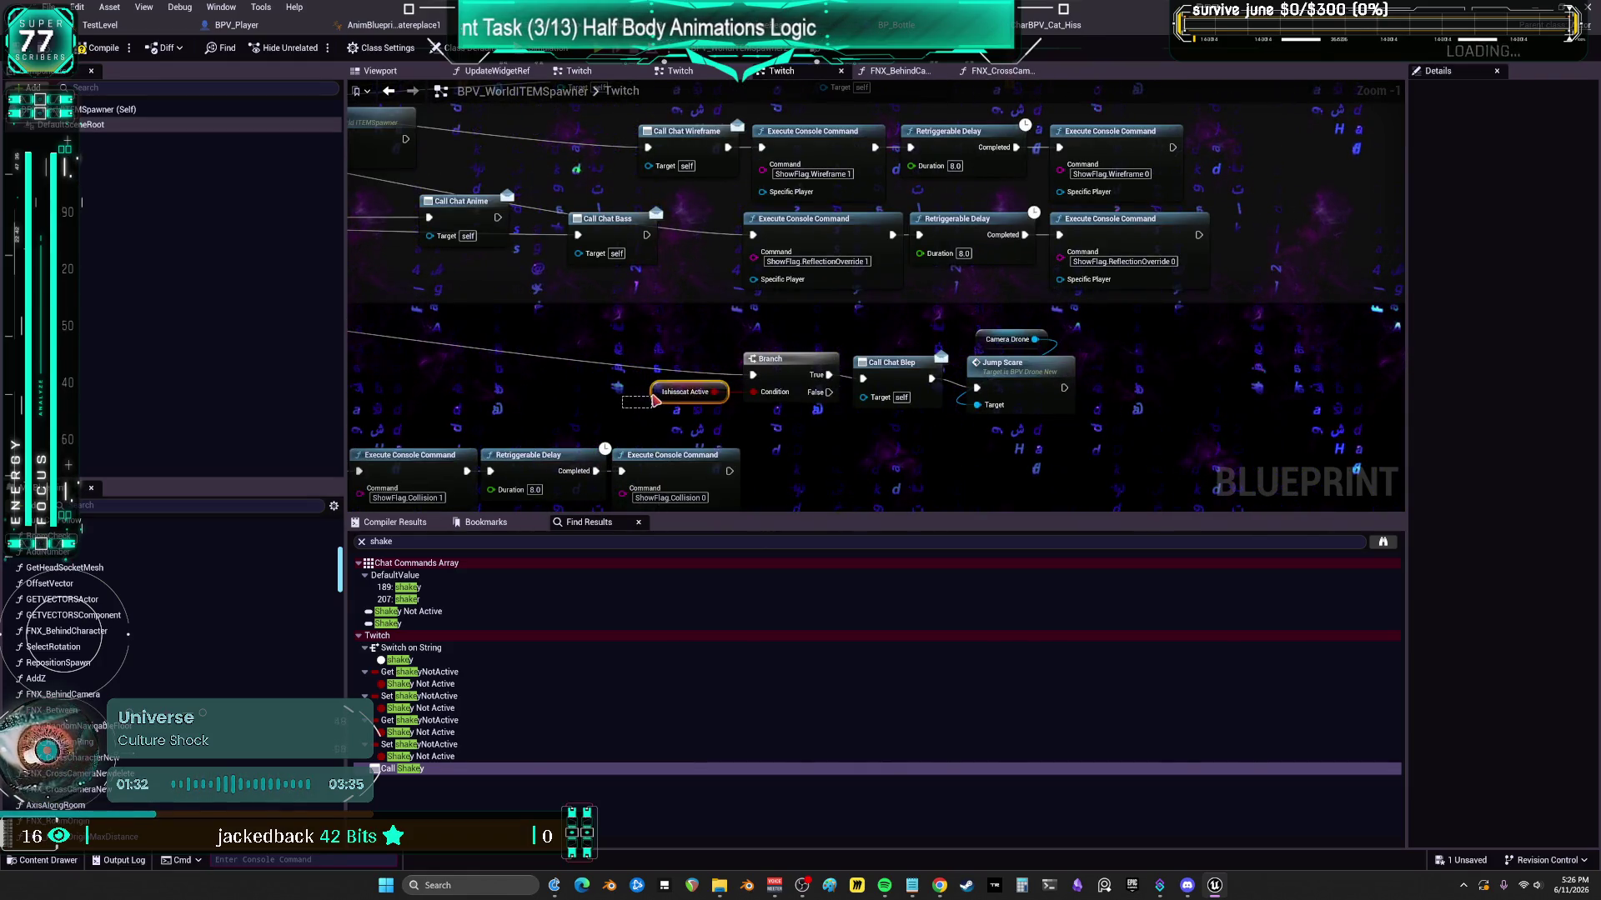
{"action": "left_click_drag", "start_coordinate": [654, 398], "coordinate": [655, 400]}
{"action": "scroll", "coordinate": [621, 367], "scroll_direction": "down", "scroll_amount": 5}
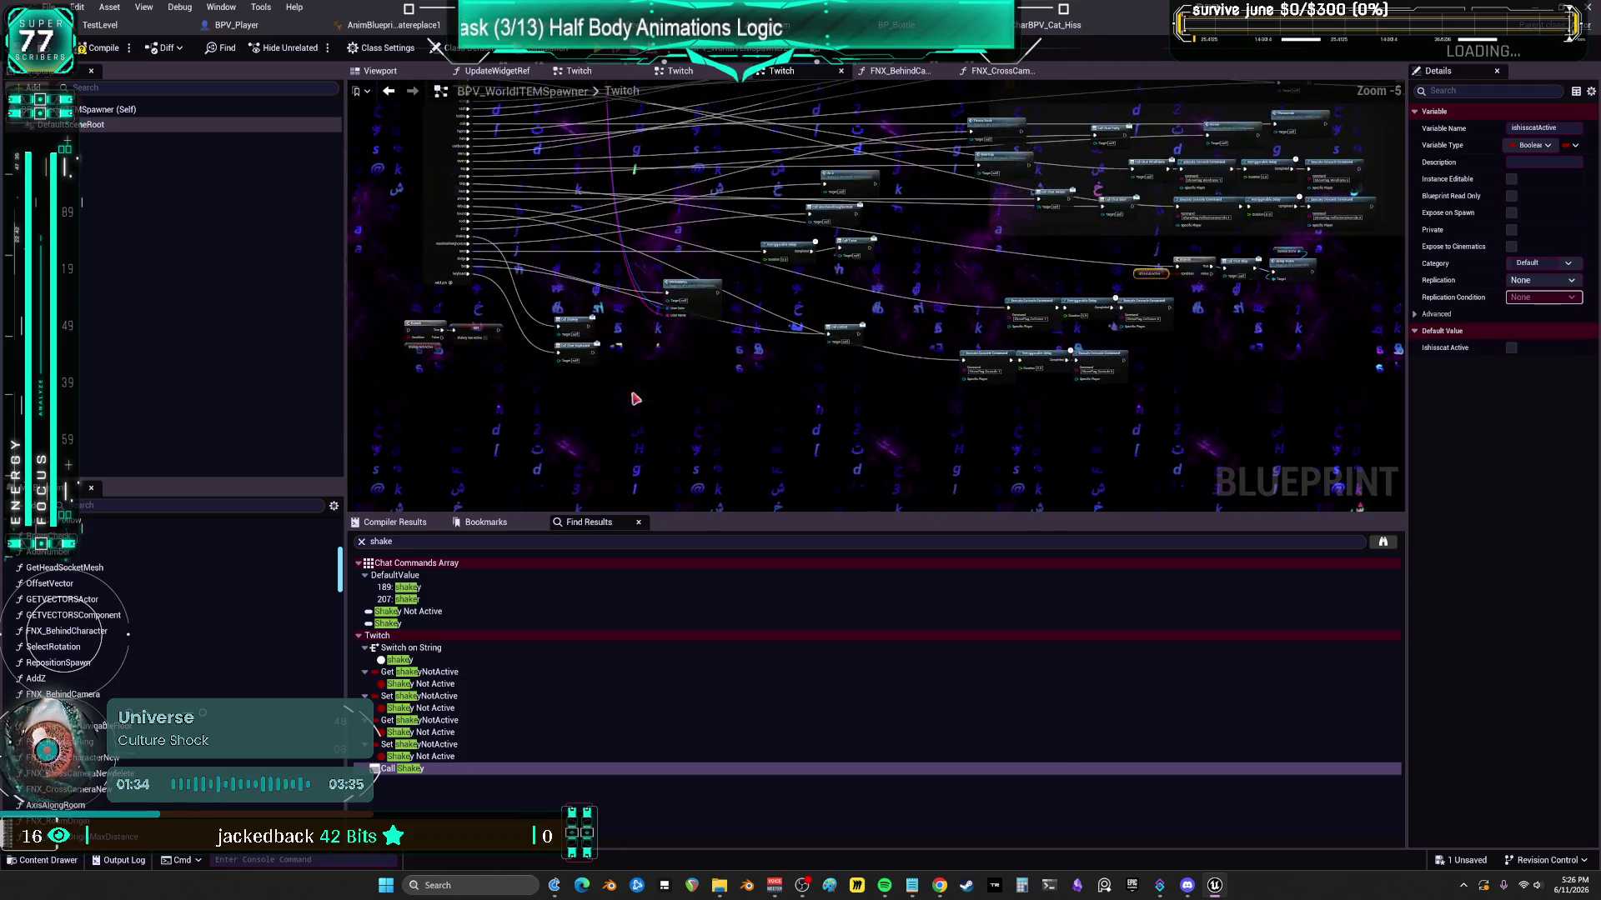
{"action": "scroll", "coordinate": [636, 347], "scroll_direction": "up", "scroll_amount": 7}
{"action": "left_click", "coordinate": [708, 352]}
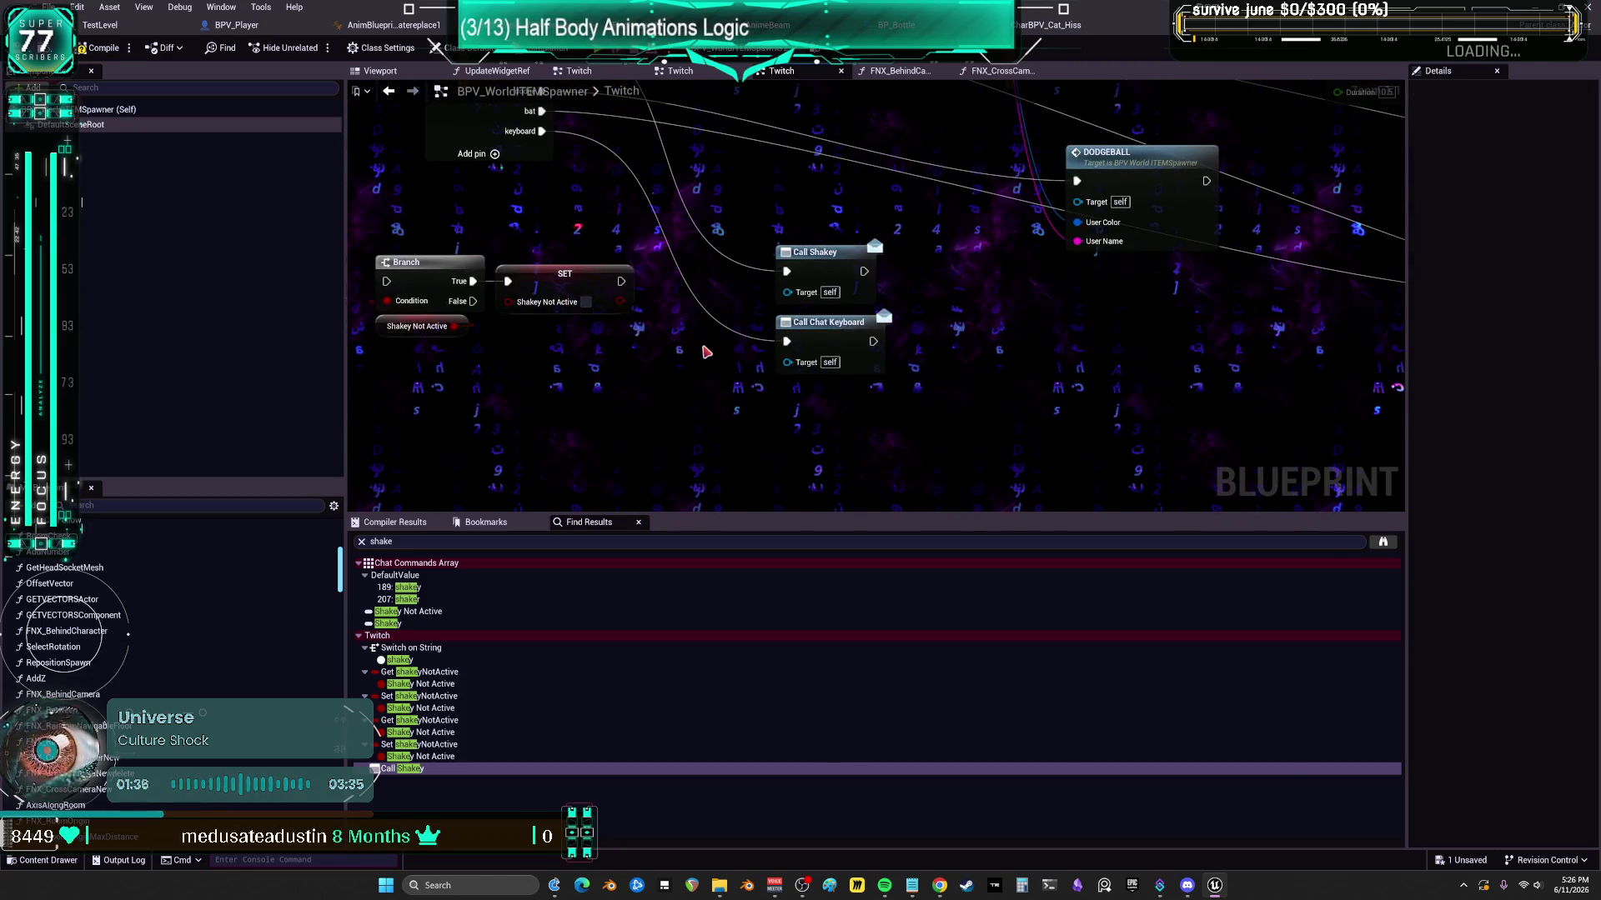
{"action": "key", "text": "ctrl+z"}
{"action": "left_click_drag", "start_coordinate": [664, 374], "coordinate": [654, 375]}
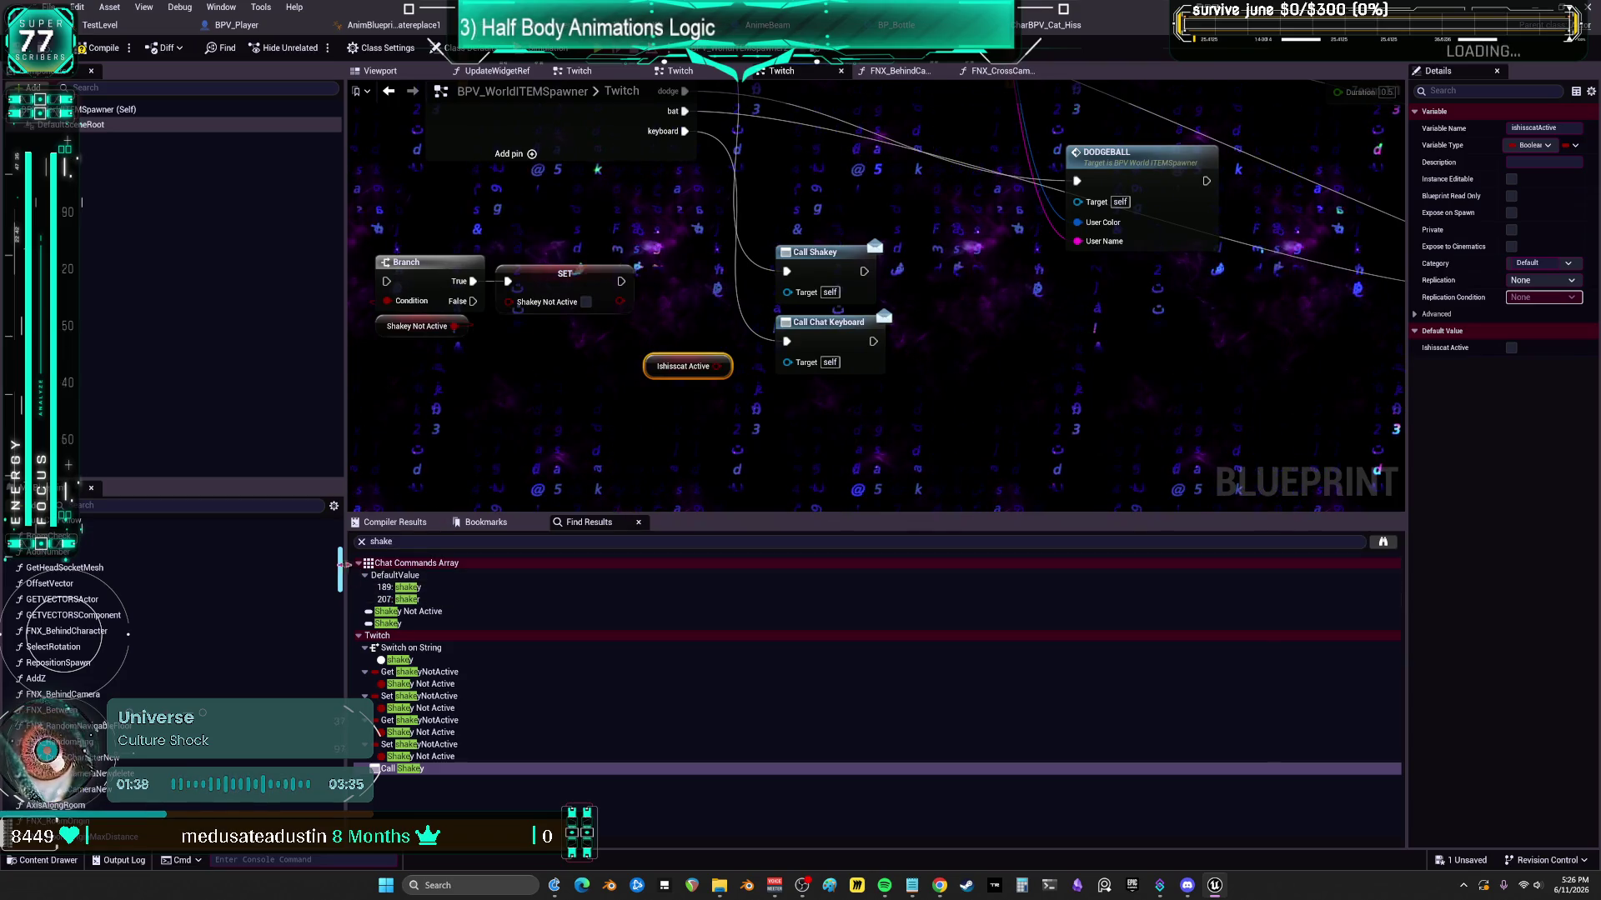
{"action": "left_click_drag", "start_coordinate": [342, 575], "coordinate": [356, 848]}
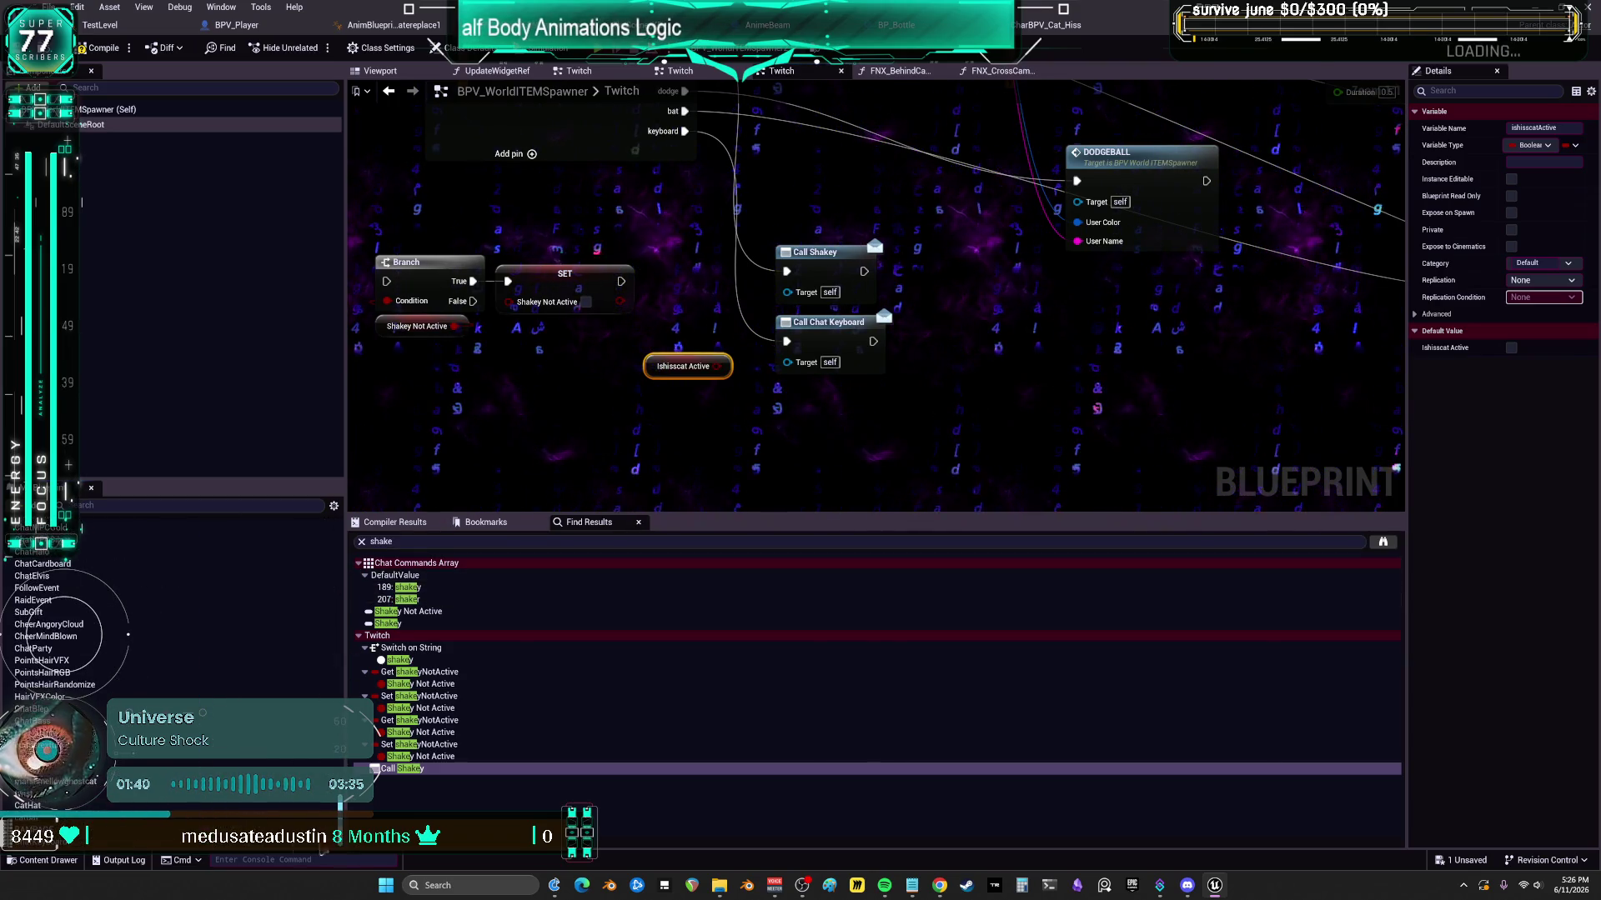
{"action": "left_click", "coordinate": [1295, 218]}
{"action": "left_click", "coordinate": [1523, 212]}
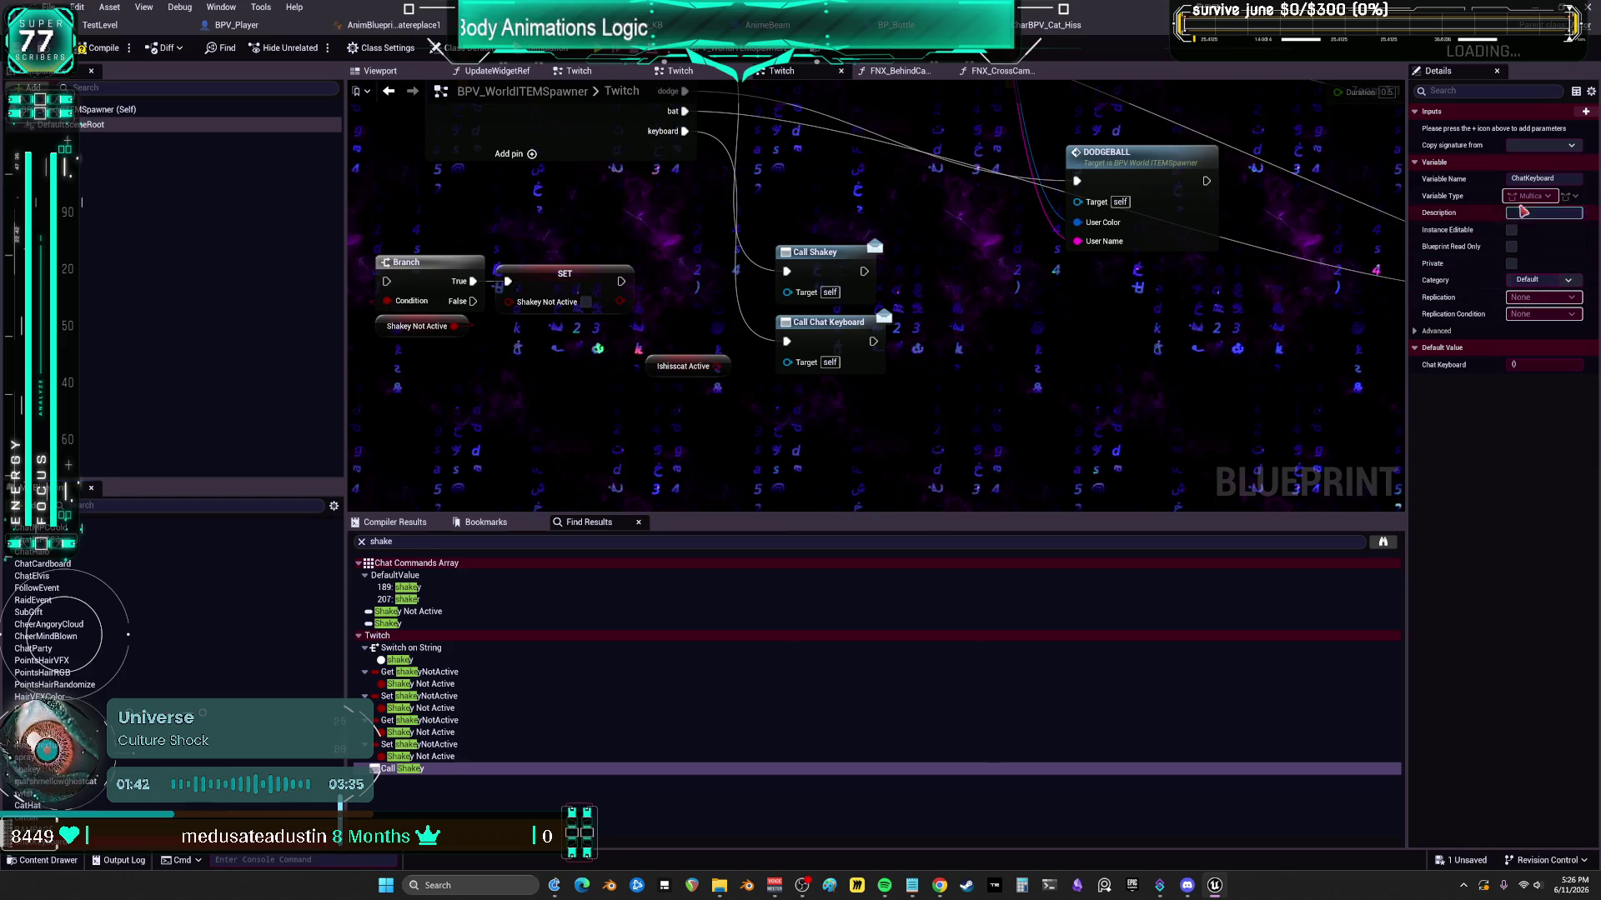
- Give the ChatKeyboard dispatcher an ishisscatActive input and wire Ishisscat Active into Call Chat Keyboard
{"action": "left_click", "coordinate": [1561, 112]}
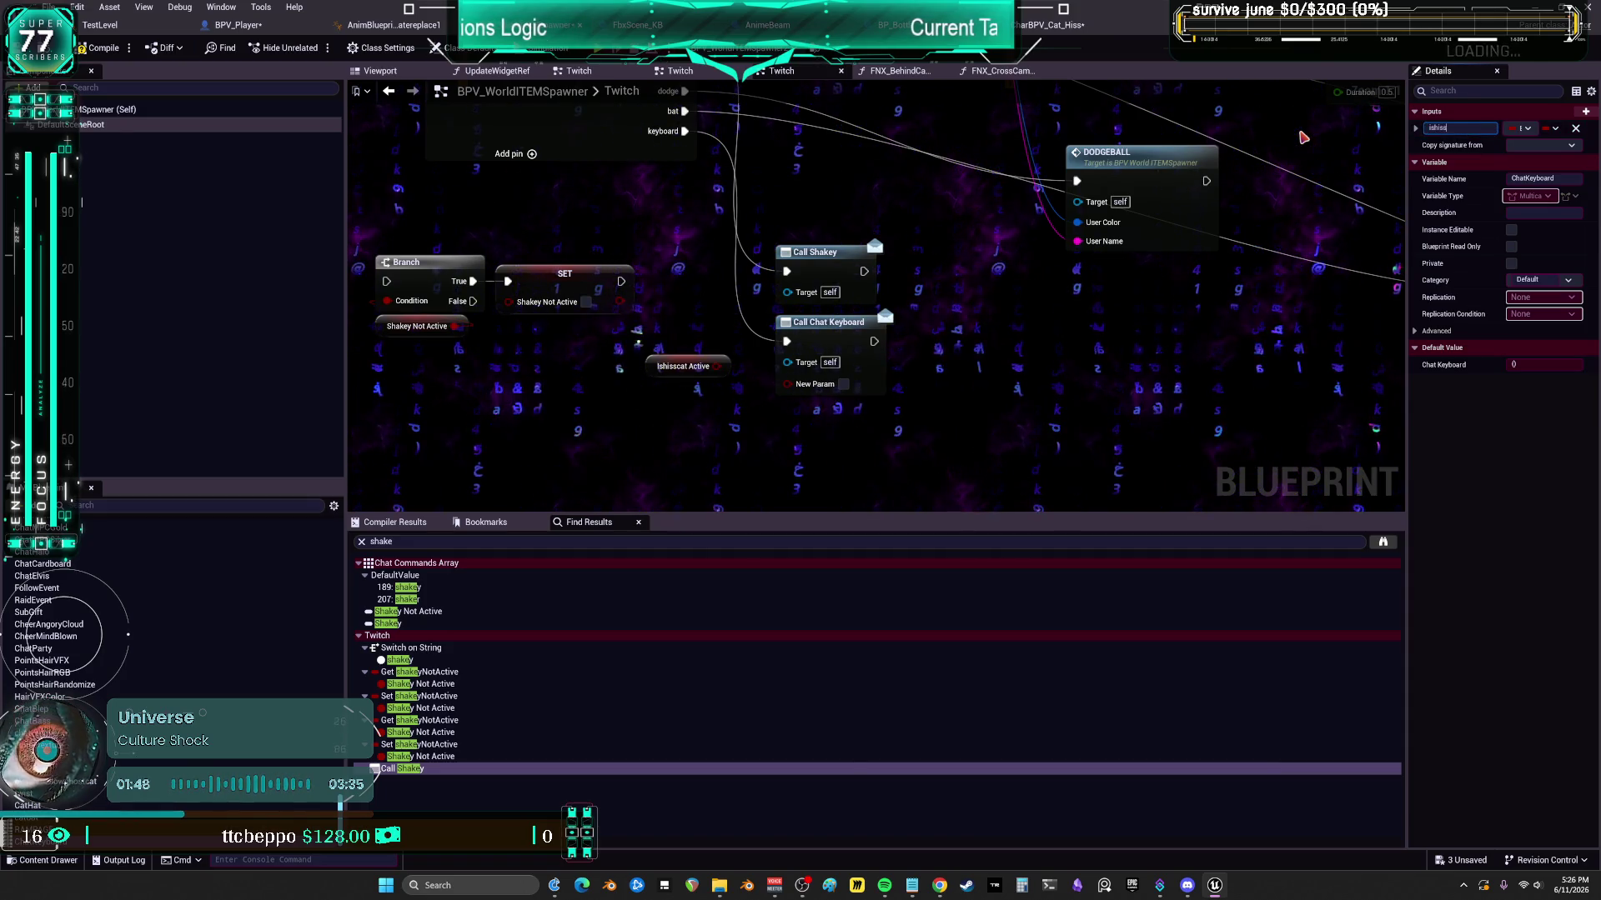
{"action": "type", "text": "catActive"}
{"action": "key", "text": "Return"}
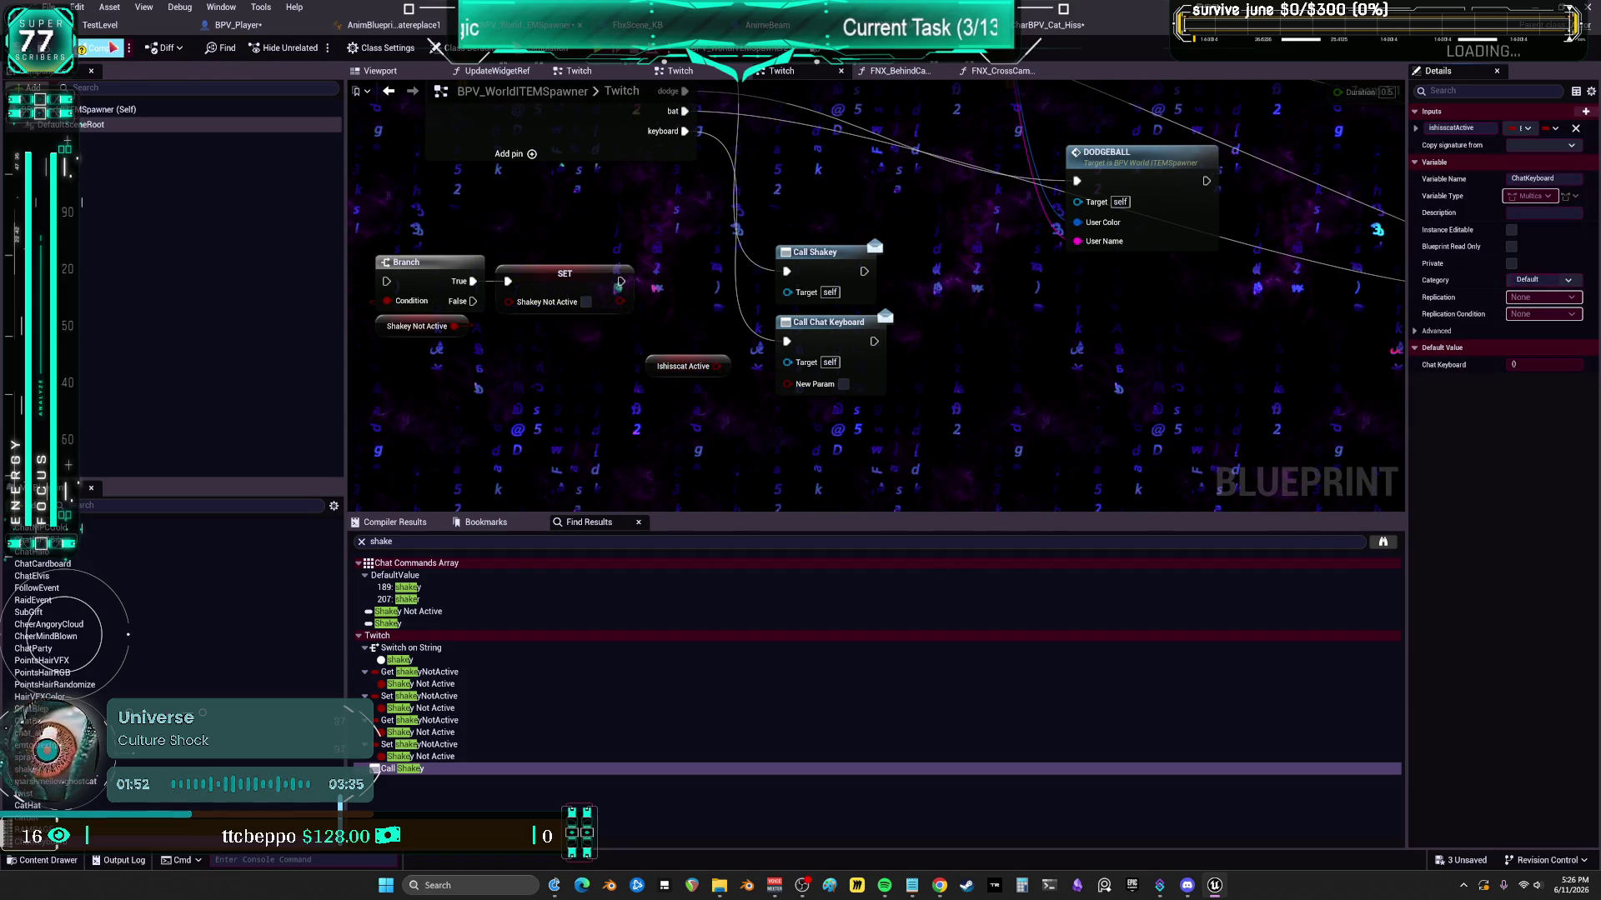
{"action": "left_click_drag", "start_coordinate": [716, 366], "coordinate": [784, 389]}
{"action": "right_click", "coordinate": [828, 332]}
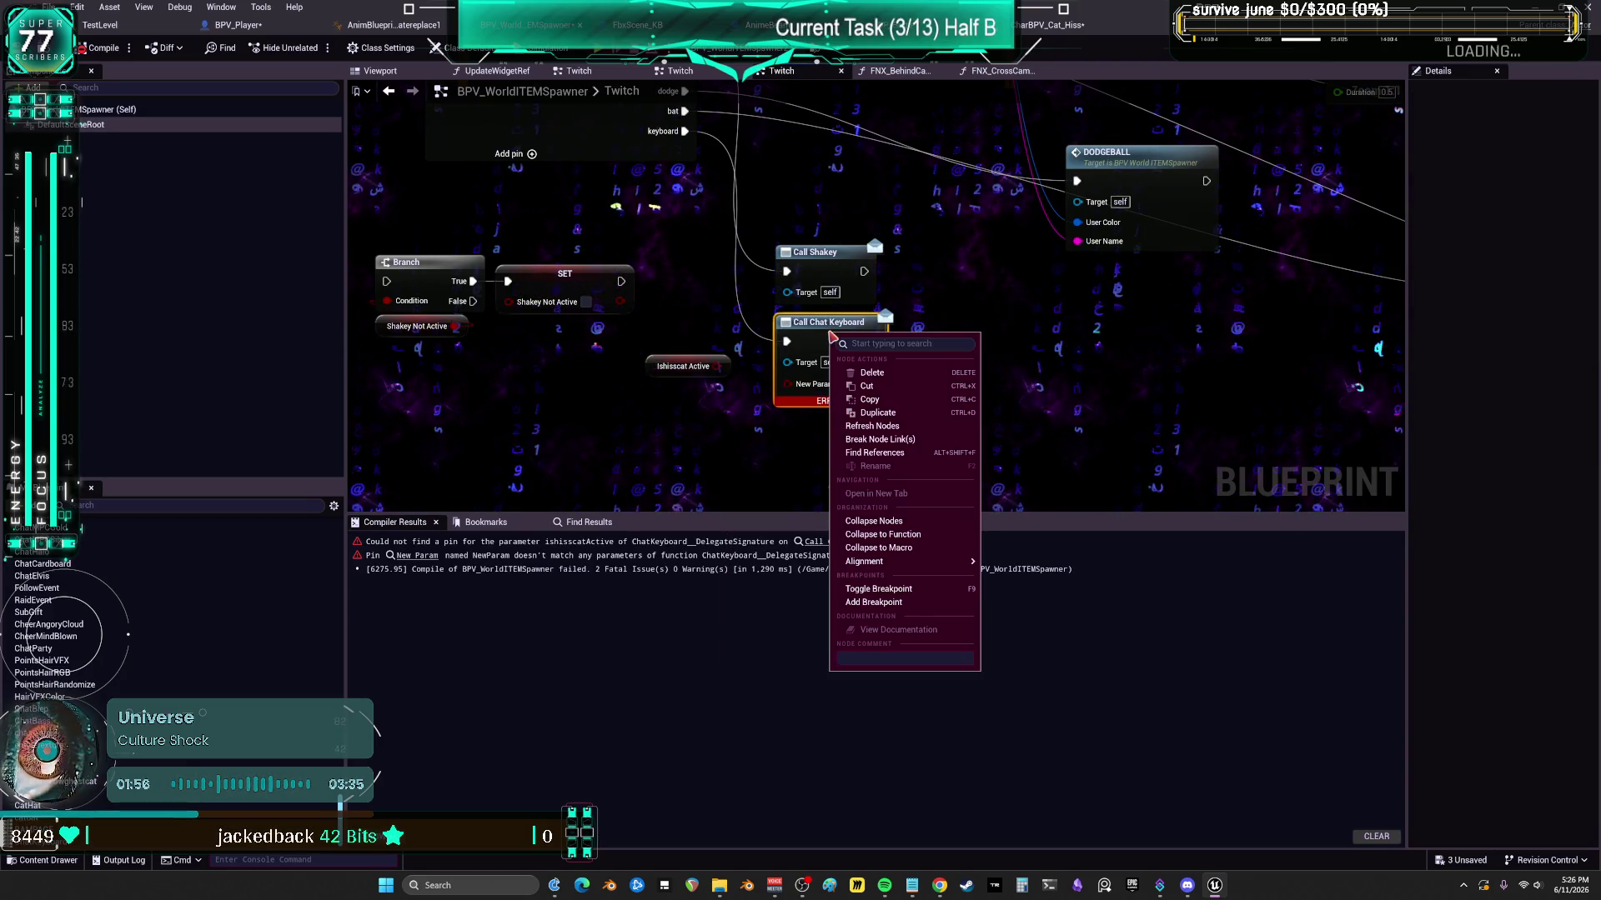
{"action": "left_click", "coordinate": [889, 429]}
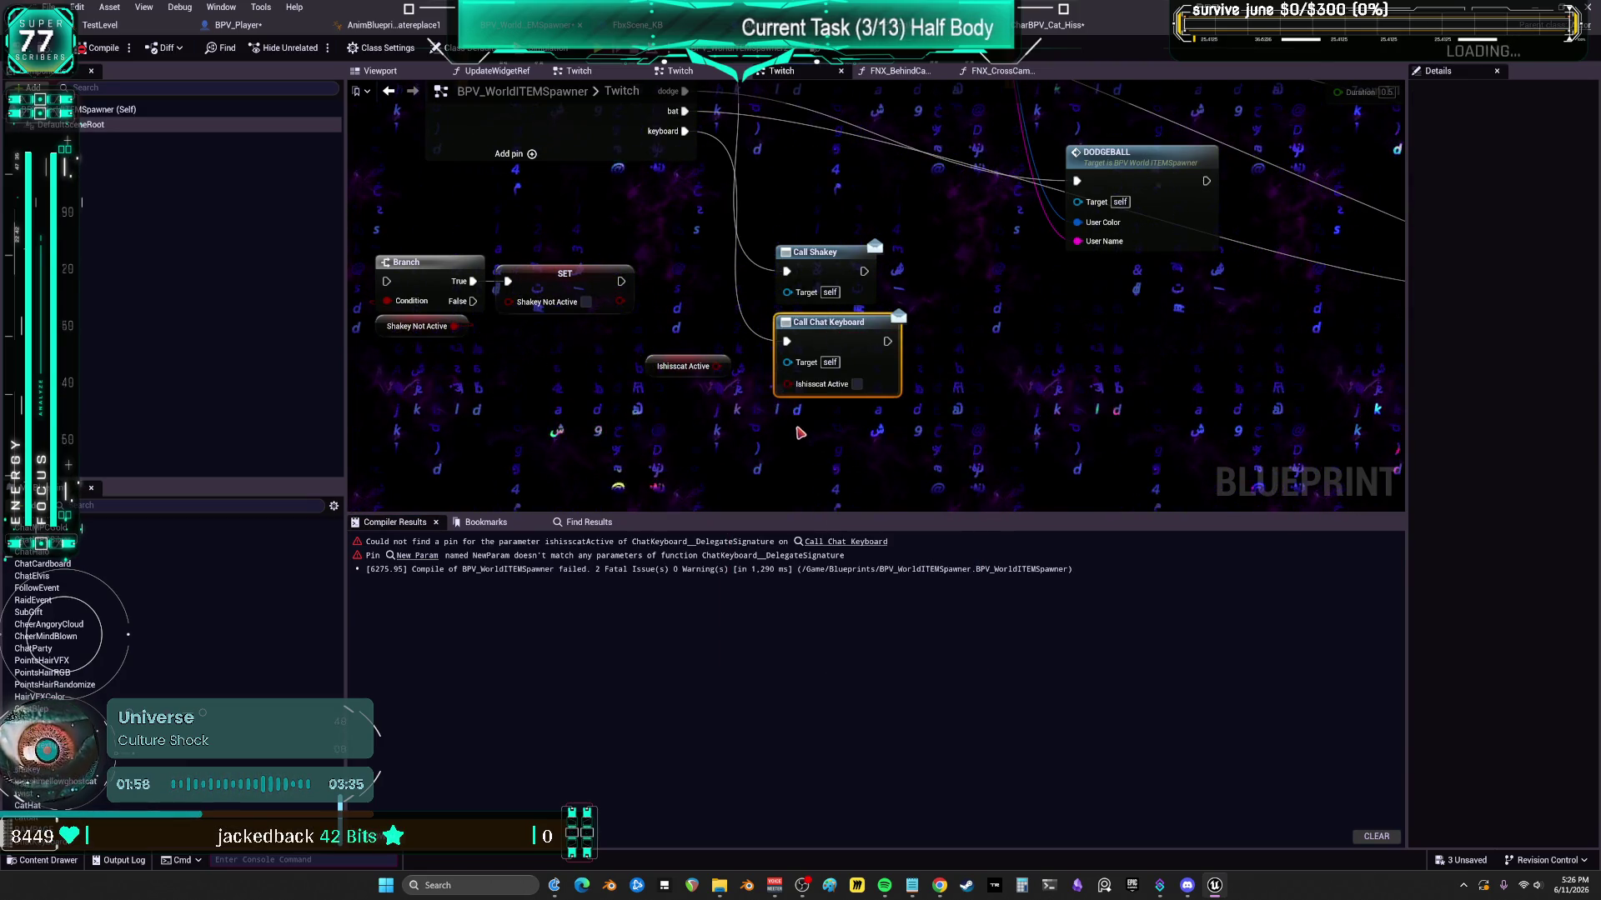
{"action": "left_click_drag", "start_coordinate": [721, 369], "coordinate": [787, 383]}
{"action": "left_click_drag", "start_coordinate": [842, 253], "coordinate": [842, 233]}
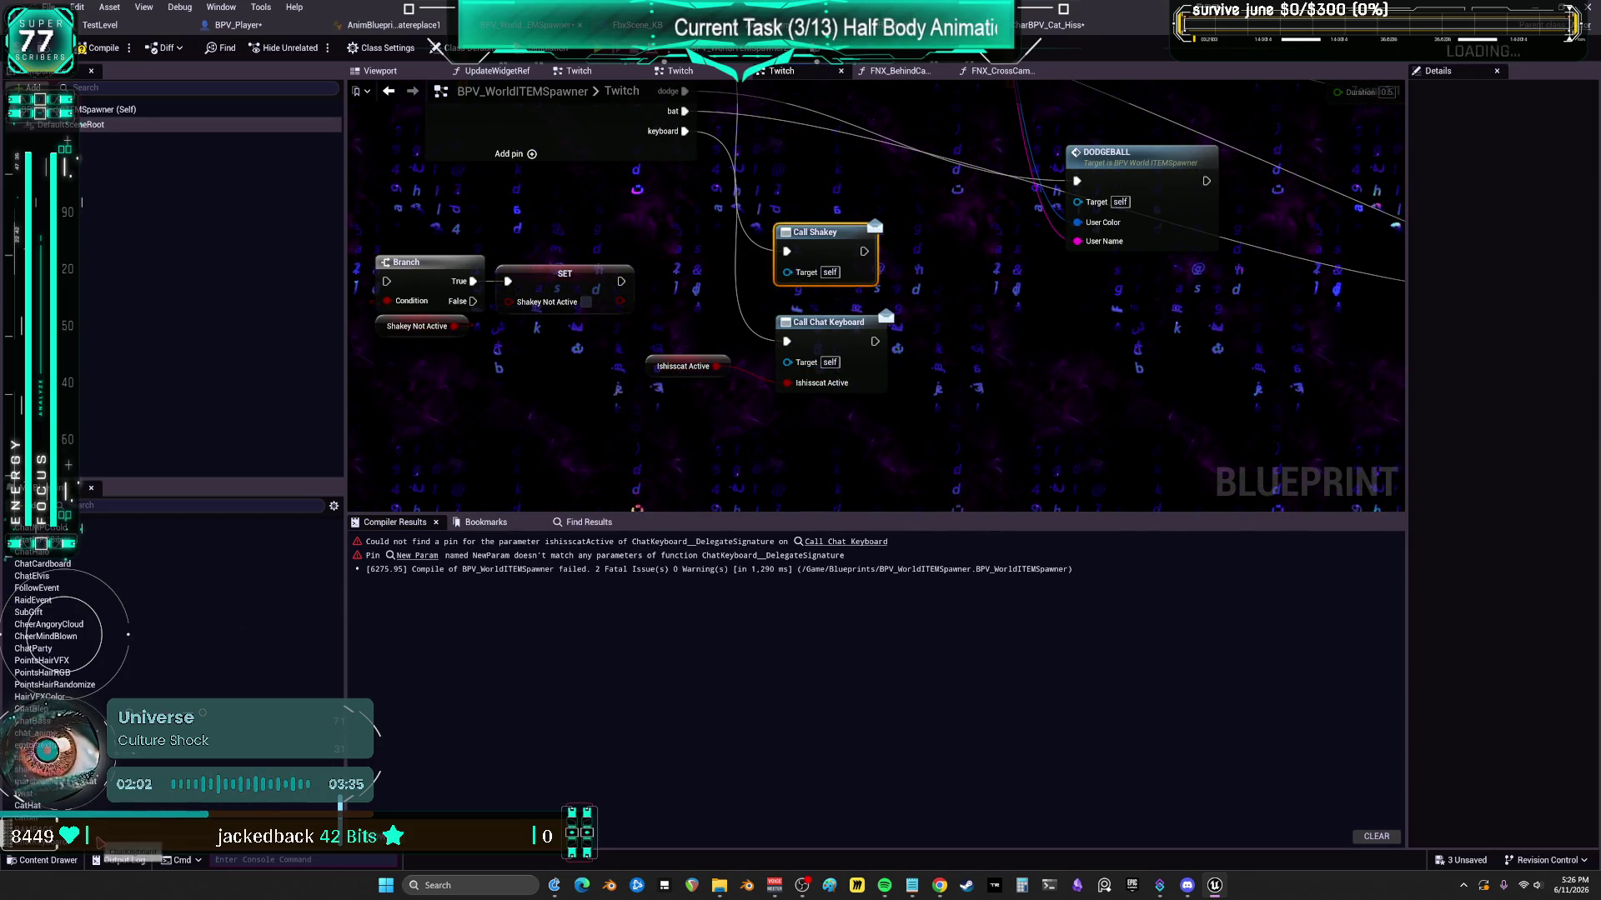
- Give the shakey dispatcher an ishisscatActive input and wire Ishisscat Active into Call Shakey
{"action": "left_click", "coordinate": [37, 539]}
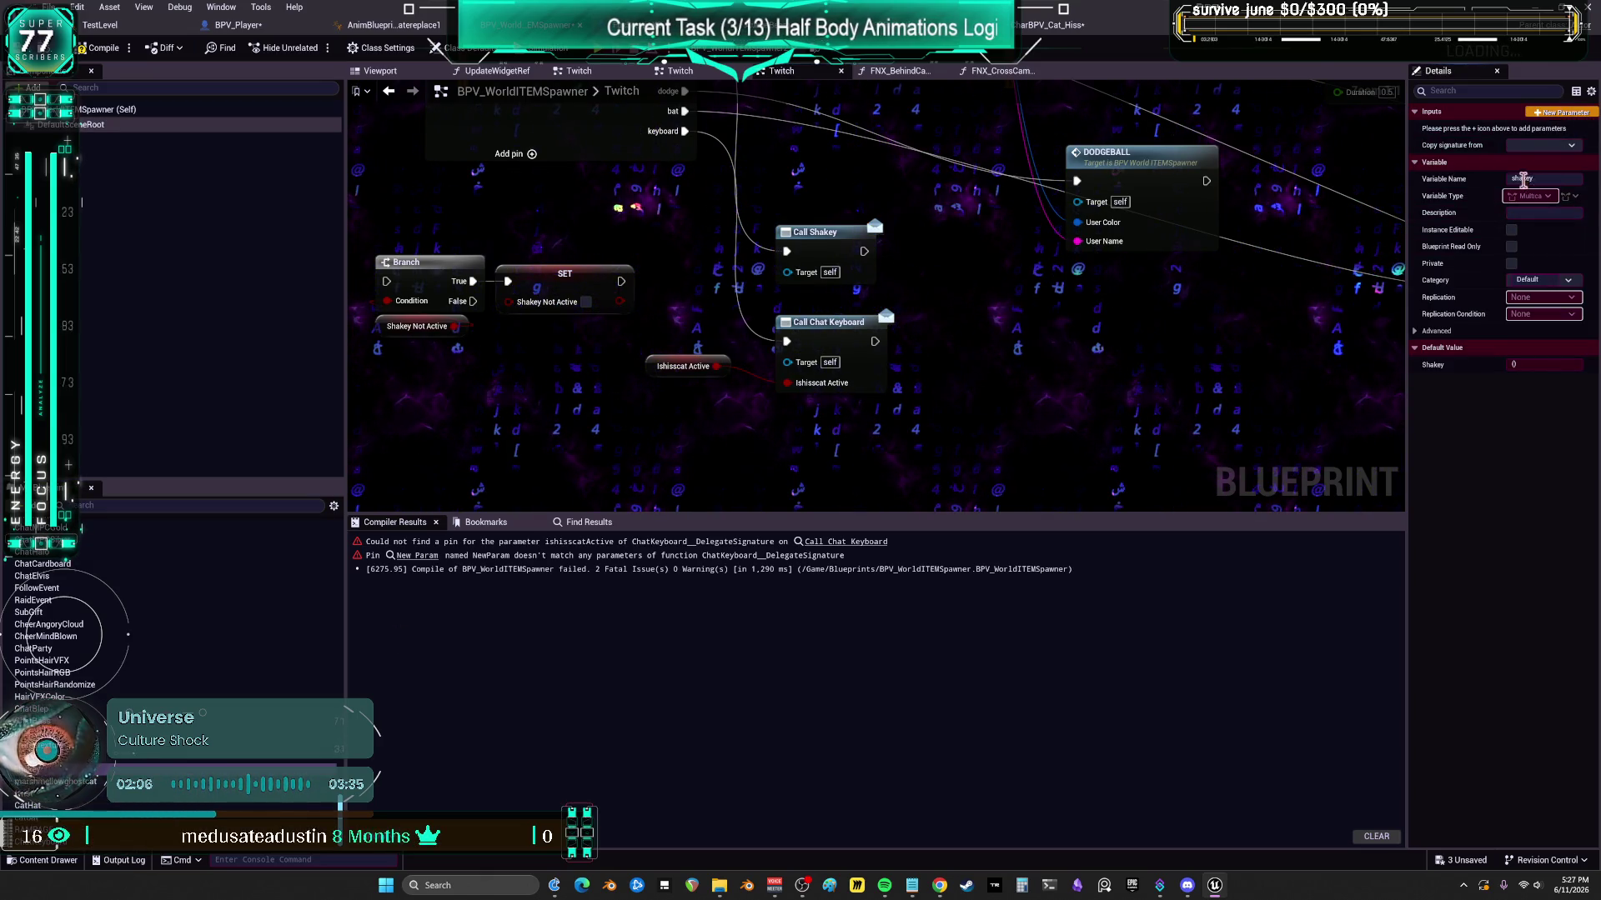
{"action": "left_click", "coordinate": [1559, 111]}
{"action": "type", "text": "hisscatActi"}
{"action": "key", "text": "Return"}
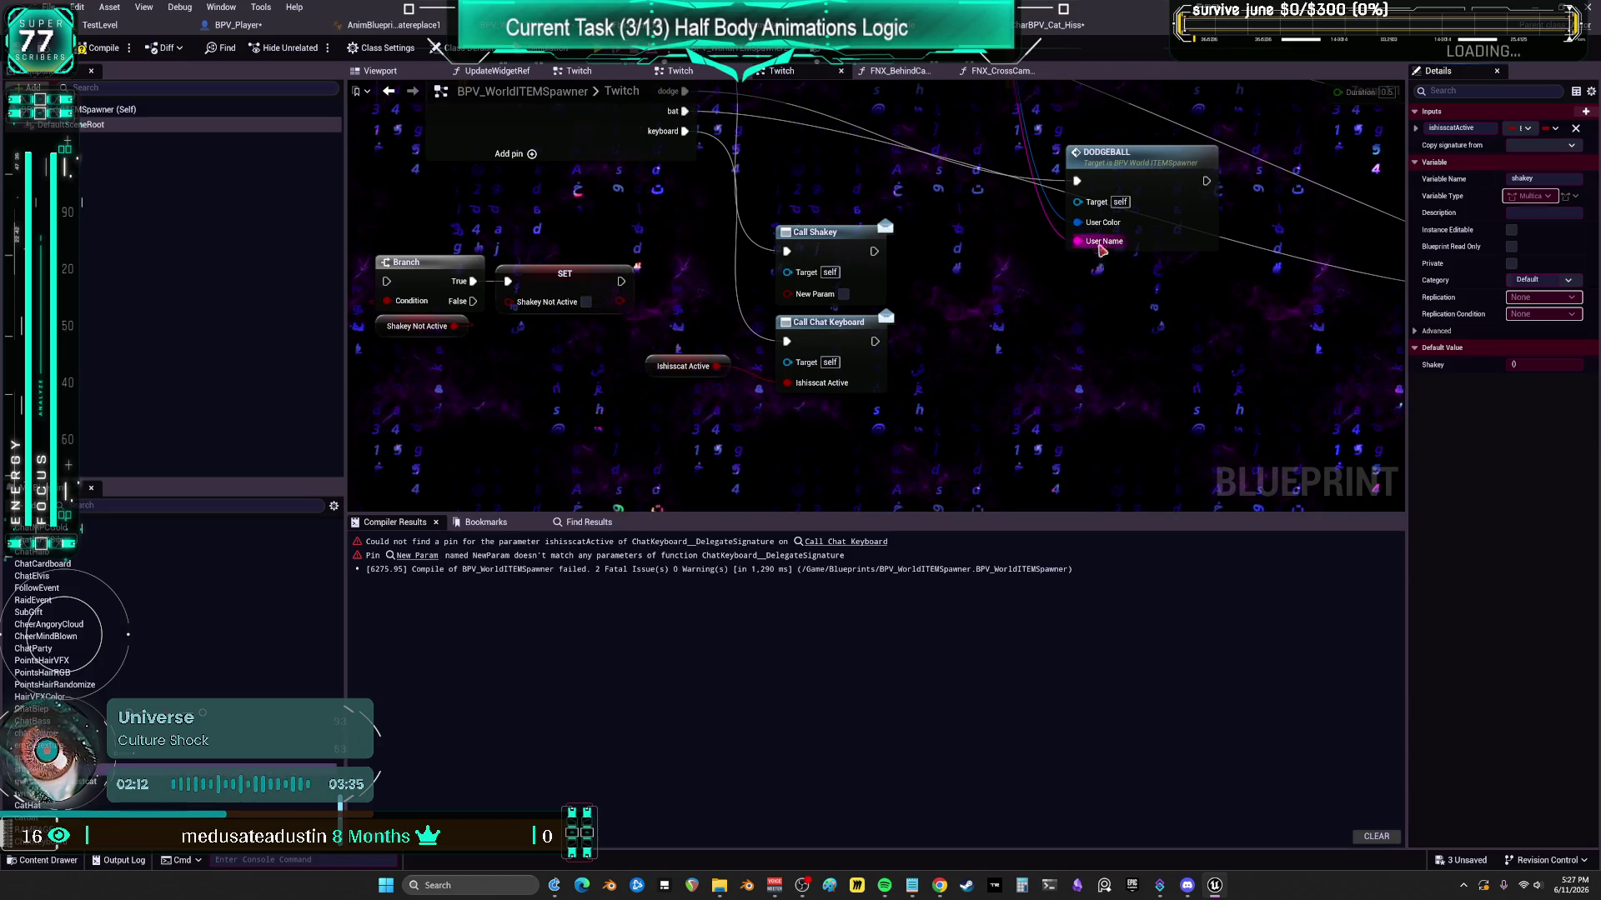
{"action": "left_click", "coordinate": [846, 254]}
{"action": "right_click", "coordinate": [848, 246]}
{"action": "key", "text": "Escape"}
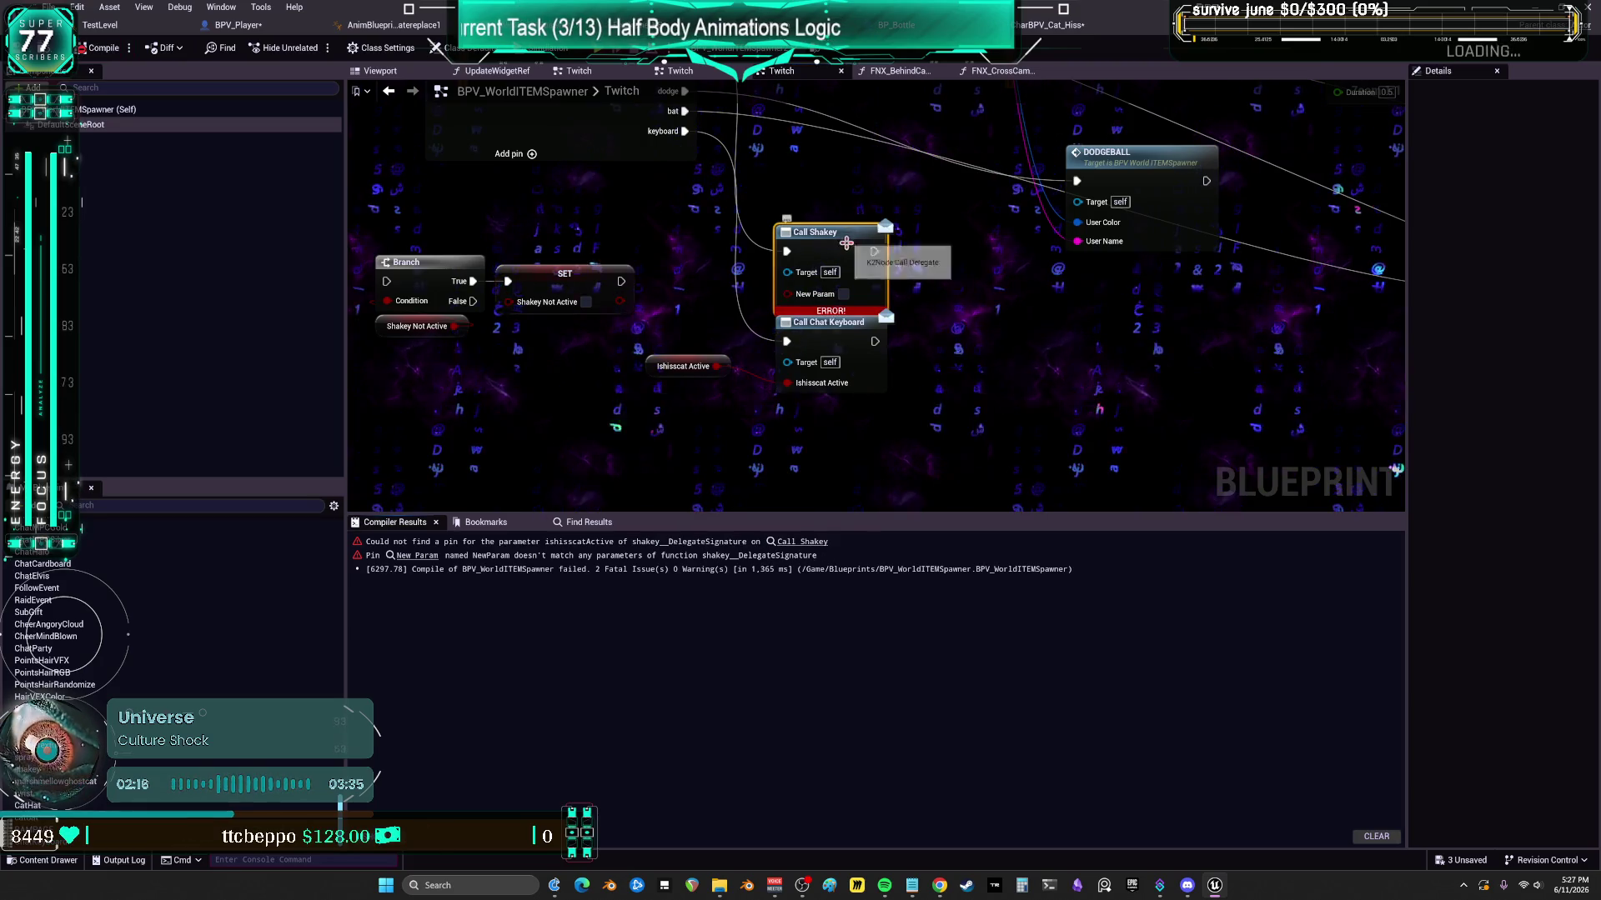
{"action": "right_click", "coordinate": [844, 238]}
{"action": "key", "text": "Escape"}
{"action": "left_click_drag", "start_coordinate": [716, 366], "coordinate": [787, 293]}
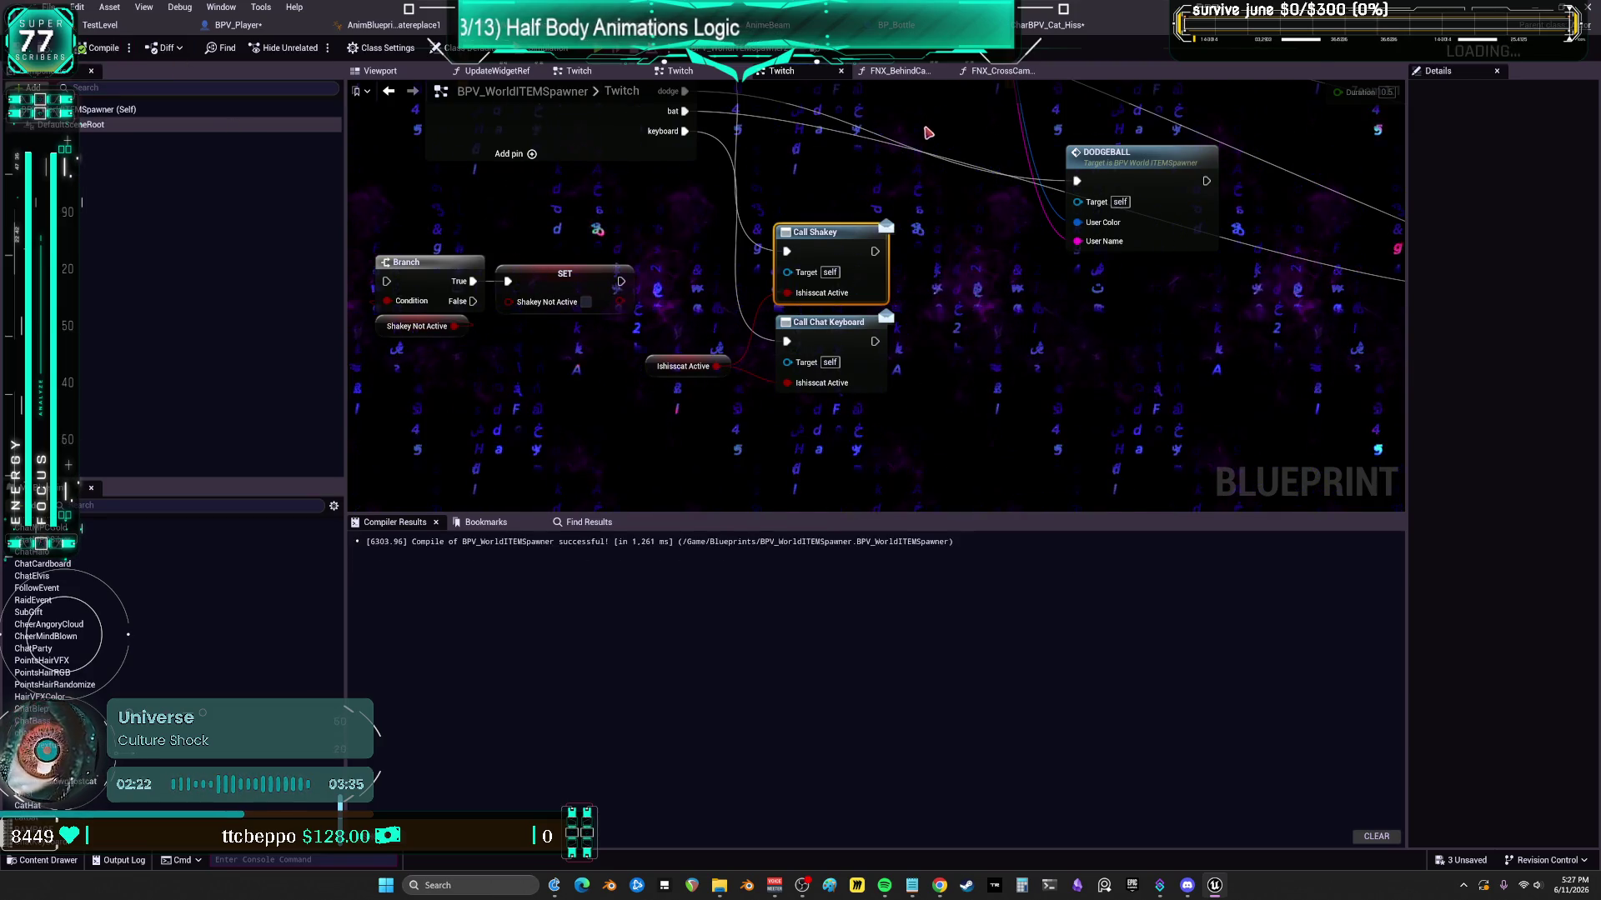
{"action": "left_click_drag", "start_coordinate": [657, 377], "coordinate": [667, 357]}
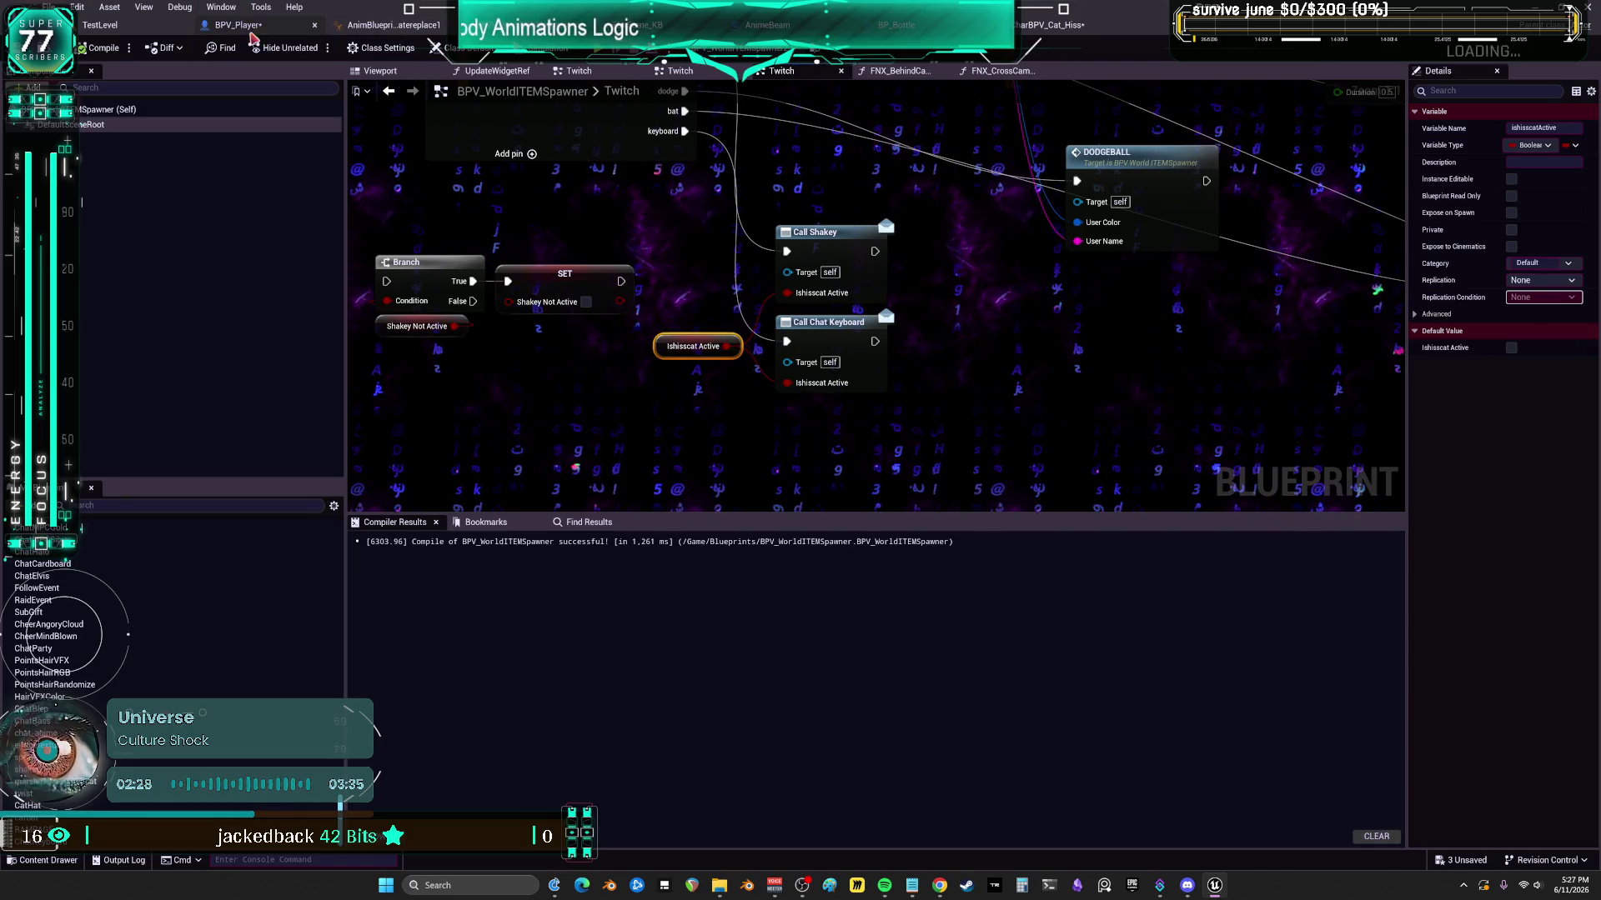
{"action": "key", "text": "ctrl+Tab"}
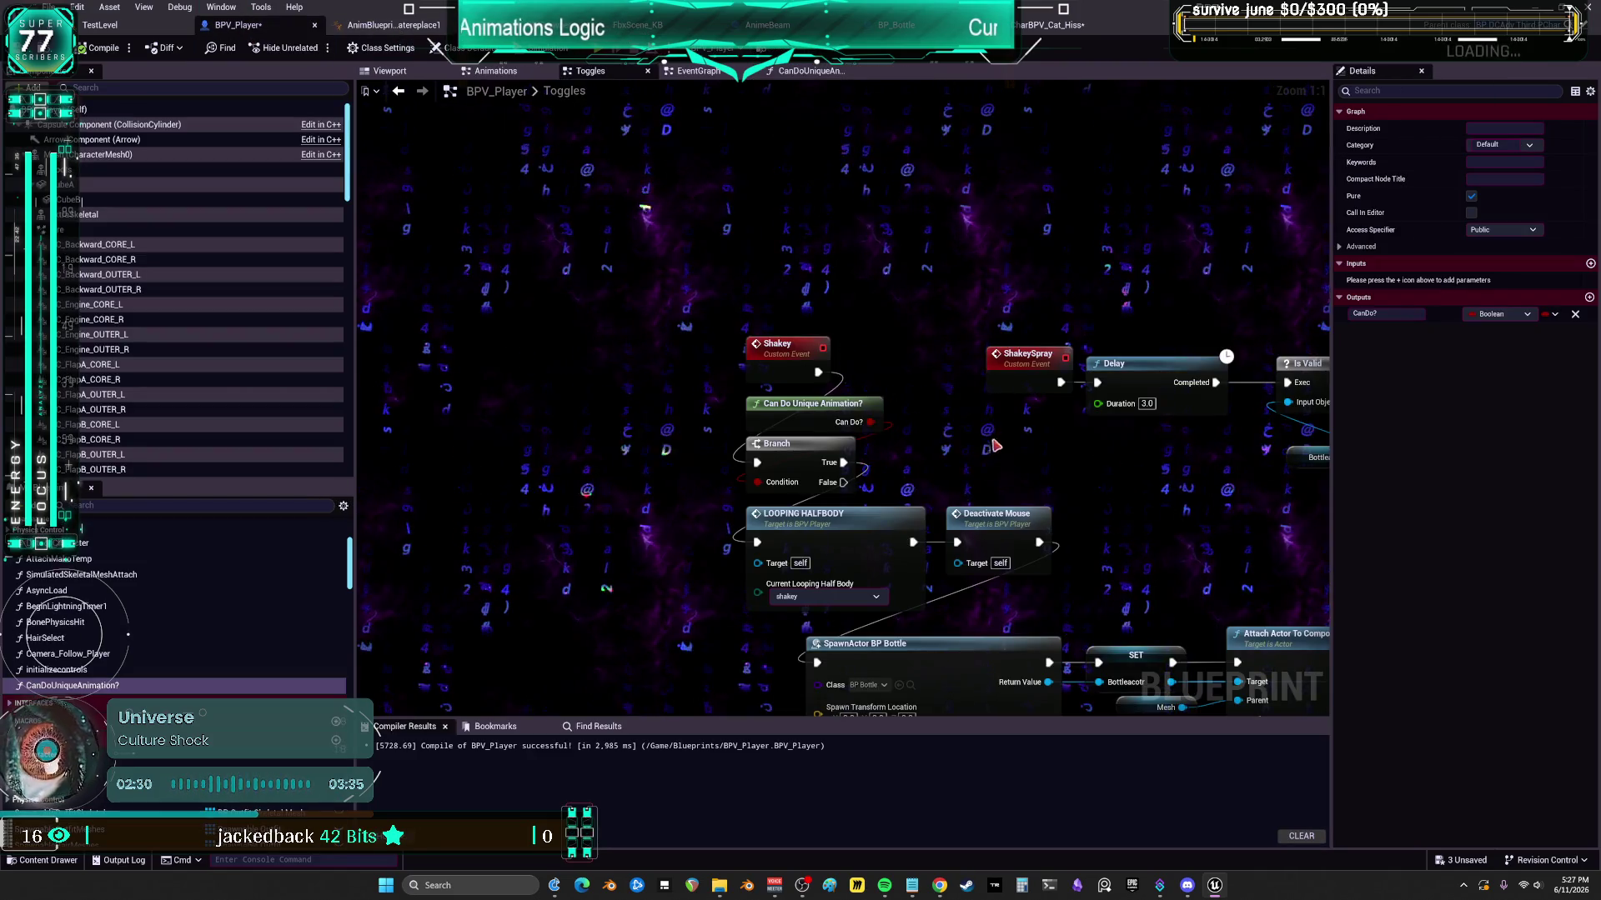
- In BPV_Player's EventGraph, gate Shakey and Chat Keyboard Event behind Branches on Ishisscat Active
{"action": "left_click_drag", "start_coordinate": [920, 393], "coordinate": [917, 389]}
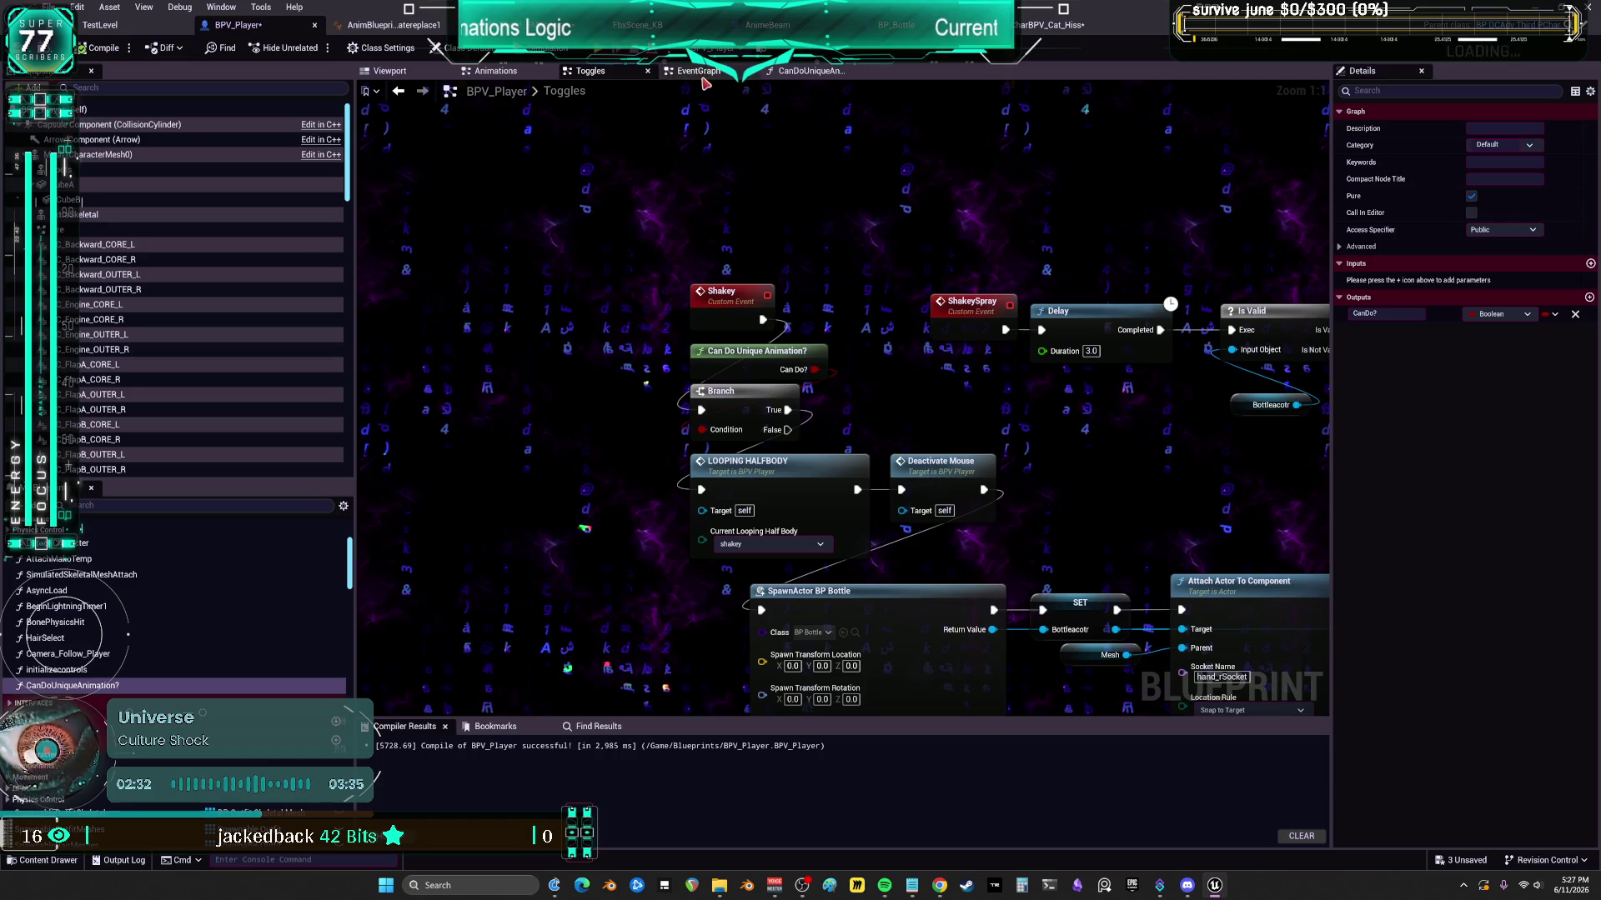
{"action": "left_click", "coordinate": [698, 71]}
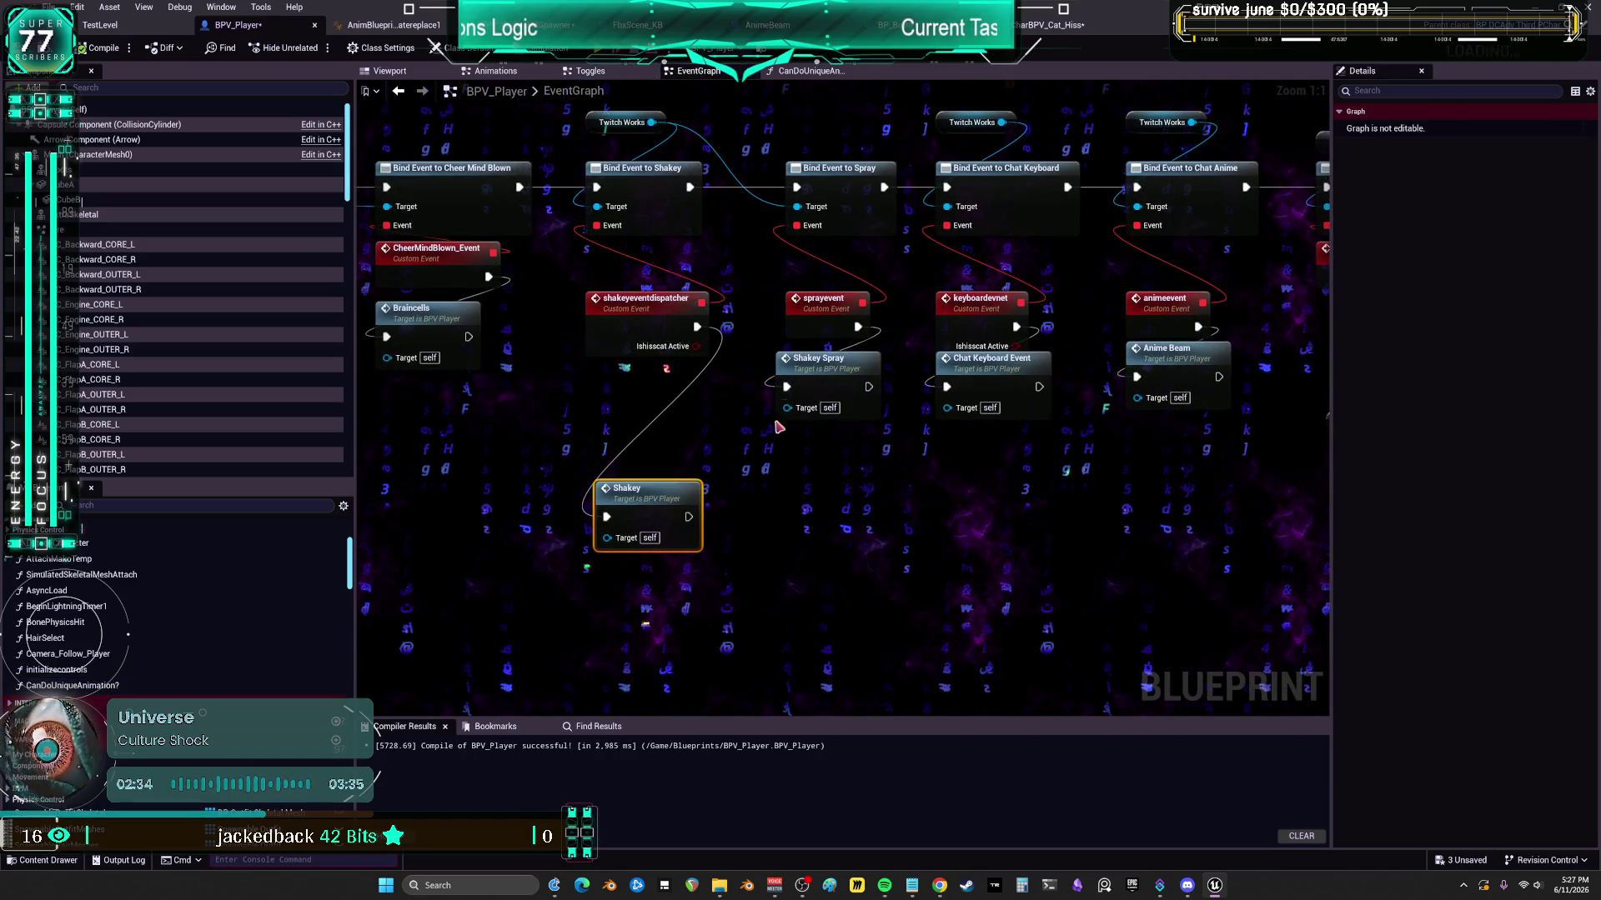
{"action": "left_click_drag", "start_coordinate": [992, 358], "coordinate": [992, 498]}
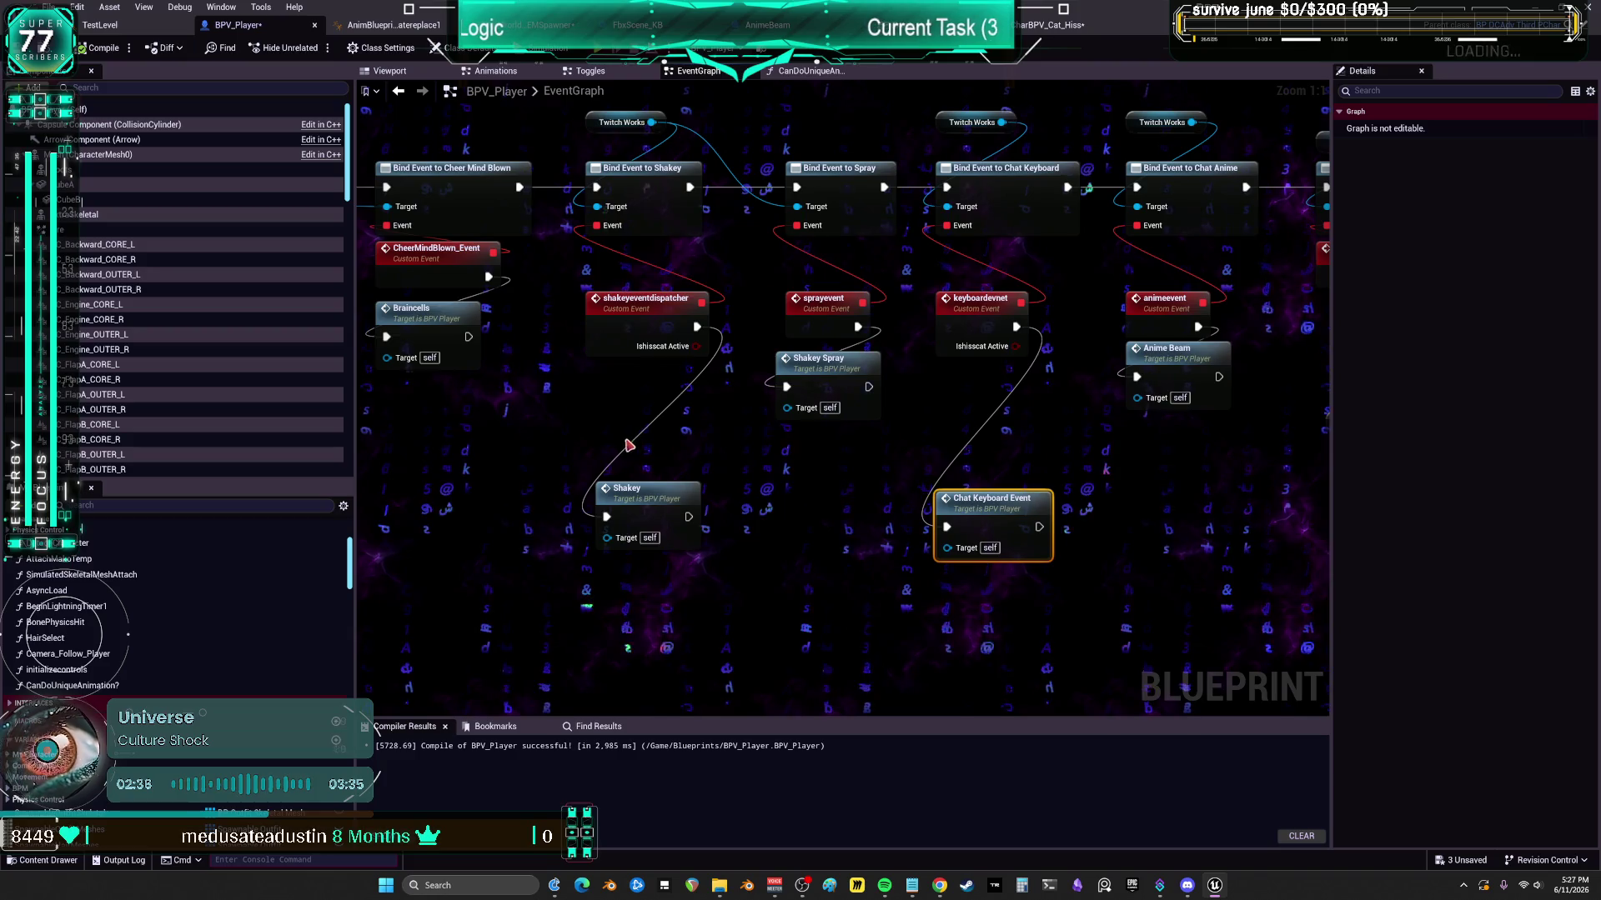
{"action": "left_click", "coordinate": [615, 401]}
{"action": "left_click", "coordinate": [978, 399]}
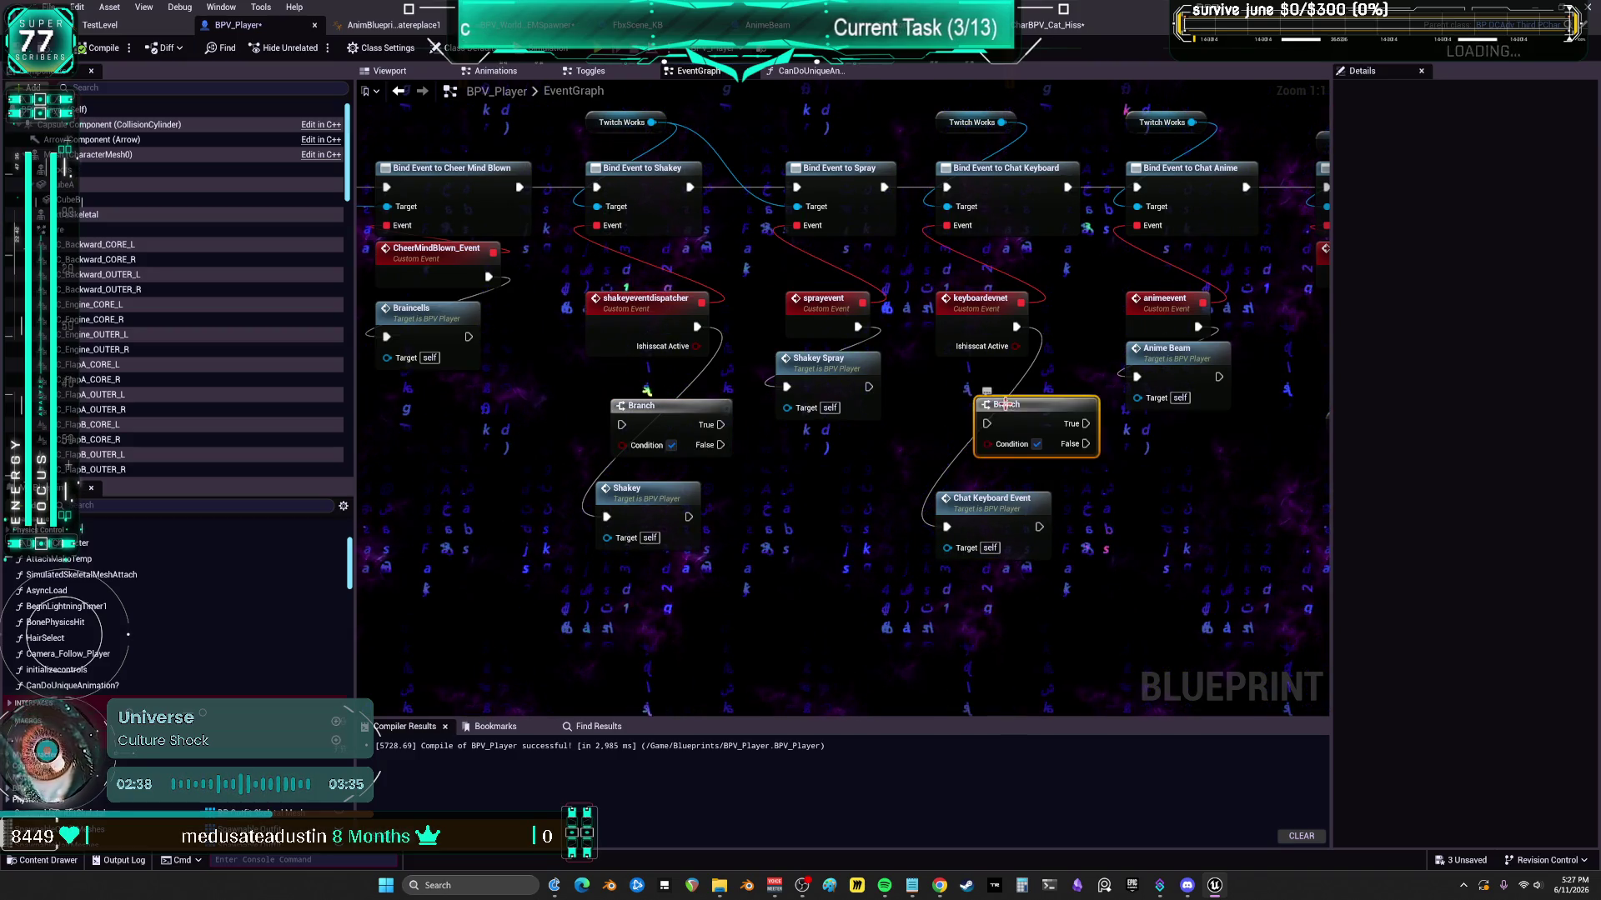
{"action": "left_click_drag", "start_coordinate": [1006, 405], "coordinate": [966, 398]}
{"action": "left_click_drag", "start_coordinate": [642, 406], "coordinate": [624, 408]}
{"action": "left_click_drag", "start_coordinate": [696, 346], "coordinate": [607, 447]}
{"action": "left_click_drag", "start_coordinate": [1014, 346], "coordinate": [950, 435]}
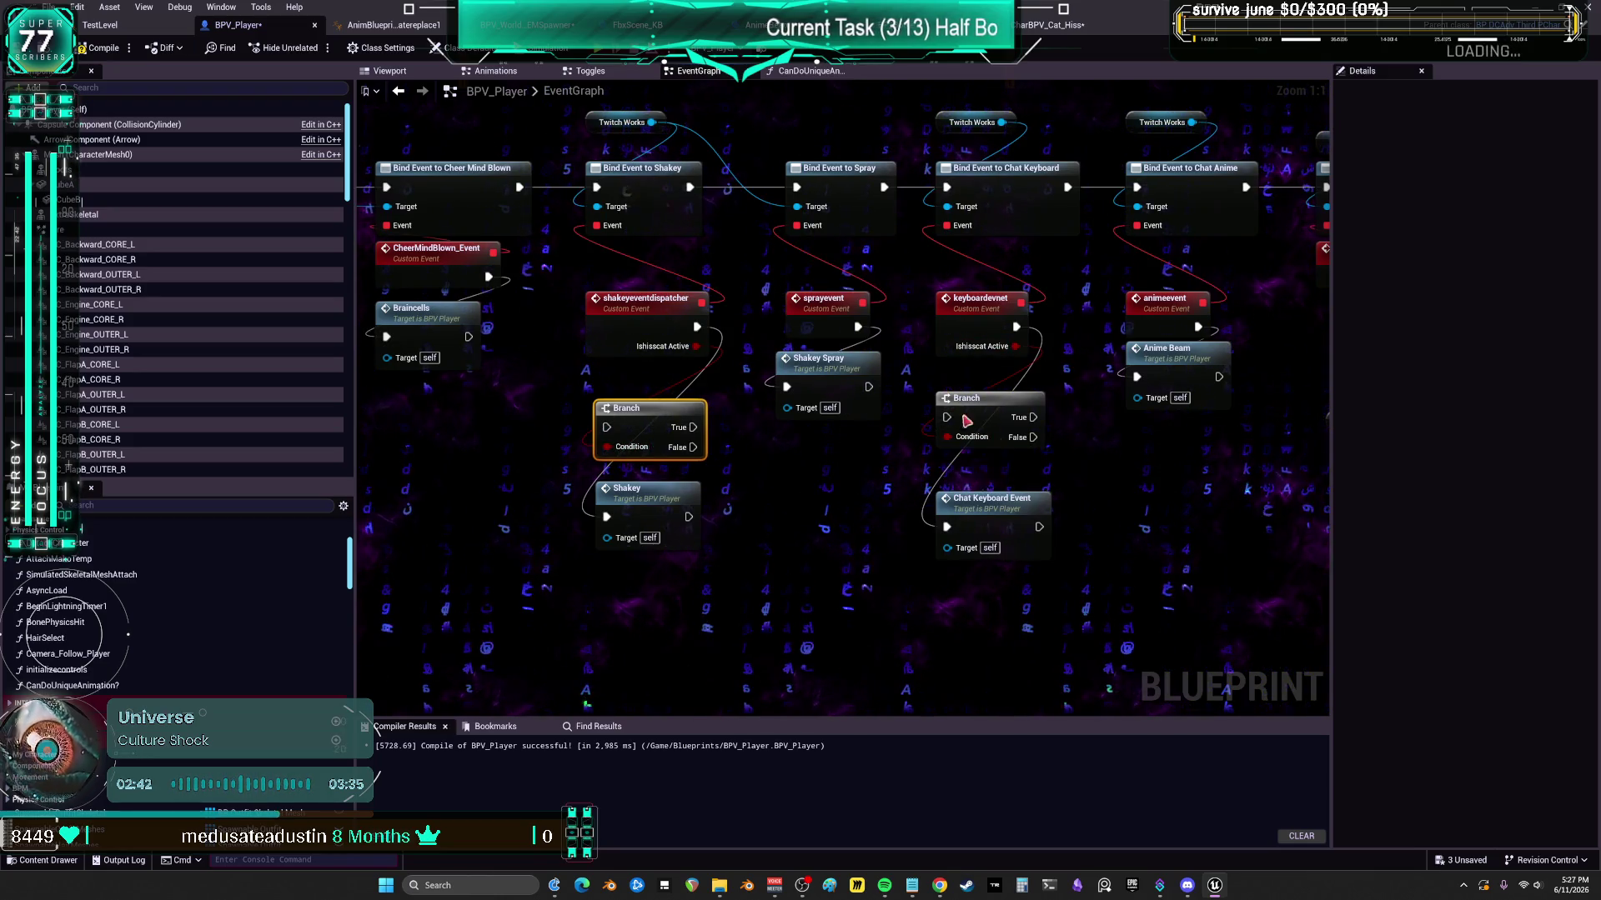
{"action": "left_click_drag", "start_coordinate": [1017, 327], "coordinate": [947, 417]}
{"action": "mouse_move", "coordinate": [696, 326]}
{"action": "left_mouse_down"}
{"action": "mouse_move", "coordinate": [607, 427]}
{"action": "mouse_move", "coordinate": [659, 480]}
{"action": "mouse_move", "coordinate": [613, 514]}
{"action": "left_mouse_up"}
{"action": "left_click_drag", "start_coordinate": [1033, 437], "coordinate": [947, 527]}
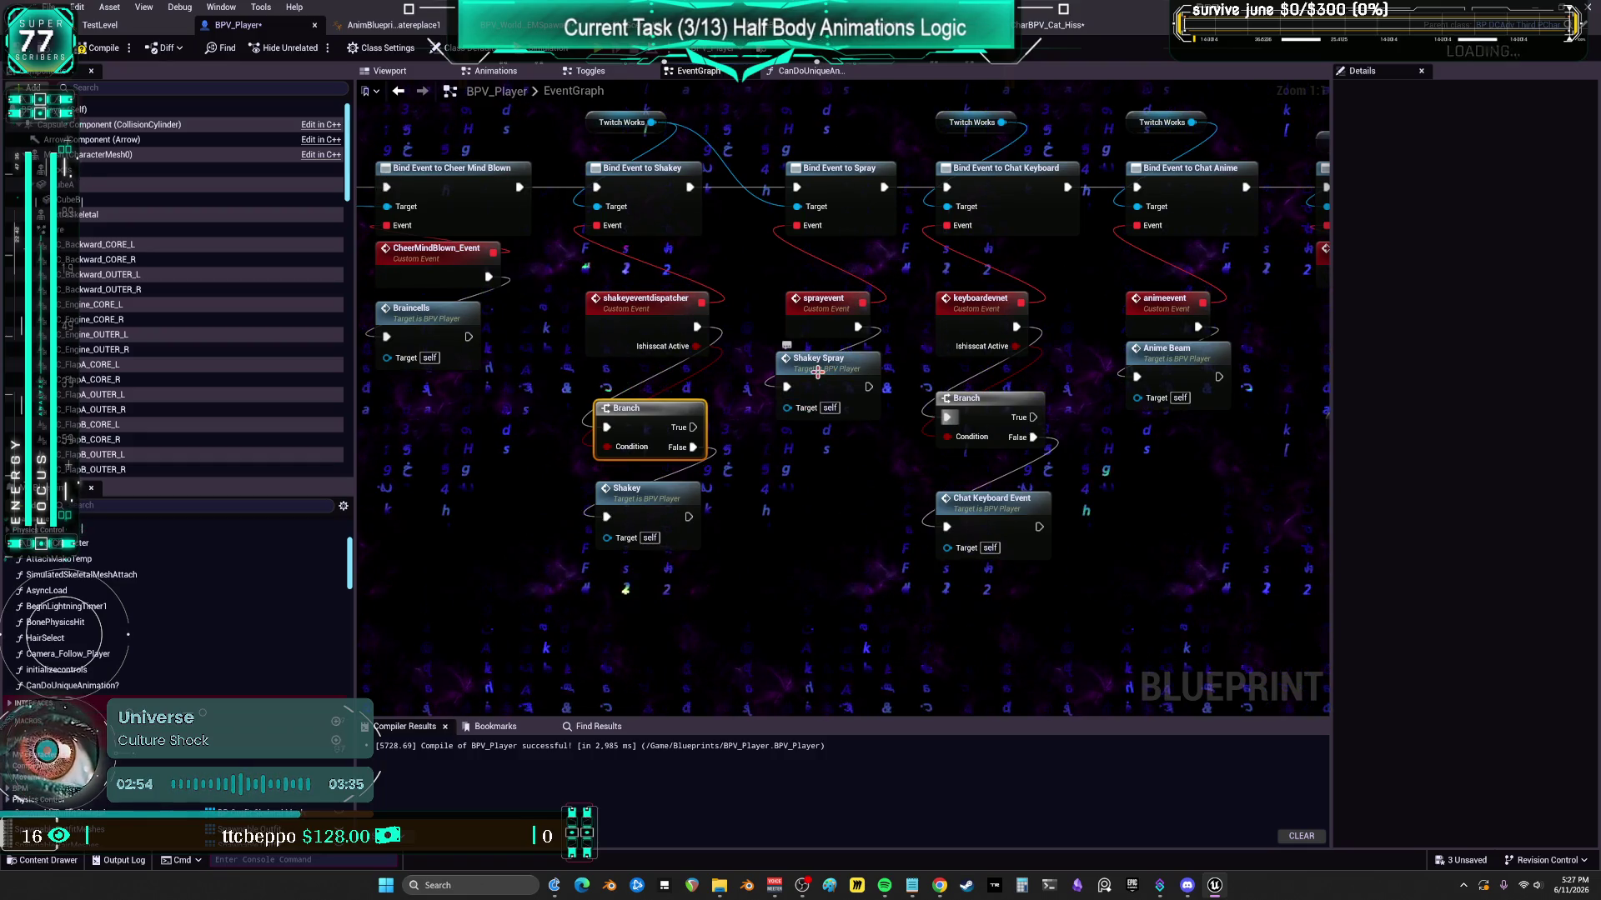
- Paste a third Branch between the spray event and Shakey Spray
{"action": "left_click_drag", "start_coordinate": [857, 348], "coordinate": [858, 467]}
{"action": "left_click", "coordinate": [780, 378]}
{"action": "key", "text": "ctrl+v"}
{"action": "mouse_move", "coordinate": [858, 327]}
{"action": "left_mouse_down"}
{"action": "mouse_move", "coordinate": [779, 417]}
{"action": "mouse_move", "coordinate": [792, 378]}
{"action": "left_mouse_up"}
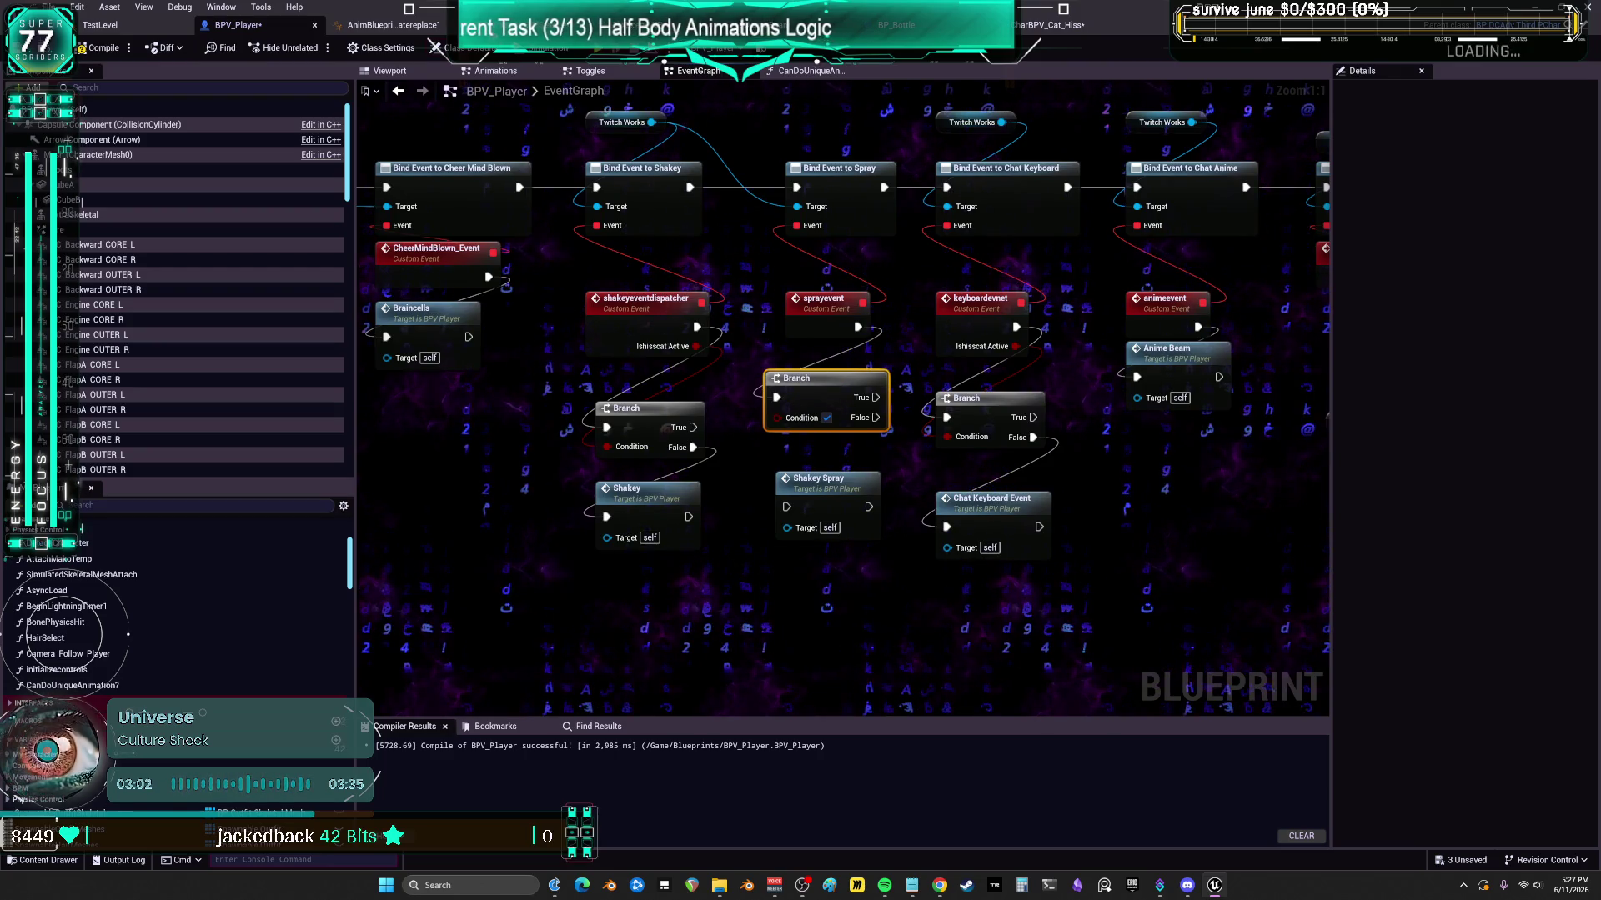
{"action": "left_click", "coordinate": [542, 25]}
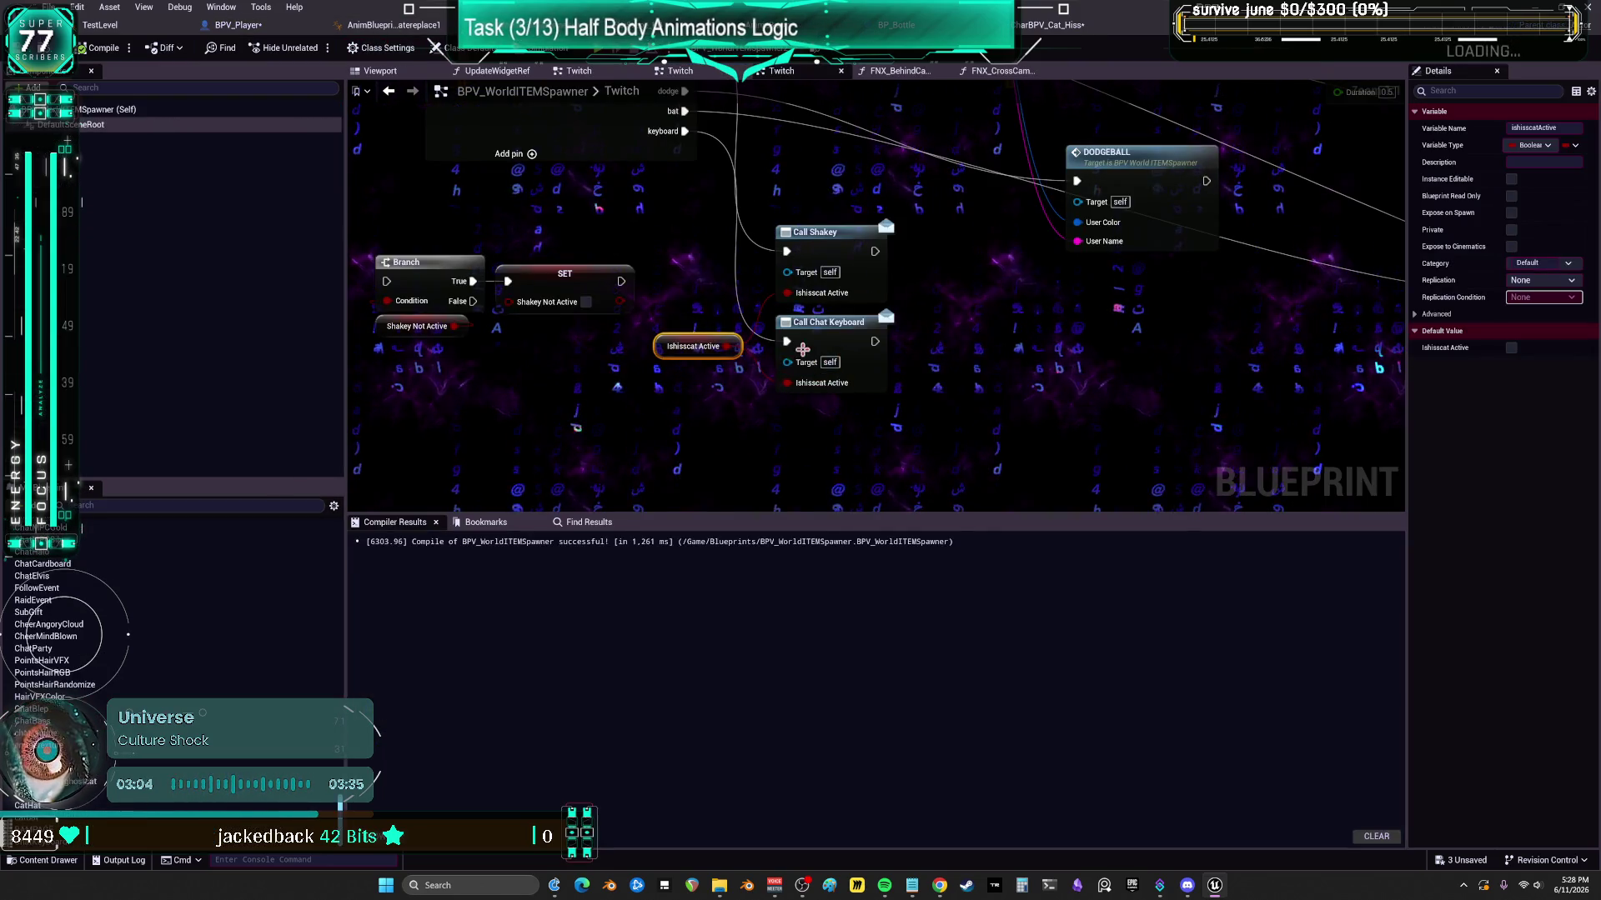
- Inspect the spawner's shakeyNotActive variable, then drag a new action off BPV_Player's Twitch Works reference
{"action": "scroll", "coordinate": [604, 309], "scroll_direction": "down", "scroll_amount": 2}
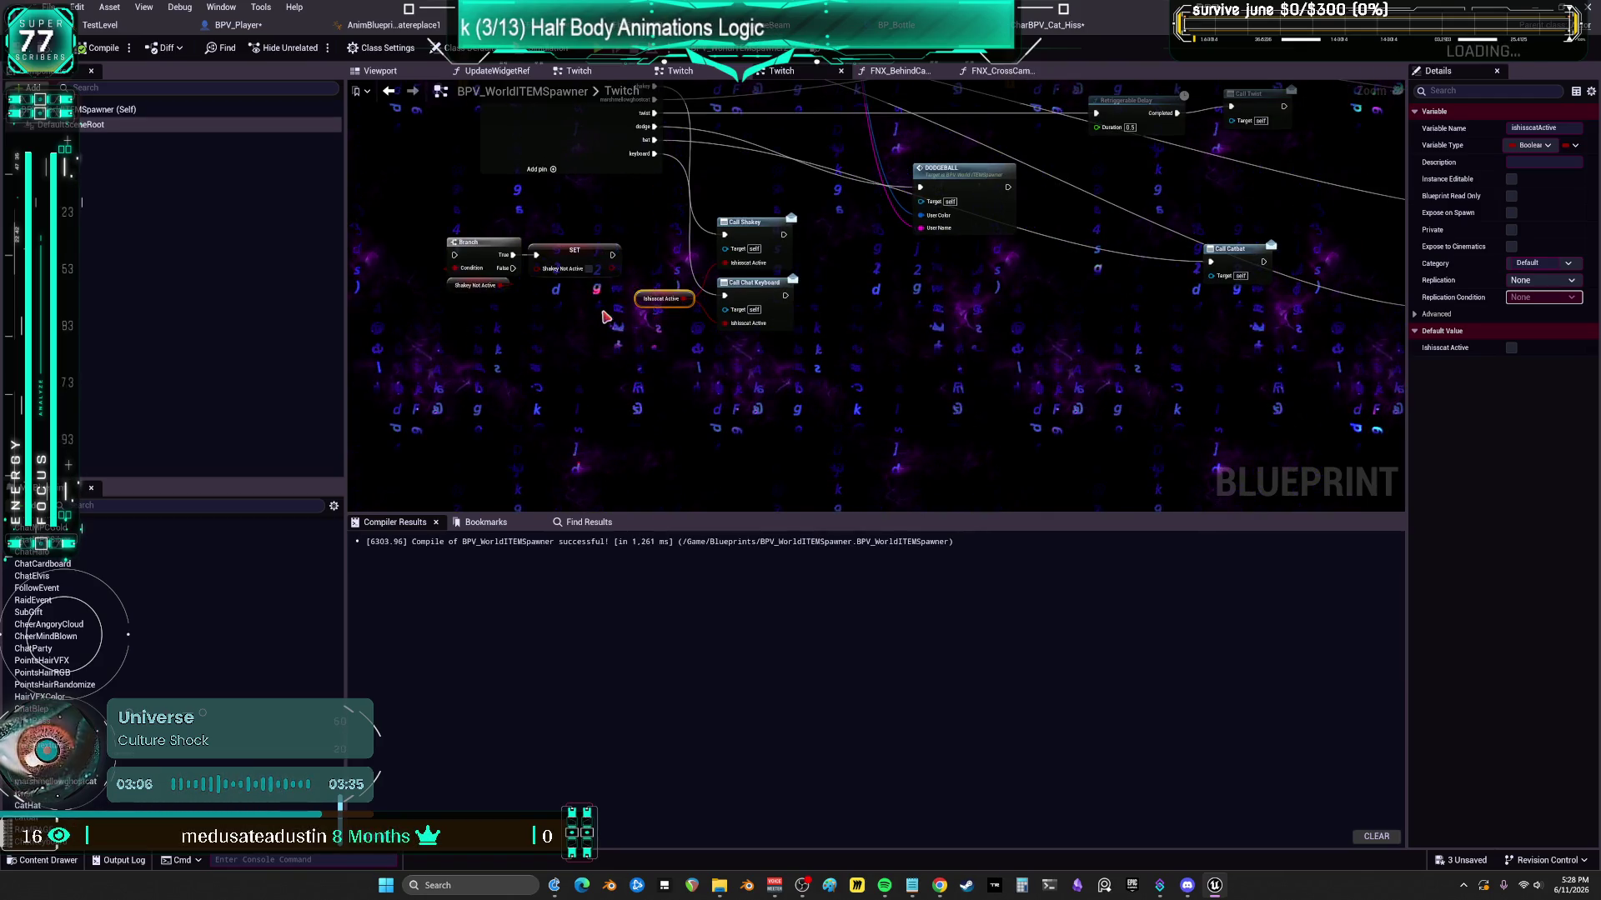
{"action": "left_click_drag", "start_coordinate": [597, 333], "coordinate": [655, 446]}
{"action": "scroll", "coordinate": [655, 446], "scroll_direction": "up", "scroll_amount": 3}
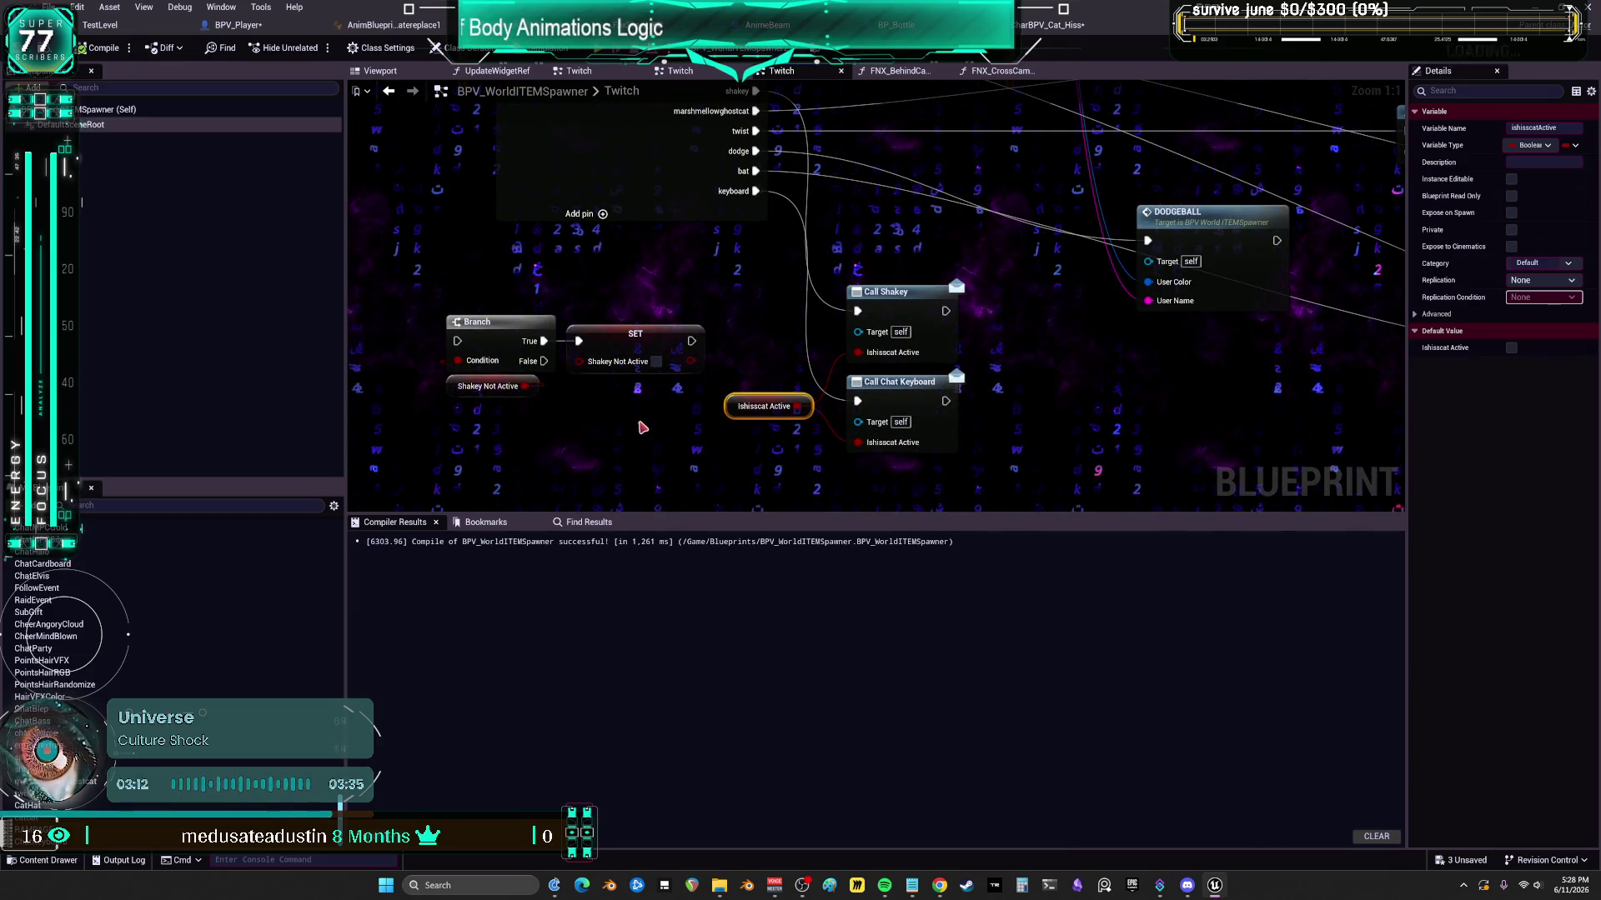
{"action": "left_click", "coordinate": [617, 349]}
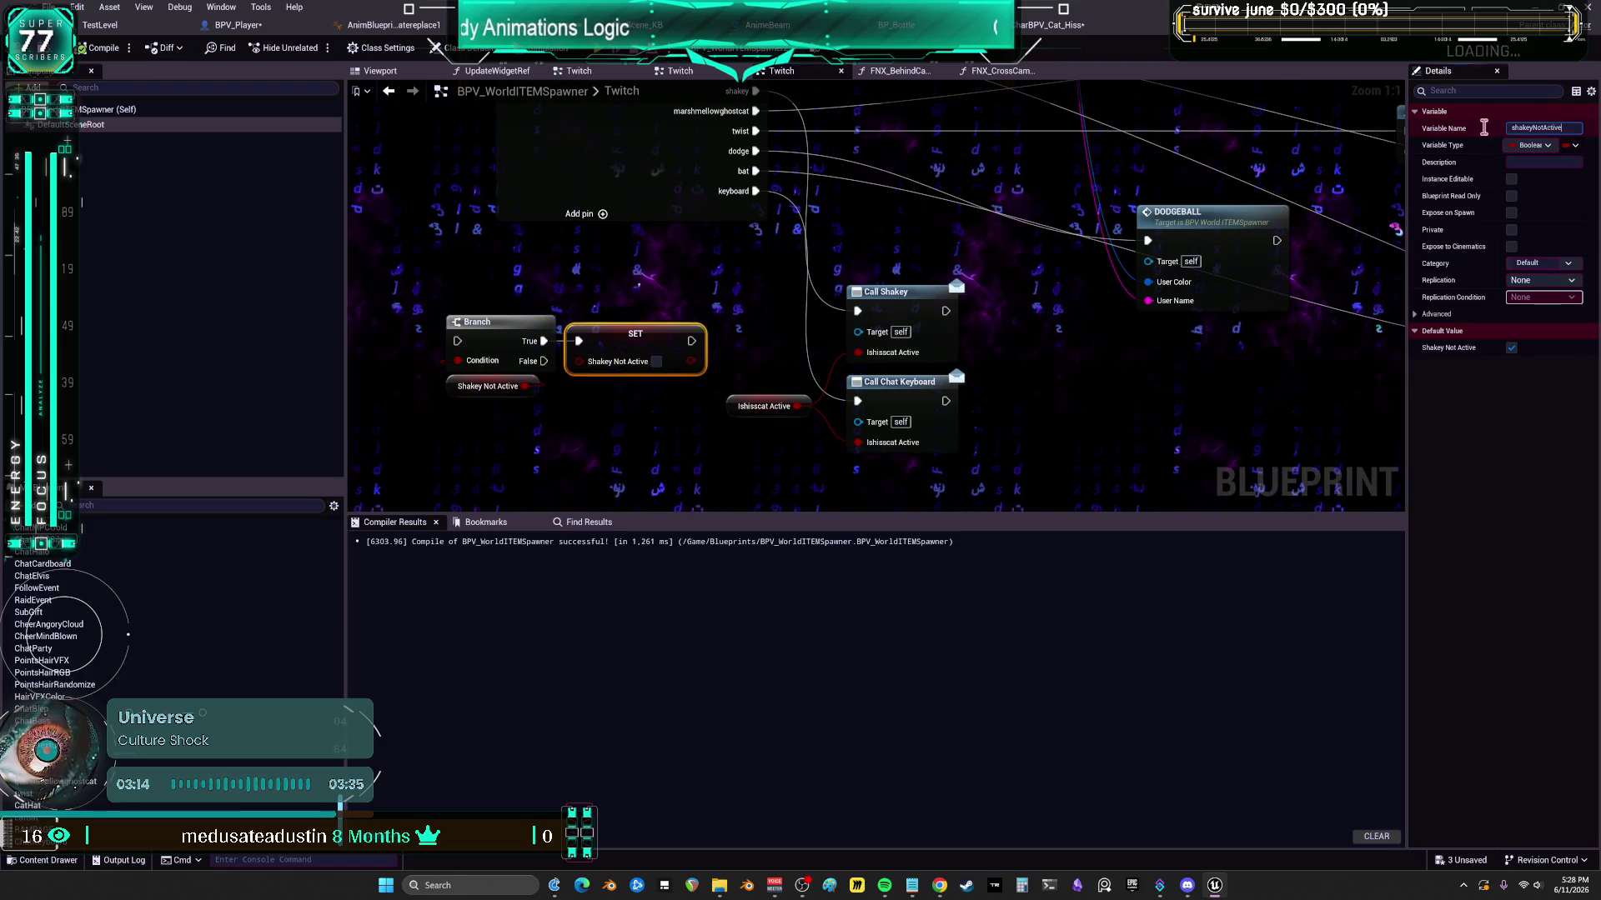
{"action": "left_click", "coordinate": [629, 177]}
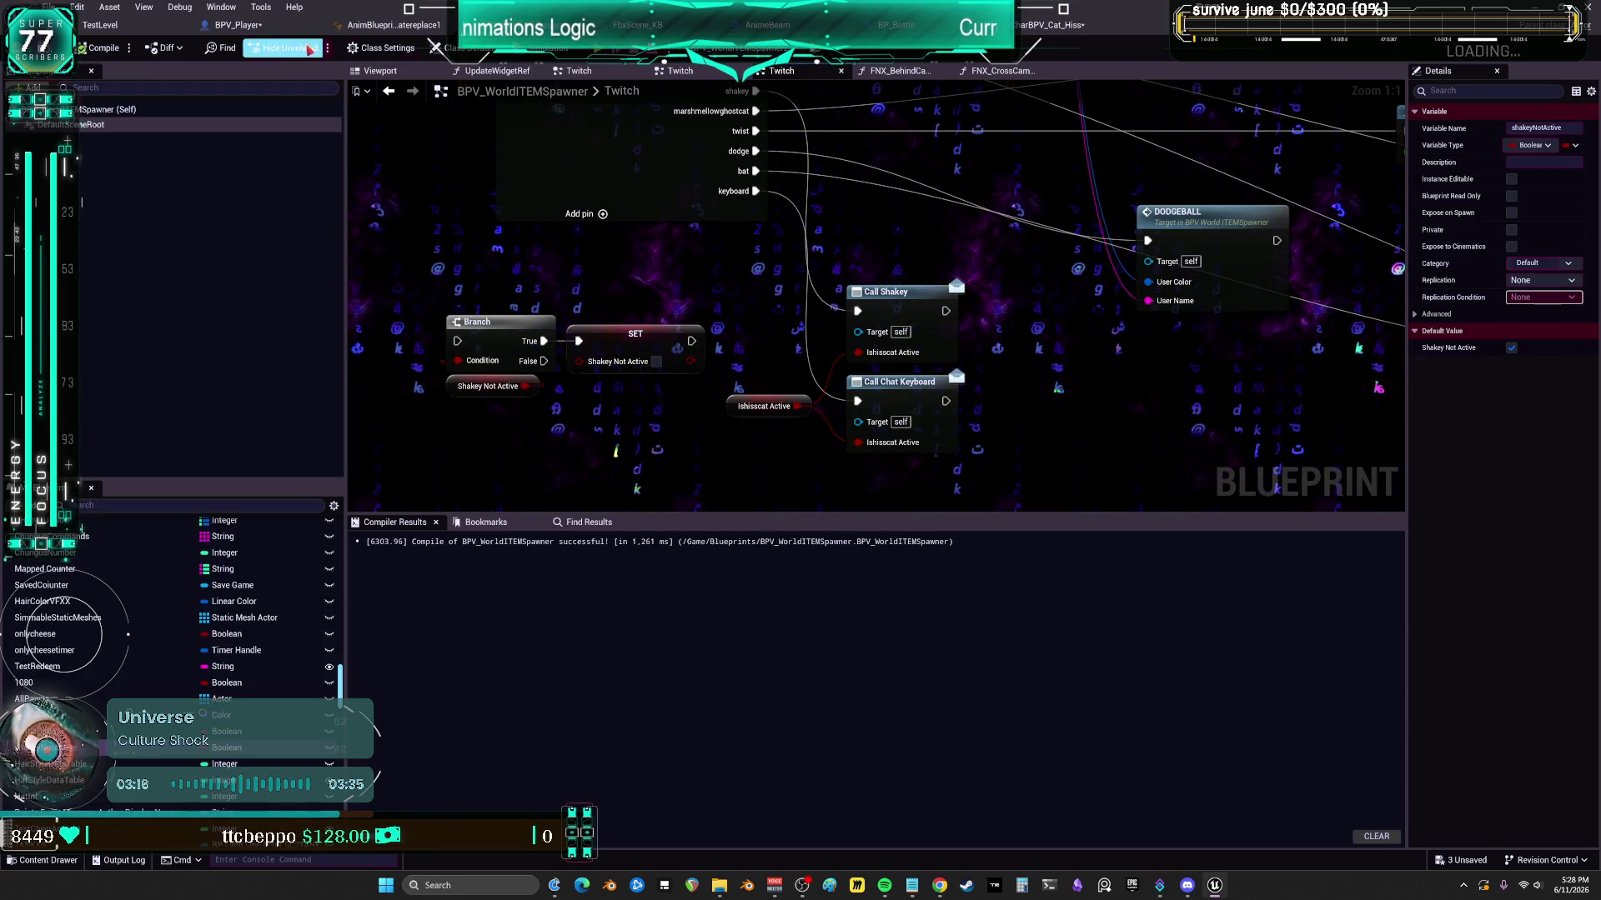
{"action": "left_click", "coordinate": [237, 25]}
{"action": "left_click_drag", "start_coordinate": [652, 123], "coordinate": [647, 603]}
- Add a SET Shakey Not Active node on Twitch Works and run it after the Shakey call
{"action": "type", "text": "set shakeyNotActive"}
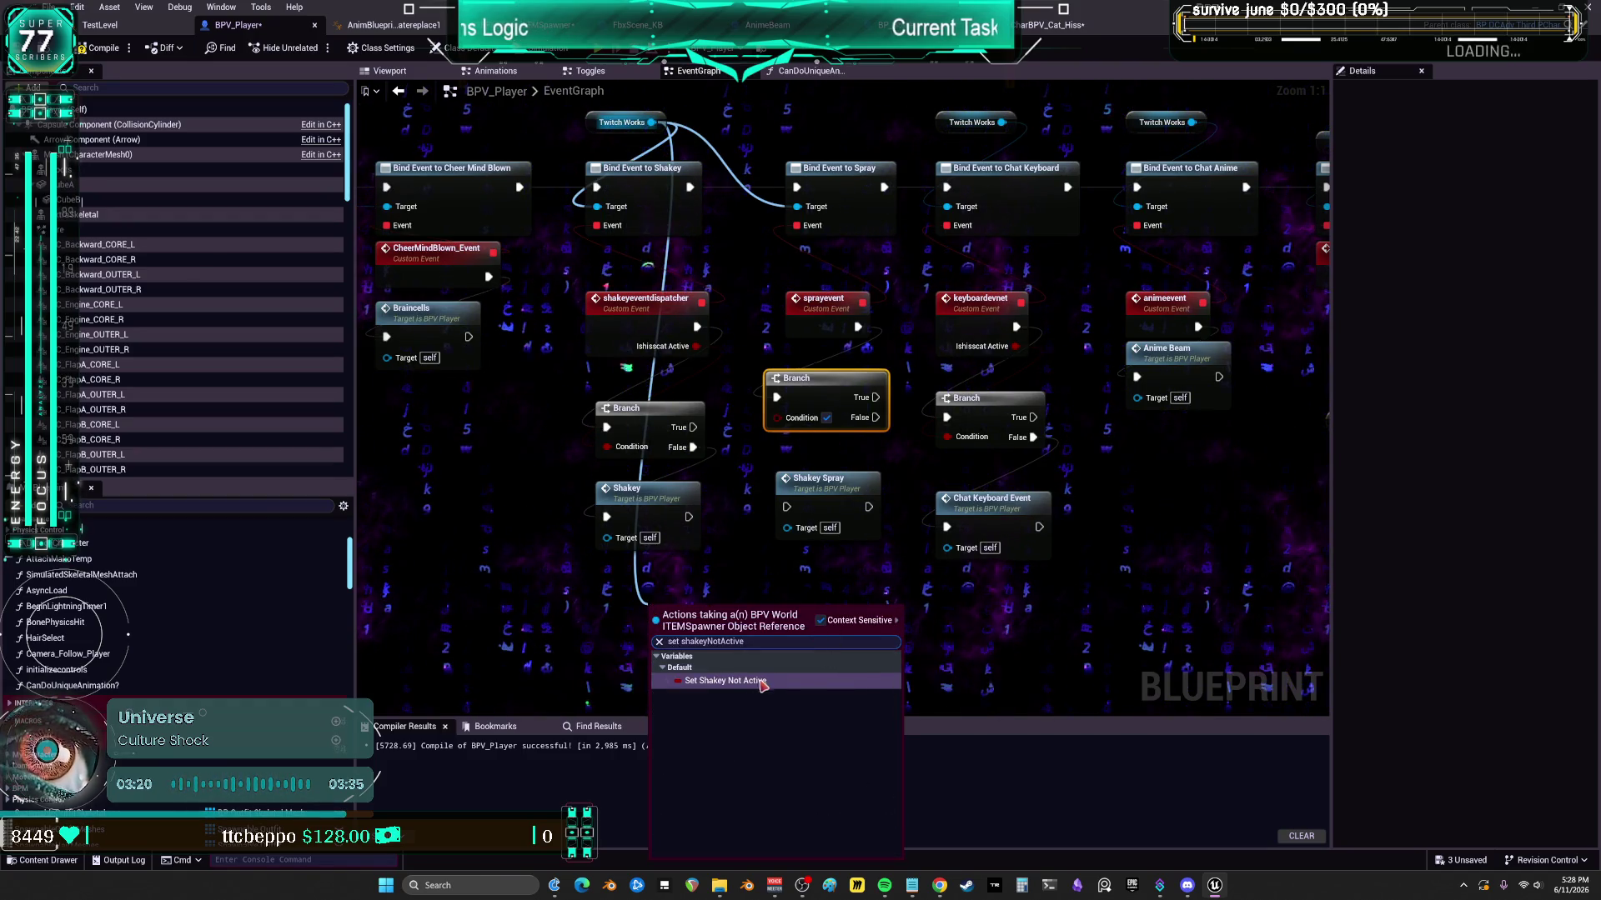
{"action": "left_click", "coordinate": [760, 685]}
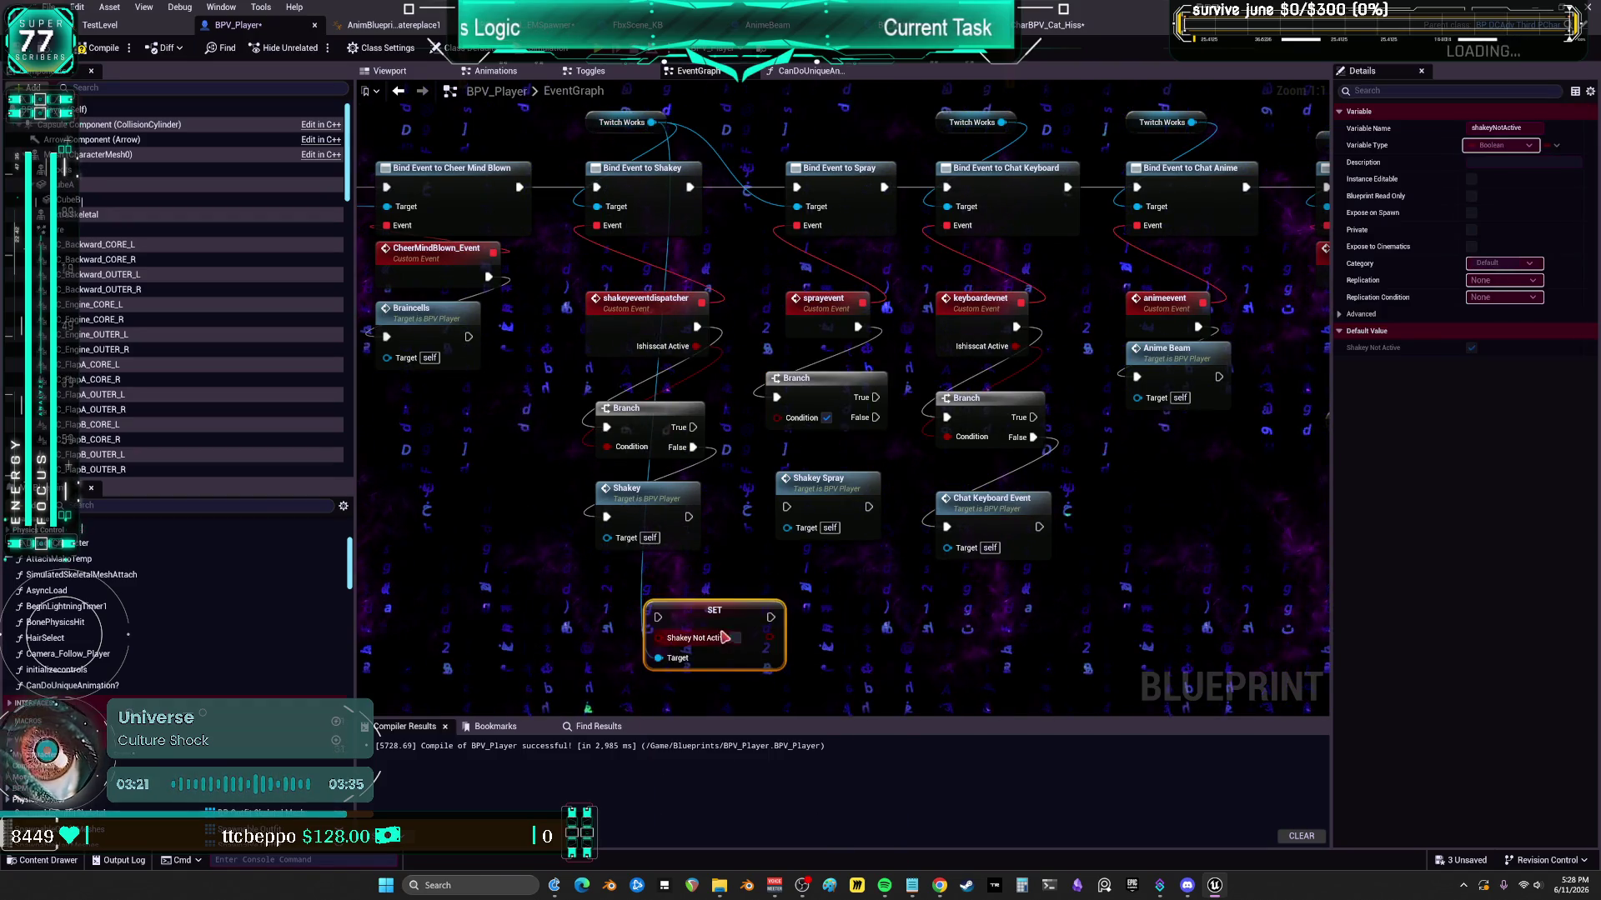
{"action": "left_click", "coordinate": [849, 615]}
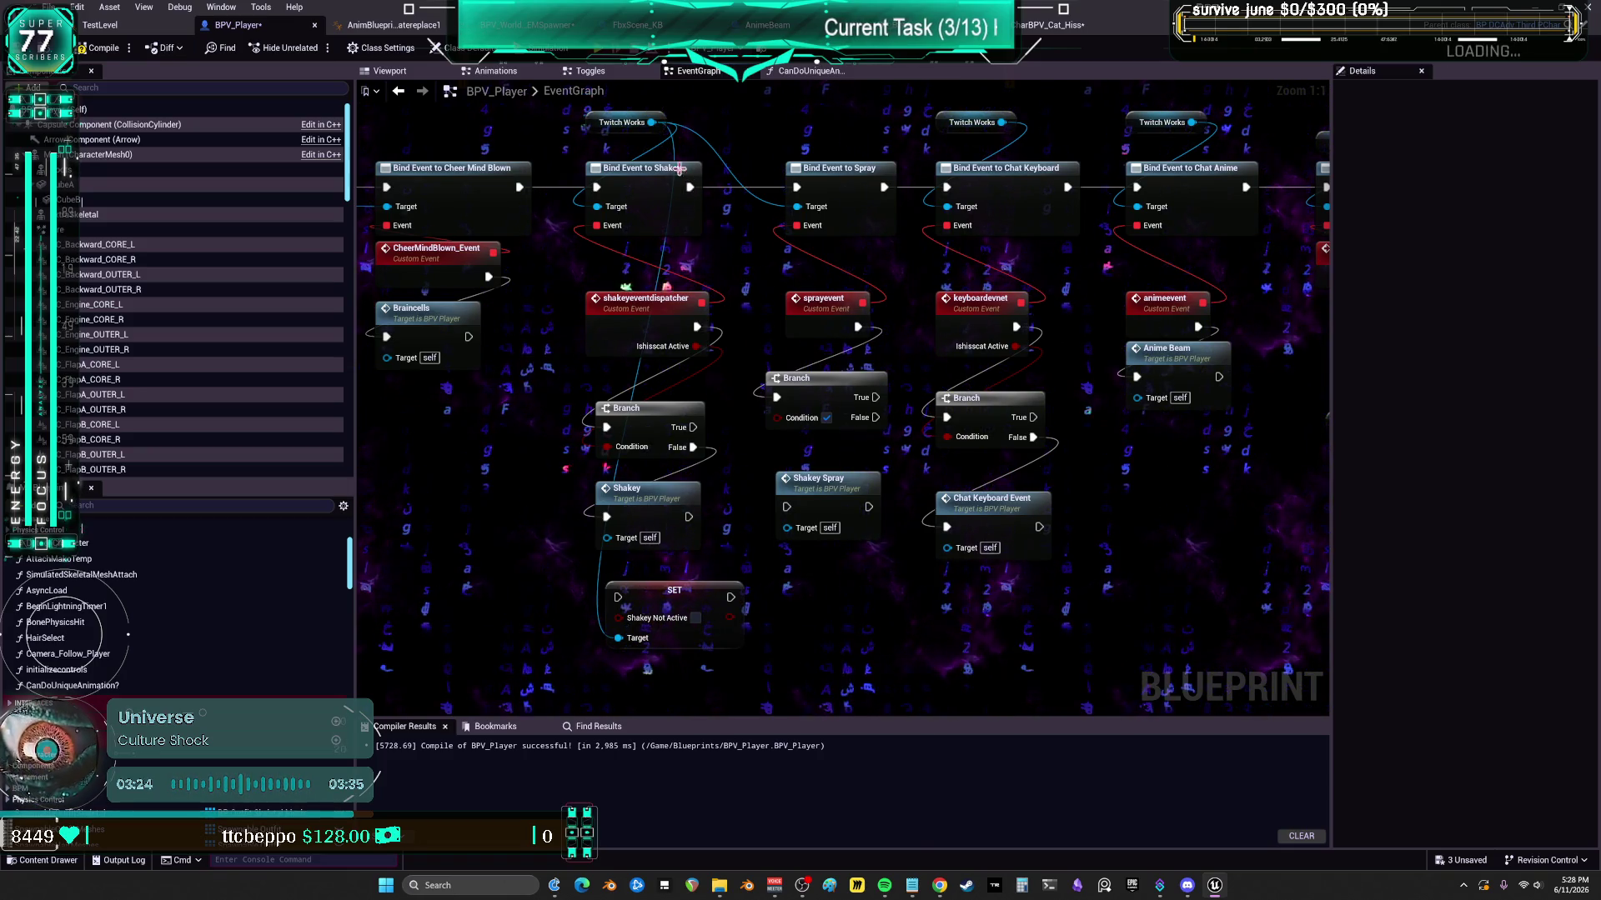
{"action": "left_click_drag", "start_coordinate": [688, 598], "coordinate": [668, 587]}
{"action": "left_click_drag", "start_coordinate": [689, 516], "coordinate": [604, 593]}
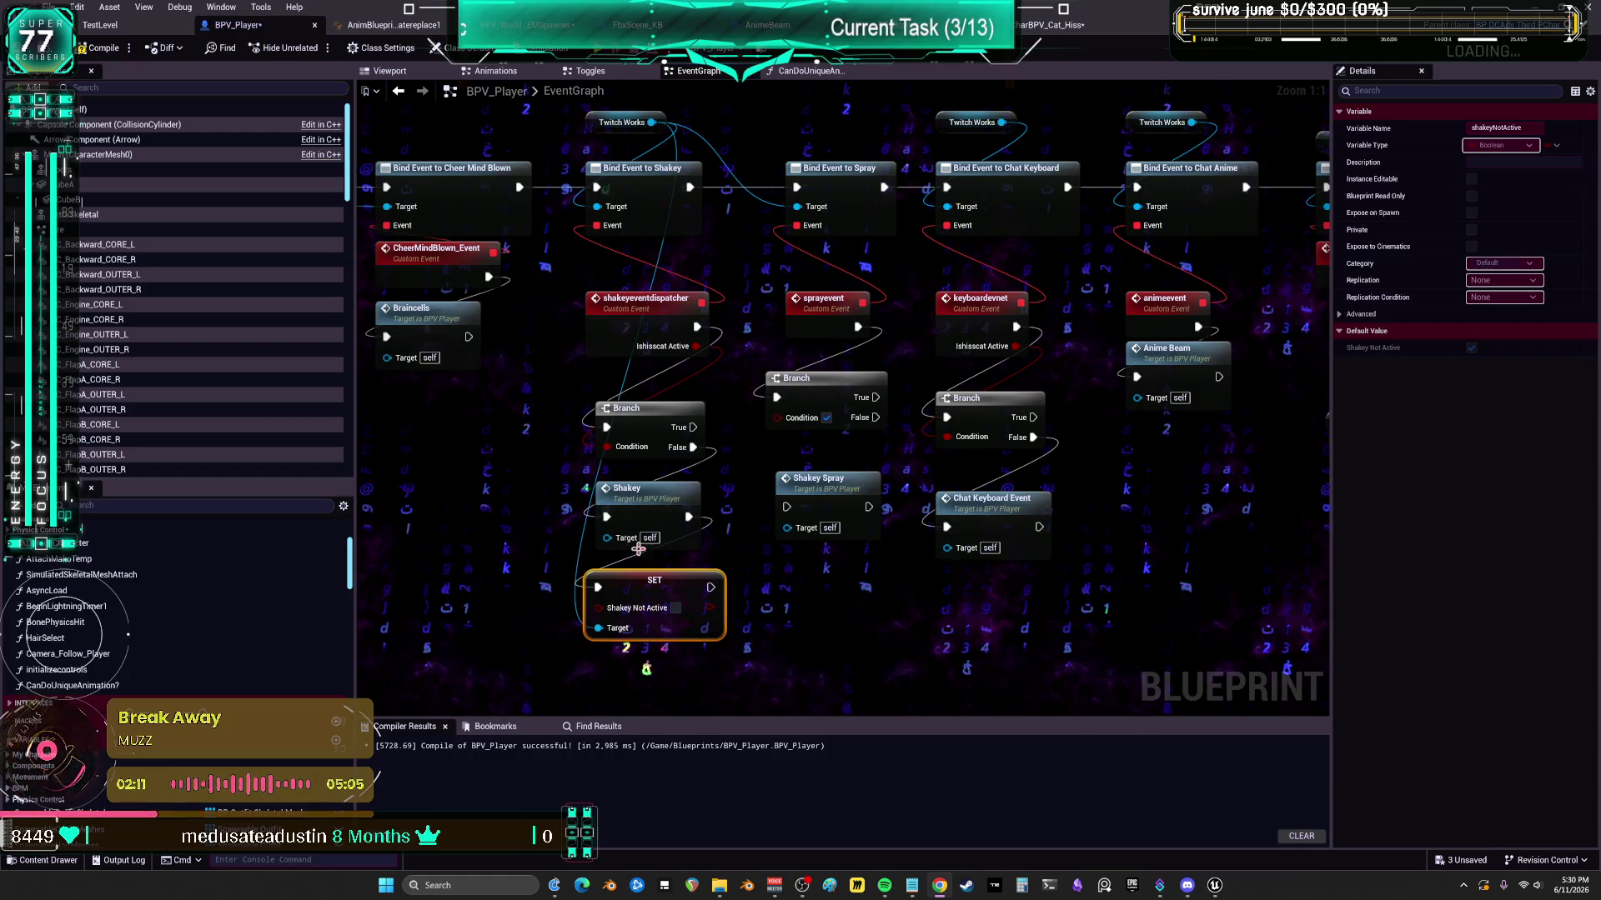
- Select the SET Shakey Not Active node, then switch back to the spawner's Twitch graph
{"action": "left_click", "coordinate": [774, 619]}
{"action": "left_click_drag", "start_coordinate": [774, 620], "coordinate": [717, 596]}
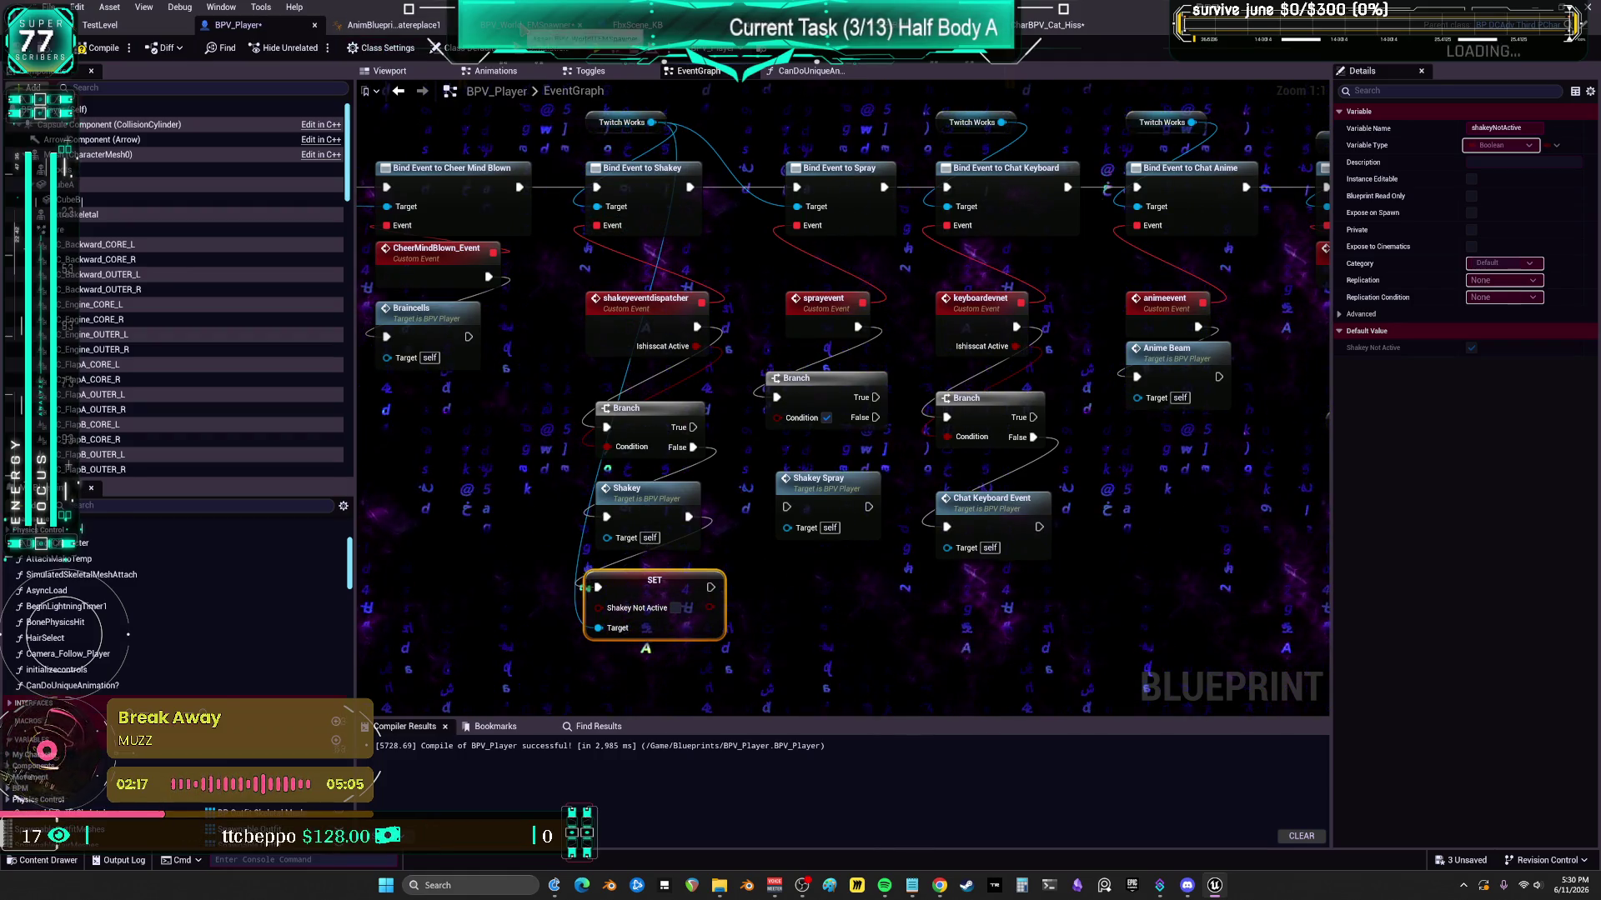
{"action": "key", "text": "alt+Tab"}
{"action": "scroll", "coordinate": [575, 452], "scroll_direction": "down", "scroll_amount": 1}
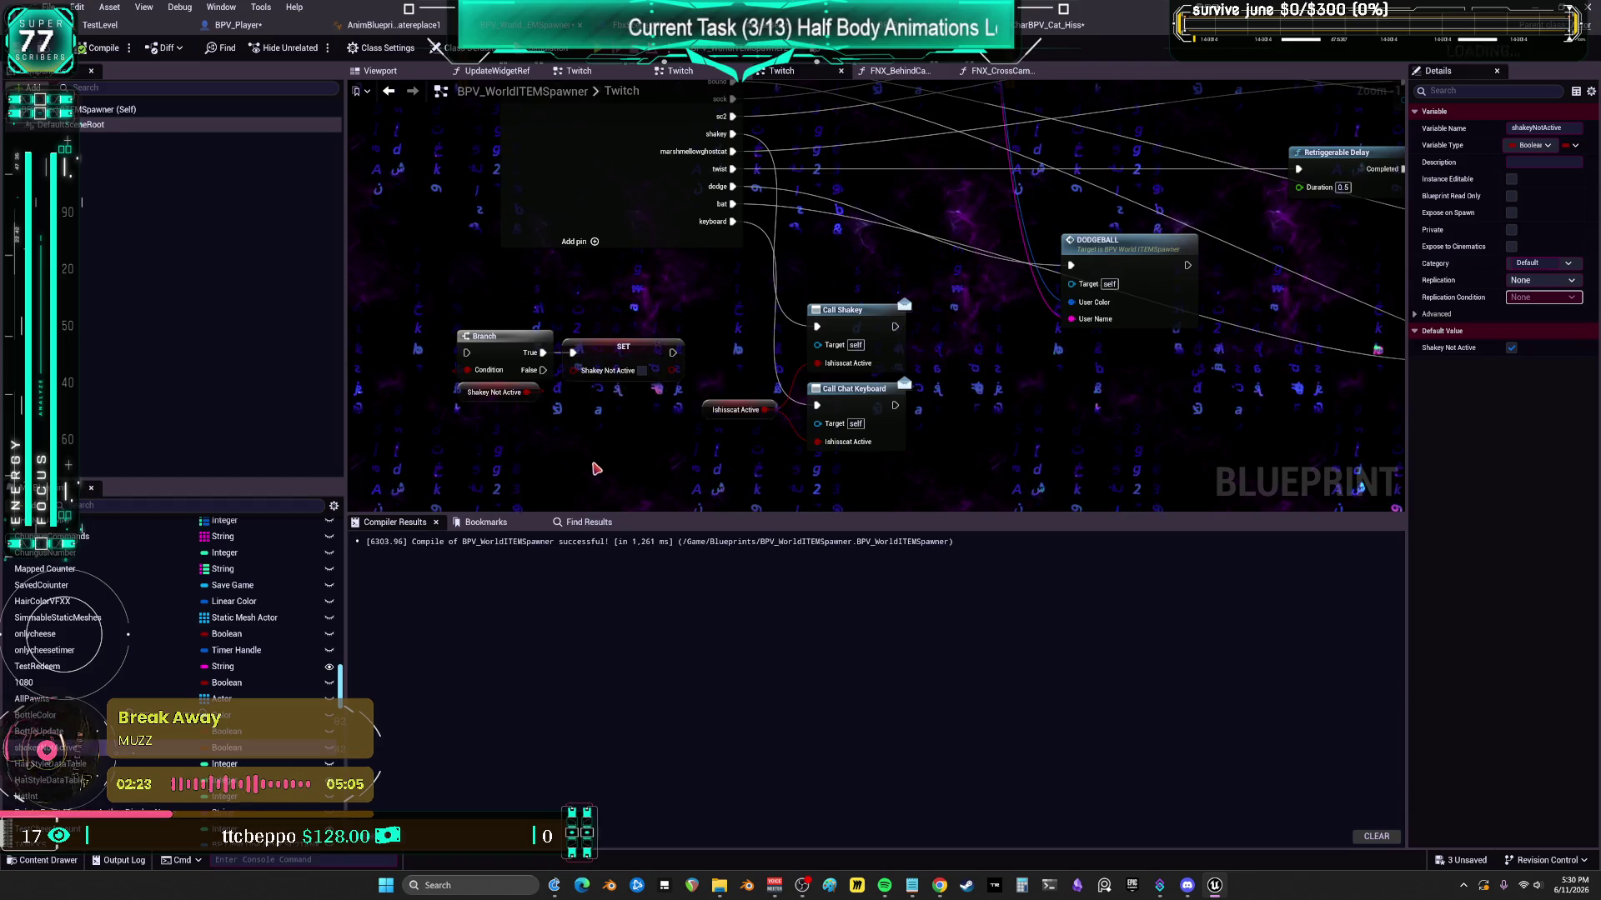
- Review the Branch, AND/NOT and SET Shakey Not Active nodes in Twitch, then Save All assets
{"action": "left_click_drag", "start_coordinate": [500, 352], "coordinate": [504, 354]}
{"action": "scroll", "coordinate": [831, 358], "scroll_direction": "down", "scroll_amount": 6}
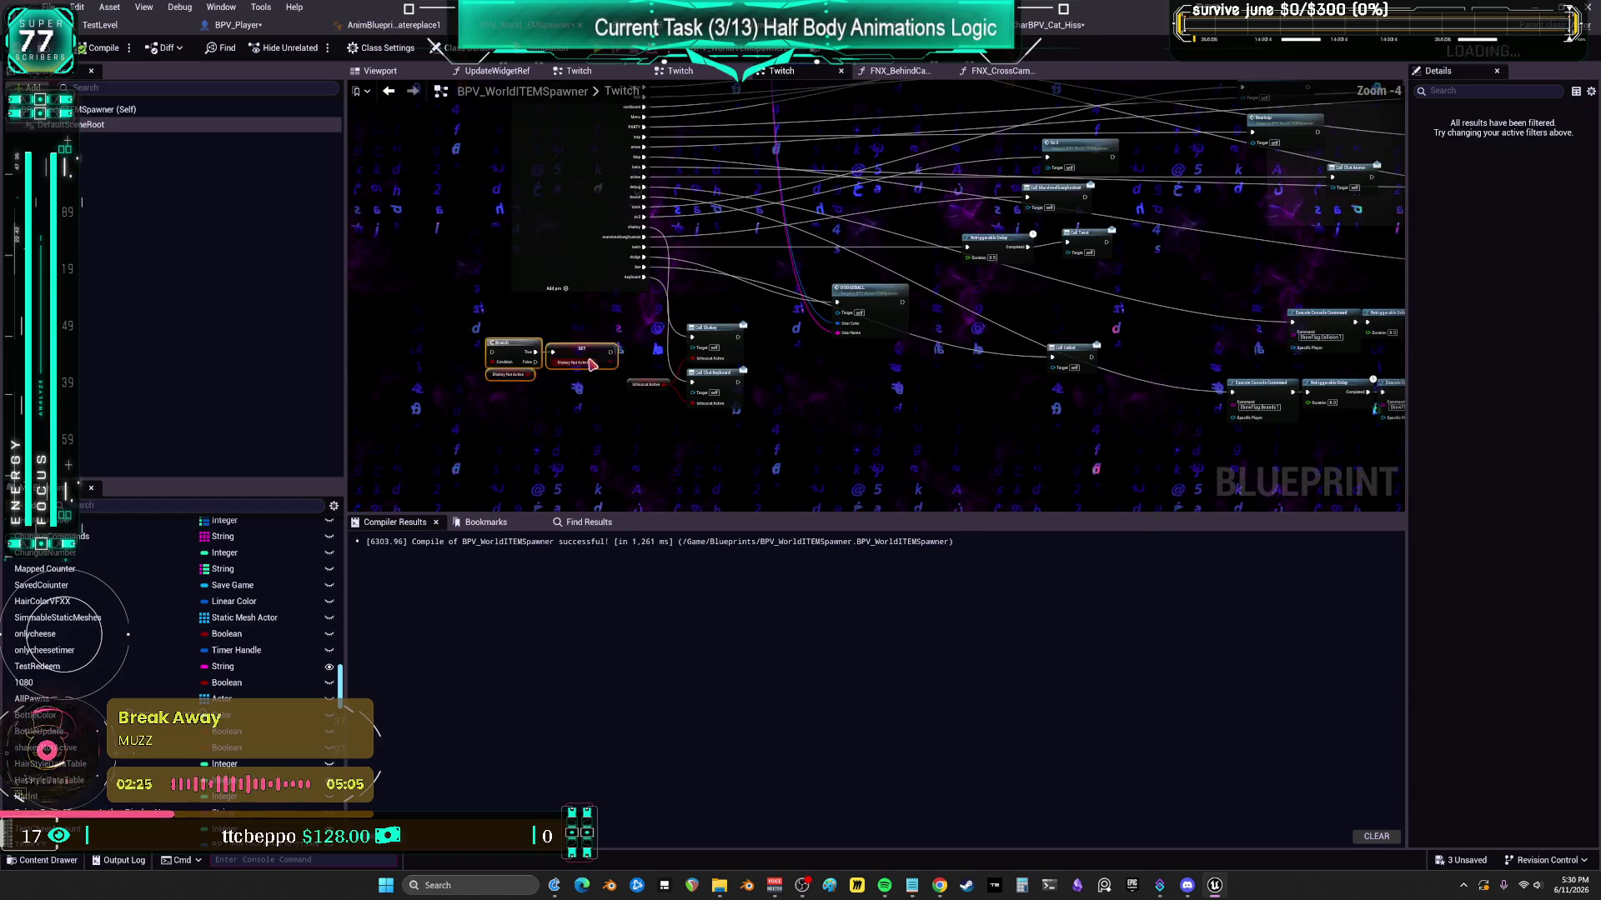
{"action": "scroll", "coordinate": [843, 333], "scroll_direction": "up", "scroll_amount": 7}
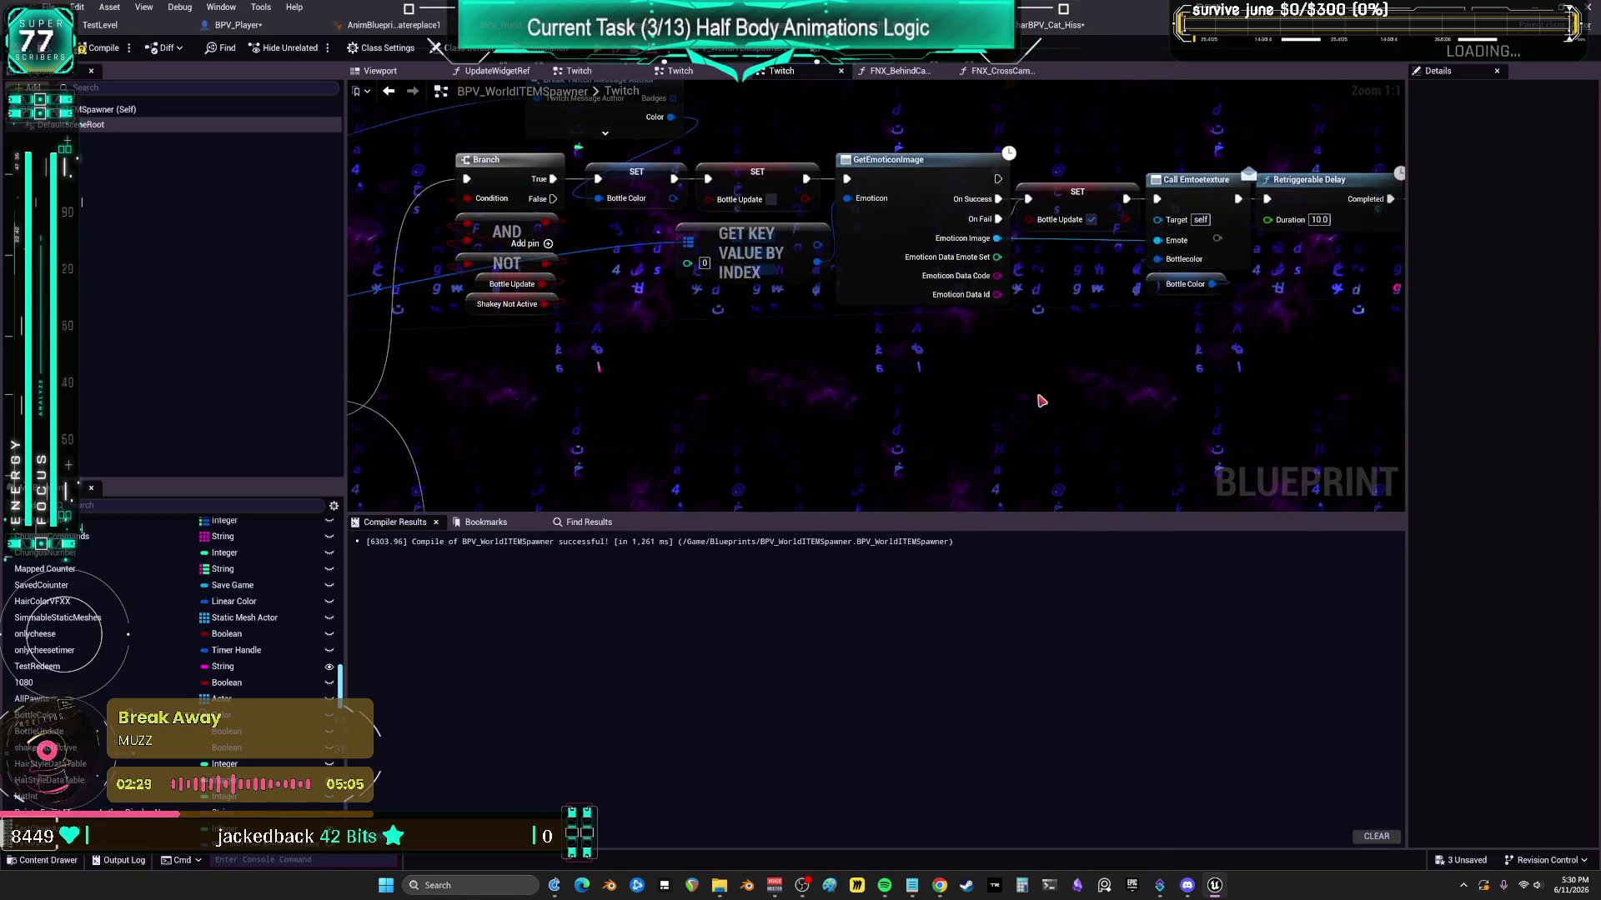
{"action": "scroll", "coordinate": [1011, 371], "scroll_direction": "down", "scroll_amount": 1}
{"action": "left_click_drag", "start_coordinate": [1027, 336], "coordinate": [1006, 359]}
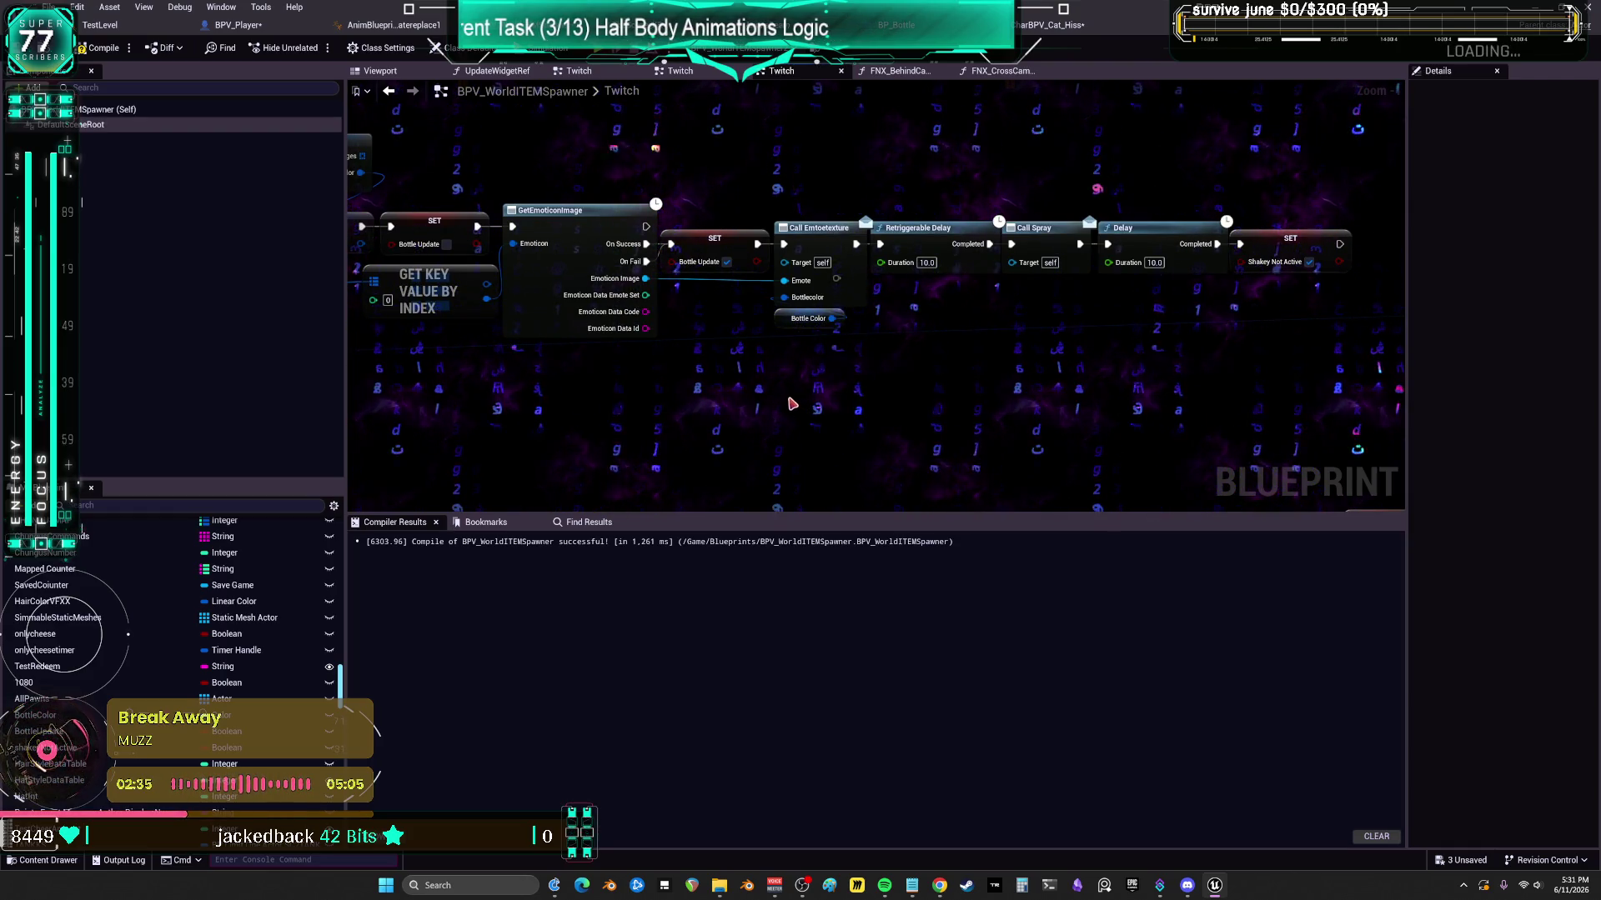
{"action": "left_click_drag", "start_coordinate": [791, 404], "coordinate": [862, 381]}
{"action": "scroll", "coordinate": [862, 382], "scroll_direction": "down", "scroll_amount": 1}
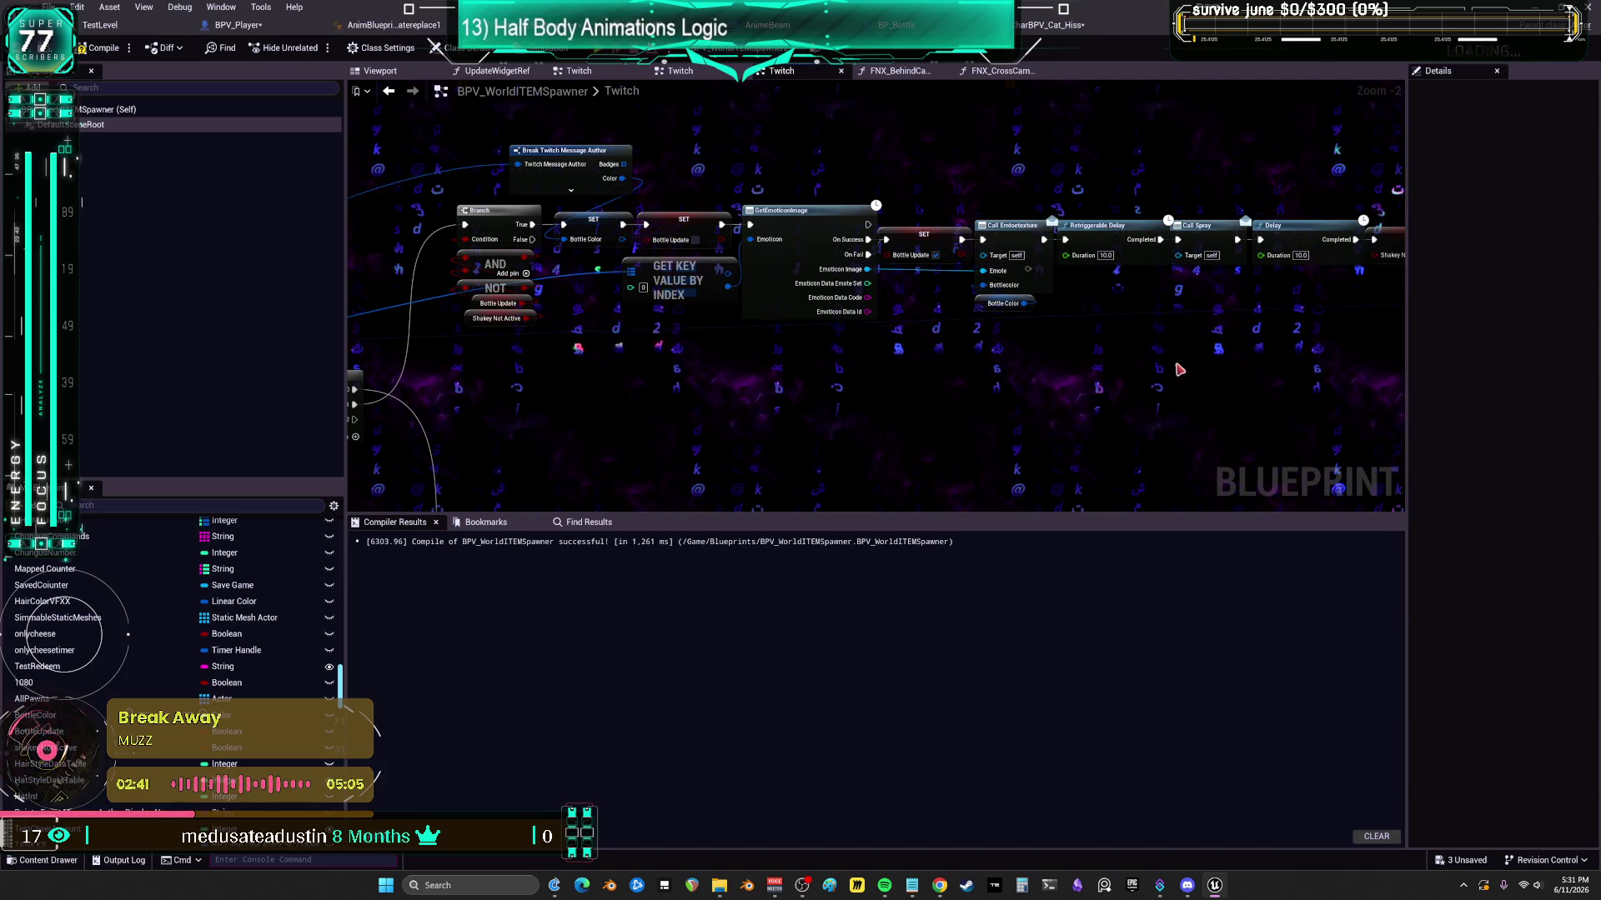
{"action": "mouse_move", "coordinate": [1157, 381]}
{"action": "left_mouse_down"}
{"action": "mouse_move", "coordinate": [1005, 364]}
{"action": "mouse_move", "coordinate": [1151, 361]}
{"action": "mouse_move", "coordinate": [858, 331]}
{"action": "left_mouse_up"}
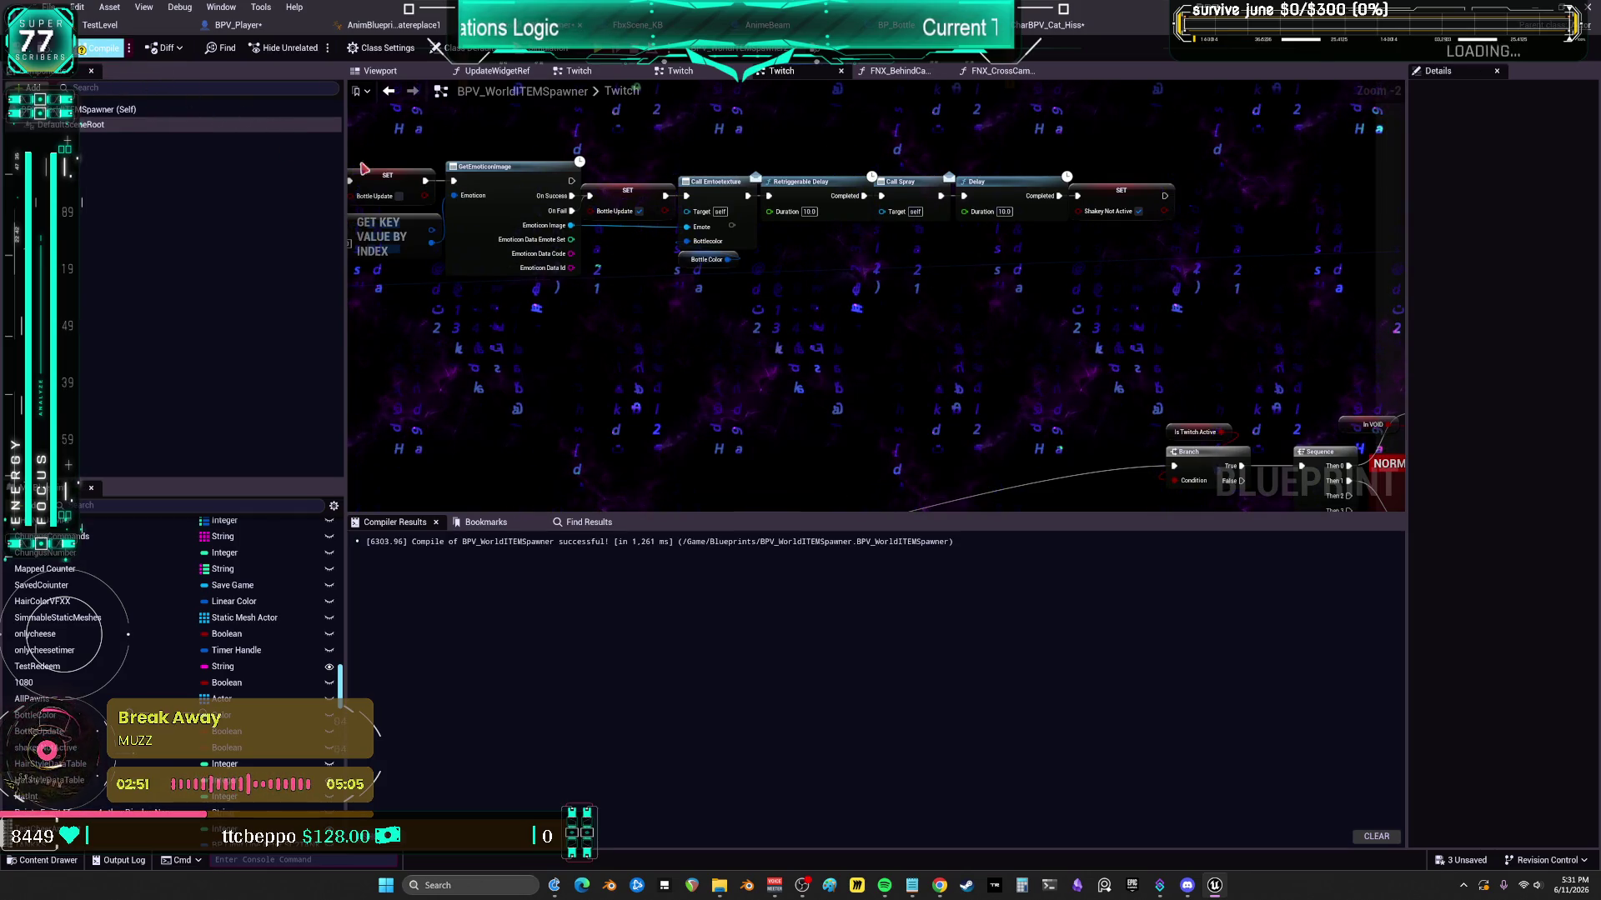
{"action": "scroll", "coordinate": [600, 328], "scroll_direction": "down", "scroll_amount": 1}
{"action": "left_click_drag", "start_coordinate": [600, 328], "coordinate": [794, 347]}
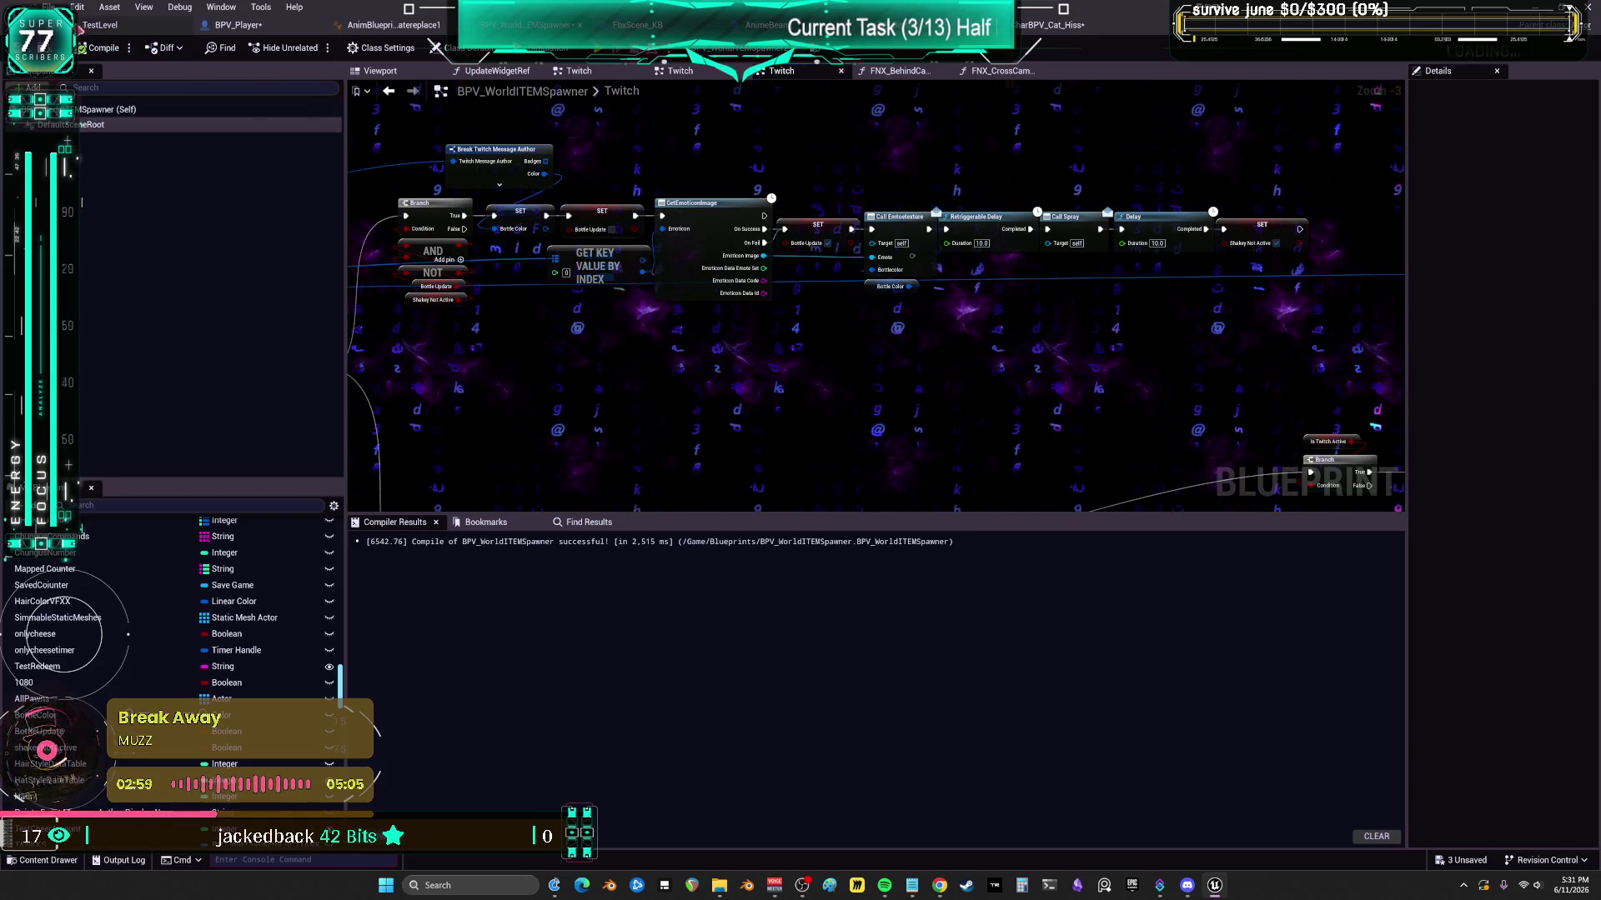
{"action": "left_click", "coordinate": [52, 6]}
{"action": "left_click", "coordinate": [130, 97]}
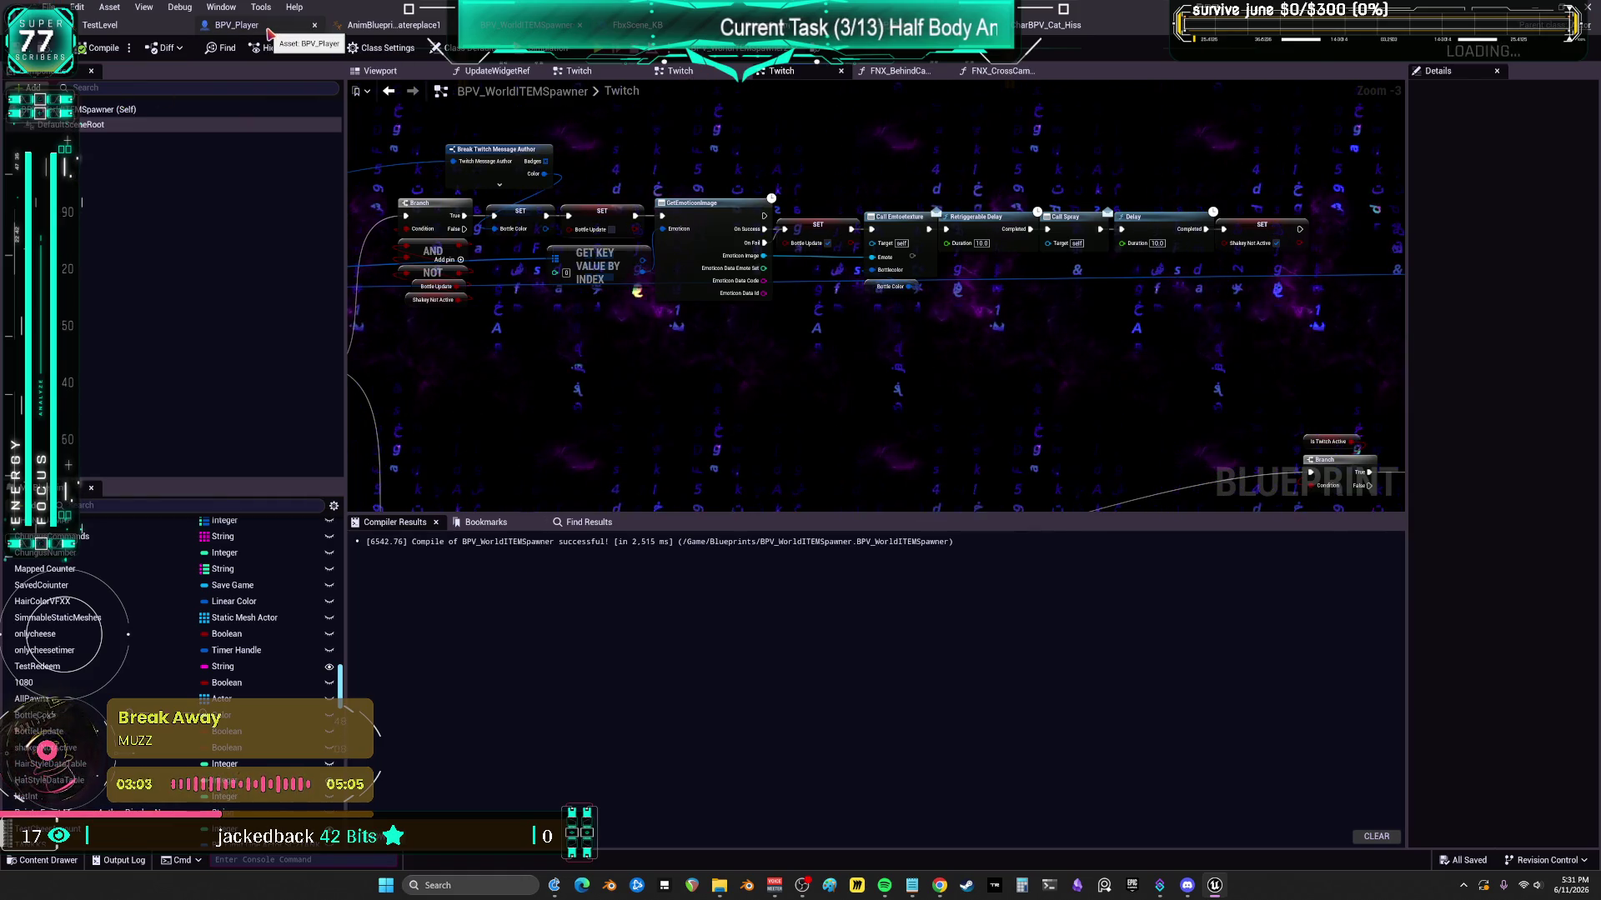
- Follow BPV_Player's Shakey call to its spawn nodes and open the spawned BP_Bottle blueprint
{"action": "left_click", "coordinate": [269, 32]}
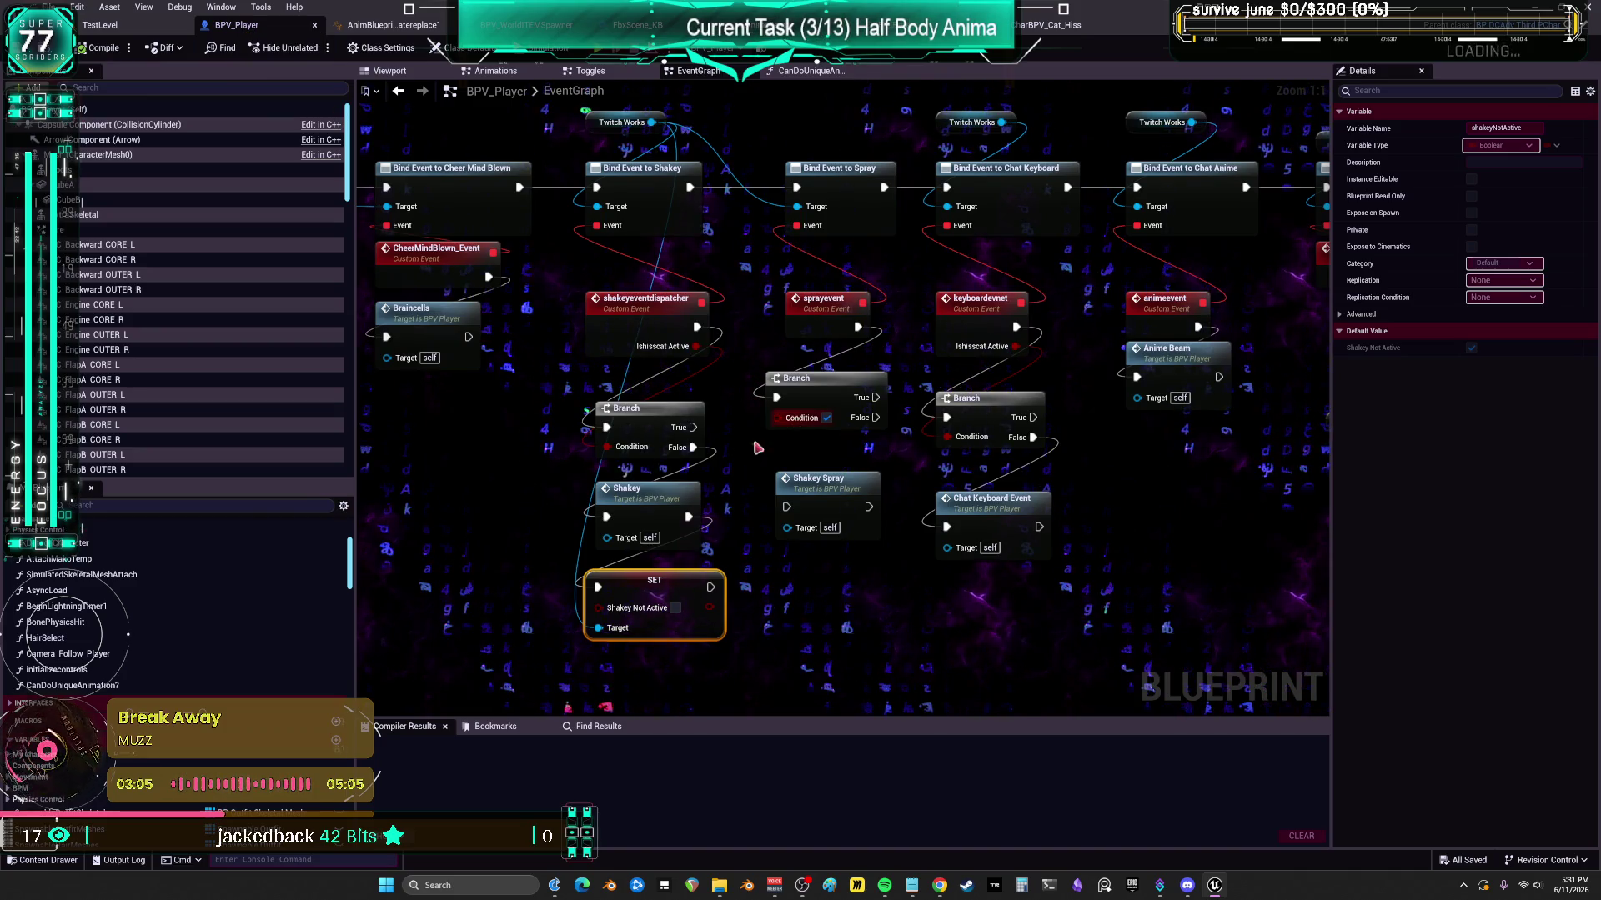
{"action": "left_click", "coordinate": [668, 505]}
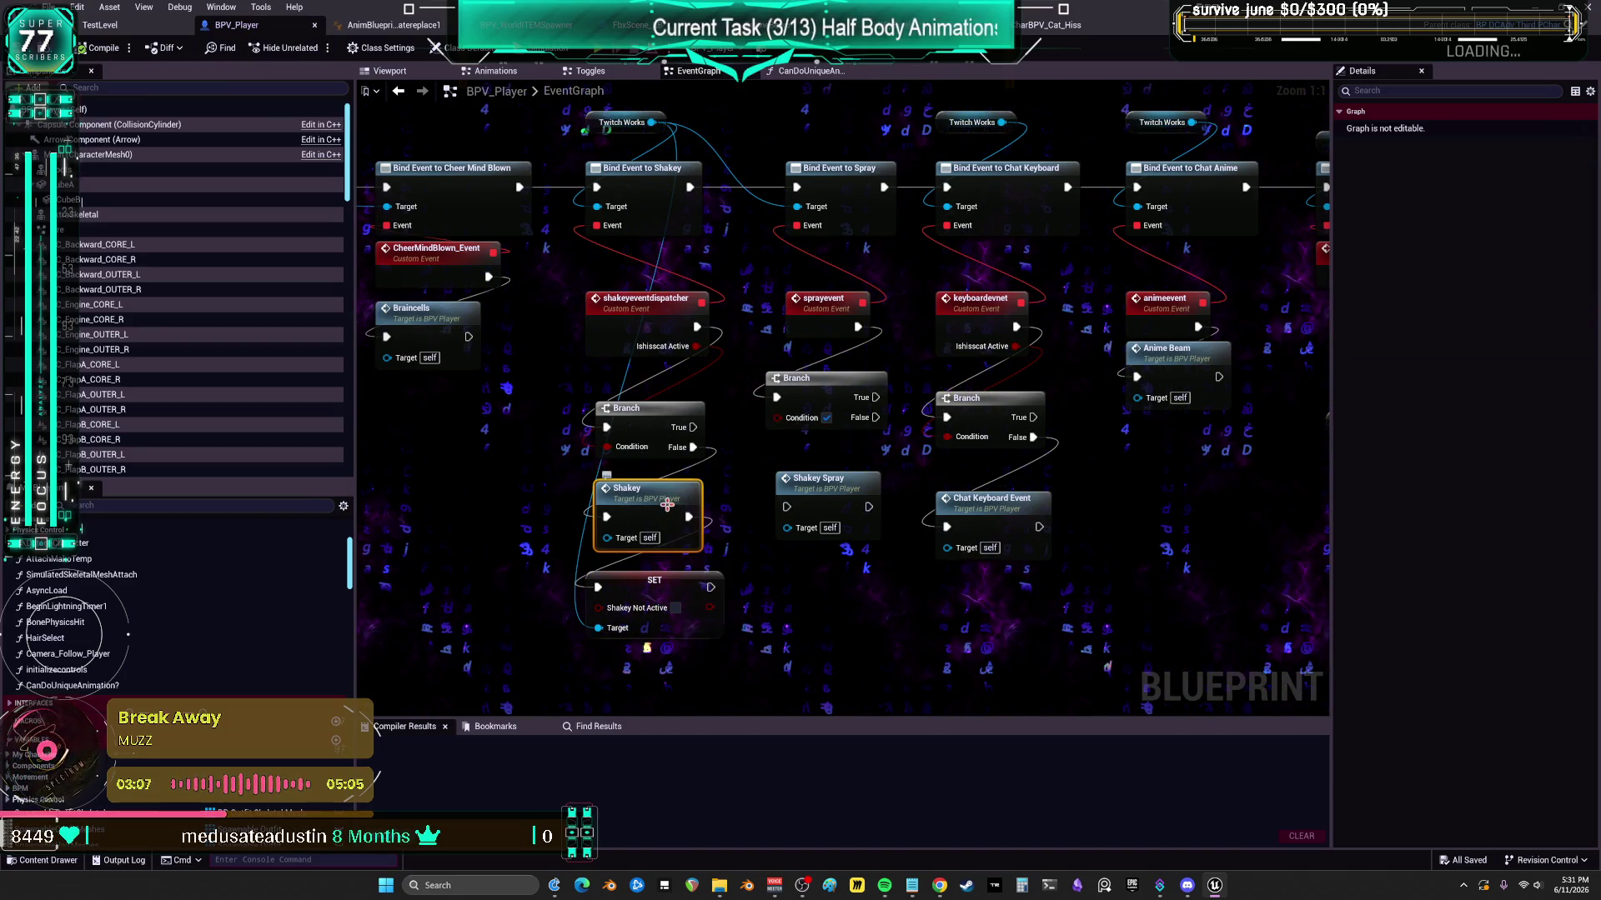
{"action": "double_click", "coordinate": [669, 506]}
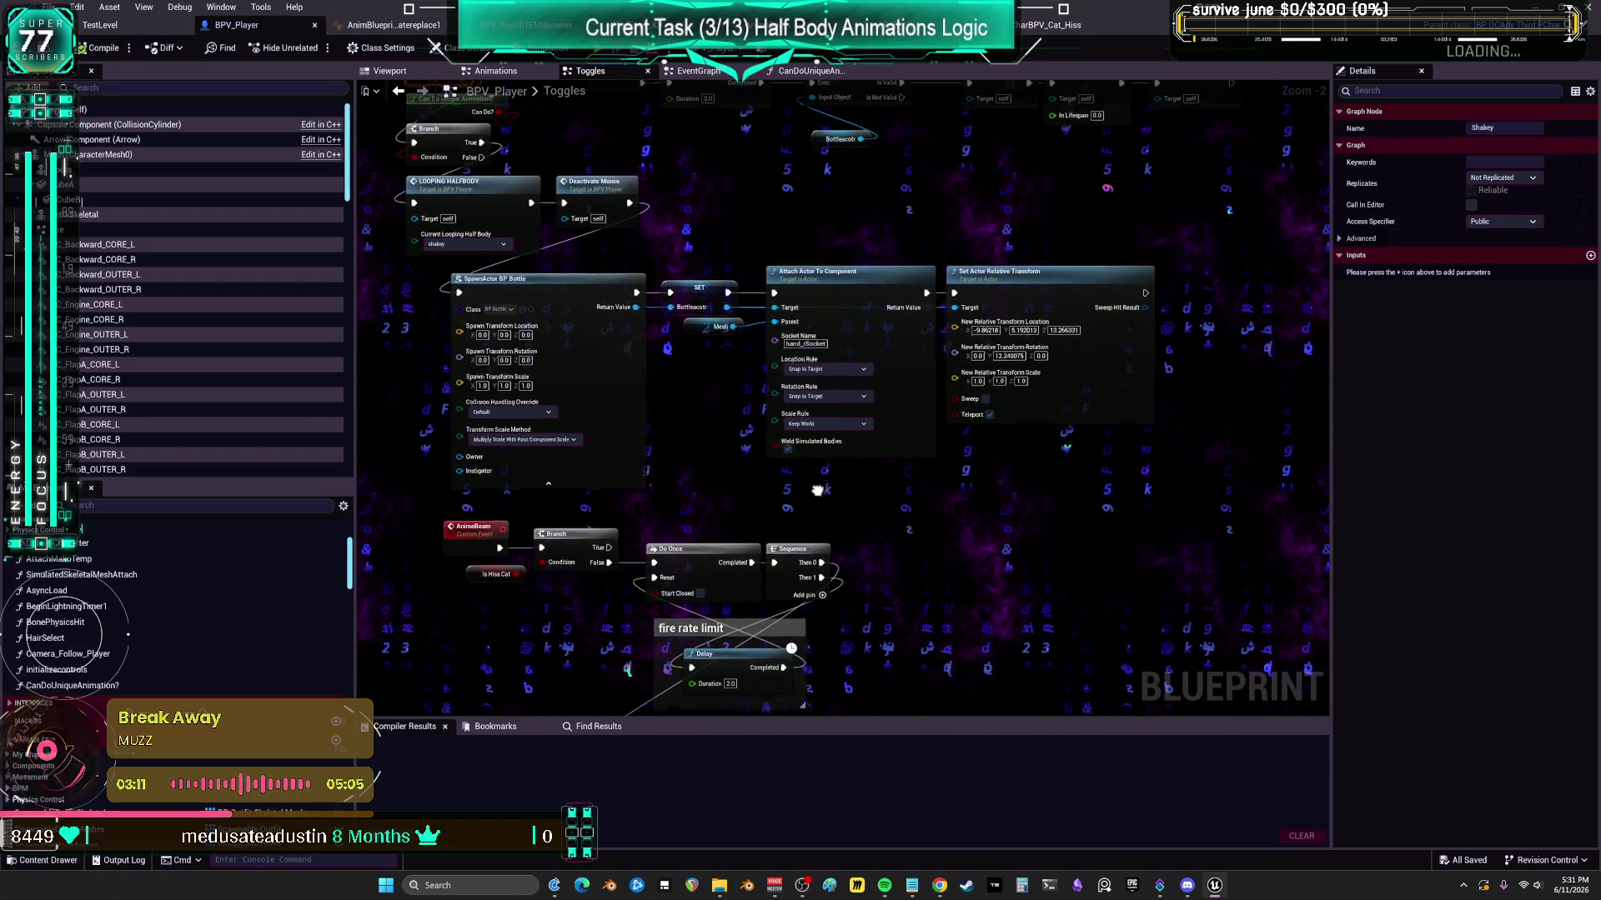
{"action": "left_click_drag", "start_coordinate": [1250, 396], "coordinate": [555, 375]}
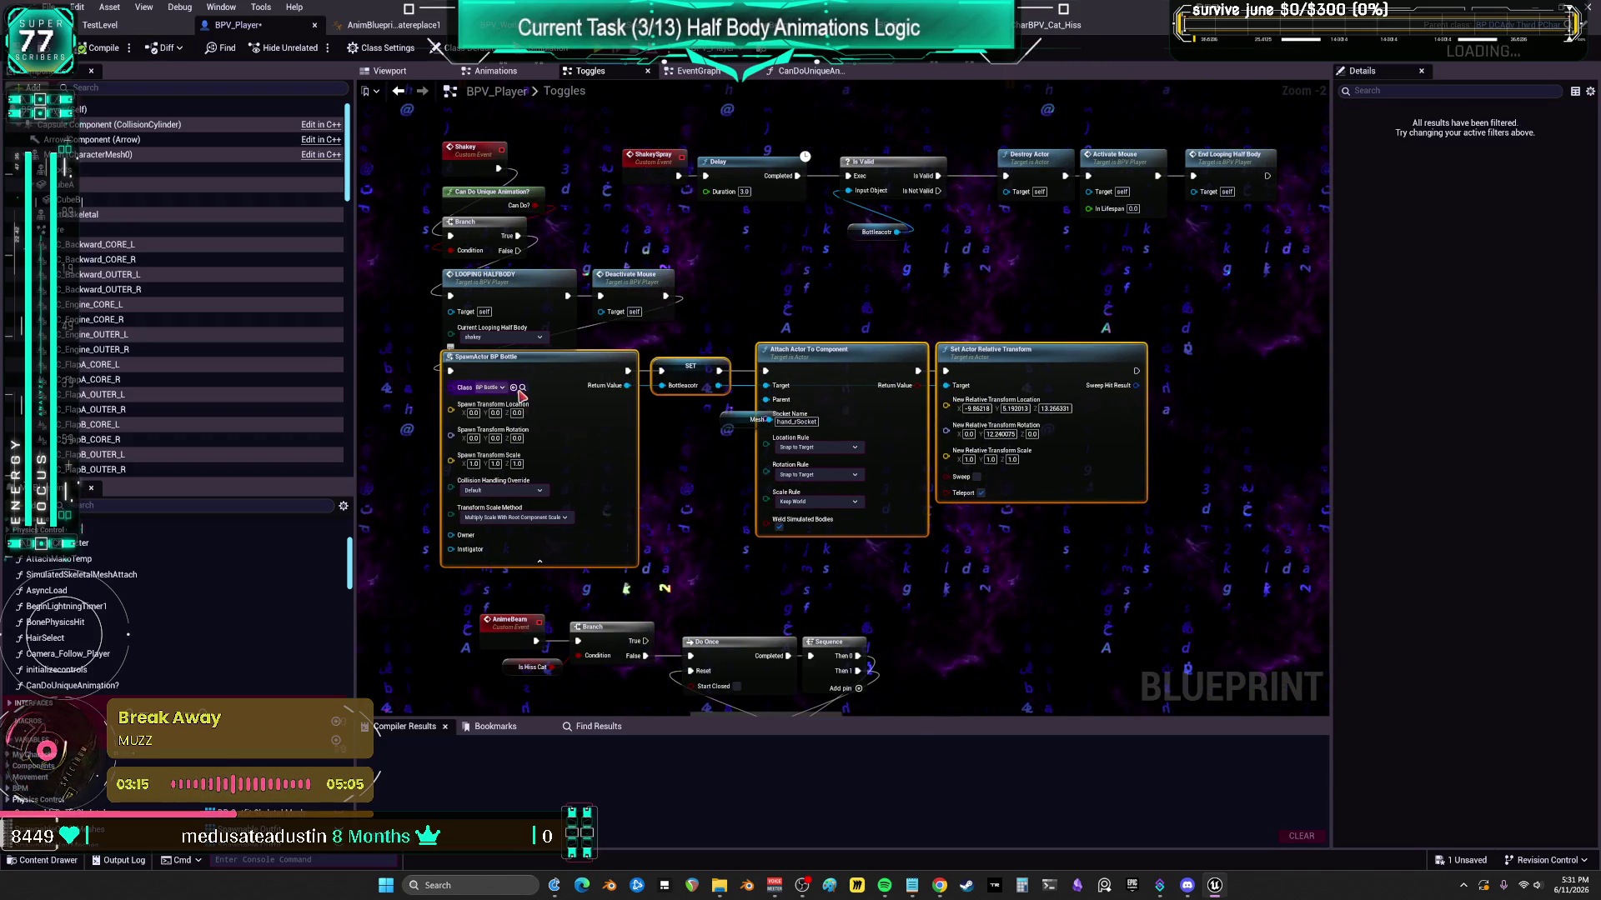
{"action": "left_click", "coordinate": [522, 388]}
{"action": "double_click", "coordinate": [507, 162]}
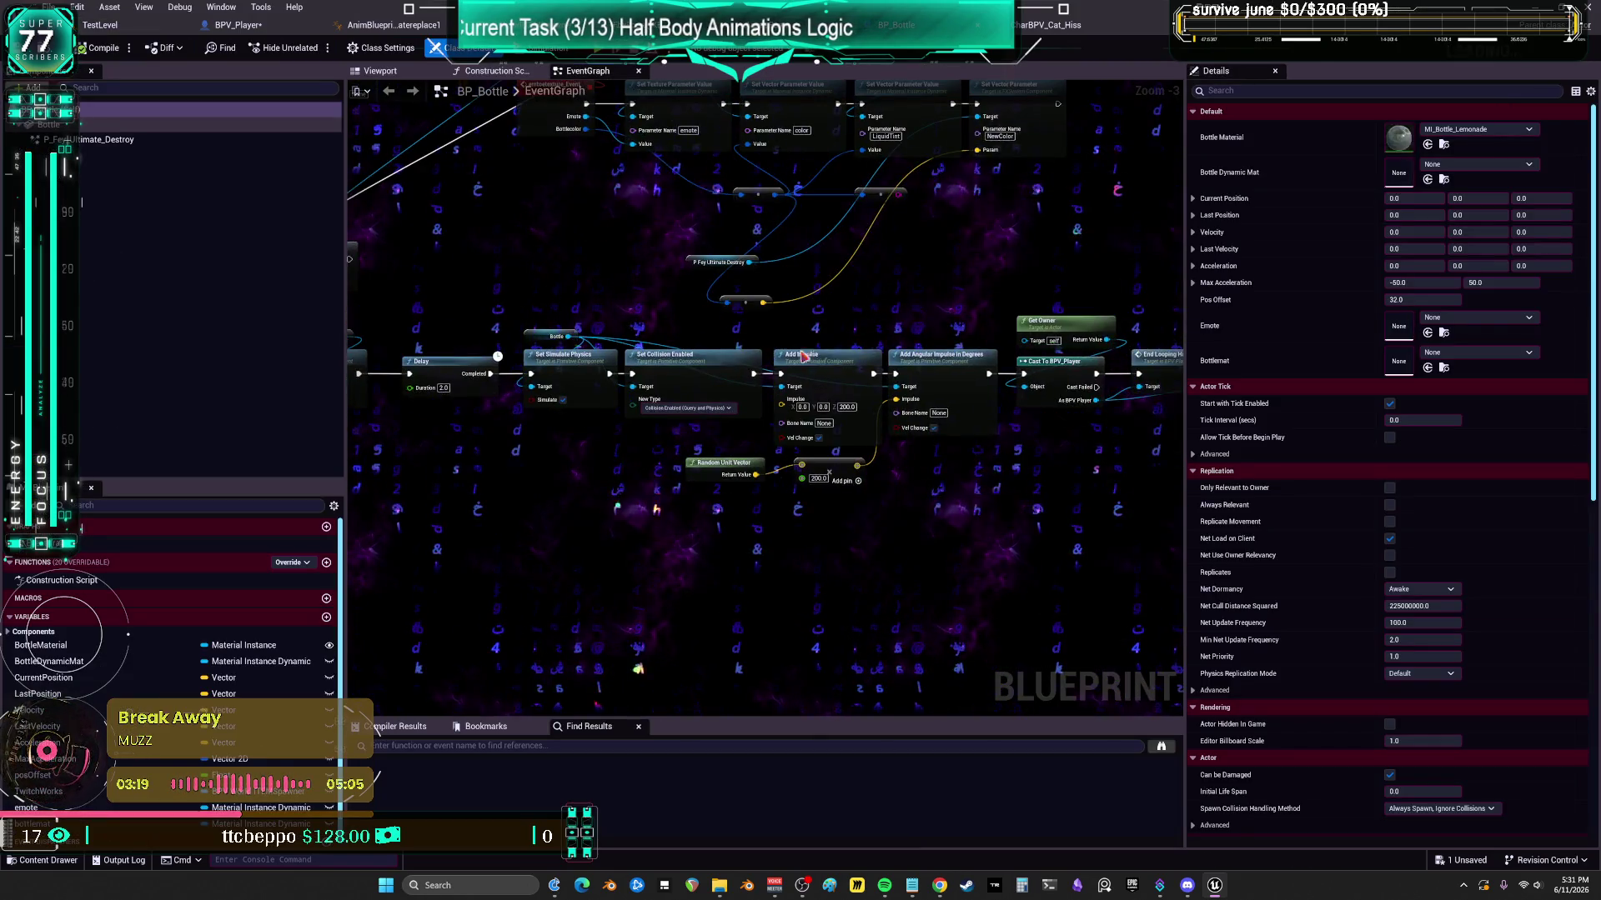
- Look over BP_Bottle's BeginPlay, Bind Event, impulse and cast nodes, then return to BPV_Player's Toggles graph
{"action": "left_click_drag", "start_coordinate": [690, 290], "coordinate": [871, 381]}
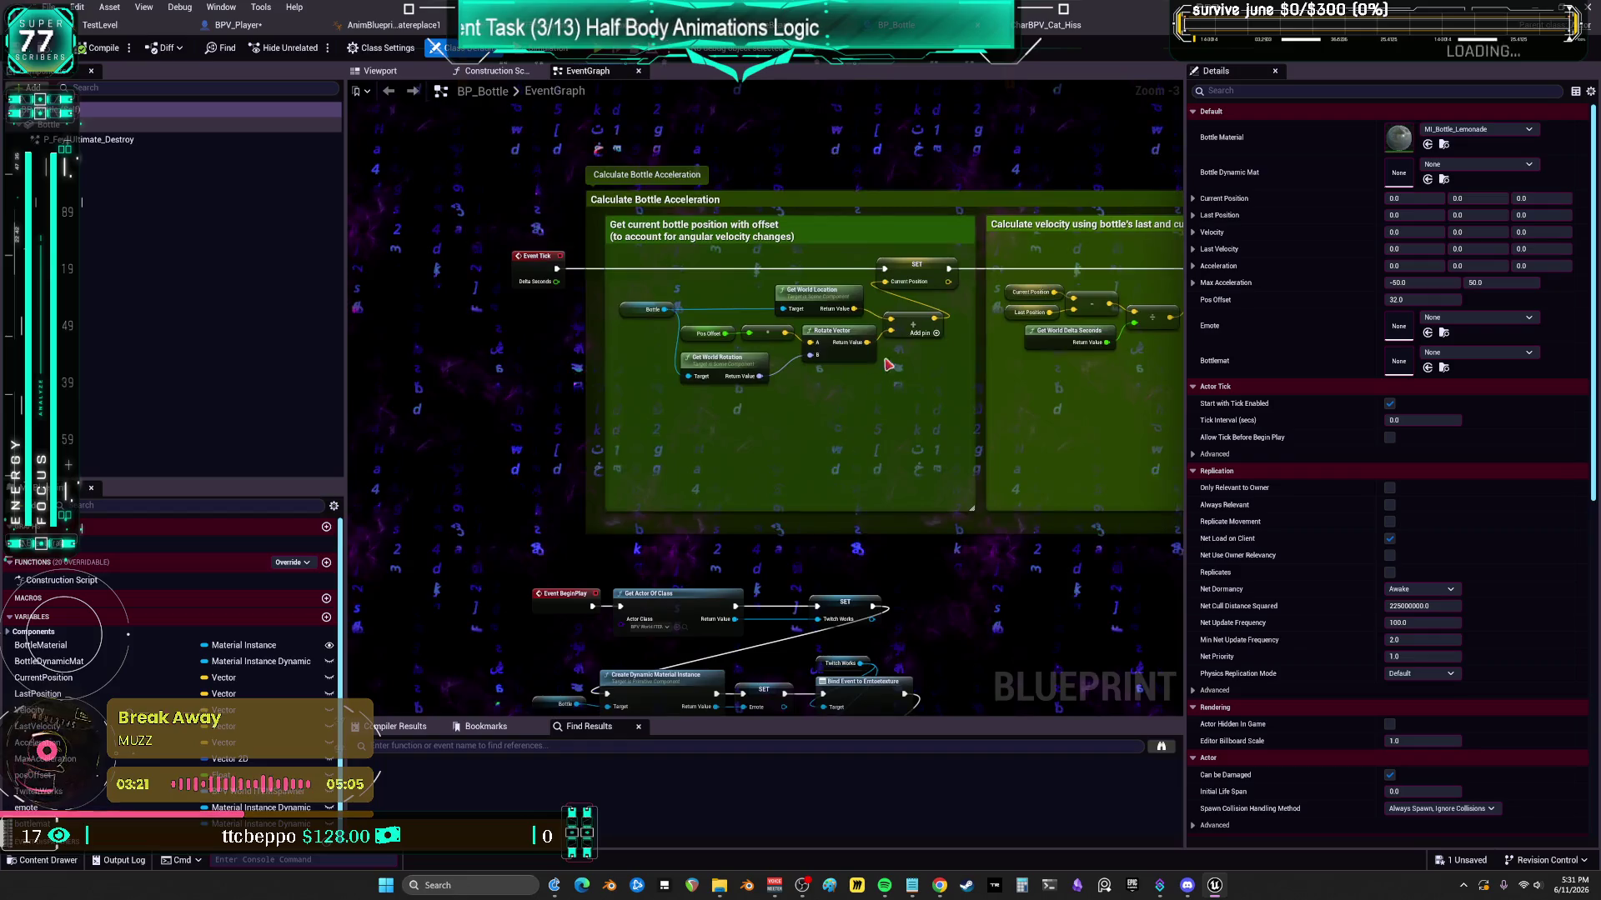
{"action": "mouse_move", "coordinate": [917, 539]}
{"action": "left_mouse_down"}
{"action": "mouse_move", "coordinate": [952, 500]}
{"action": "mouse_move", "coordinate": [901, 537]}
{"action": "mouse_move", "coordinate": [733, 404]}
{"action": "mouse_move", "coordinate": [779, 368]}
{"action": "left_mouse_up"}
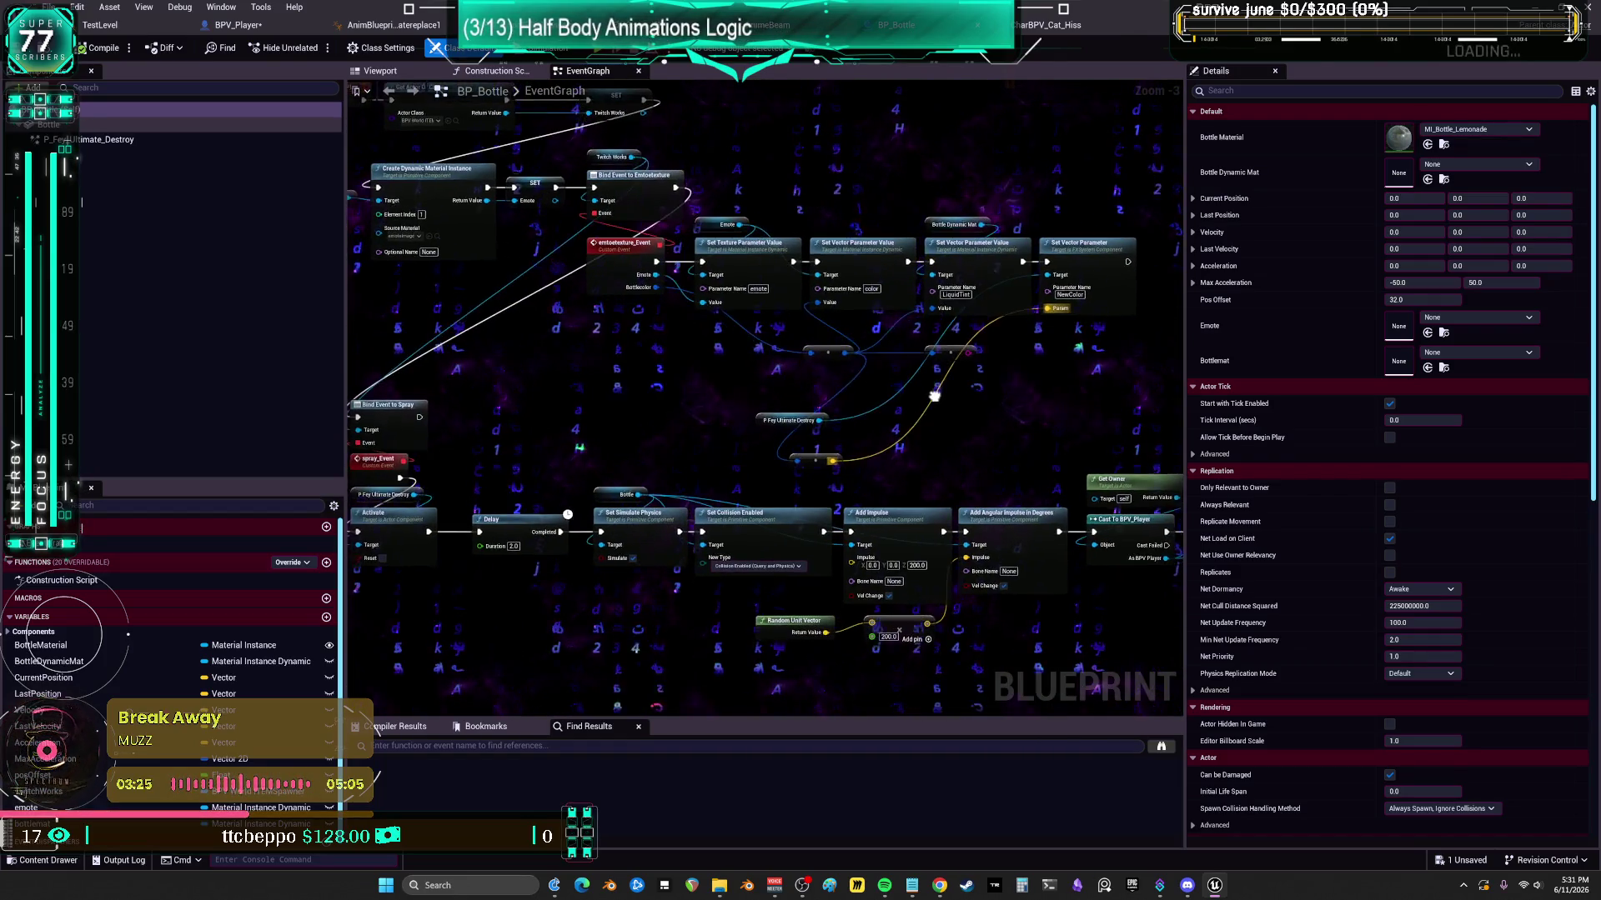
{"action": "mouse_move", "coordinate": [906, 378]}
{"action": "left_mouse_down"}
{"action": "mouse_move", "coordinate": [783, 353]}
{"action": "mouse_move", "coordinate": [777, 392]}
{"action": "left_mouse_up"}
{"action": "mouse_move", "coordinate": [610, 296]}
{"action": "left_mouse_down"}
{"action": "mouse_move", "coordinate": [656, 285]}
{"action": "mouse_move", "coordinate": [675, 317]}
{"action": "mouse_move", "coordinate": [926, 367]}
{"action": "mouse_move", "coordinate": [748, 348]}
{"action": "left_mouse_up"}
{"action": "scroll", "coordinate": [748, 349], "scroll_direction": "up", "scroll_amount": 3}
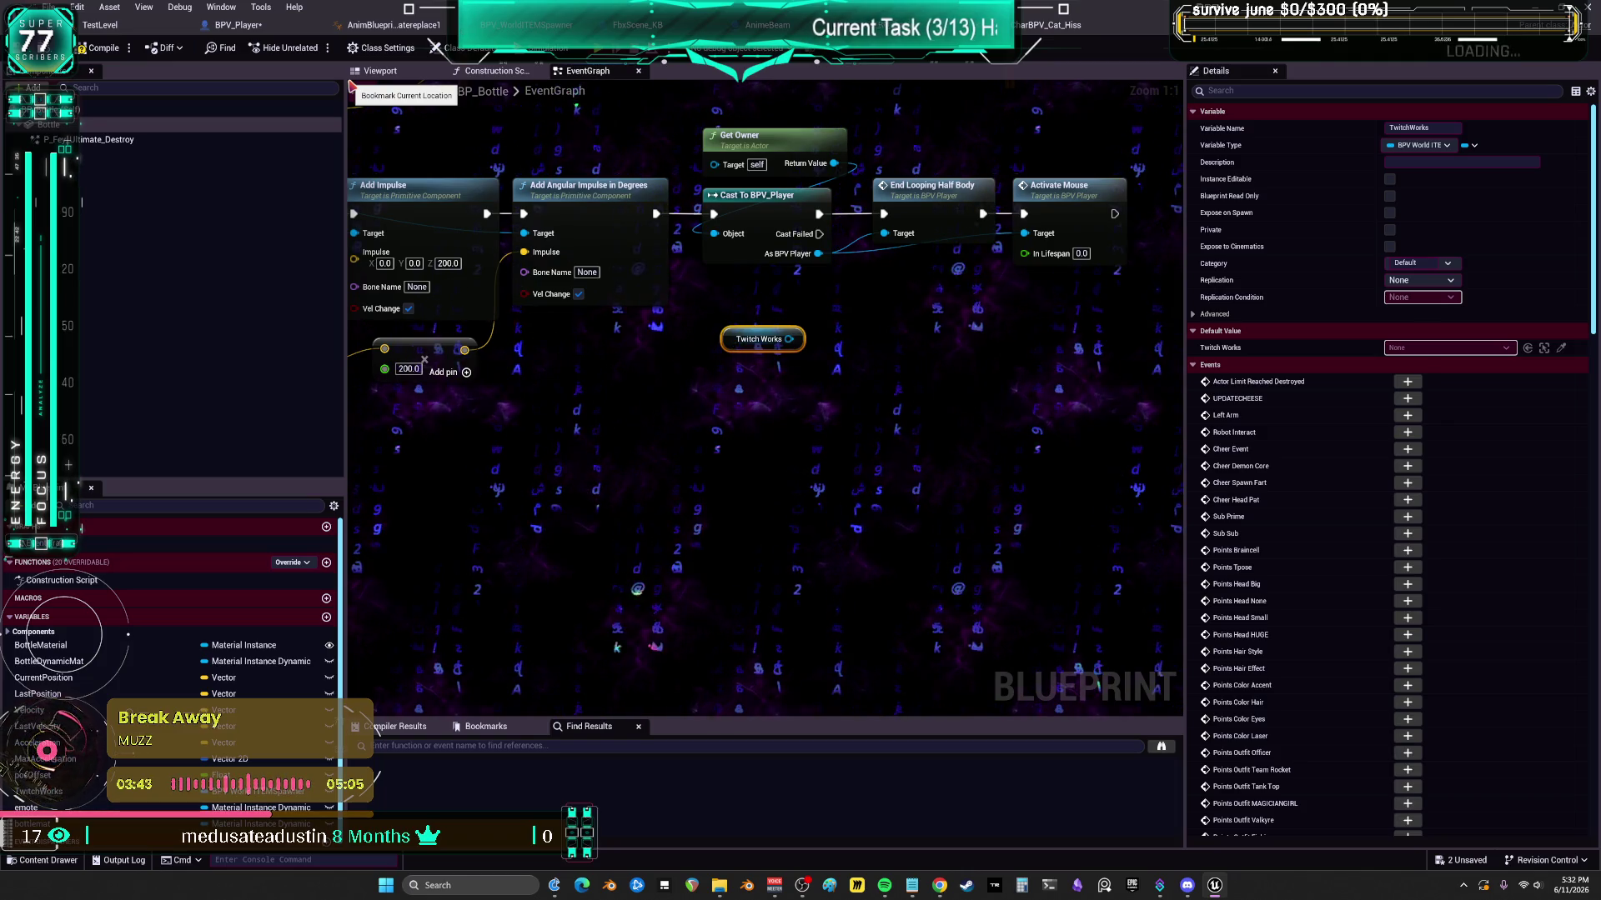
{"action": "left_click", "coordinate": [237, 25]}
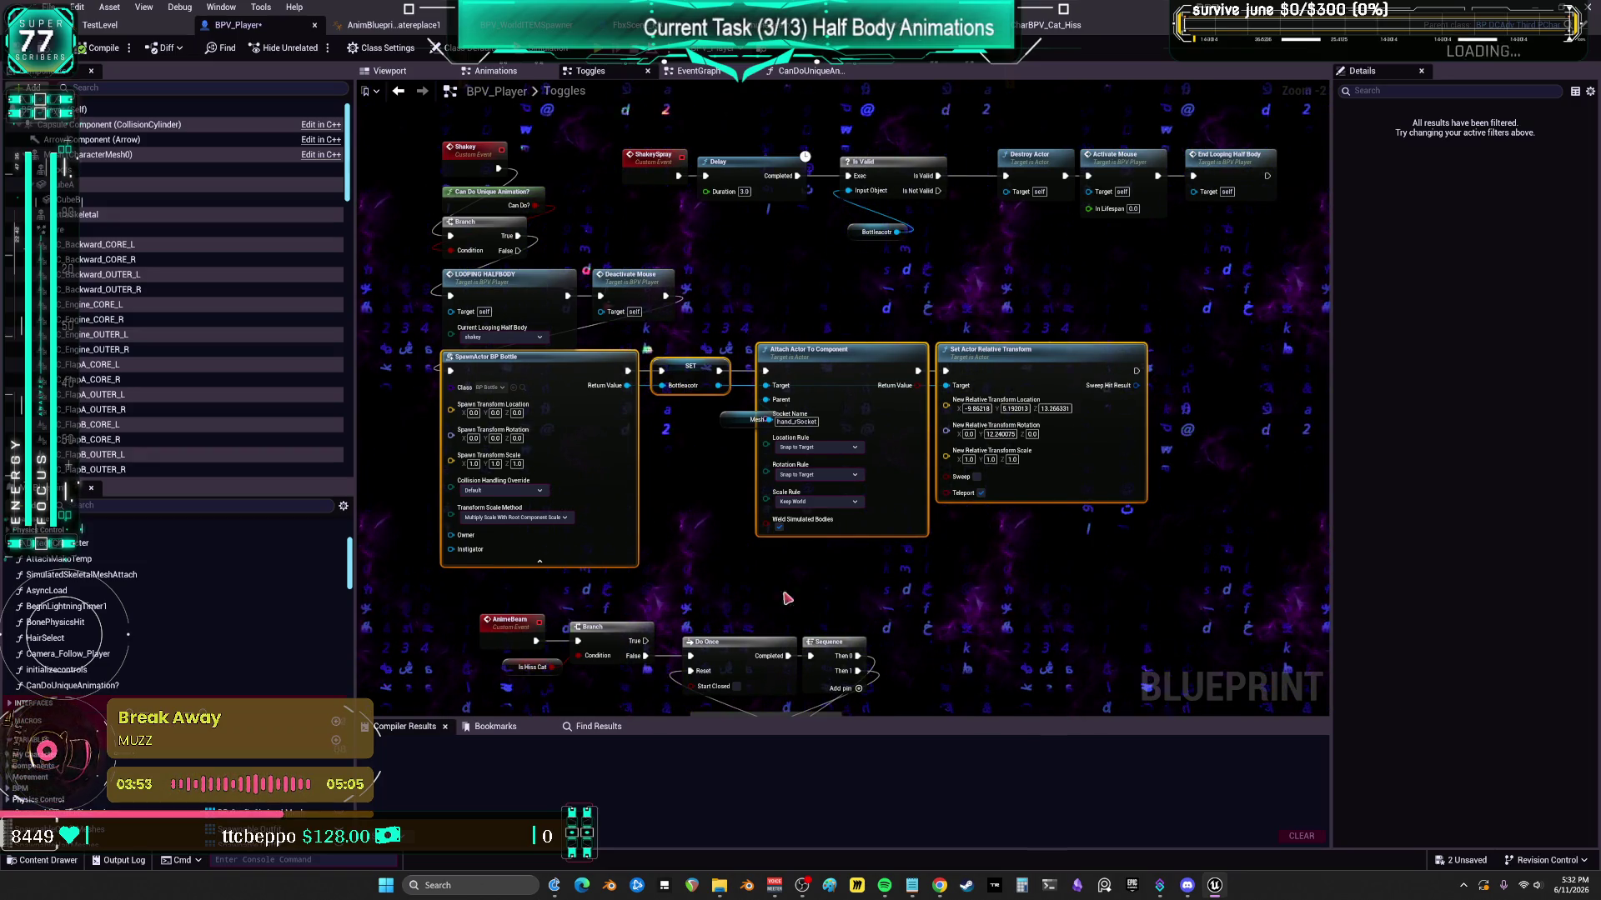
- Move the Mesh node clear of Attach Actor To Component and reposition the Shakey nodes to the right
{"action": "left_click_drag", "start_coordinate": [726, 421], "coordinate": [680, 425]}
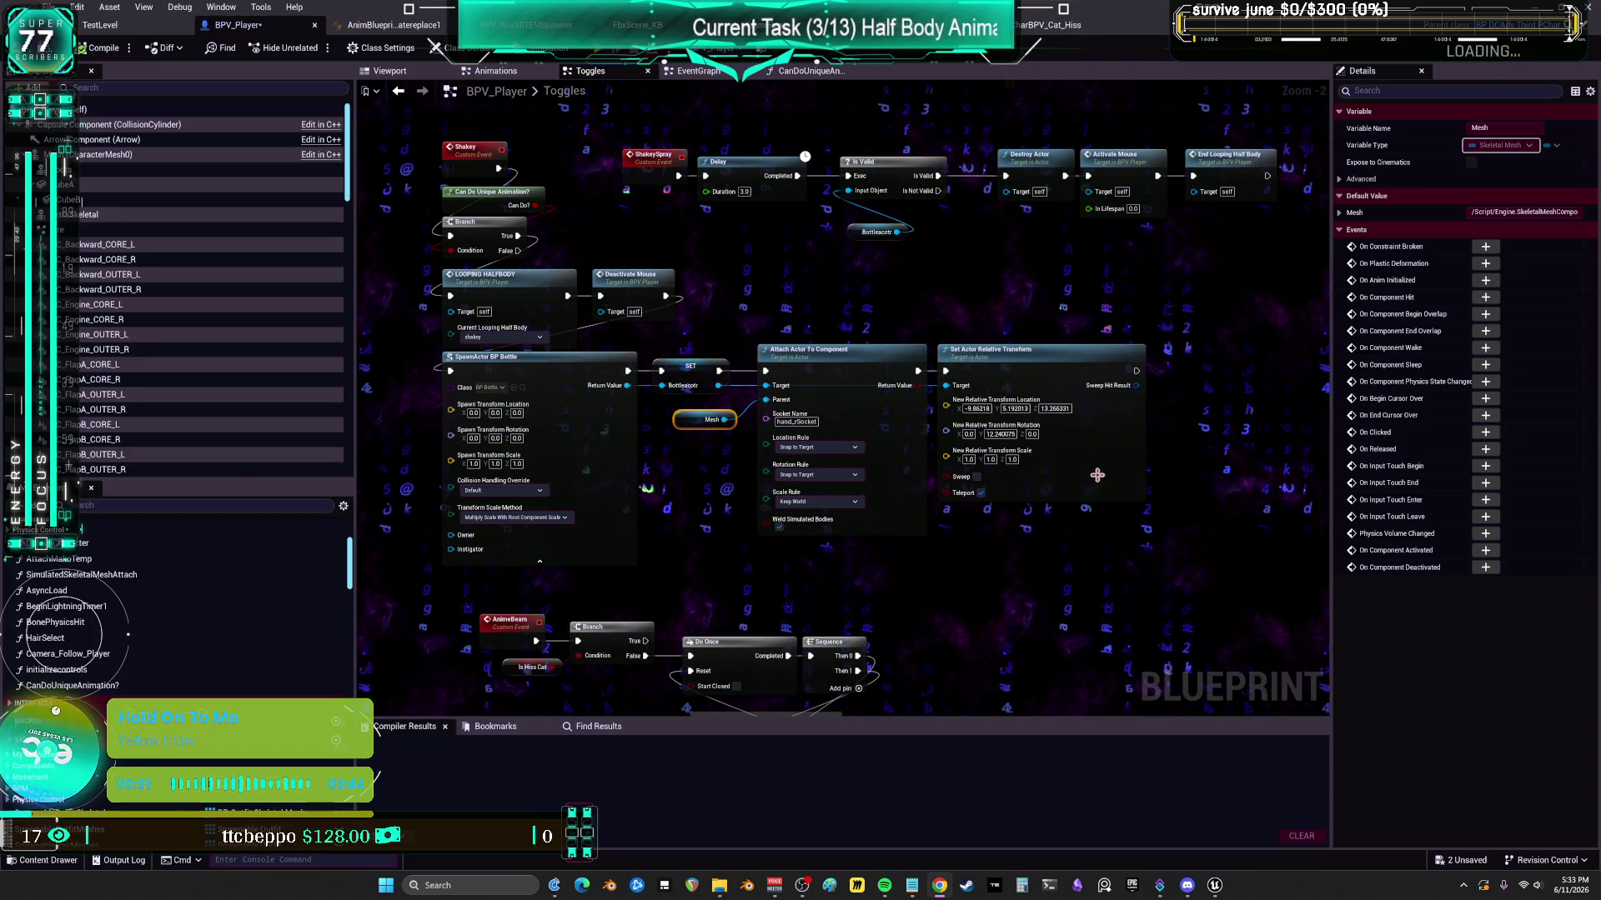
{"action": "mouse_move", "coordinate": [935, 425]}
{"action": "left_mouse_down"}
{"action": "mouse_move", "coordinate": [997, 440]}
{"action": "mouse_move", "coordinate": [933, 404]}
{"action": "mouse_move", "coordinate": [837, 427]}
{"action": "mouse_move", "coordinate": [946, 420]}
{"action": "left_mouse_up"}
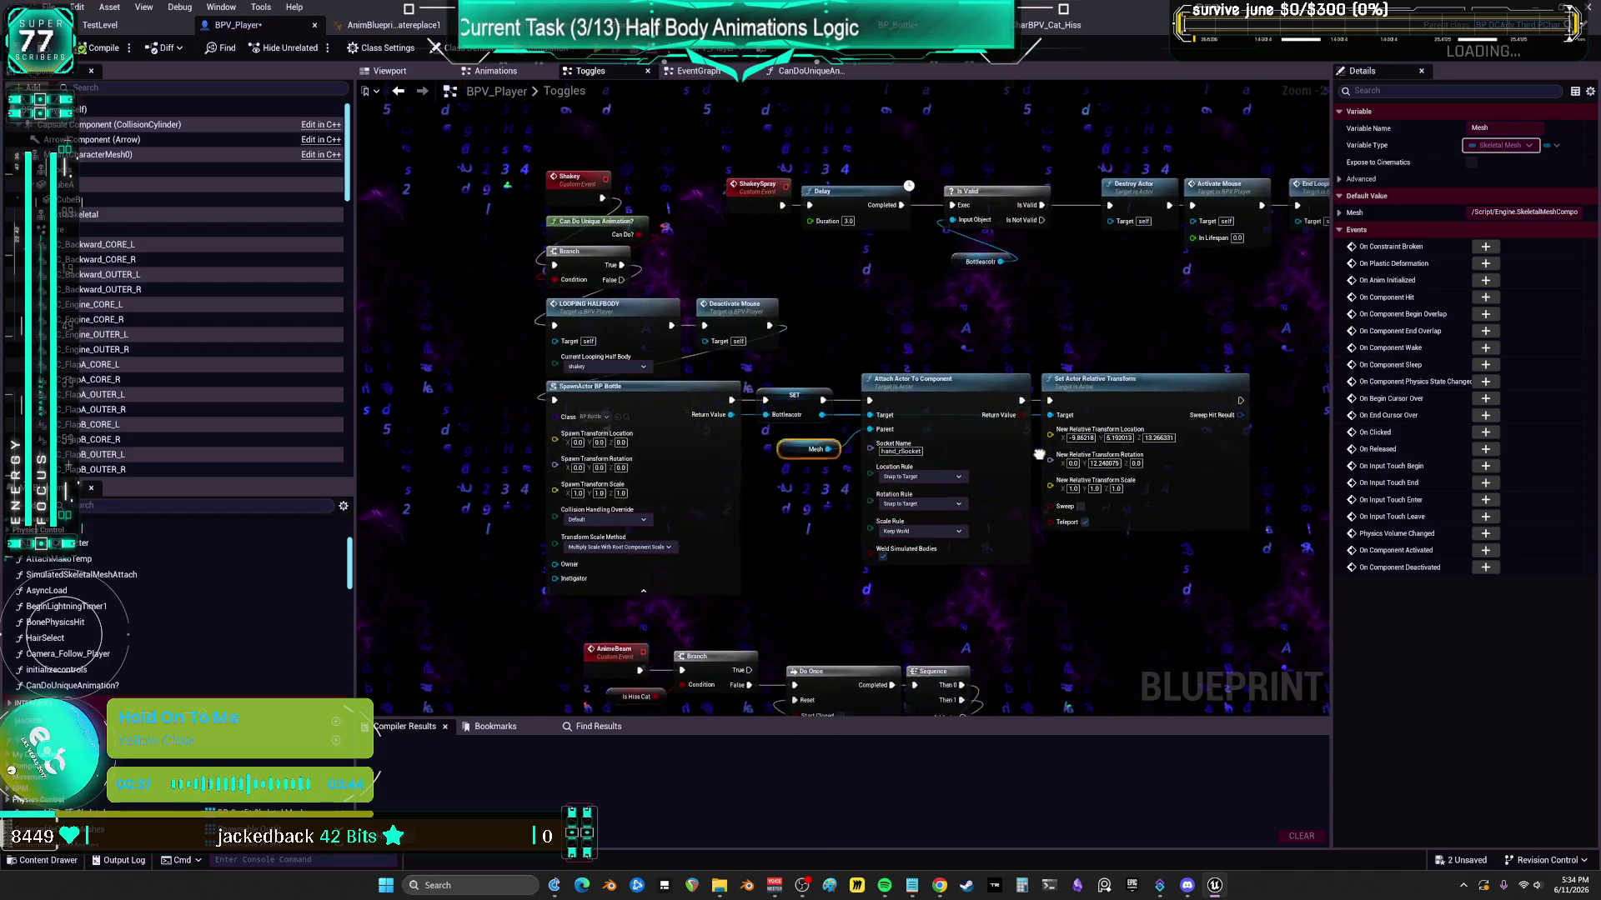
{"action": "left_click_drag", "start_coordinate": [1127, 434], "coordinate": [1216, 458]}
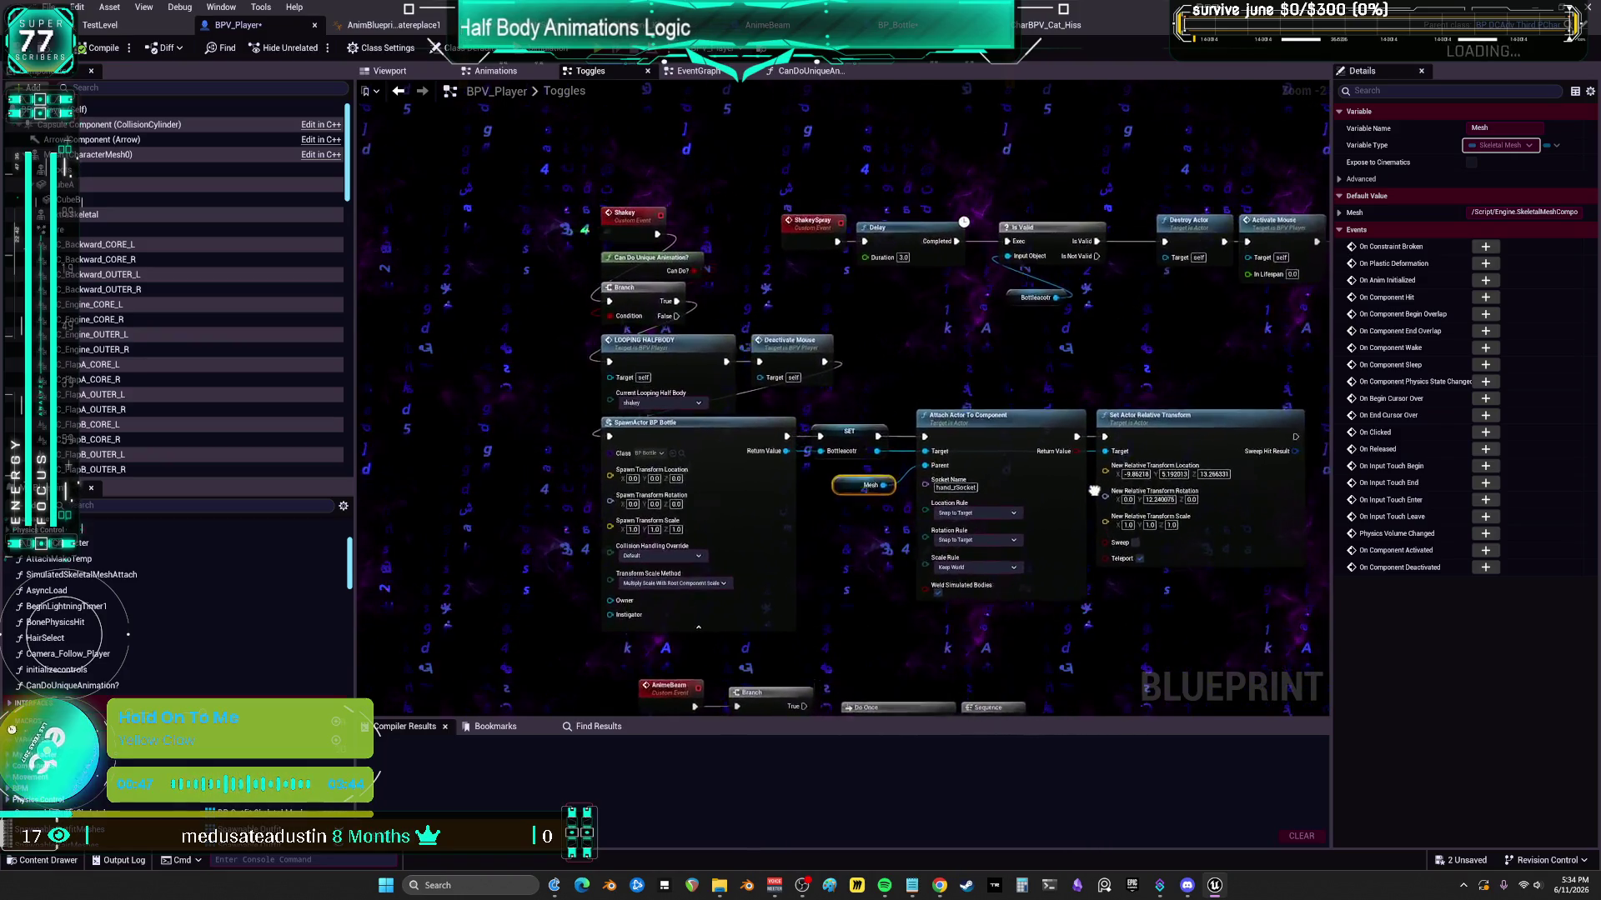
{"action": "left_click_drag", "start_coordinate": [1021, 500], "coordinate": [1027, 492]}
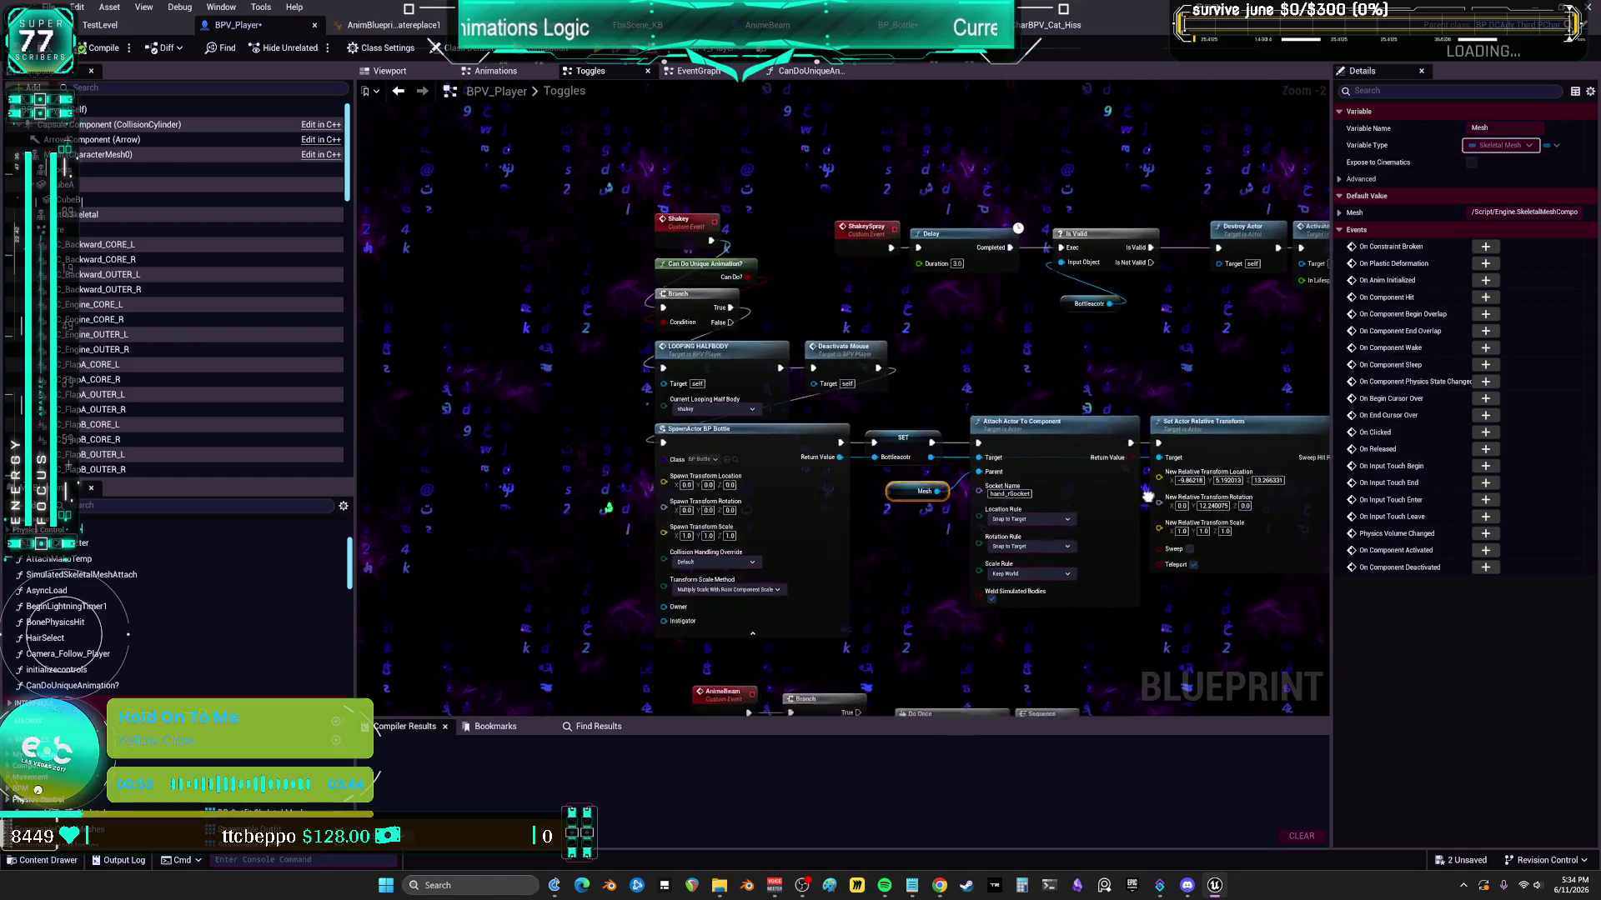
{"action": "mouse_move", "coordinate": [1097, 502]}
{"action": "left_mouse_down"}
{"action": "mouse_move", "coordinate": [1129, 491]}
{"action": "mouse_move", "coordinate": [1131, 510]}
{"action": "mouse_move", "coordinate": [1076, 513]}
{"action": "mouse_move", "coordinate": [1109, 505]}
{"action": "left_mouse_up"}
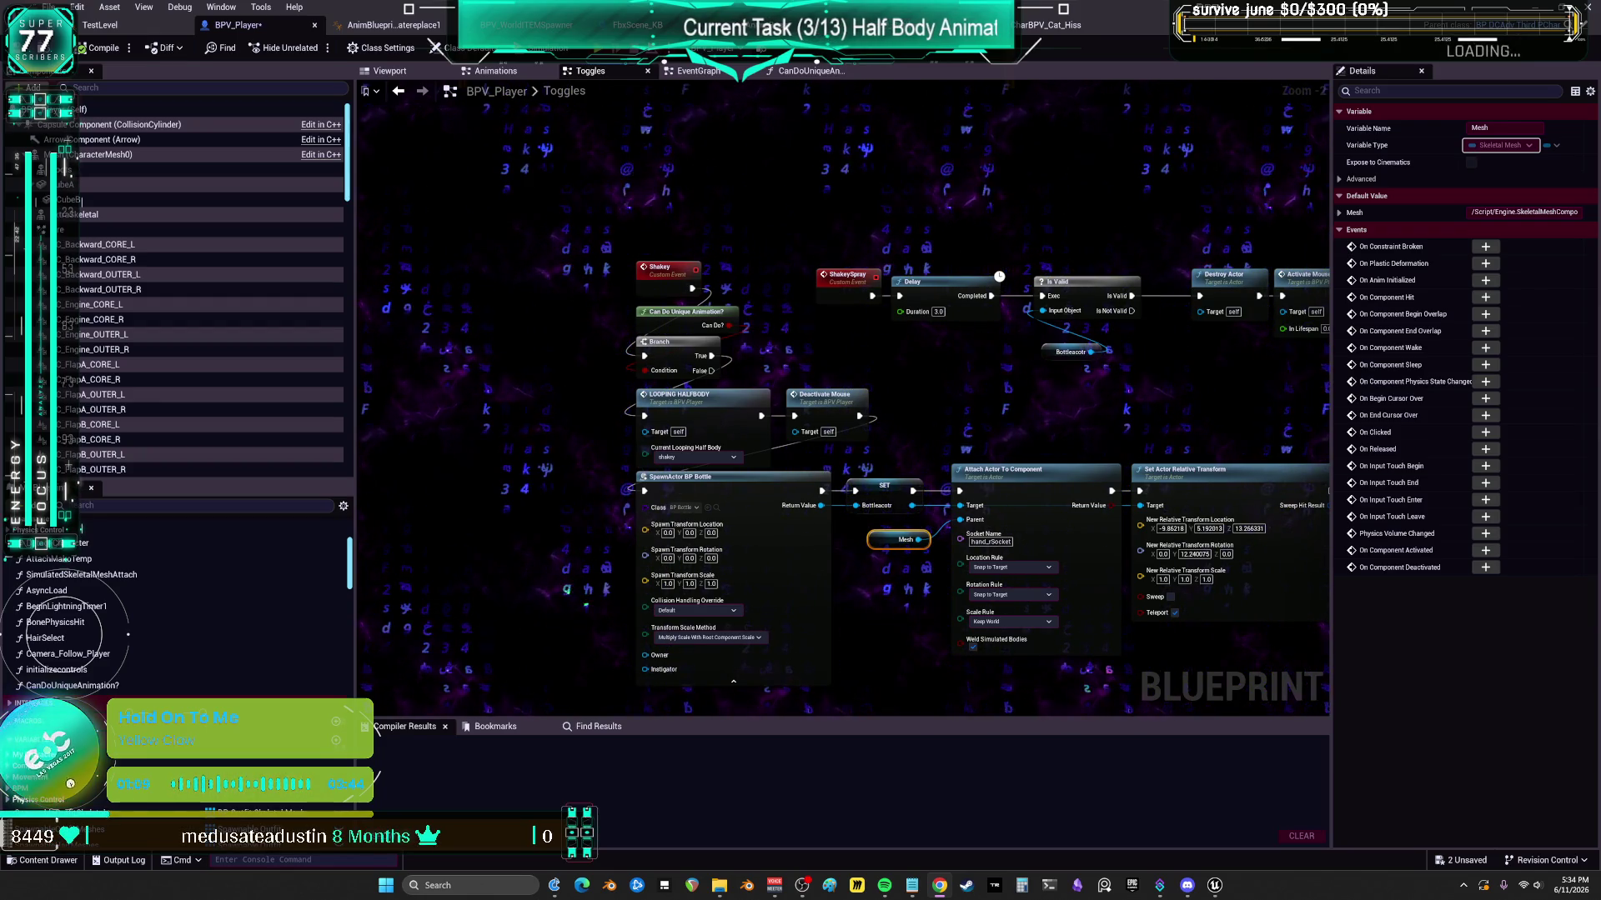
{"action": "mouse_move", "coordinate": [1157, 421]}
{"action": "left_mouse_down"}
{"action": "mouse_move", "coordinate": [1151, 386]}
{"action": "mouse_move", "coordinate": [986, 361]}
{"action": "mouse_move", "coordinate": [1194, 445]}
{"action": "left_mouse_up"}
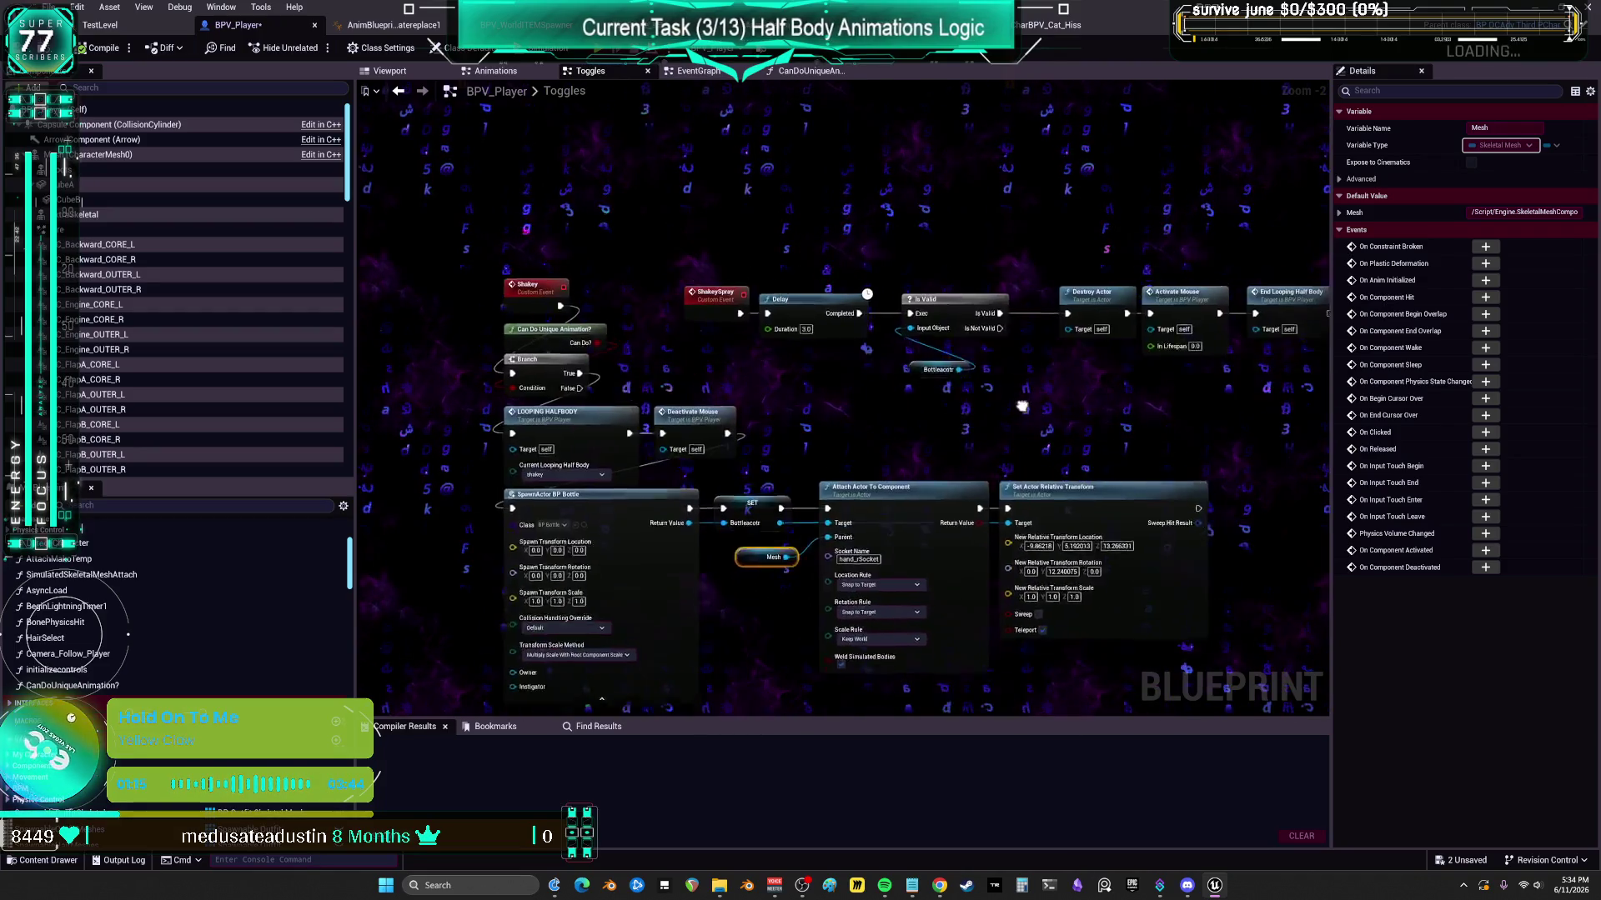
{"action": "left_click_drag", "start_coordinate": [1025, 414], "coordinate": [1139, 421]}
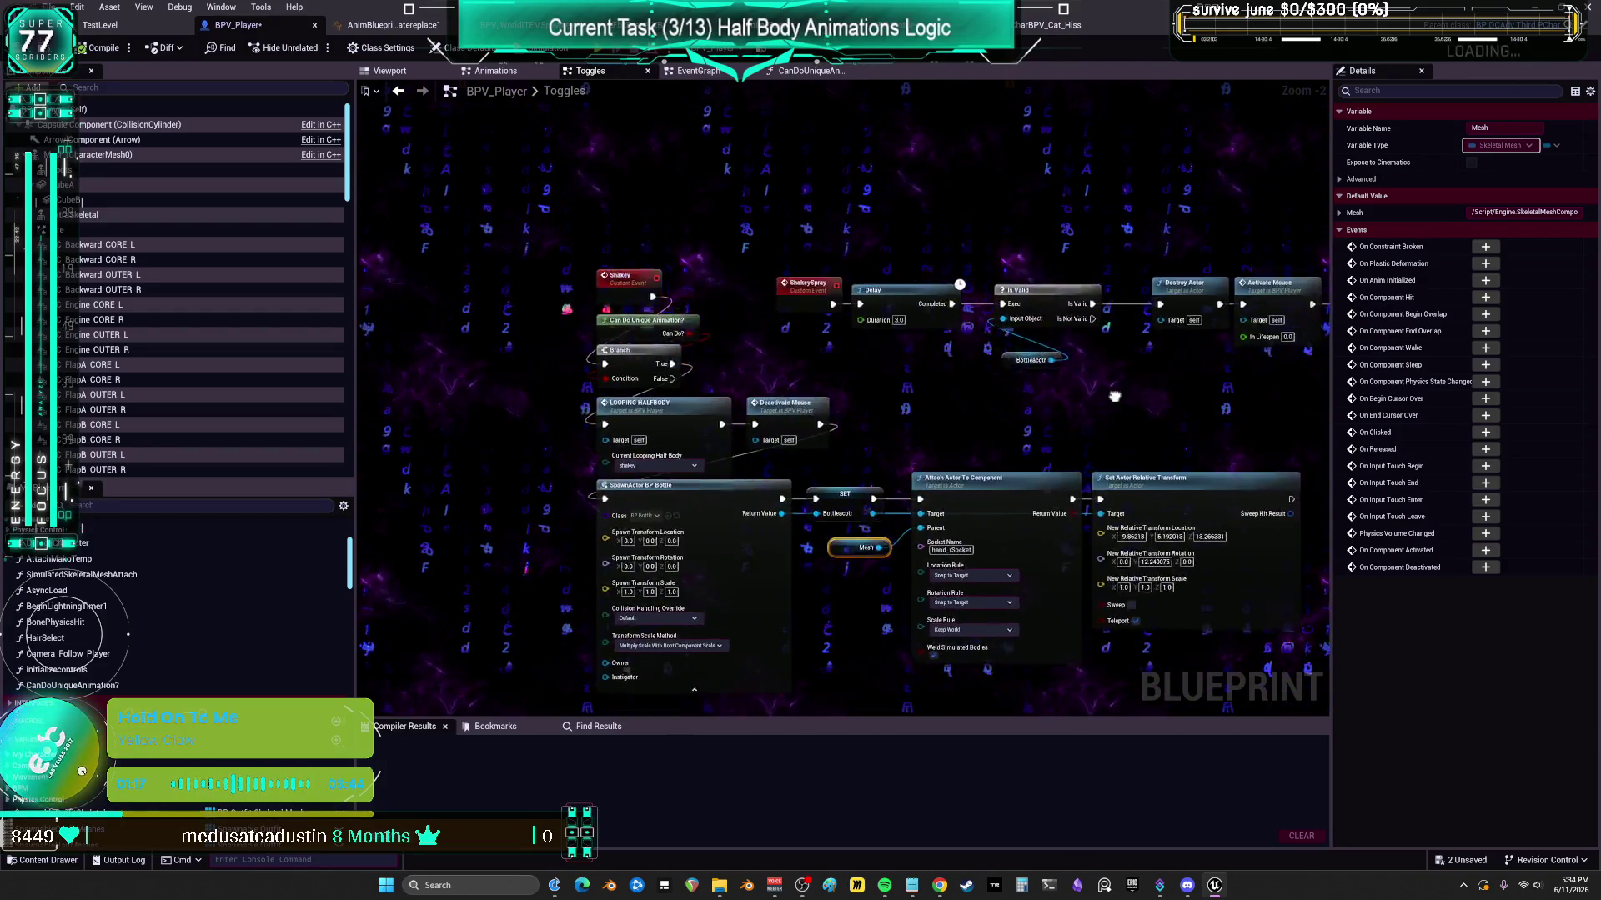
{"action": "left_click_drag", "start_coordinate": [1325, 425], "coordinate": [1219, 432]}
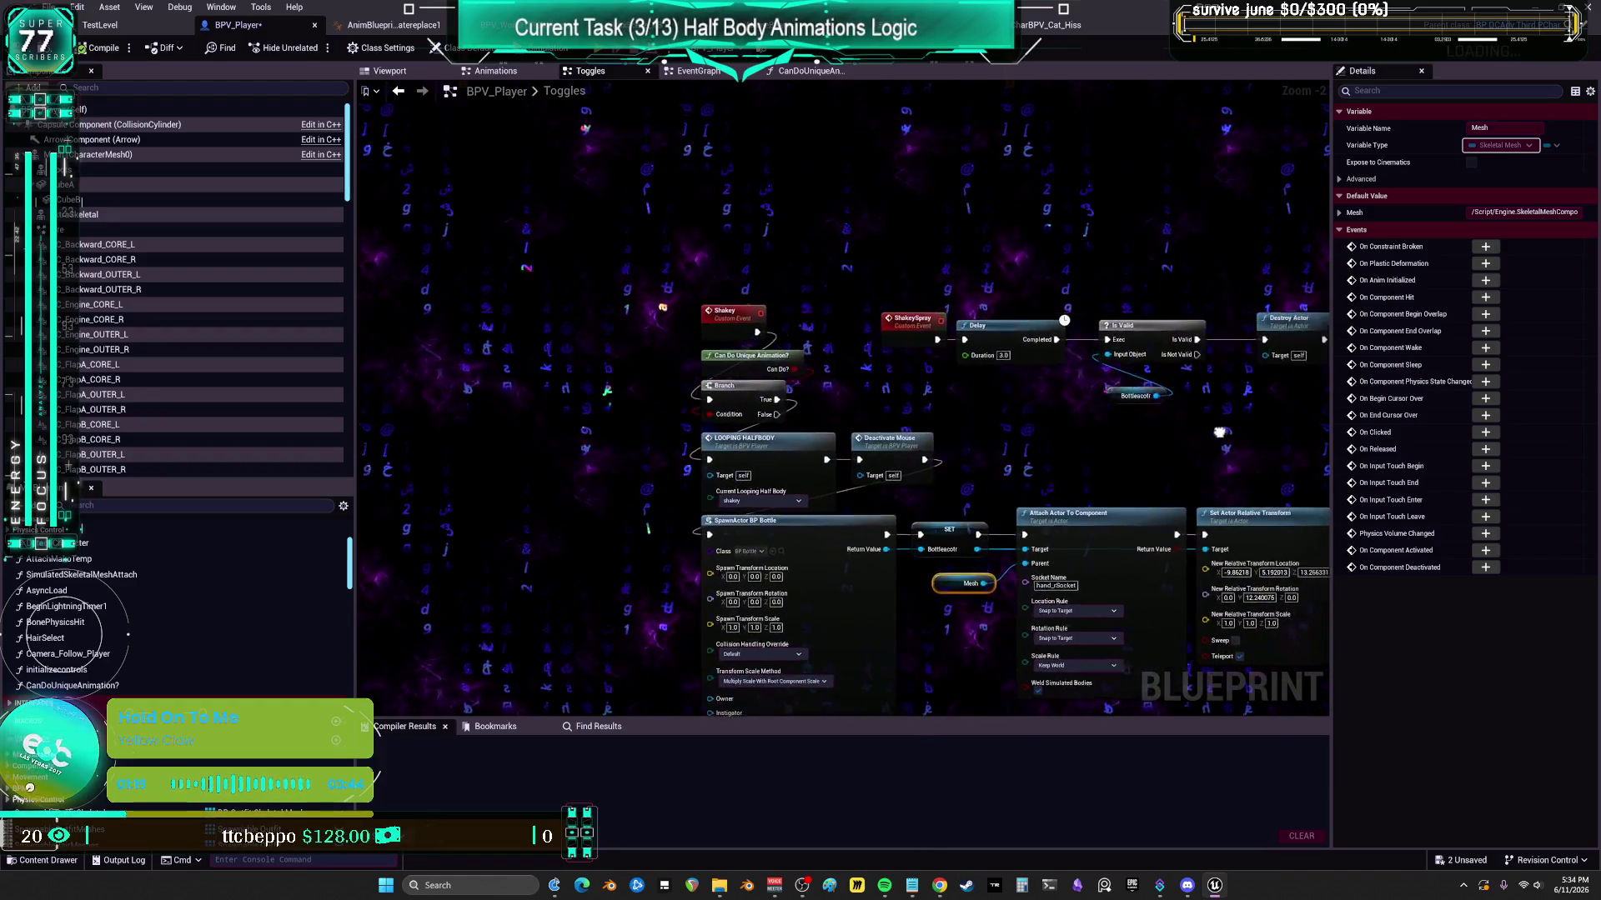
{"action": "mouse_move", "coordinate": [1328, 405]}
{"action": "left_mouse_down"}
{"action": "mouse_move", "coordinate": [1166, 426]}
{"action": "mouse_move", "coordinate": [1163, 401]}
{"action": "mouse_move", "coordinate": [1266, 398]}
{"action": "left_mouse_up"}
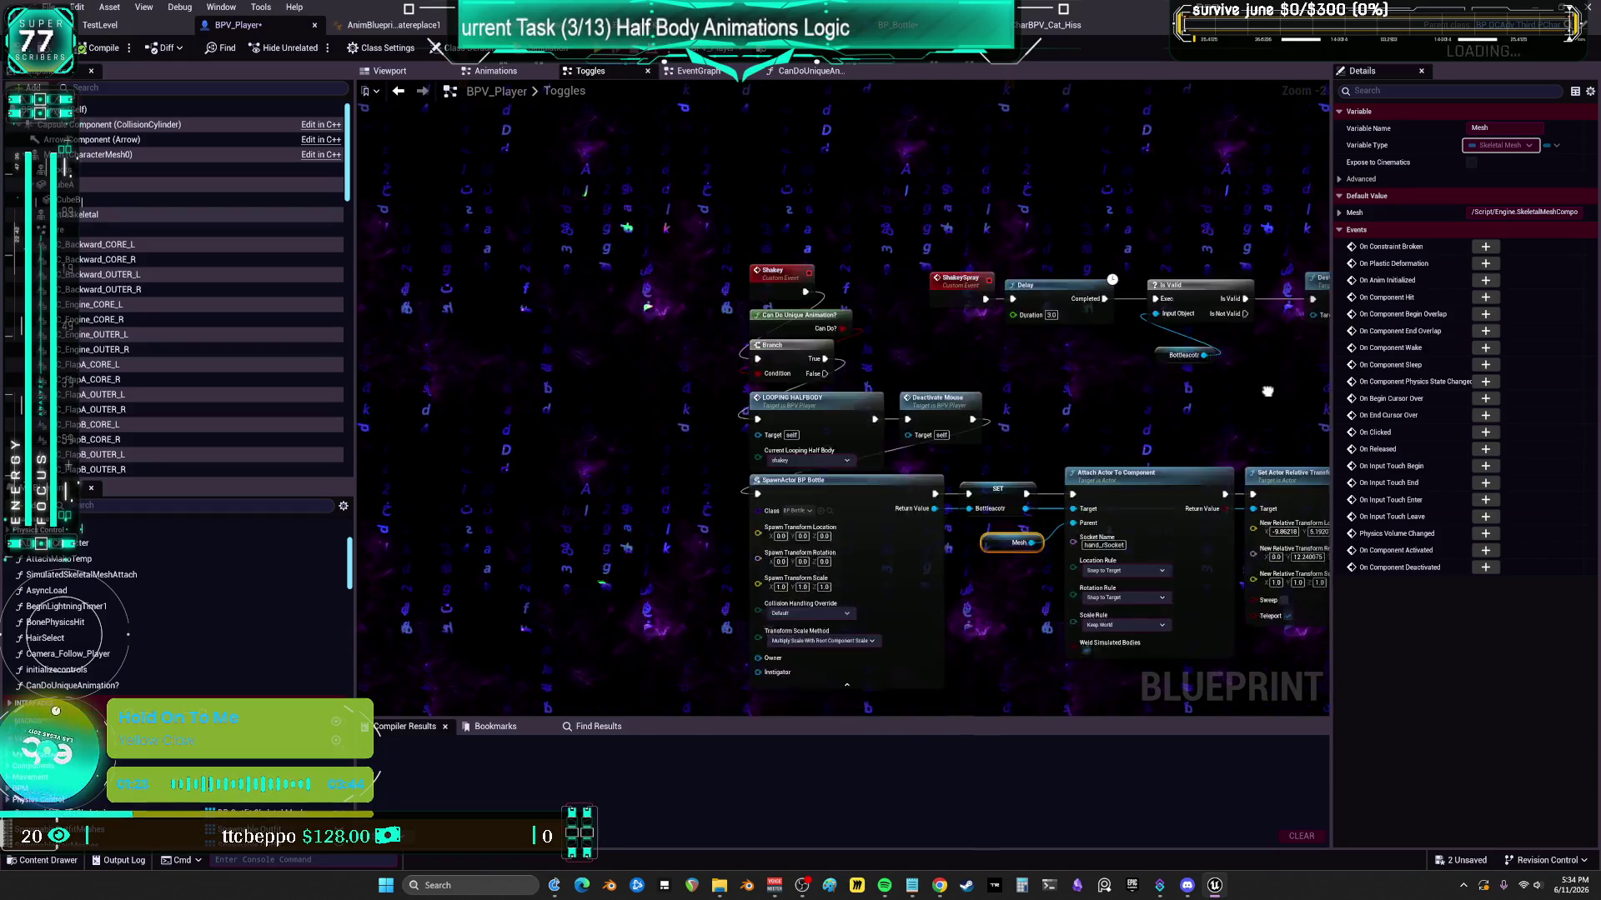
{"action": "left_click_drag", "start_coordinate": [1131, 375], "coordinate": [1346, 409]}
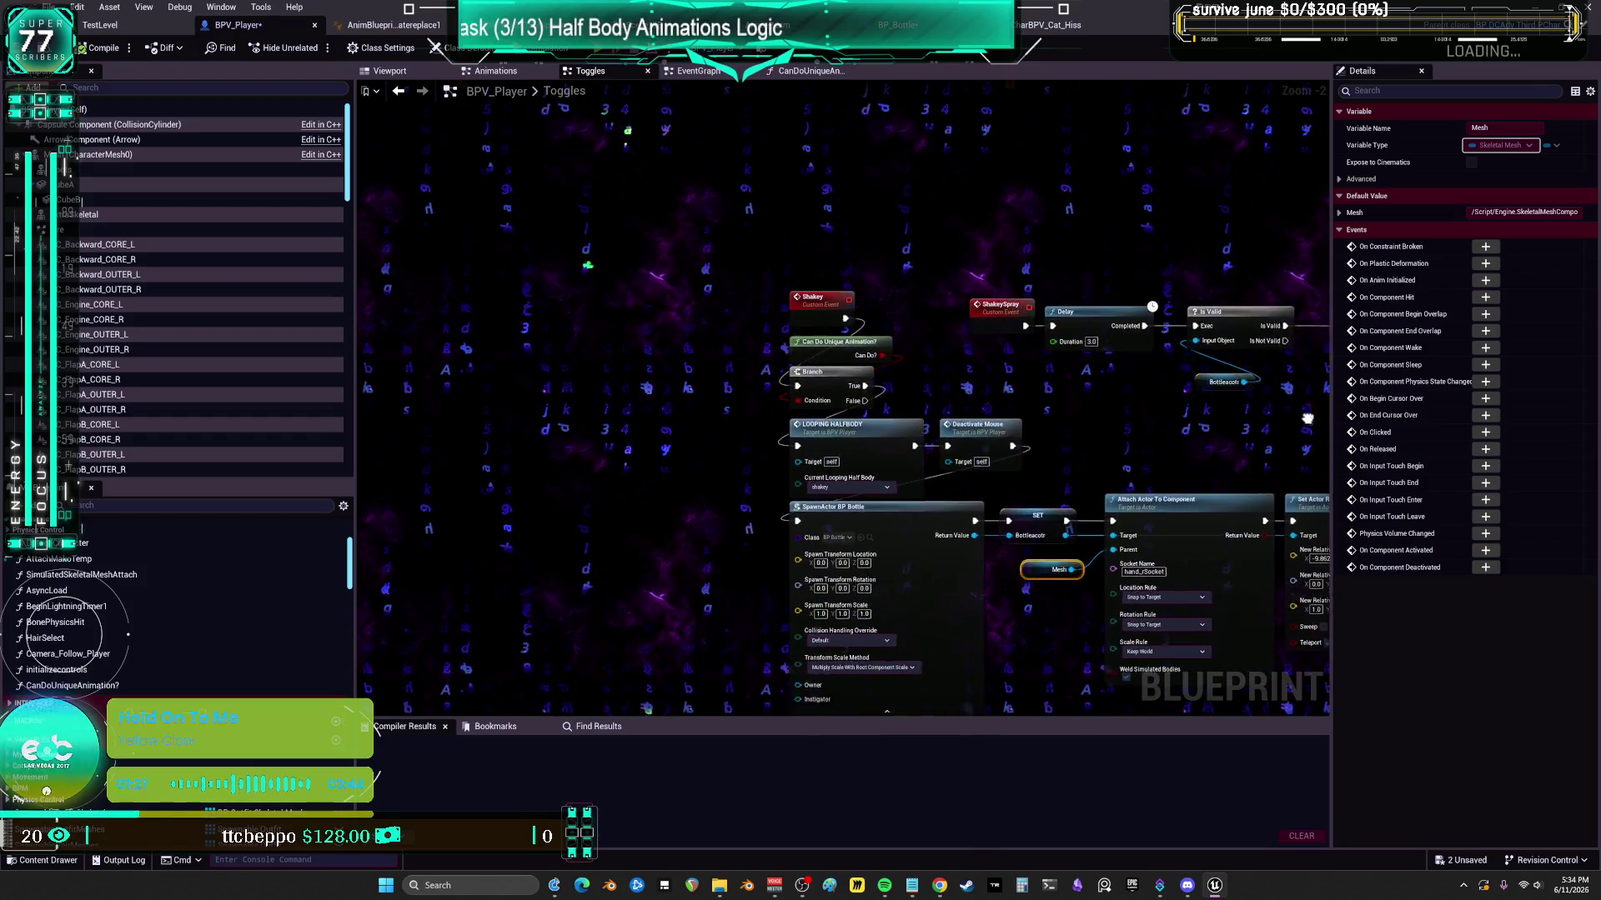
{"action": "mouse_move", "coordinate": [1179, 415]}
{"action": "left_mouse_down"}
{"action": "mouse_move", "coordinate": [1249, 426]}
{"action": "mouse_move", "coordinate": [1212, 433]}
{"action": "mouse_move", "coordinate": [1177, 400]}
{"action": "mouse_move", "coordinate": [1265, 429]}
{"action": "left_mouse_up"}
{"action": "mouse_move", "coordinate": [1237, 373]}
{"action": "left_mouse_down"}
{"action": "mouse_move", "coordinate": [1129, 430]}
{"action": "mouse_move", "coordinate": [1044, 429]}
{"action": "mouse_move", "coordinate": [1122, 445]}
{"action": "mouse_move", "coordinate": [1069, 456]}
{"action": "mouse_move", "coordinate": [1171, 415]}
{"action": "mouse_move", "coordinate": [1067, 450]}
{"action": "mouse_move", "coordinate": [1113, 457]}
{"action": "mouse_move", "coordinate": [1149, 406]}
{"action": "mouse_move", "coordinate": [1114, 434]}
{"action": "mouse_move", "coordinate": [1108, 417]}
{"action": "mouse_move", "coordinate": [1166, 425]}
{"action": "left_mouse_up"}
{"action": "mouse_move", "coordinate": [1124, 424]}
{"action": "left_mouse_down"}
{"action": "mouse_move", "coordinate": [1223, 410]}
{"action": "mouse_move", "coordinate": [1142, 428]}
{"action": "mouse_move", "coordinate": [1104, 409]}
{"action": "mouse_move", "coordinate": [1183, 438]}
{"action": "mouse_move", "coordinate": [1179, 417]}
{"action": "mouse_move", "coordinate": [1099, 449]}
{"action": "mouse_move", "coordinate": [1159, 432]}
{"action": "mouse_move", "coordinate": [1103, 453]}
{"action": "mouse_move", "coordinate": [1179, 444]}
{"action": "mouse_move", "coordinate": [1121, 446]}
{"action": "mouse_move", "coordinate": [1186, 429]}
{"action": "left_mouse_up"}
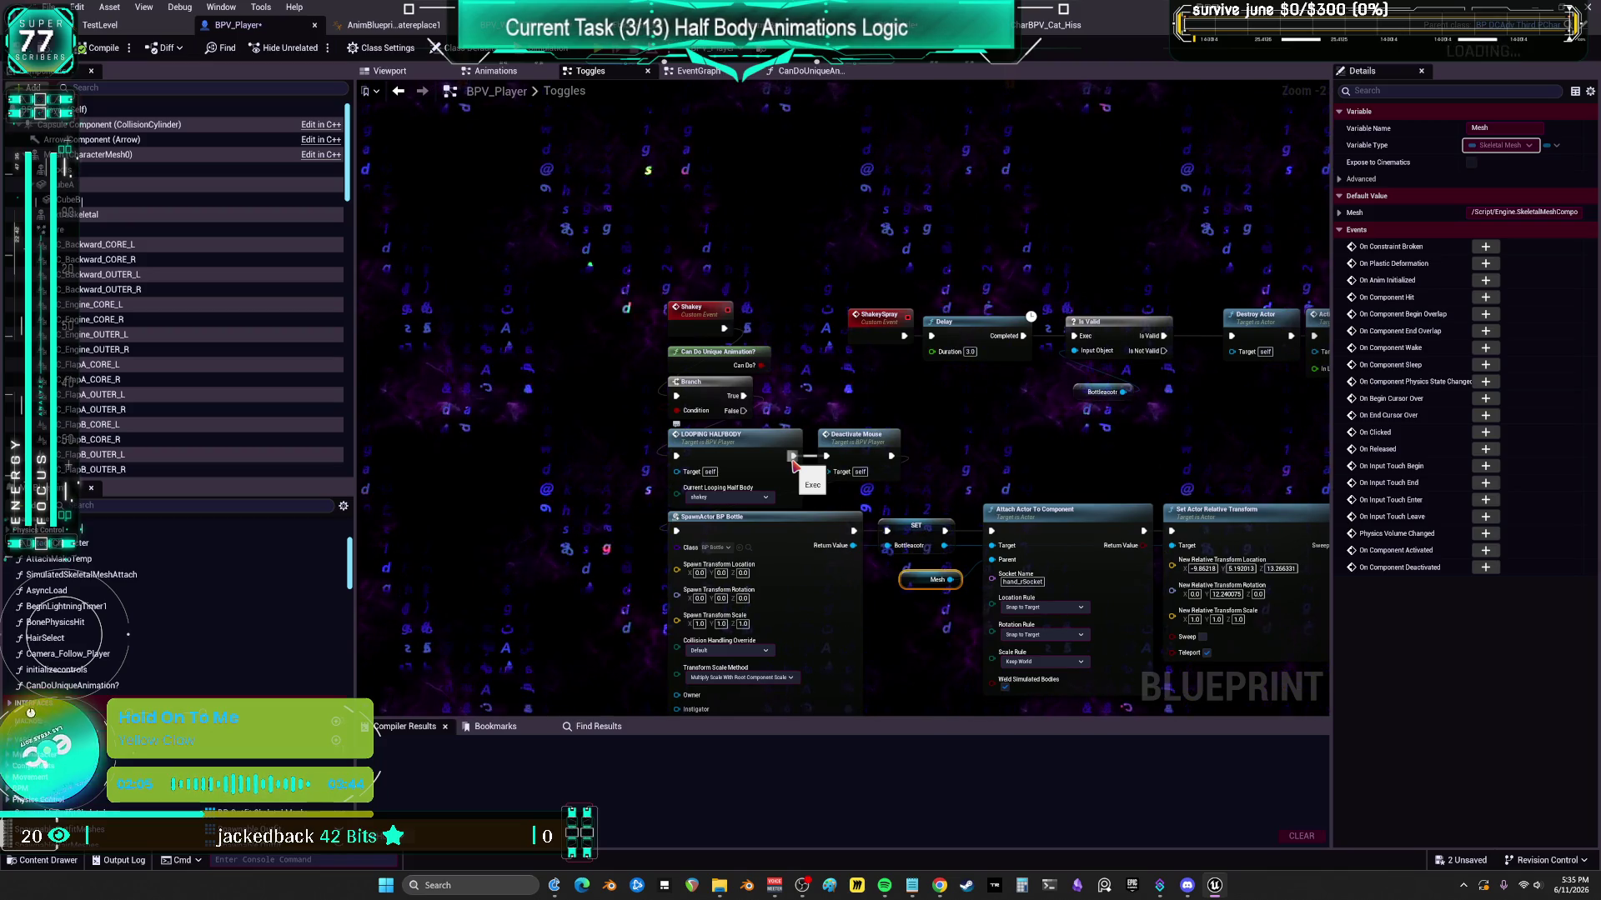
- Disconnect Deactivate Mouse from LOOPING HALFBODY and review the full Shakey Spray chain
{"action": "left_click", "coordinate": [792, 457], "text": "alt"}
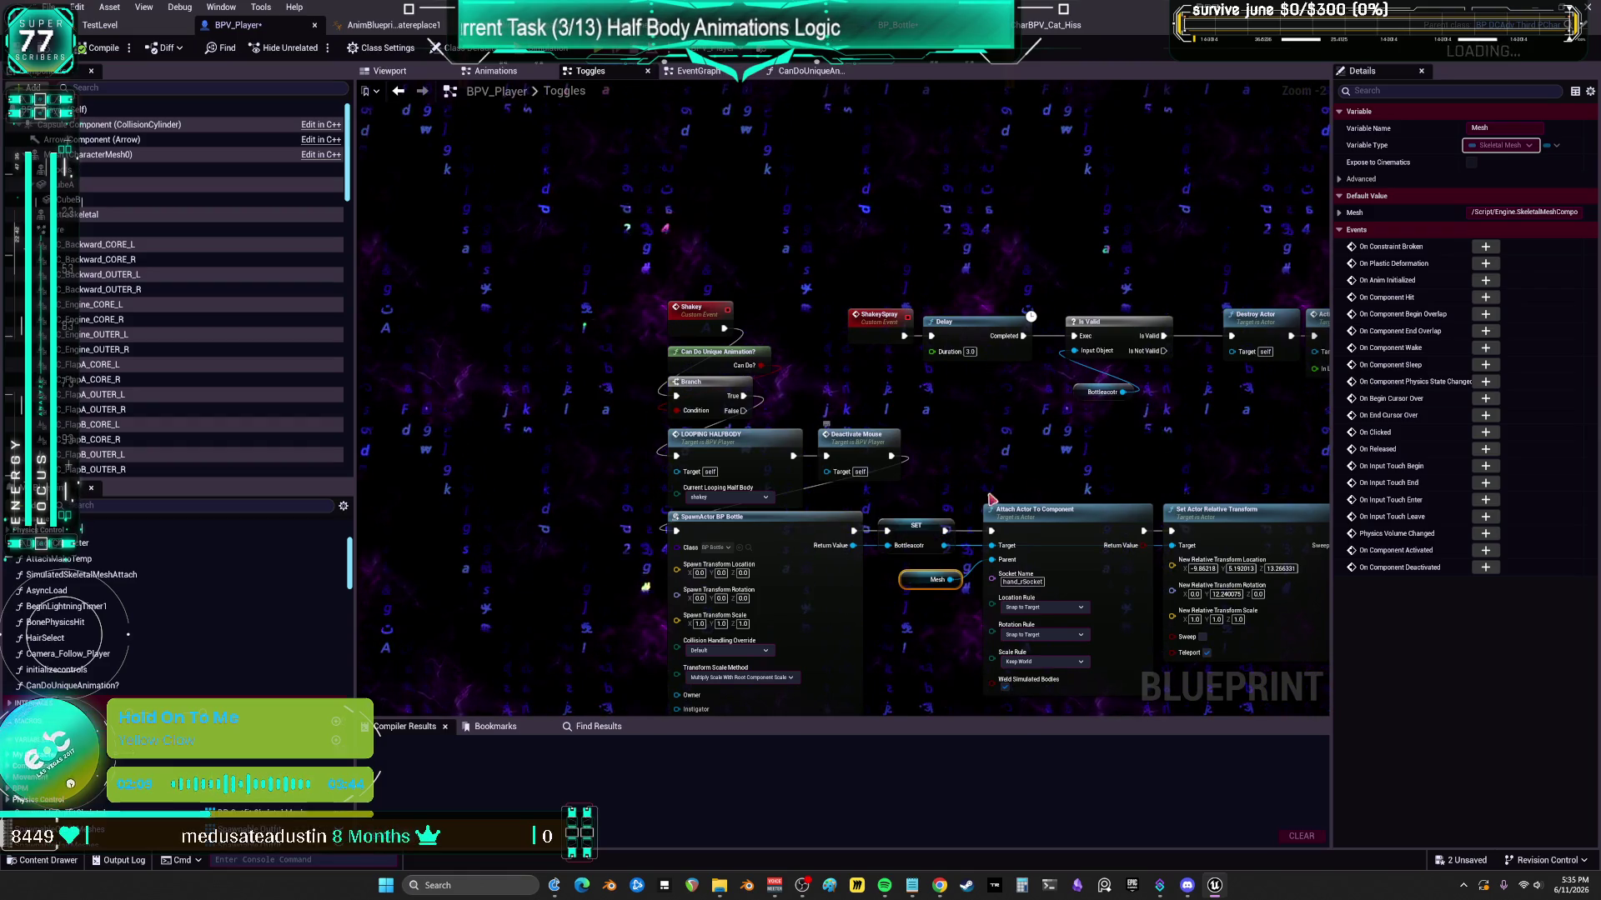
{"action": "left_click_drag", "start_coordinate": [1034, 438], "coordinate": [867, 375]}
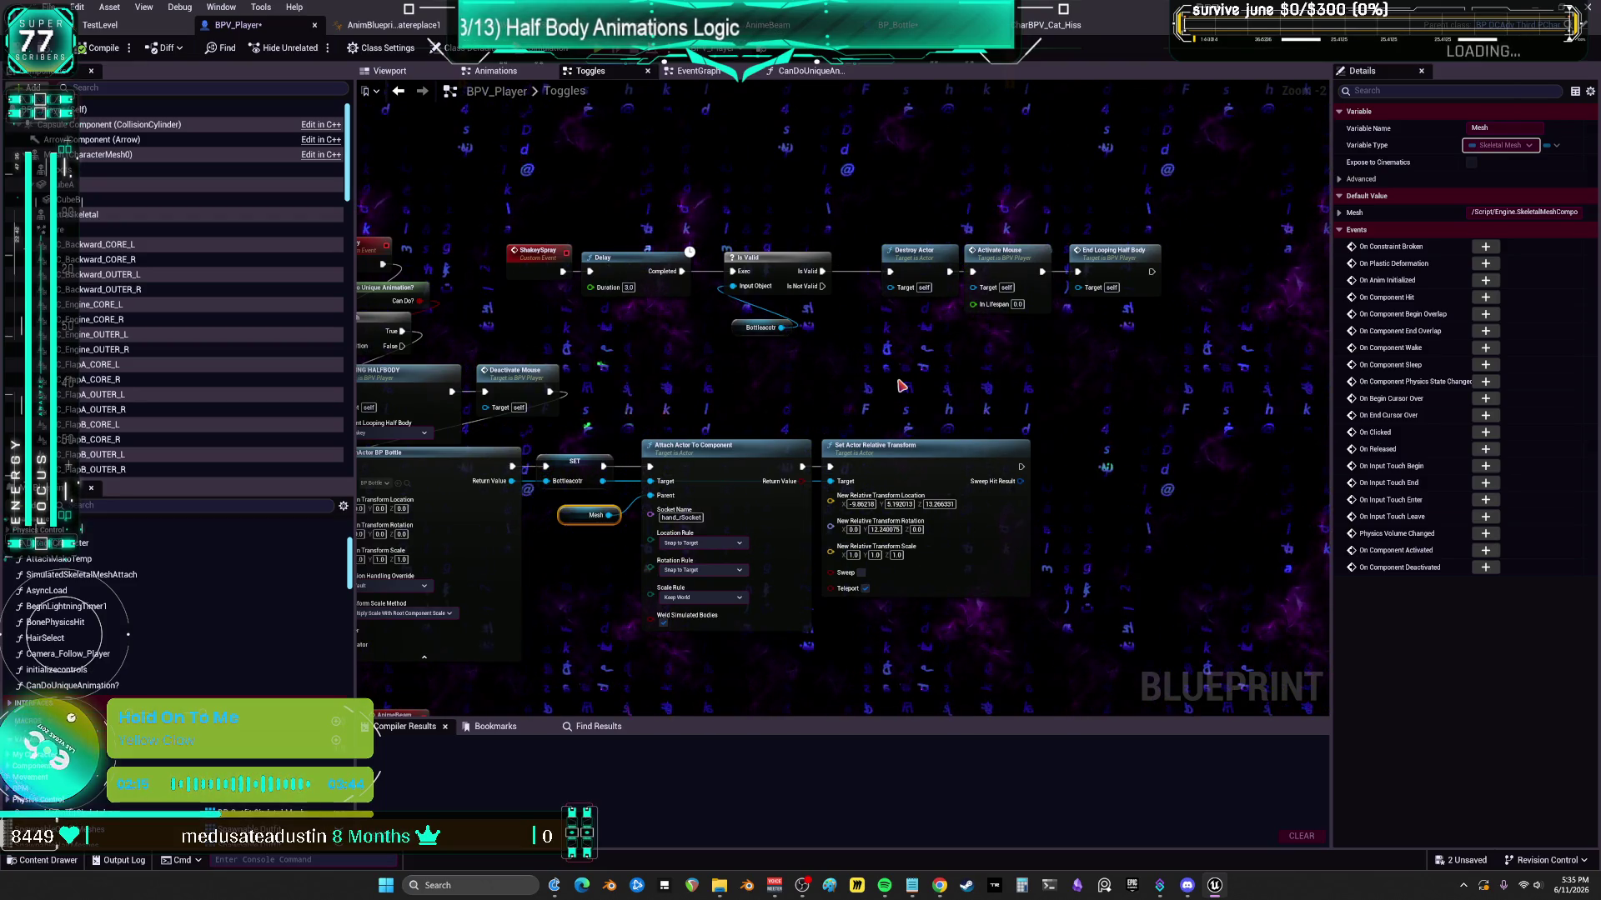
{"action": "scroll", "coordinate": [890, 392], "scroll_direction": "down", "scroll_amount": 2}
{"action": "left_click_drag", "start_coordinate": [890, 392], "coordinate": [968, 325]}
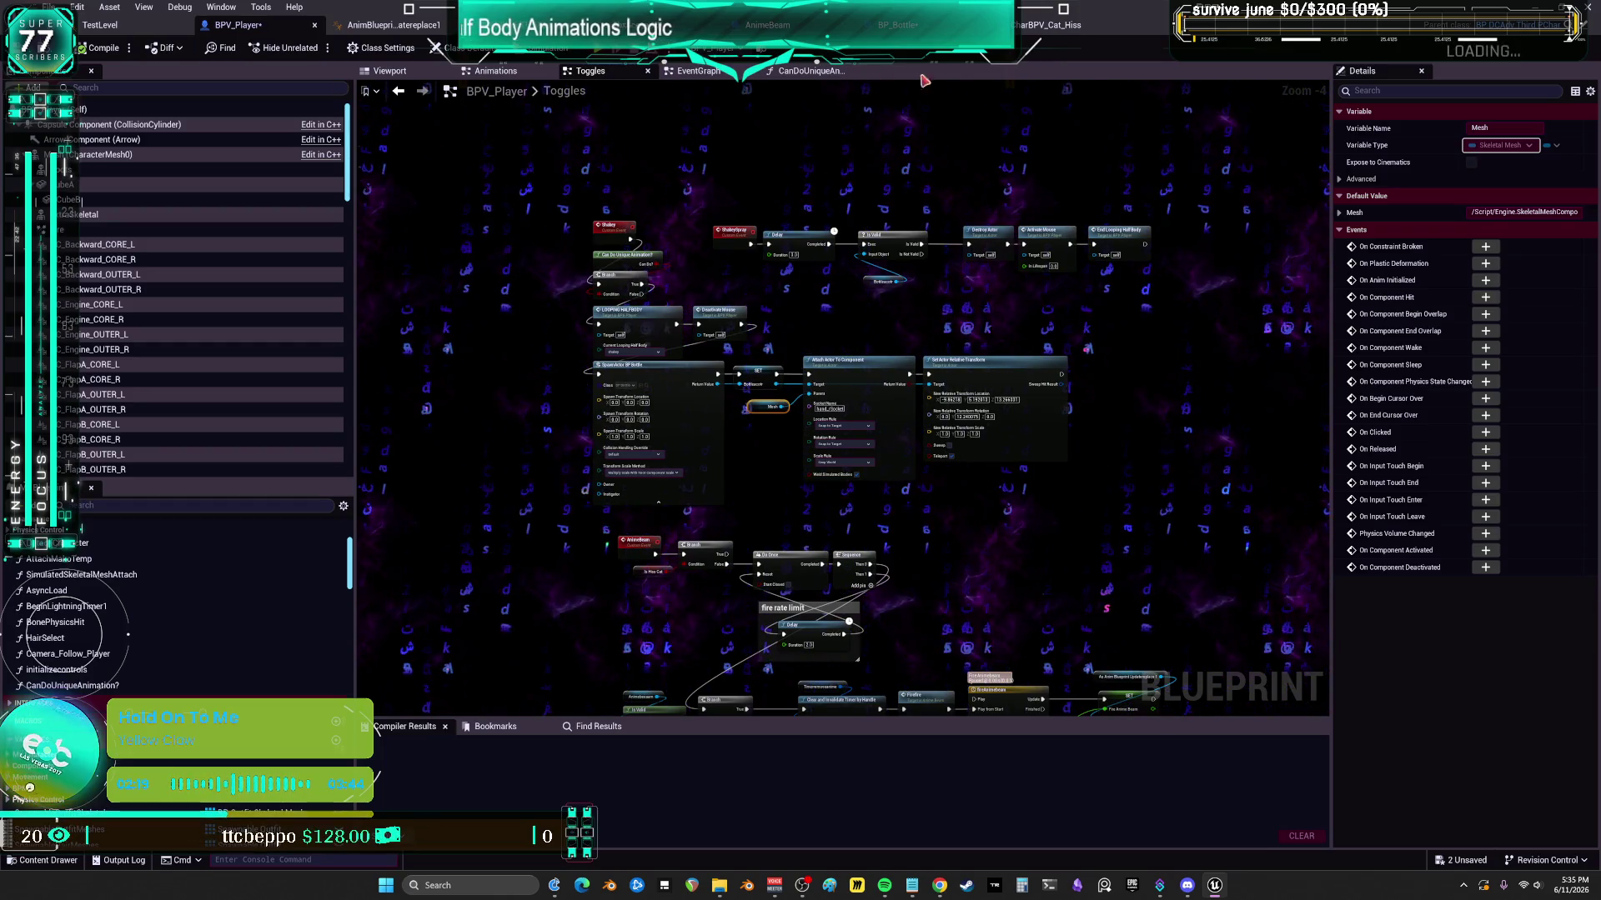
{"action": "left_click", "coordinate": [913, 30]}
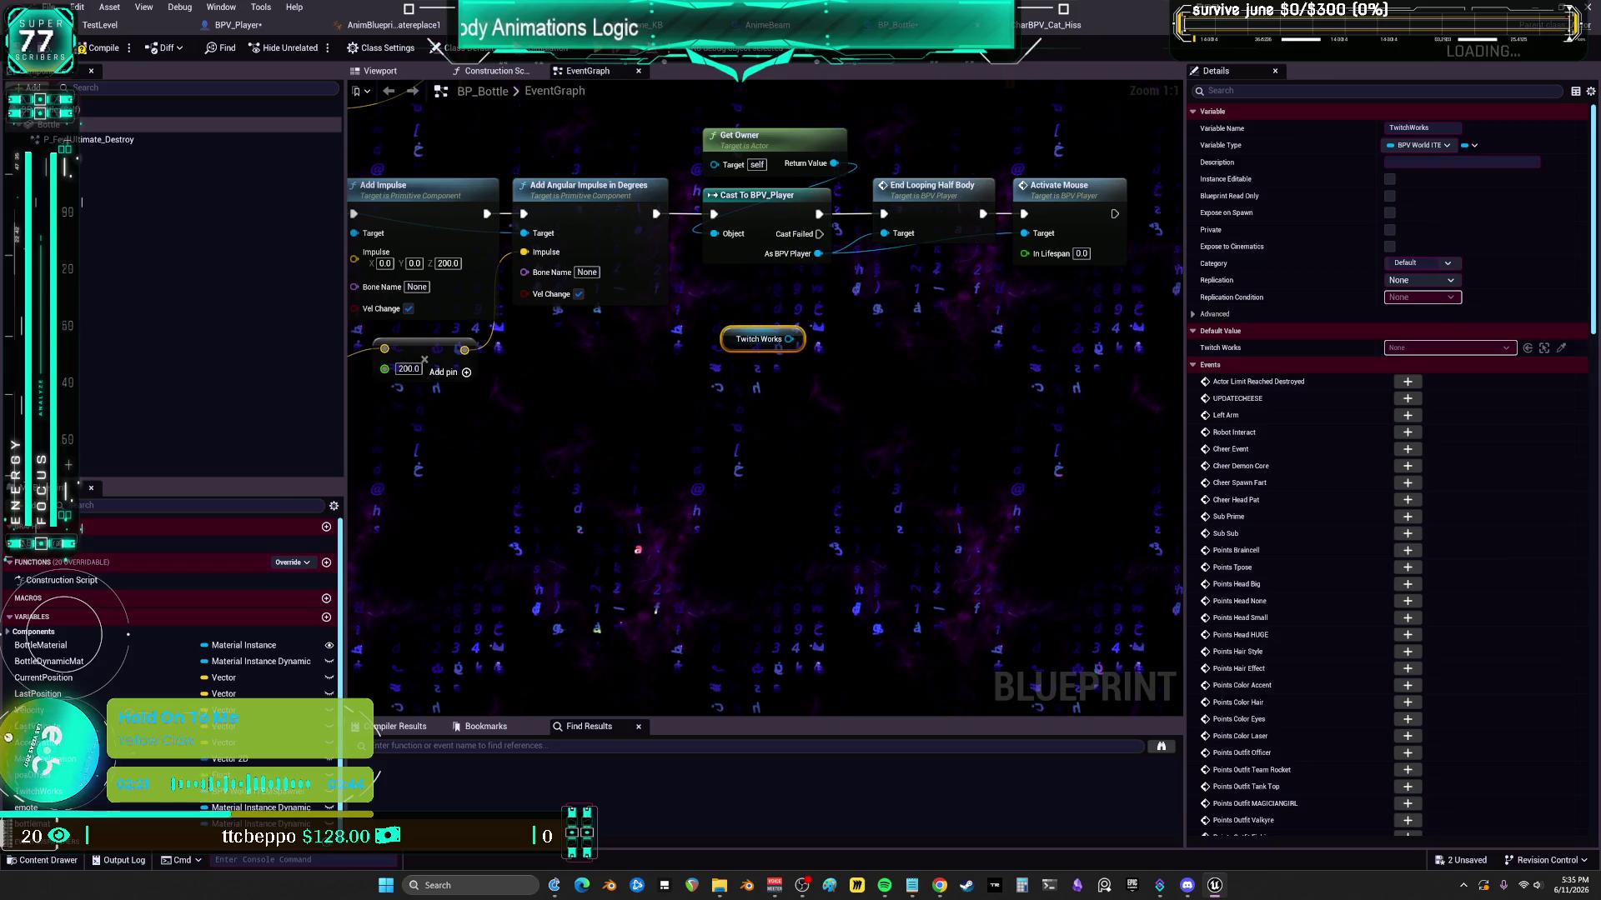
{"action": "left_click", "coordinate": [533, 25]}
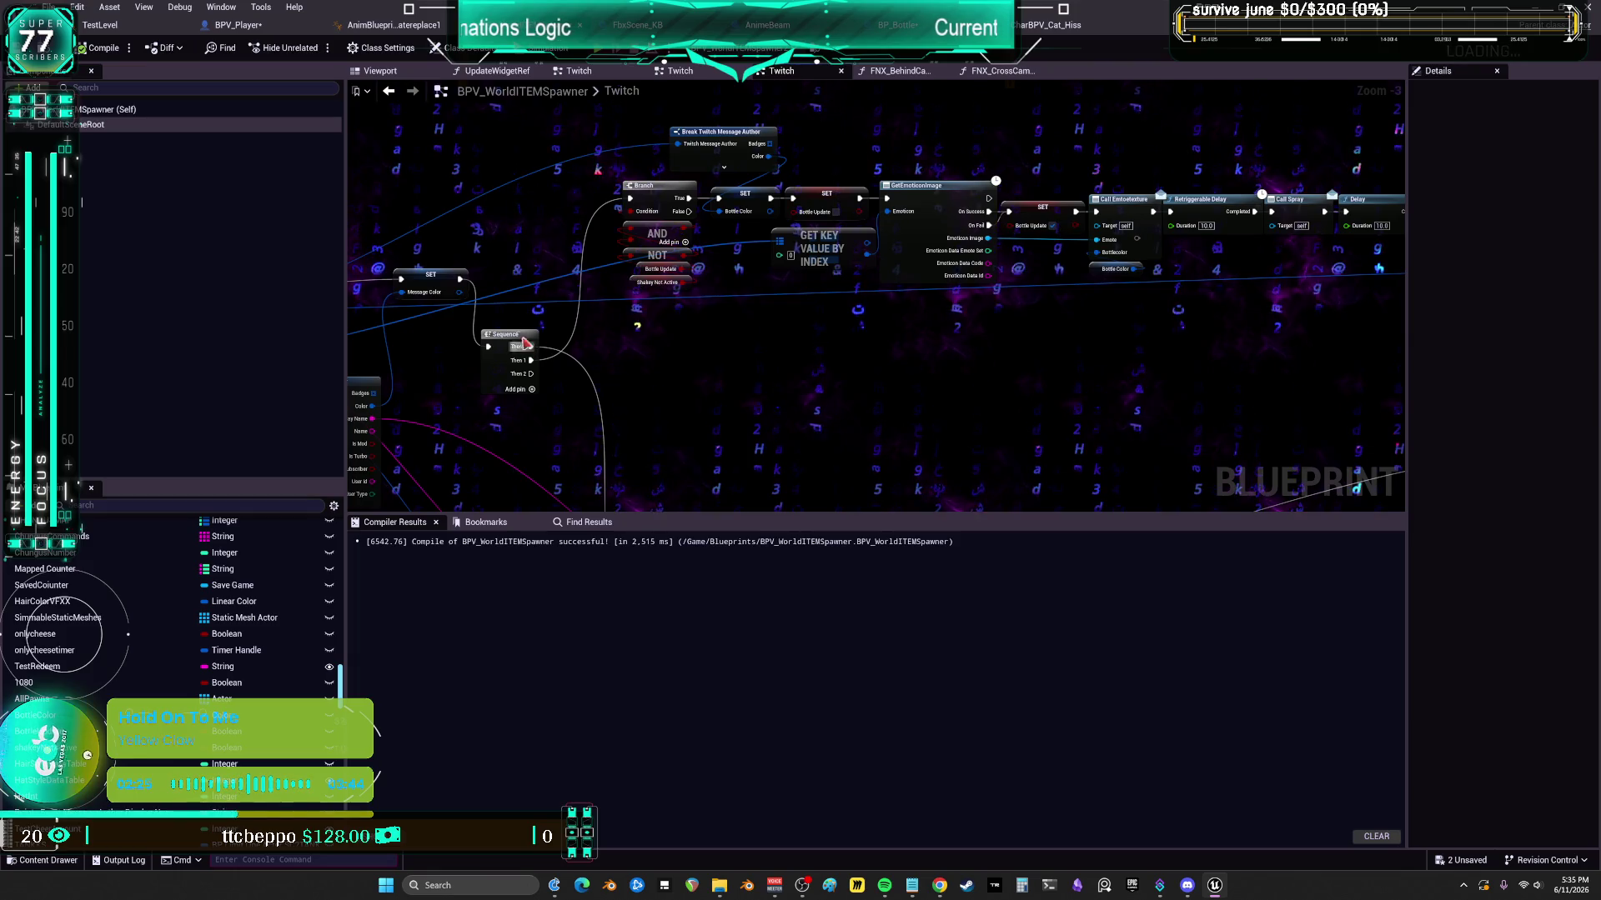
- Unlink the SET Shakey Not Active node from the Delay chain and delete it
{"action": "left_click", "coordinate": [659, 282]}
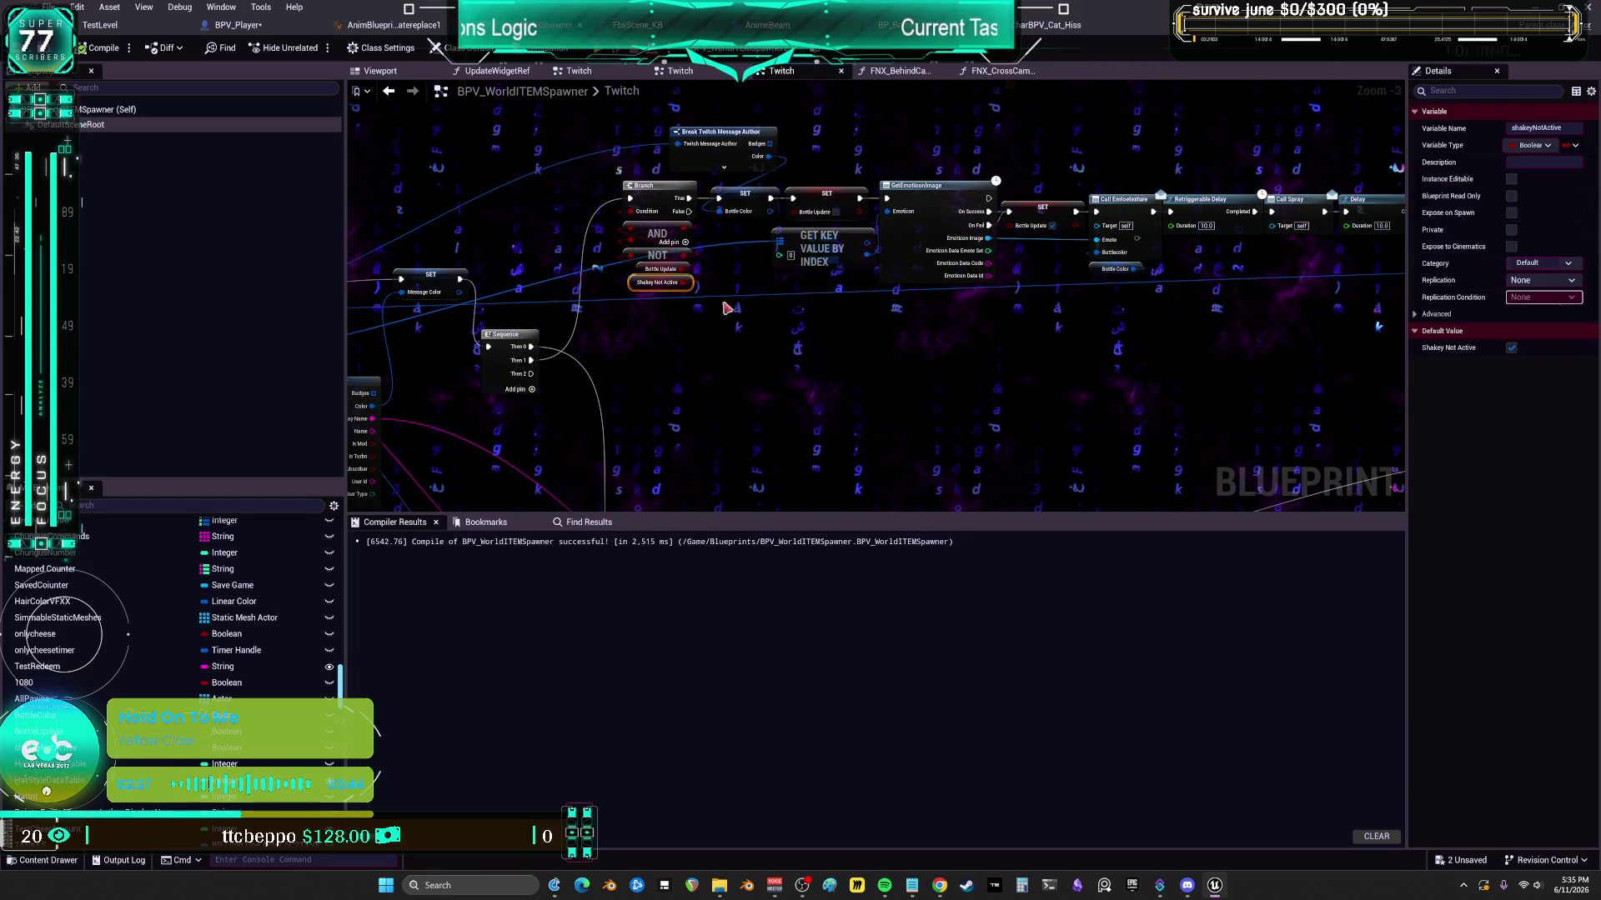
{"action": "left_click_drag", "start_coordinate": [1130, 349], "coordinate": [816, 347]}
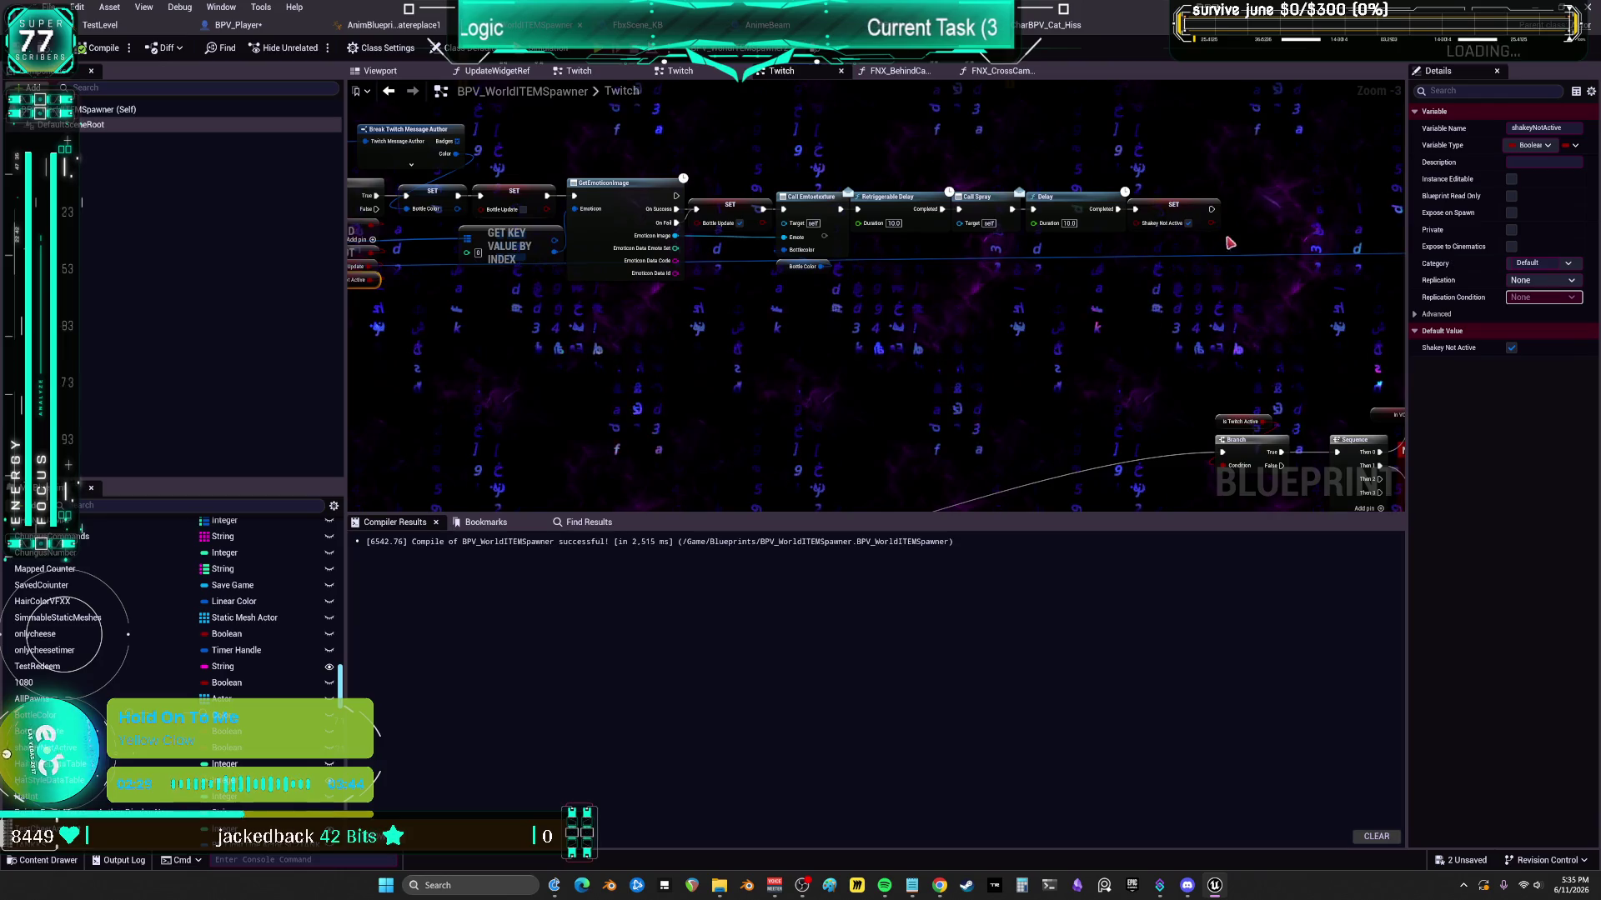
{"action": "left_click", "coordinate": [1118, 210], "text": "alt"}
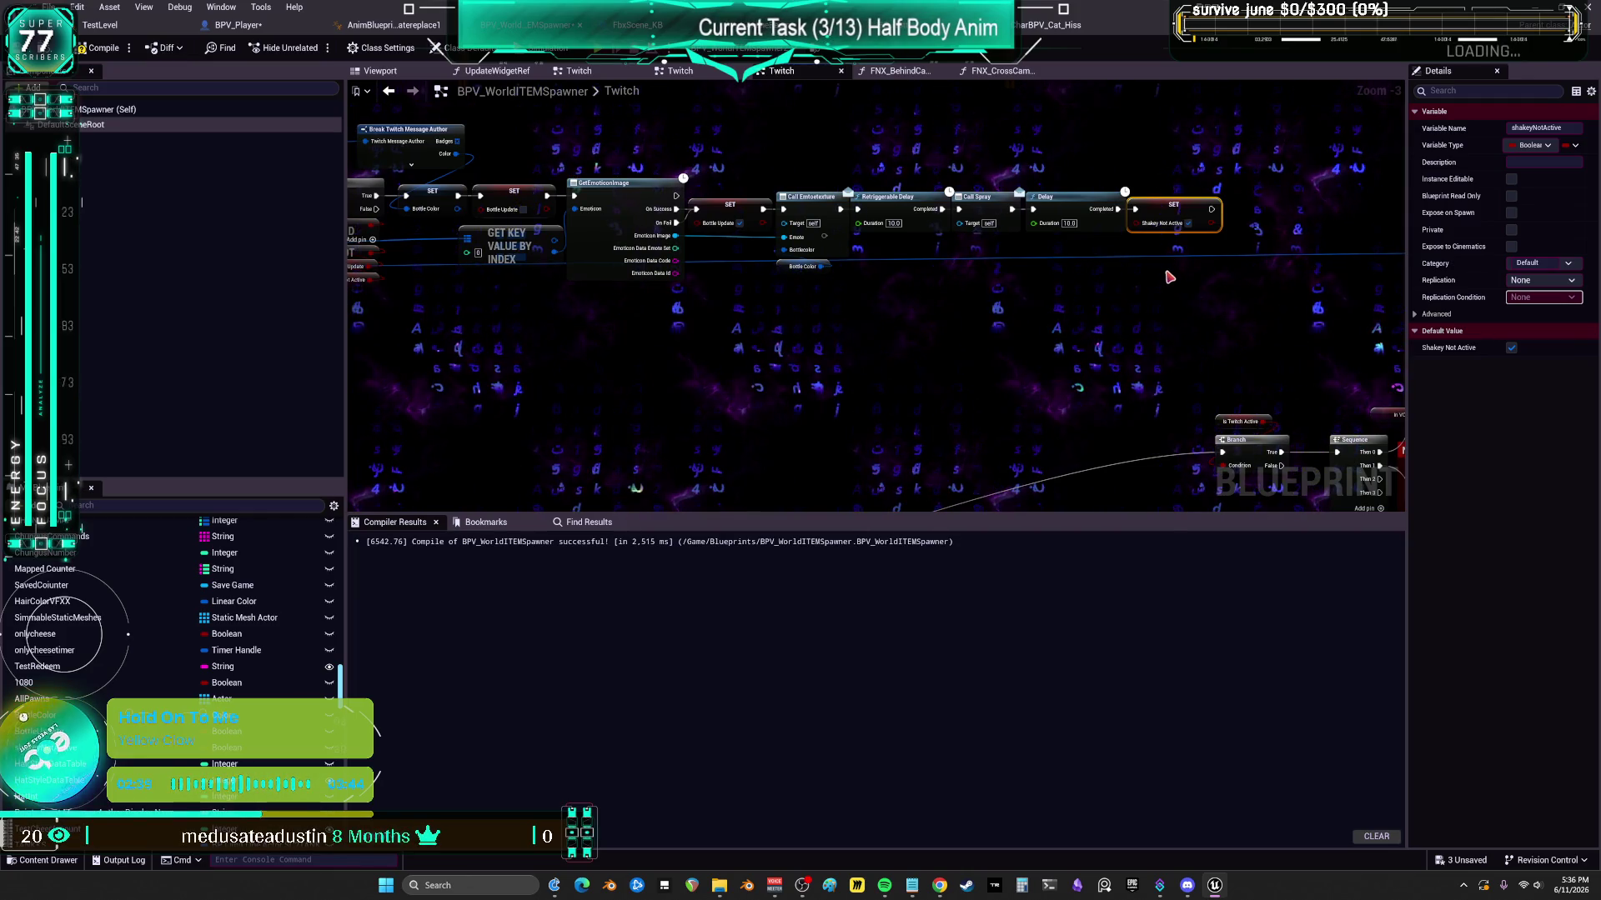
{"action": "key", "text": "Delete"}
- Select the Shakey Not Active condition node and edit the shakeyNotActive variable name
{"action": "left_click_drag", "start_coordinate": [359, 302], "coordinate": [616, 268]}
{"action": "left_click", "coordinate": [1540, 129]}
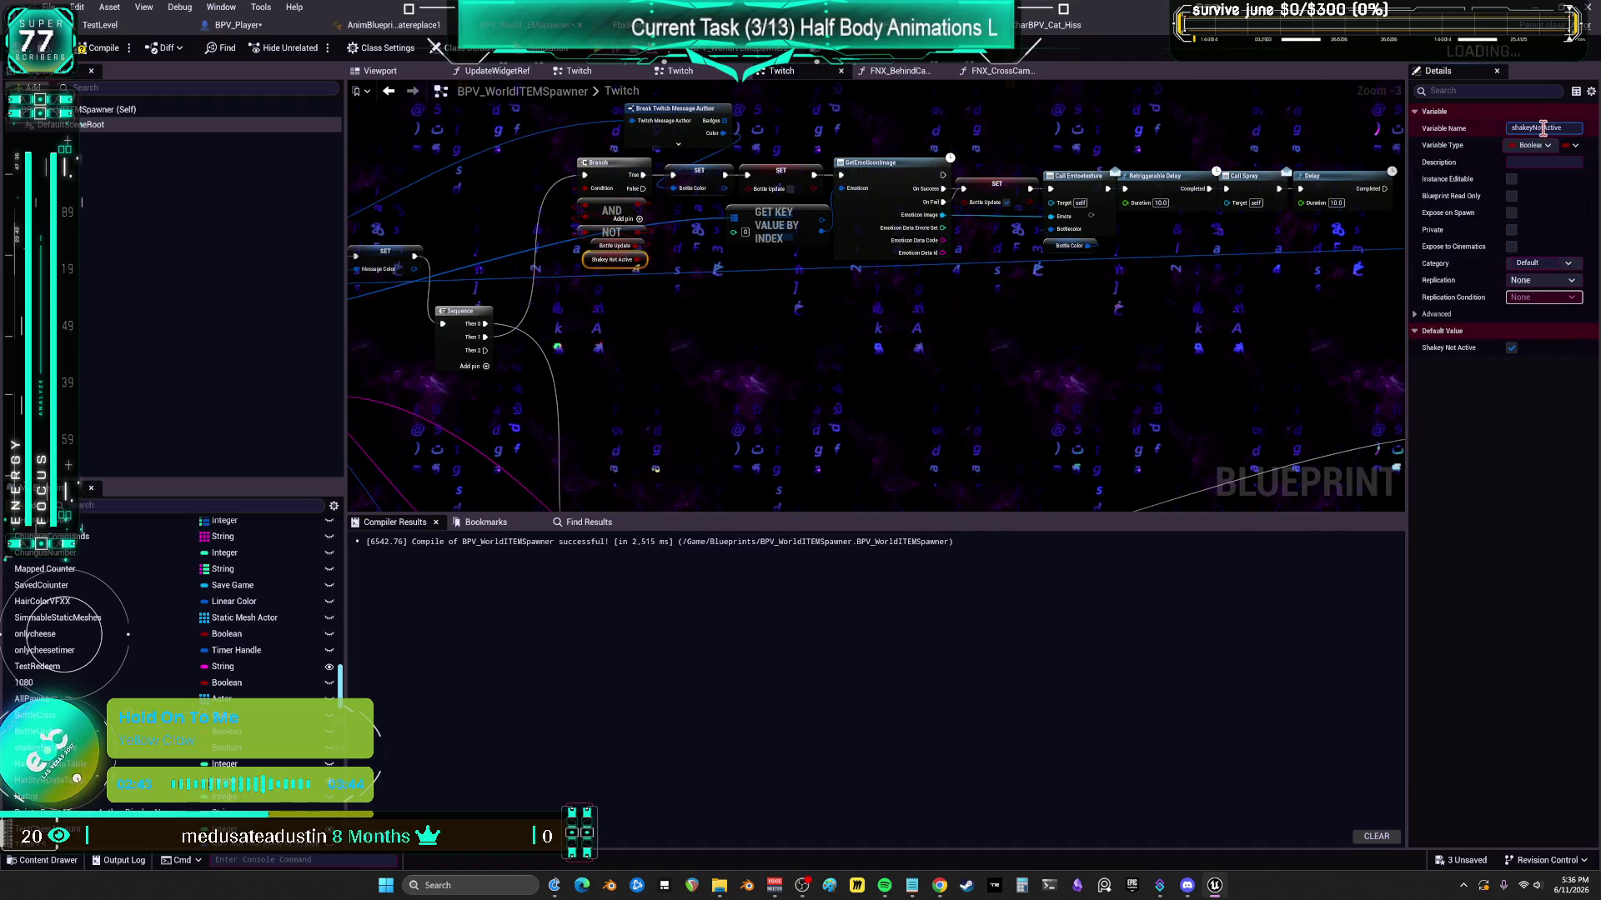
{"action": "key", "text": "Return"}
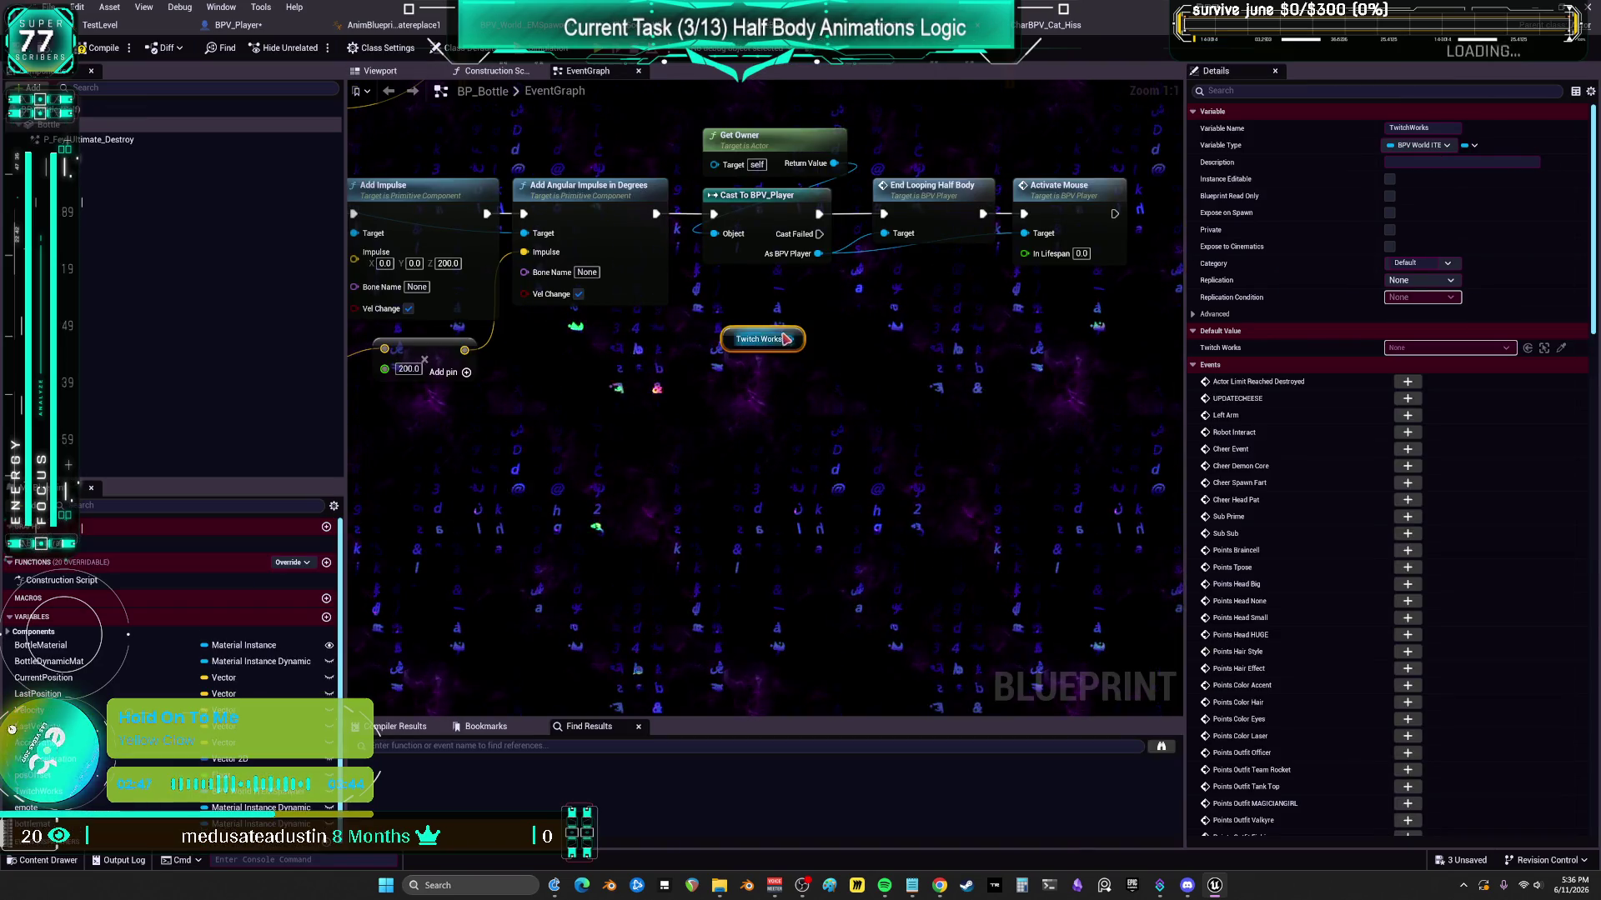
- Add a SET Shakey Not Active node targeting the Twitch Works reference in BP_Bottle
{"action": "left_click_drag", "start_coordinate": [789, 339], "coordinate": [821, 372]}
{"action": "type", "text": "spawn"}
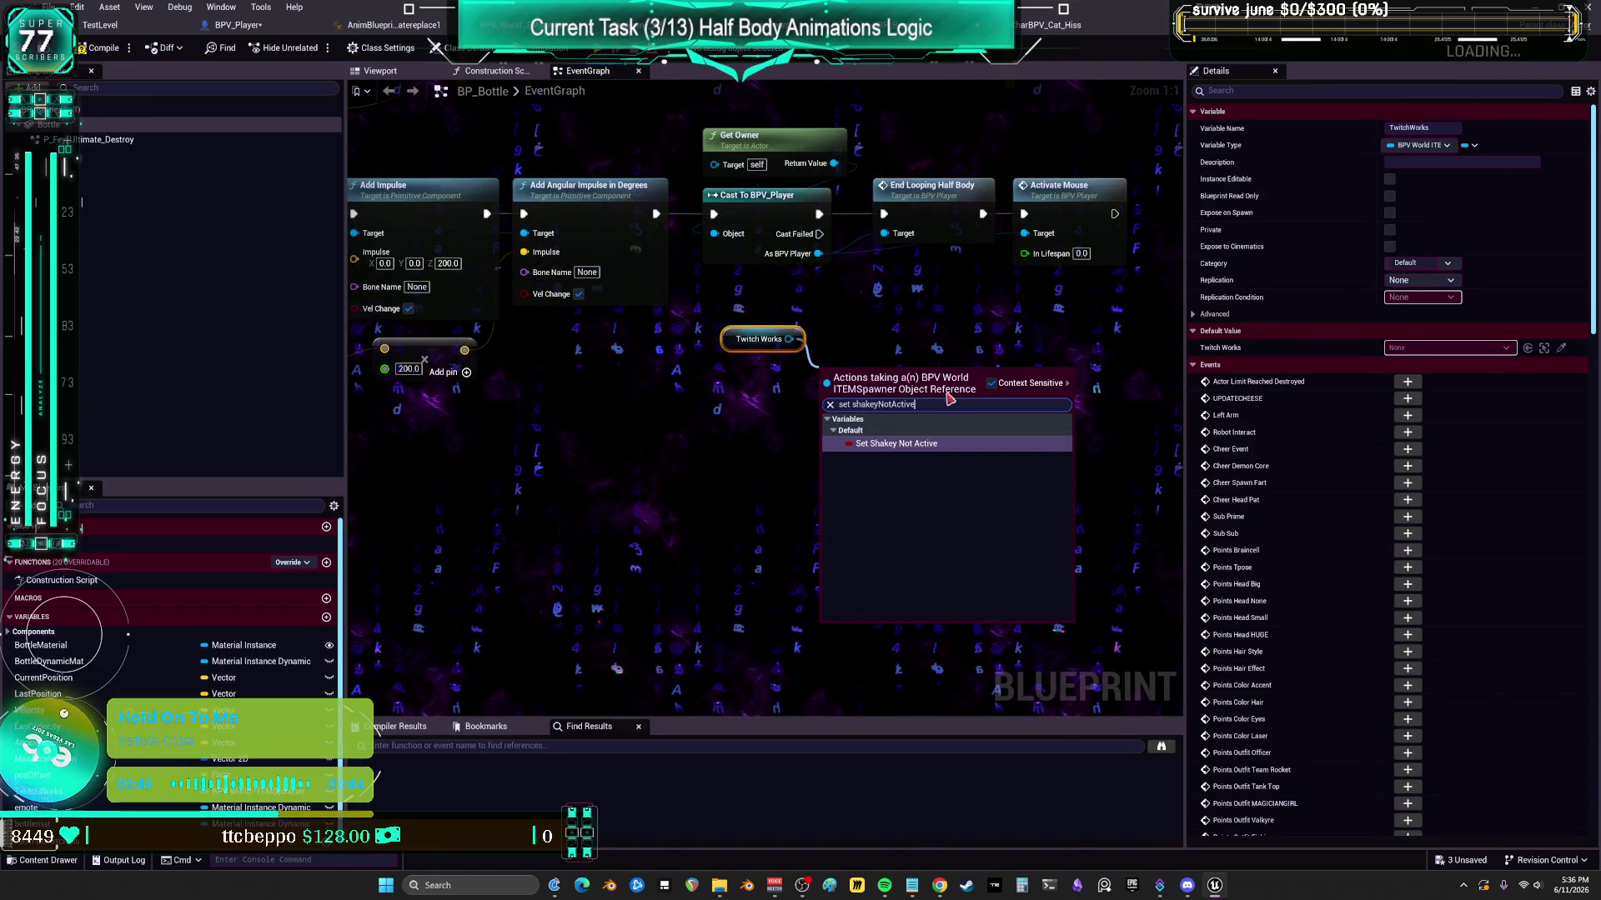
{"action": "key", "text": "Escape"}
{"action": "key", "text": "ctrl+v"}
{"action": "scroll", "coordinate": [876, 396], "scroll_direction": "down", "scroll_amount": 1}
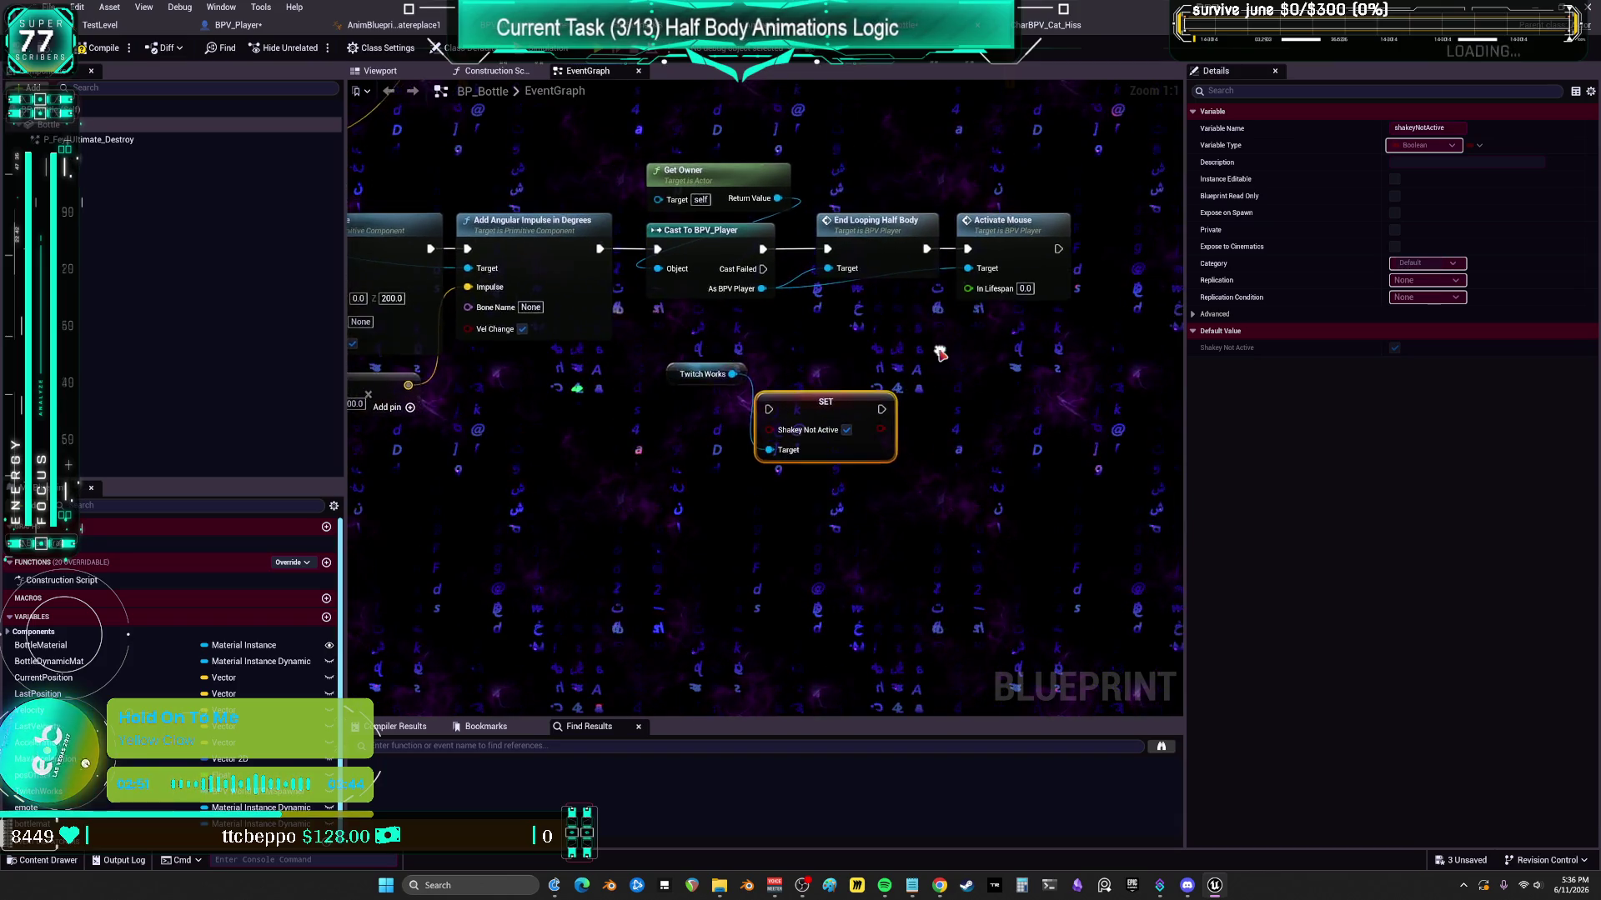
{"action": "left_click", "coordinate": [732, 371]}
{"action": "scroll", "coordinate": [991, 477], "scroll_direction": "down", "scroll_amount": 2}
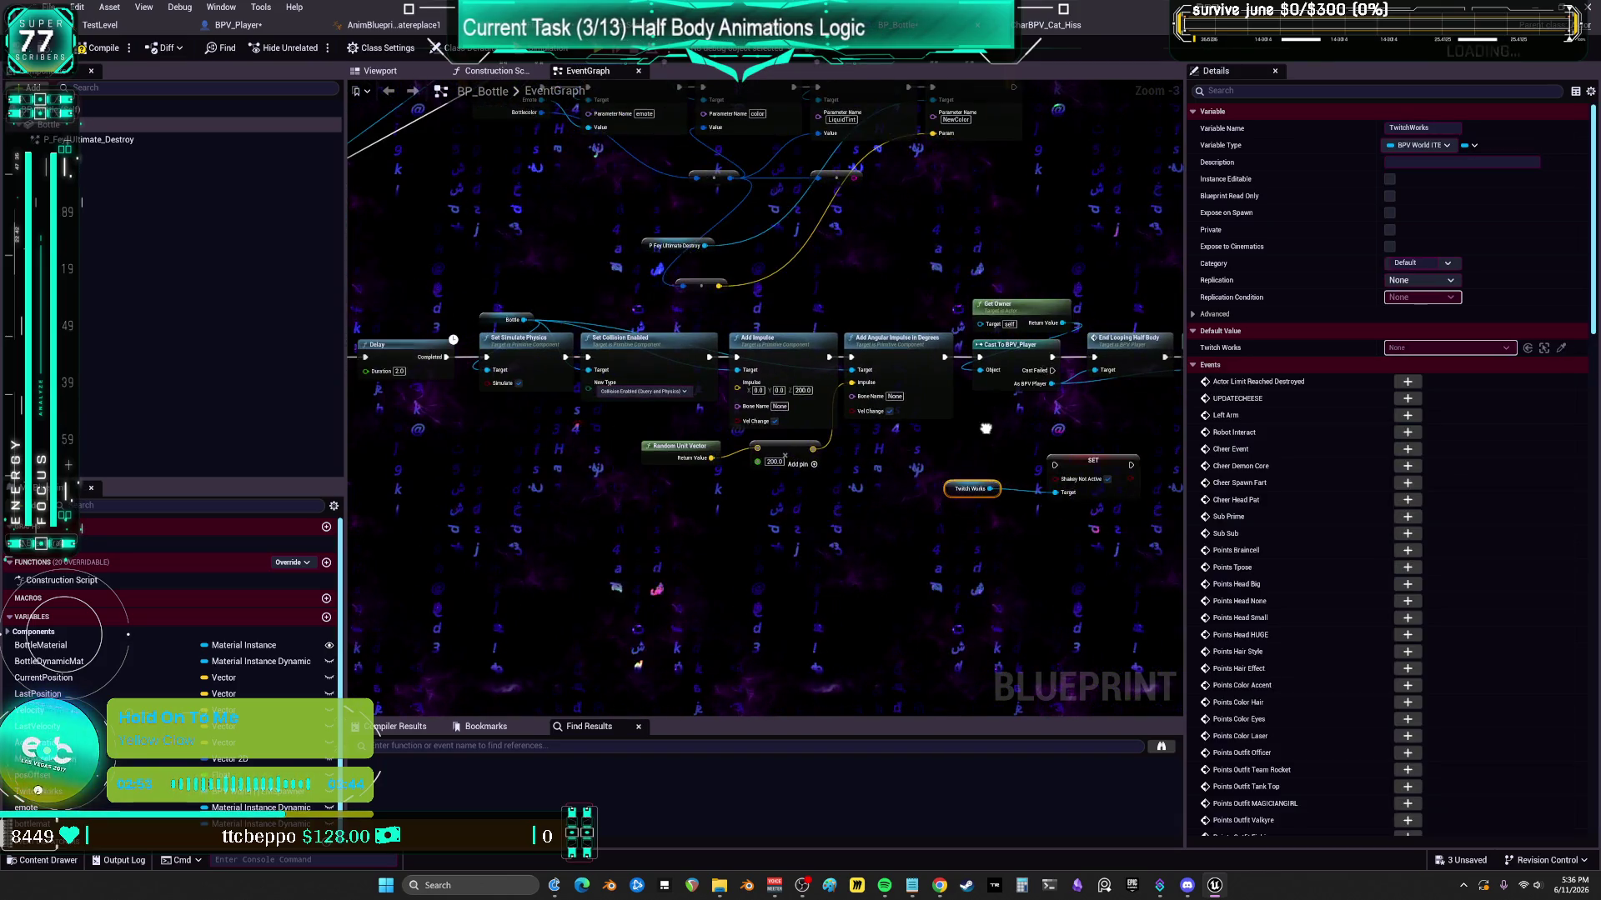
{"action": "scroll", "coordinate": [990, 477], "scroll_direction": "down", "scroll_amount": 1}
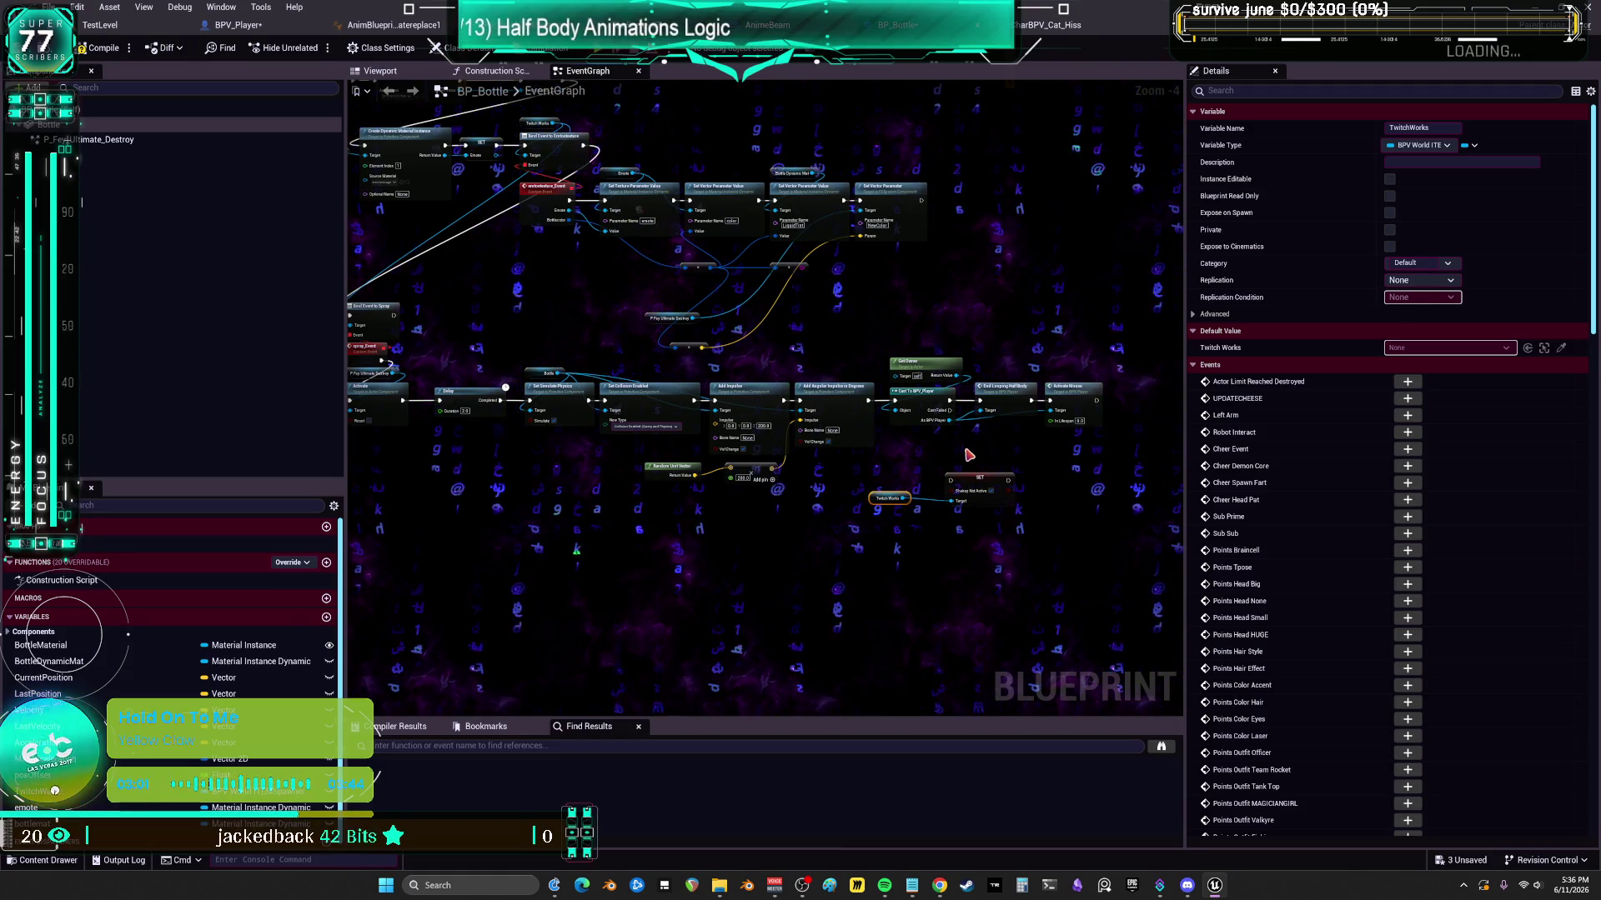
{"action": "mouse_move", "coordinate": [969, 454]}
{"action": "left_mouse_down"}
{"action": "mouse_move", "coordinate": [1104, 459]}
{"action": "mouse_move", "coordinate": [742, 692]}
{"action": "mouse_move", "coordinate": [626, 699]}
{"action": "mouse_move", "coordinate": [634, 383]}
{"action": "left_mouse_up"}
{"action": "scroll", "coordinate": [846, 327], "scroll_direction": "up", "scroll_amount": 4}
- Check the bottle's Initial Life Span setting, then search 'next' from the SET node's execution output
{"action": "left_click", "coordinate": [1274, 90]}
{"action": "type", "text": "life"}
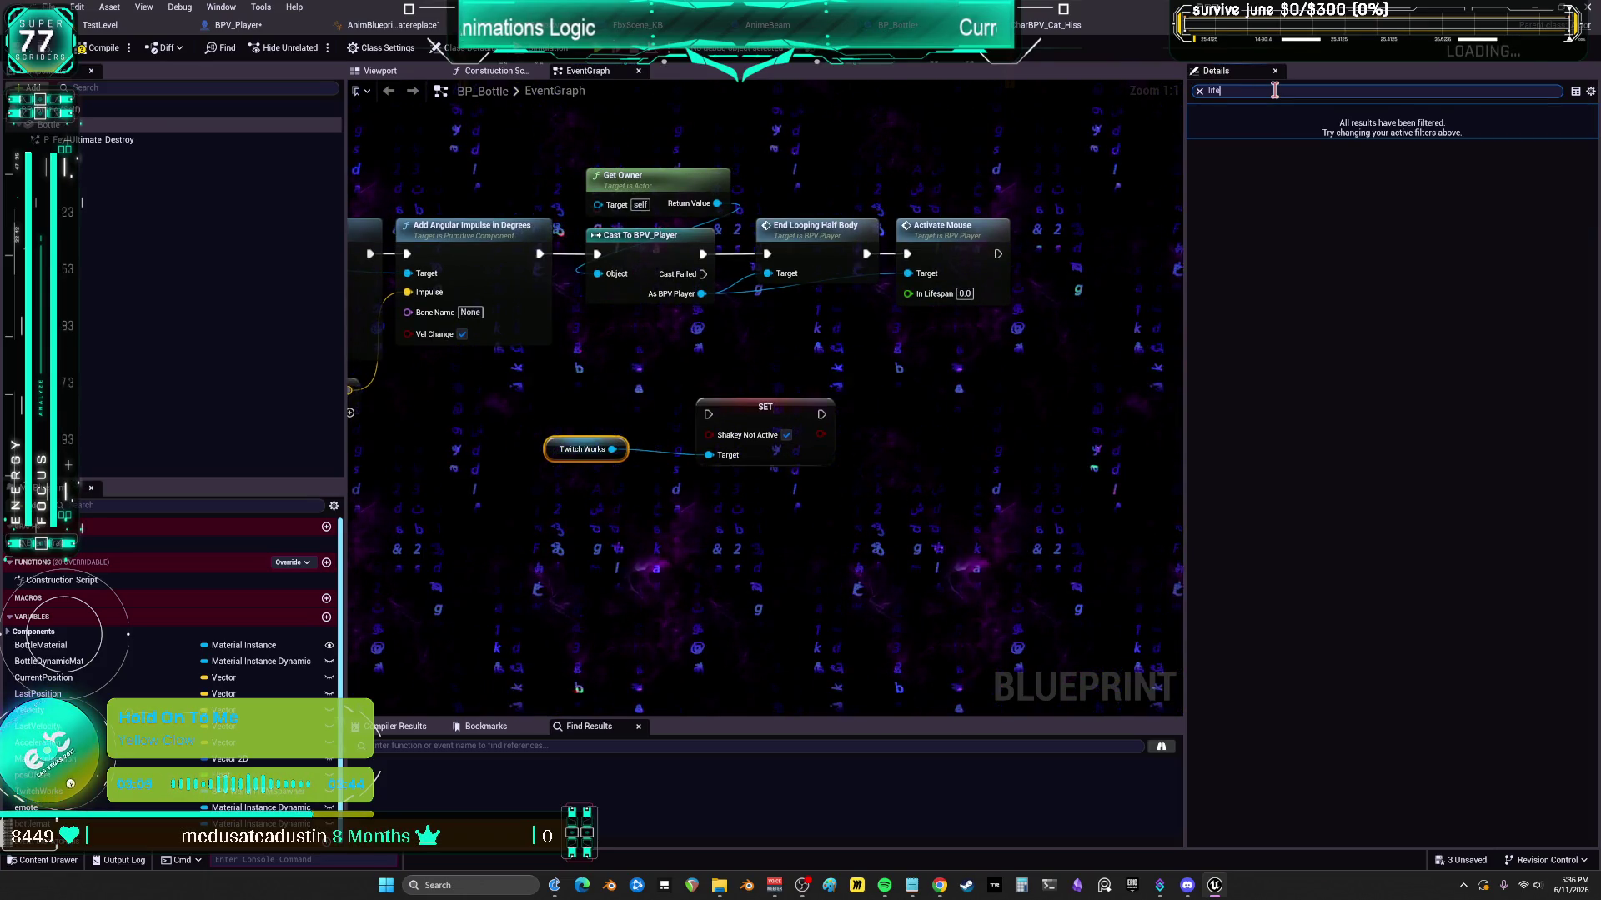
{"action": "left_click", "coordinate": [636, 553]}
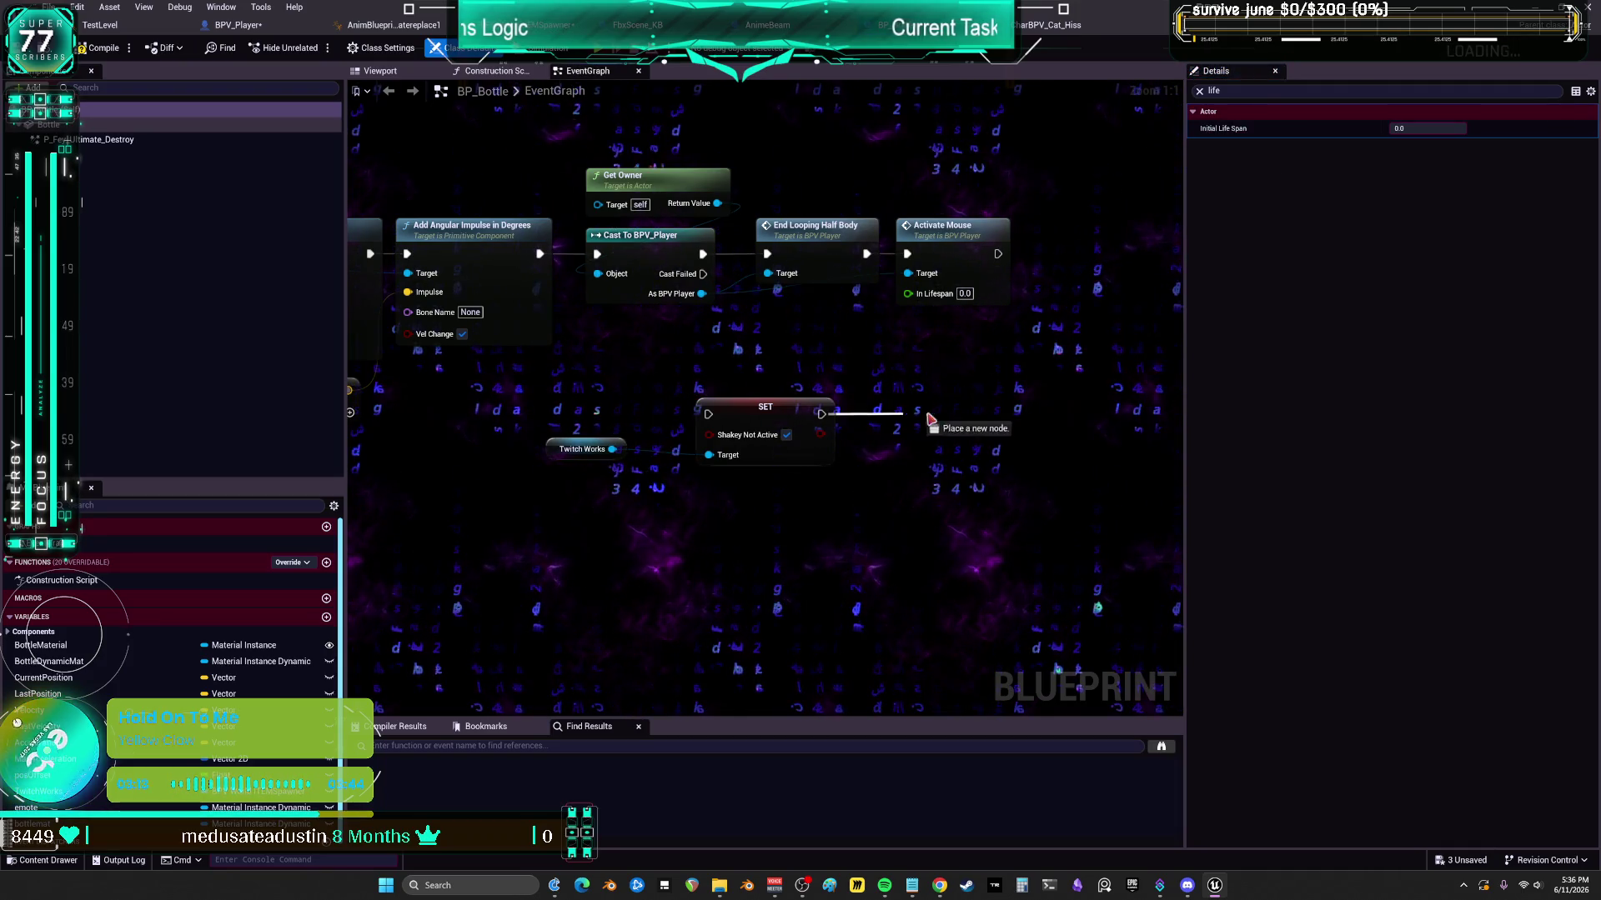
{"action": "left_click_drag", "start_coordinate": [916, 418], "coordinate": [960, 414]}
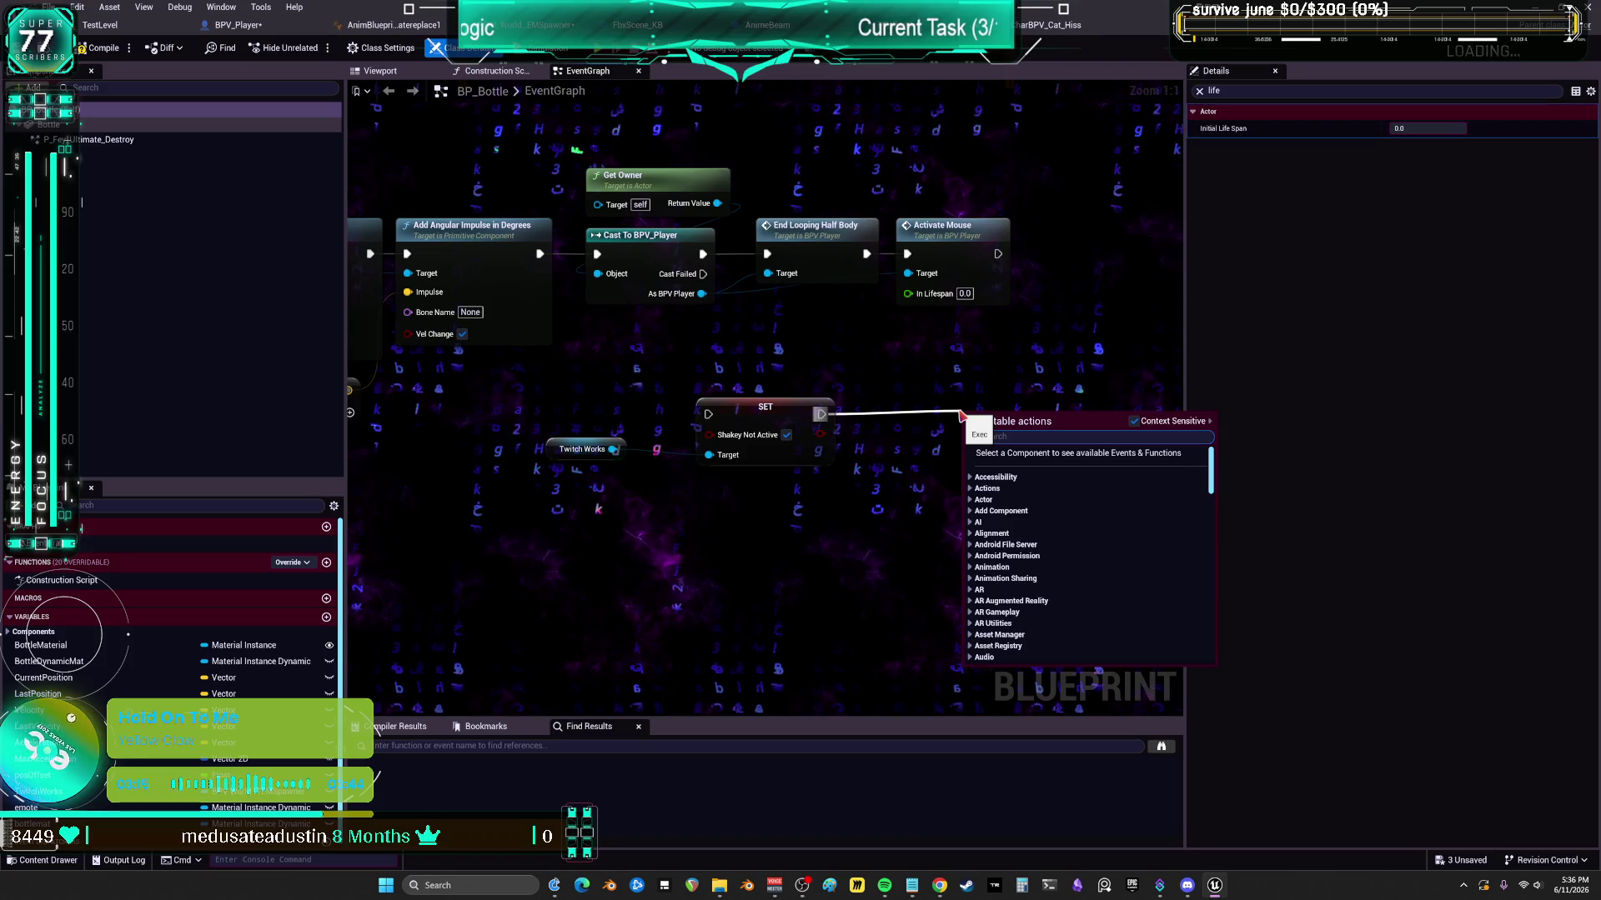
{"action": "type", "text": "next"}
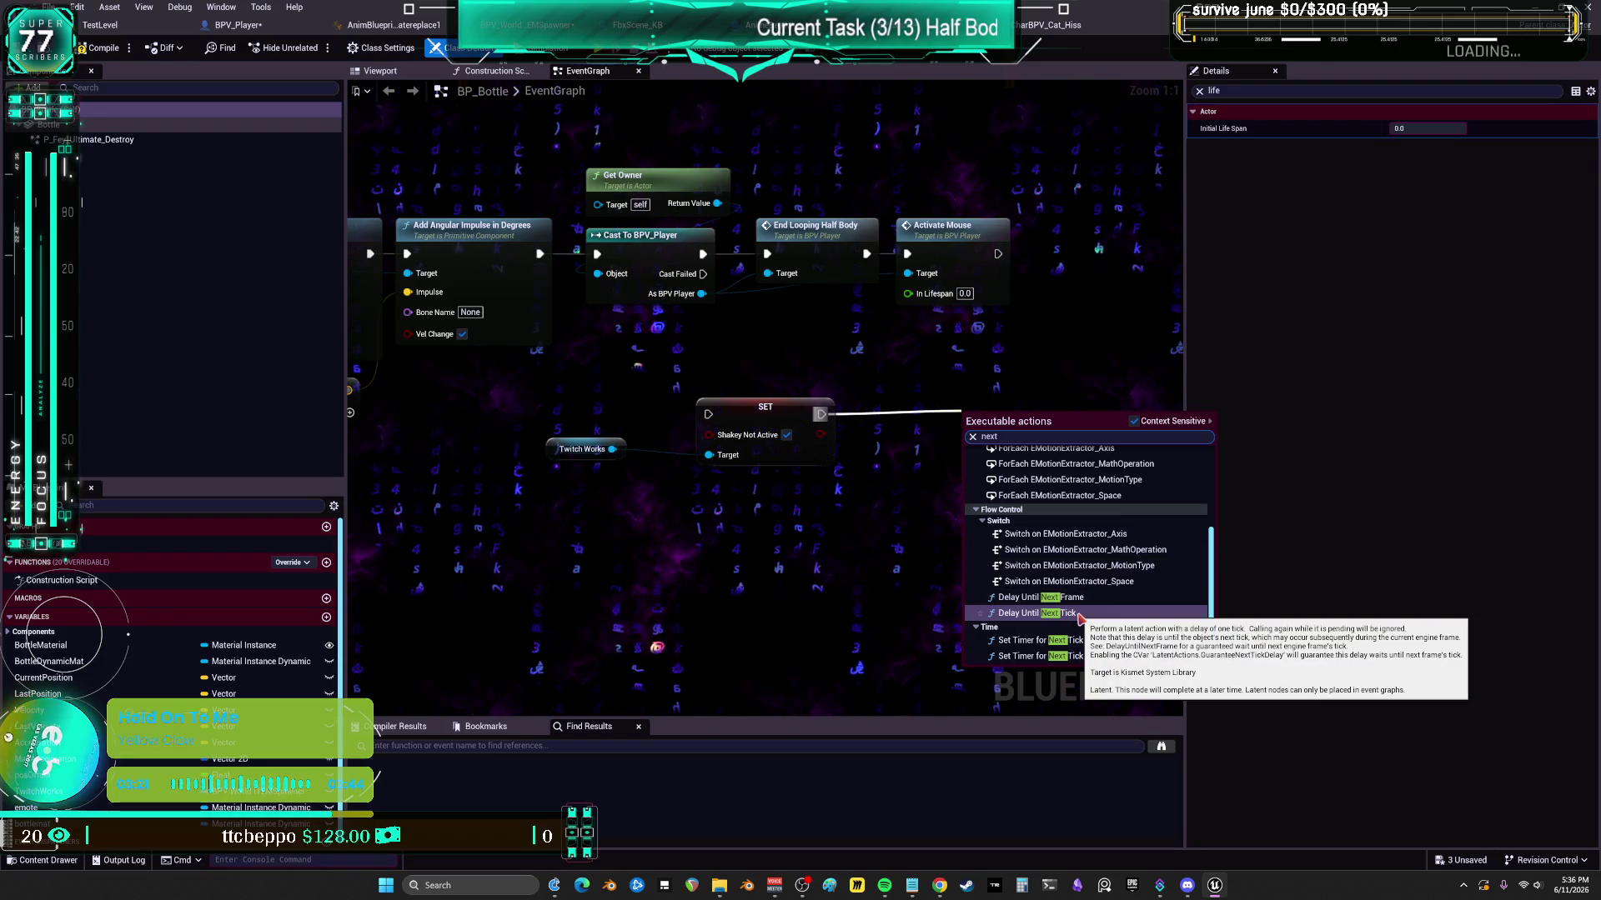
- Add a Delay Until Next Tick after SET Shakey Not Active and wire Activate Mouse into SET
{"action": "left_click", "coordinate": [1078, 614]}
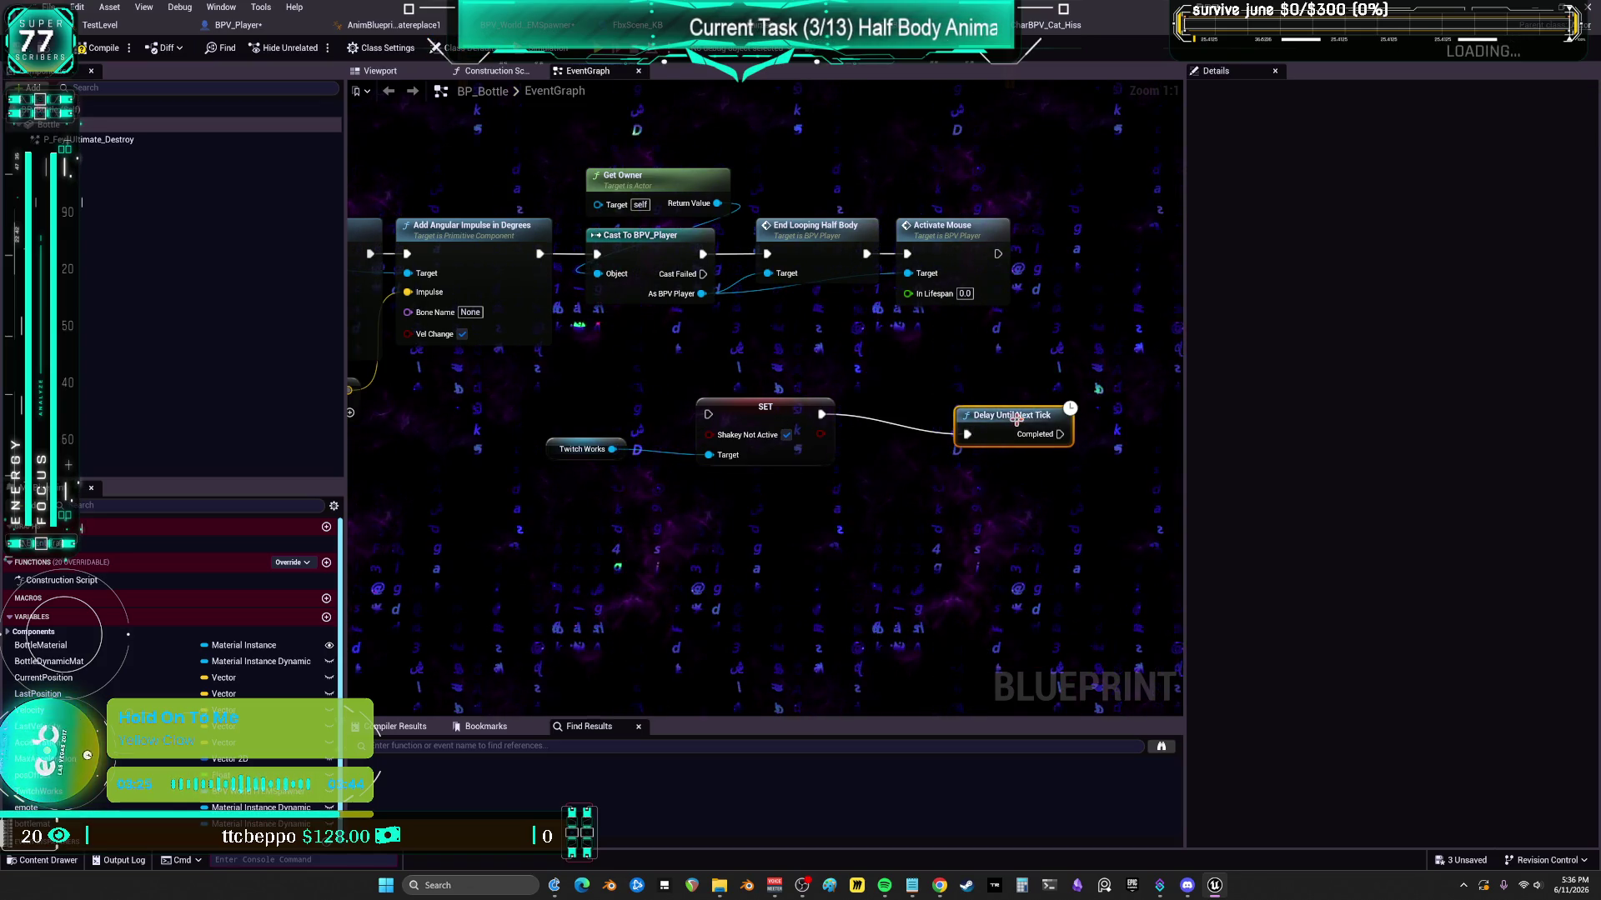
{"action": "left_click_drag", "start_coordinate": [1012, 415], "coordinate": [1022, 375]}
{"action": "left_click_drag", "start_coordinate": [744, 422], "coordinate": [765, 402]}
{"action": "mouse_move", "coordinate": [998, 254]}
{"action": "left_mouse_down"}
{"action": "mouse_move", "coordinate": [1025, 275]}
{"action": "mouse_move", "coordinate": [740, 393]}
{"action": "left_mouse_up"}
{"action": "scroll", "coordinate": [923, 350], "scroll_direction": "down", "scroll_amount": 3}
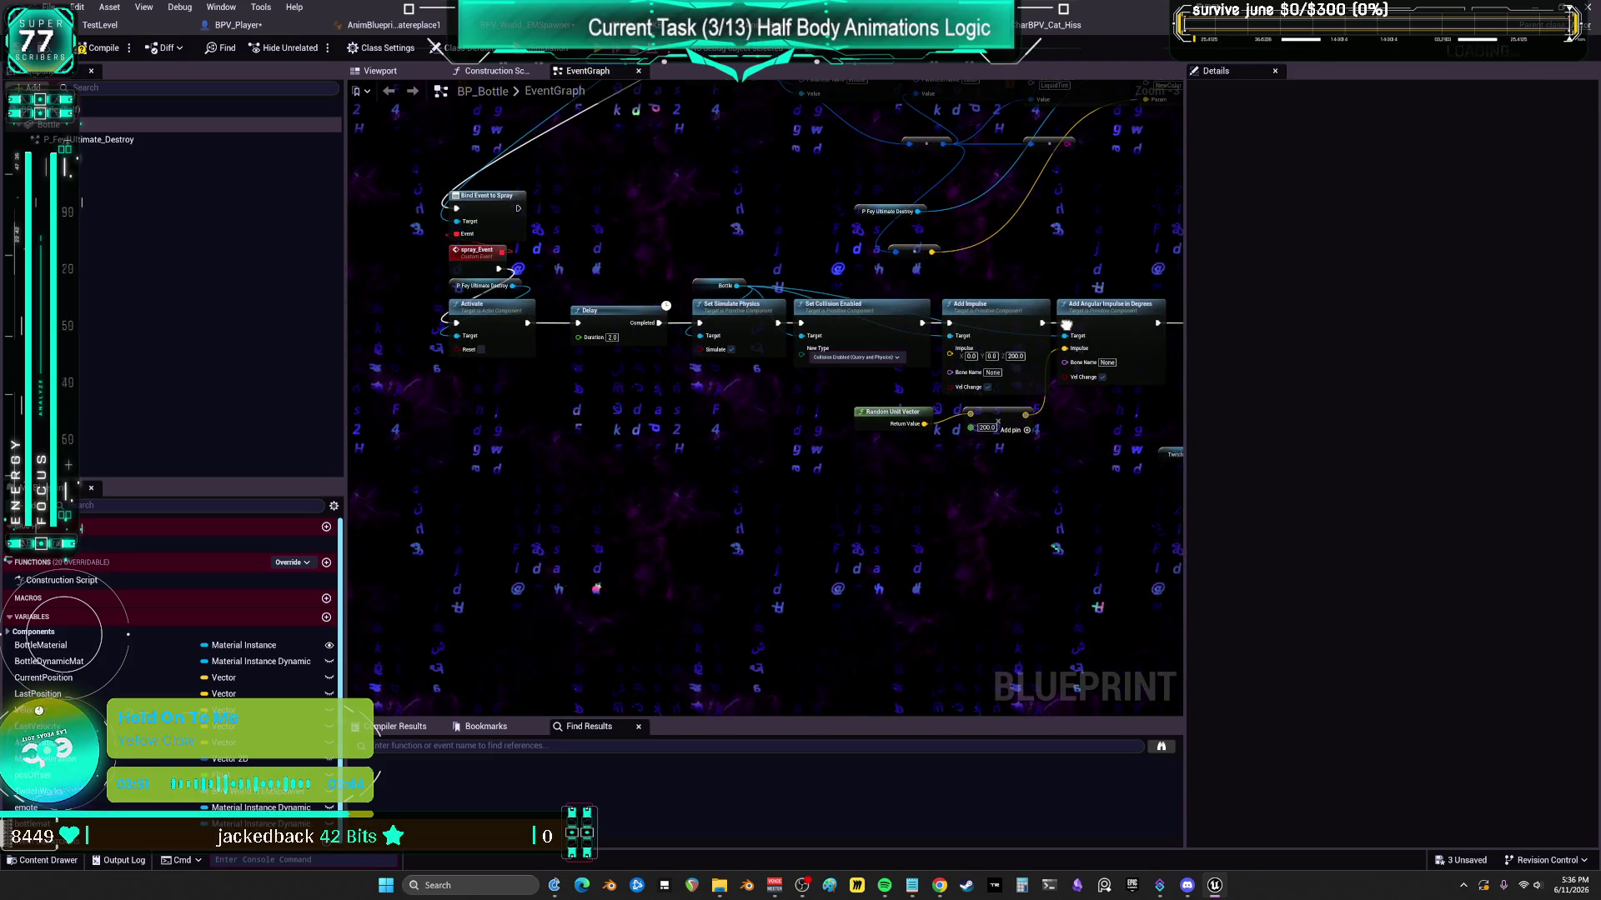
{"action": "left_click_drag", "start_coordinate": [1066, 325], "coordinate": [691, 306]}
{"action": "scroll", "coordinate": [1035, 313], "scroll_direction": "up", "scroll_amount": 1}
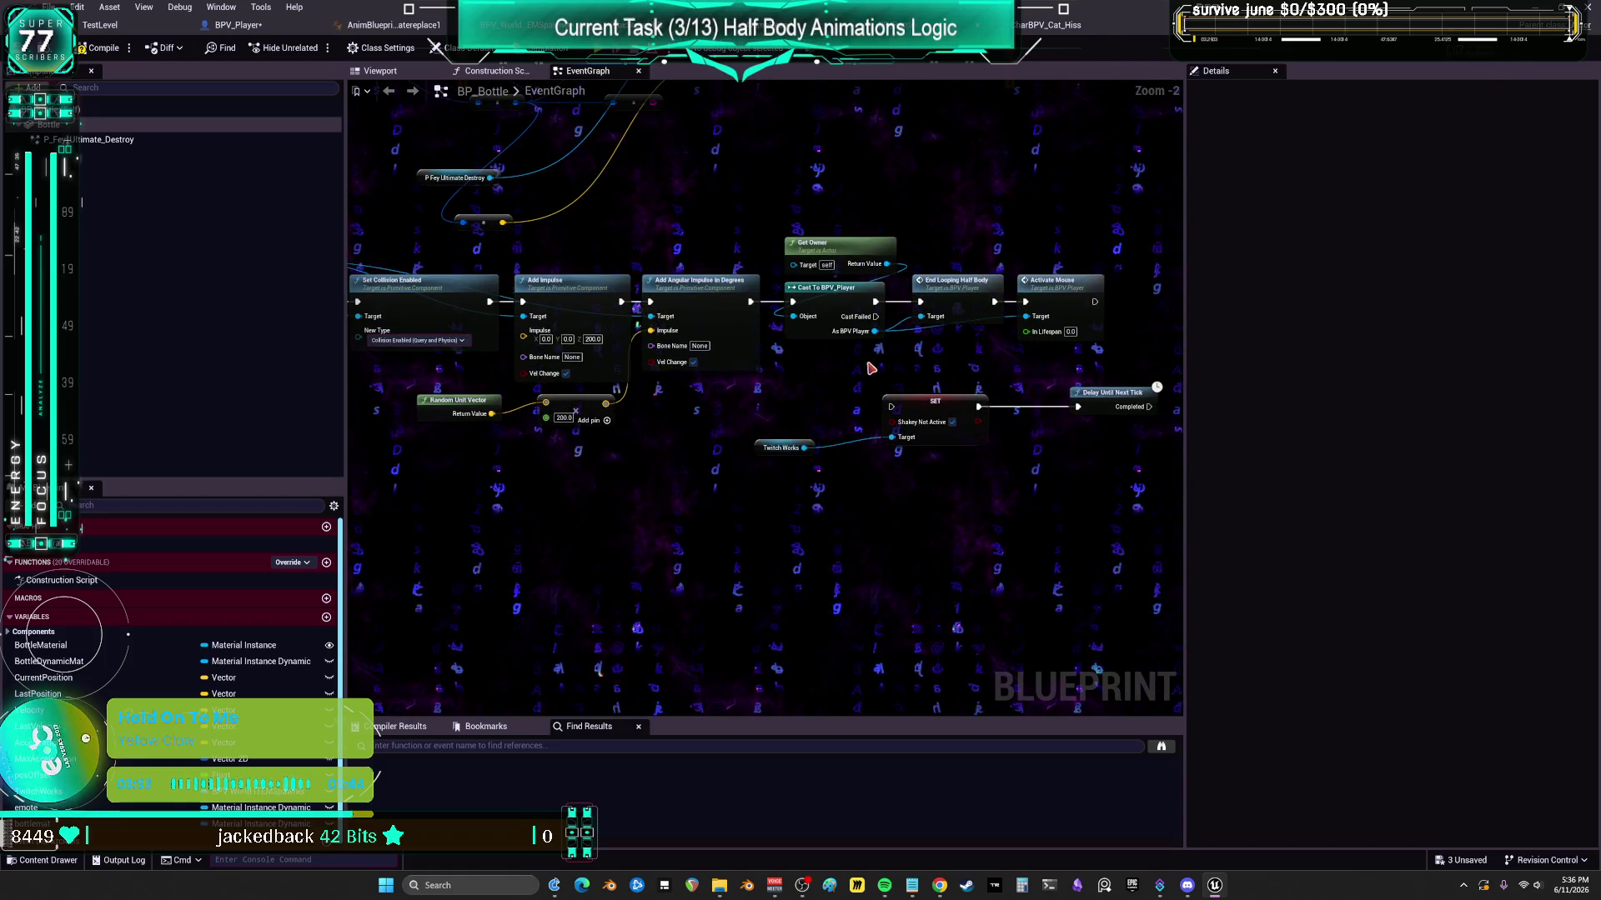
{"action": "mouse_move", "coordinate": [750, 376]}
{"action": "left_mouse_down"}
{"action": "mouse_move", "coordinate": [1161, 388]}
{"action": "mouse_move", "coordinate": [871, 357]}
{"action": "left_mouse_up"}
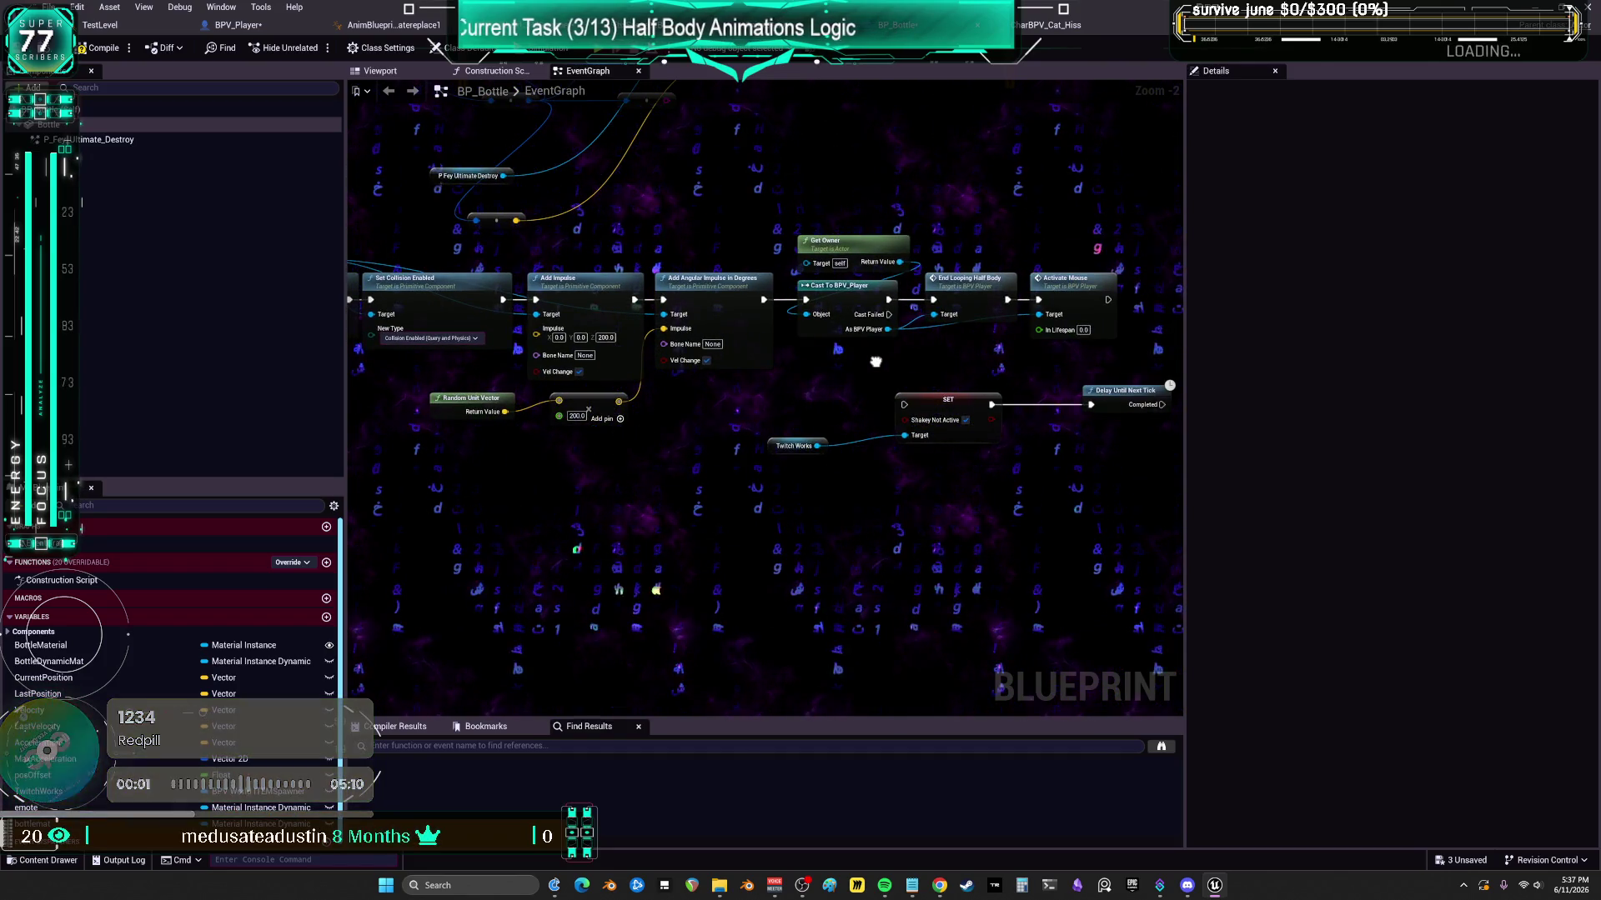
{"action": "left_click_drag", "start_coordinate": [842, 356], "coordinate": [737, 333]}
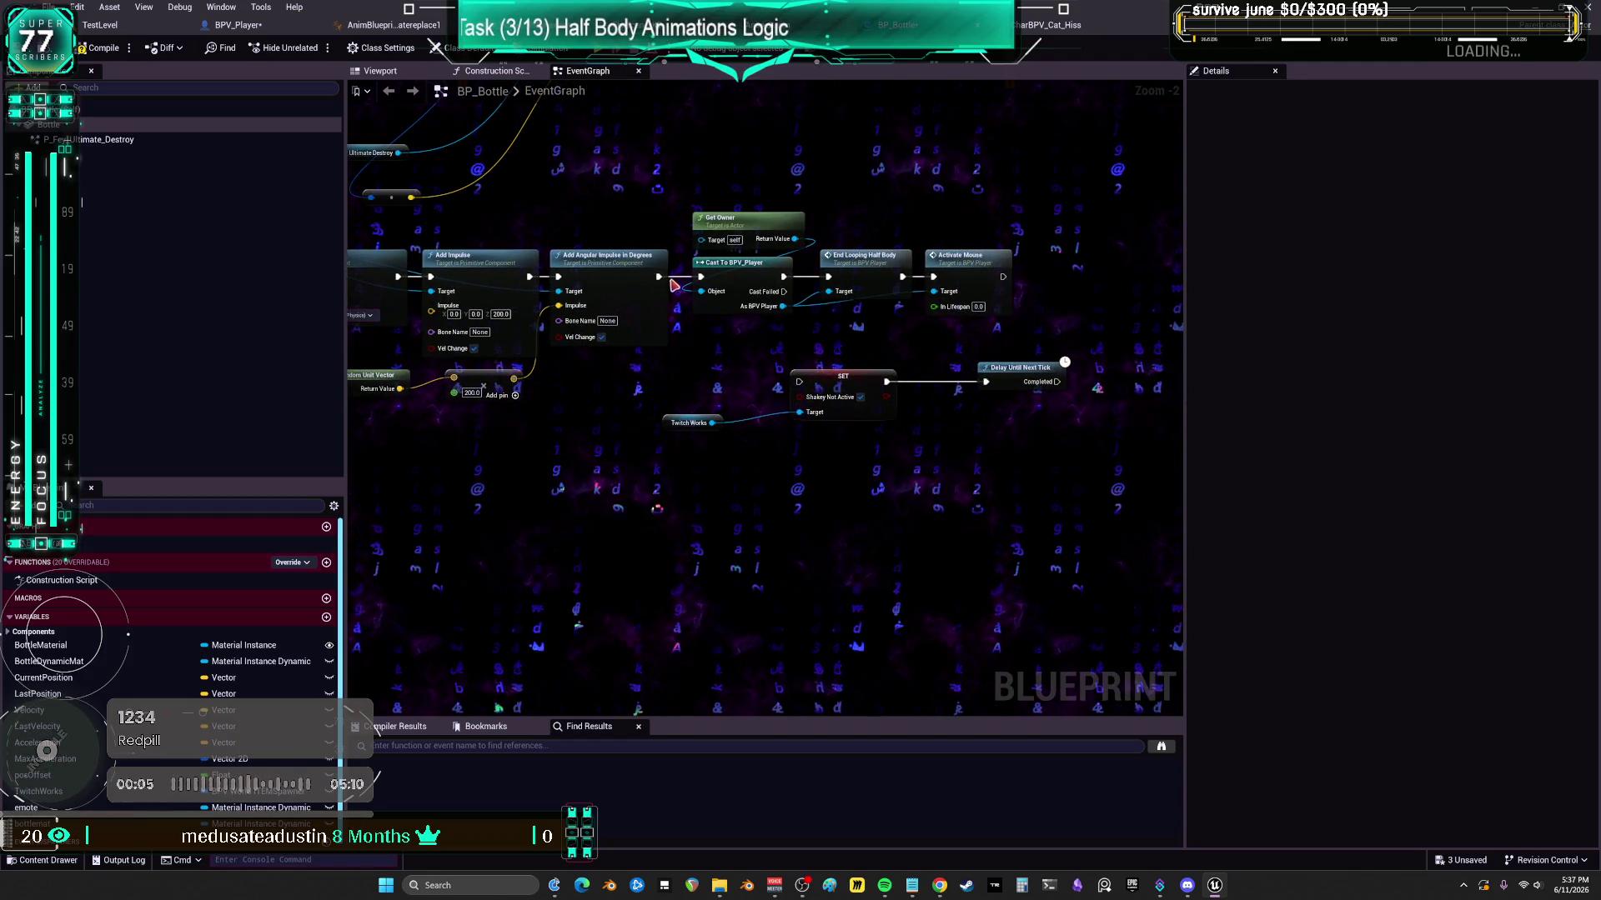
- Route Add Angular Impulse into SET and move the Cast To BPV_Player group after the delay
{"action": "left_click_drag", "start_coordinate": [674, 424], "coordinate": [568, 476]}
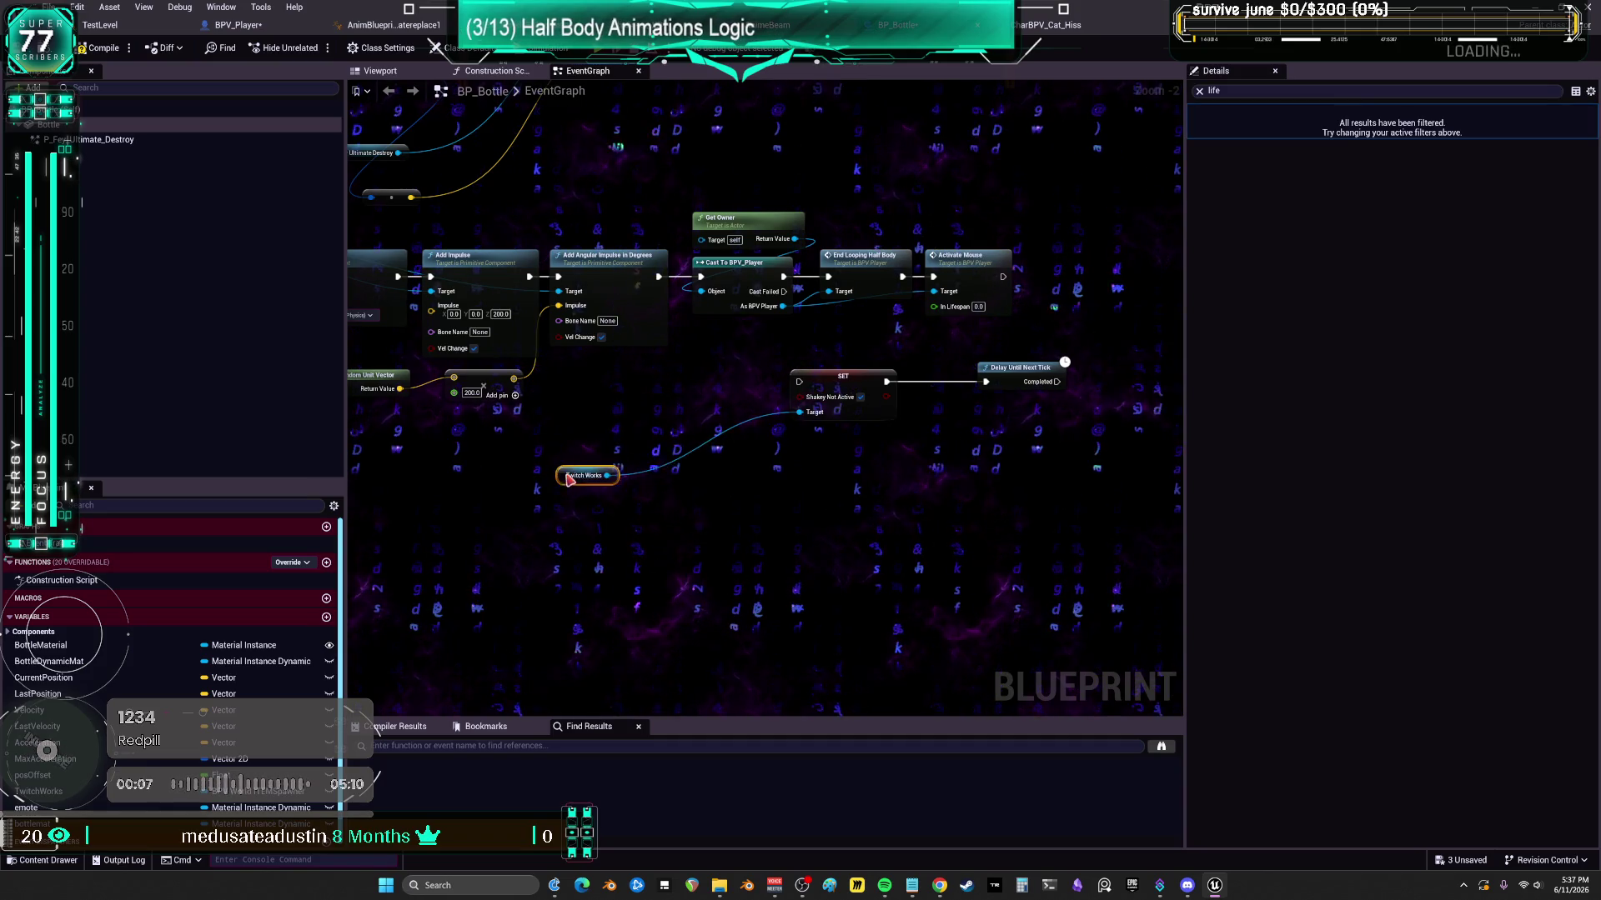
{"action": "left_click_drag", "start_coordinate": [833, 383], "coordinate": [668, 428]}
{"action": "left_click_drag", "start_coordinate": [1011, 373], "coordinate": [876, 404]}
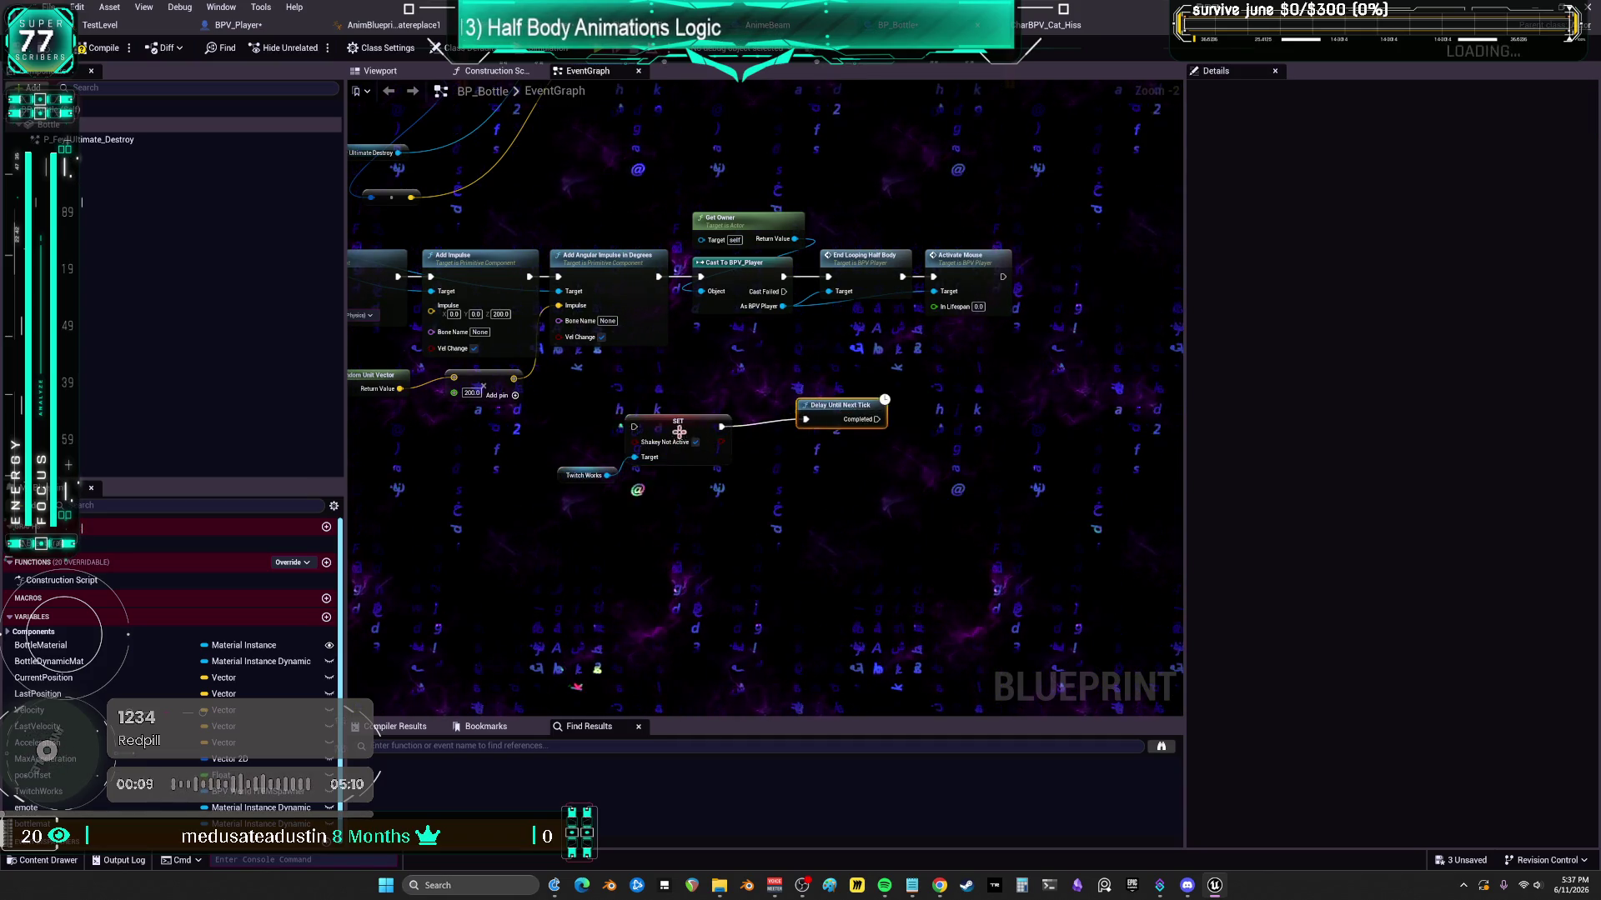
{"action": "left_click_drag", "start_coordinate": [677, 433], "coordinate": [707, 418]}
{"action": "left_click_drag", "start_coordinate": [659, 276], "coordinate": [664, 411]}
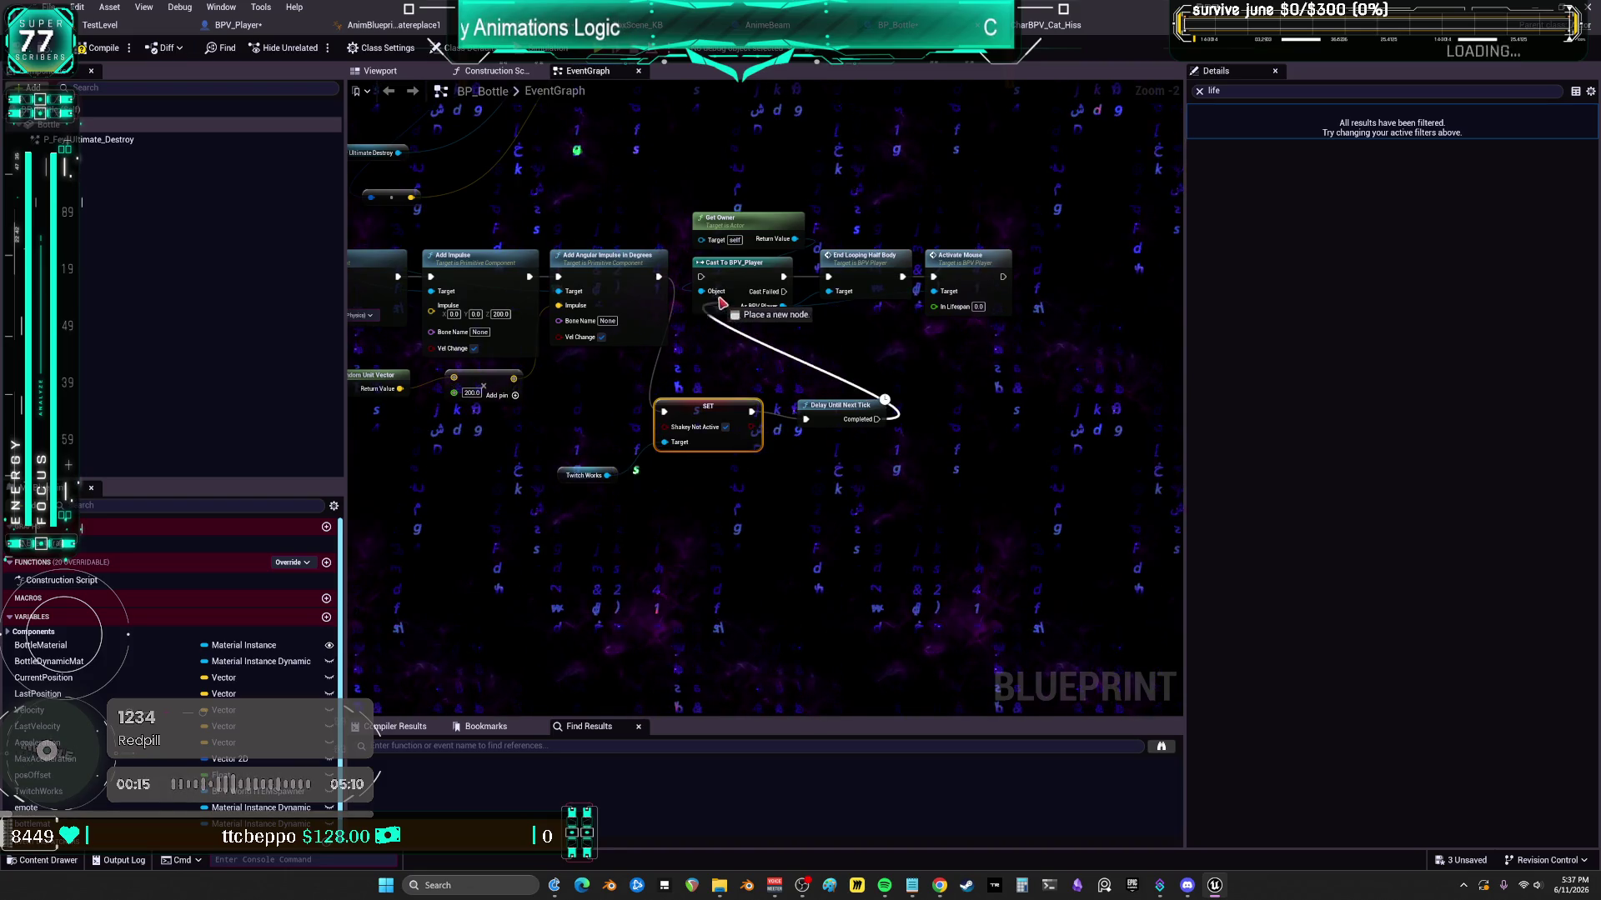
{"action": "left_click_drag", "start_coordinate": [846, 220], "coordinate": [747, 259]}
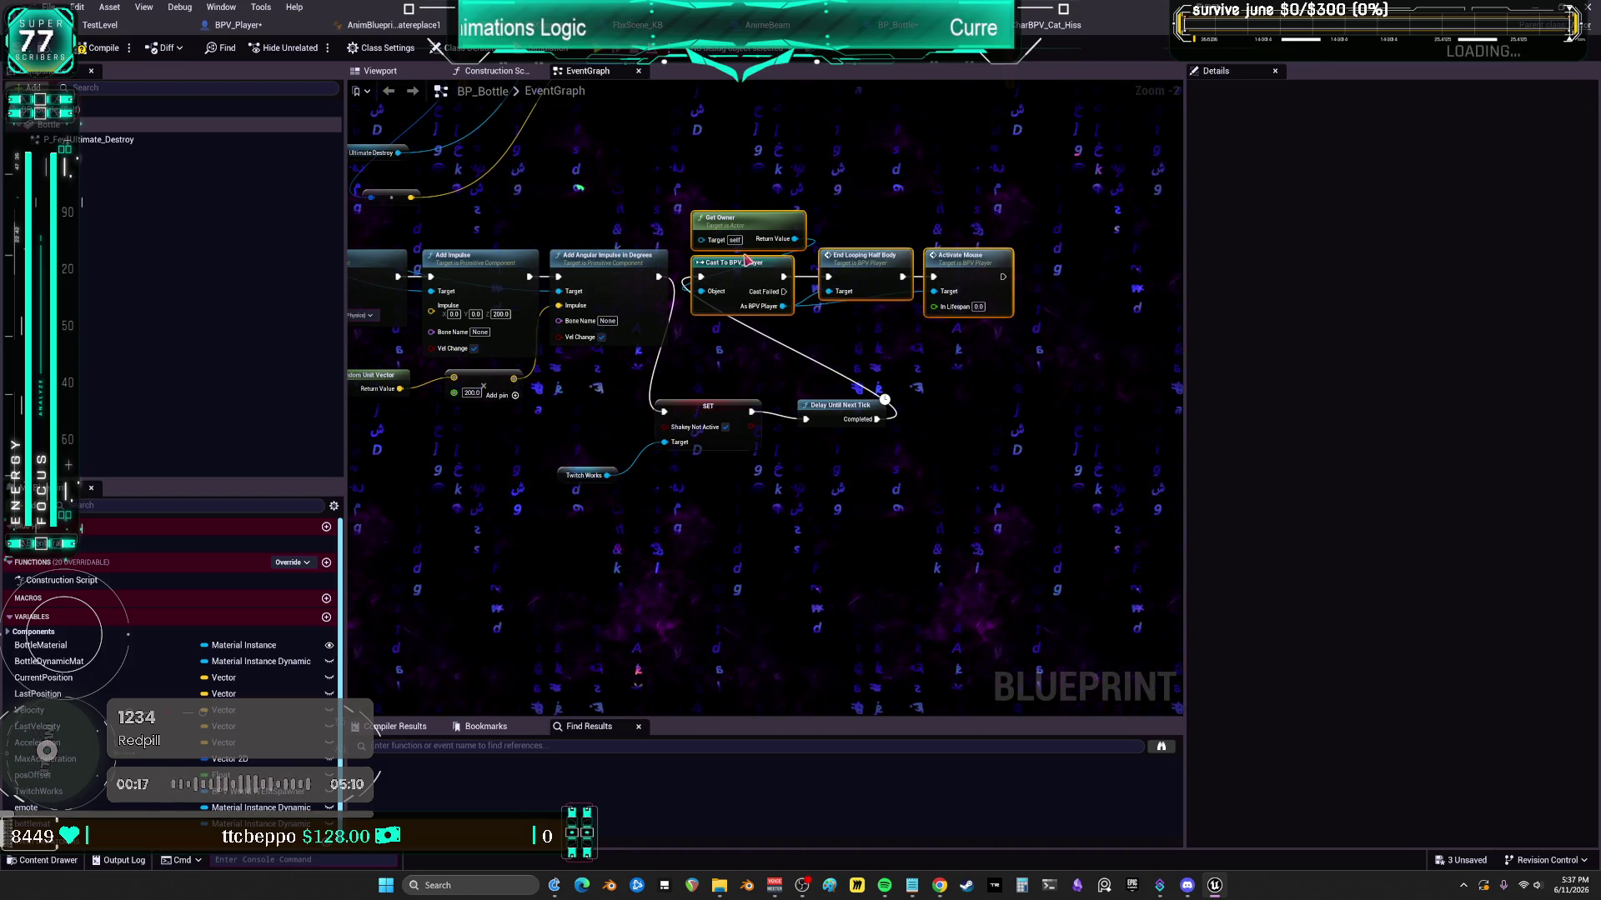
{"action": "mouse_move", "coordinate": [937, 256]}
{"action": "left_mouse_down"}
{"action": "mouse_move", "coordinate": [749, 269]}
{"action": "mouse_move", "coordinate": [619, 252]}
{"action": "left_mouse_up"}
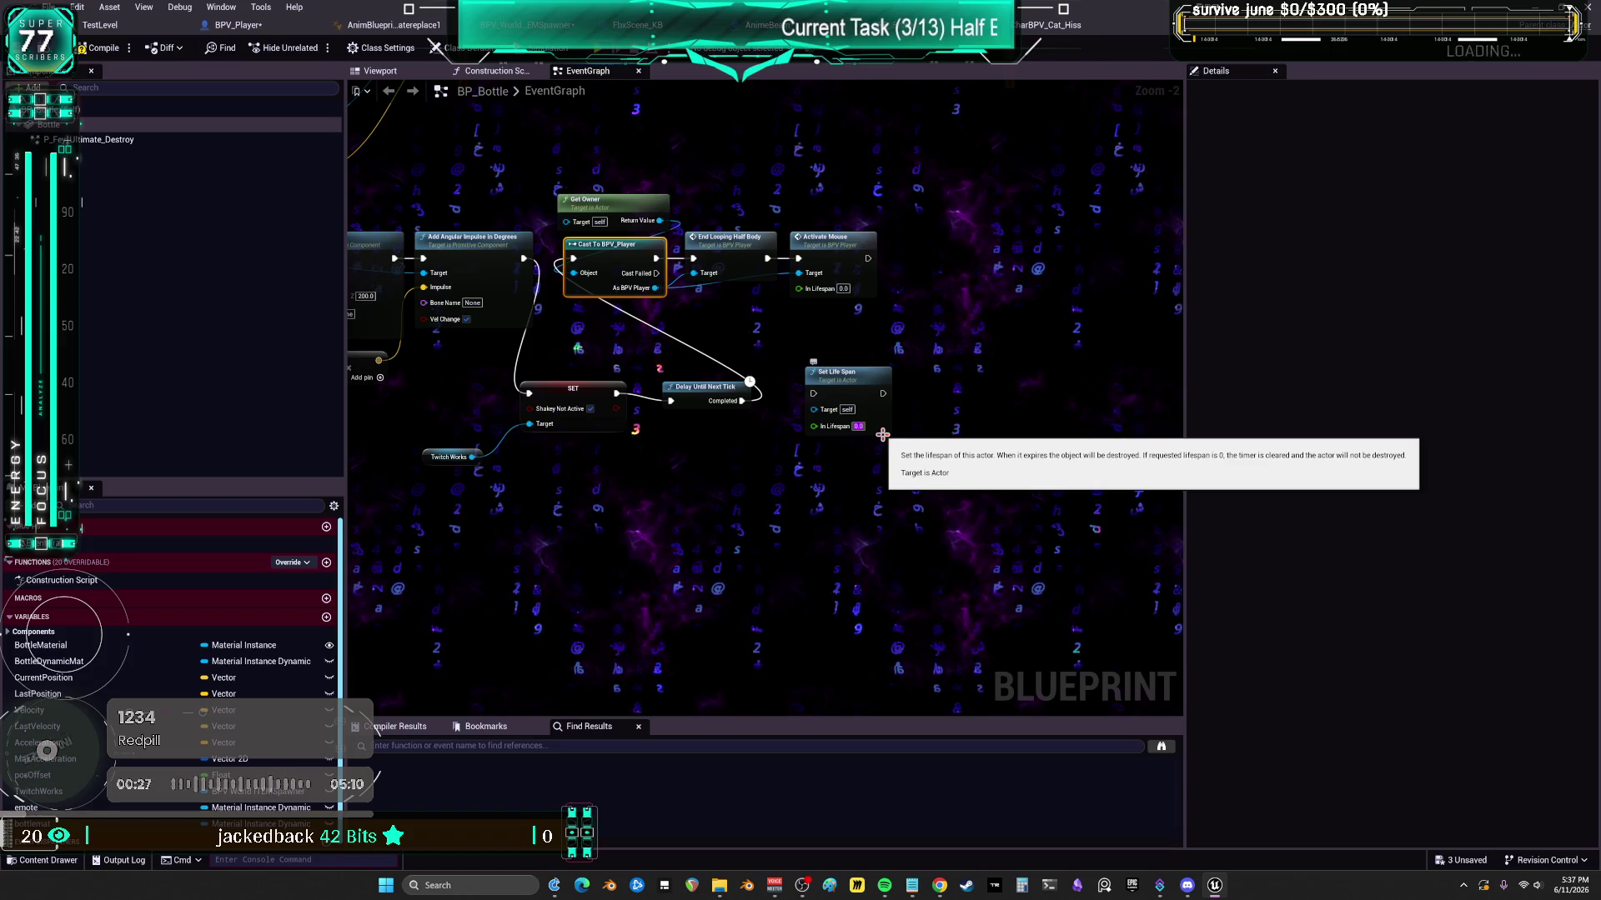
{"action": "left_click", "coordinate": [965, 328]}
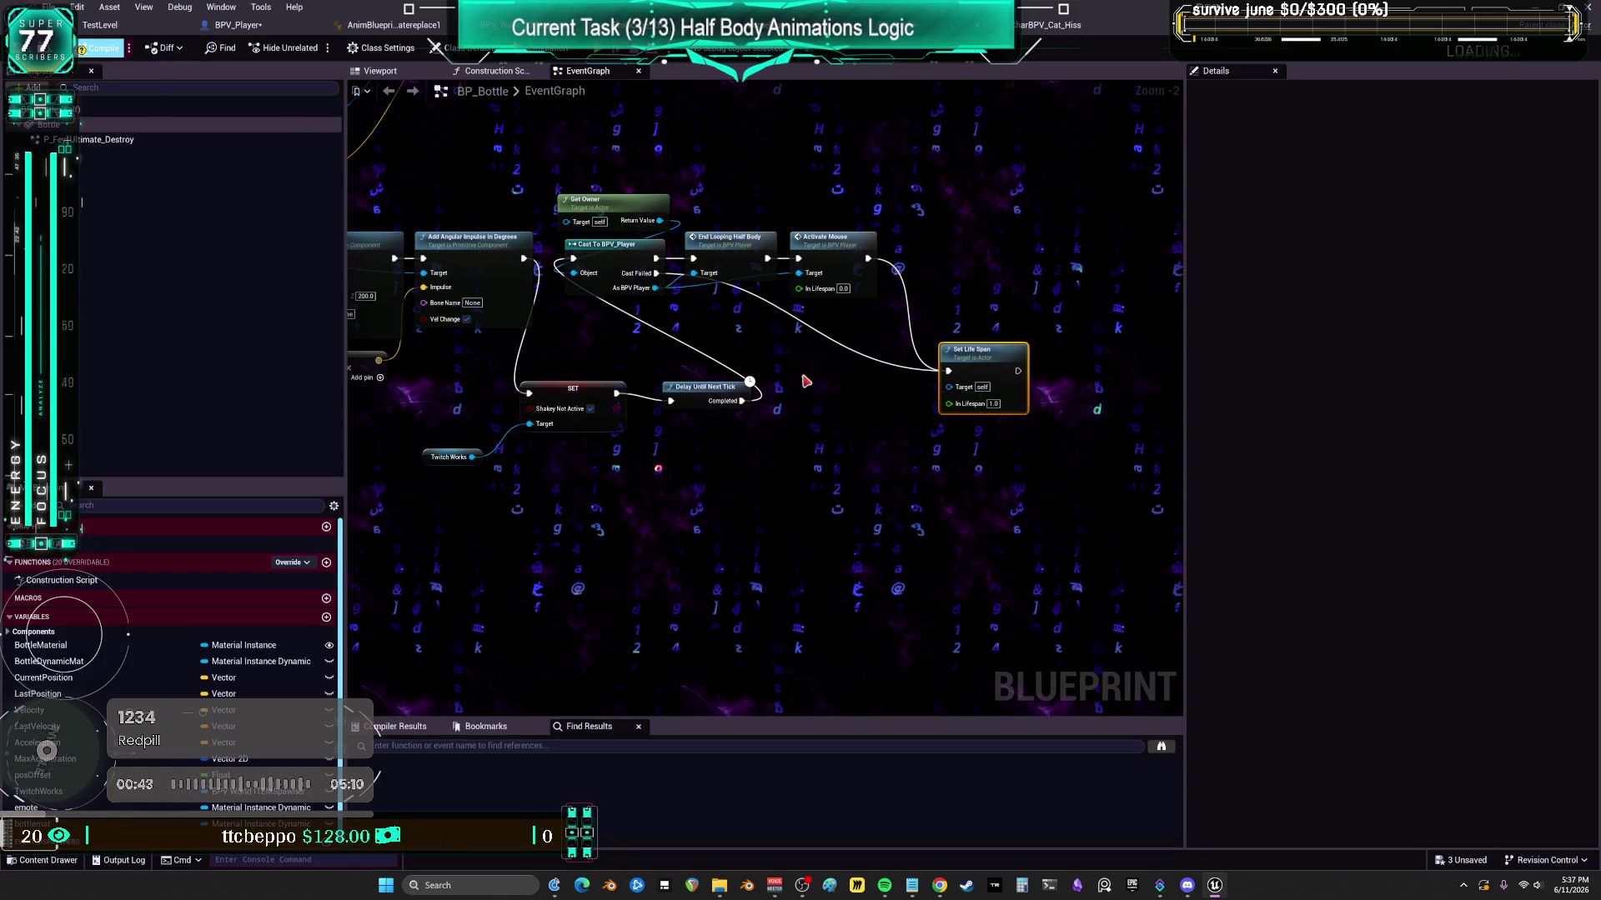
- Move Twitch Works beside SET Shakey Not Active, then review the spray, material and emote nodes
{"action": "scroll", "coordinate": [854, 423], "scroll_direction": "down", "scroll_amount": 2}
{"action": "mouse_move", "coordinate": [646, 271]}
{"action": "left_mouse_down"}
{"action": "mouse_move", "coordinate": [944, 352]}
{"action": "mouse_move", "coordinate": [983, 511]}
{"action": "mouse_move", "coordinate": [806, 287]}
{"action": "left_mouse_up"}
{"action": "scroll", "coordinate": [806, 287], "scroll_direction": "up", "scroll_amount": 1}
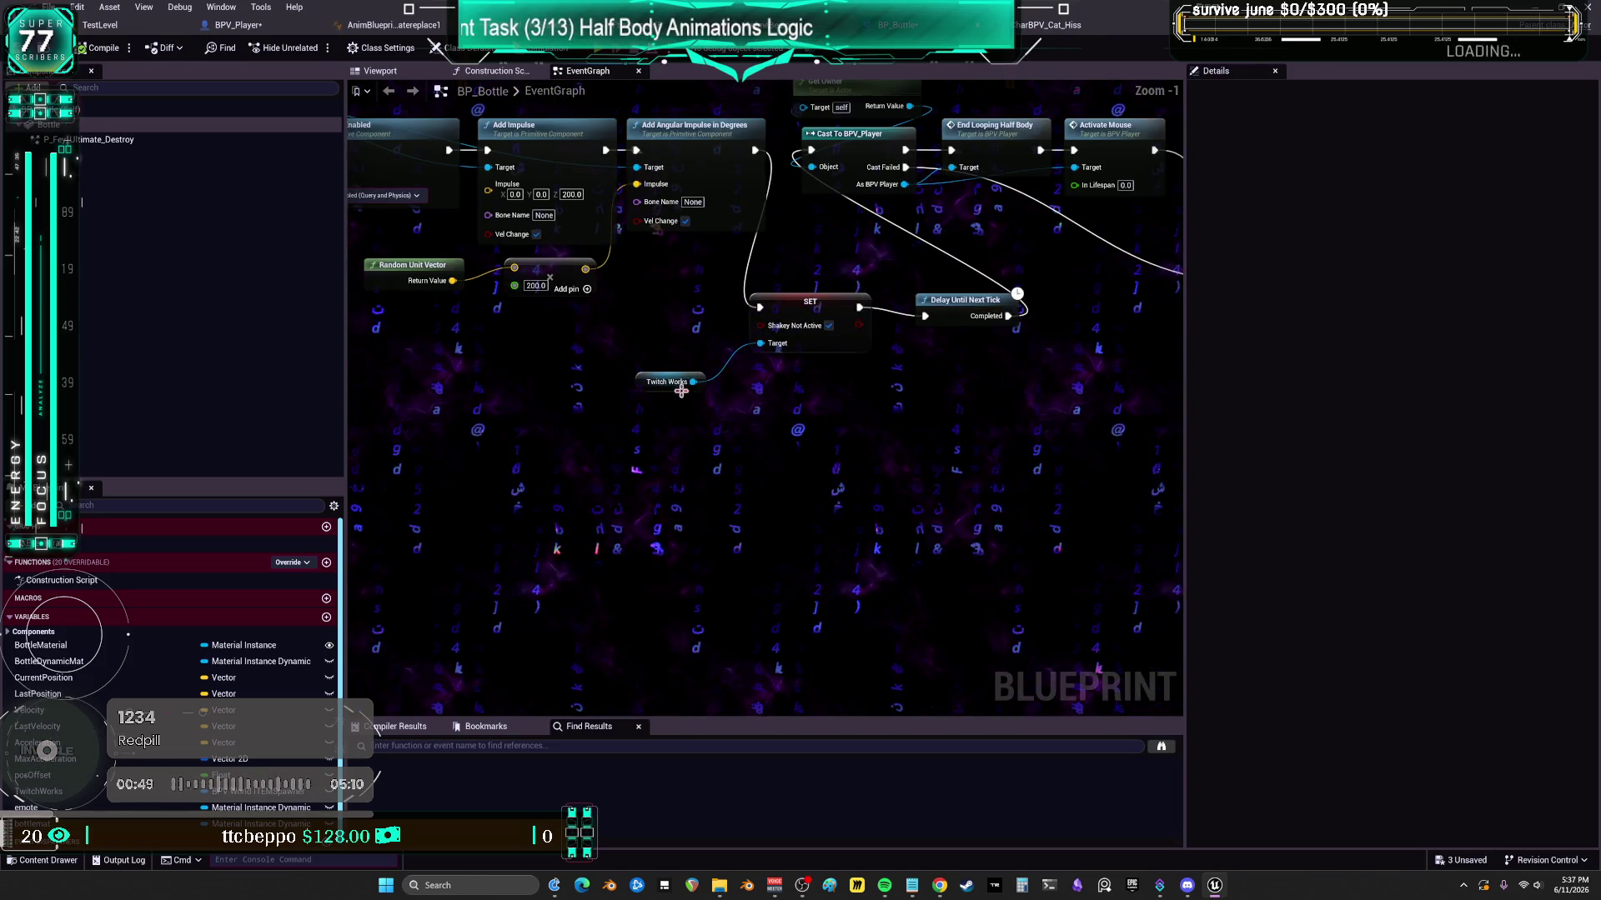
{"action": "left_click_drag", "start_coordinate": [649, 387], "coordinate": [658, 346]}
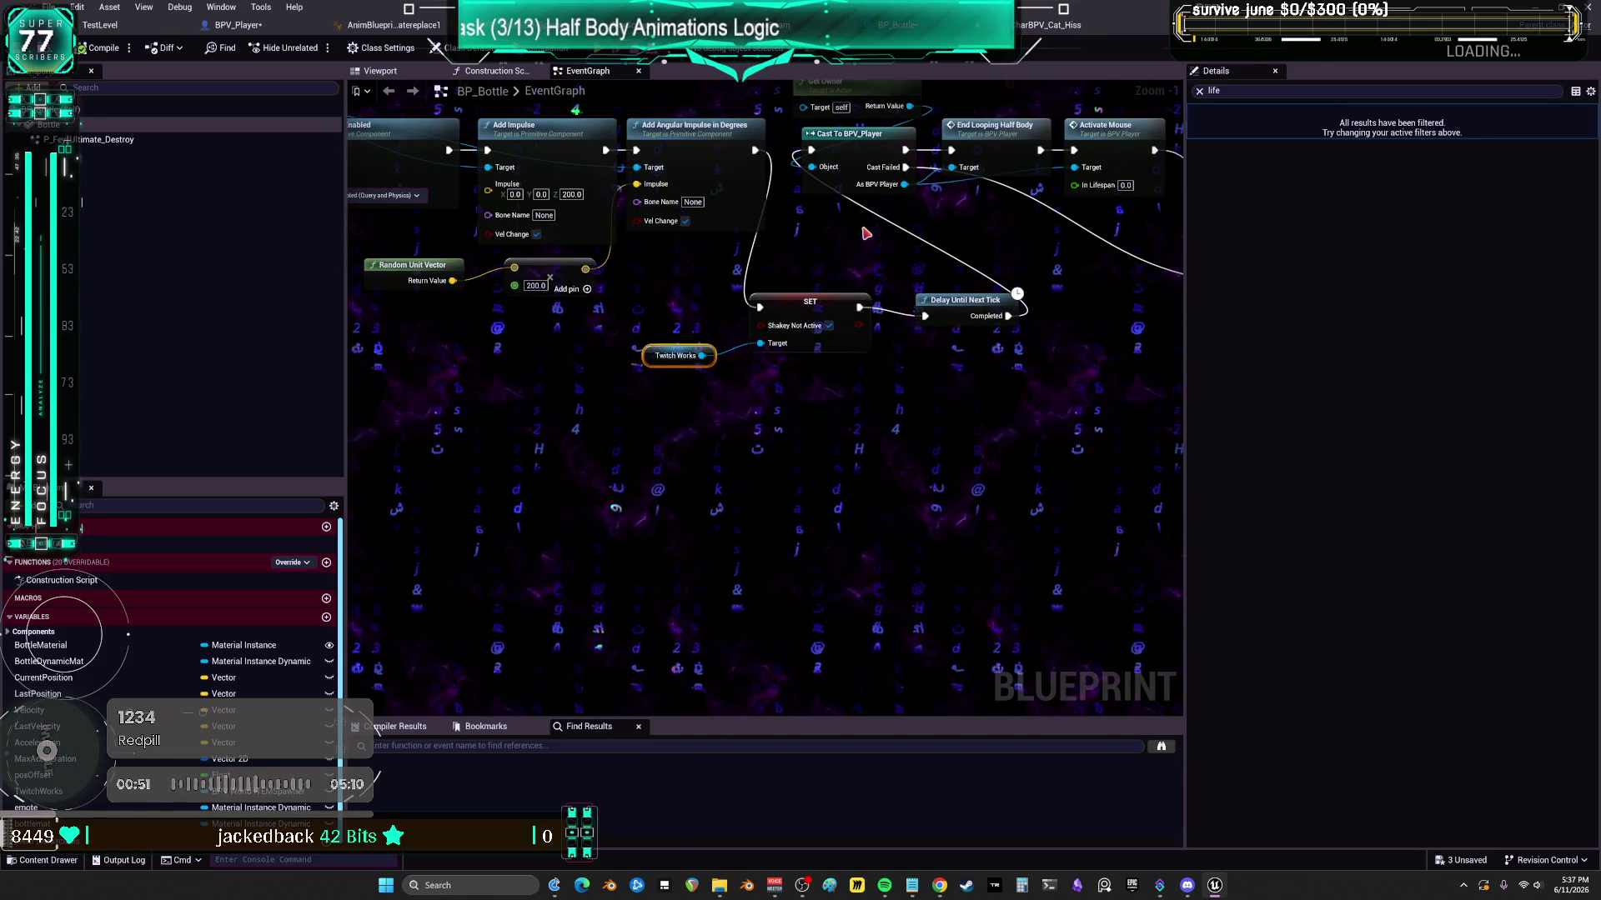
{"action": "mouse_move", "coordinate": [765, 296]}
{"action": "left_mouse_down"}
{"action": "mouse_move", "coordinate": [901, 372]}
{"action": "mouse_move", "coordinate": [986, 386]}
{"action": "left_mouse_up"}
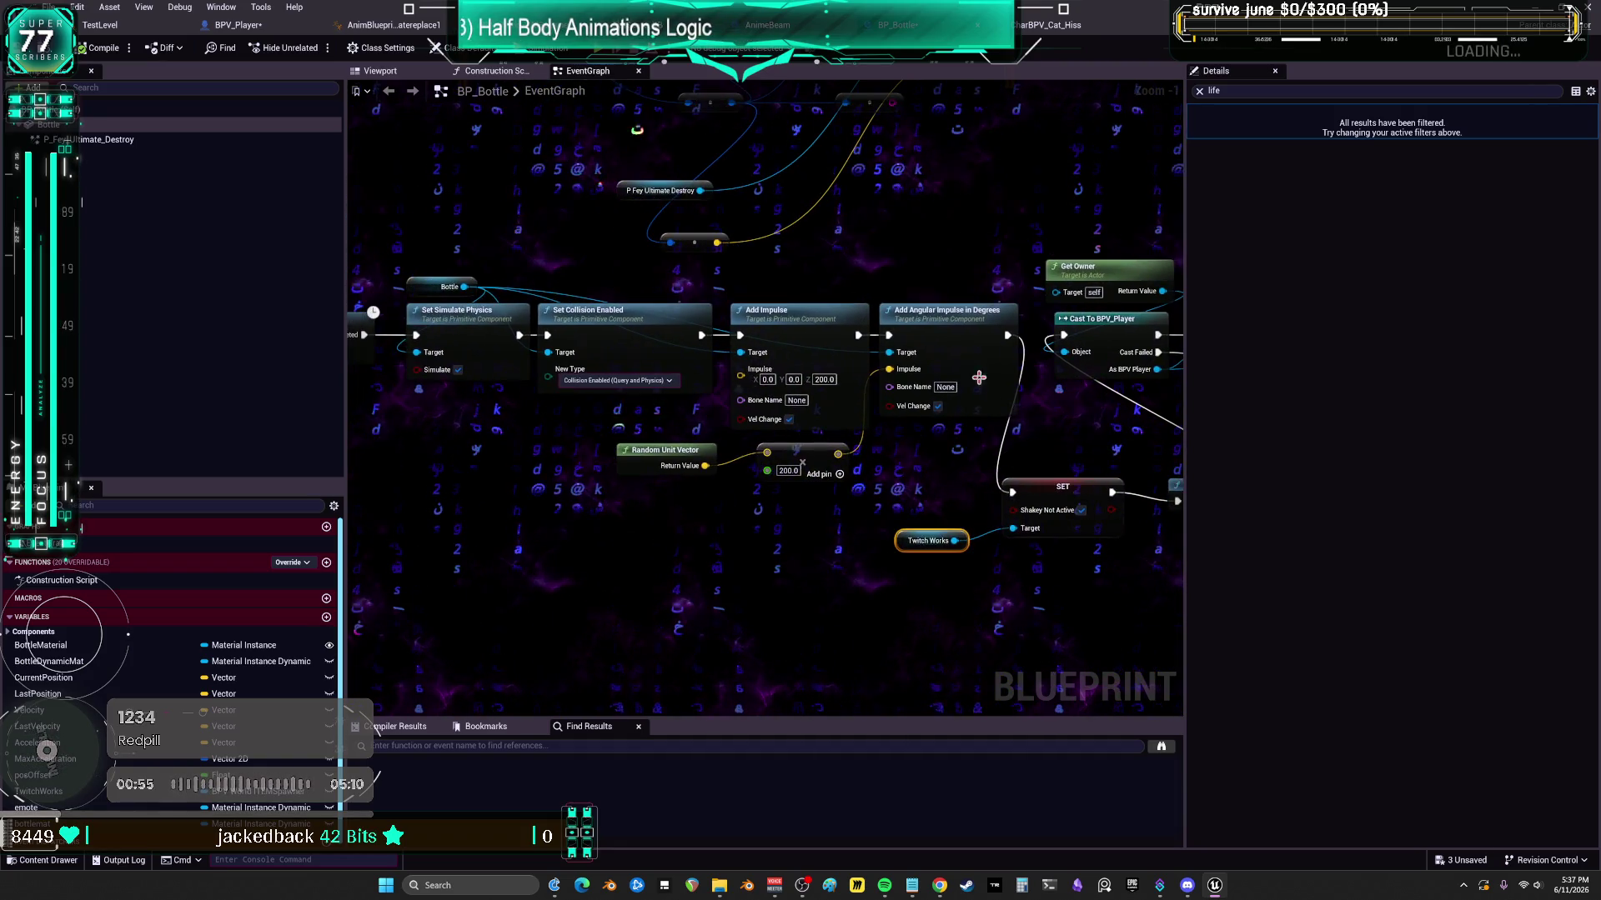
{"action": "left_click_drag", "start_coordinate": [953, 272], "coordinate": [1224, 313]}
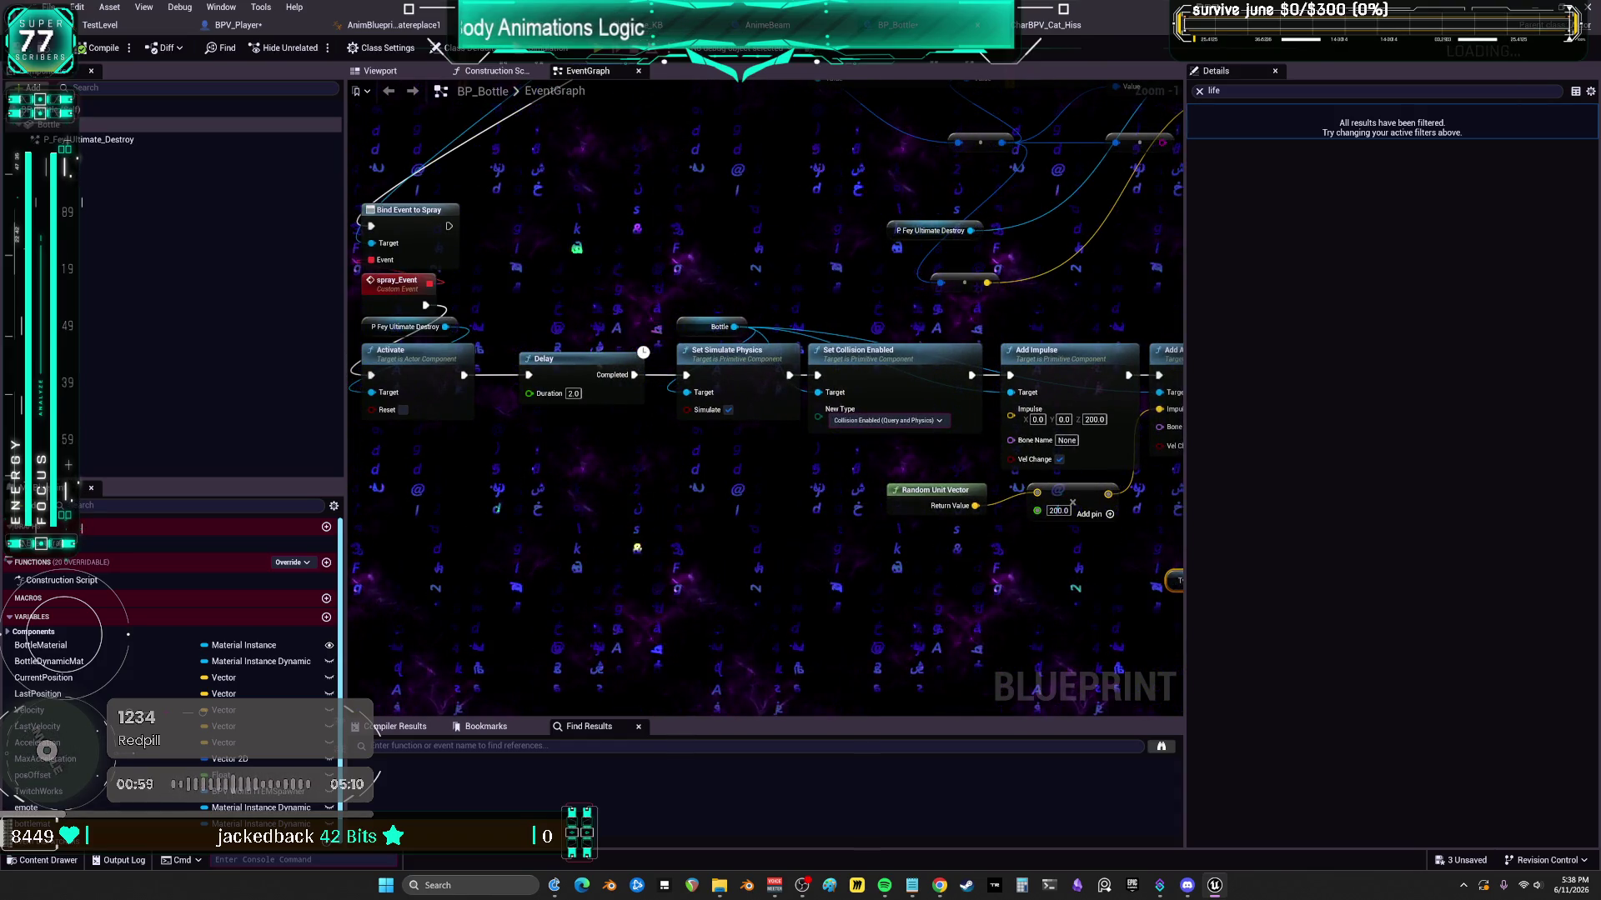
{"action": "left_click_drag", "start_coordinate": [765, 375], "coordinate": [752, 589]}
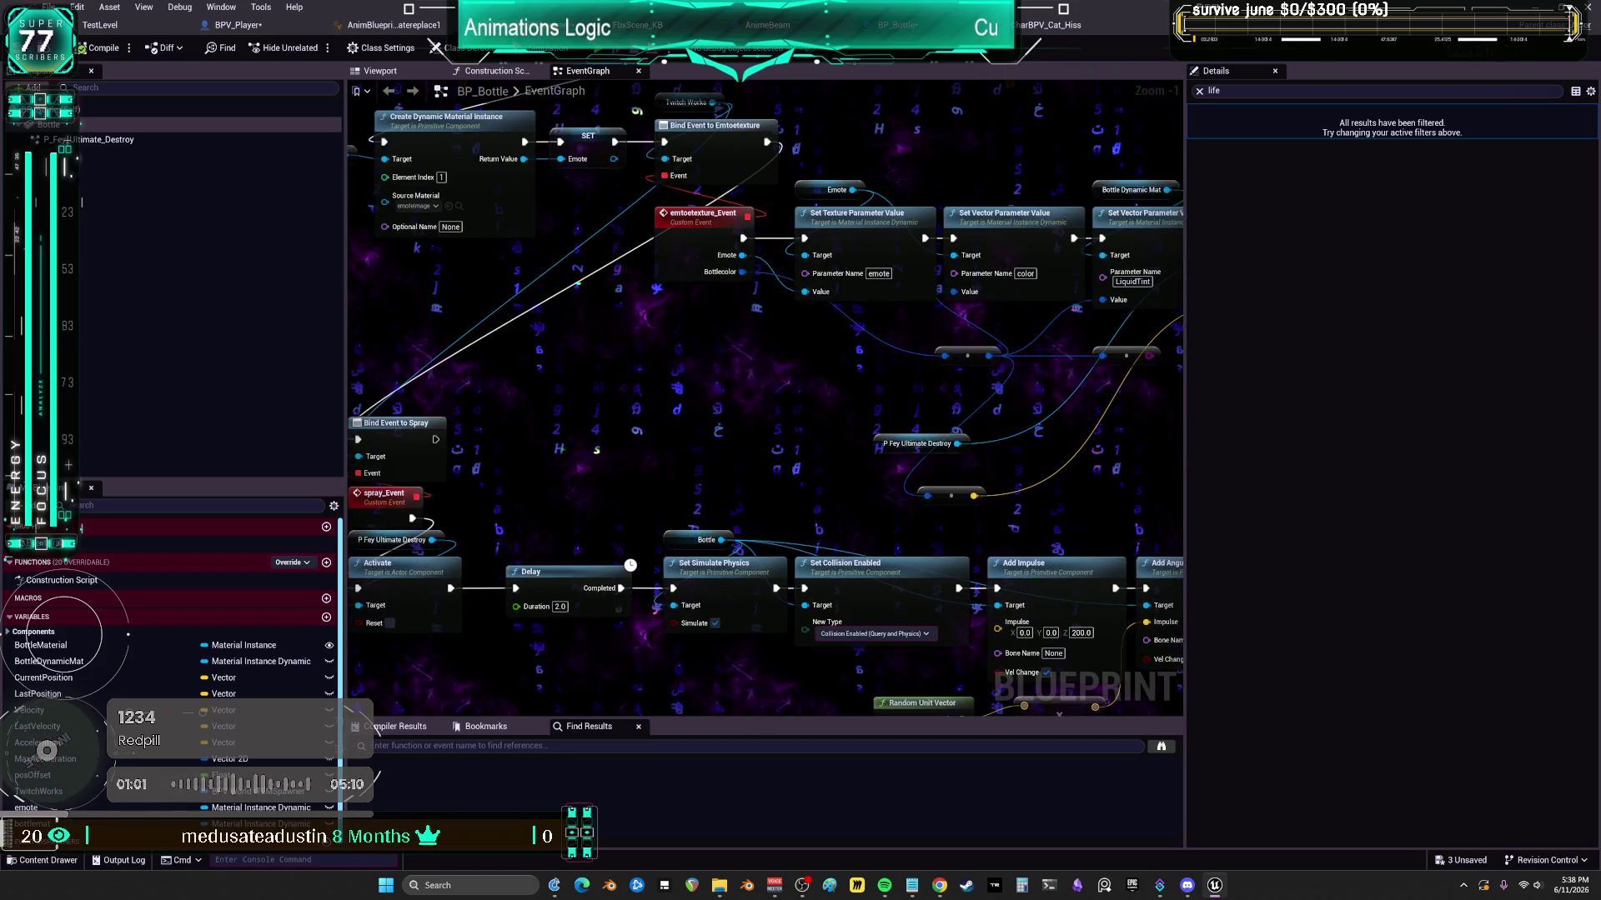
{"action": "left_click_drag", "start_coordinate": [766, 416], "coordinate": [770, 321]}
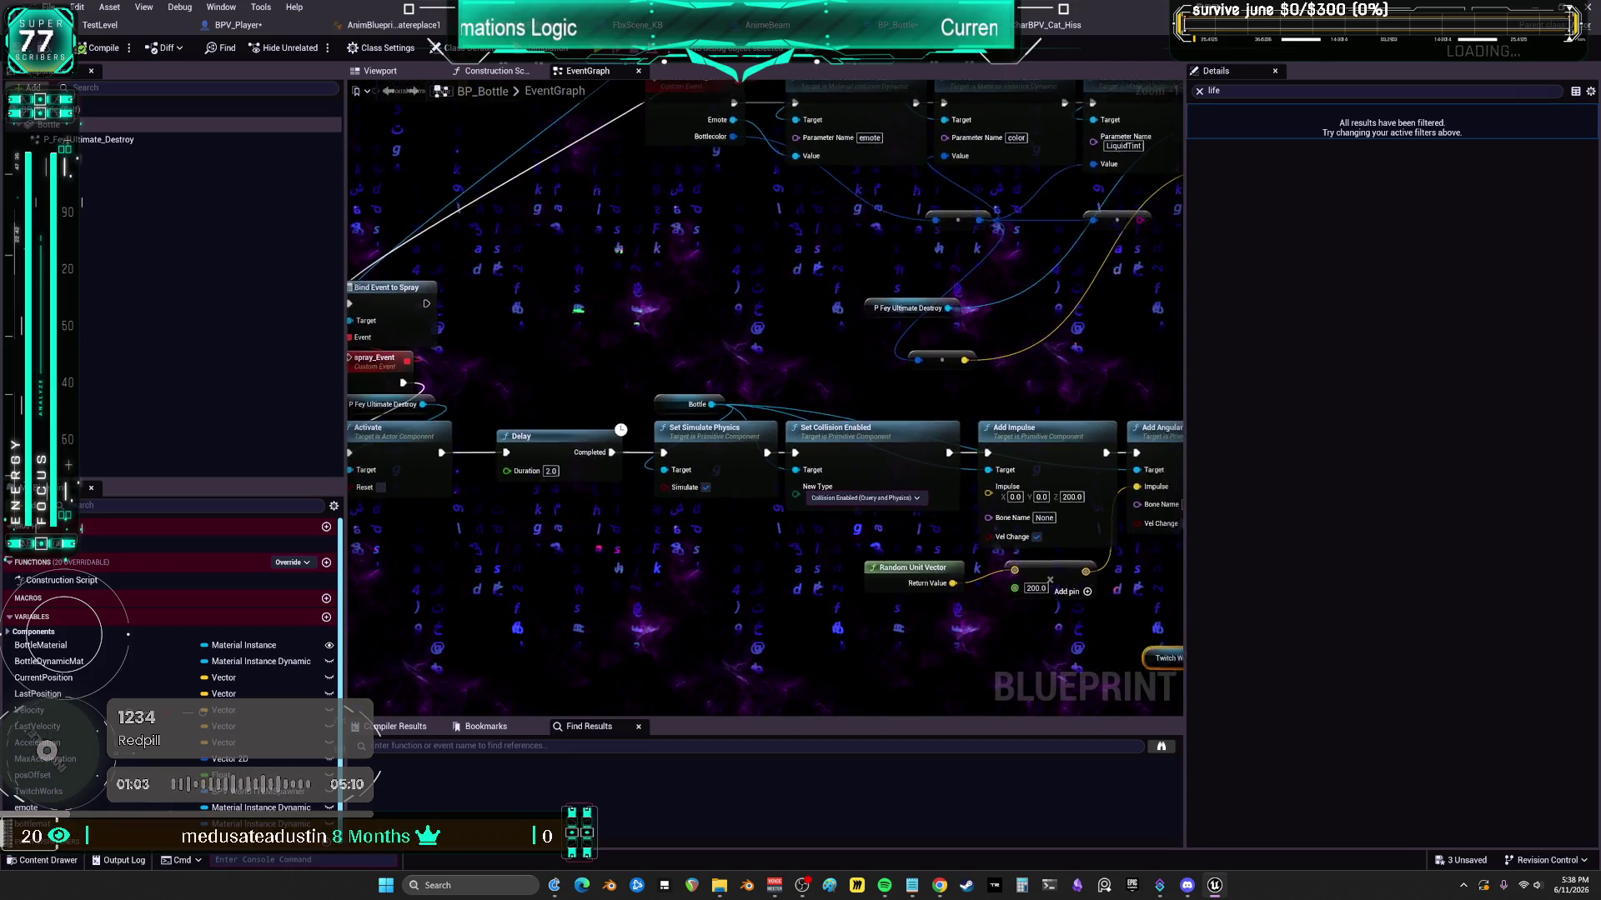